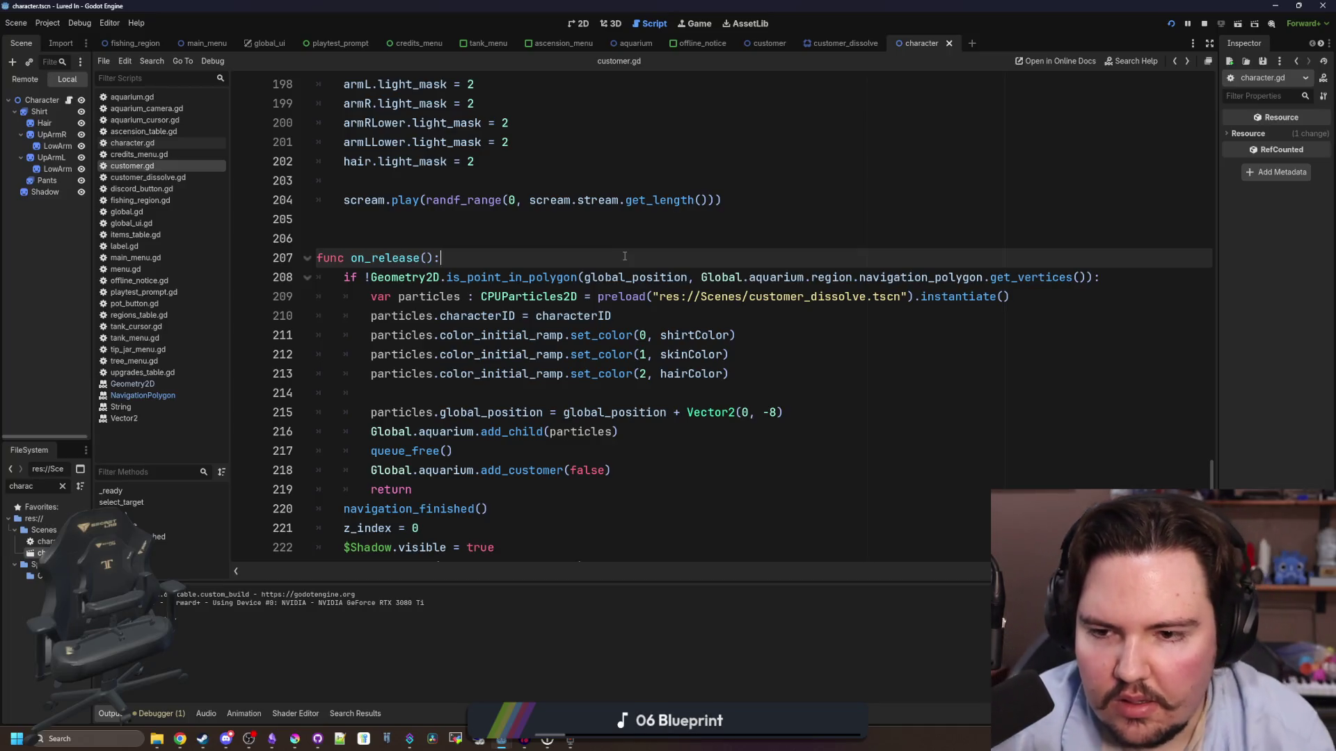
- In the running Game view, drag several customers past the room's edge so they dissolve into particles
click(695, 23)
drag(602, 216, 576, 282)
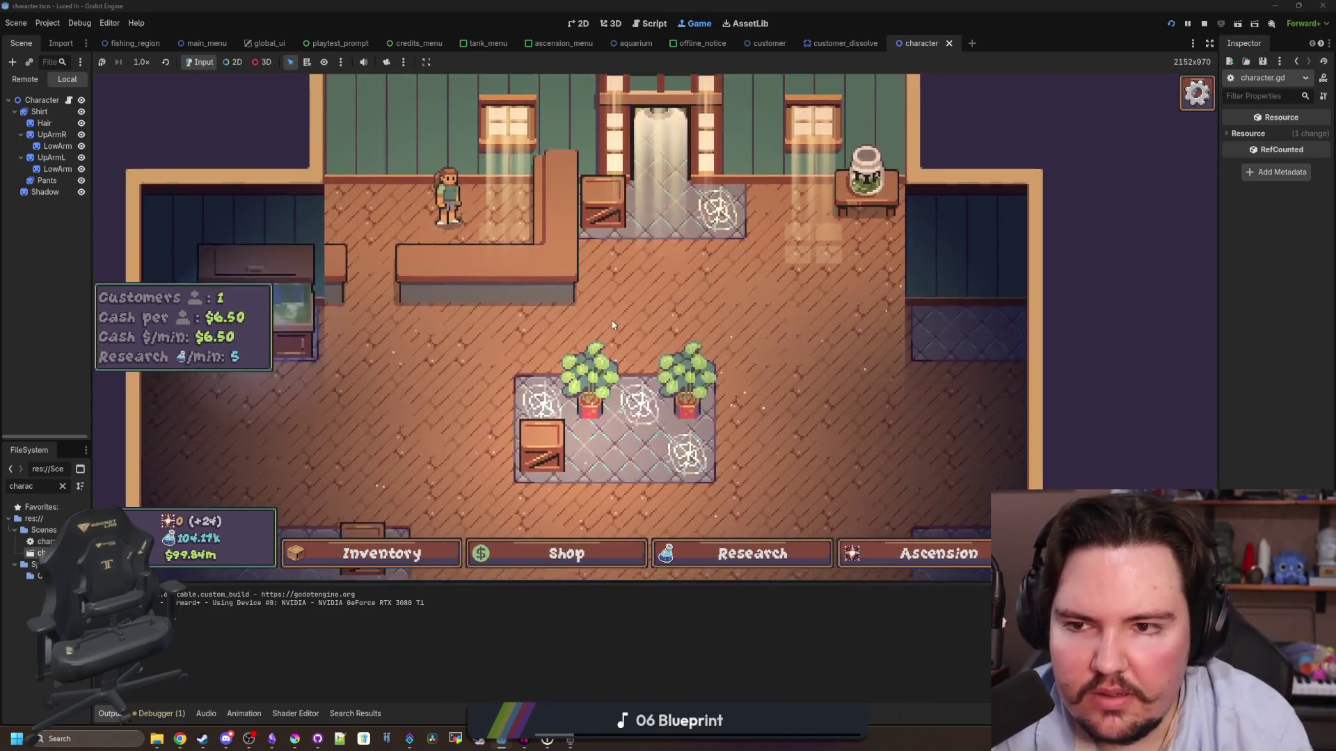
mouse_move(674, 140)
mouse_down()
mouse_move(1014, 298)
mouse_move(1019, 278)
mouse_up()
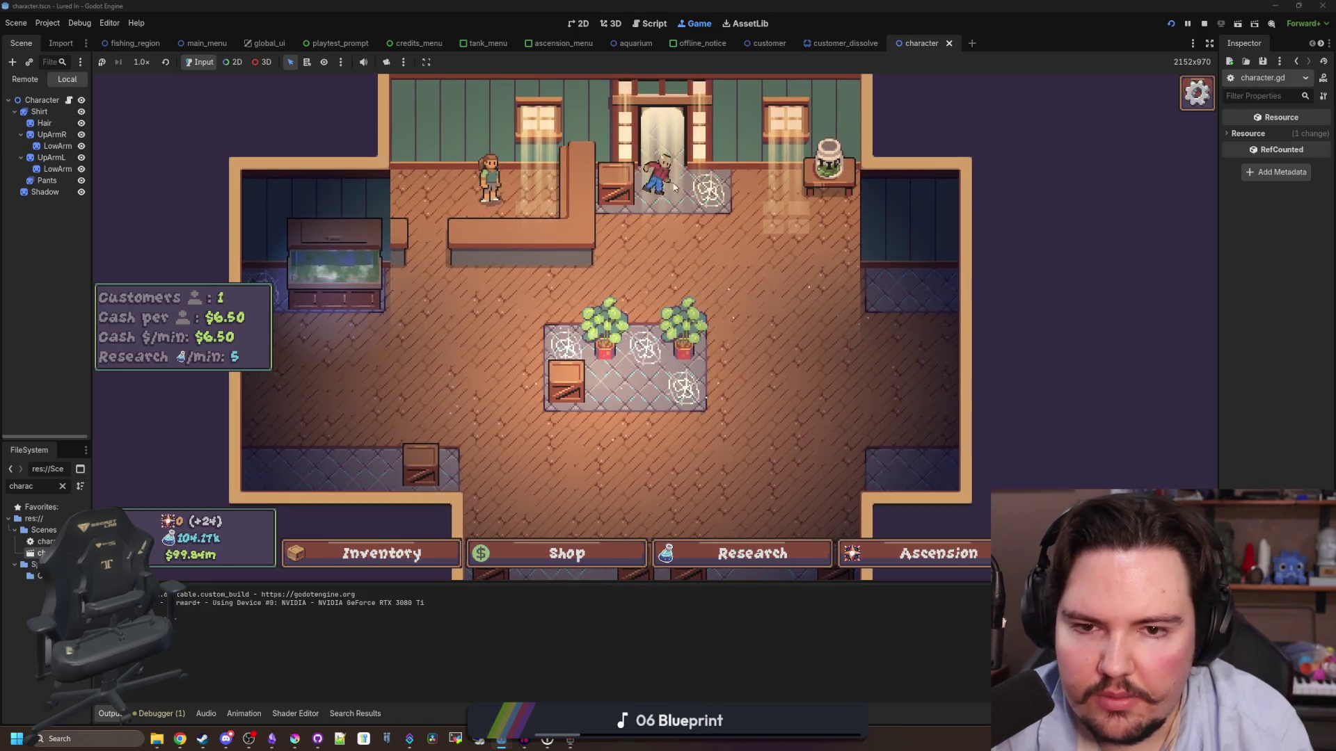
mouse_move(652, 163)
mouse_down()
mouse_move(800, 348)
mouse_move(792, 334)
mouse_up()
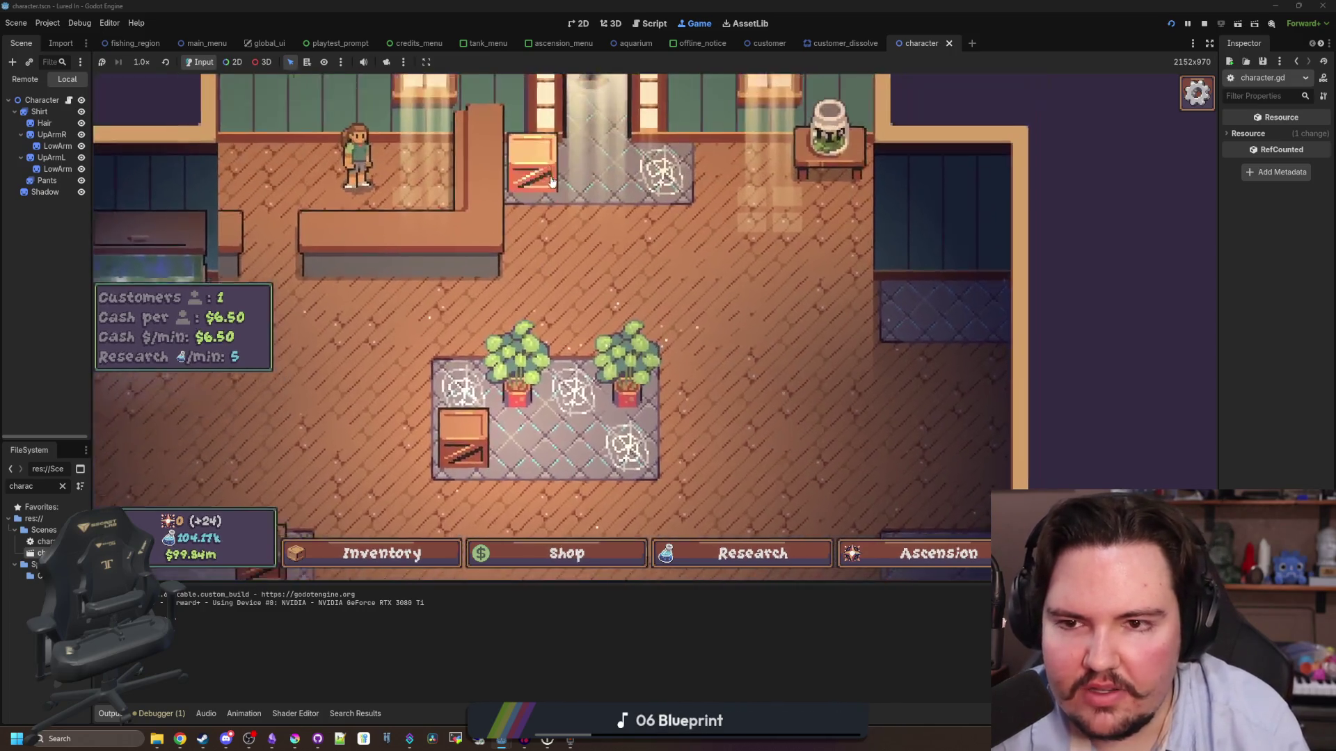
drag(606, 128, 760, 382)
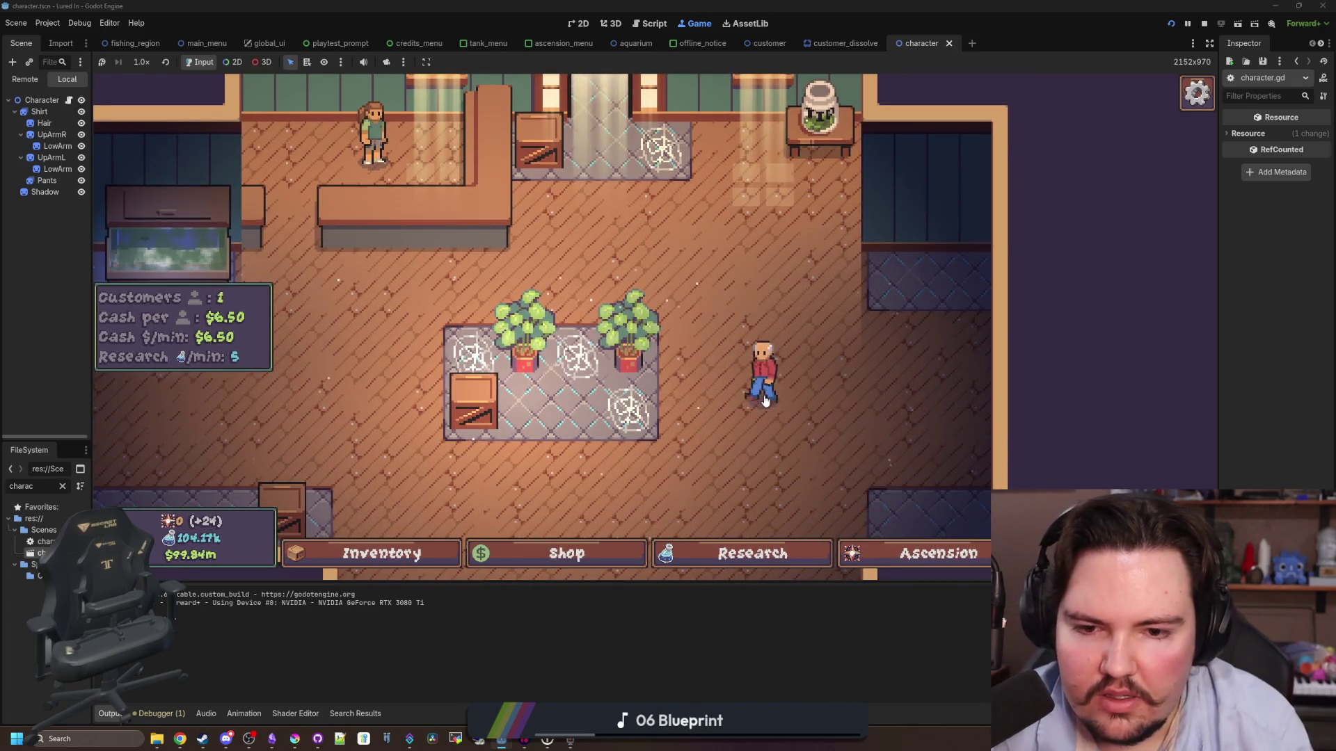
mouse_move(759, 283)
mouse_down()
mouse_move(757, 217)
mouse_move(771, 290)
mouse_move(772, 271)
mouse_move(764, 327)
mouse_move(663, 345)
mouse_up()
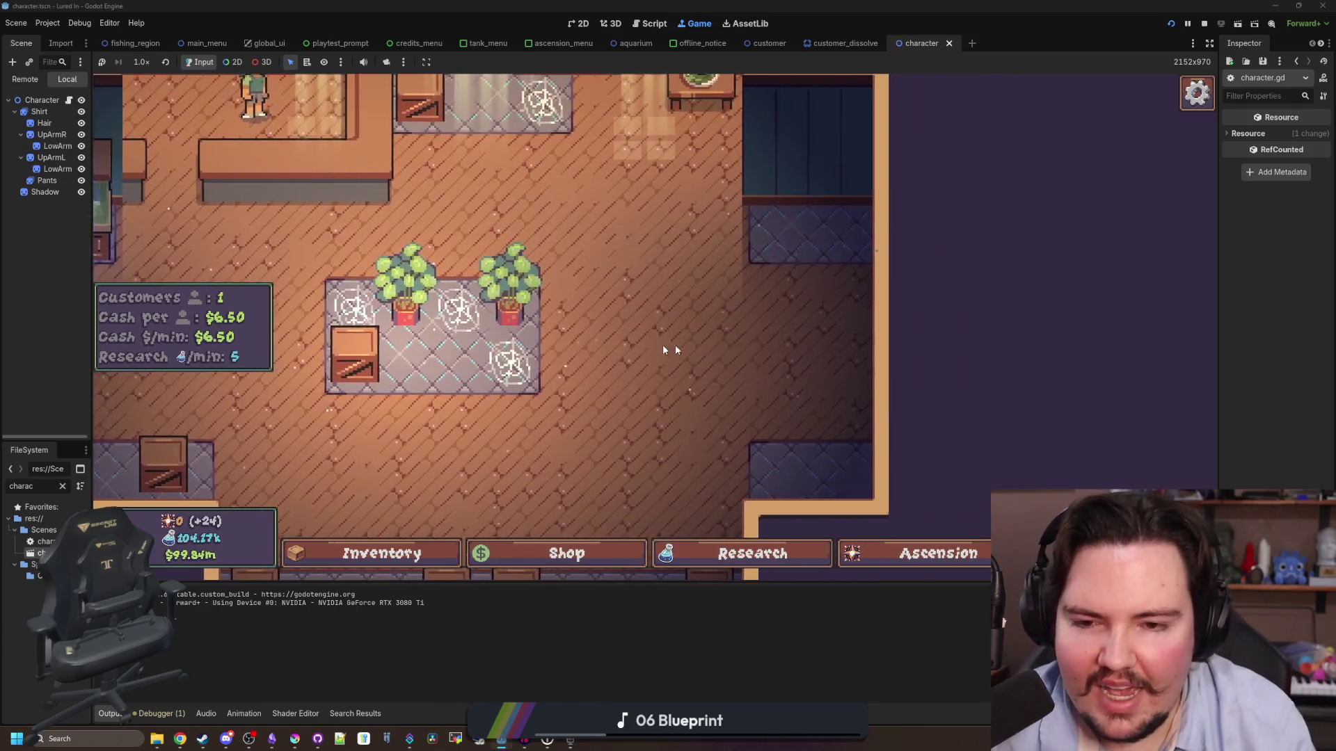
scroll(658, 346, down, 3)
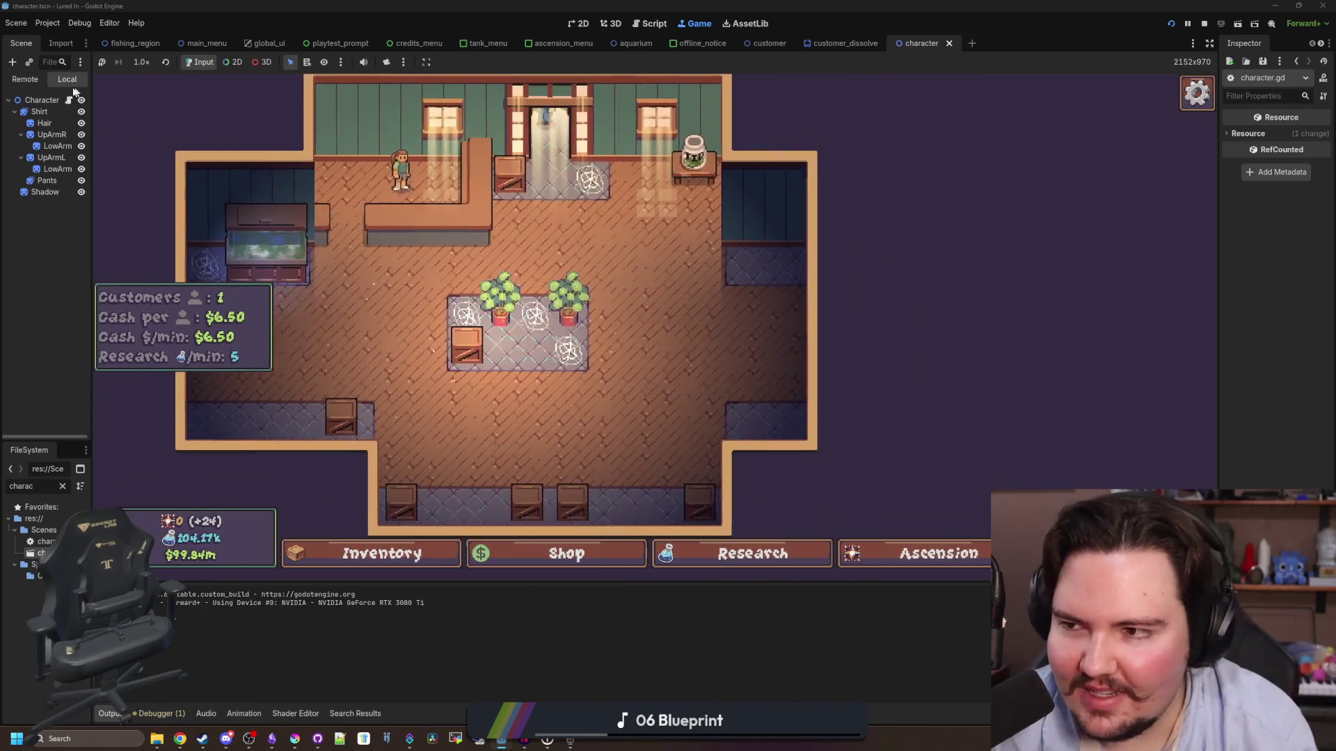
- Open customer.gd from the Character node's script icon and save the scene
click(68, 100)
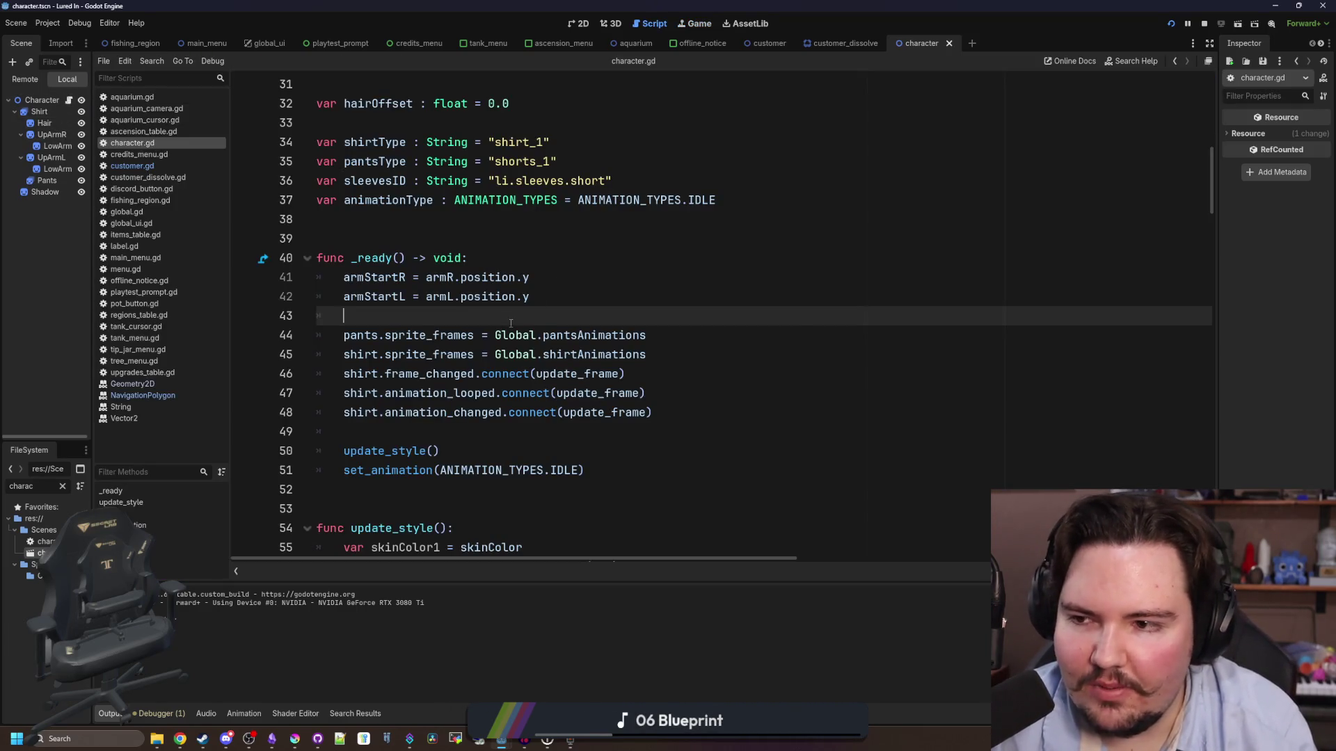
click(158, 165)
key(ctrl+s)
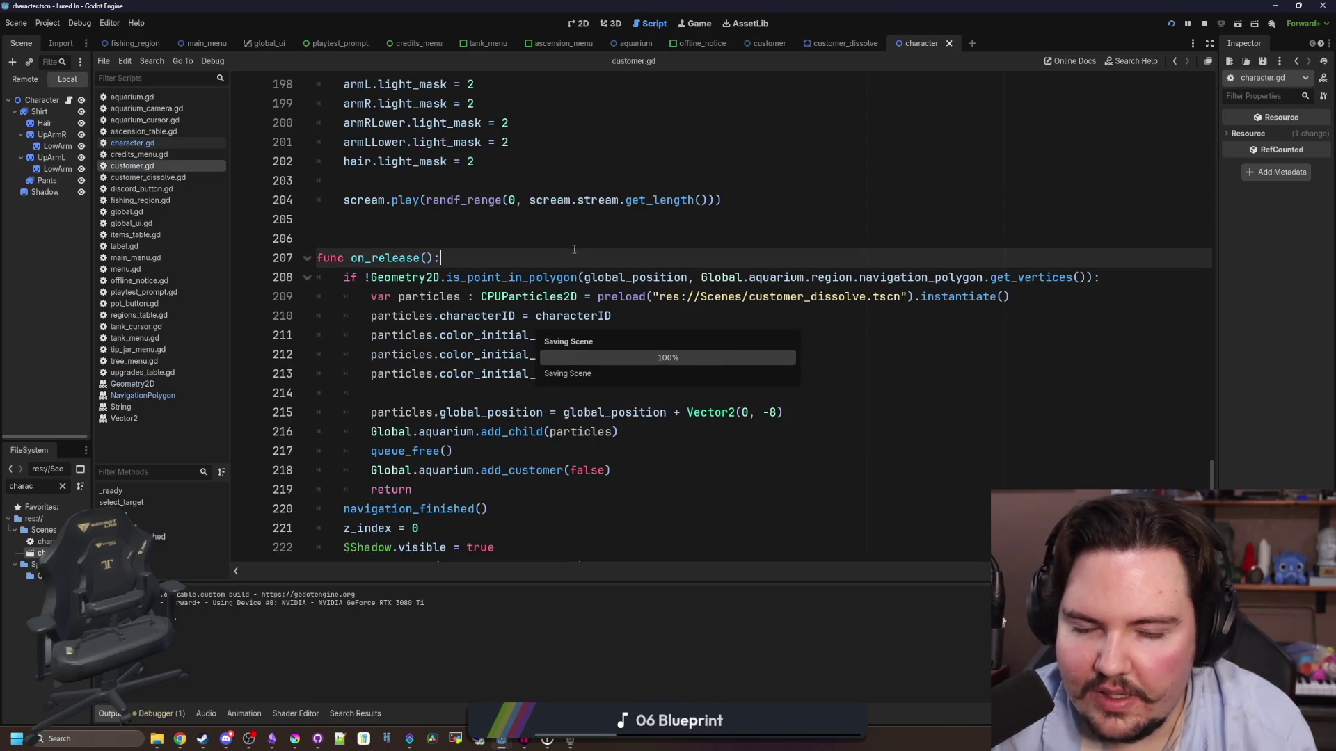
click(612, 242)
scroll(612, 237, down, 1)
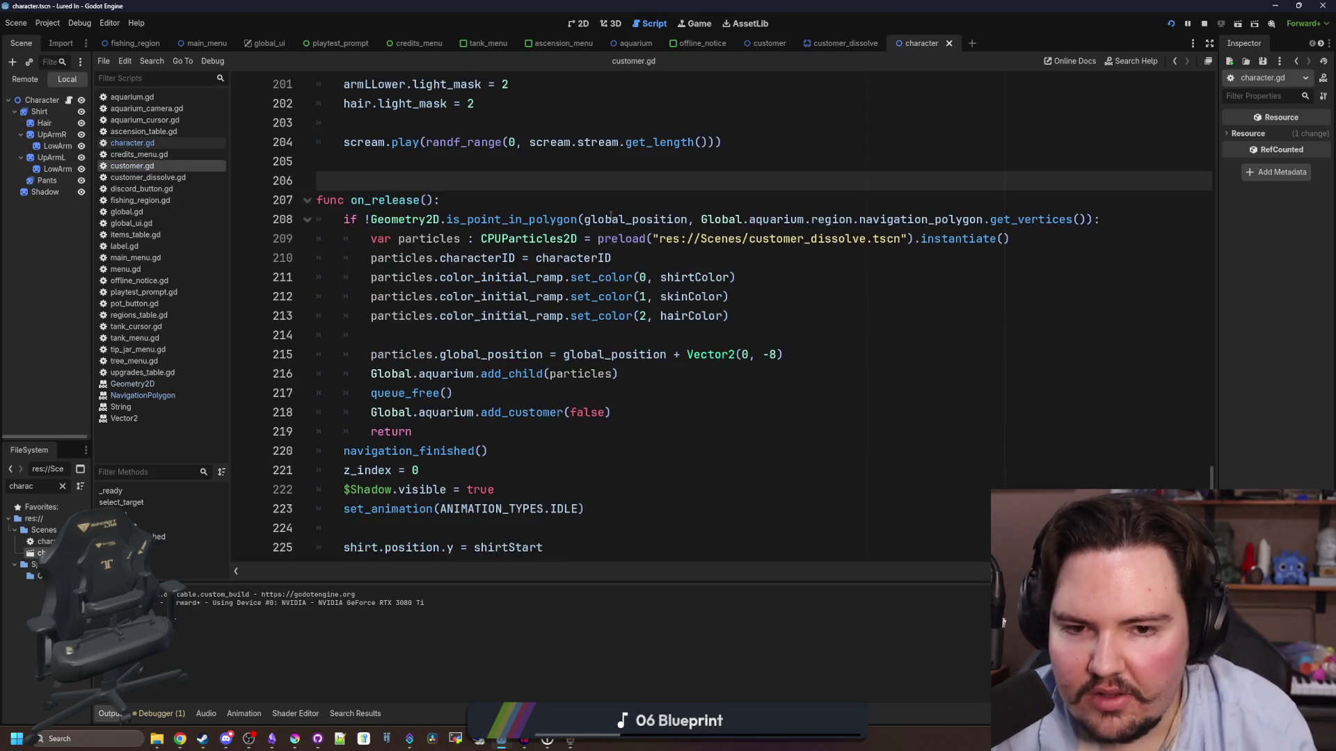
key(Down)
key(ctrl+s)
- Browse the customer.gd code around line 205 and save the scene again
click(623, 166)
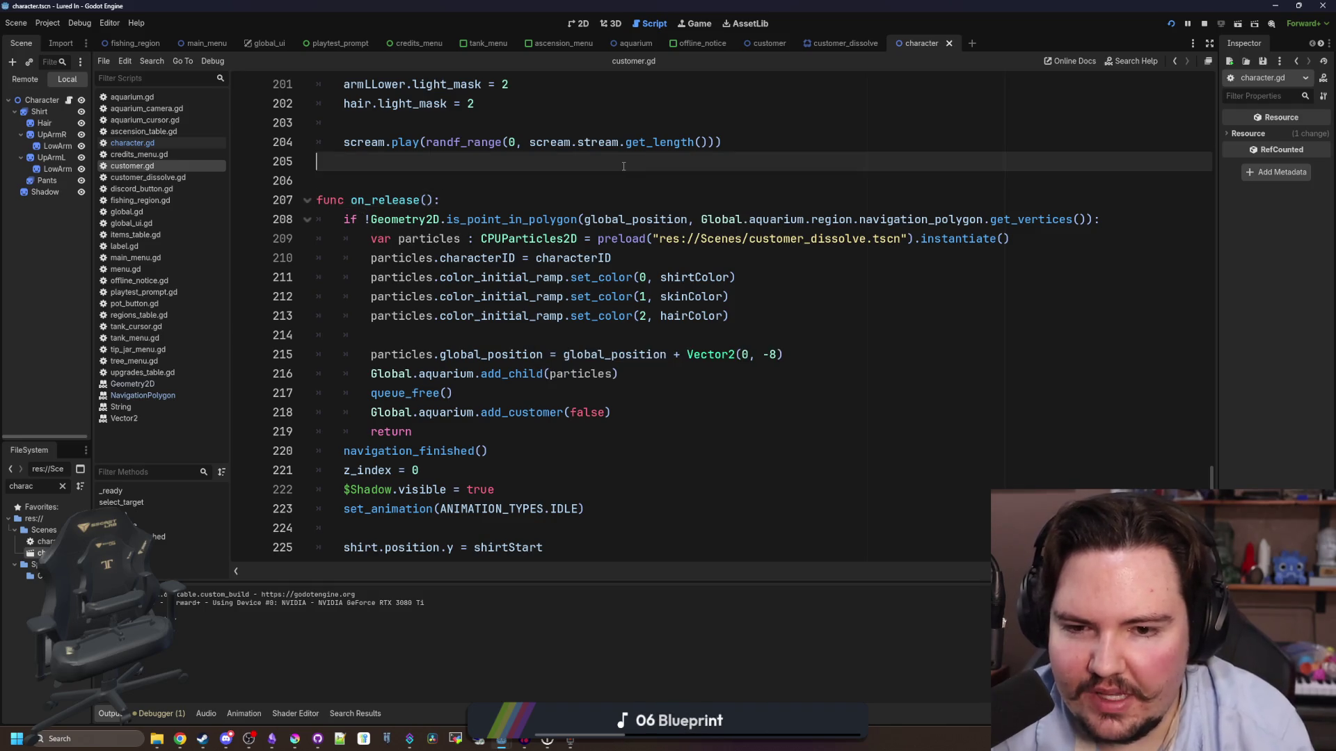
scroll(597, 369, up, 1)
scroll(511, 431, down, 3)
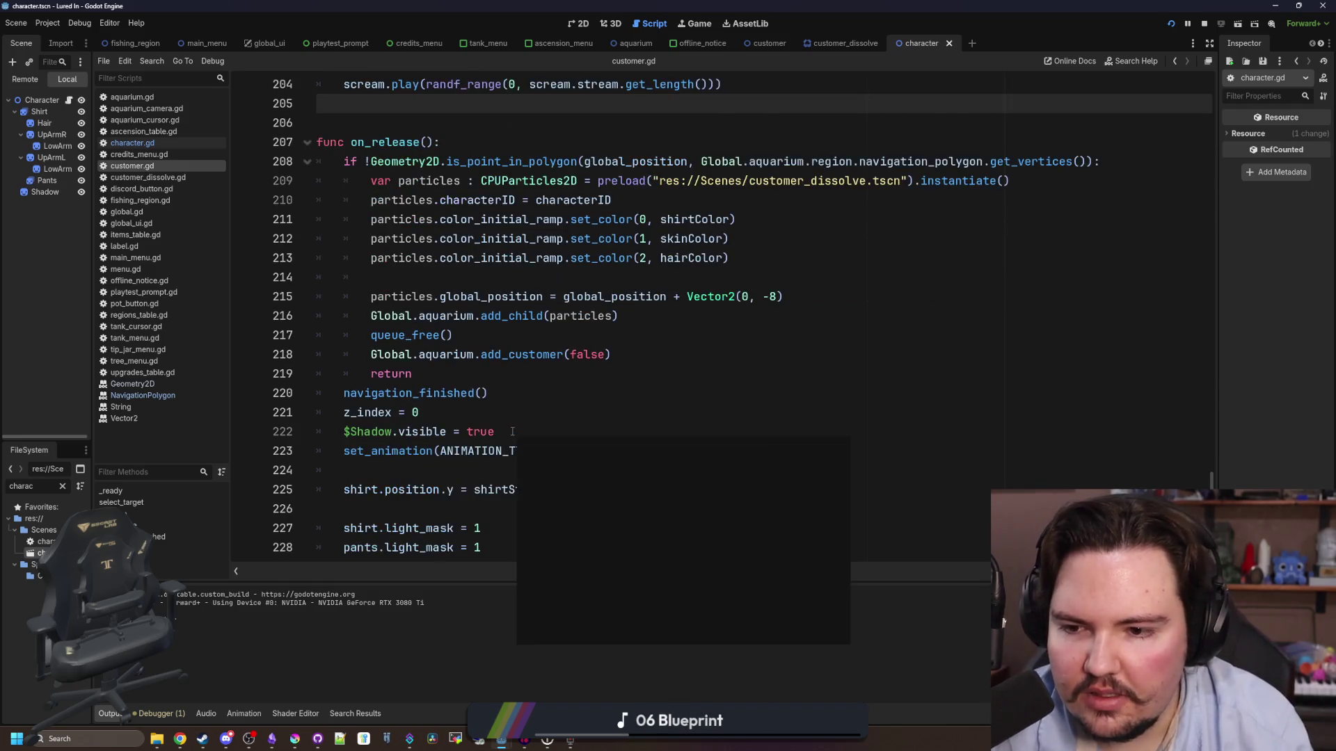
scroll(511, 432, up, 3)
key(ctrl+s)
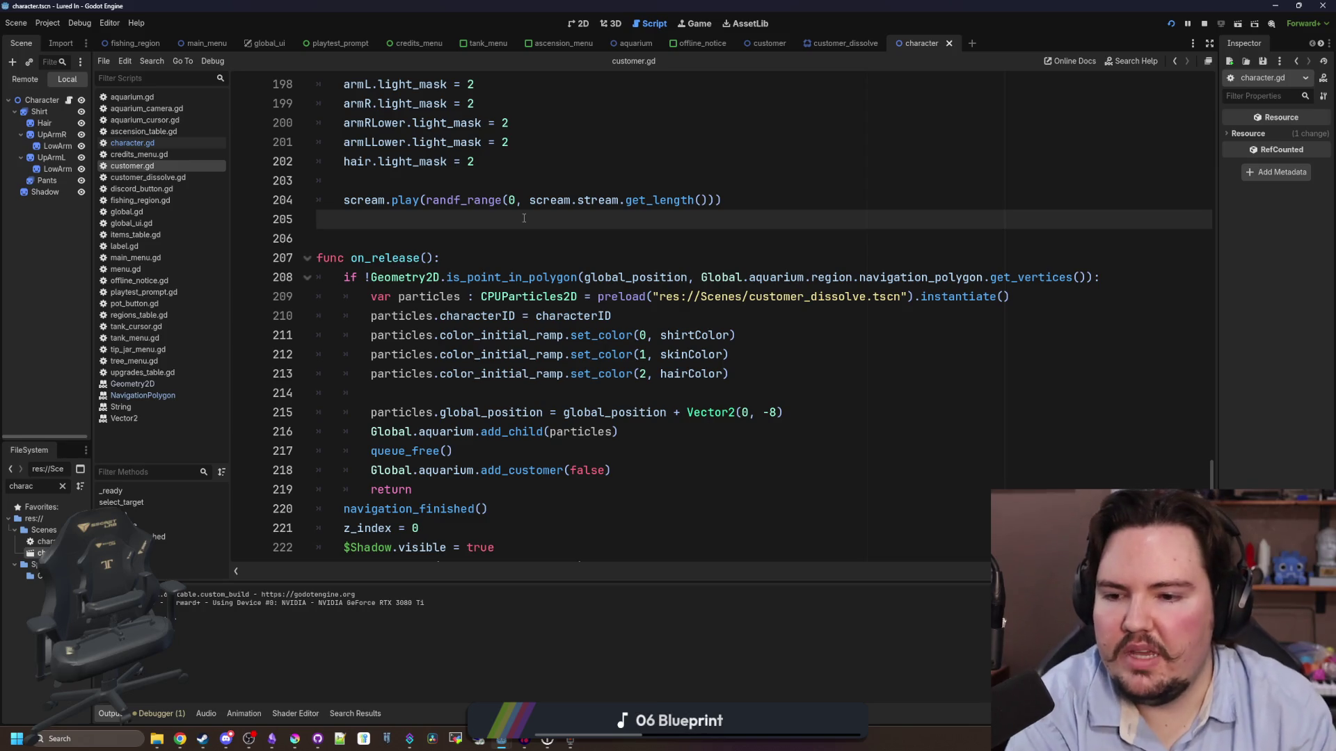
scroll(557, 221, down, 7)
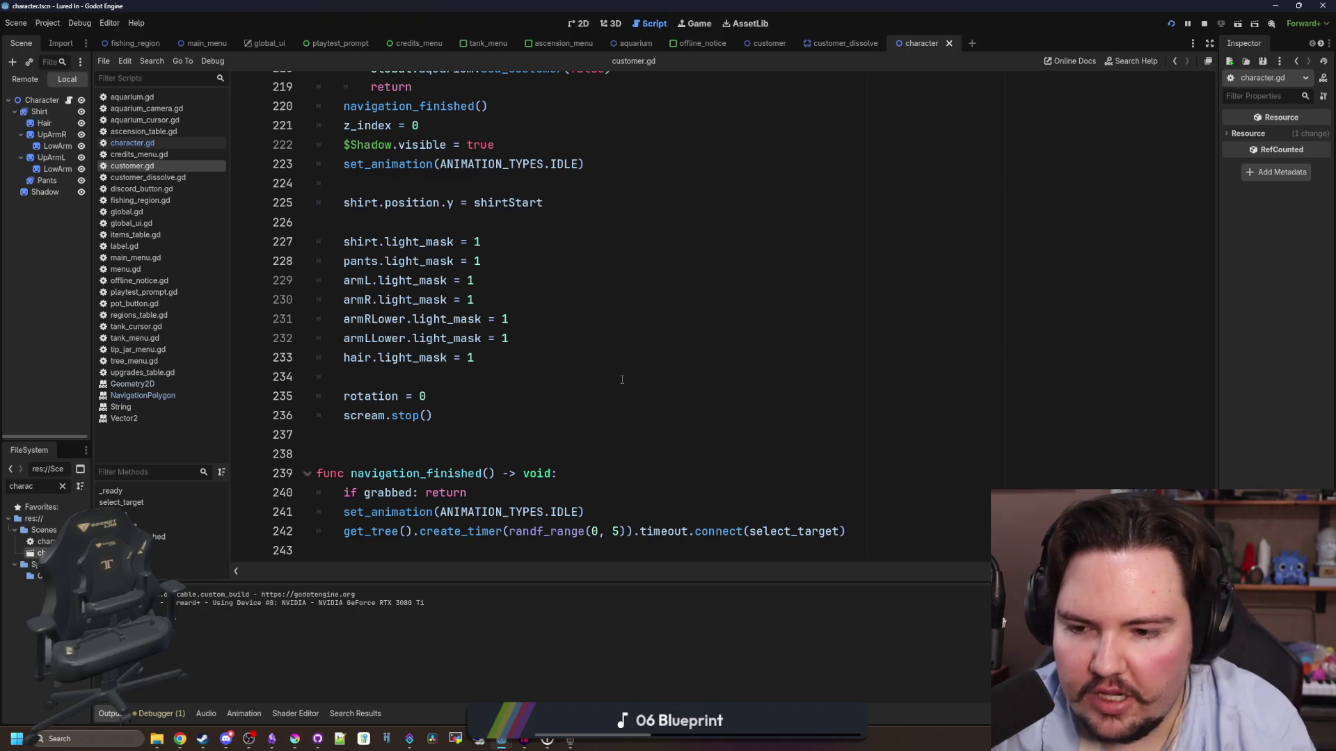
scroll(416, 468, up, 13)
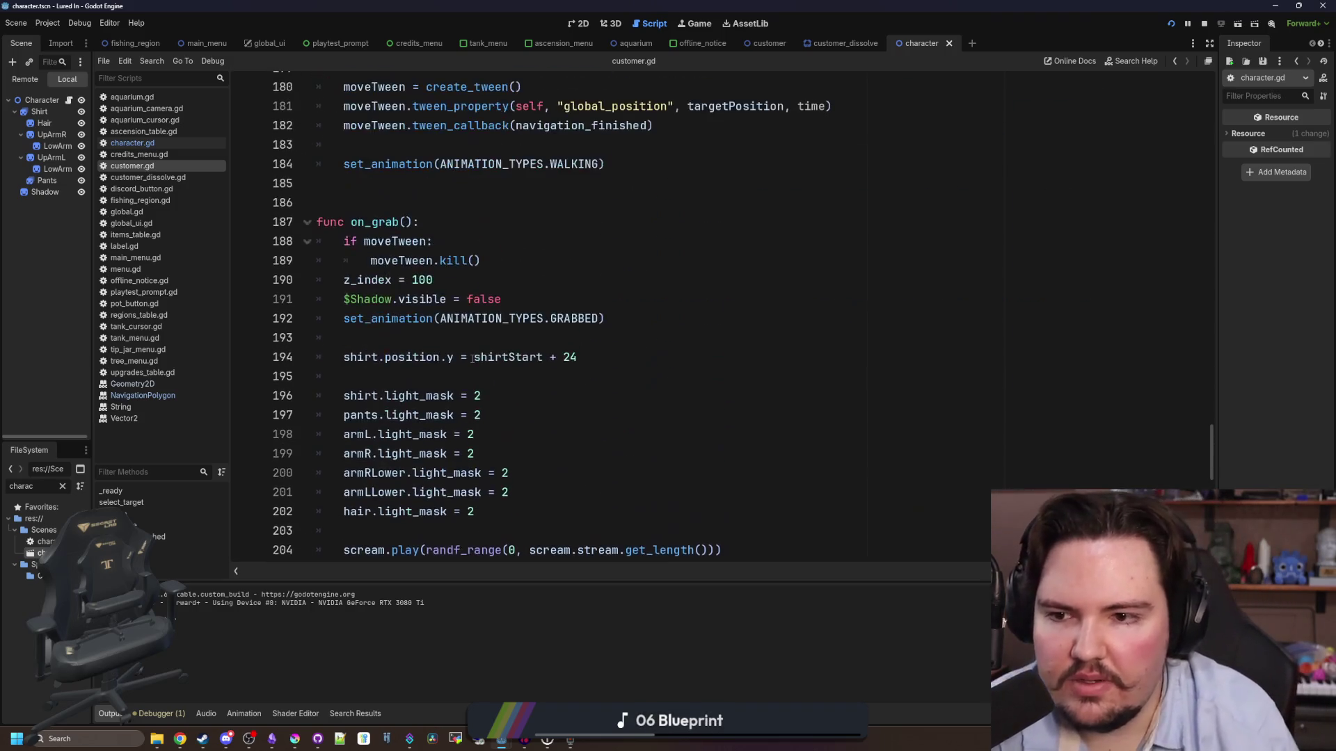
scroll(587, 250, down, 4)
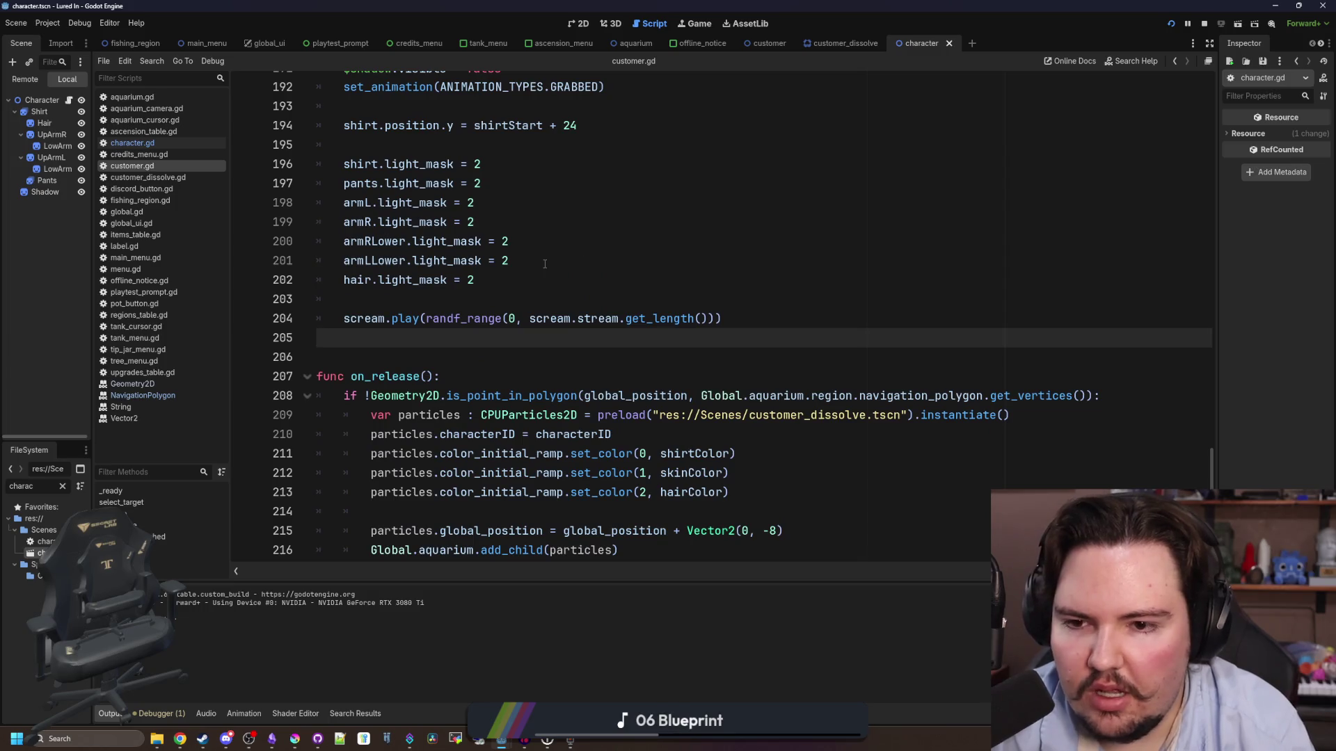
scroll(523, 280, up, 2)
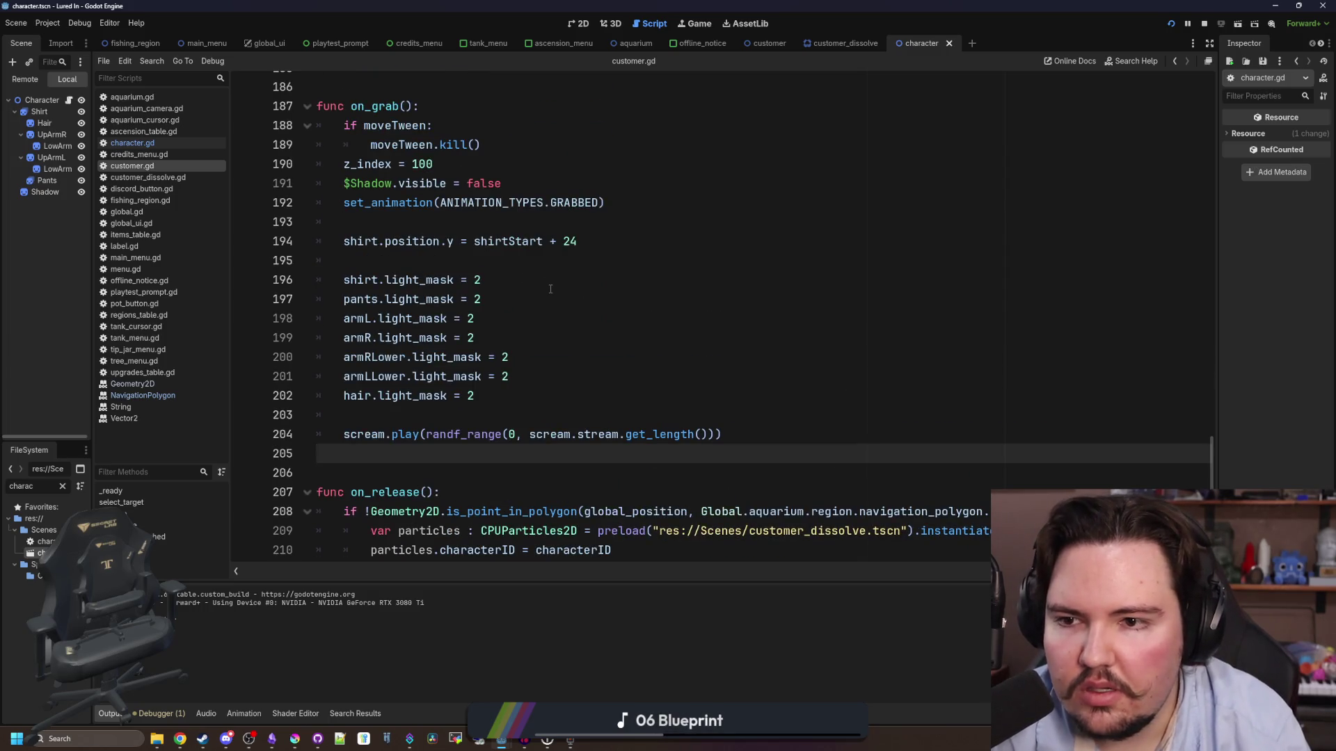
scroll(550, 289, up, 7)
- Search customer.gd for 'on_release', land on that function, and save
key(ctrl+f)
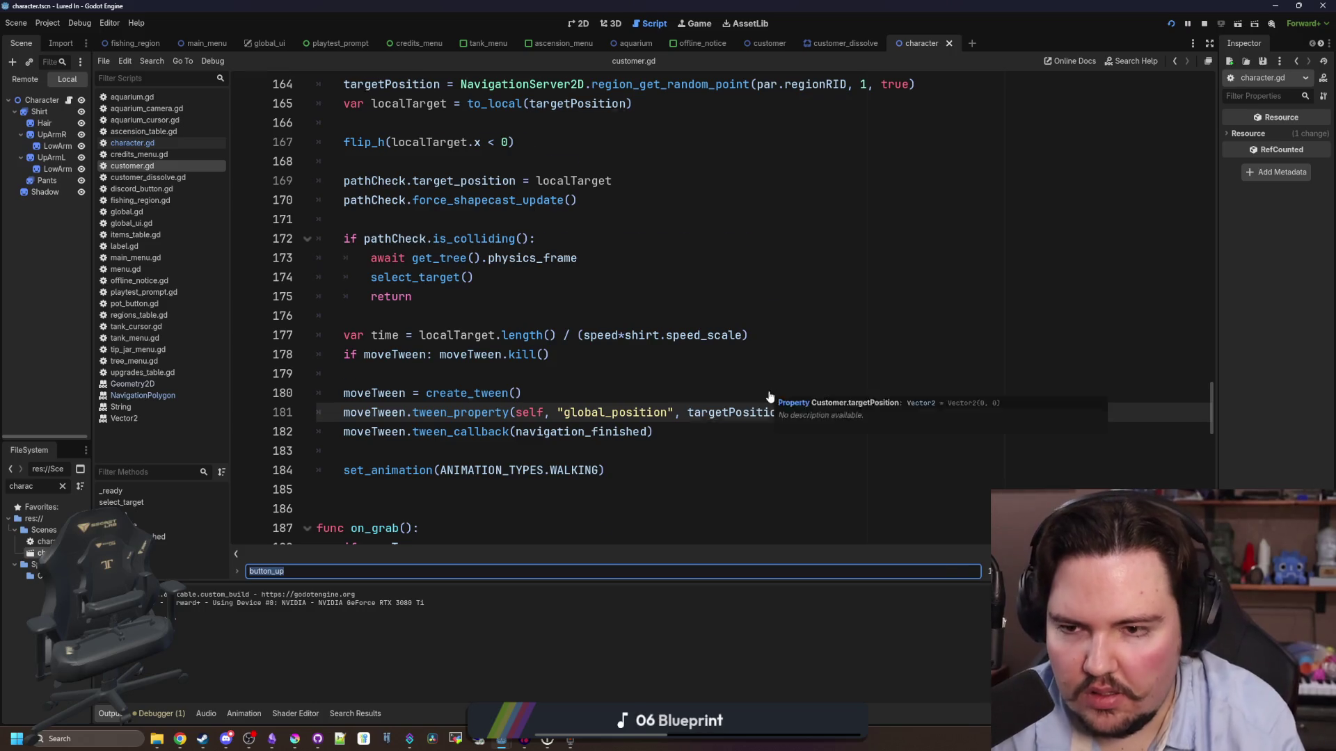
text(on_release)
key(Return)
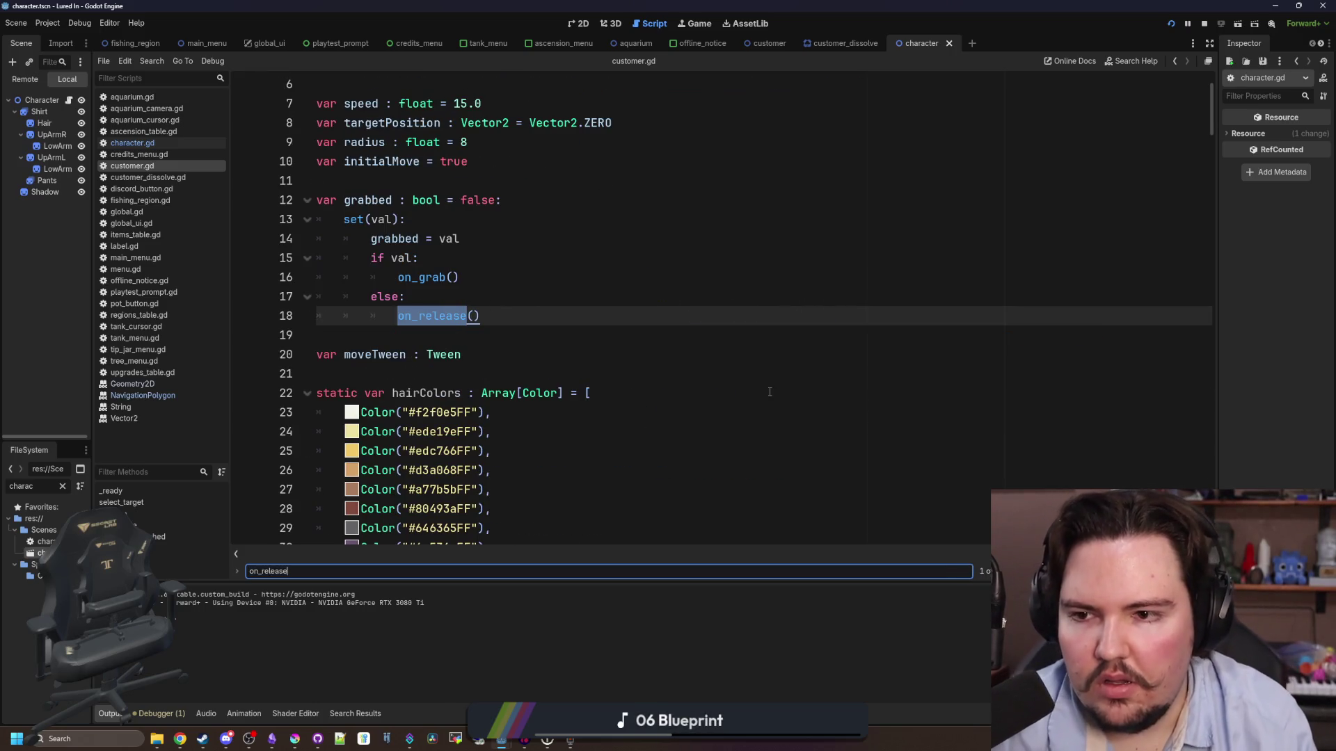
key(Return)
key(Return)
key(Return)
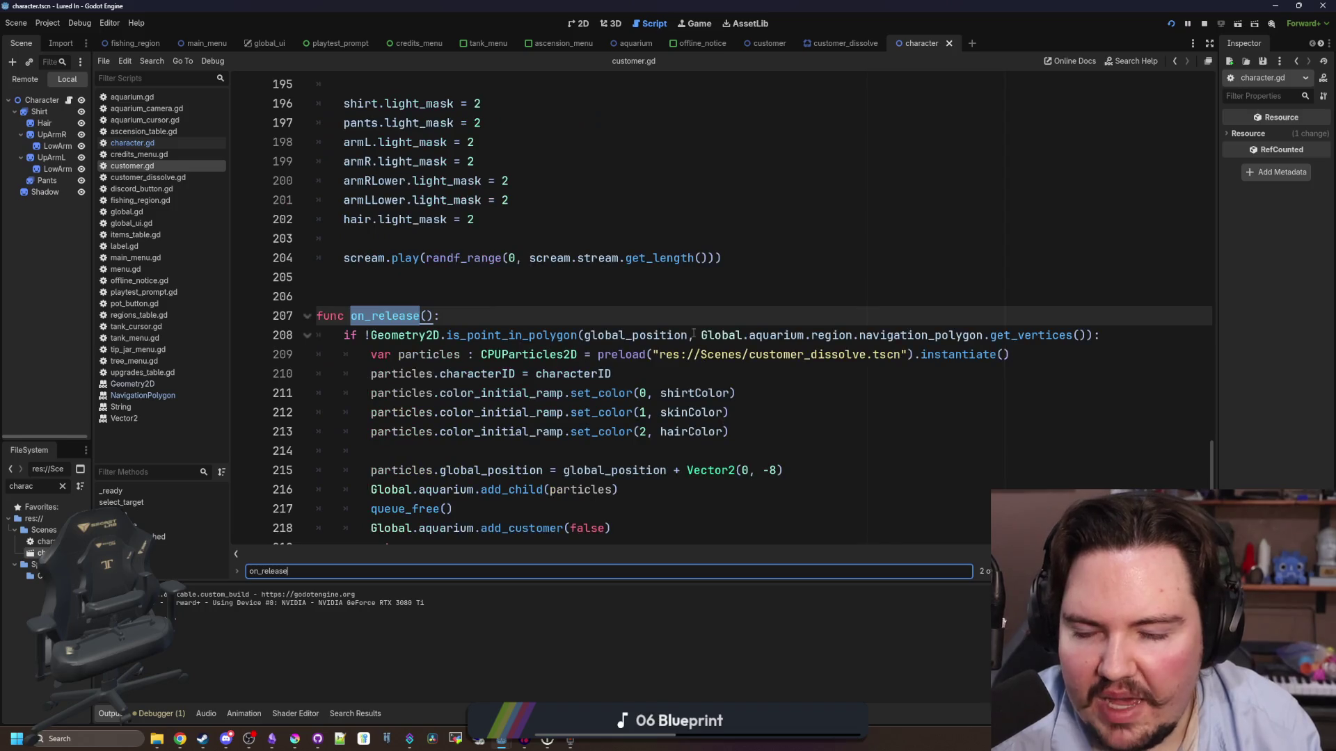
scroll(626, 292, down, 3)
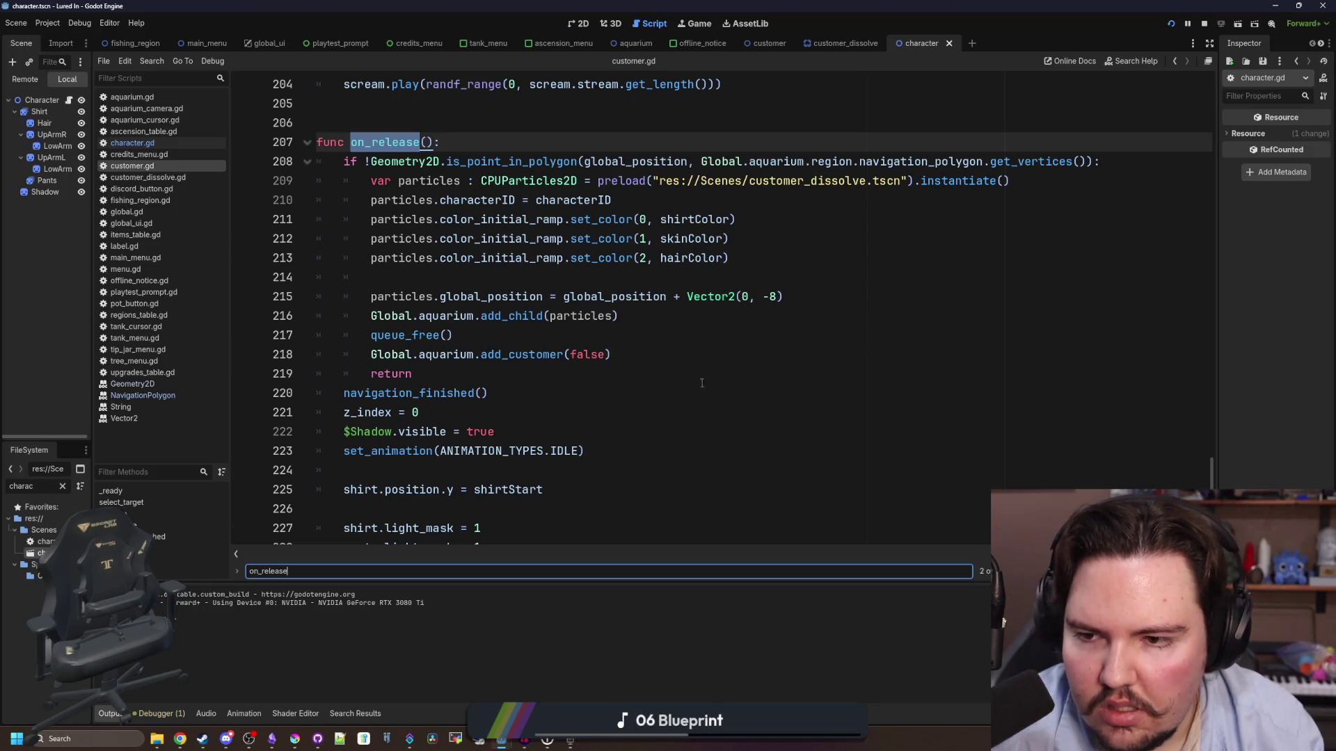
scroll(683, 382, down, 4)
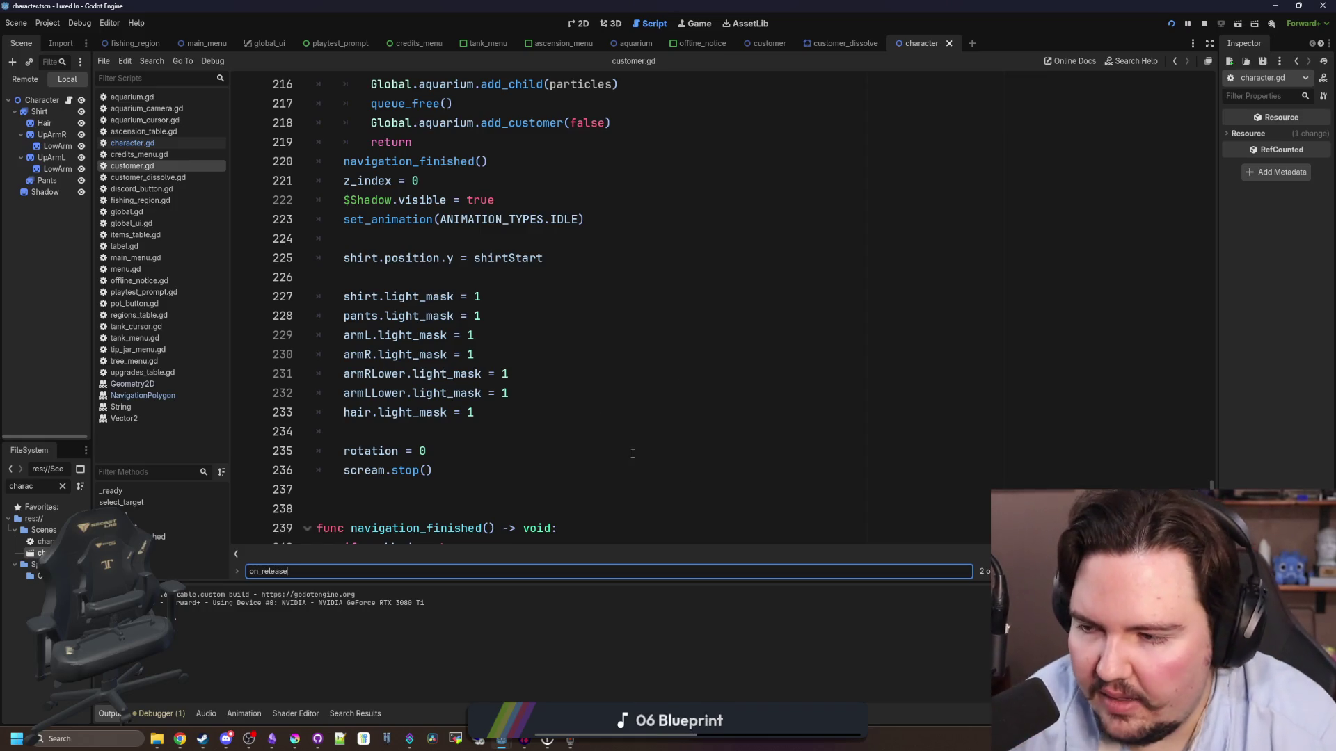
key(Return)
scroll(626, 313, up, 4)
click(621, 289)
key(ctrl+s)
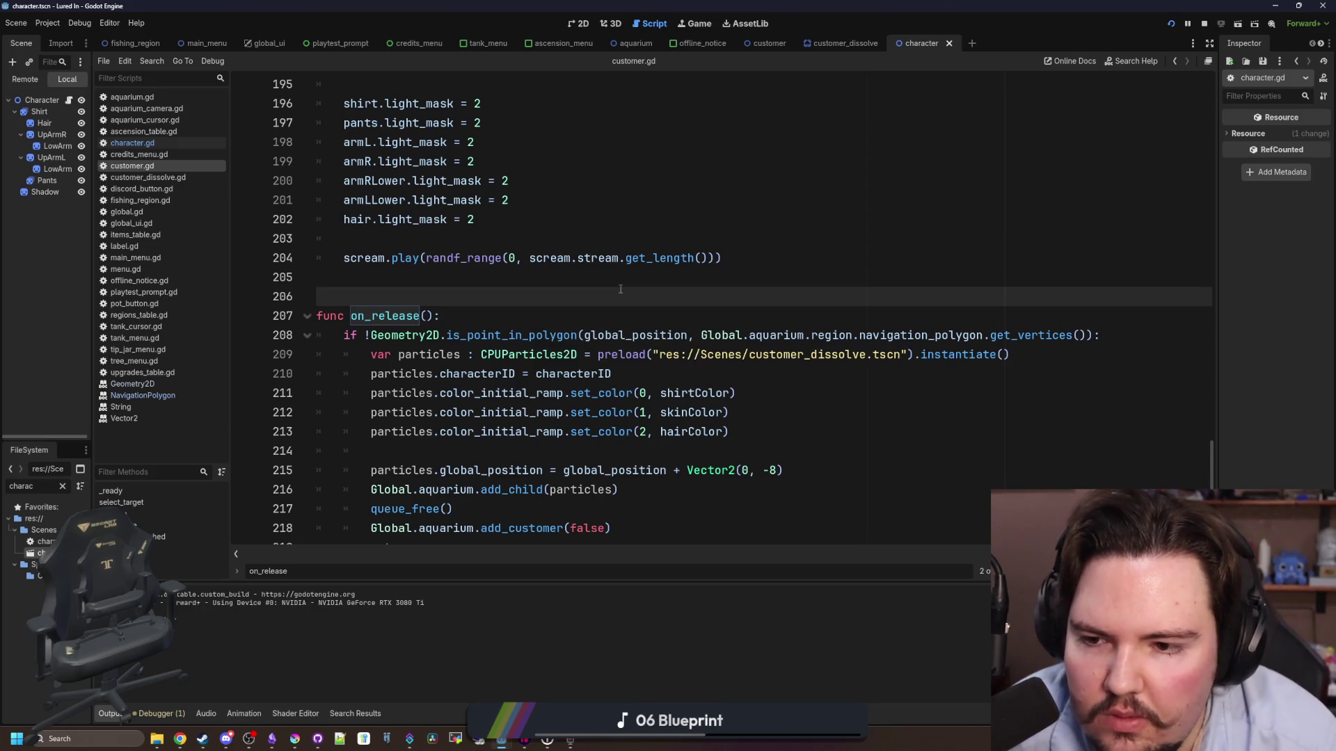
scroll(415, 261, down, 1)
- Read the Geometry2D is_point_in_polygon documentation, then return to customer.gd
ctrl+click(415, 278)
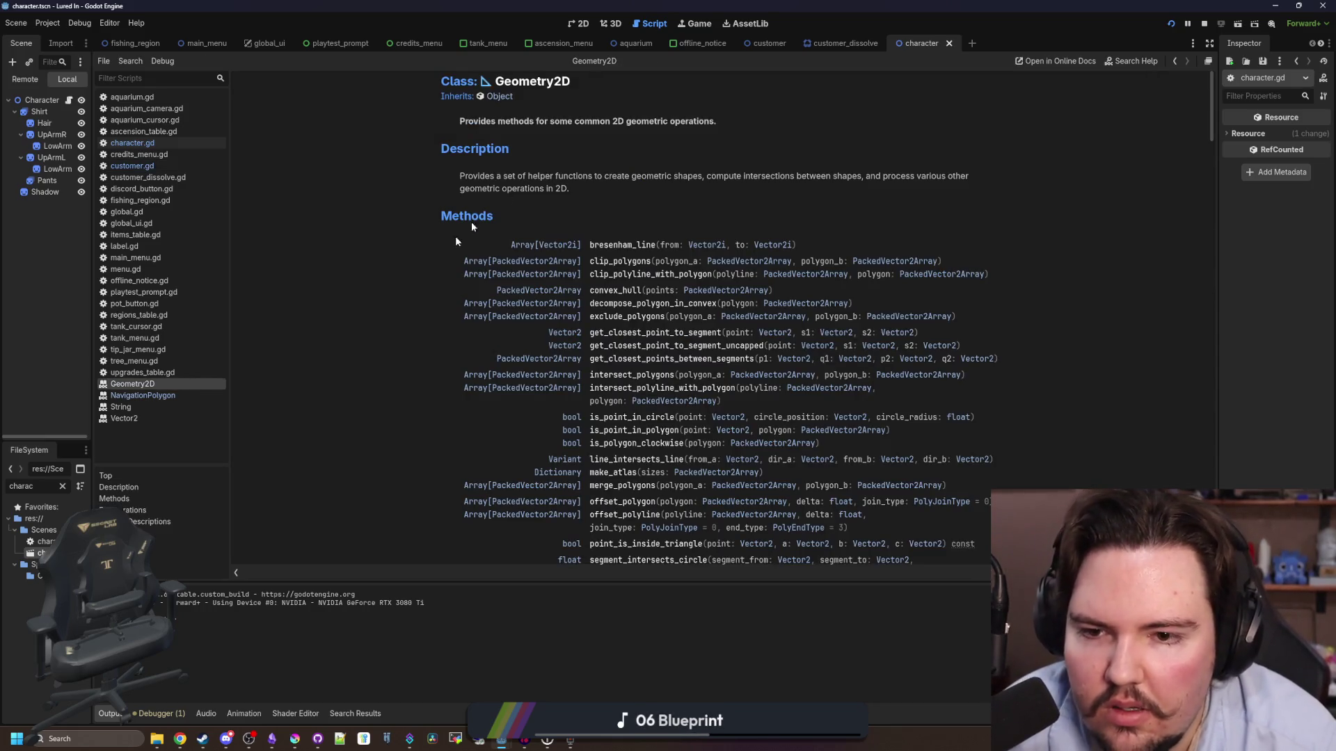
scroll(715, 278, down, 3)
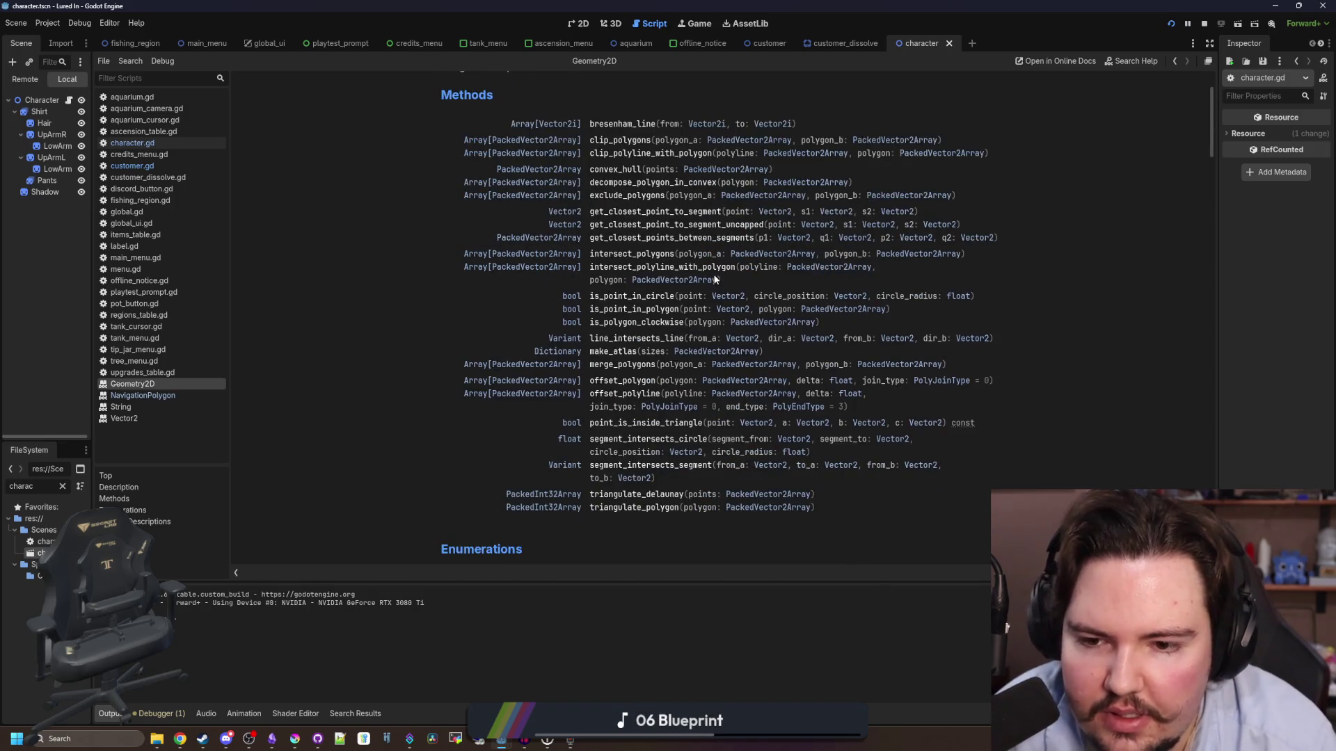
click(670, 310)
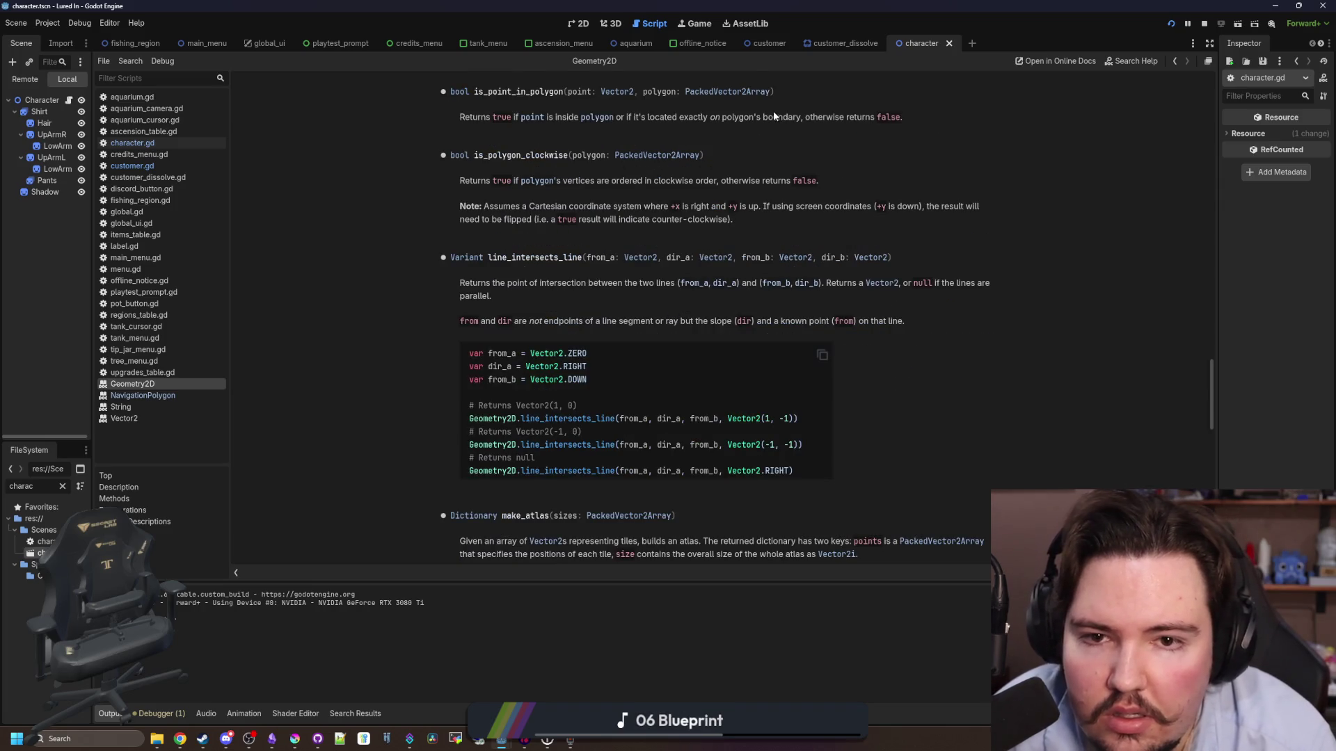
mouse_move(632, 117)
mouse_down()
mouse_move(458, 117)
mouse_move(878, 111)
mouse_up()
click(878, 111)
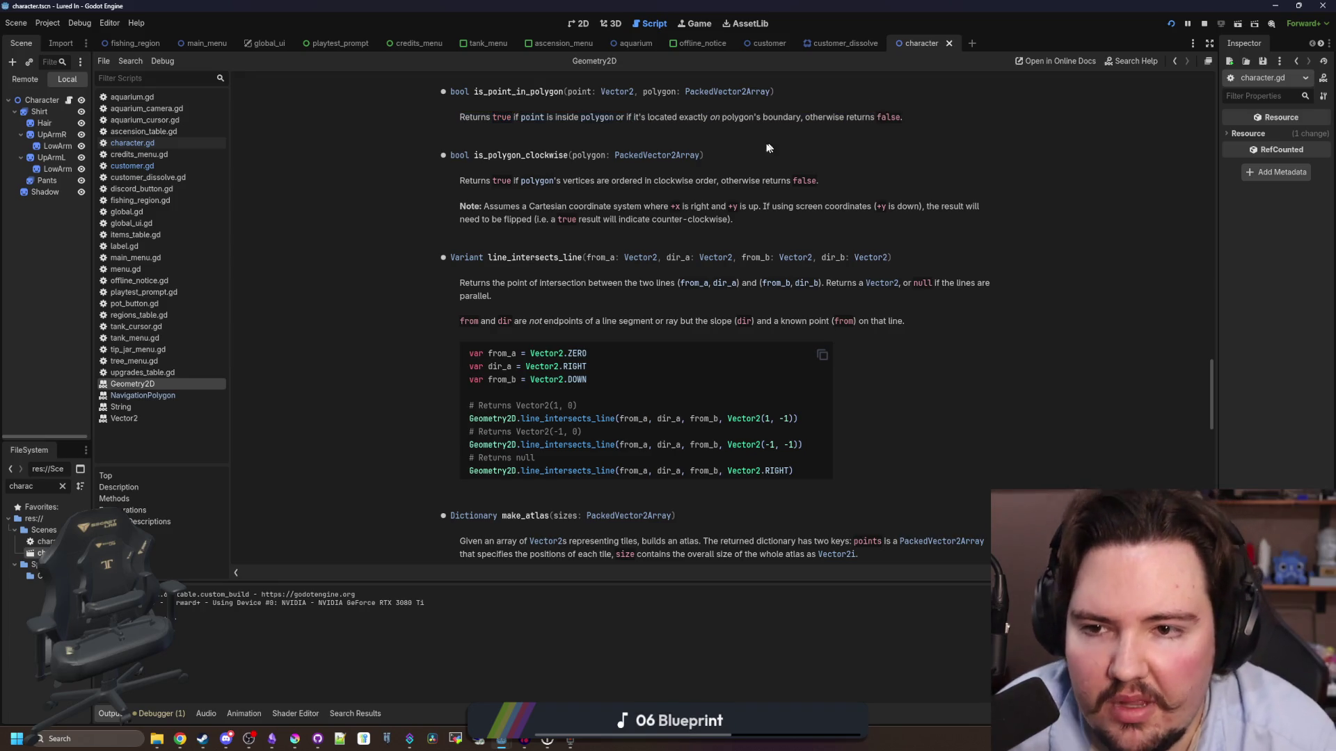
key(alt+Left)
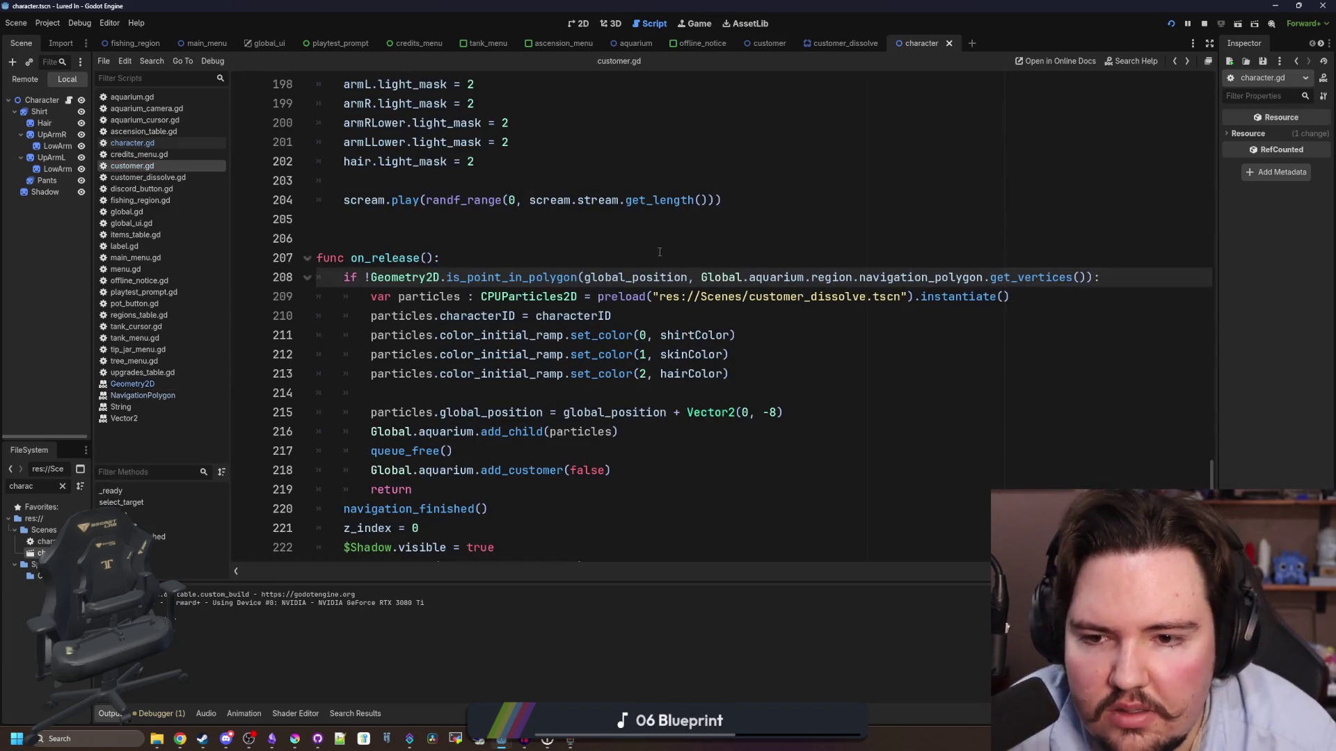
- Look up the is_point_in_polygon docs from line 211 and return to the script
scroll(941, 344, down, 1)
scroll(942, 344, up, 1)
click(942, 337)
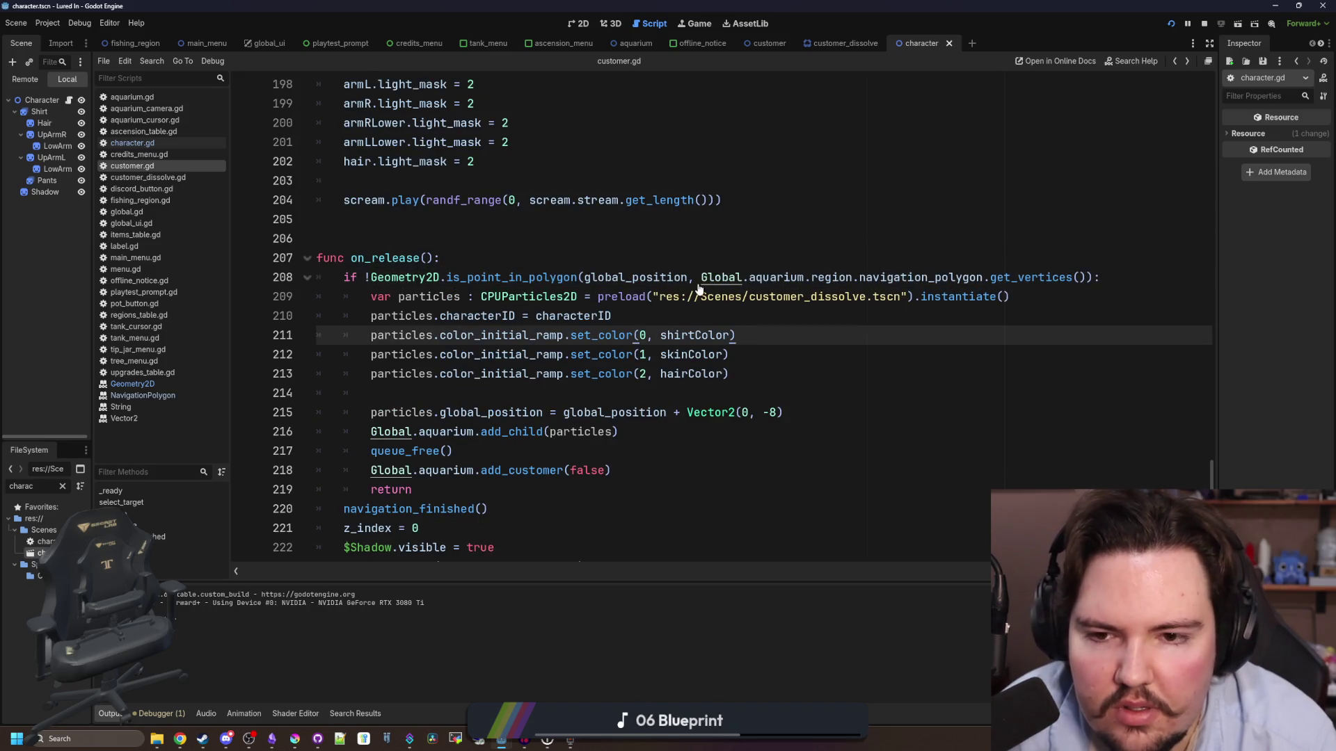
ctrl+click(555, 277)
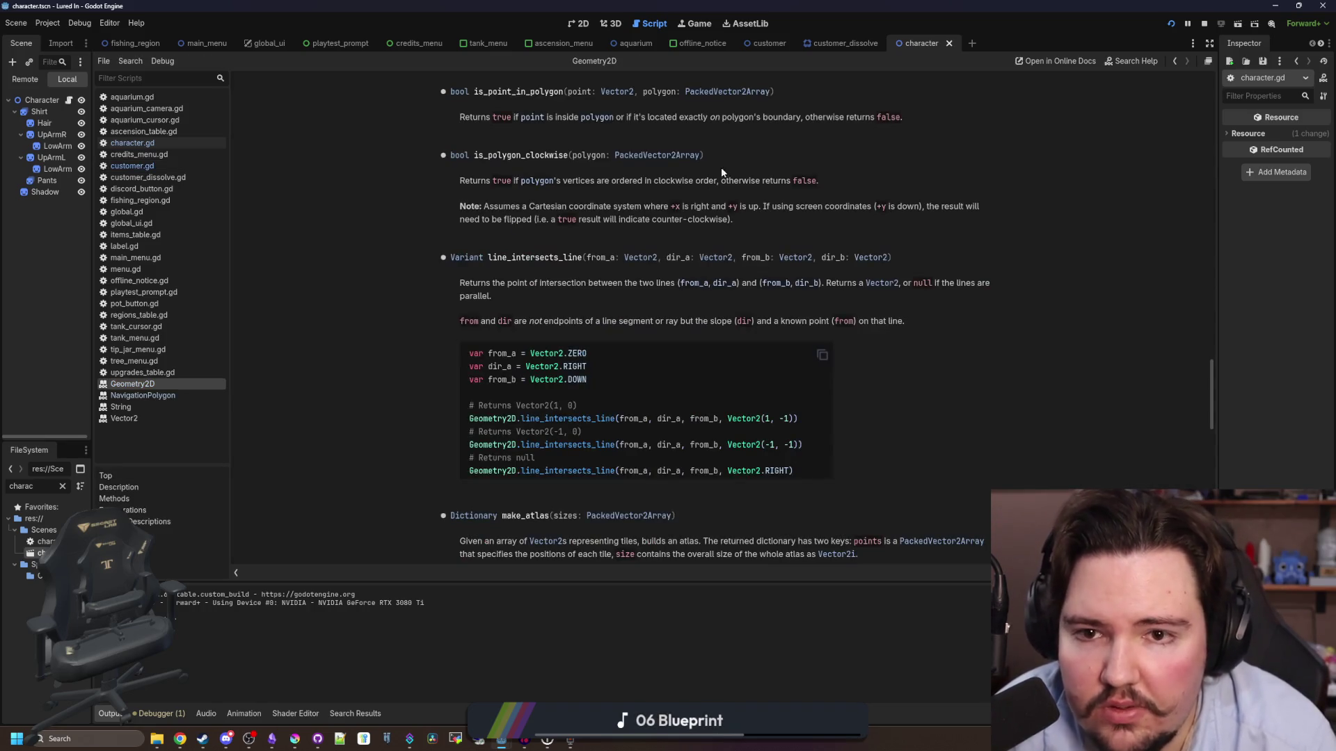
key(alt+Left)
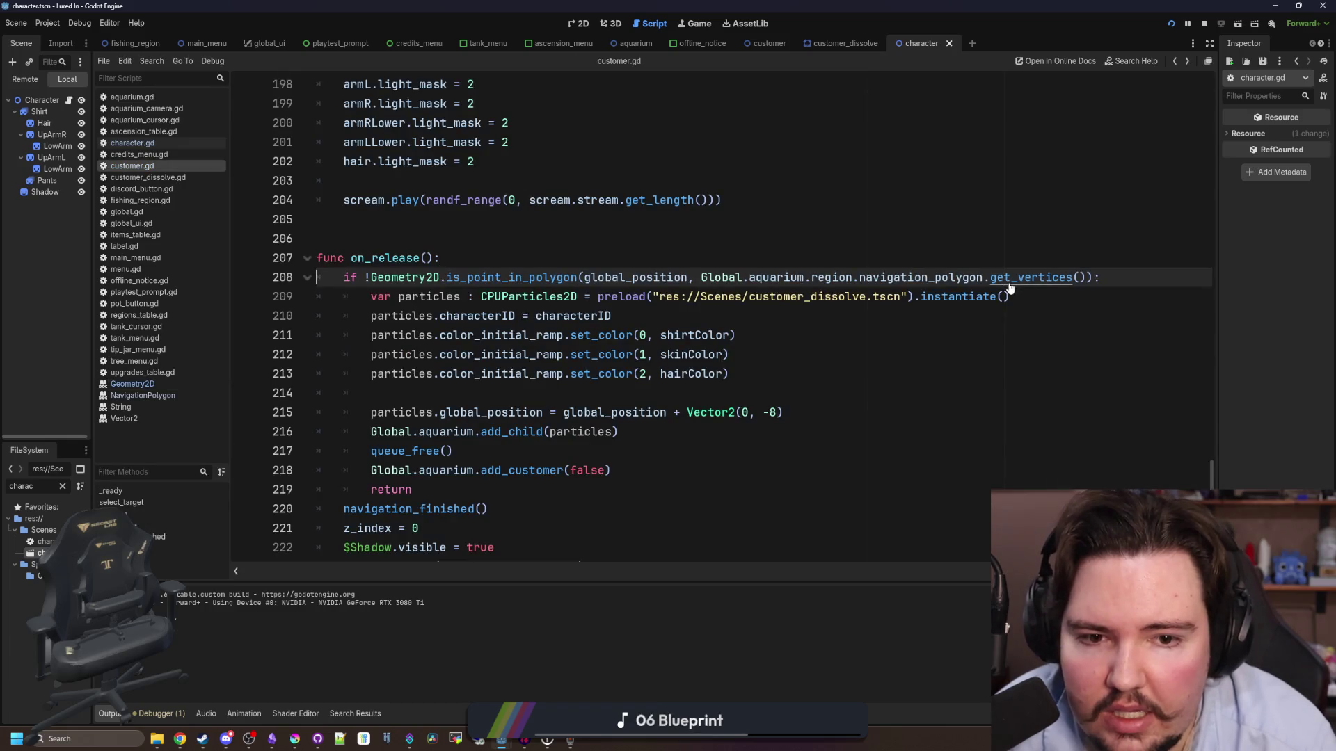
- Open the NavigationPolygon class reference and read its get_outline method description
ctrl+click(967, 277)
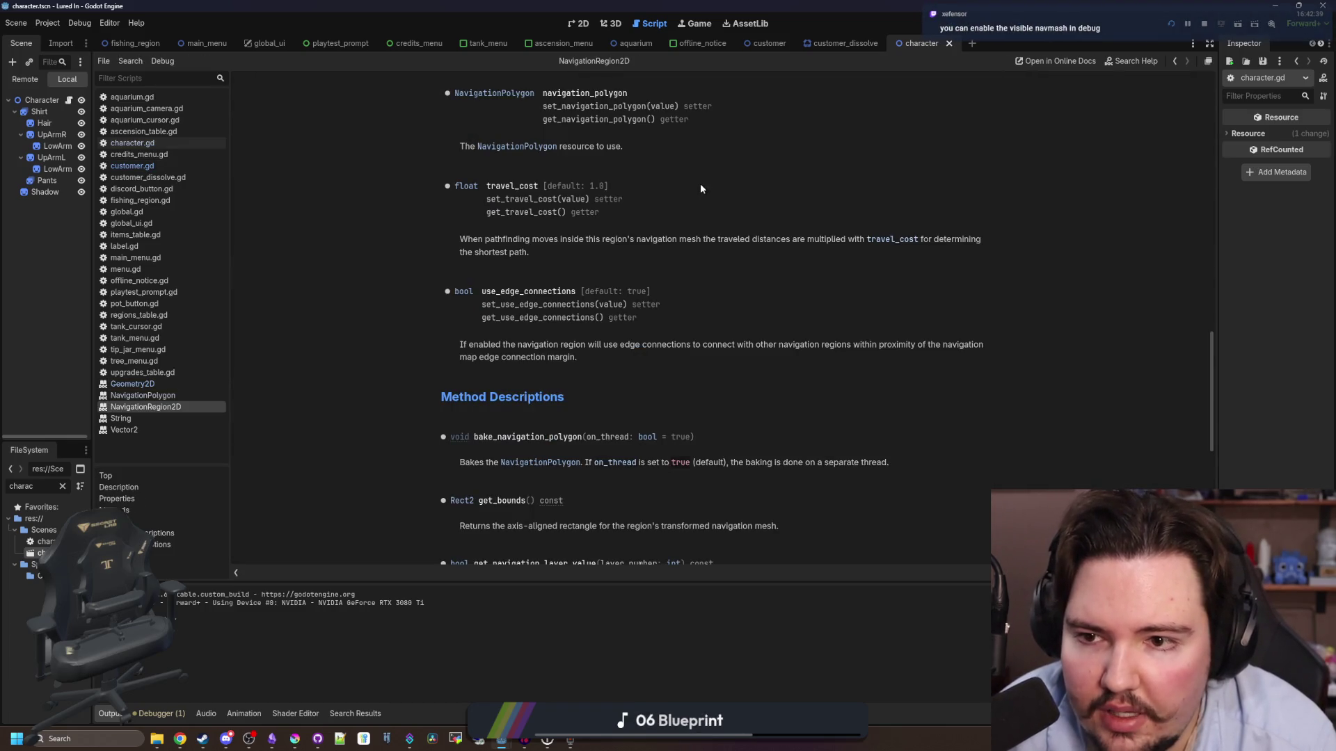
scroll(700, 188, up, 3)
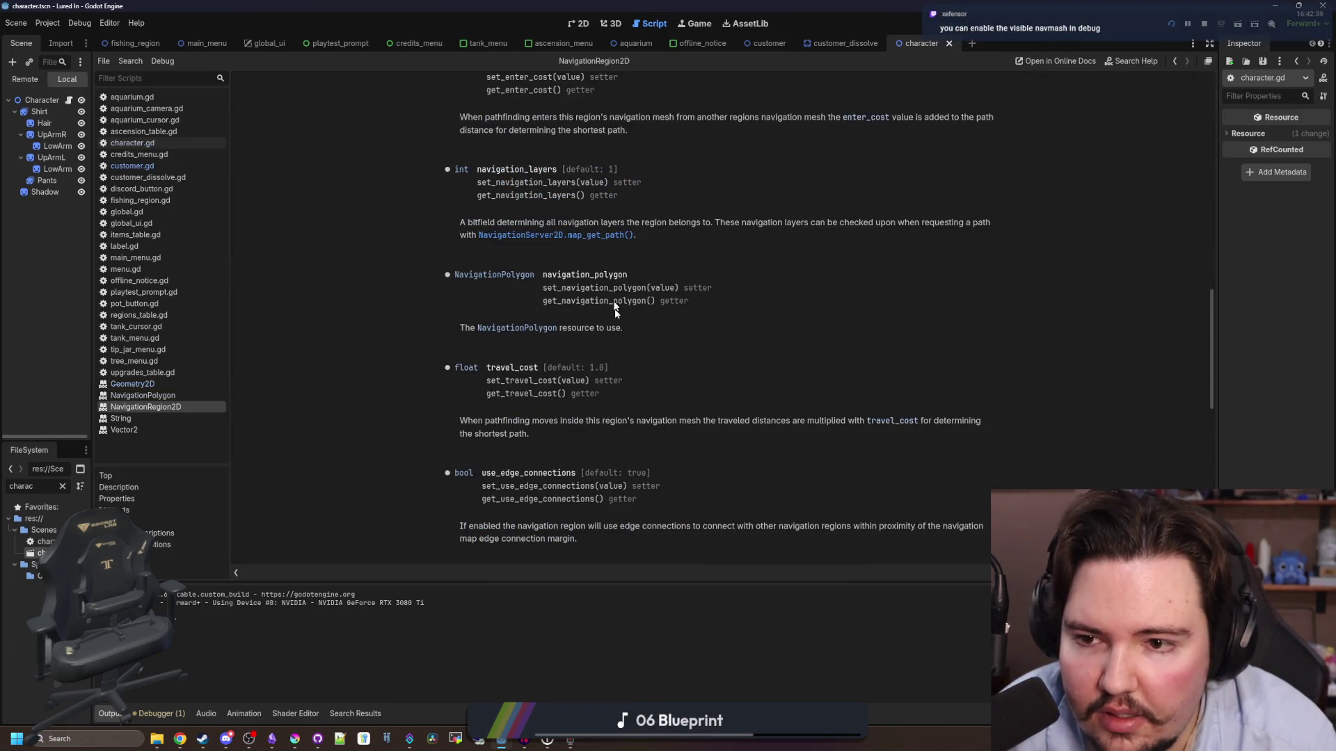
click(528, 278)
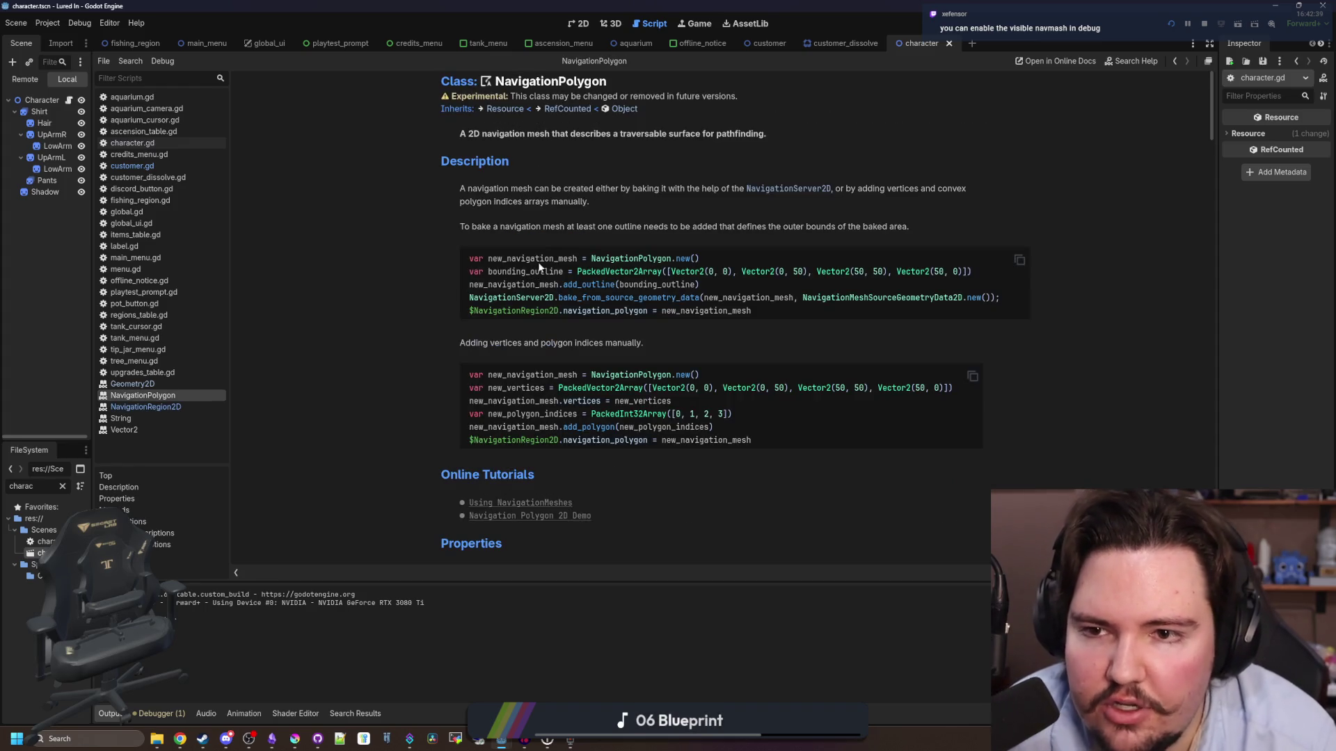
scroll(646, 202, down, 7)
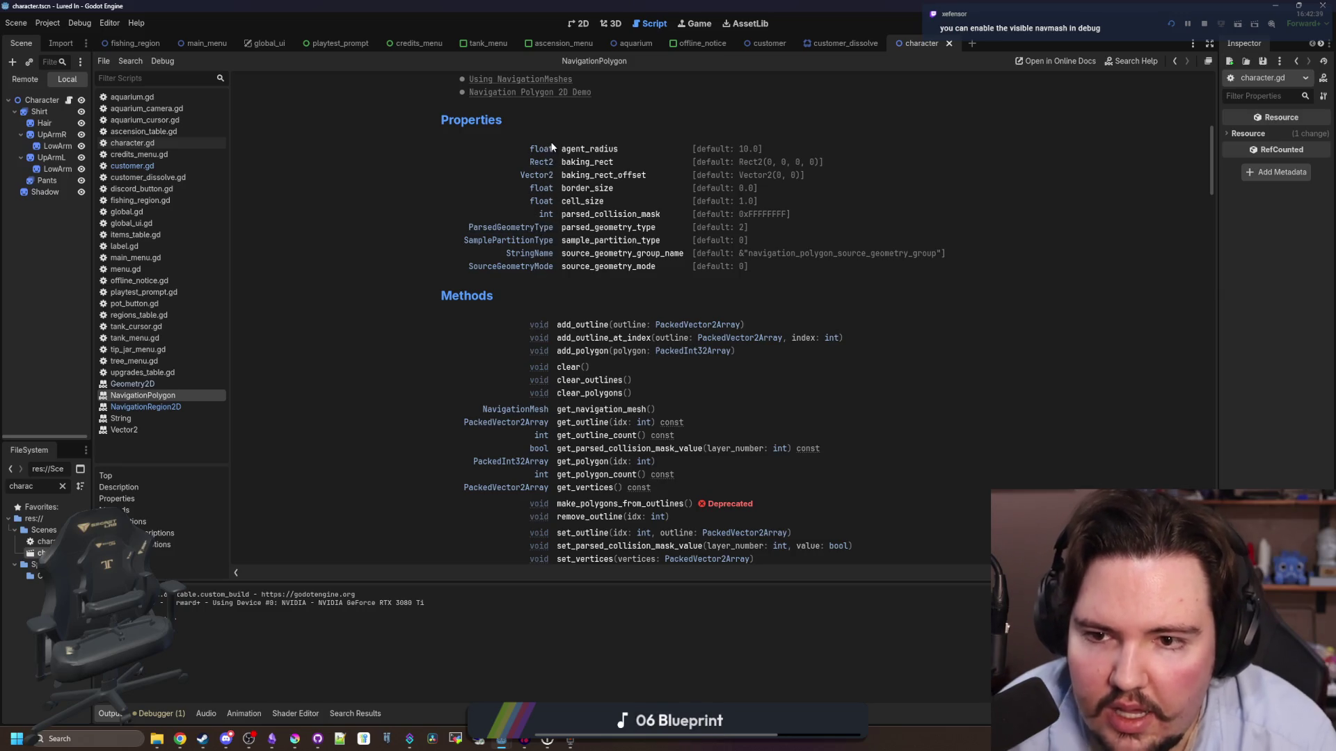
scroll(493, 443, down, 2)
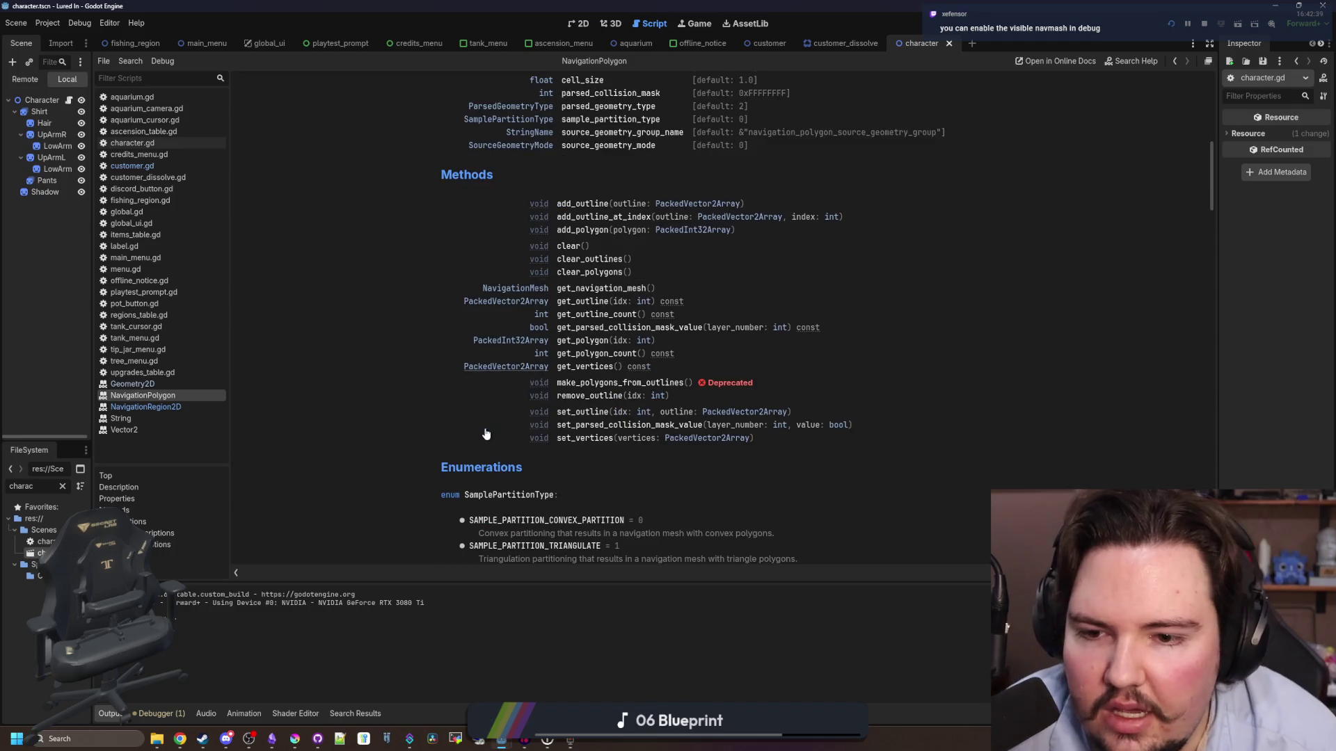
click(579, 301)
drag(637, 117, 852, 117)
click(893, 116)
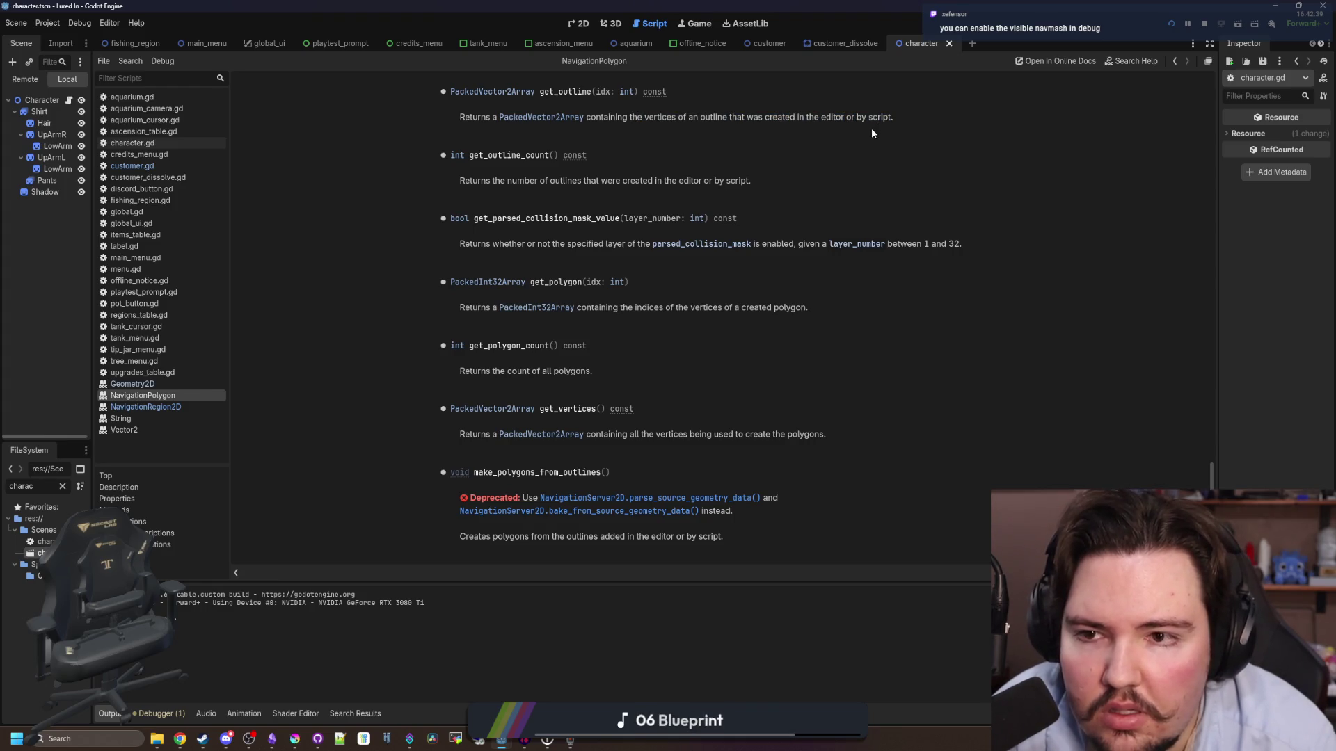
key(alt+Left)
key(alt+Left)
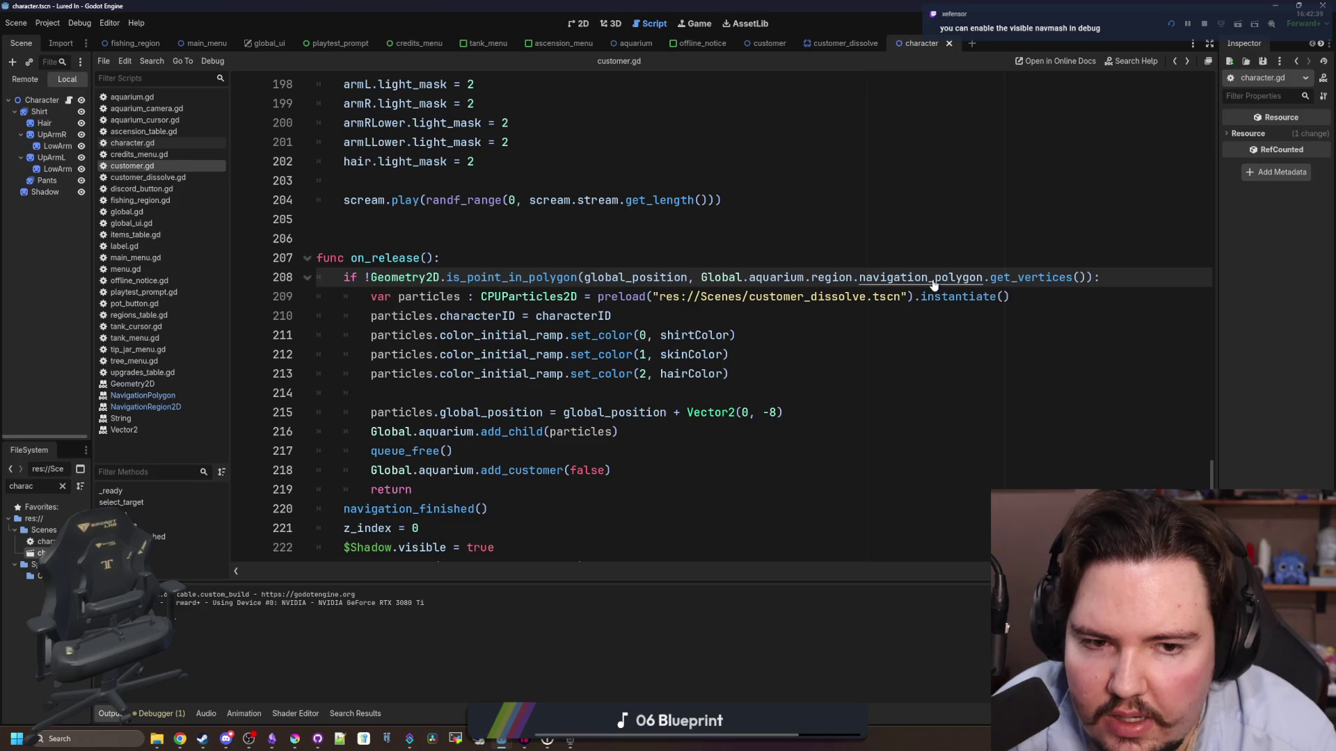
- Look up get_vertices in the NavigationPolygon docs, then stop the running game
ctrl+click(1030, 277)
scroll(523, 252, up, 5)
scroll(523, 252, up, 10)
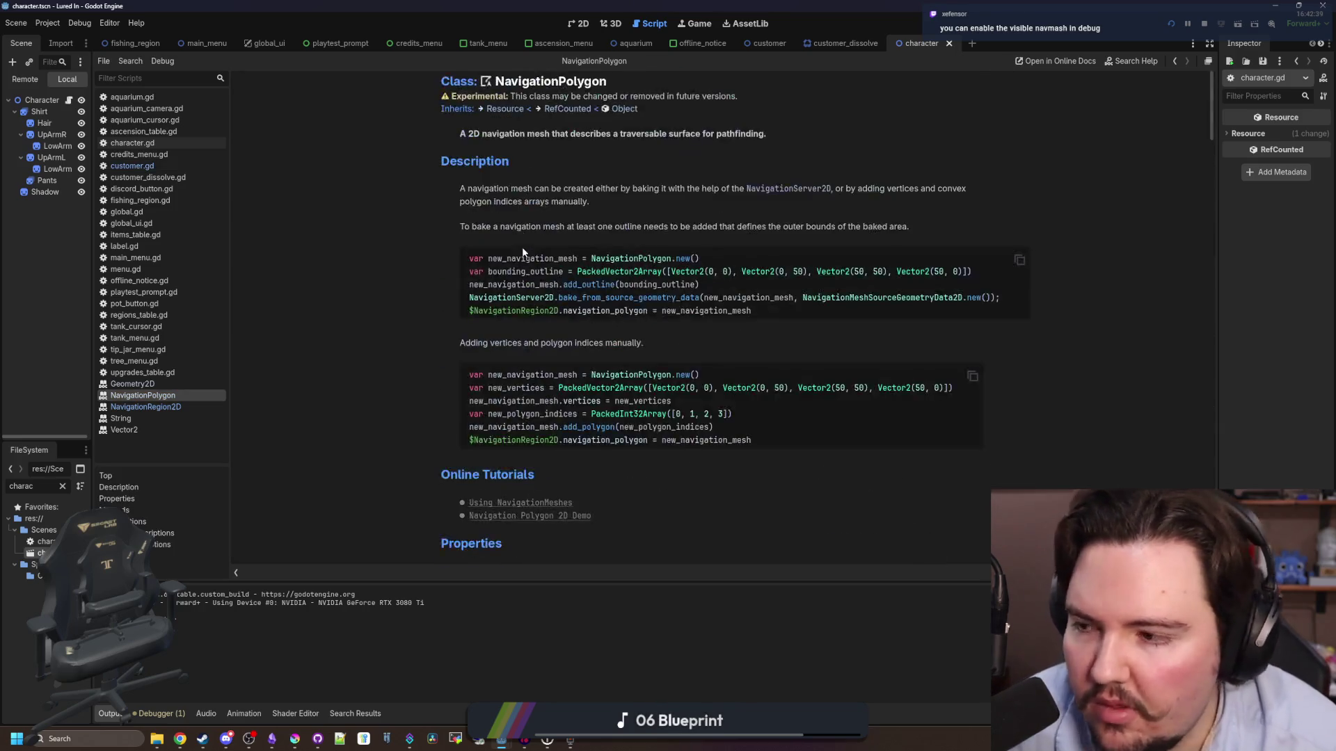
click(1207, 23)
click(77, 23)
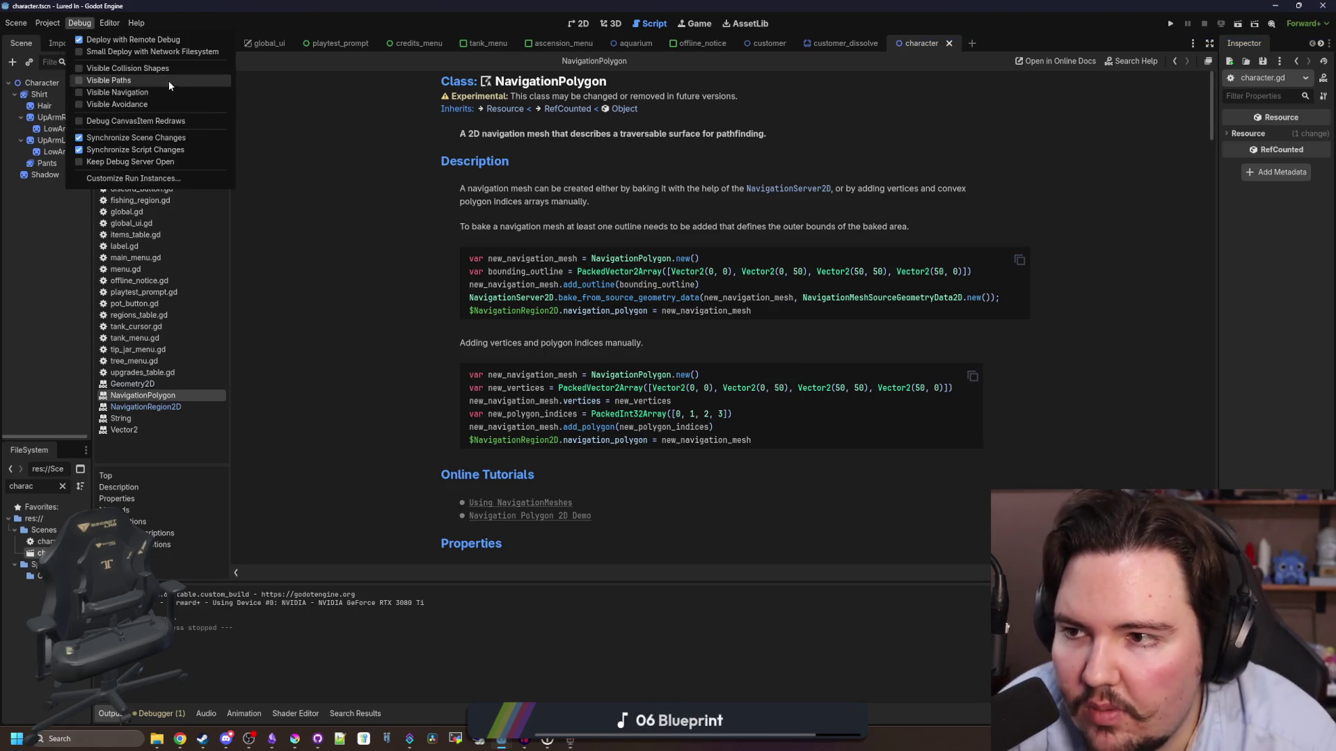
- Enable Visible Navigation, run the project, and get past the main menu and Welcome Back dialog
click(156, 93)
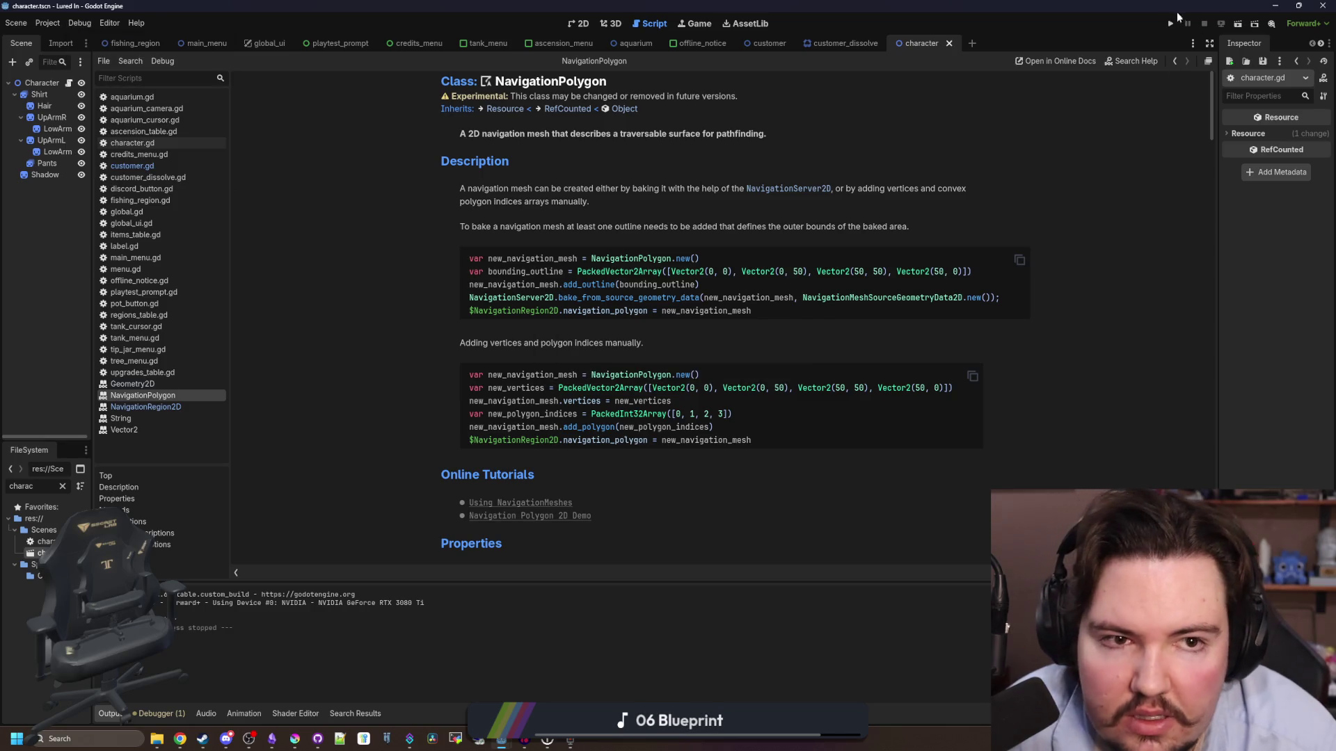
click(1171, 23)
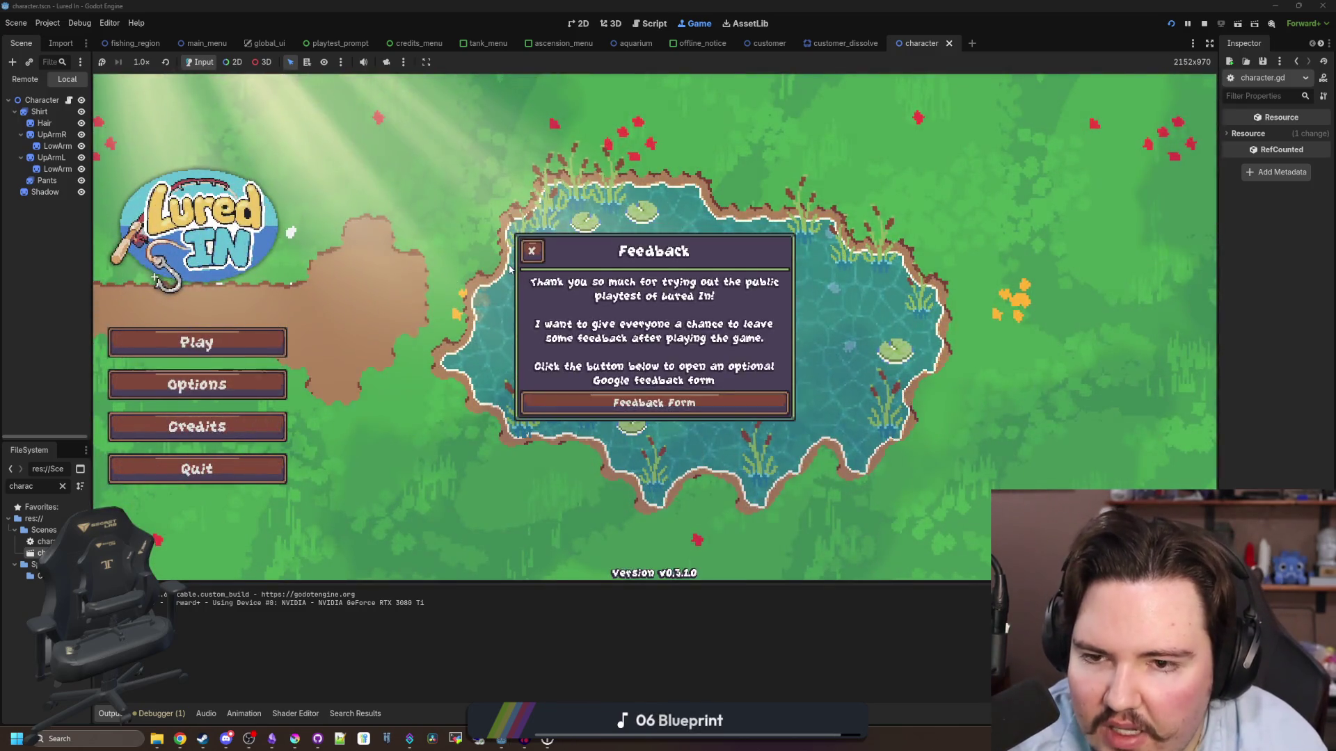
click(282, 371)
click(275, 346)
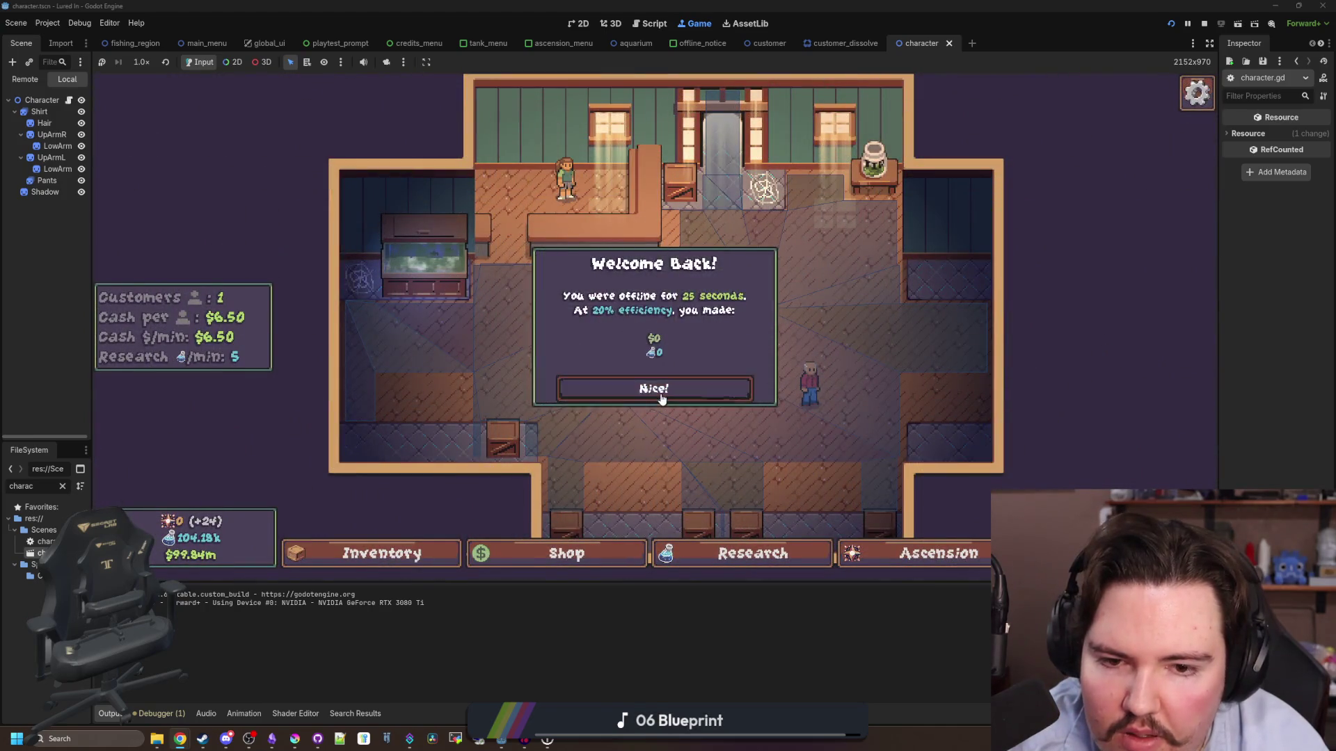
click(661, 395)
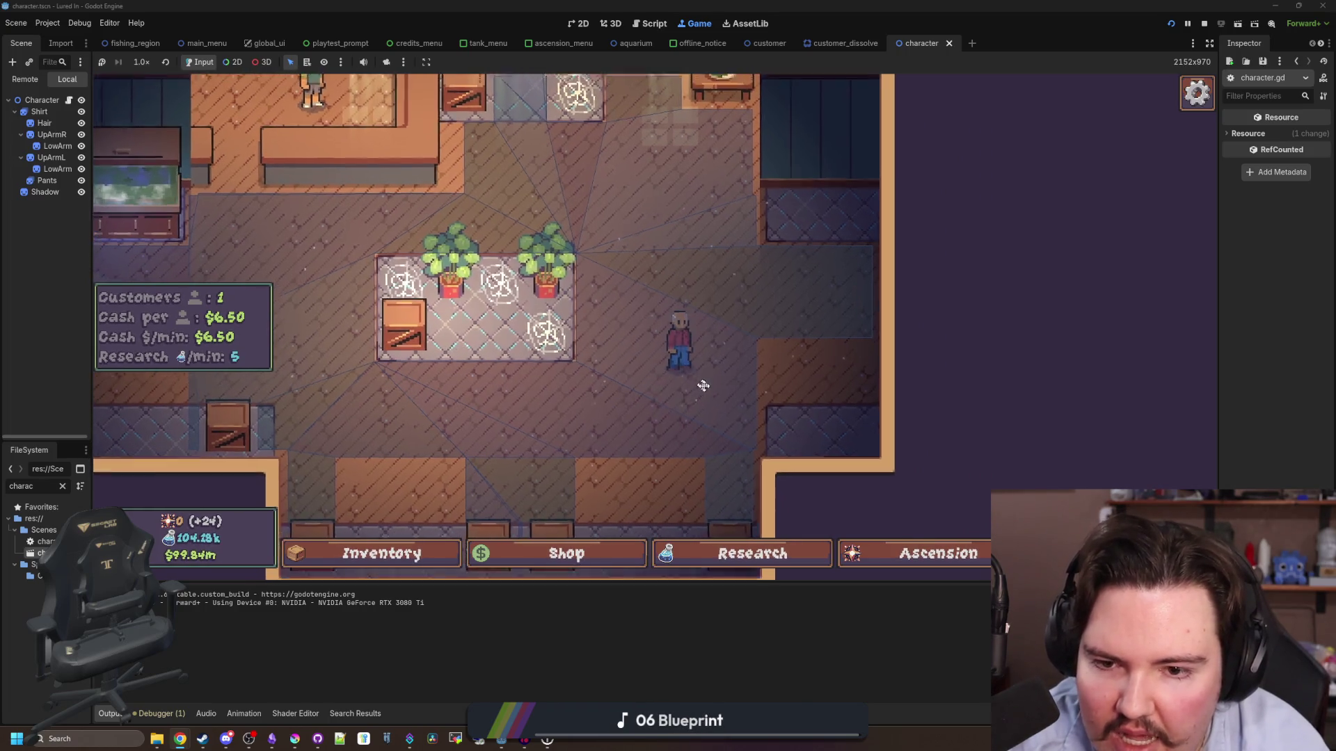
- Zoom and pan the game view to inspect the navigation mesh while carrying a customer across
scroll(753, 450, up, 2)
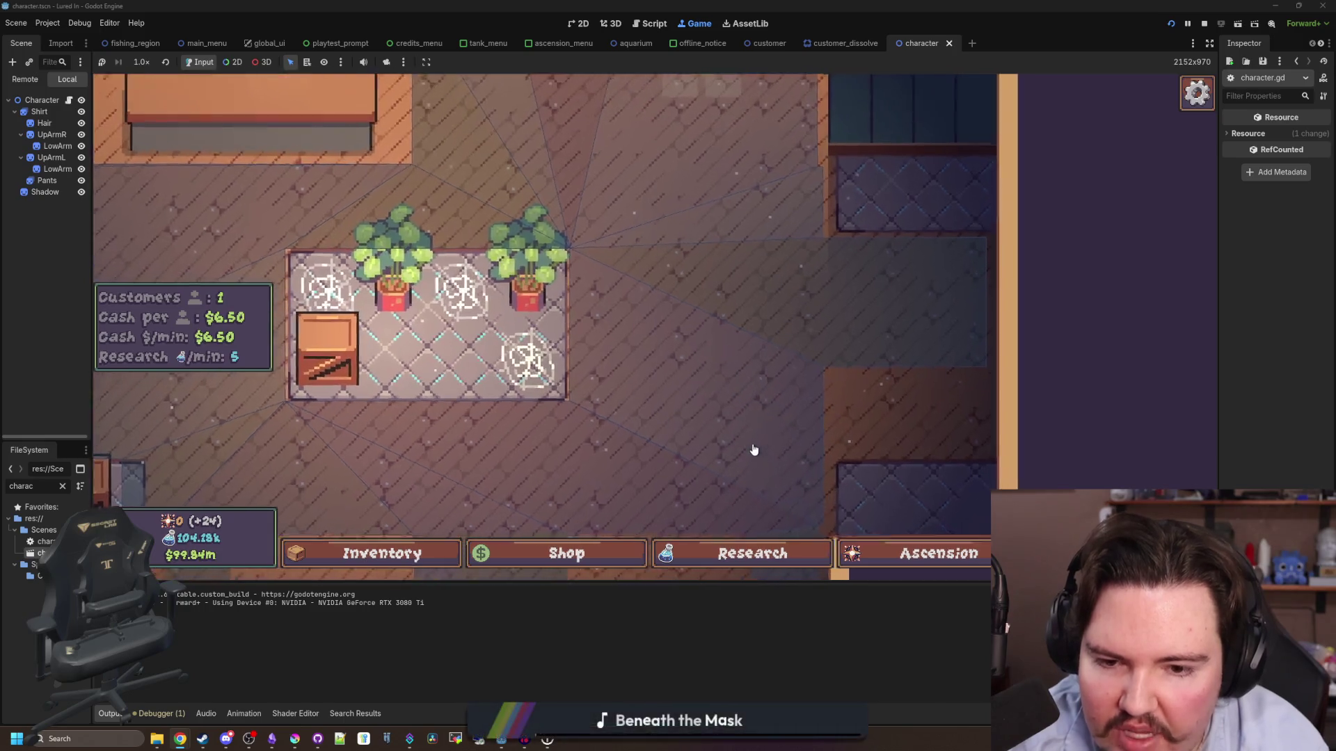
mouse_move(754, 449)
mouse_down()
mouse_move(702, 386)
mouse_move(706, 349)
mouse_up()
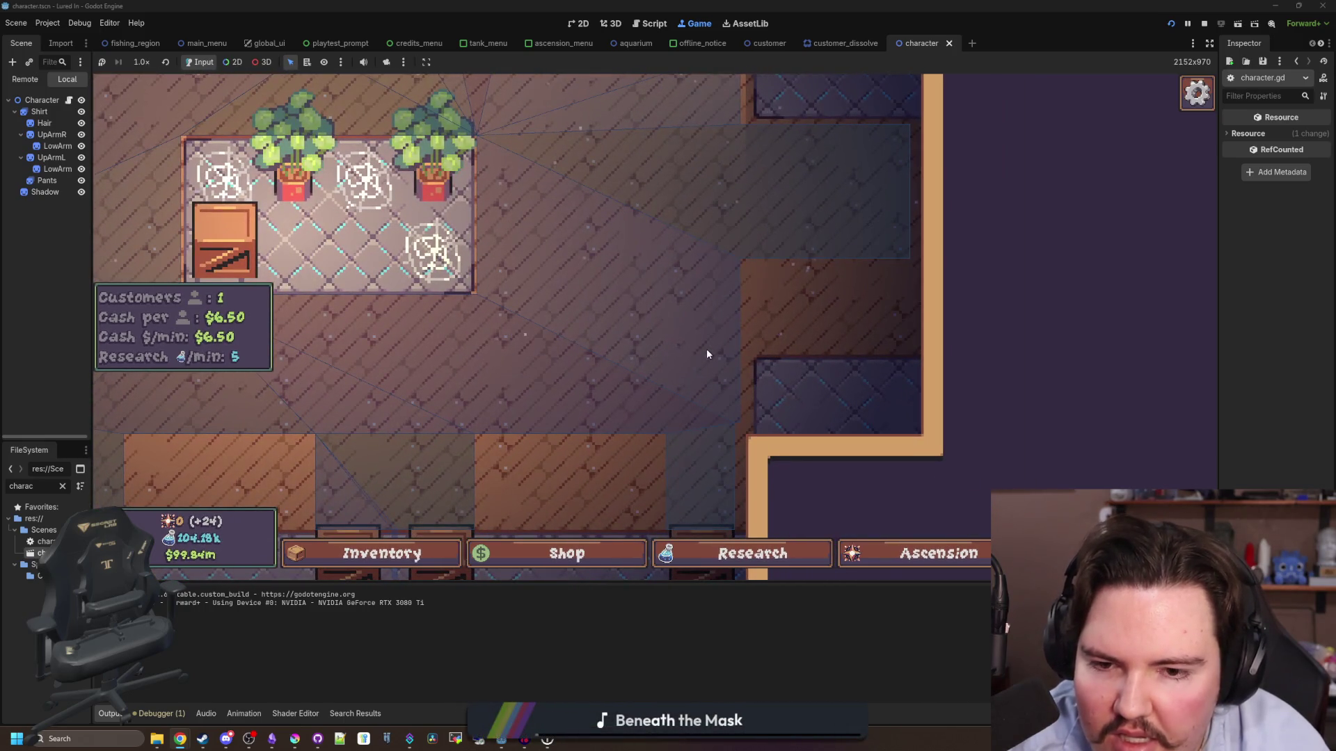
scroll(707, 354, down, 2)
scroll(581, 233, down, 2)
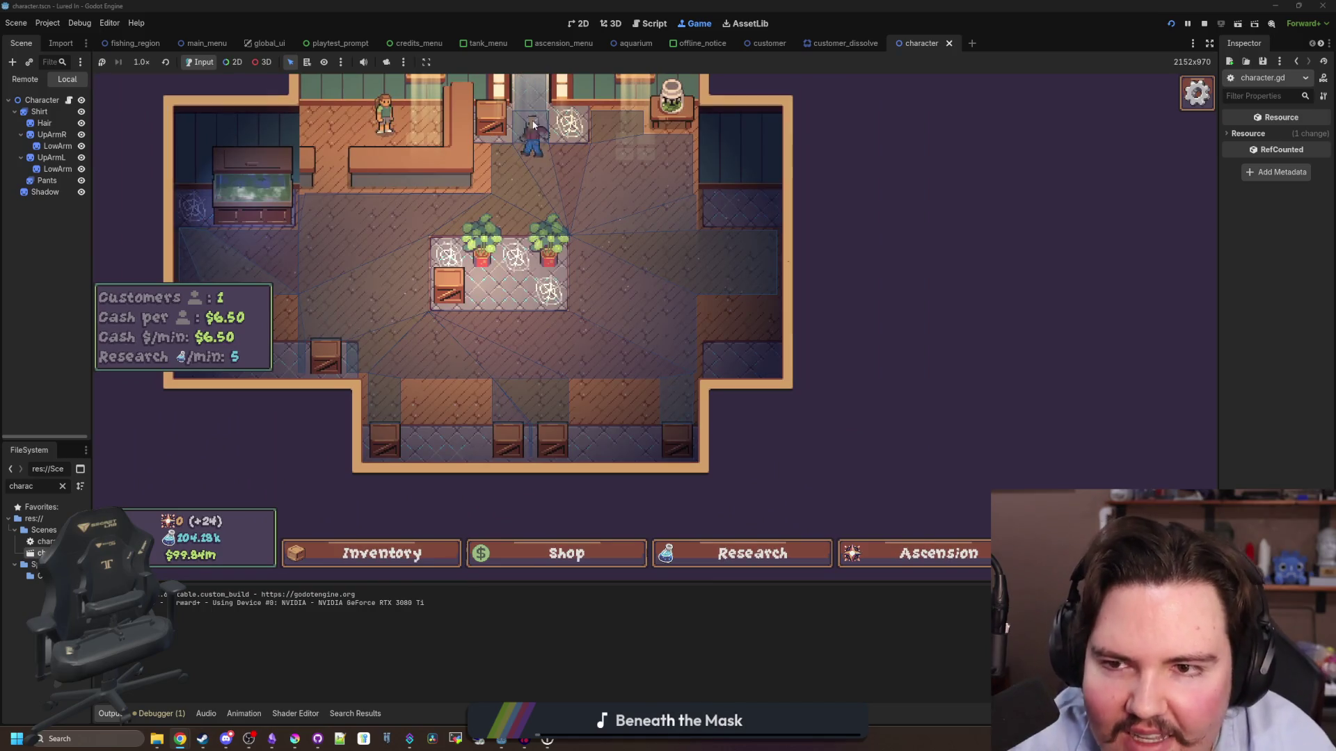
scroll(680, 359, up, 2)
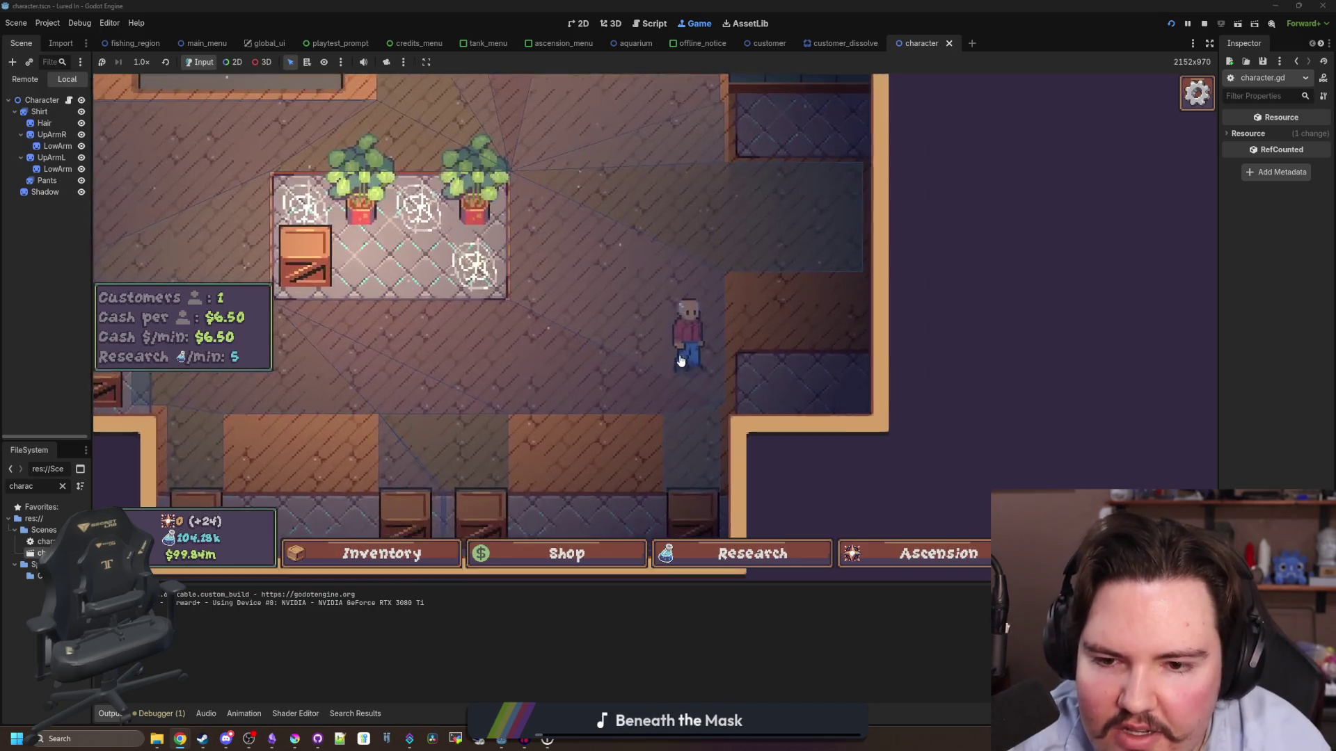
scroll(664, 319, down, 2)
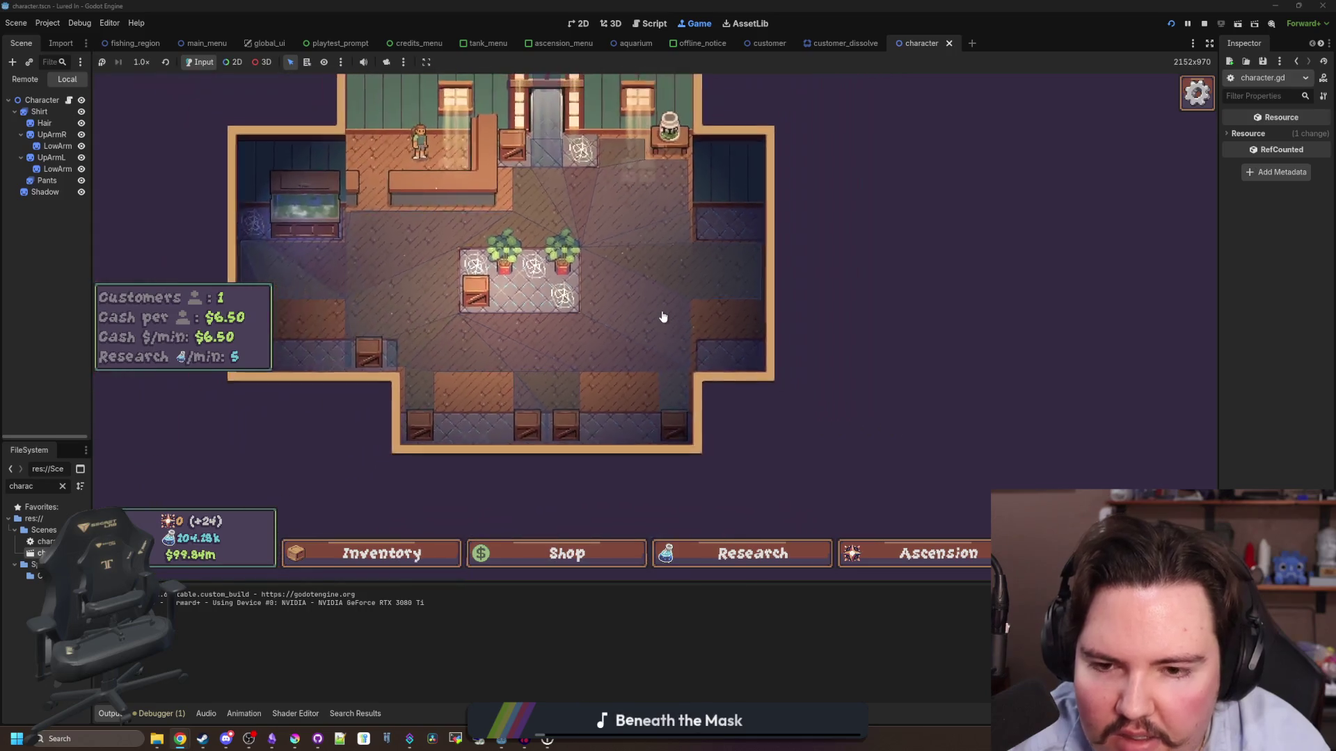
scroll(659, 369, down, 1)
scroll(640, 281, up, 2)
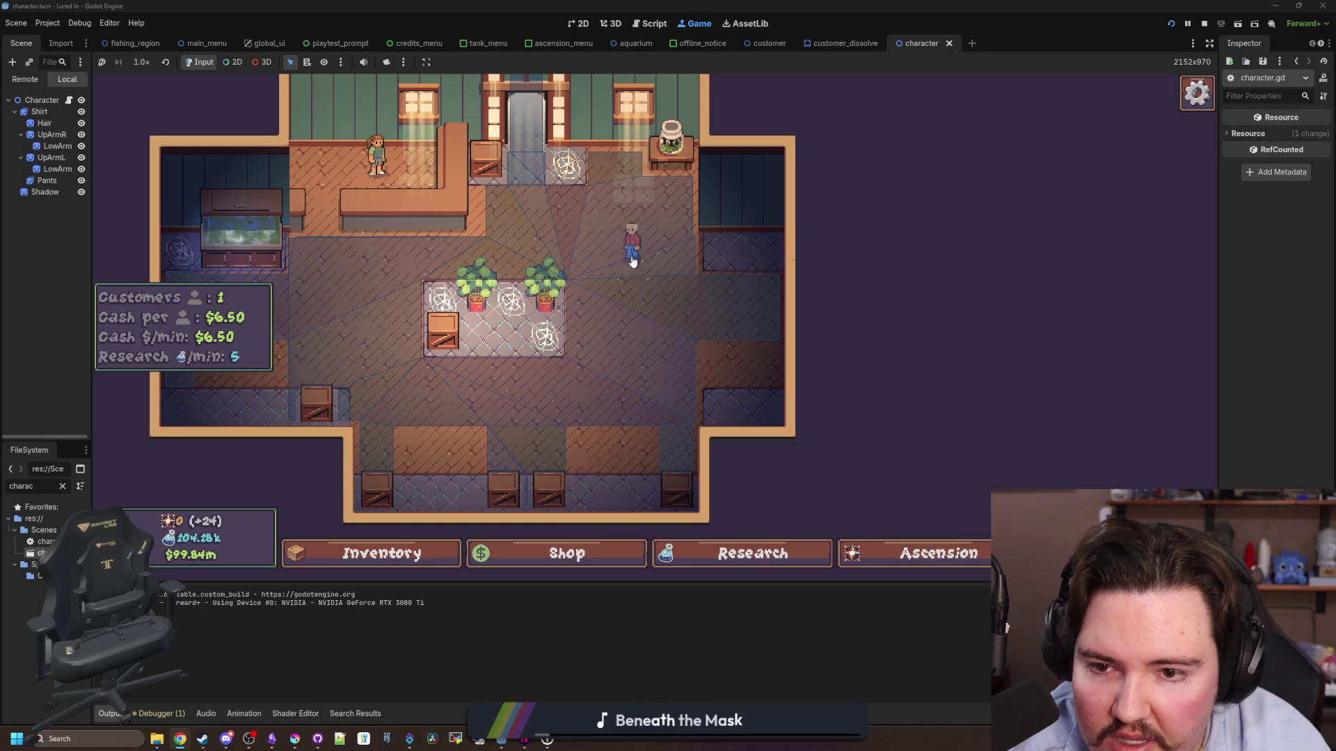
scroll(675, 327, down, 1)
scroll(678, 349, up, 3)
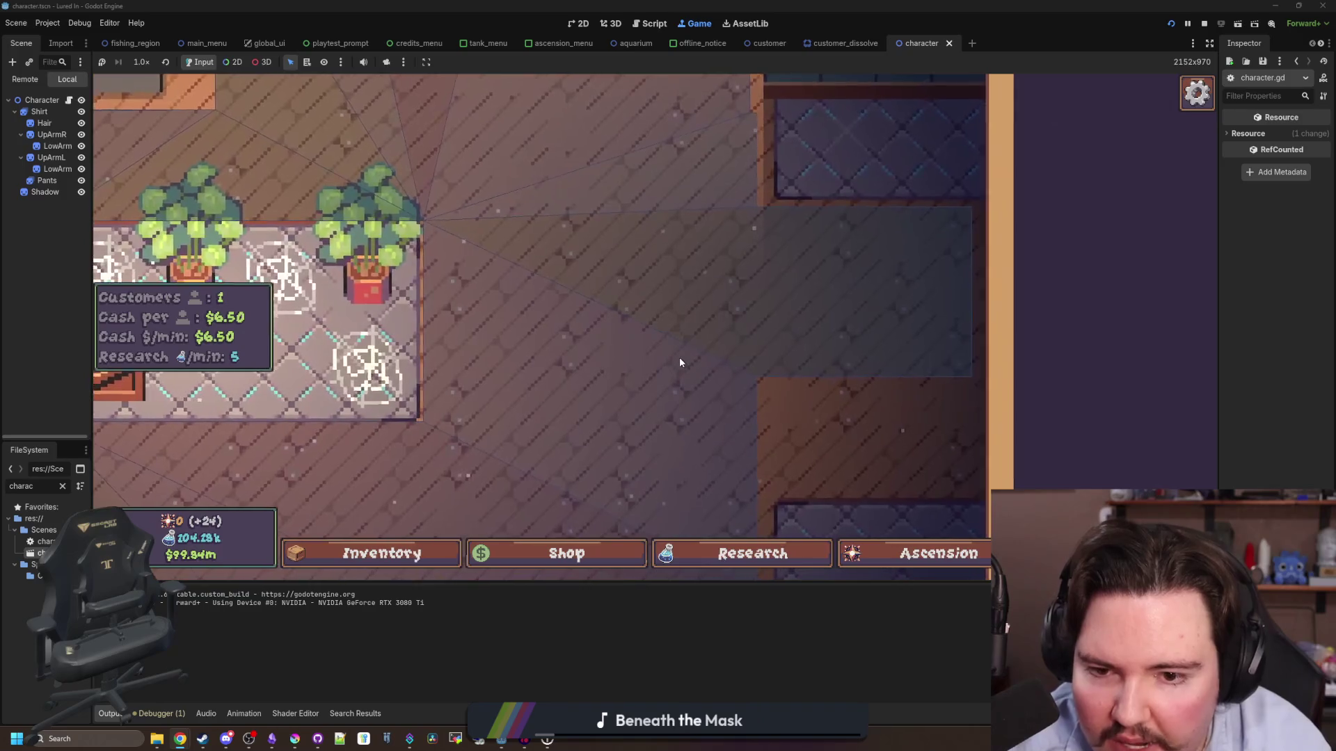
scroll(667, 355, down, 3)
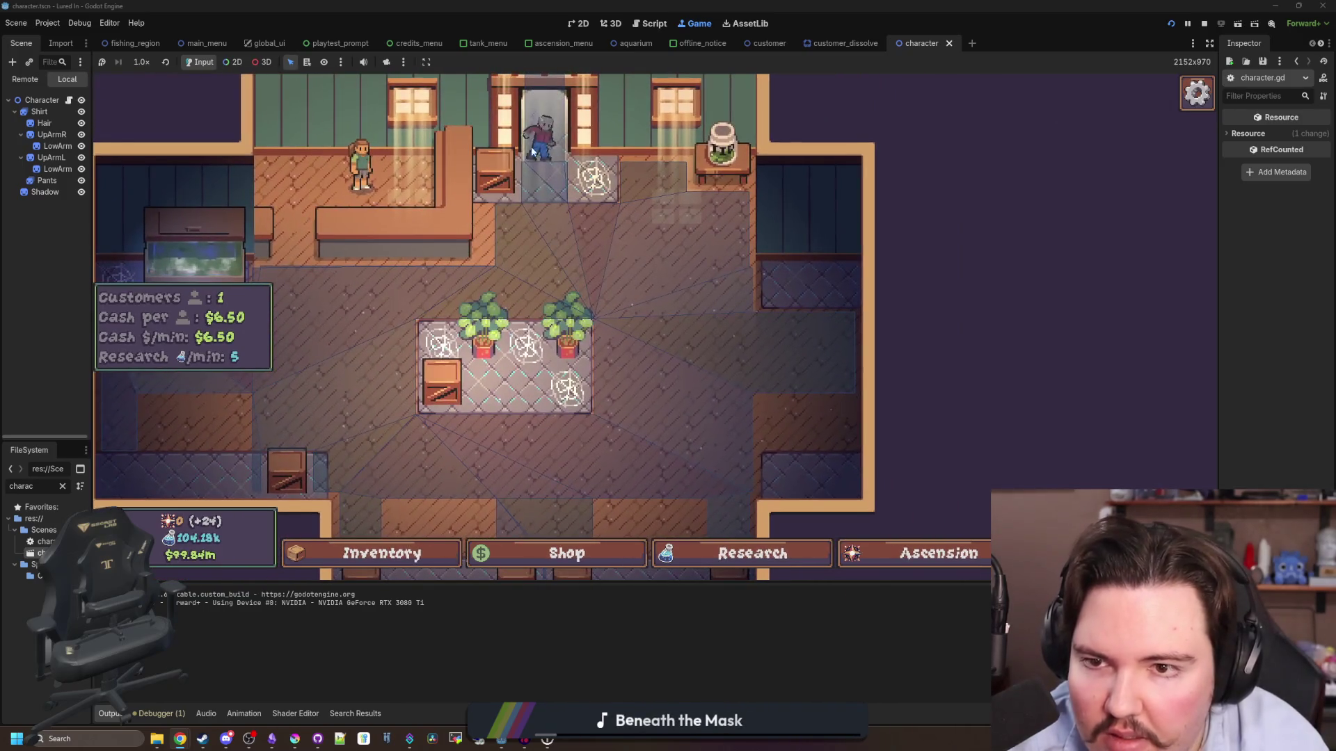
mouse_move(351, 379)
mouse_down()
mouse_move(391, 402)
mouse_move(581, 393)
mouse_up()
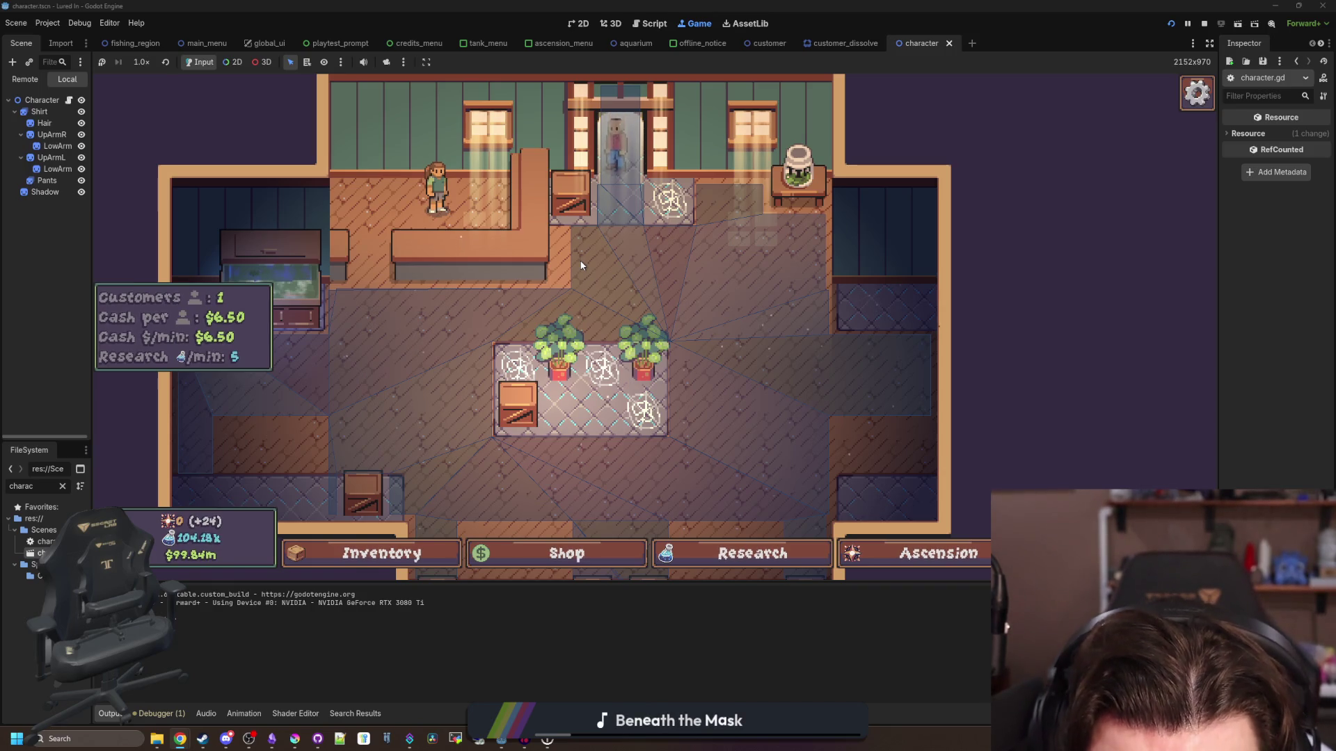
scroll(577, 254, down, 1)
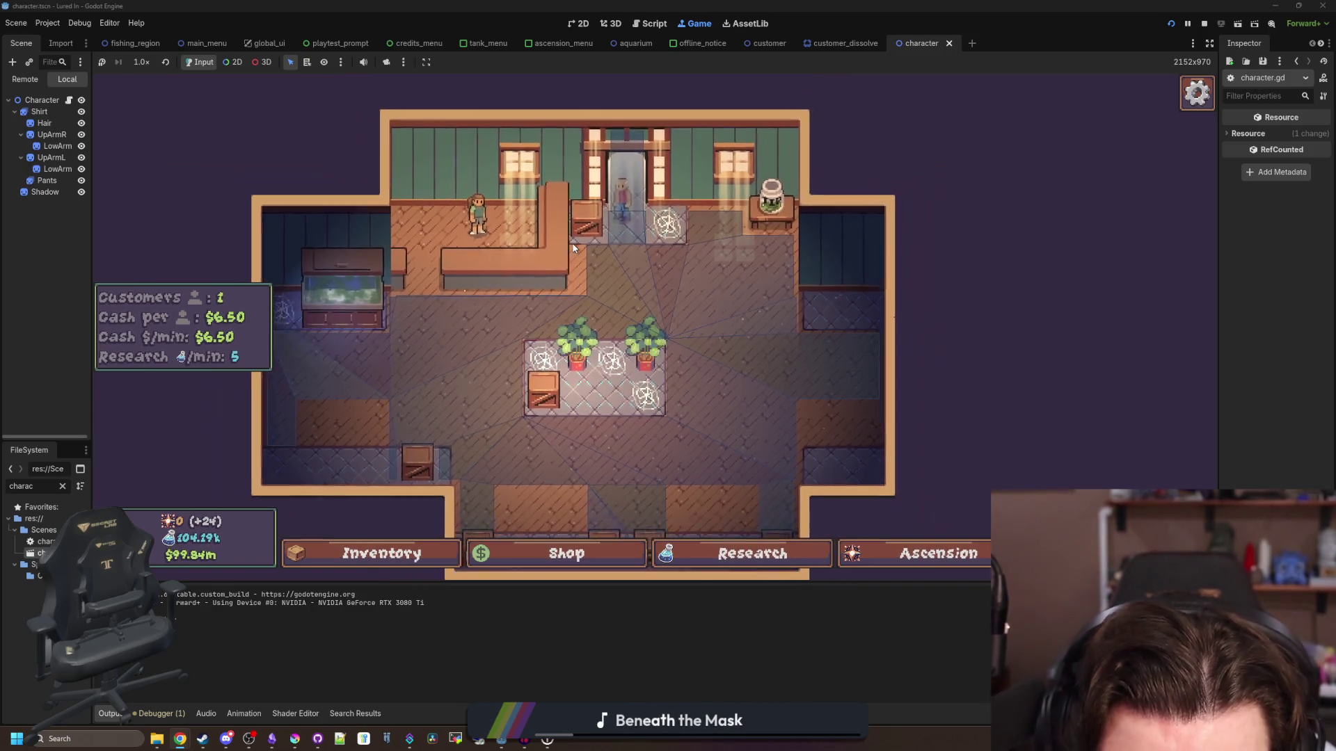
scroll(574, 248, down, 2)
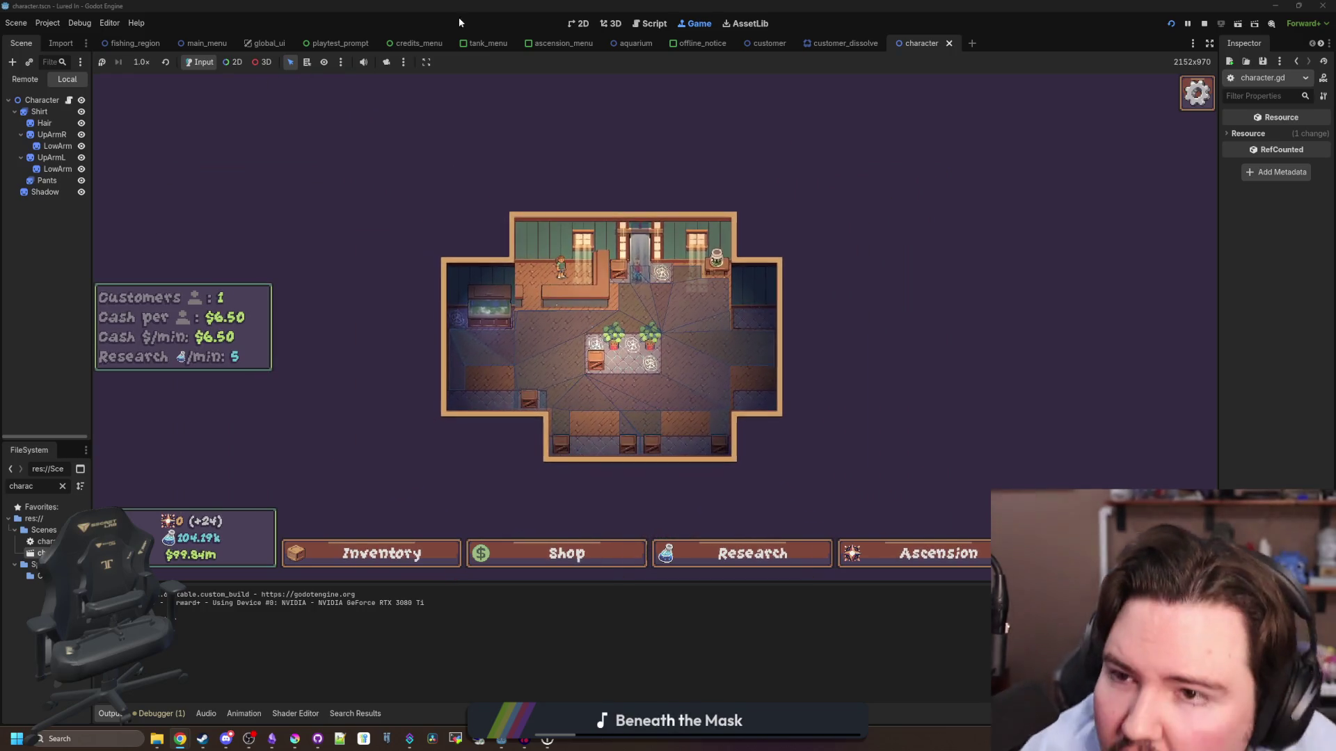
click(583, 25)
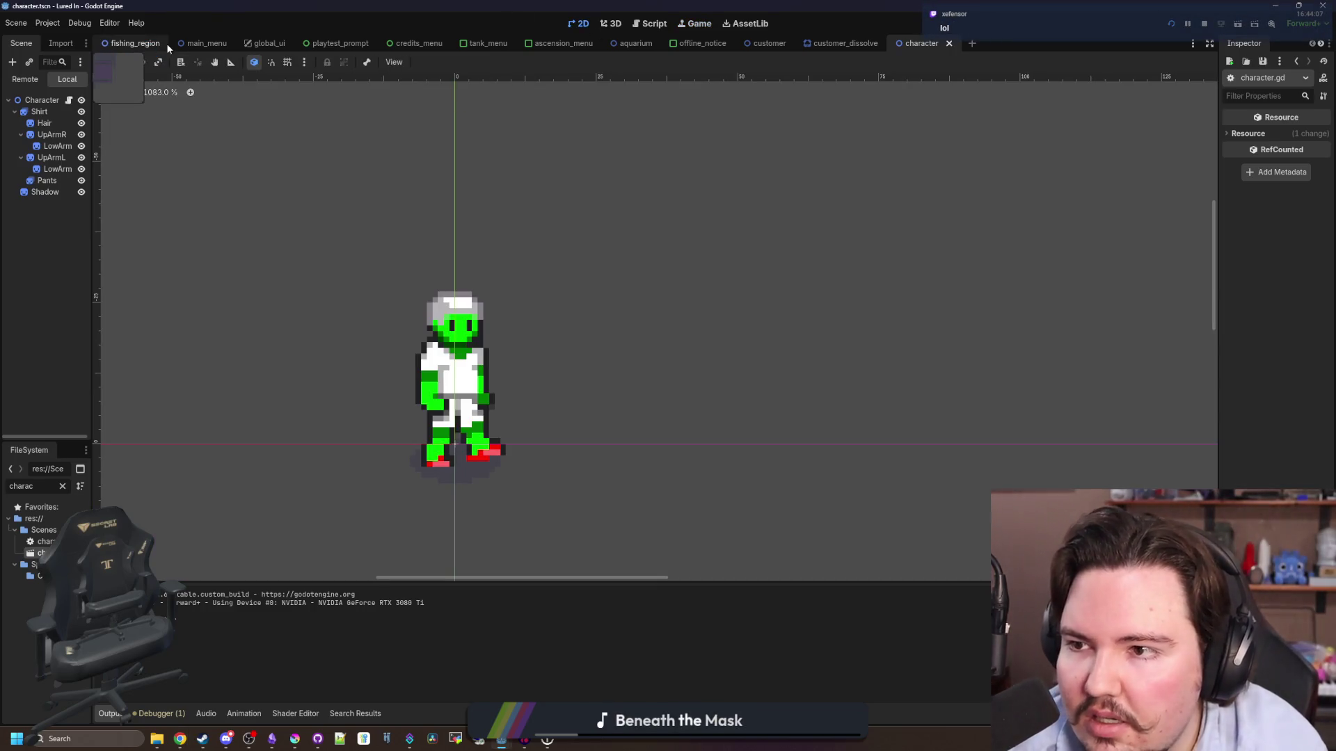
- Filter the FileSystem for 'aquar' and open aquarium.tscn
click(141, 43)
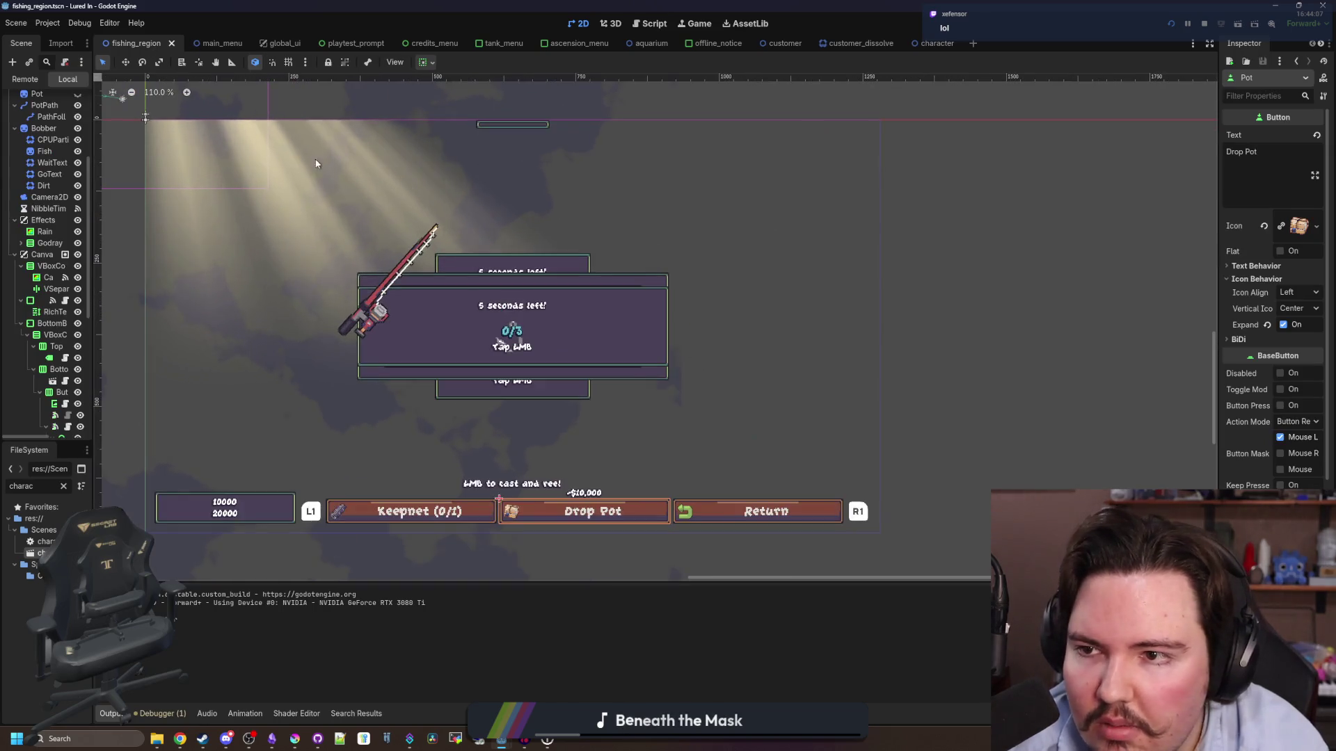
key(ctrl+a)
text(aquar)
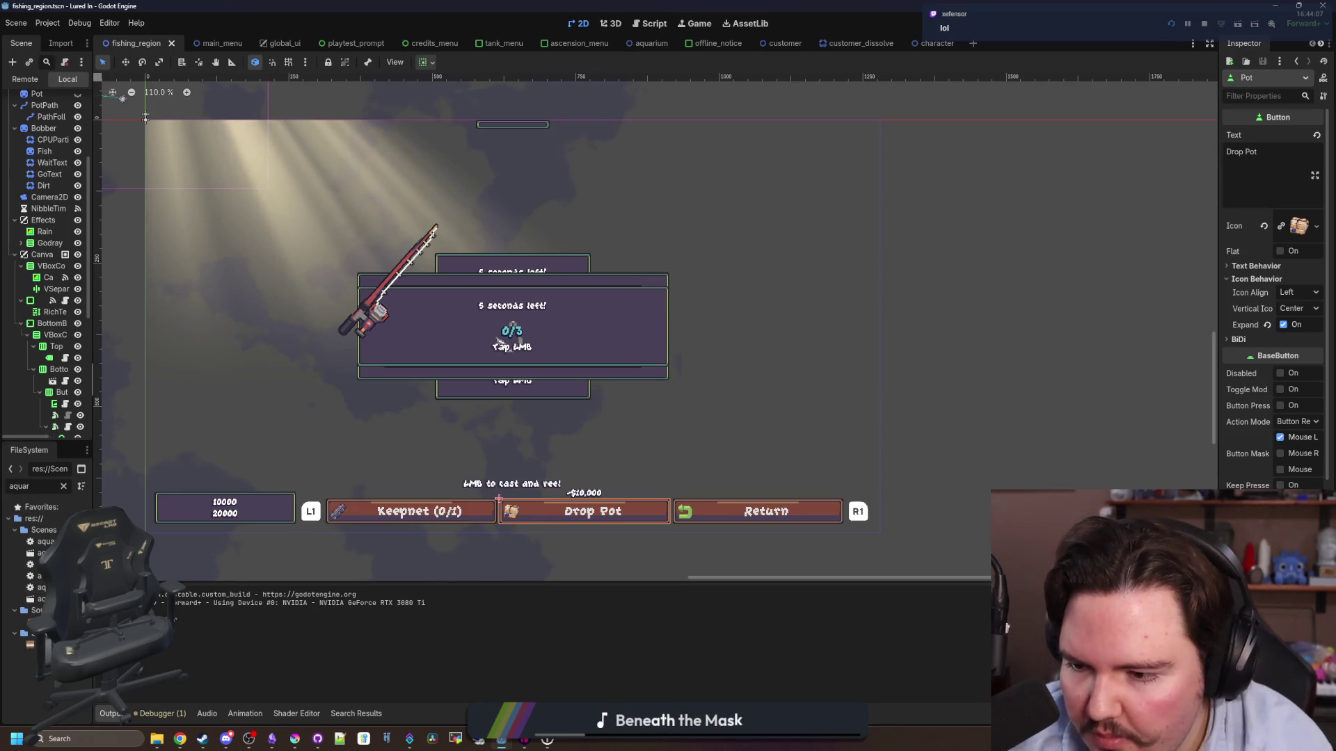
double_click(42, 553)
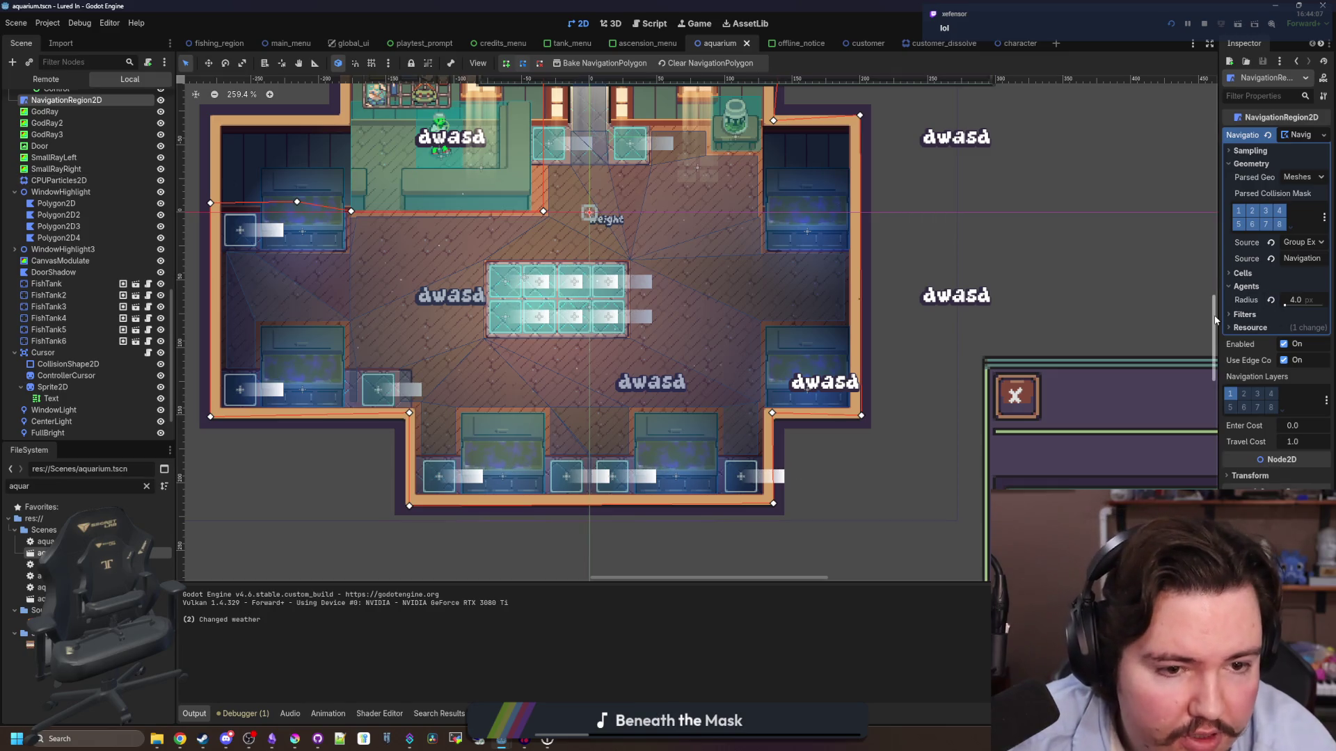
- Widen the Inspector, expand the NavigationRegion2D Transform, and save the aquarium scene
drag(1217, 320, 958, 319)
click(1004, 478)
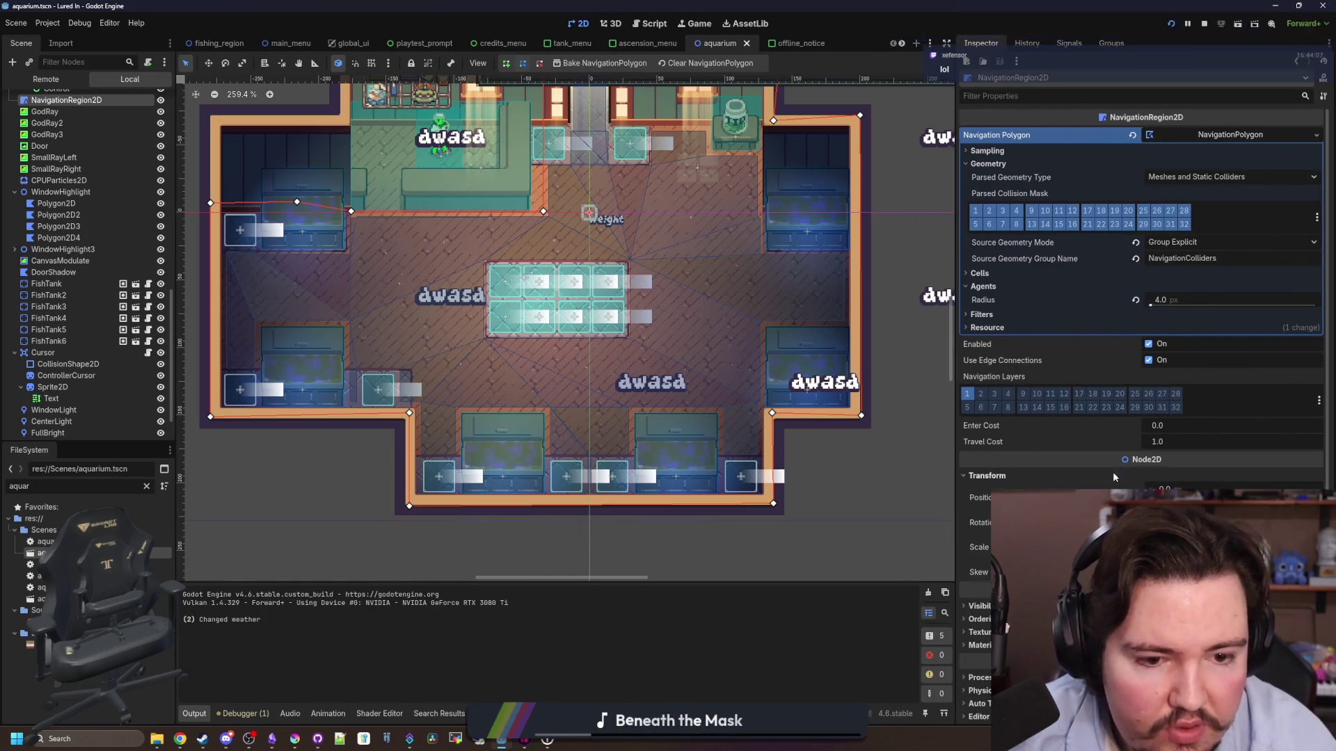
scroll(645, 302, down, 2)
key(ctrl+s)
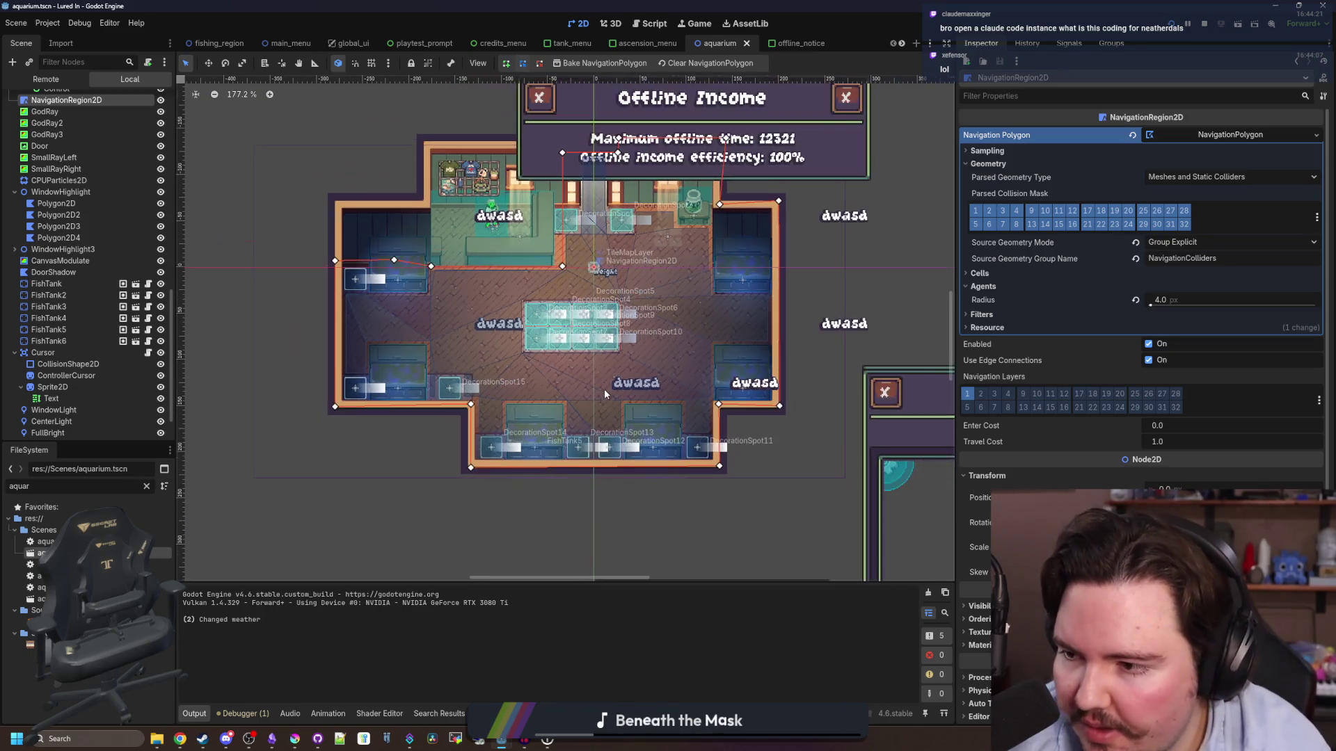
scroll(612, 331, up, 3)
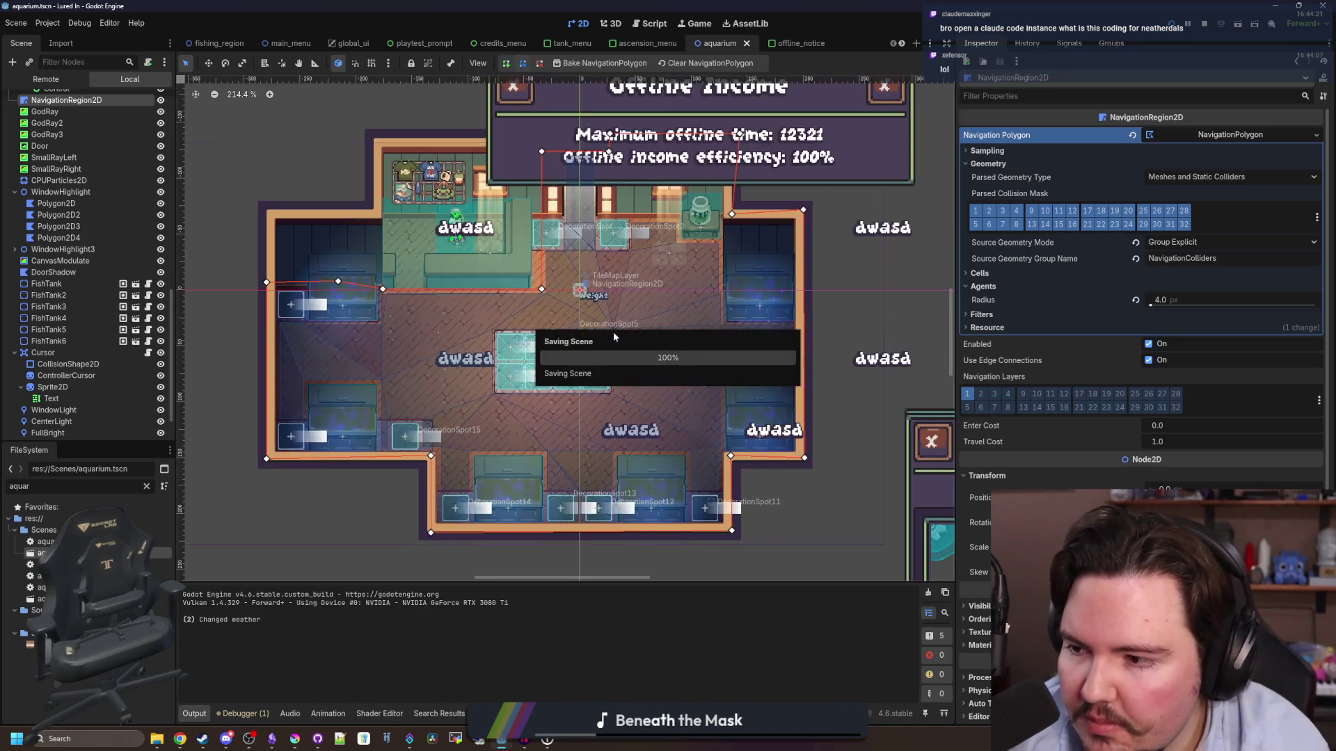
key(ctrl+s)
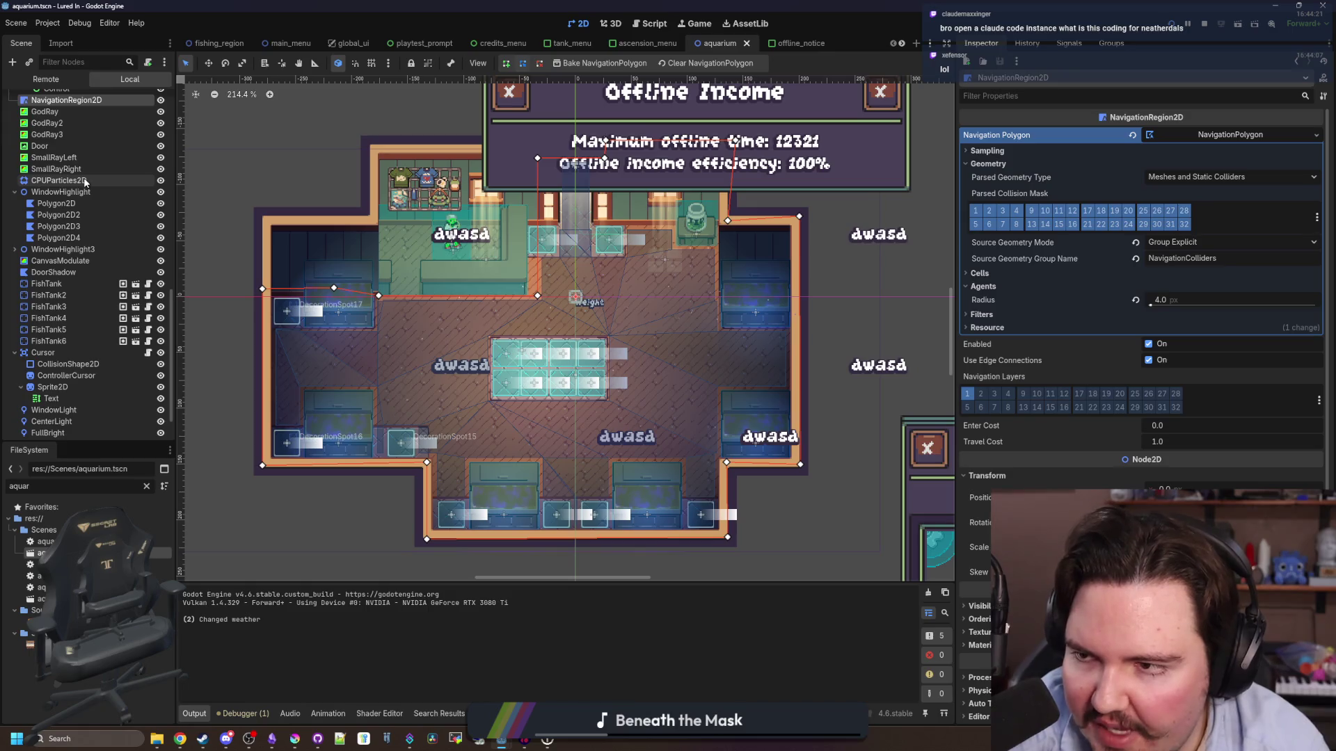
scroll(84, 181, up, 3)
scroll(511, 345, up, 2)
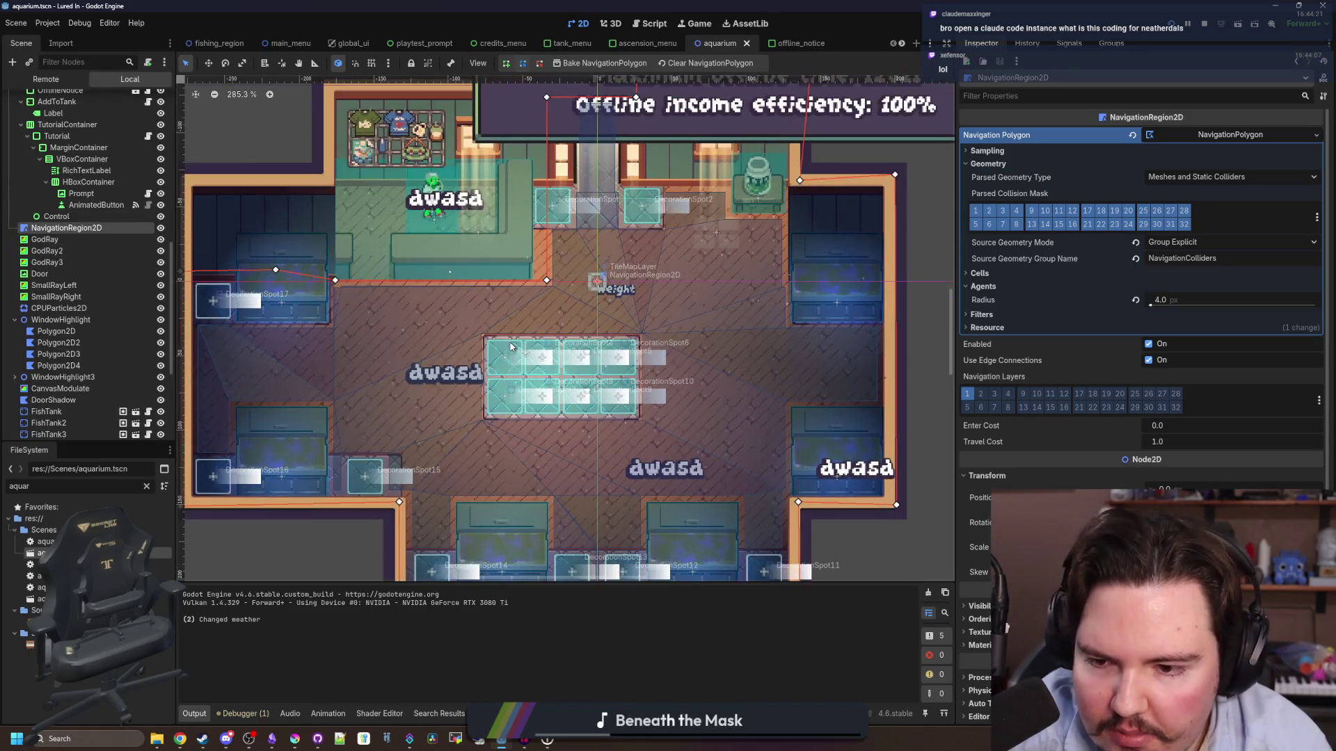
scroll(487, 522, down, 2)
scroll(435, 506, up, 3)
scroll(557, 515, down, 3)
scroll(696, 522, up, 3)
scroll(725, 525, down, 3)
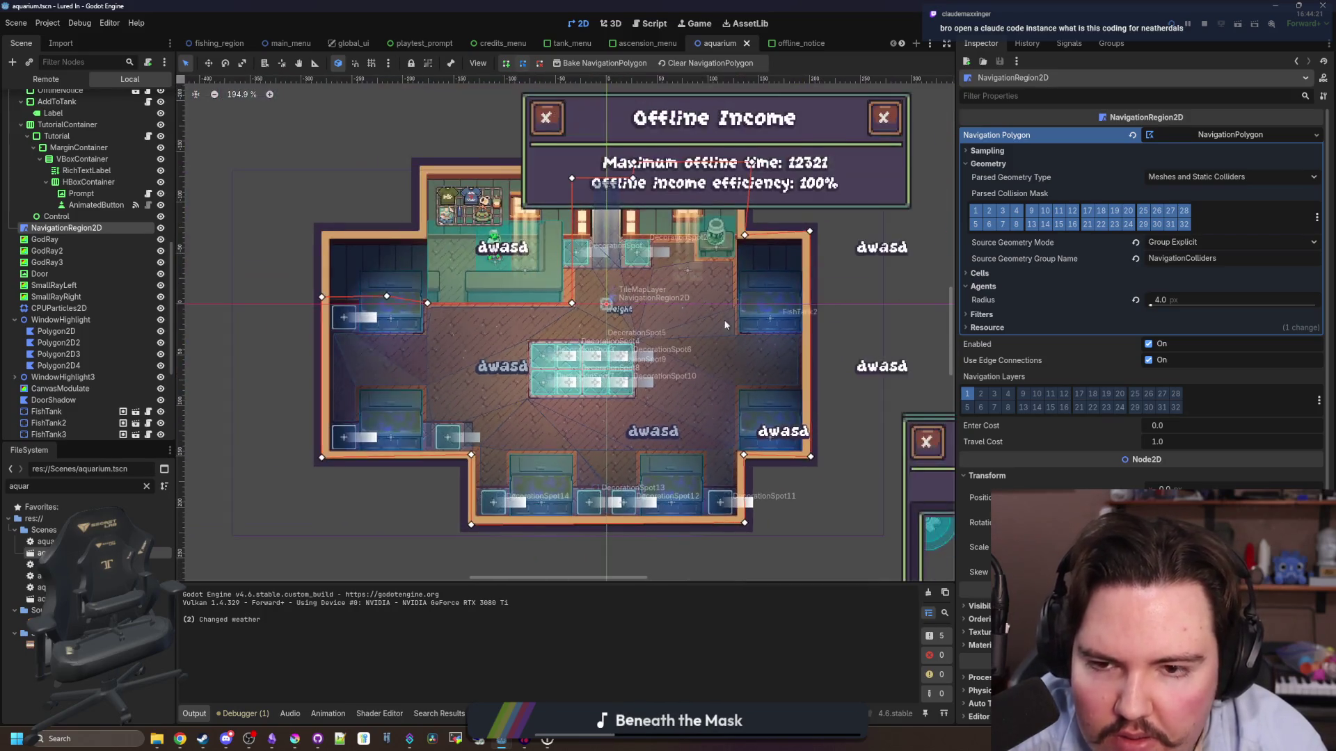
scroll(733, 352, up, 1)
click(696, 24)
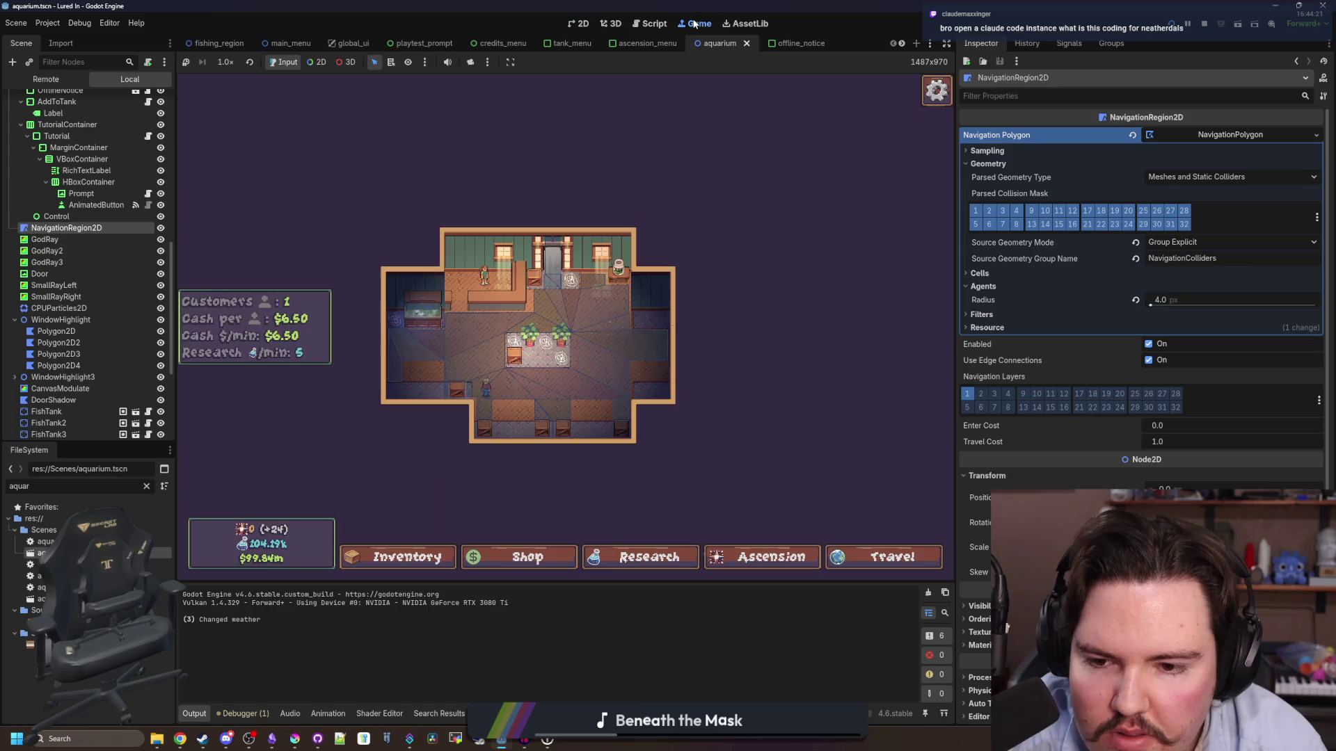
- Carry customers around the running aquarium game, then stop it with F8
scroll(515, 346, up, 3)
scroll(515, 345, down, 3)
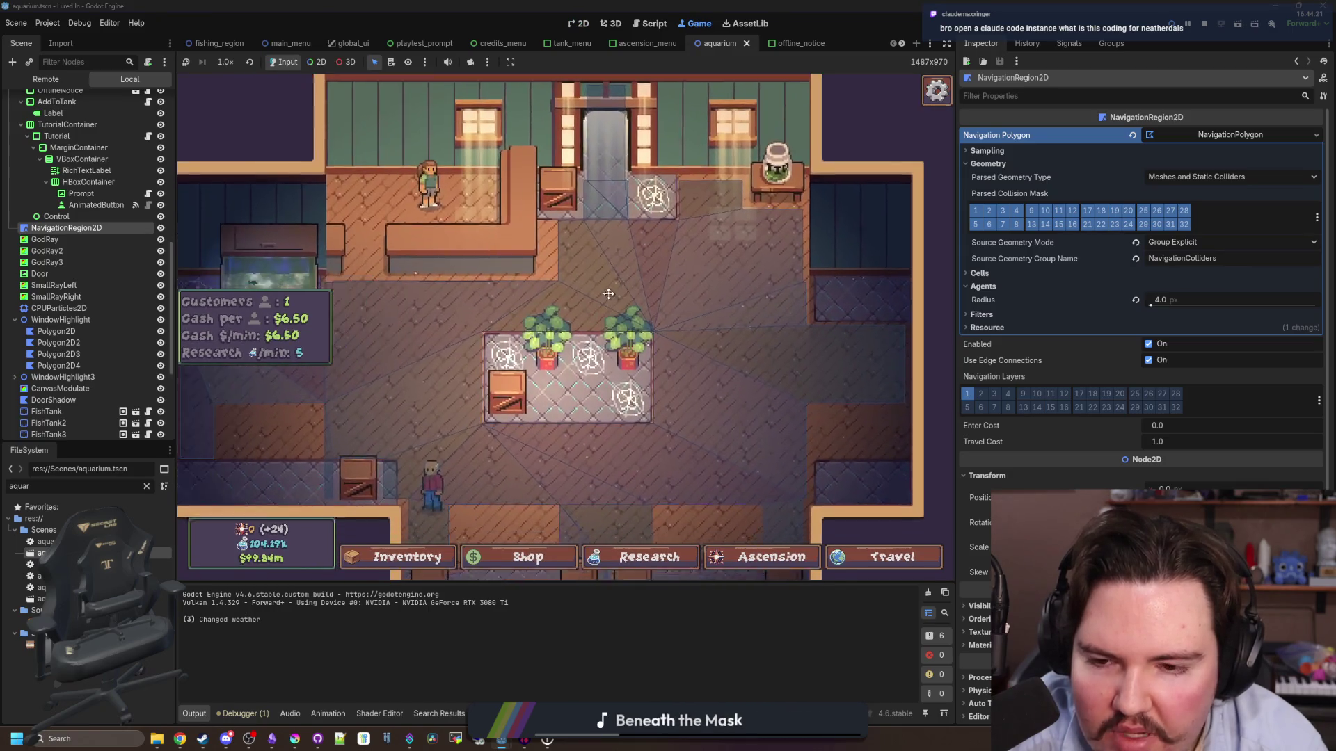
scroll(647, 484, up, 1)
mouse_move(486, 444)
mouse_down()
mouse_move(596, 434)
mouse_move(536, 378)
mouse_move(692, 306)
mouse_move(720, 334)
mouse_move(731, 295)
mouse_move(727, 306)
mouse_up()
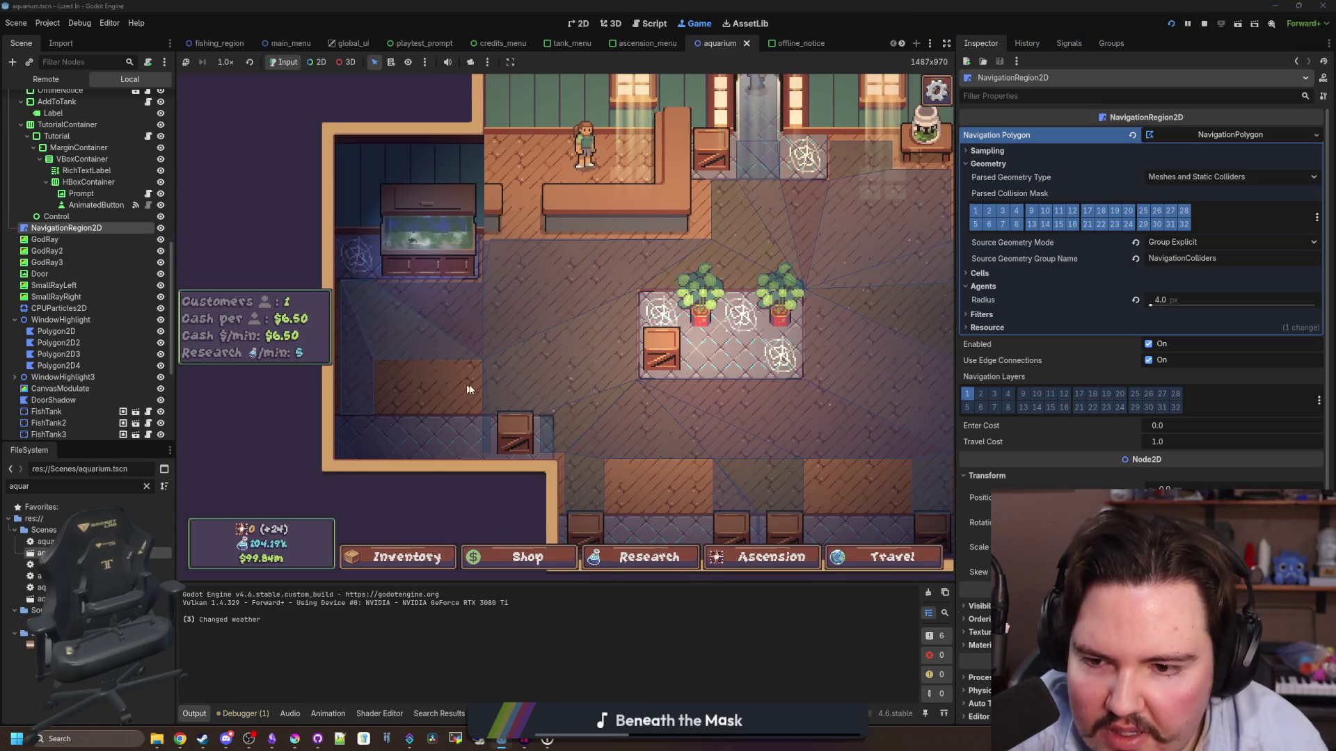
mouse_move(755, 101)
mouse_down()
mouse_move(518, 386)
mouse_move(508, 376)
mouse_move(499, 403)
mouse_move(482, 395)
mouse_up()
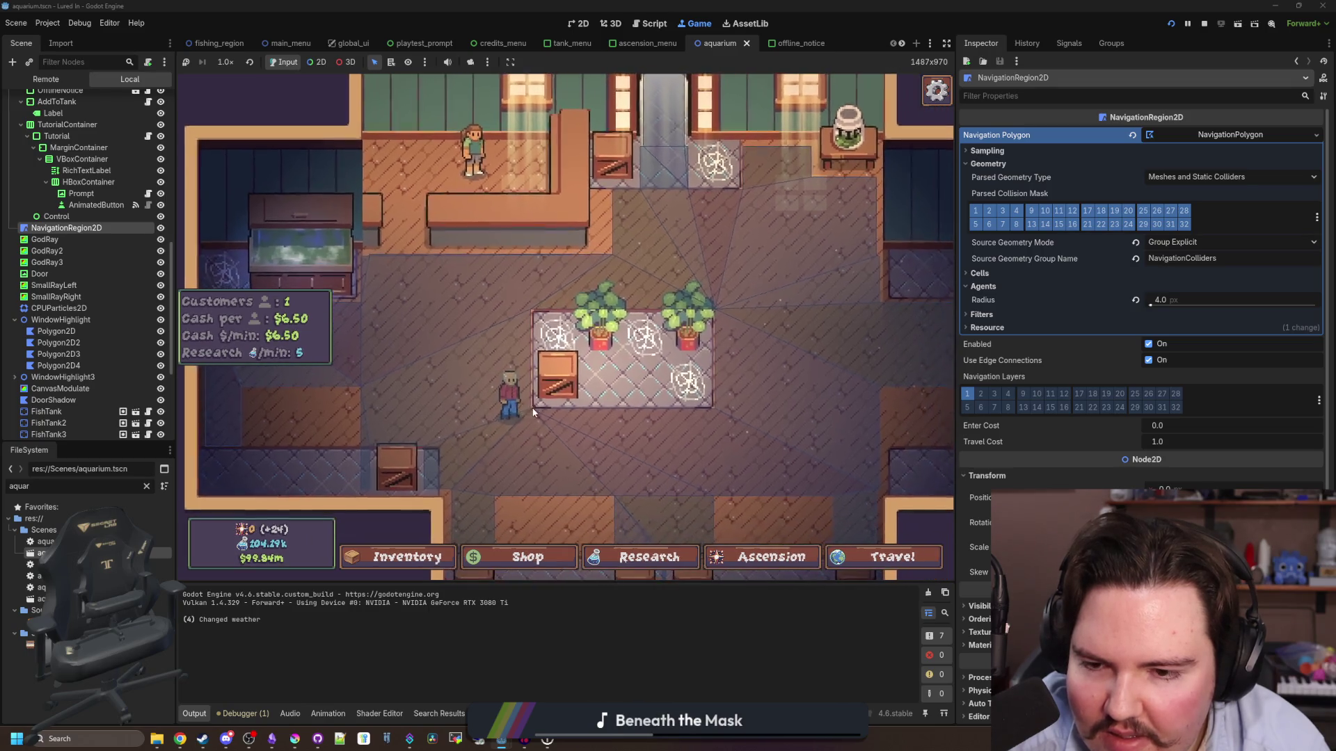
drag(534, 412, 830, 417)
mouse_move(739, 355)
mouse_down()
mouse_move(727, 333)
mouse_move(723, 352)
mouse_move(480, 376)
mouse_move(549, 361)
mouse_move(570, 336)
mouse_move(607, 374)
mouse_move(591, 386)
mouse_move(692, 376)
mouse_up()
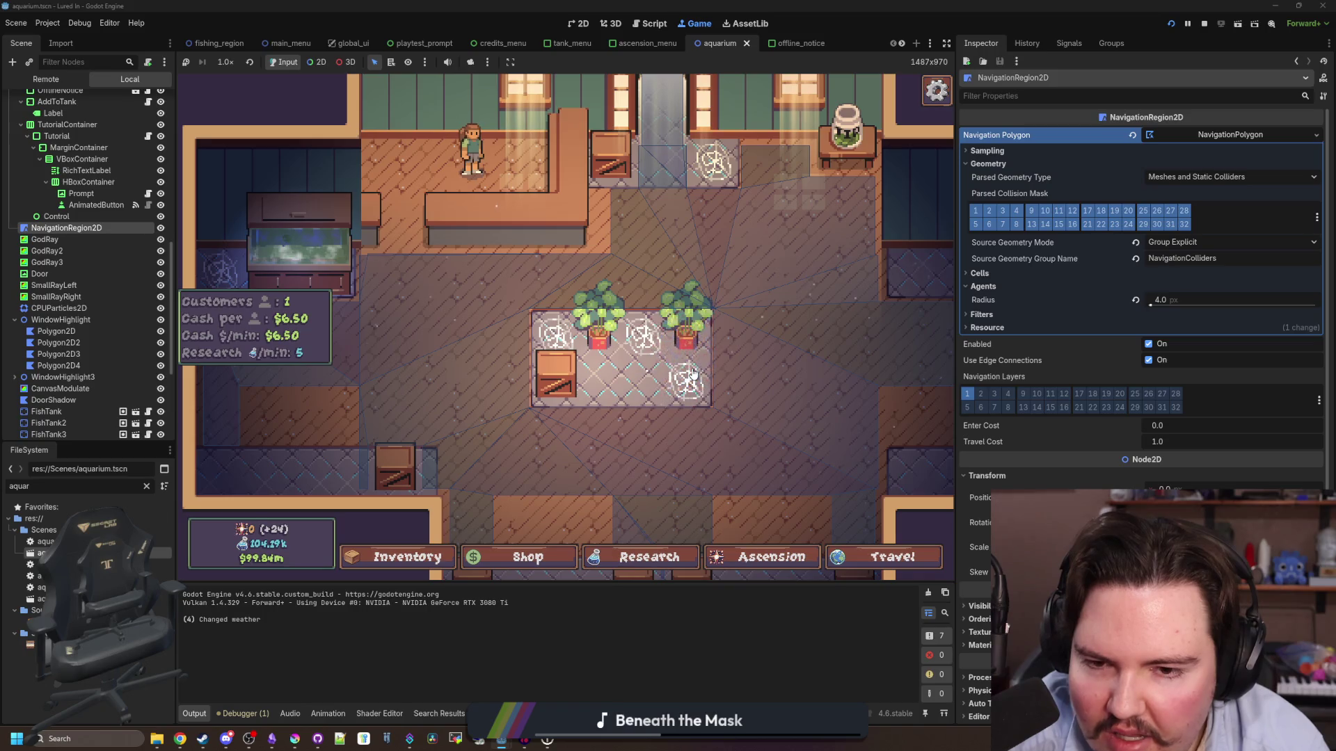
key(F8)
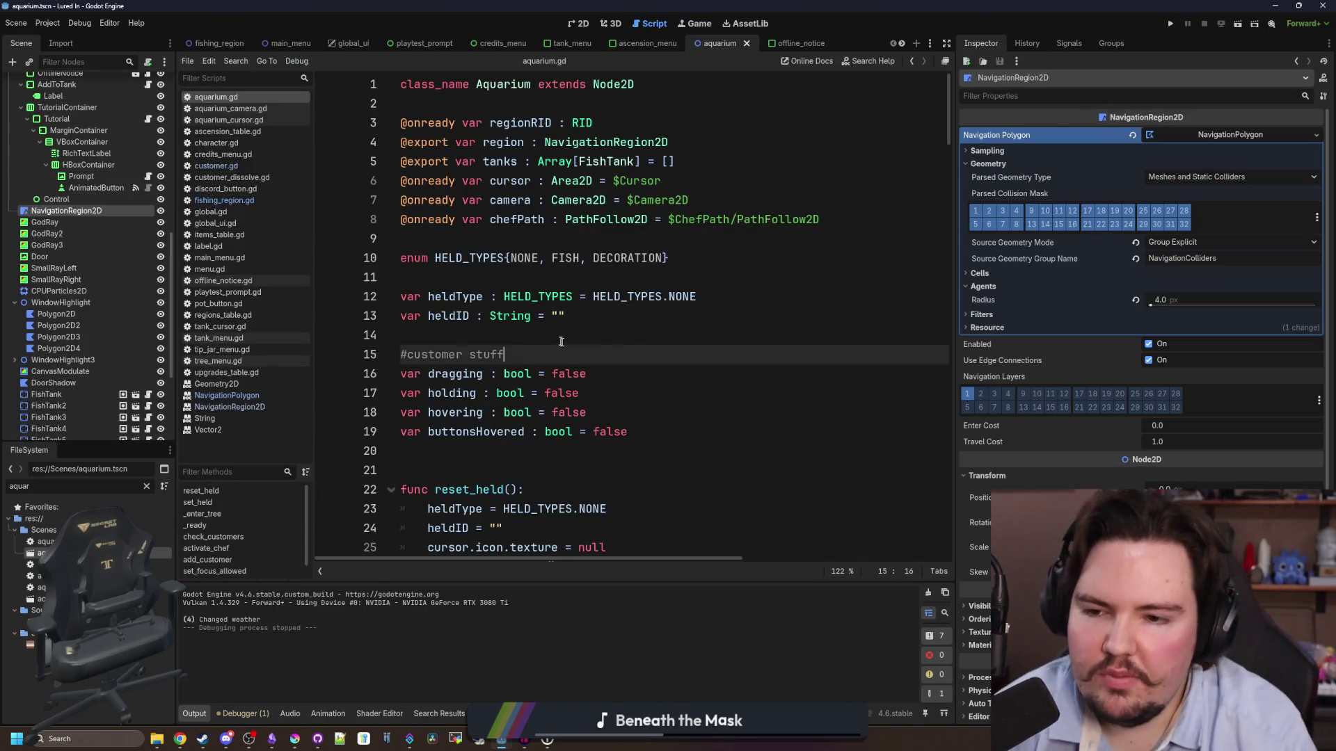
- Open customer.gd and widen the code area to inspect the get_vertices call on line 208
click(482, 278)
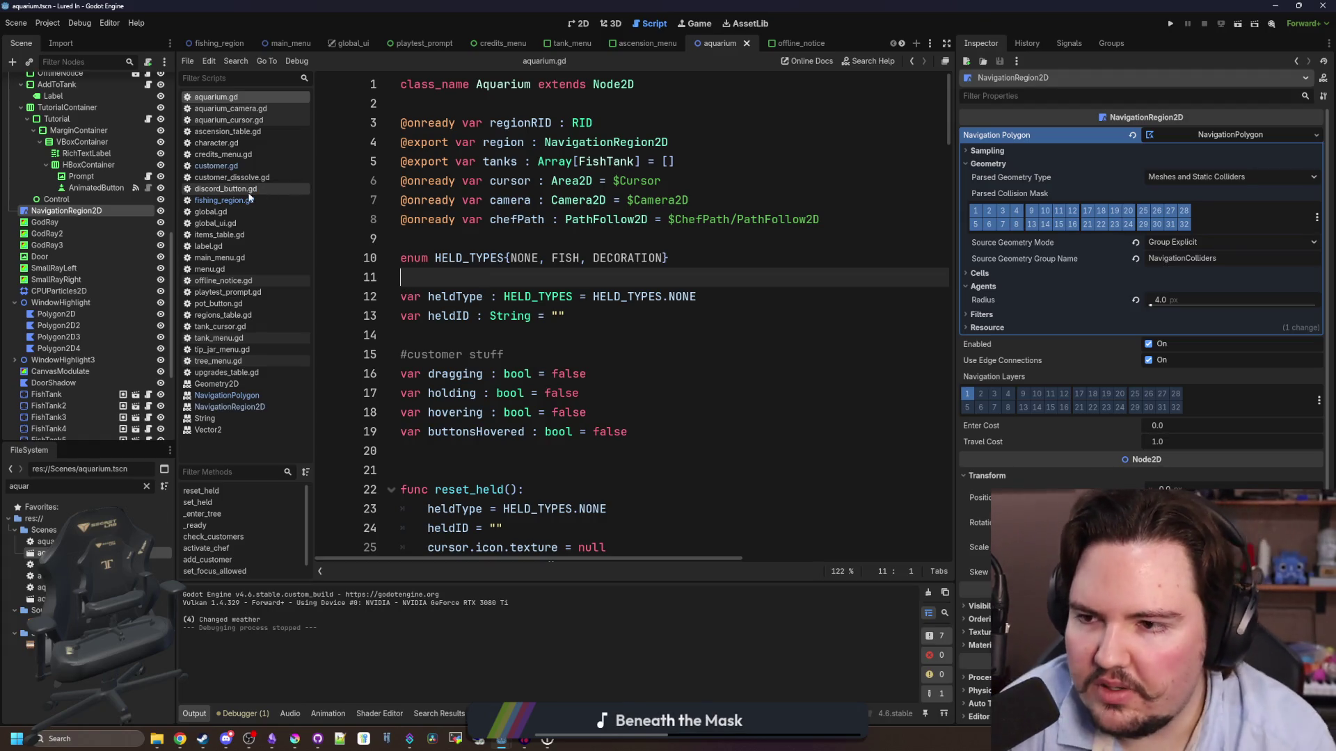
click(229, 165)
key(Up)
key(End)
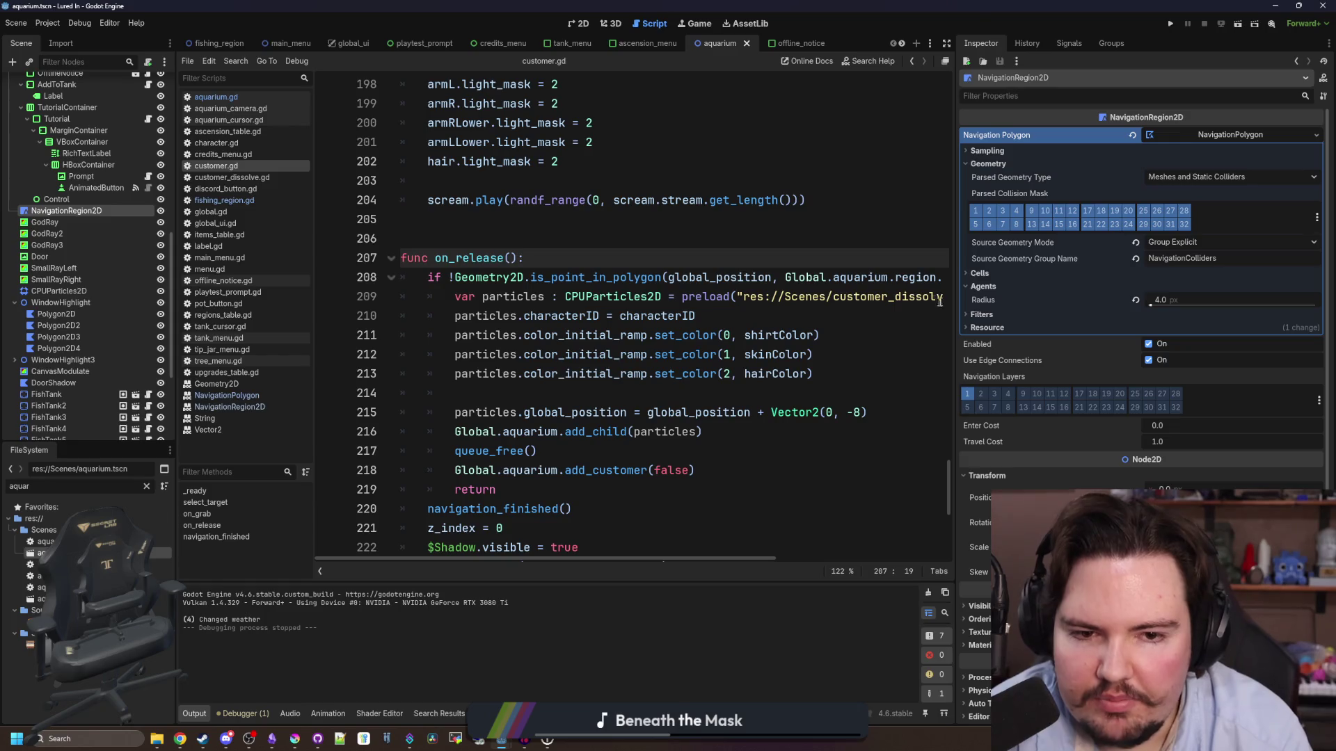
drag(954, 304, 1237, 327)
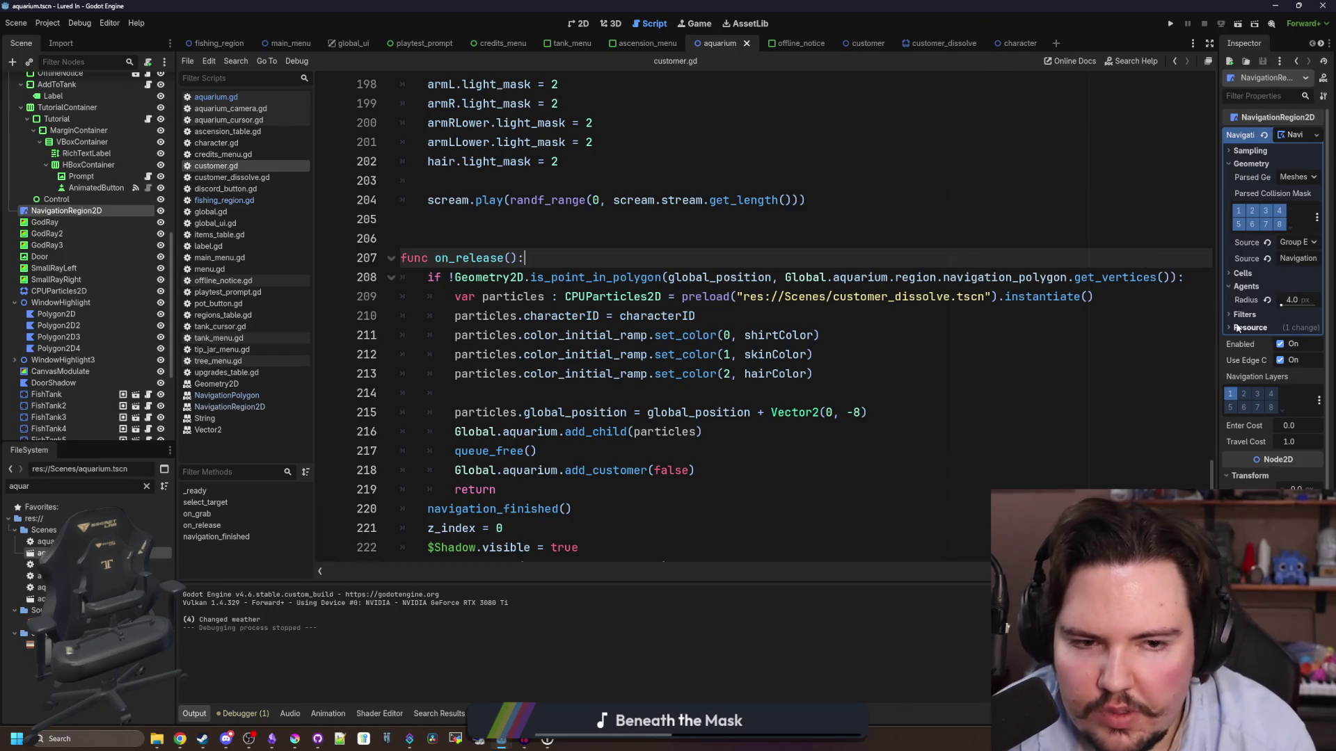
click(1072, 277)
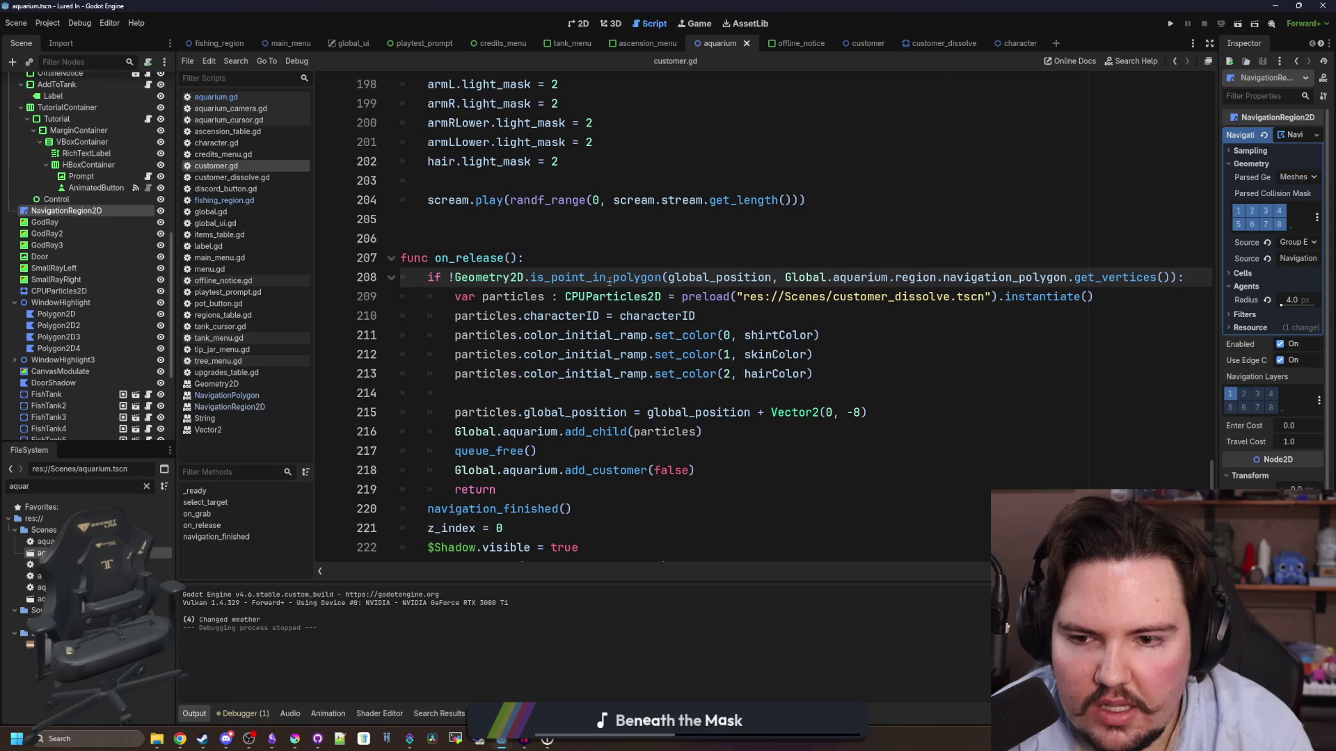
drag(544, 280, 1222, 277)
click(1166, 278)
drag(177, 375, 118, 375)
- Add a blank line at the start of on_release, deleting the stray 'navig' and 'age' text
scroll(686, 384, down, 3)
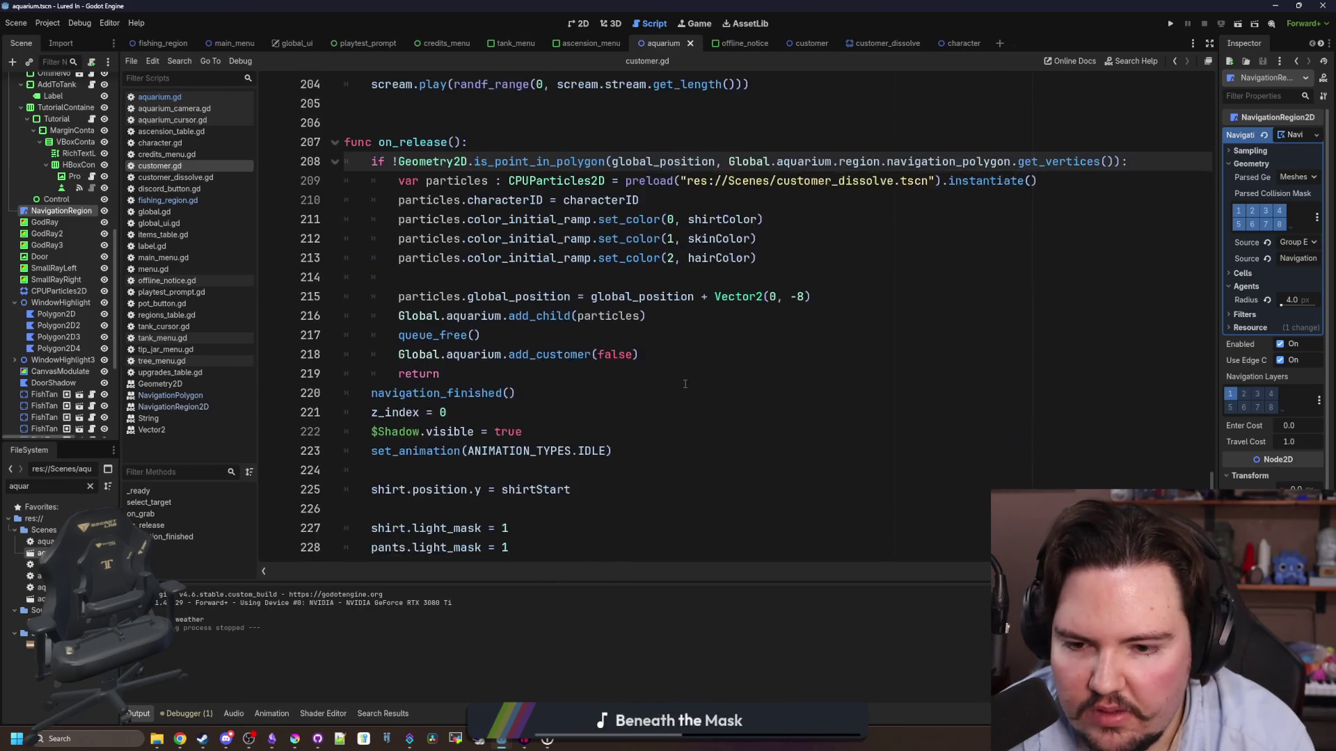
scroll(685, 384, up, 2)
scroll(596, 372, up, 1)
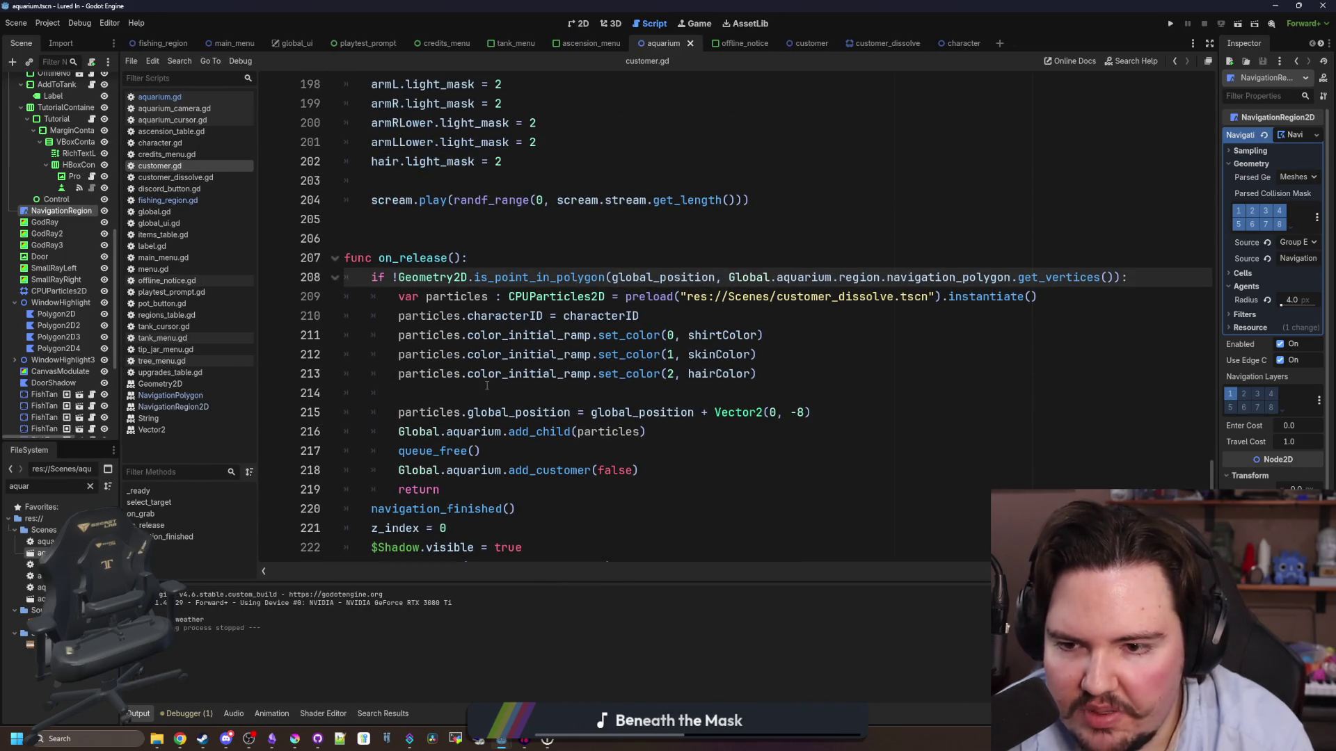
click(549, 260)
key(Return)
key(Return)
key(Up)
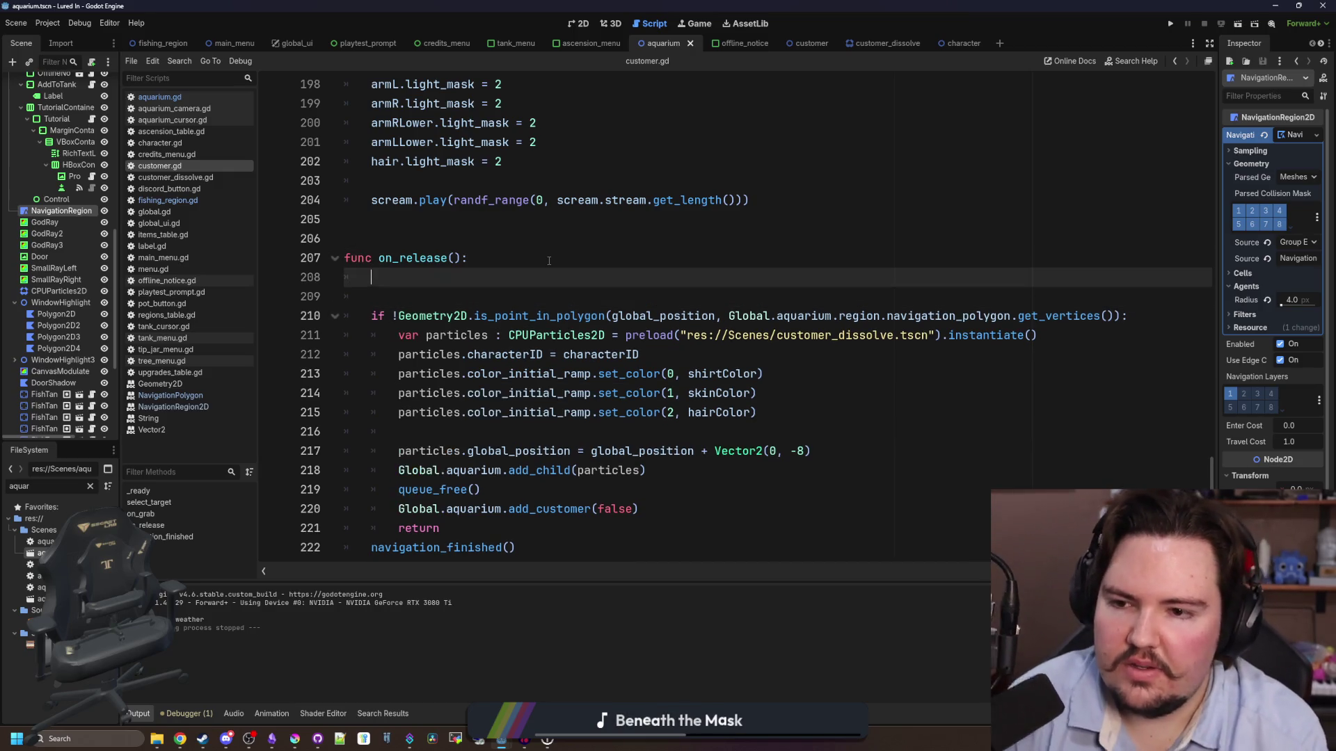
text(navig)
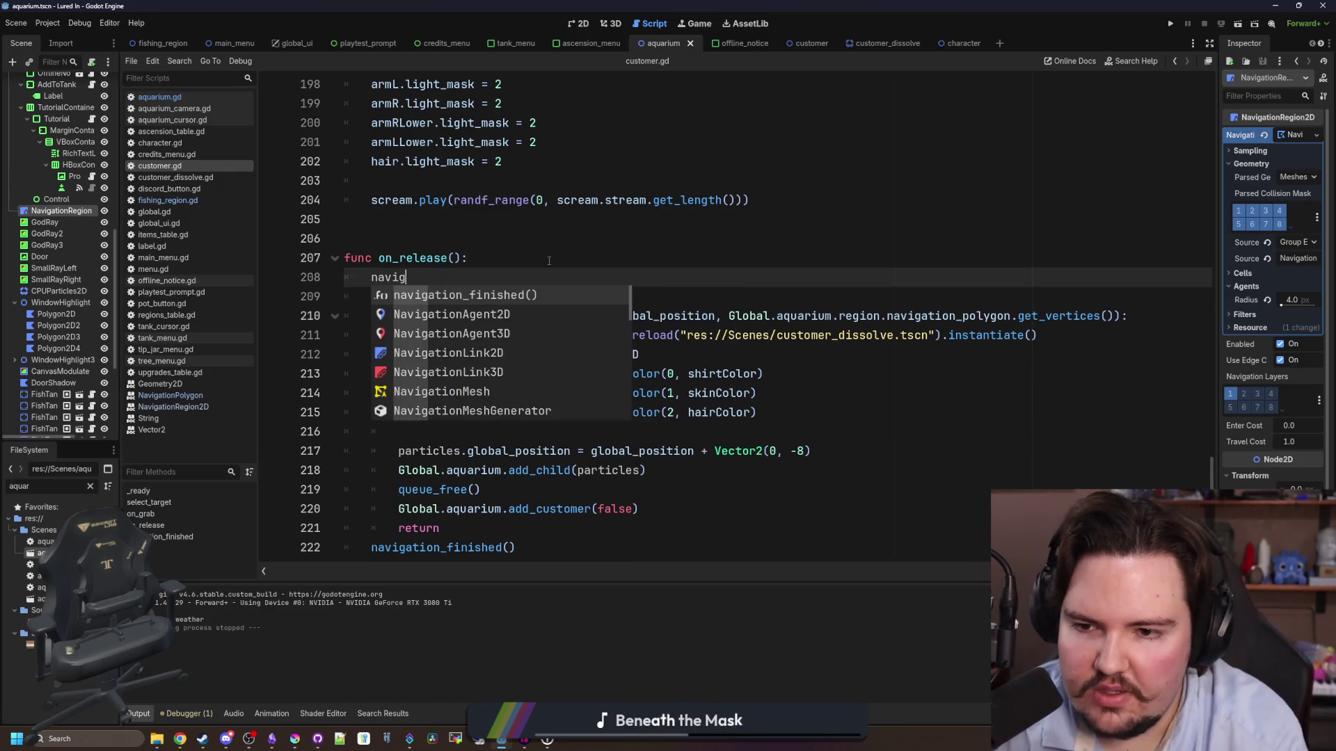
key(BackSpace)
key(BackSpace)
key(BackSpace)
text(age)
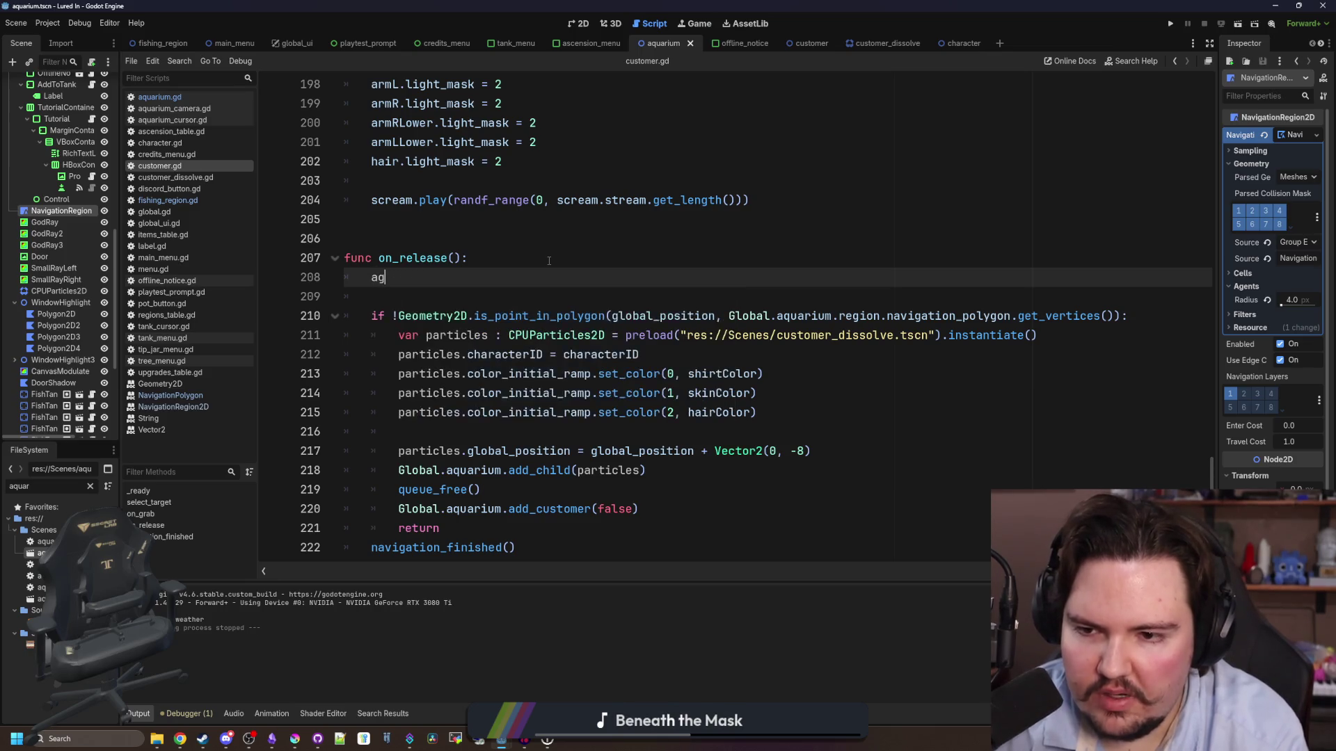
key(BackSpace)
key(BackSpace)
key(BackSpace)
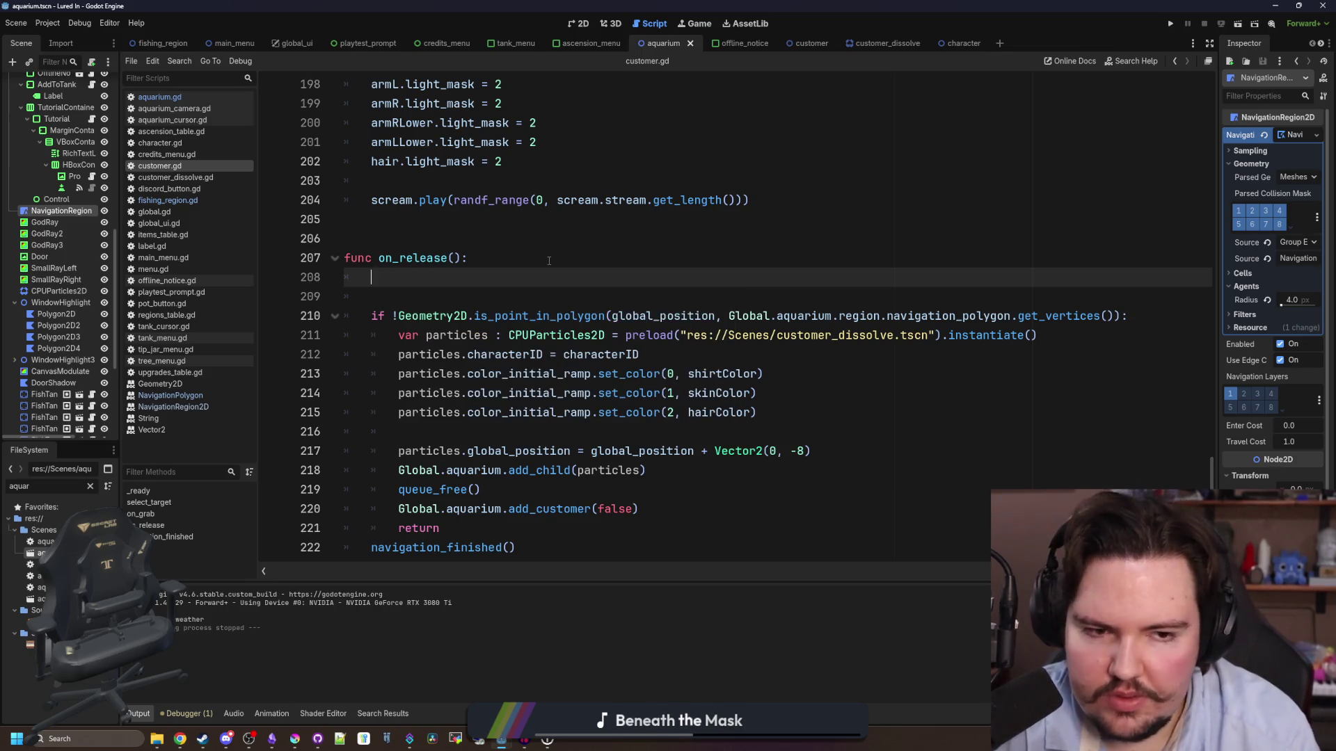
- Scroll to the top of customer.gd and set the FileSystem filter to customer
scroll(549, 260, up, 4)
drag(1213, 461, 1196, 63)
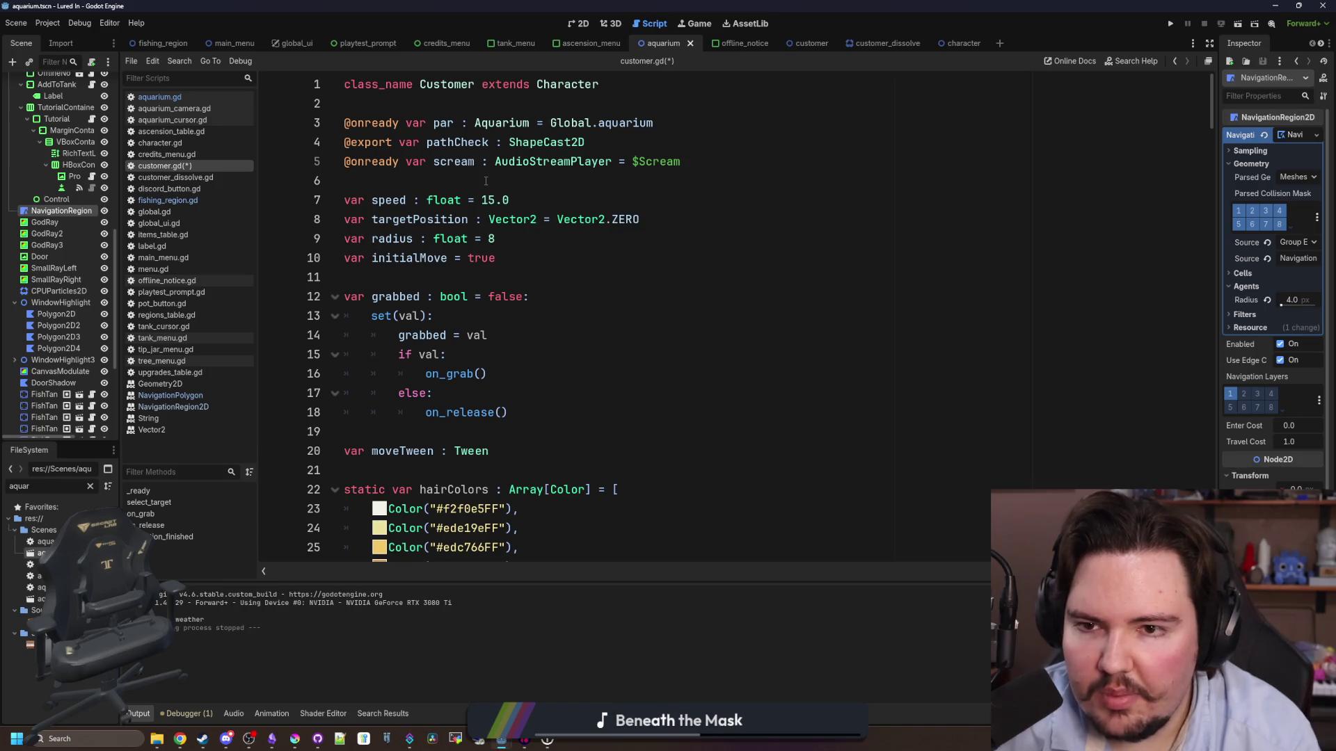
scroll(577, 131, down, 5)
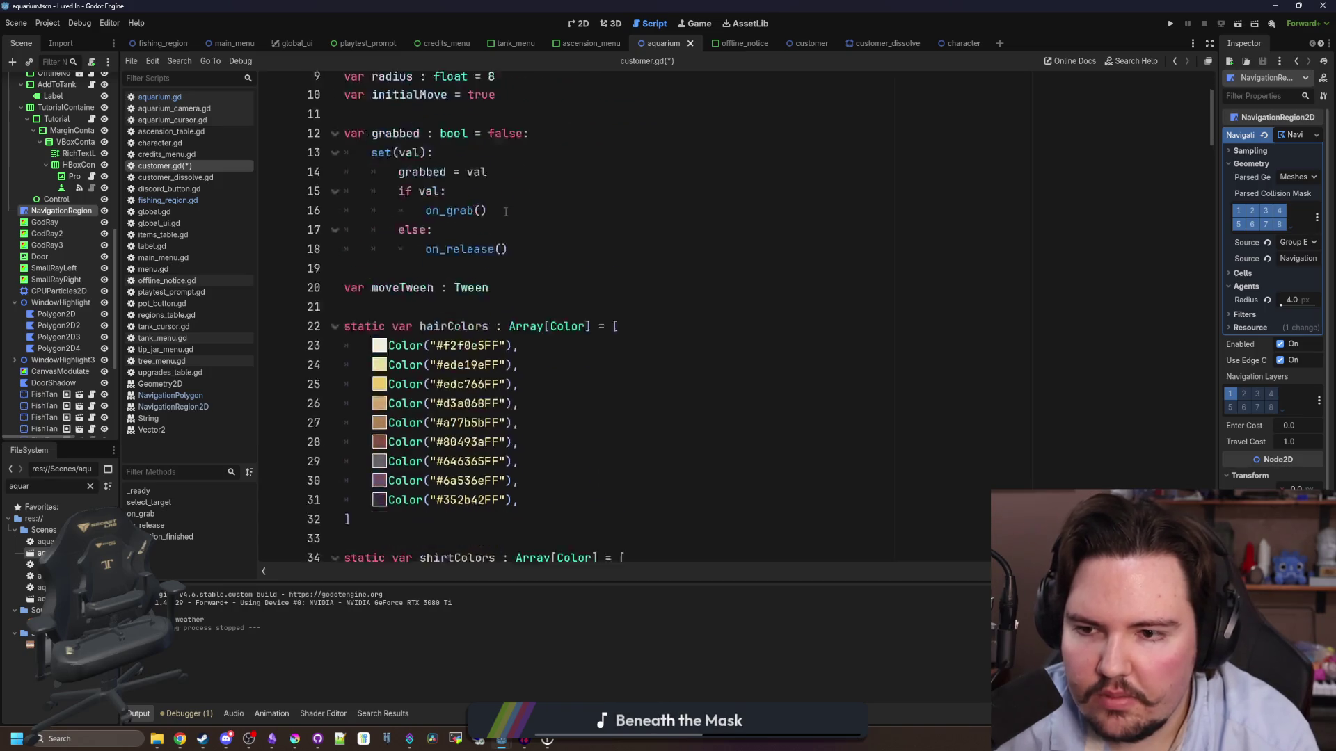
click(90, 486)
- Open the customer scene and scroll to its on_release code
text(customer)
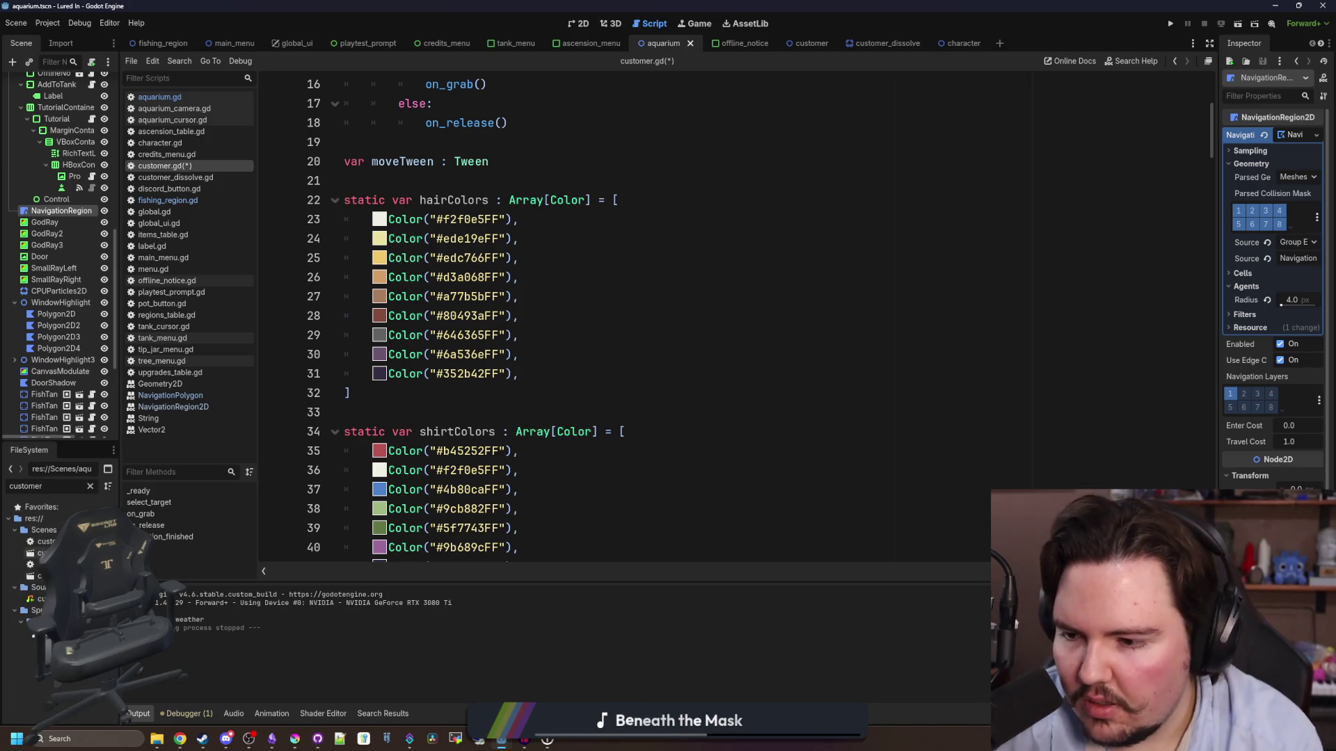
double_click(43, 542)
scroll(559, 306, down, 16)
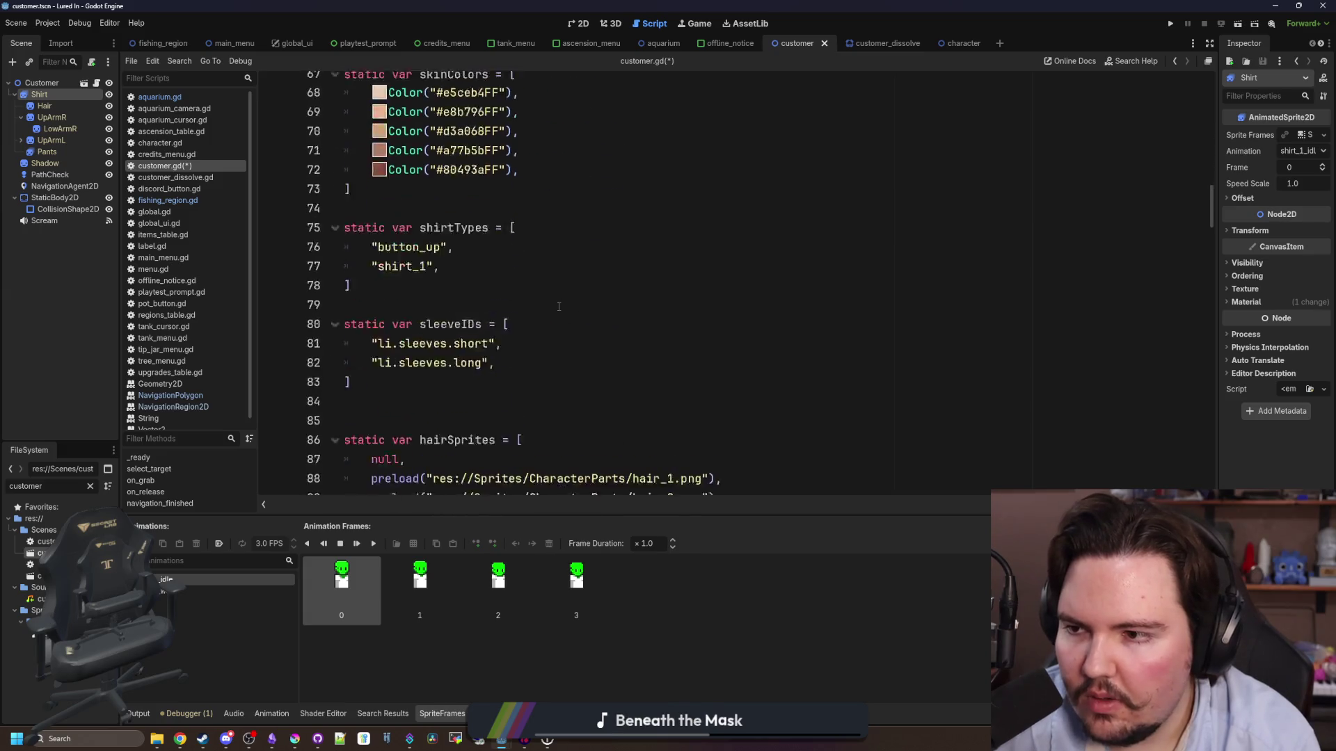
scroll(559, 307, down, 16)
scroll(849, 289, down, 20)
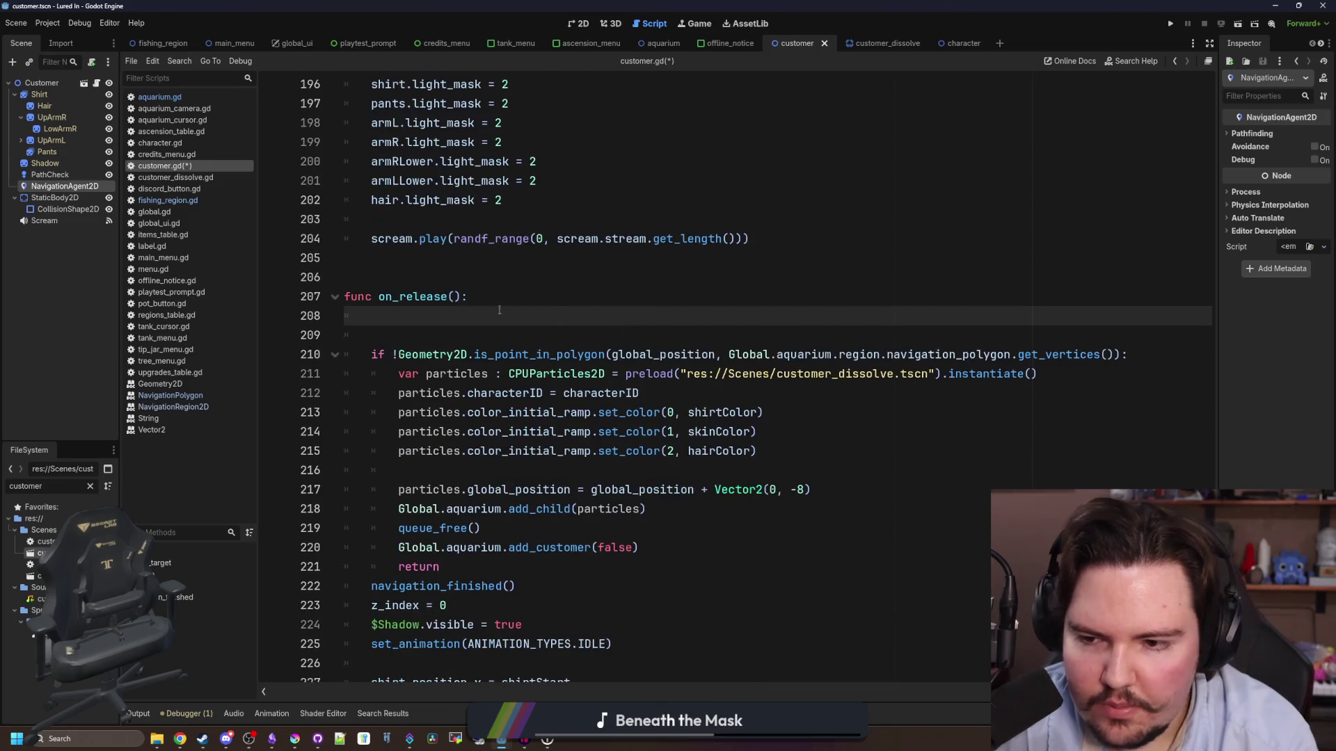
- Reference $NavigationAgent2D in on_release and read its documentation before returning to customer.gd
text(Na)
key(Return)
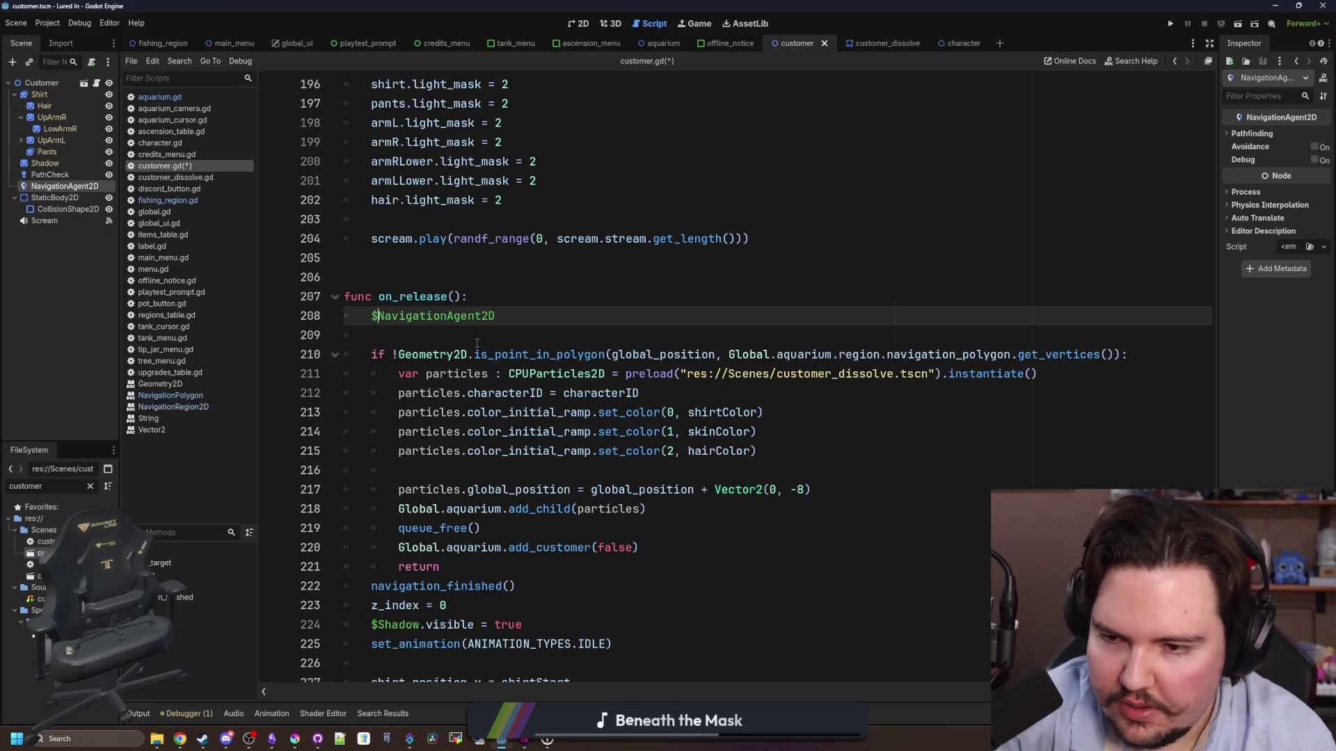
ctrl+click(430, 320)
scroll(656, 288, down, 10)
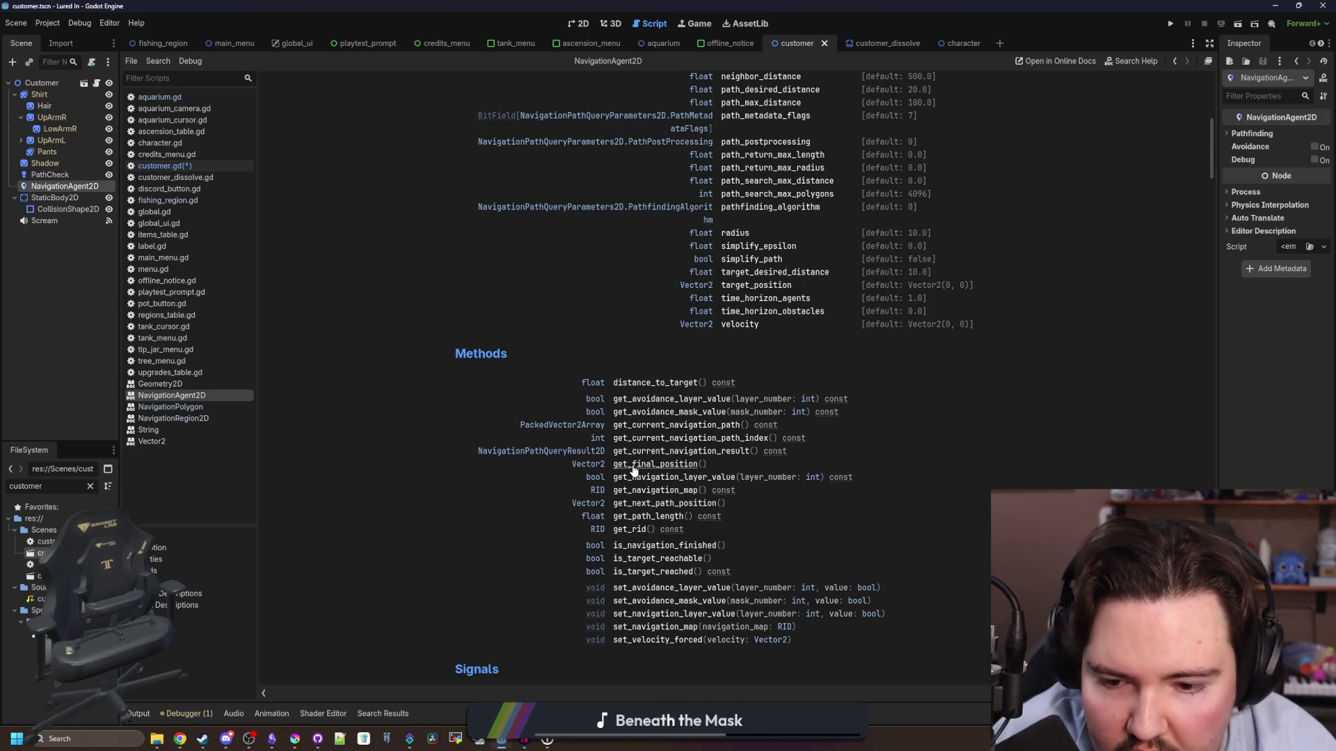
scroll(652, 499, down, 3)
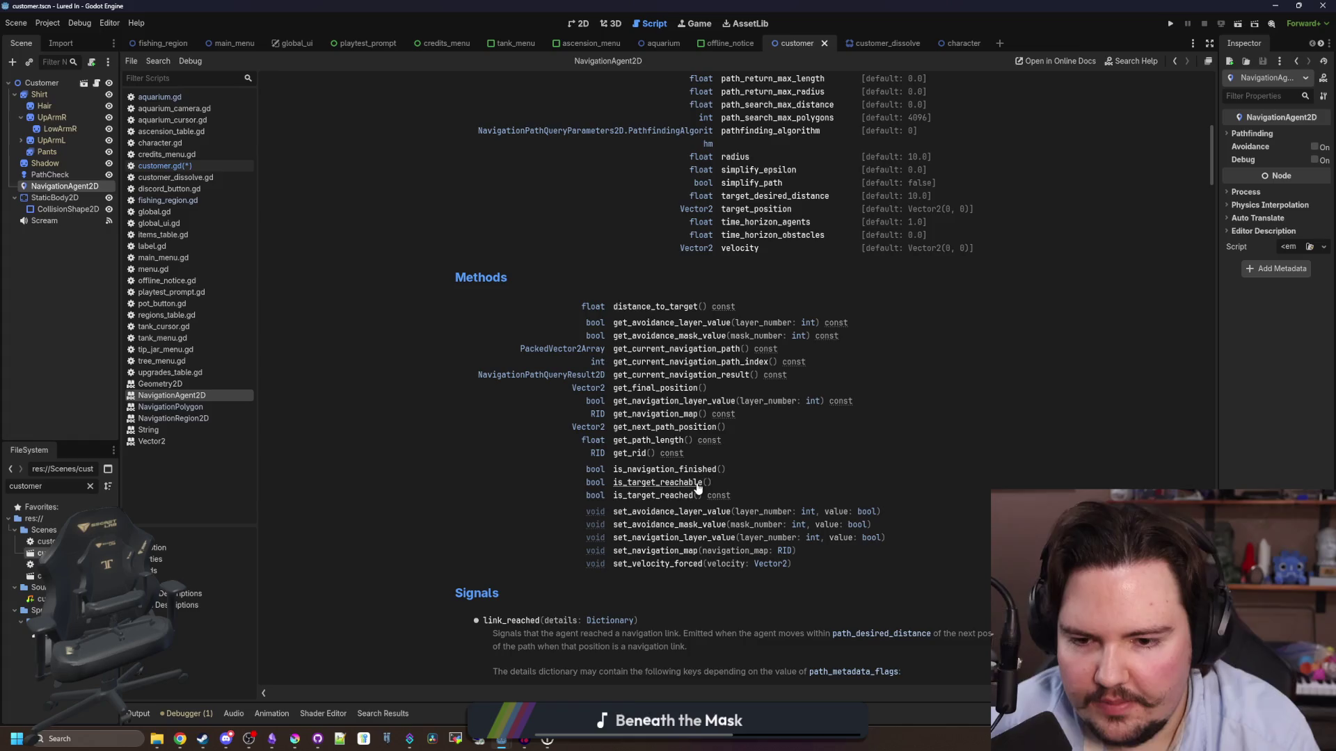
key(alt+Left)
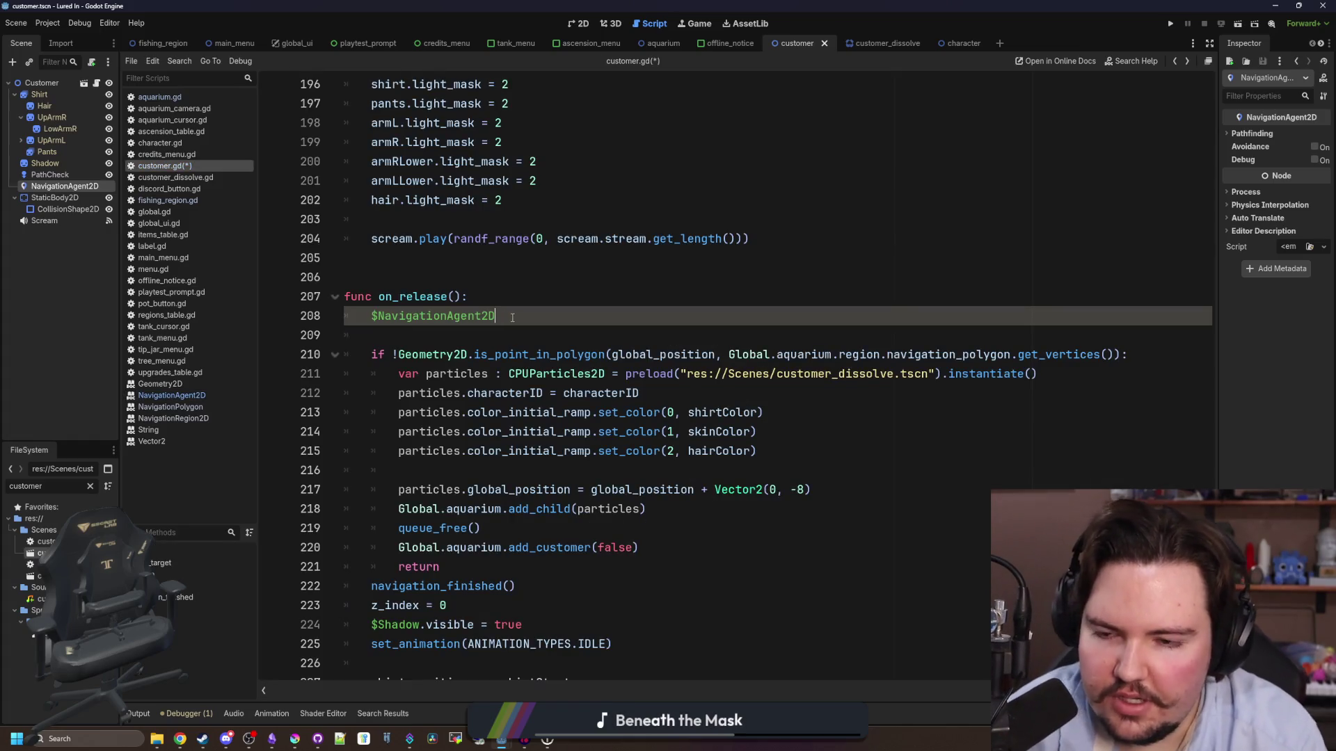
- Set the agent's target_position to global_position
text(.target)
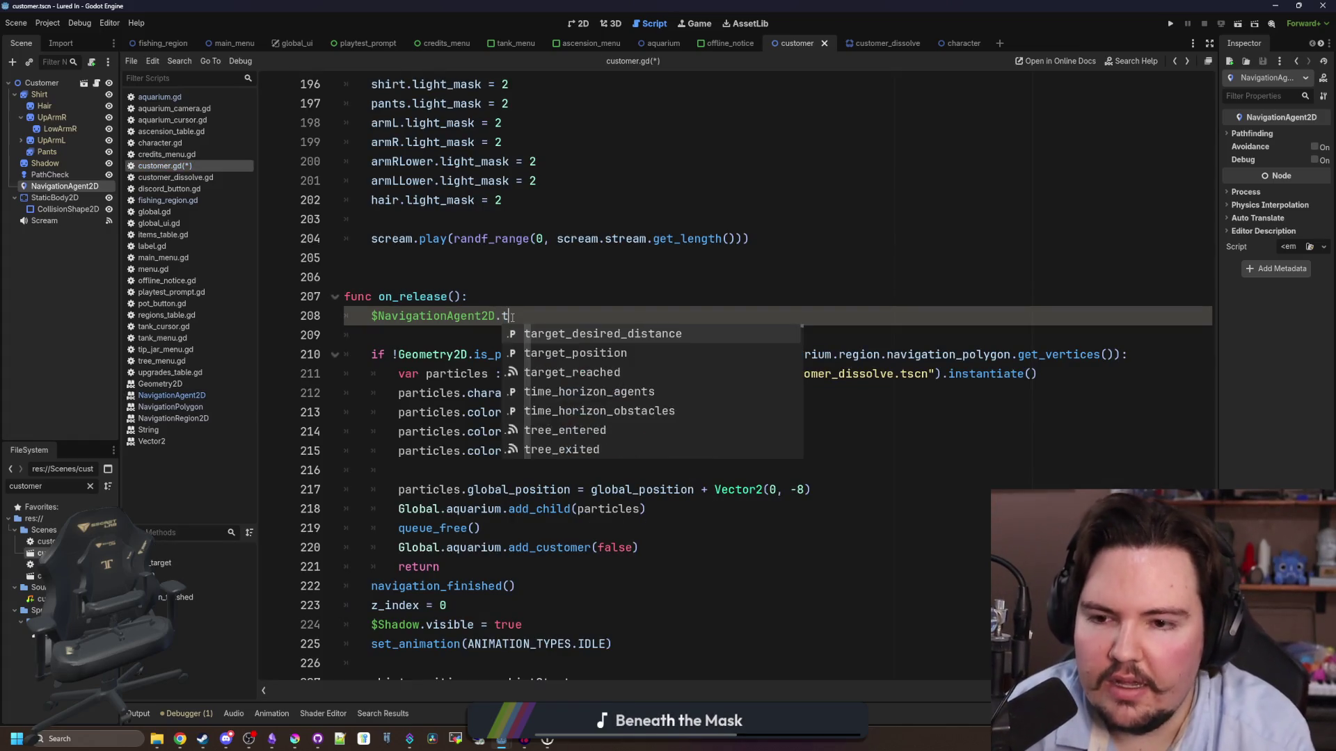
key(Down)
key(Return)
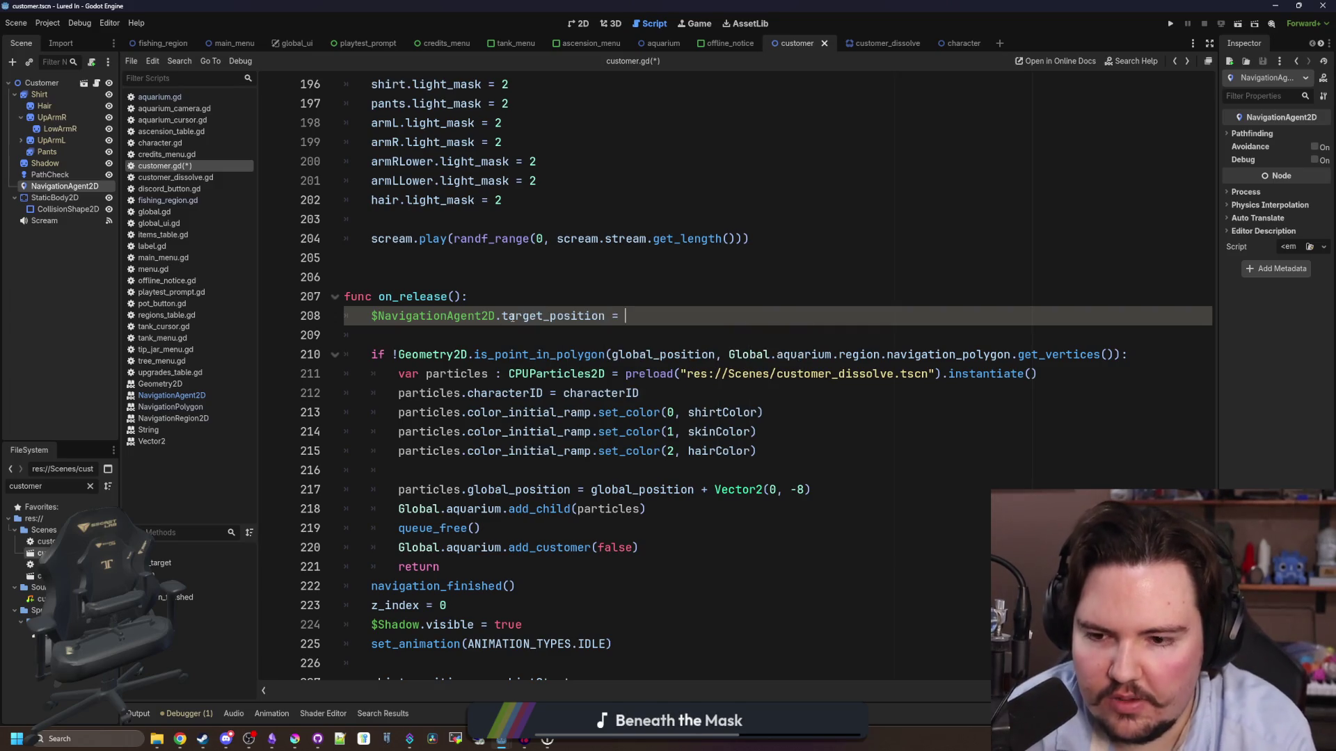
text(glob)
key(Return)
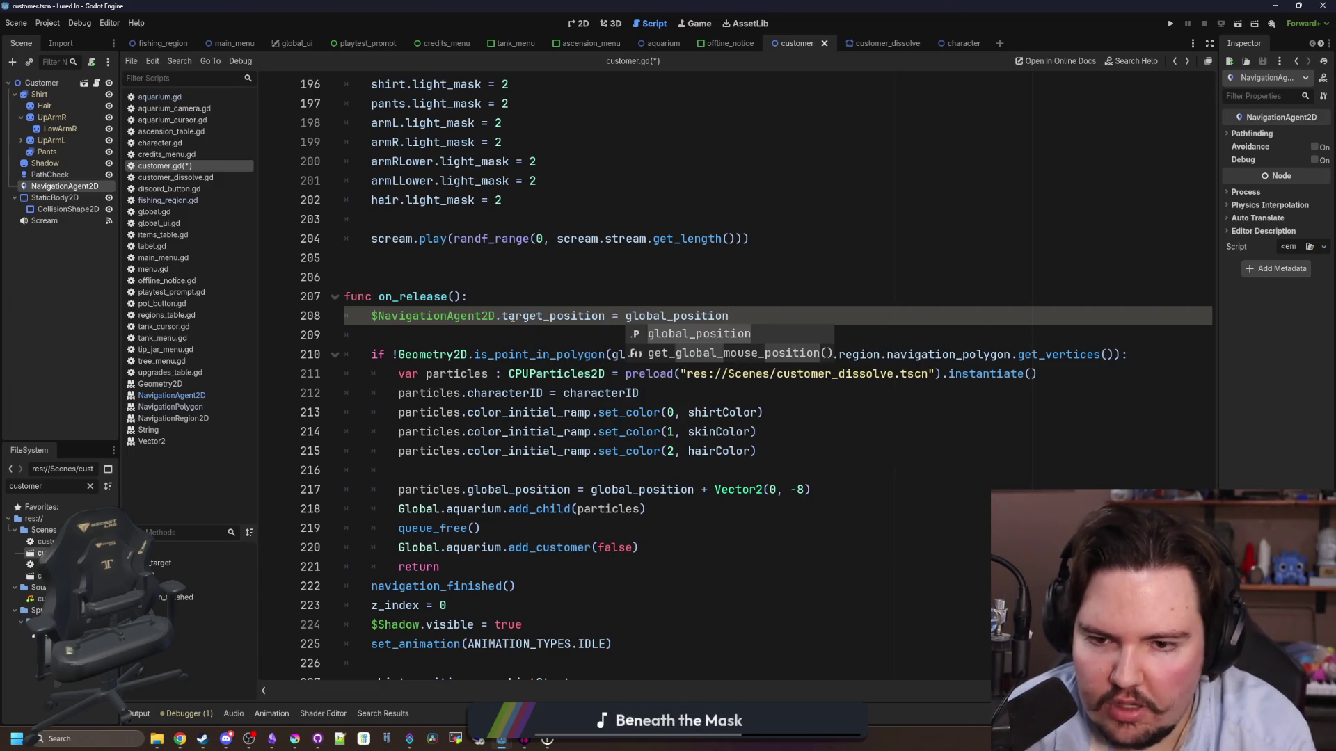
key(Return)
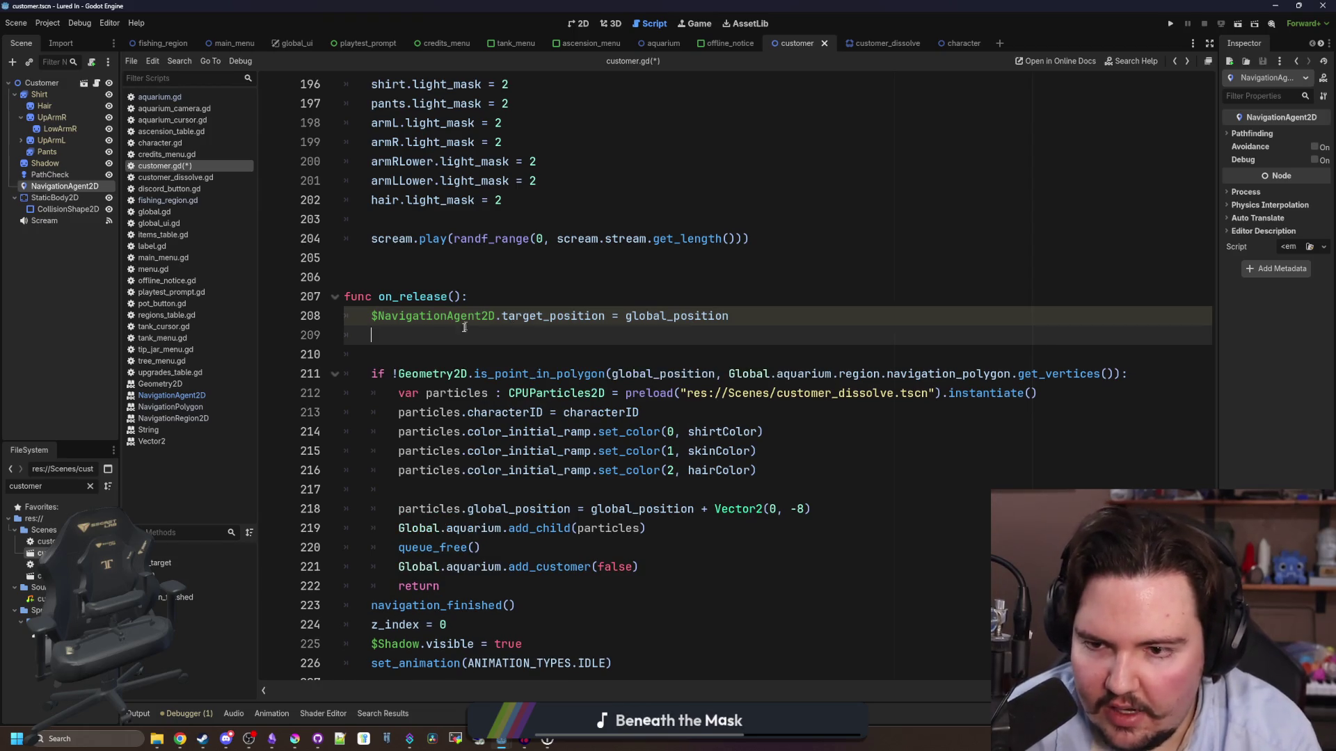
- Add a line checking !$NavigationAgent2D.is_target_reachable() on line 209
drag(494, 317, 370, 317)
key(ctrl+c)
click(634, 339)
key(ctrl+v)
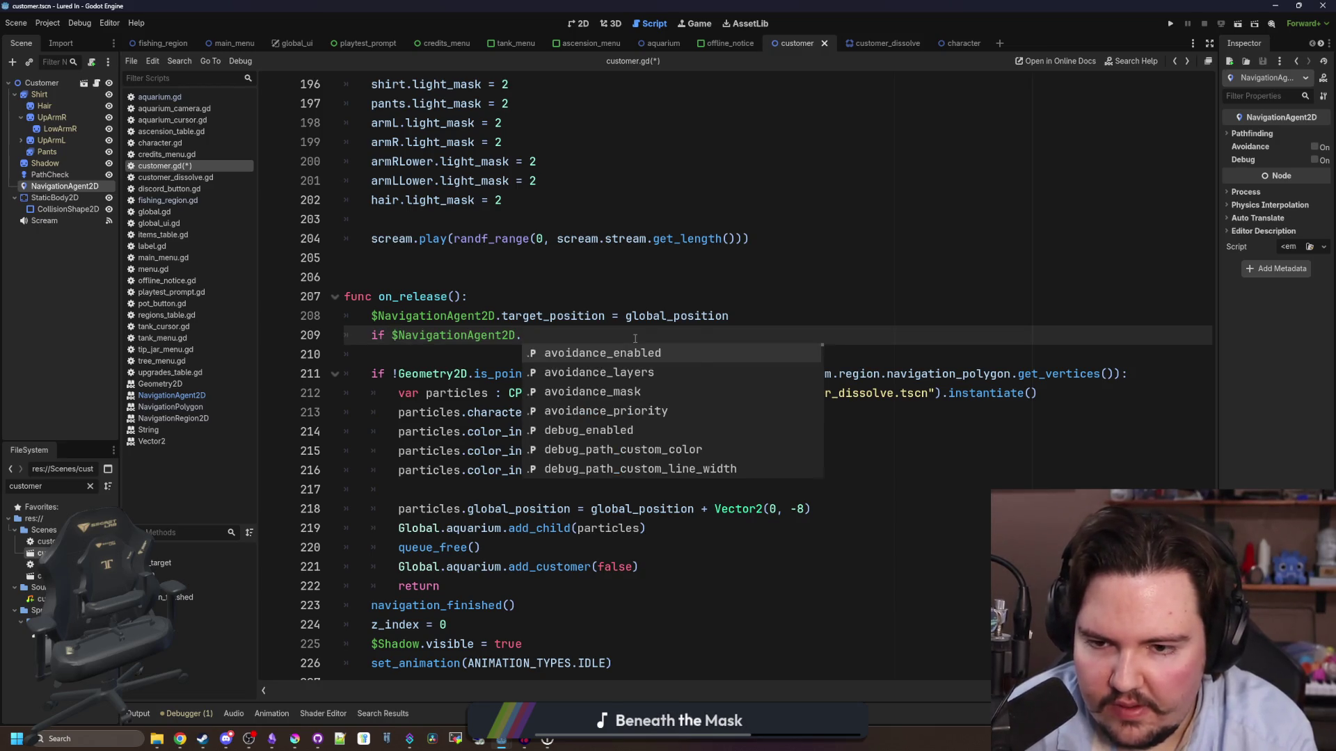
text(target)
key(Down)
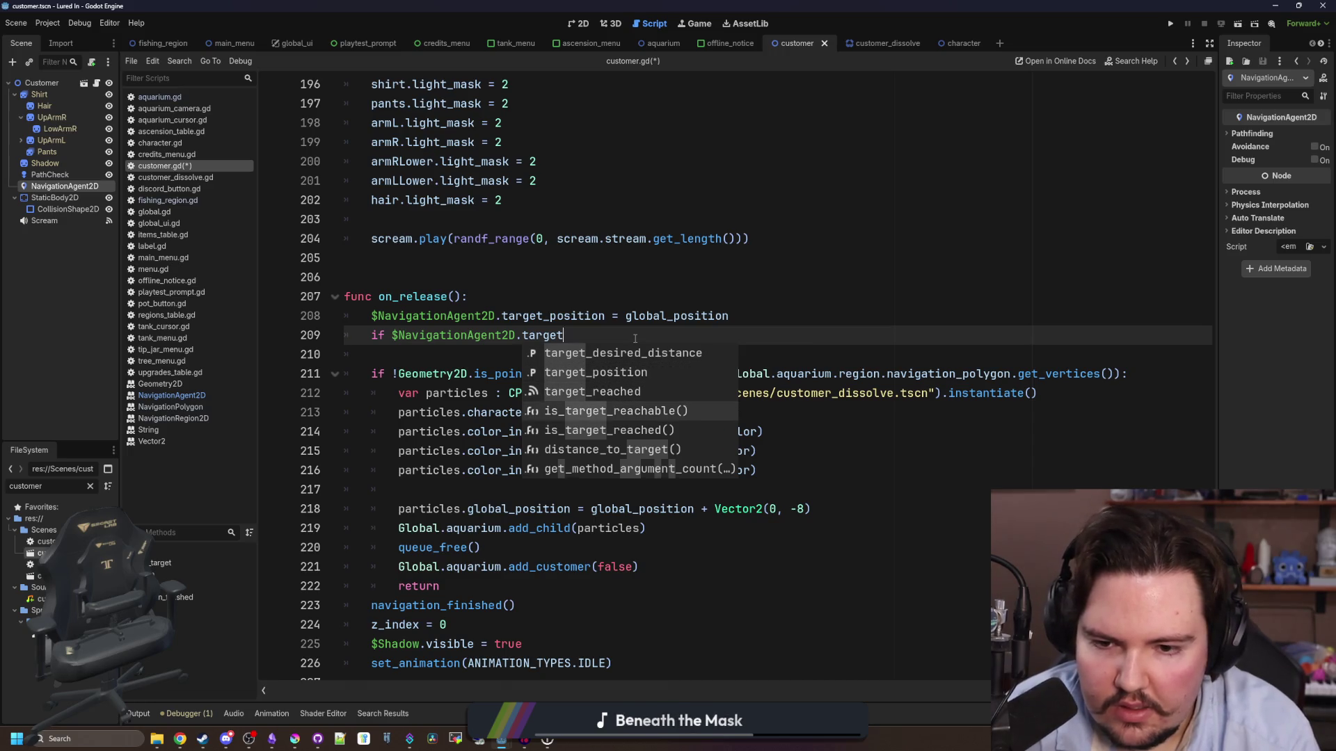
key(Return)
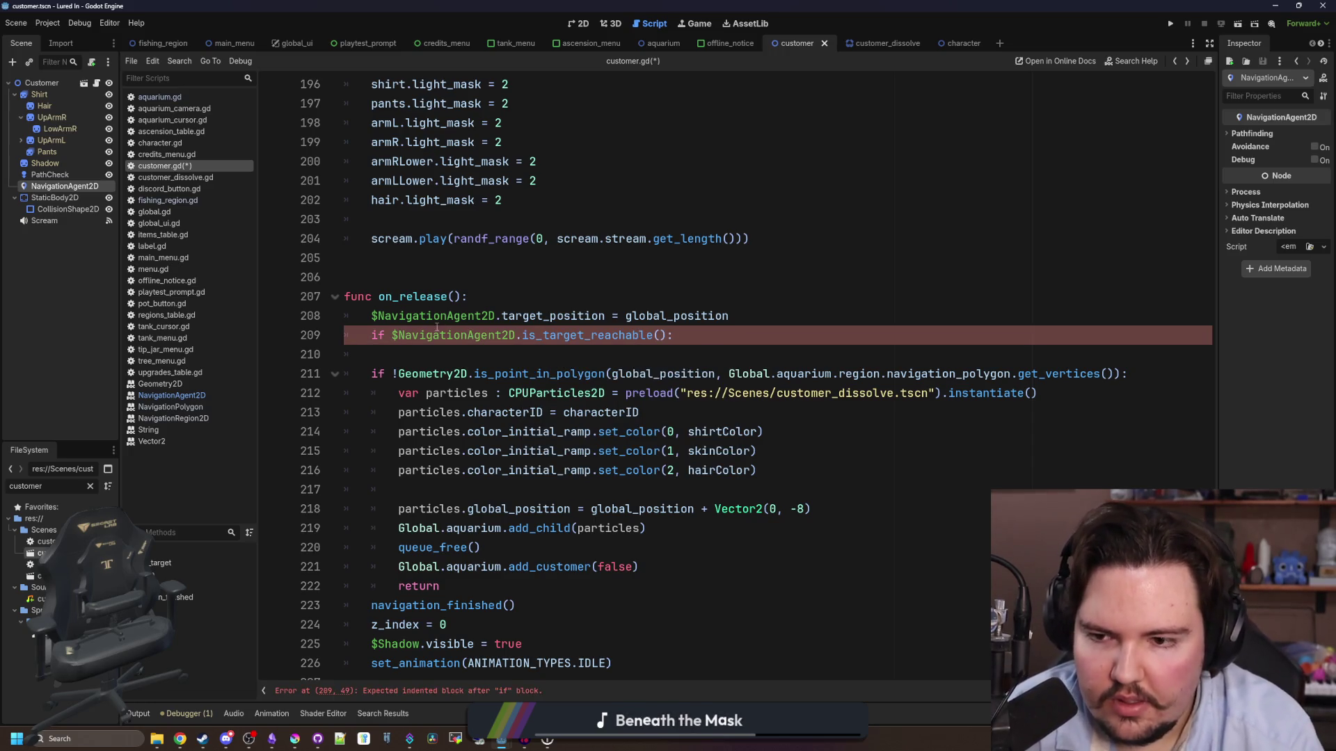
text(!)
click(747, 330)
- Comment out the old polygon check and save customer.gd
scroll(539, 369, down, 1)
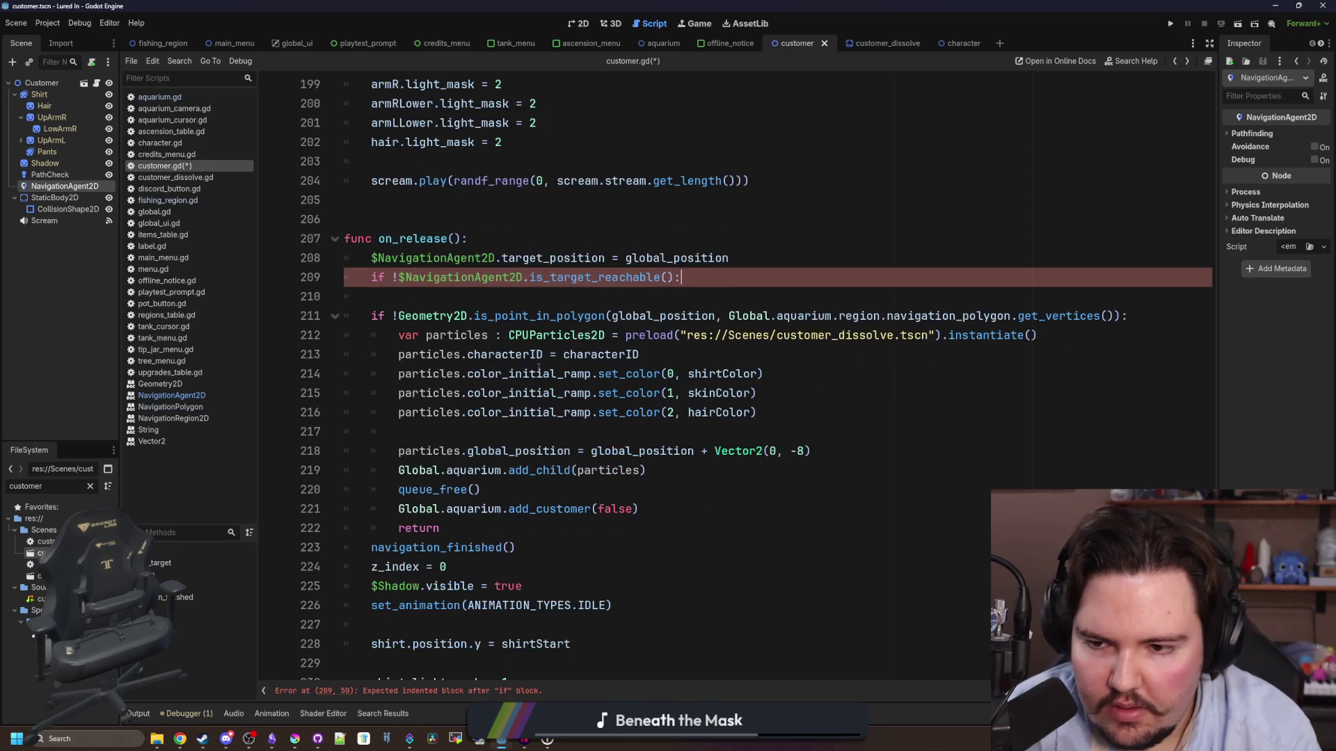
click(366, 317)
key(ctrl+k)
click(431, 295)
key(ctrl+s)
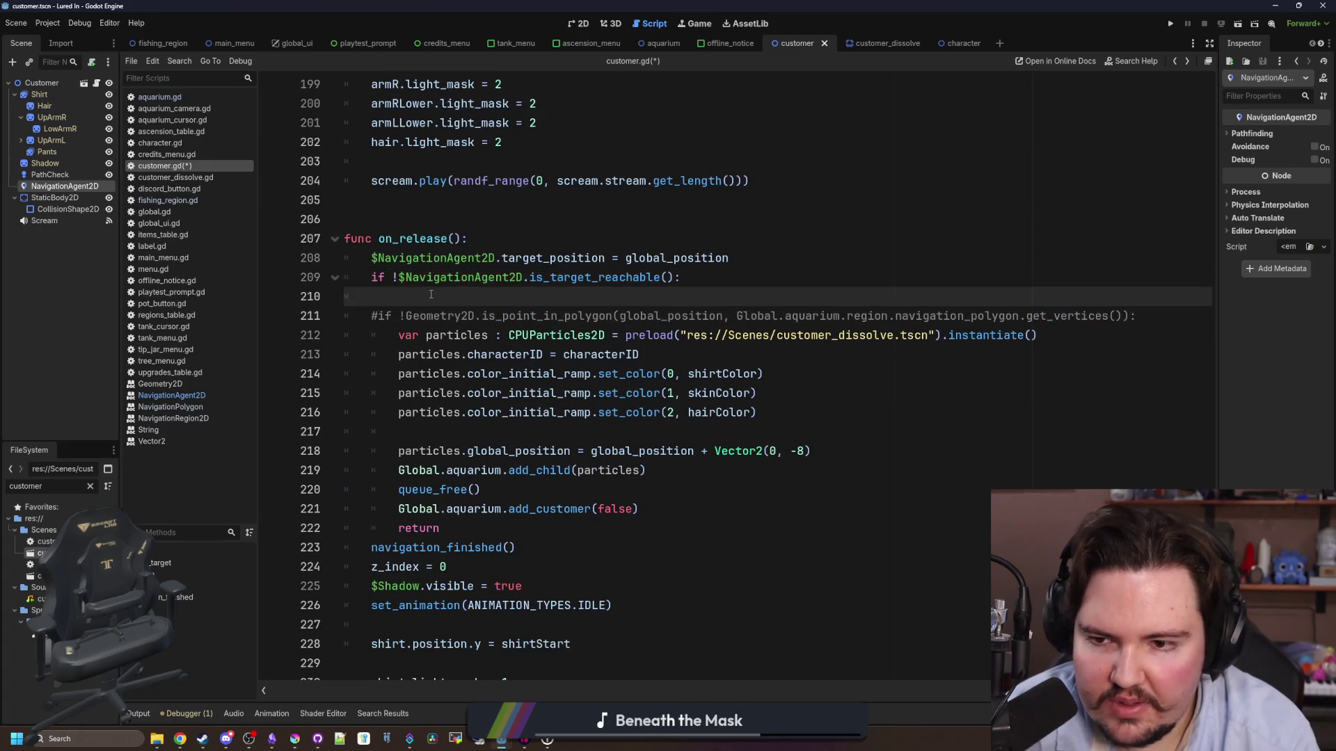
- Switch to the embedded Game view
scroll(620, 318, down, 1)
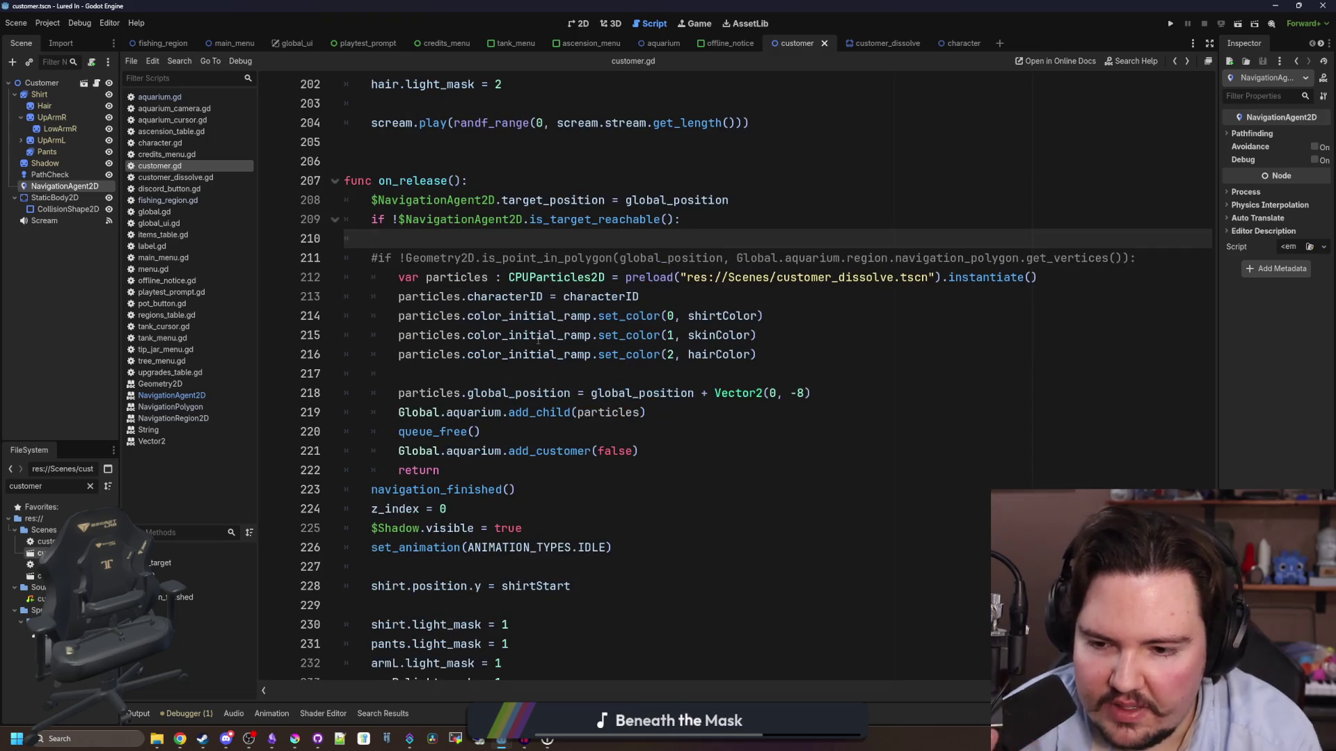
scroll(620, 318, down, 1)
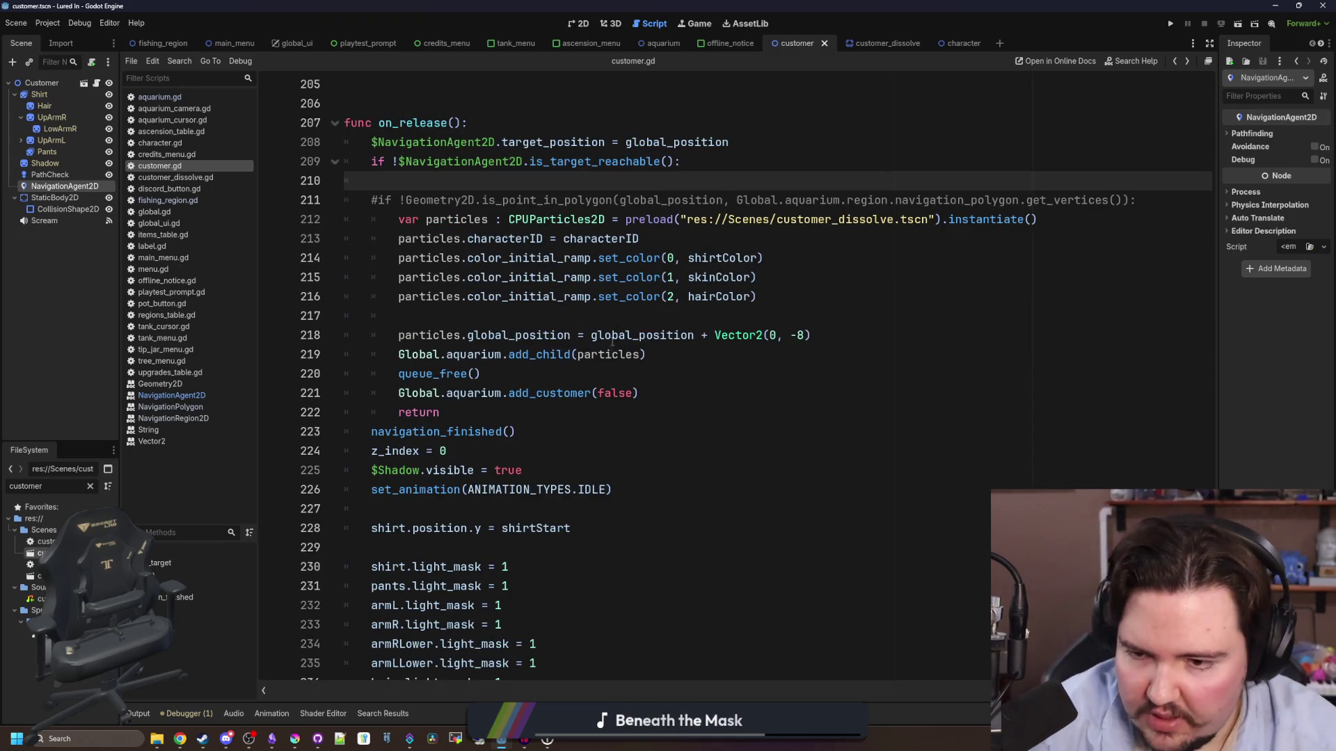
scroll(453, 327, up, 2)
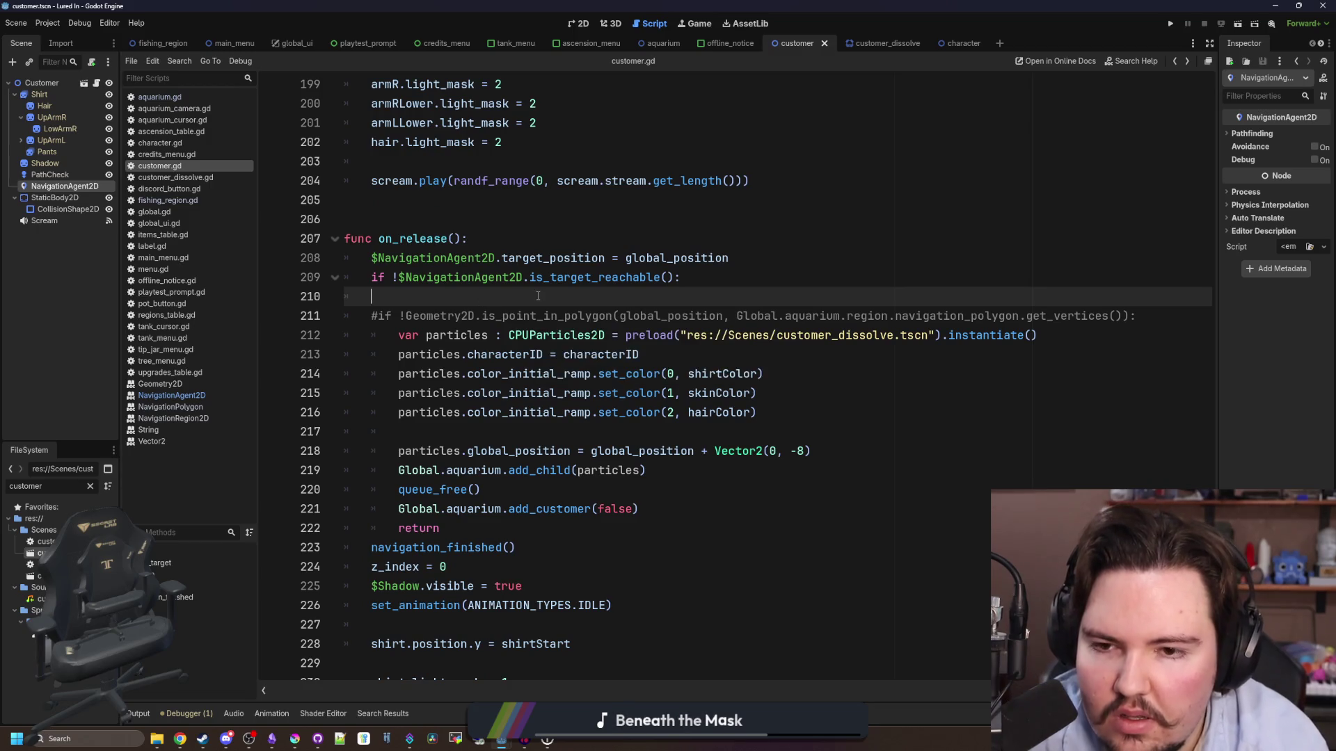
click(696, 25)
- Launch the game, dismiss the feedback and Welcome Back popups, and carry three customers around
click(1183, 24)
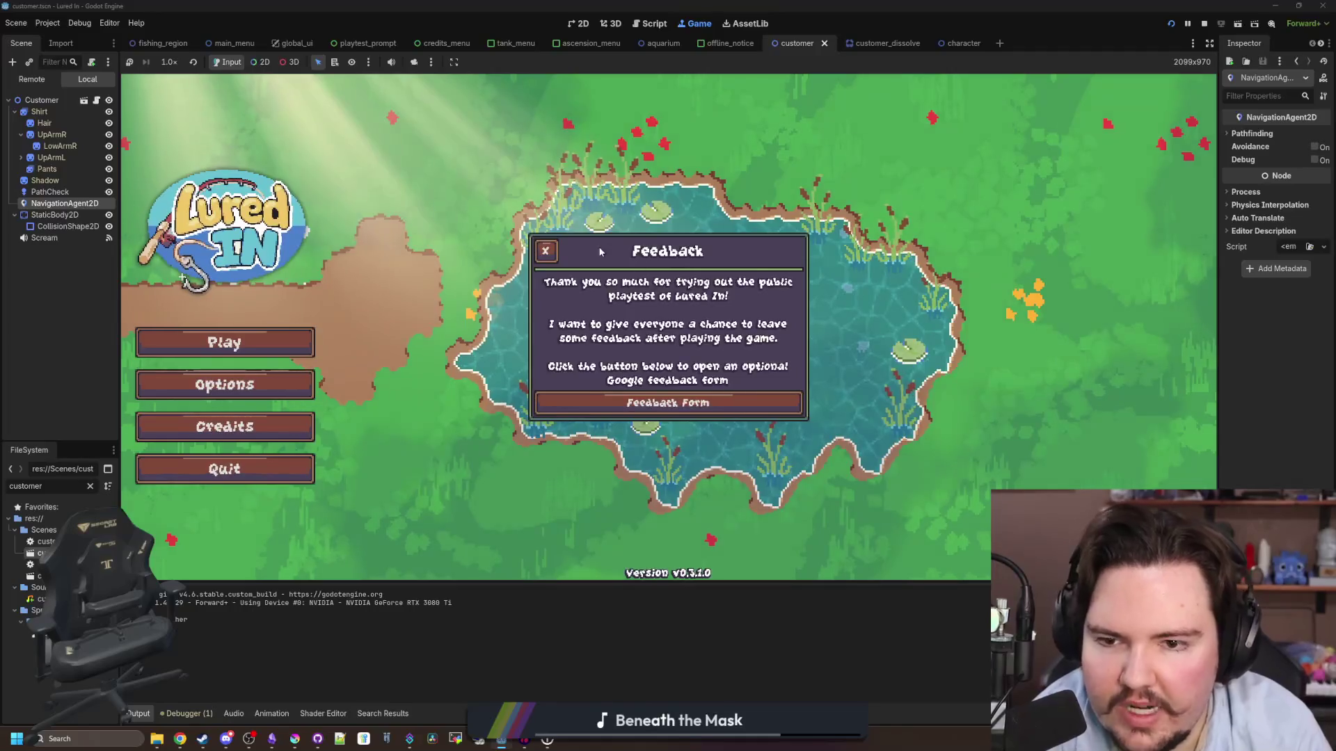
click(291, 317)
click(292, 341)
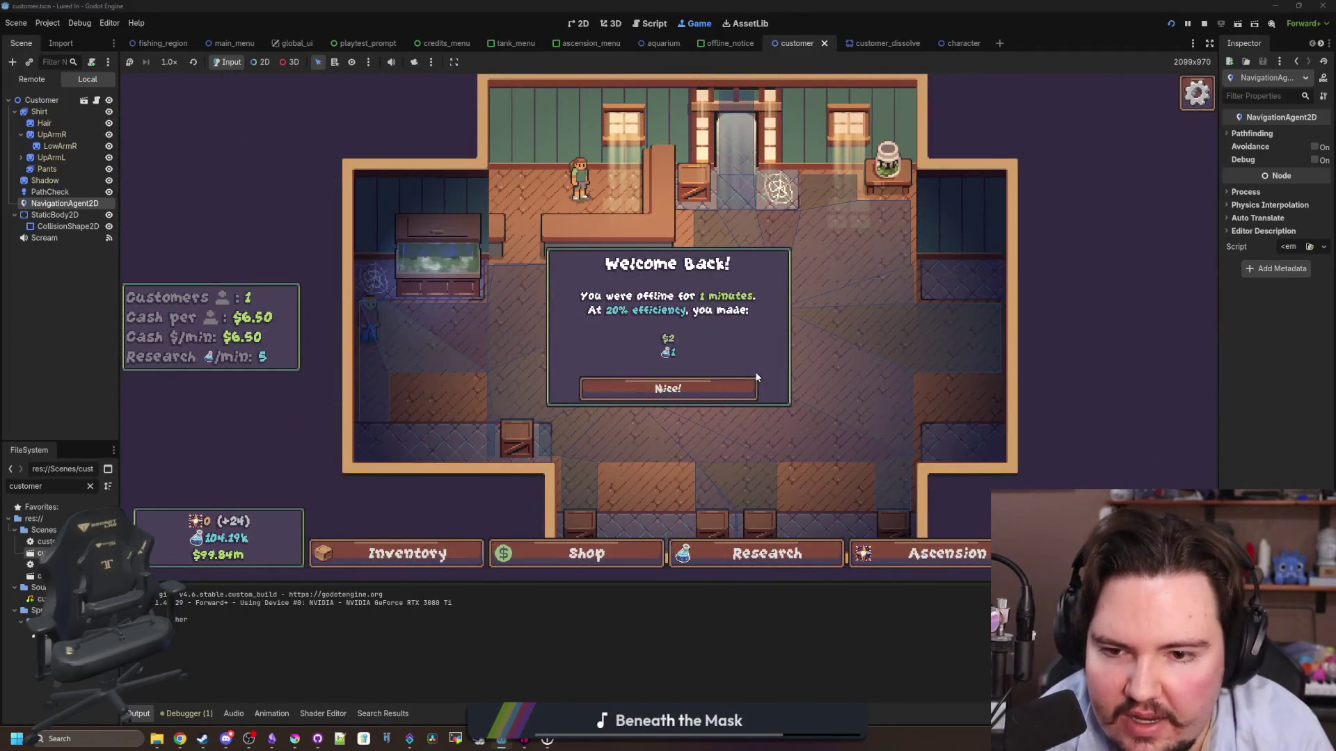
click(668, 382)
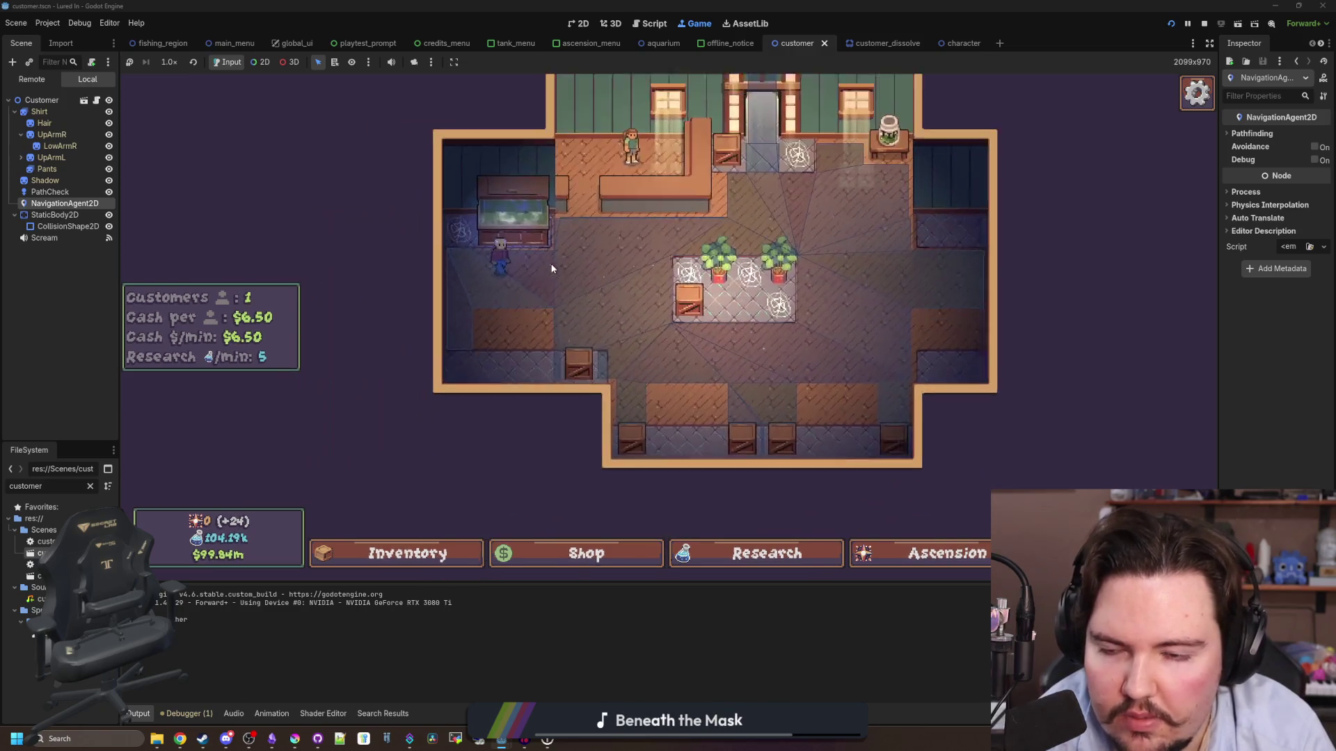
mouse_move(626, 279)
mouse_down()
mouse_move(637, 265)
mouse_move(630, 327)
mouse_move(703, 373)
mouse_move(939, 367)
mouse_move(770, 357)
mouse_move(791, 279)
mouse_move(693, 304)
mouse_move(643, 228)
mouse_move(651, 265)
mouse_move(605, 278)
mouse_up()
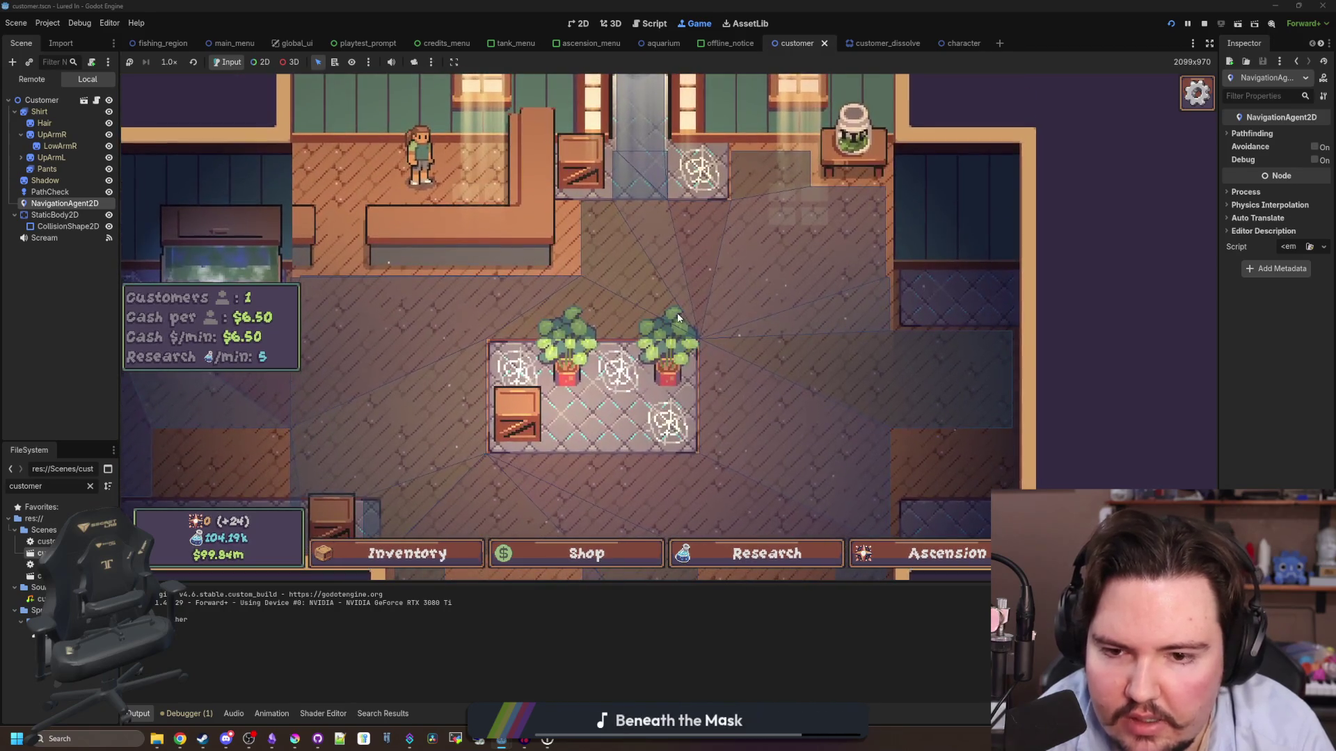
mouse_move(627, 107)
mouse_down()
mouse_move(766, 271)
mouse_move(755, 334)
mouse_move(776, 388)
mouse_move(769, 439)
mouse_move(489, 451)
mouse_move(626, 394)
mouse_move(409, 336)
mouse_move(485, 330)
mouse_move(449, 366)
mouse_up()
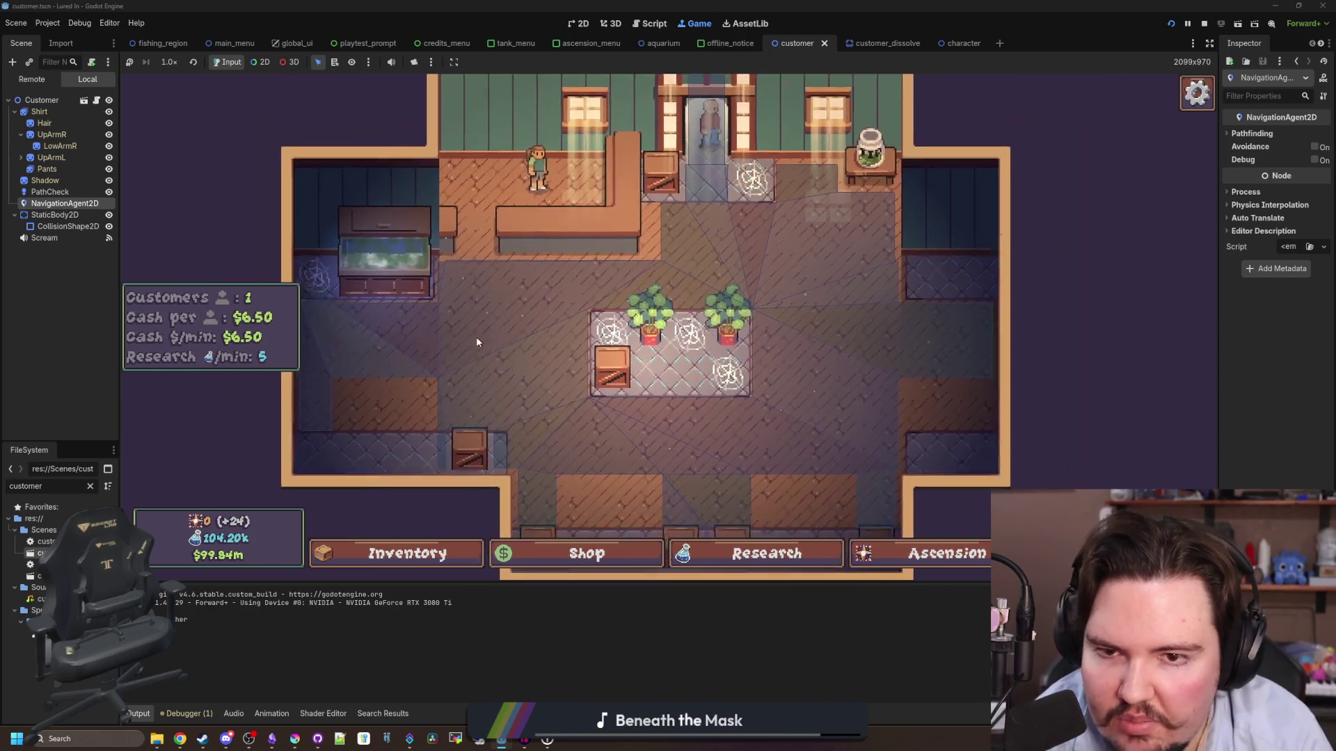
mouse_move(682, 455)
mouse_down()
mouse_move(692, 417)
mouse_move(510, 244)
mouse_move(474, 261)
mouse_move(550, 348)
mouse_move(549, 278)
mouse_move(537, 347)
mouse_move(569, 352)
mouse_up()
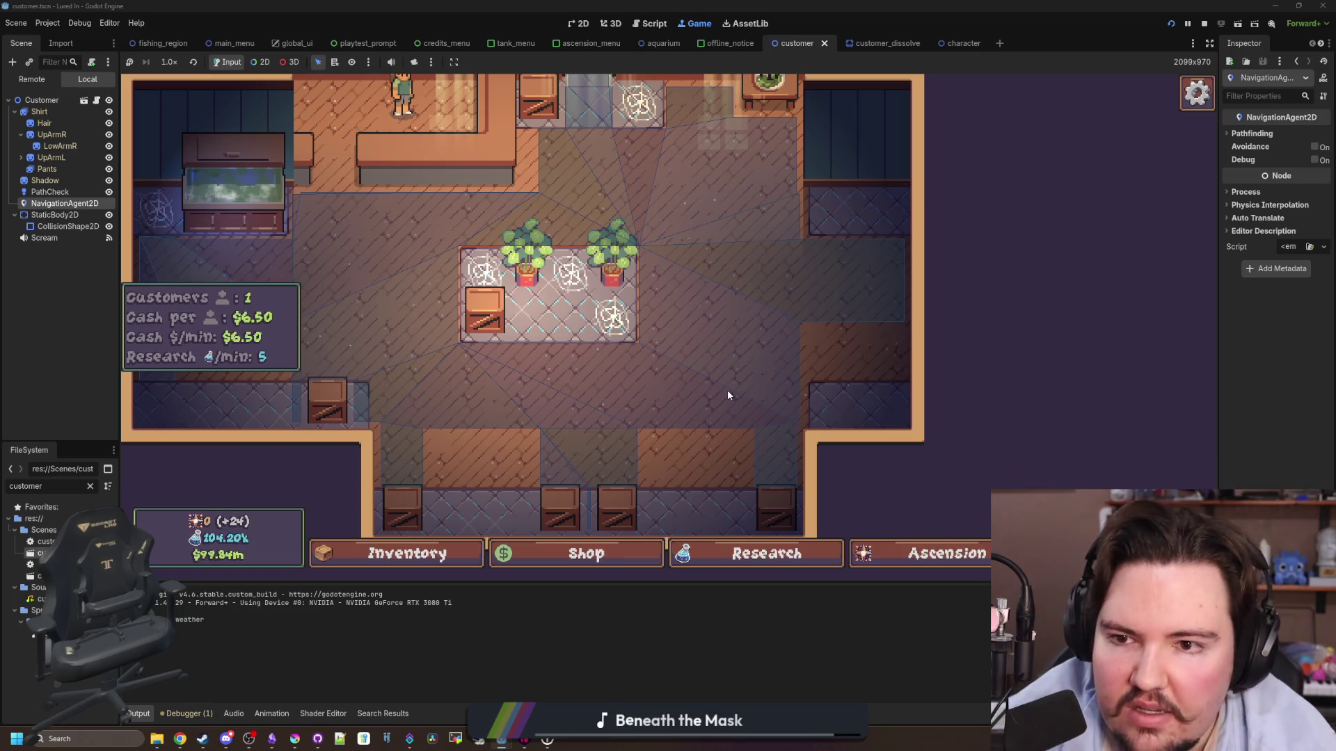
- Reselect NavigationAgent2D and widen the Inspector by dragging its splitter left
scroll(698, 386, down, 3)
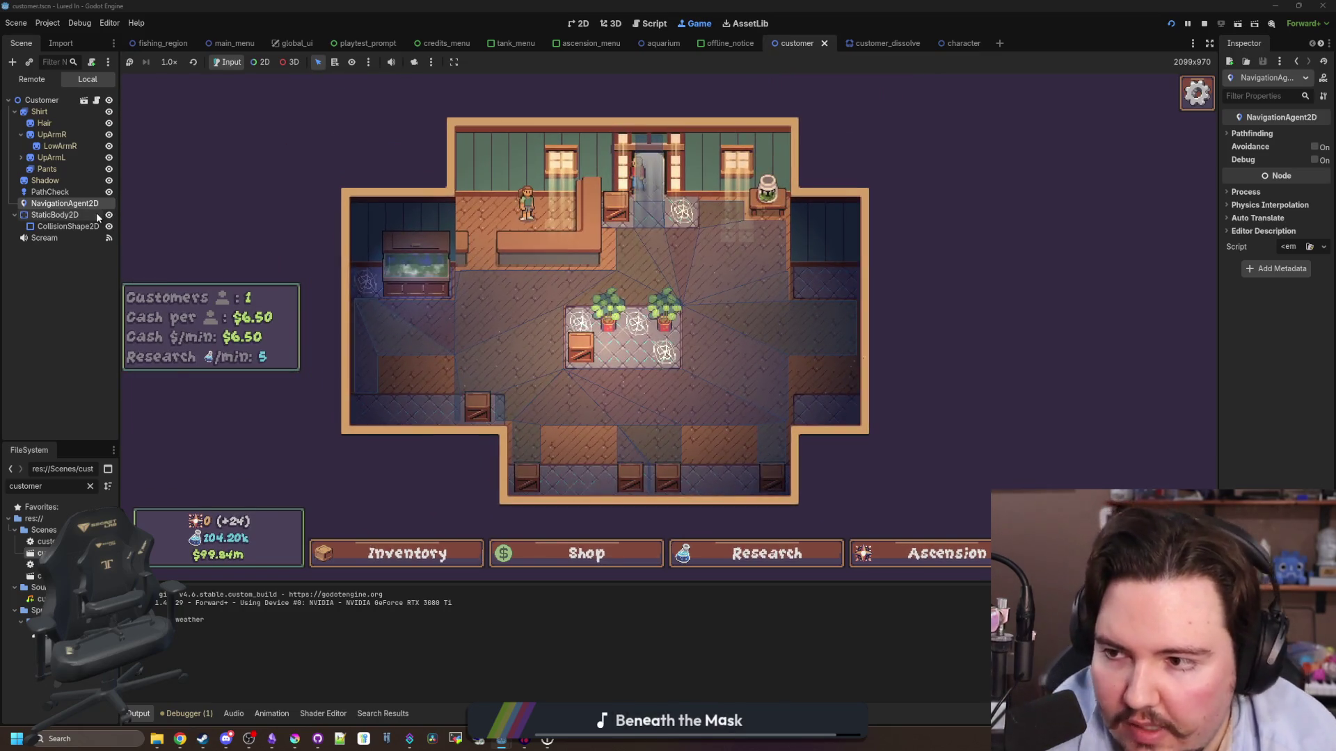
click(55, 215)
click(82, 207)
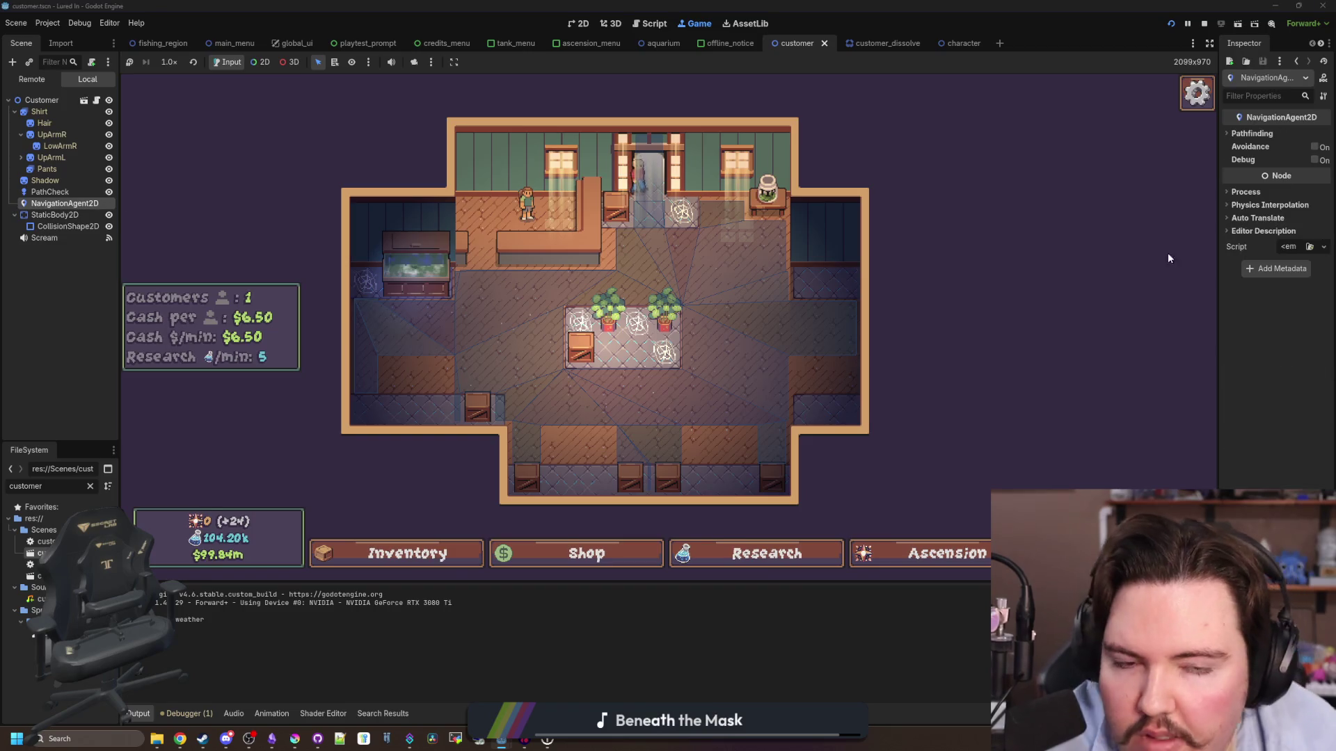
drag(1218, 236, 999, 251)
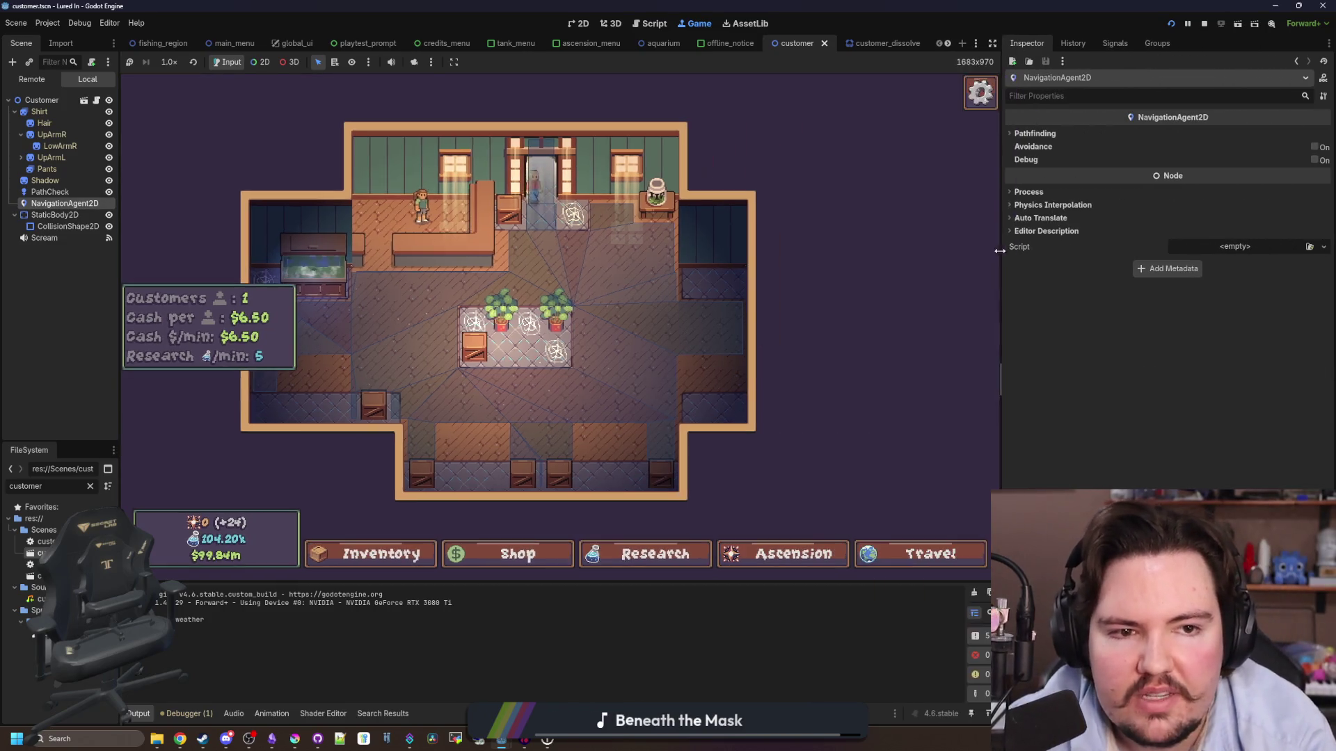
- Expand NavigationAgent2D's Pathfinding section to read its distances, then move a customer in-game
click(1035, 134)
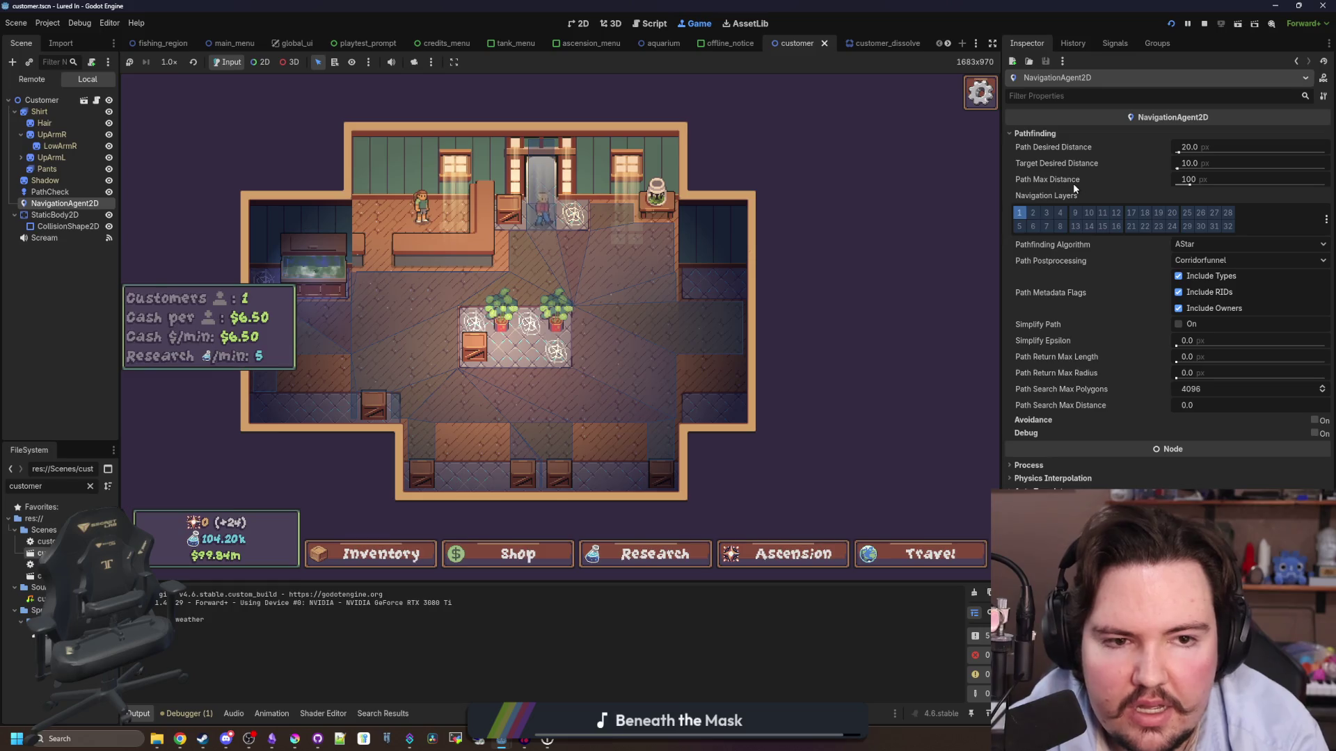
mouse_move(1077, 167)
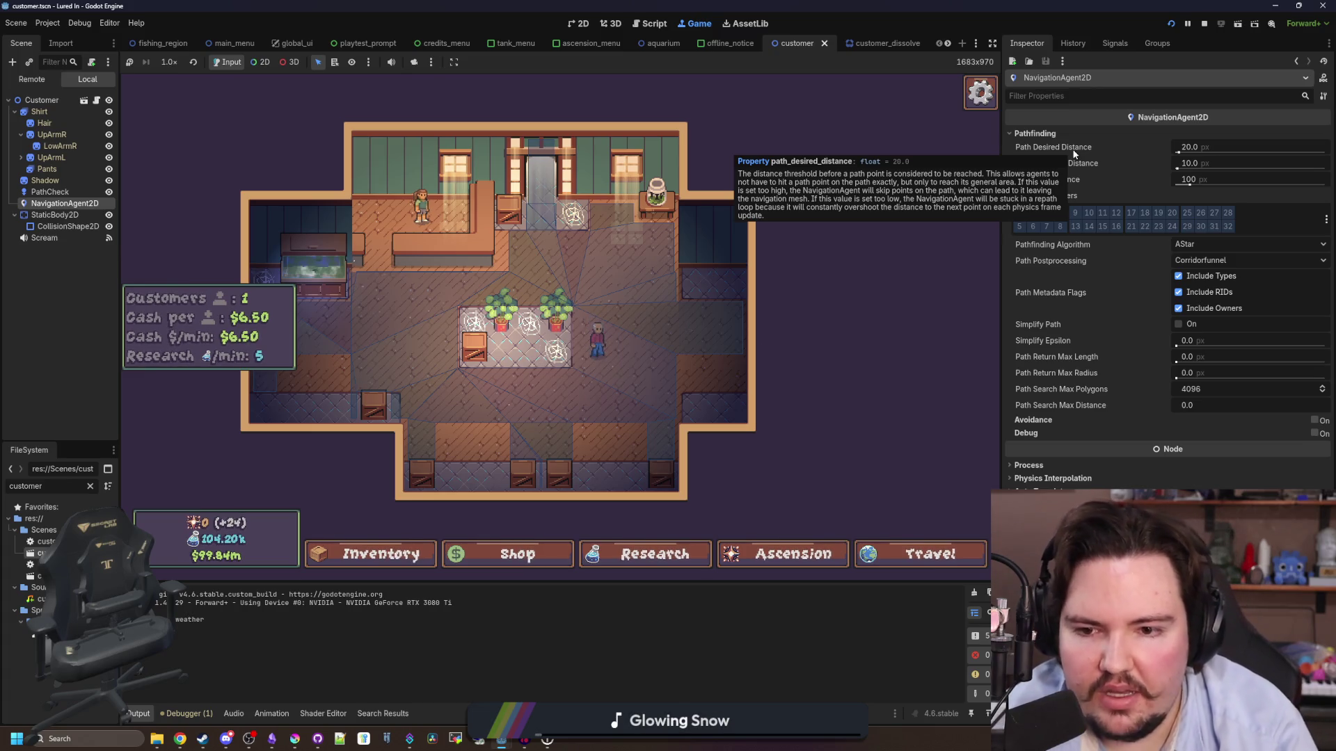
scroll(620, 400, up, 5)
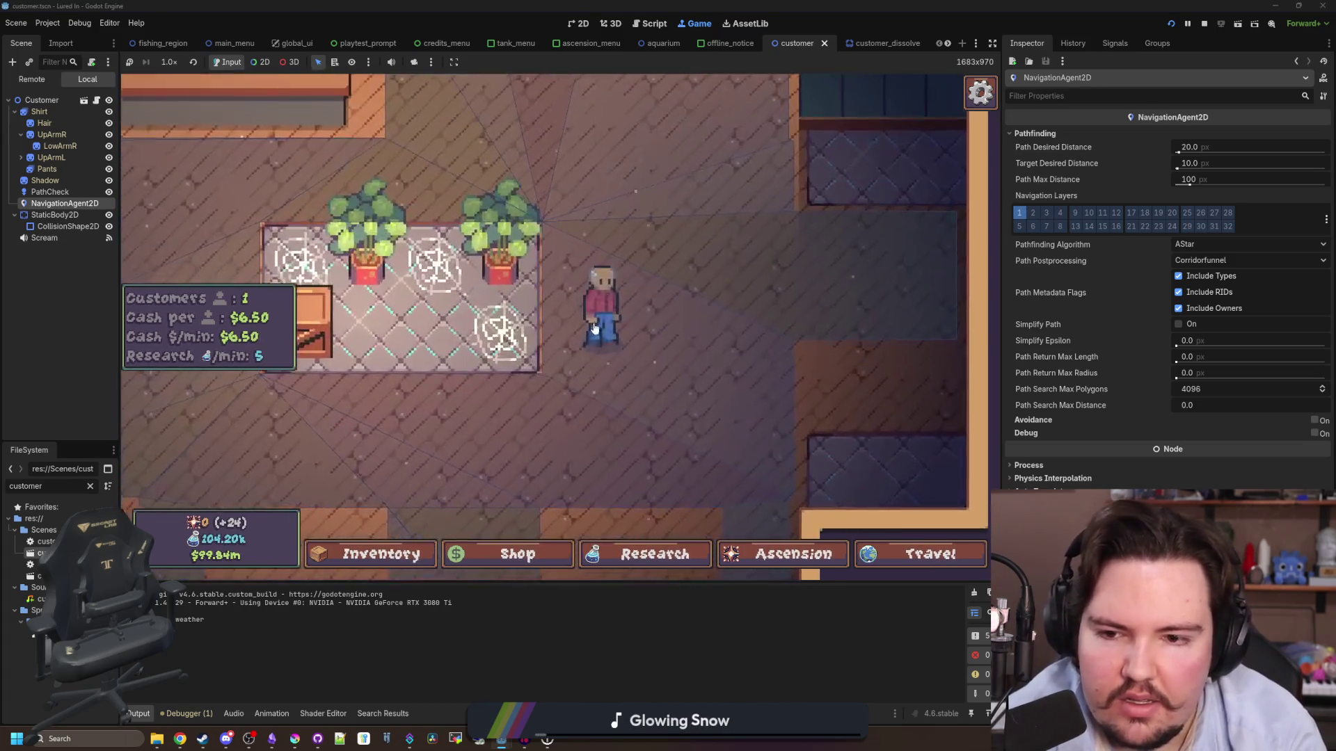
scroll(810, 441, down, 8)
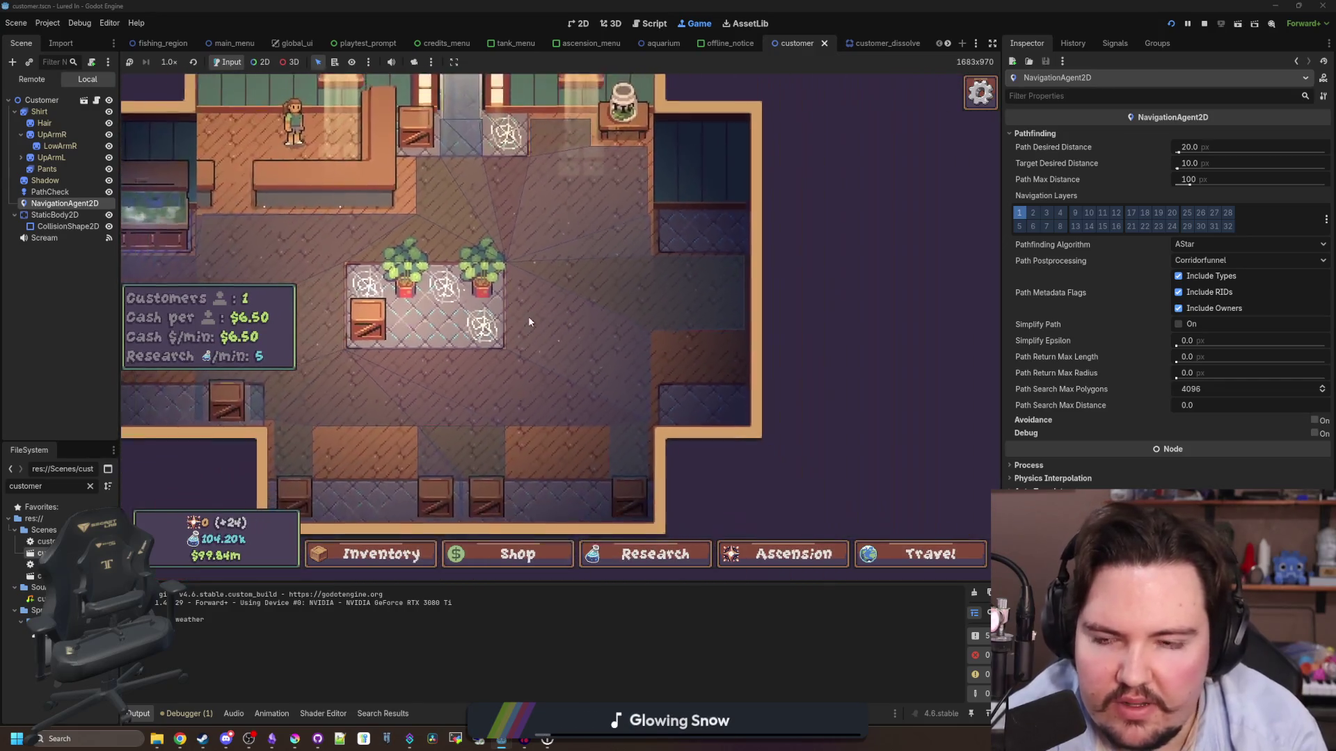
scroll(694, 379, up, 4)
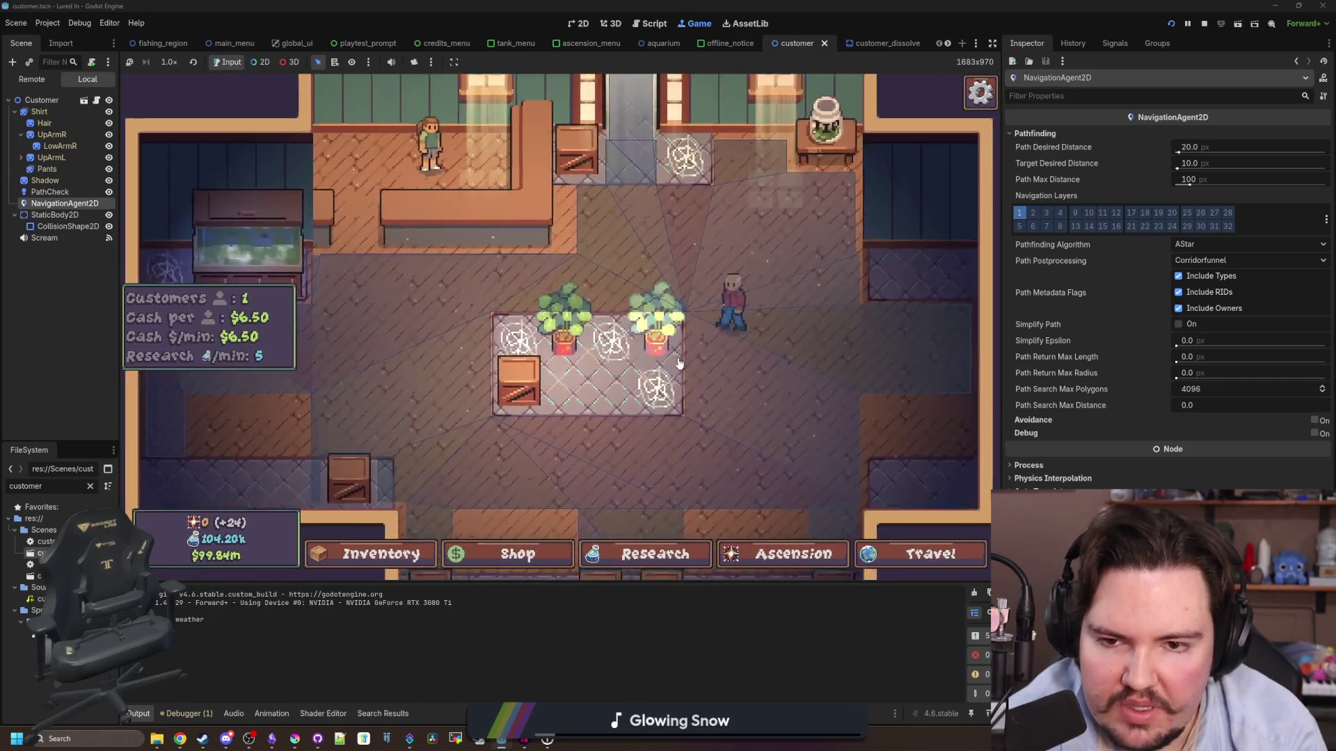
drag(640, 203, 640, 286)
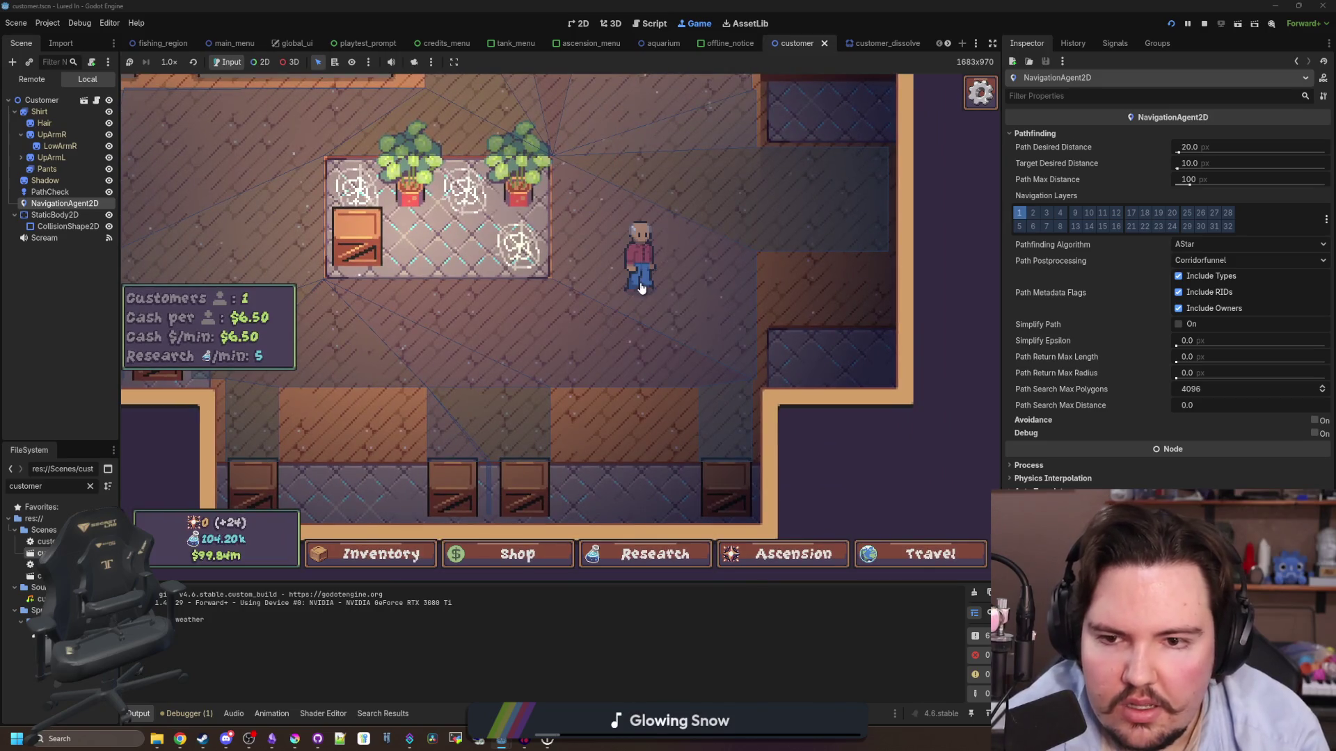
- Set Path Desired Distance and Target Desired Distance both to 4.0
click(1219, 144)
text(4)
key(Return)
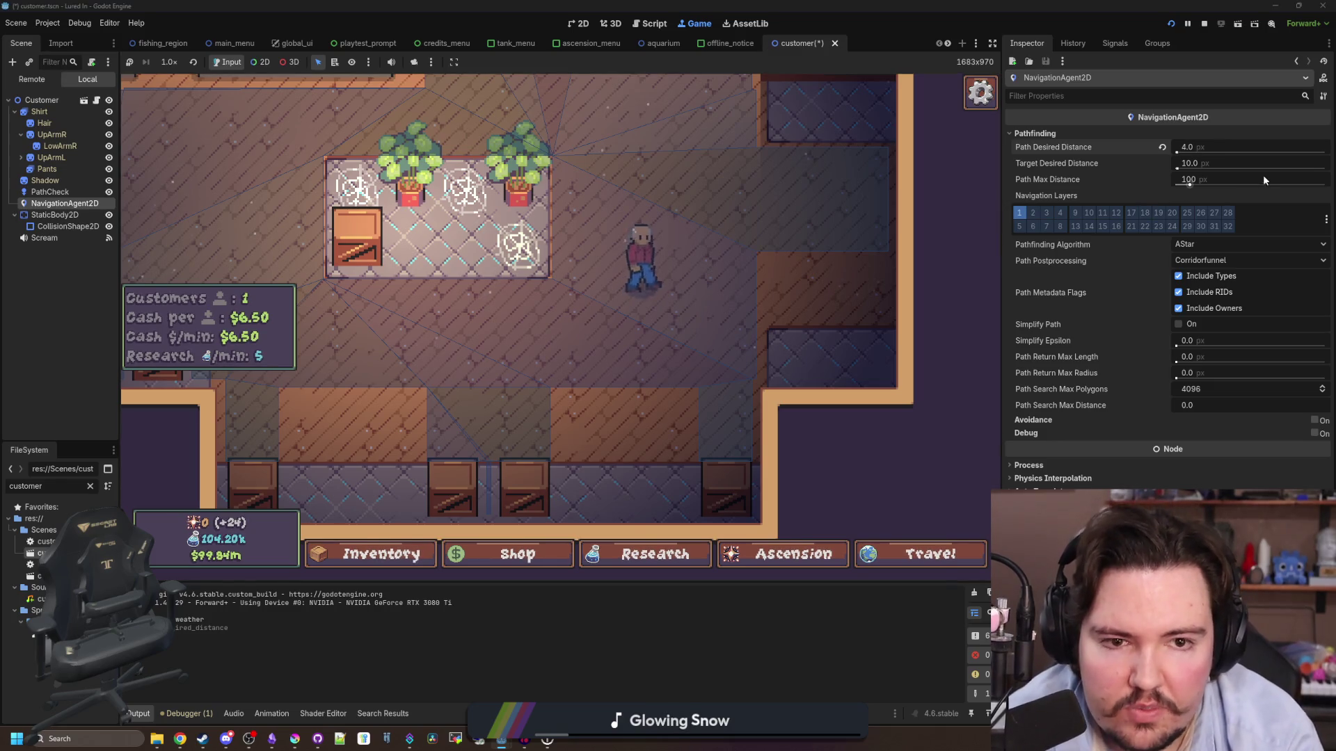
mouse_move(1124, 163)
click(1219, 163)
text(4)
key(Return)
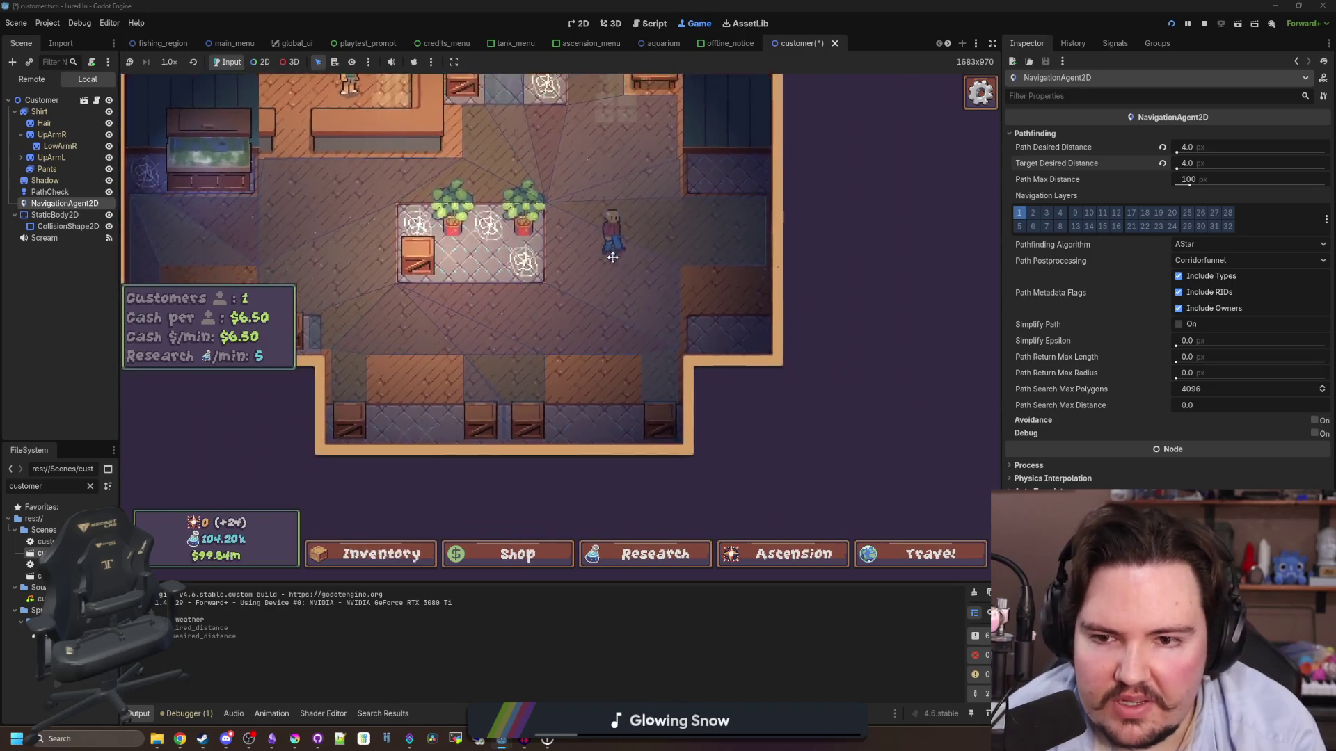
- Buy a New Tank from the in-game shop
scroll(583, 302, up, 2)
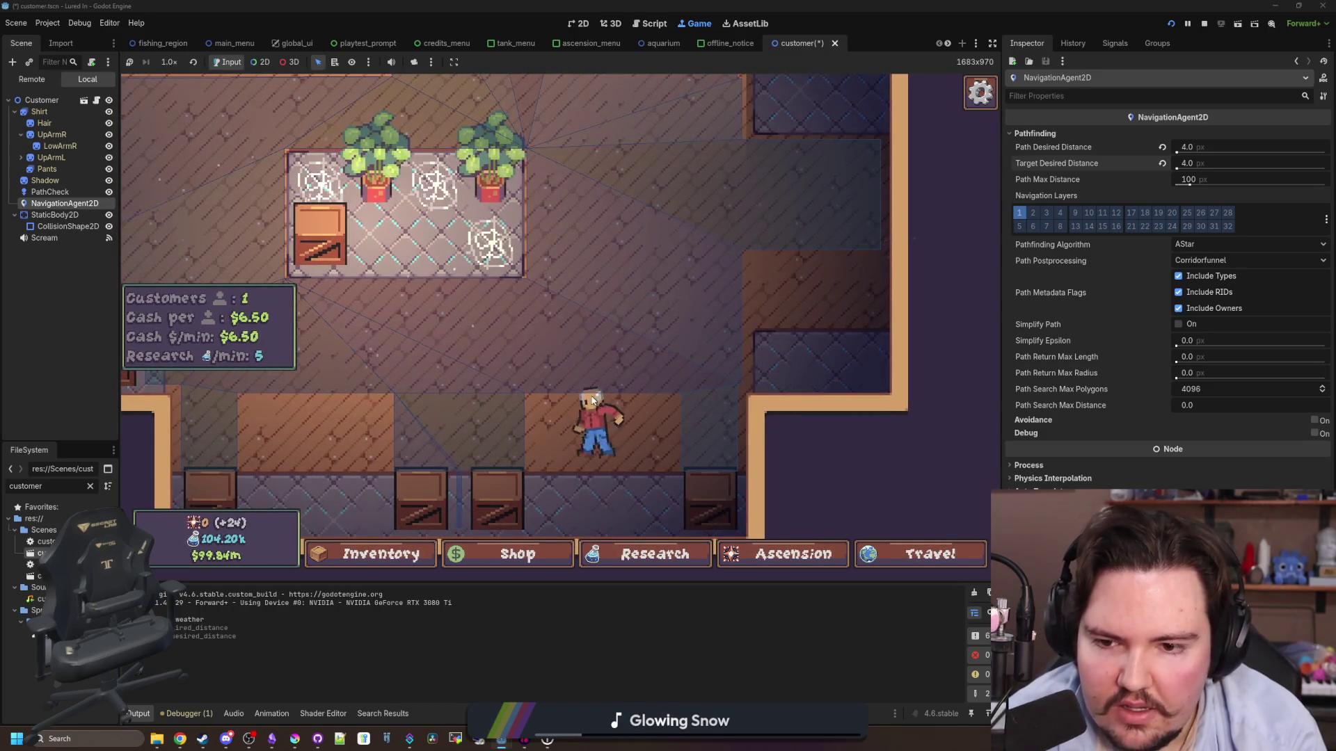
scroll(526, 299, down, 2)
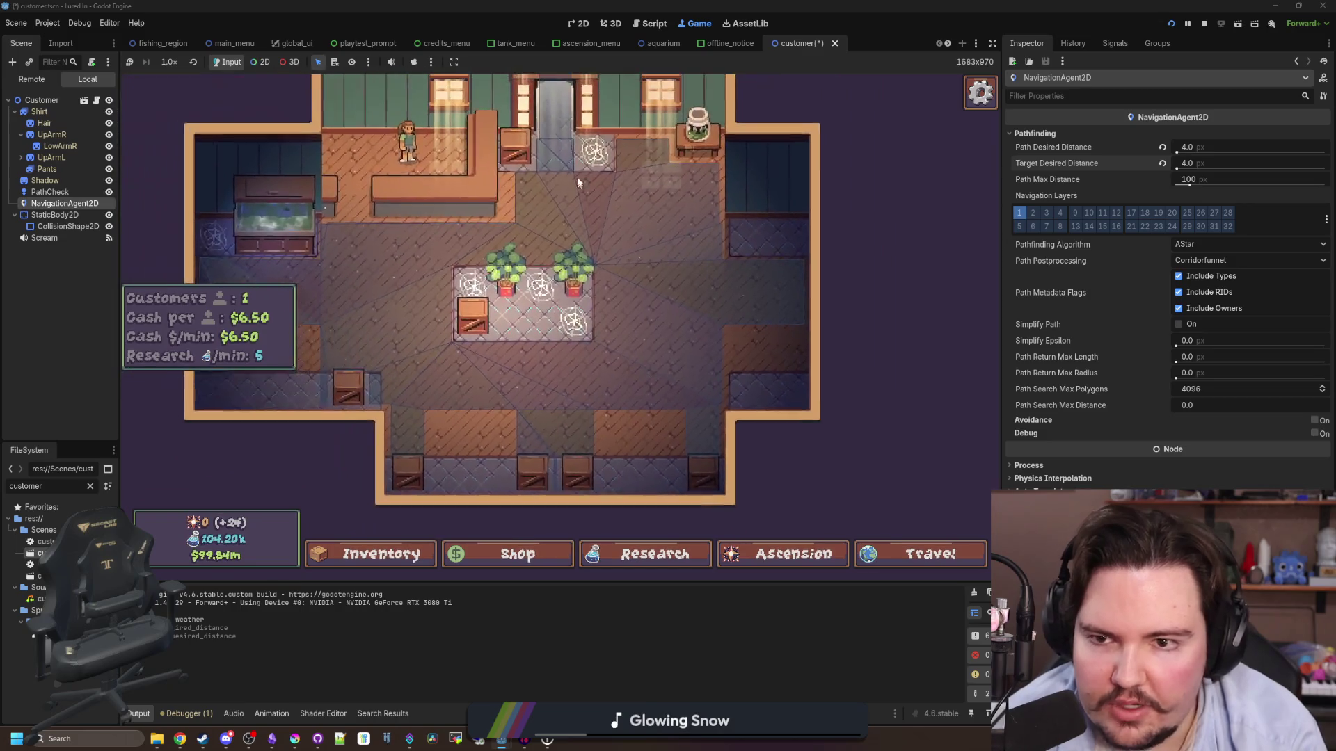
scroll(570, 274, up, 2)
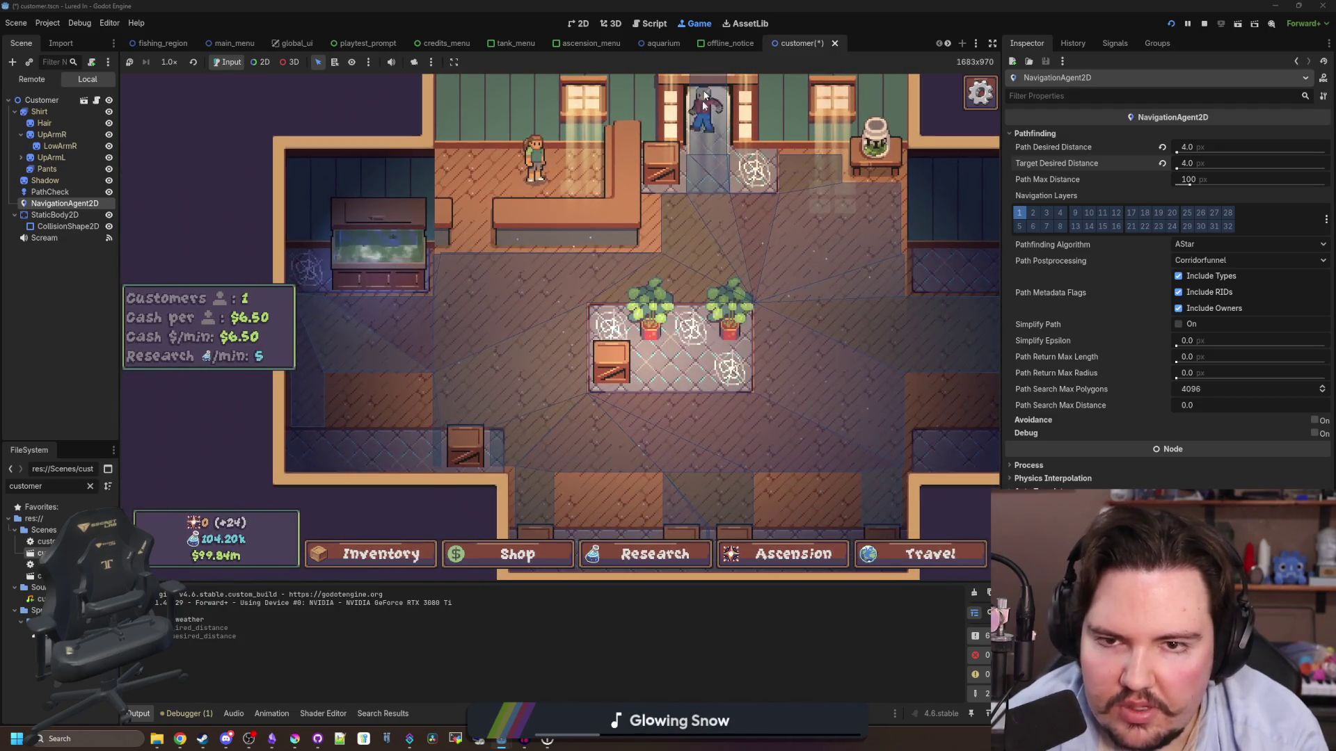
click(521, 555)
click(724, 250)
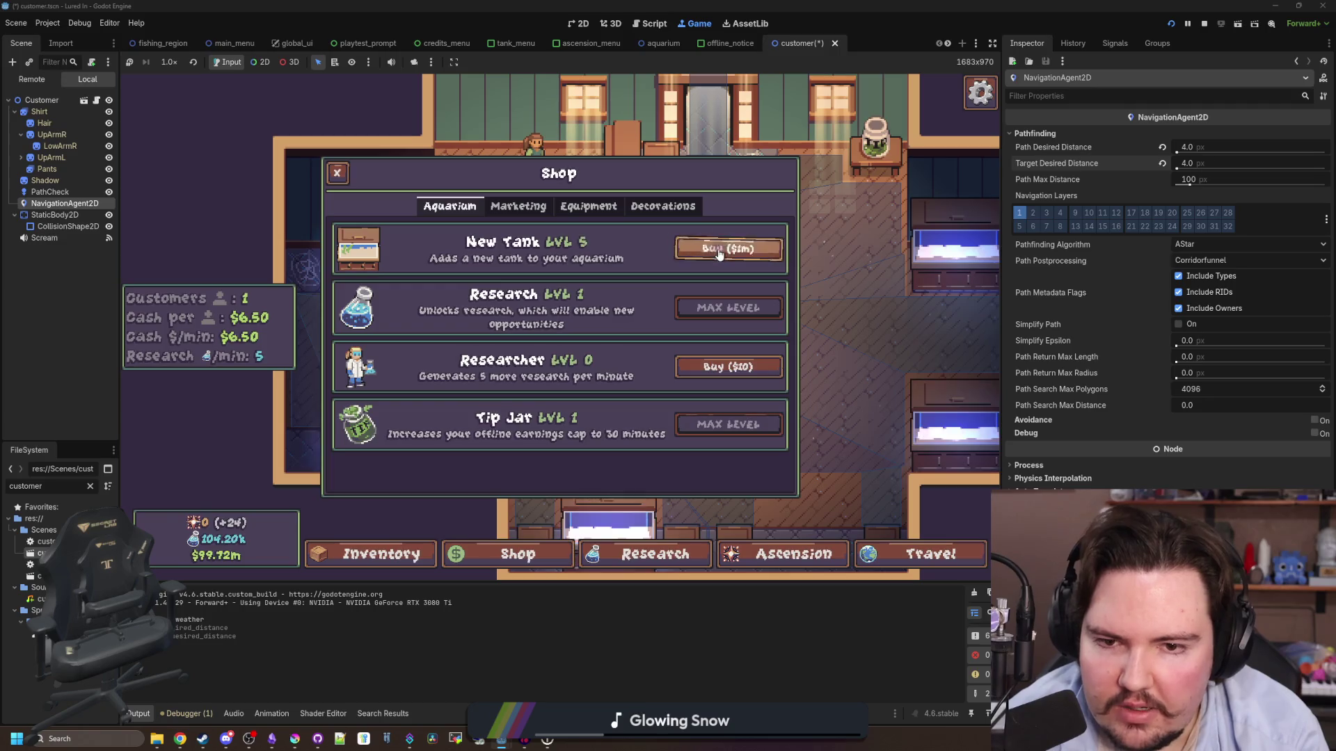
key(Escape)
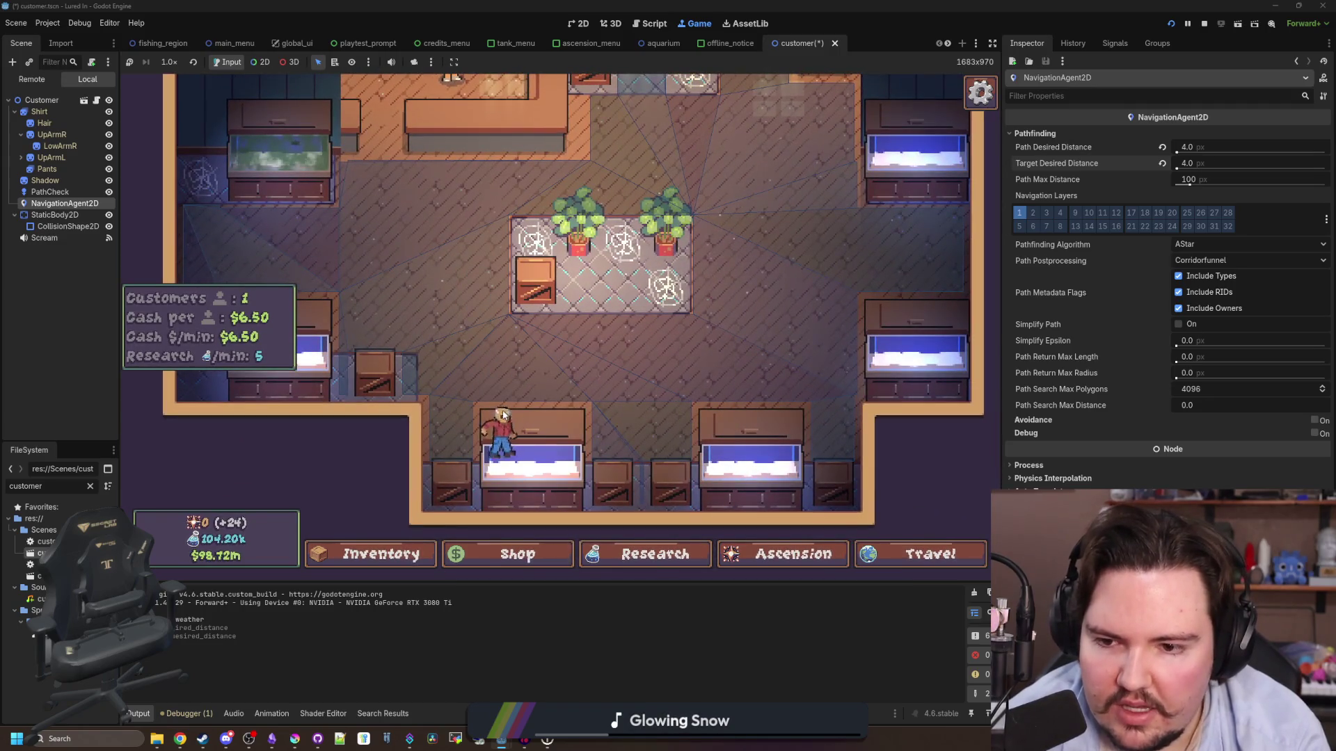
mouse_move(516, 428)
scroll(515, 428, up, 5)
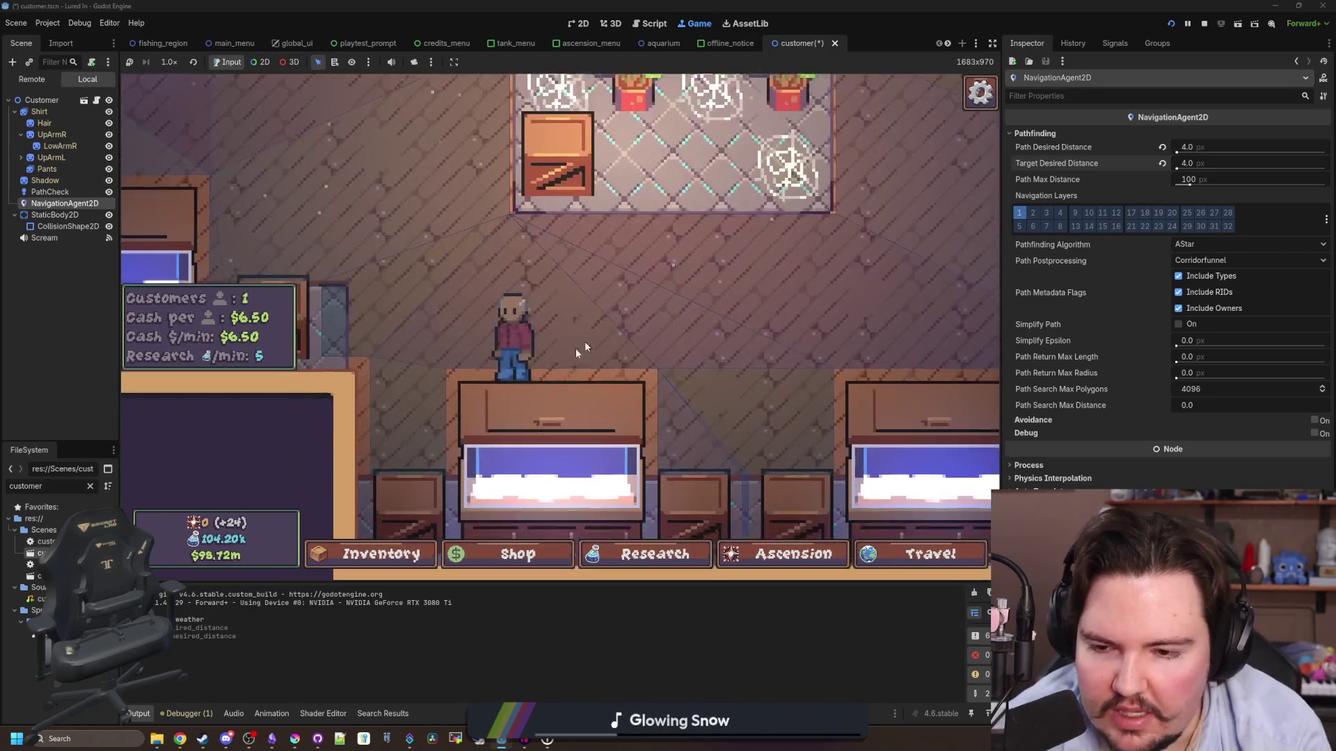
- Set Target and Path Desired Distance to 0.1 and carry a customer to the door rug
click(1208, 163)
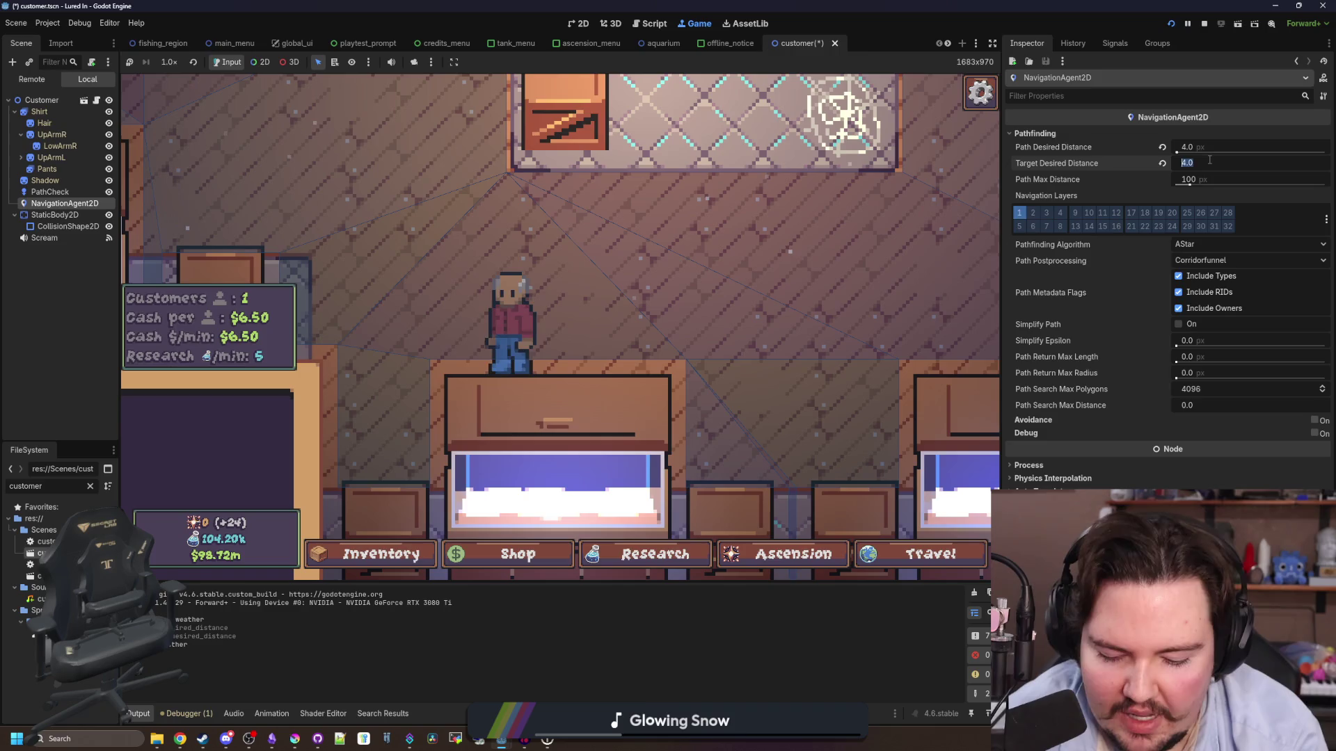
text(0.1)
key(Return)
click(1208, 147)
text(0.1)
key(Return)
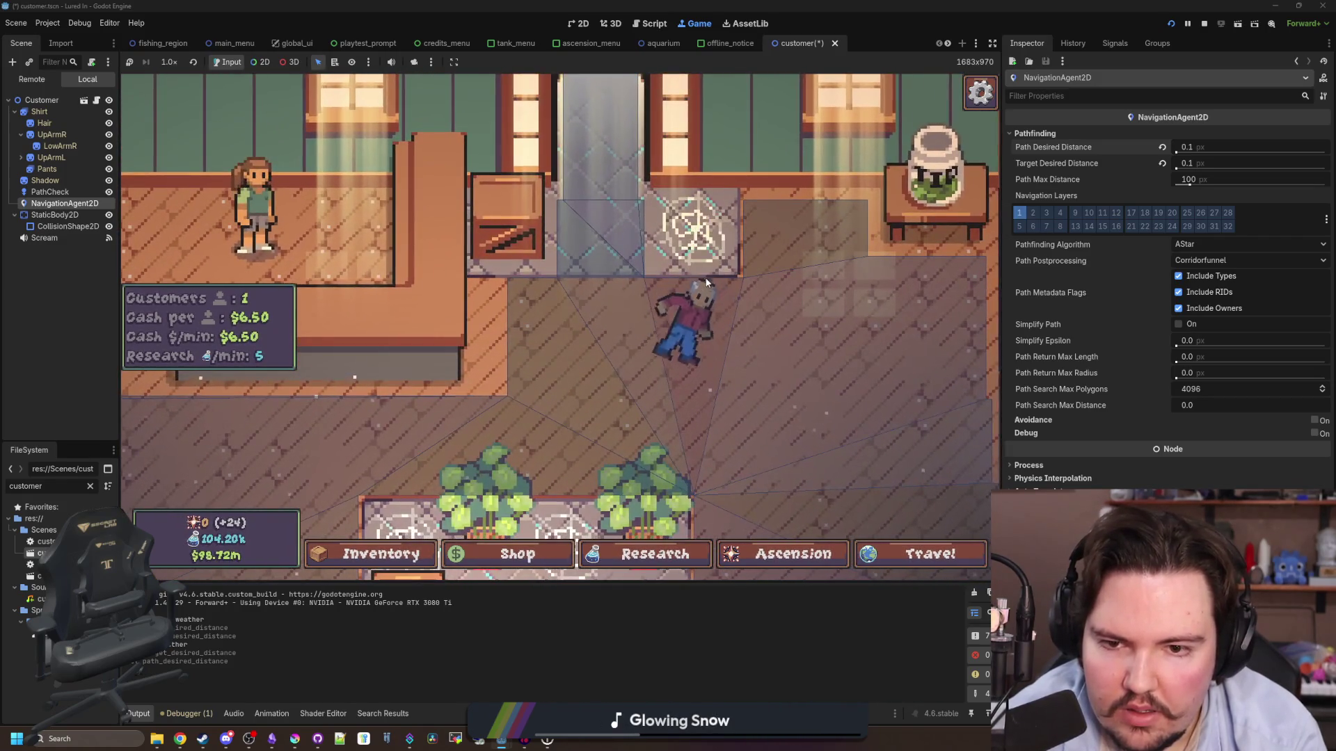
mouse_move(703, 277)
mouse_down()
mouse_move(623, 273)
mouse_move(692, 245)
mouse_move(674, 208)
mouse_up()
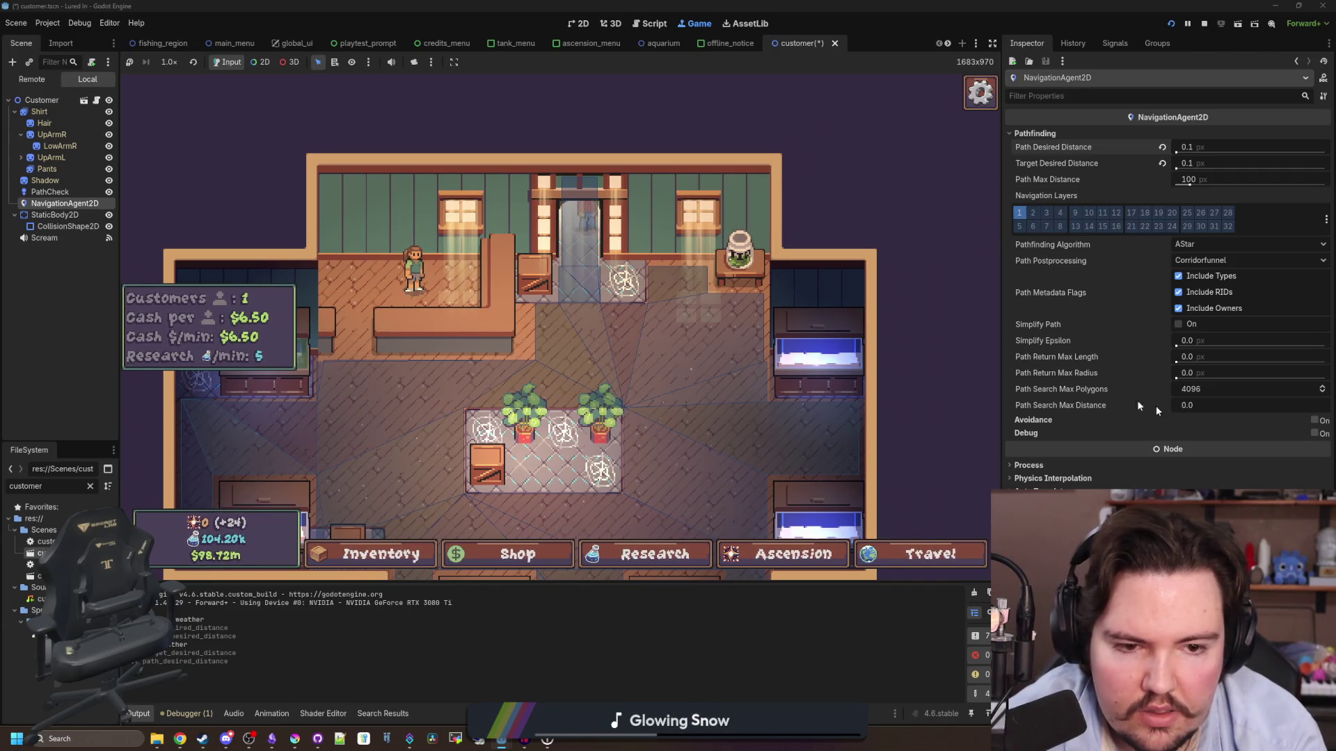
- Try Path Max Distance 10, then revert Target Desired Distance and Path Max Distance to defaults
mouse_move(1064, 405)
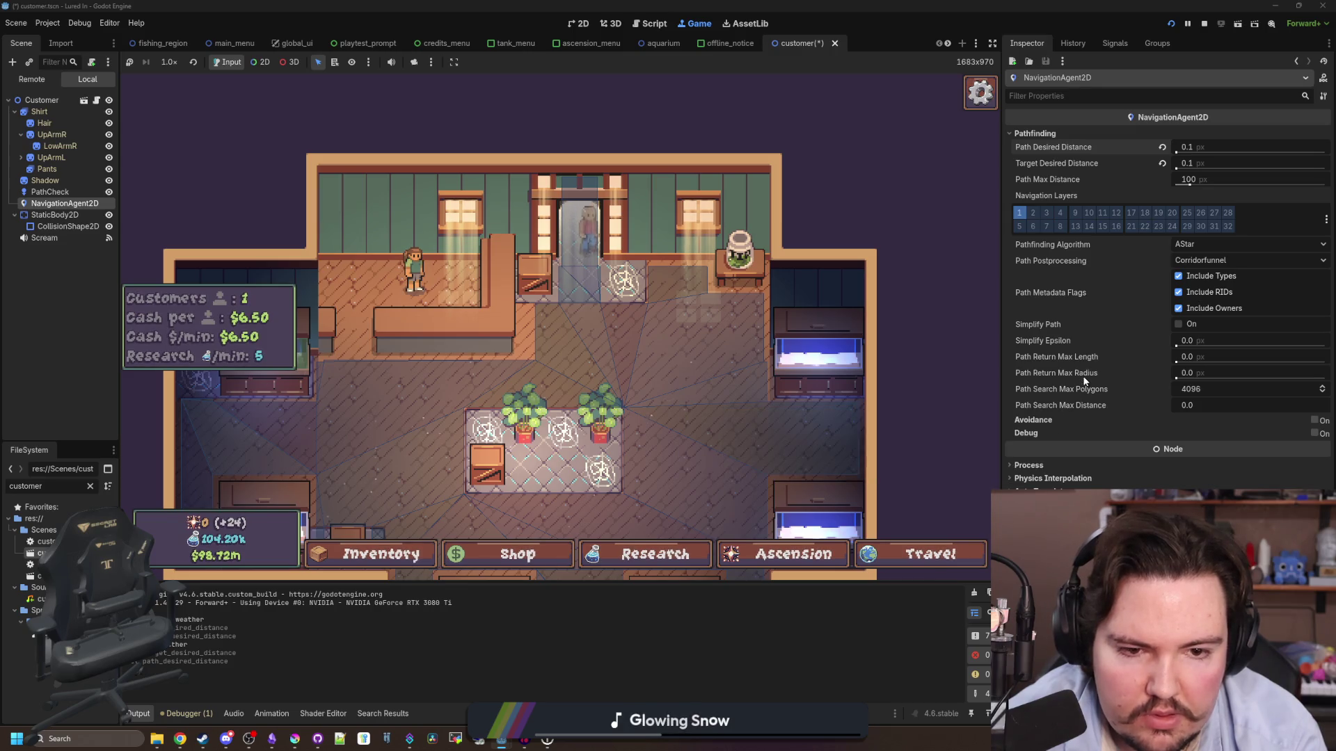
mouse_move(1084, 381)
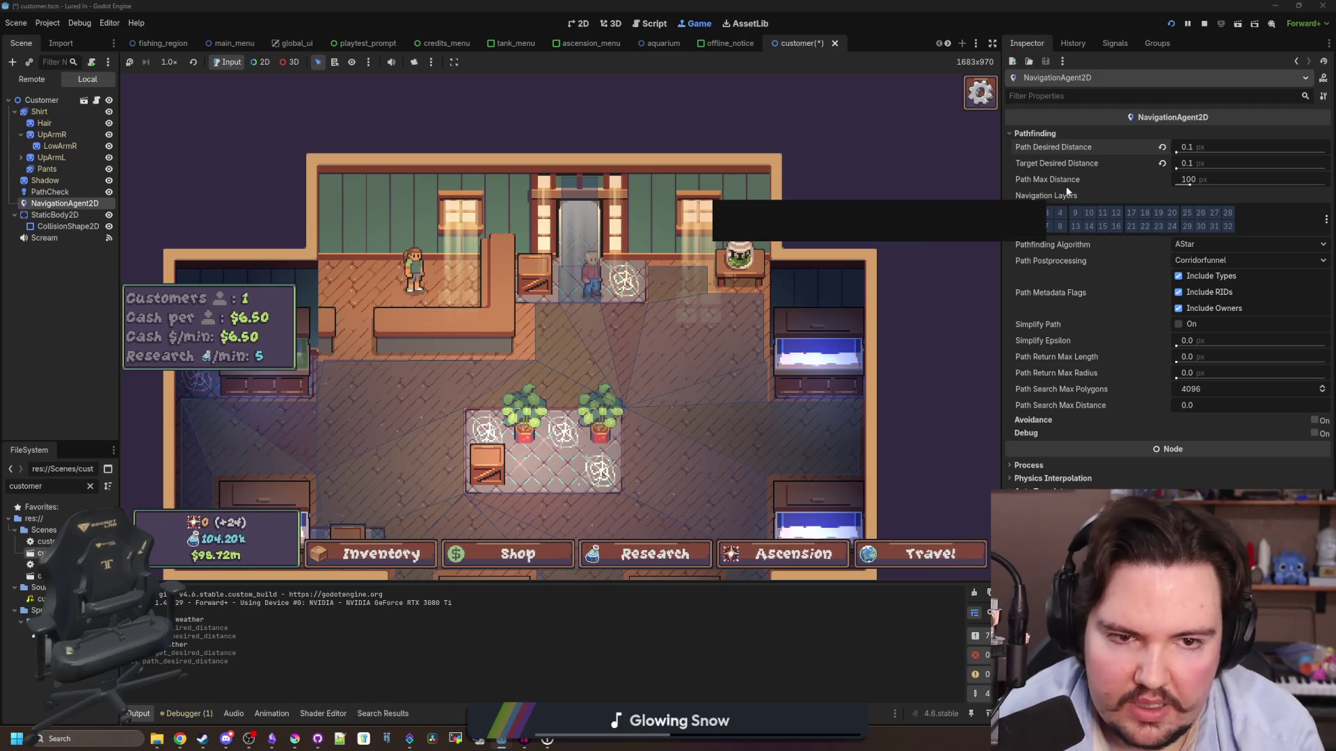
mouse_move(1080, 178)
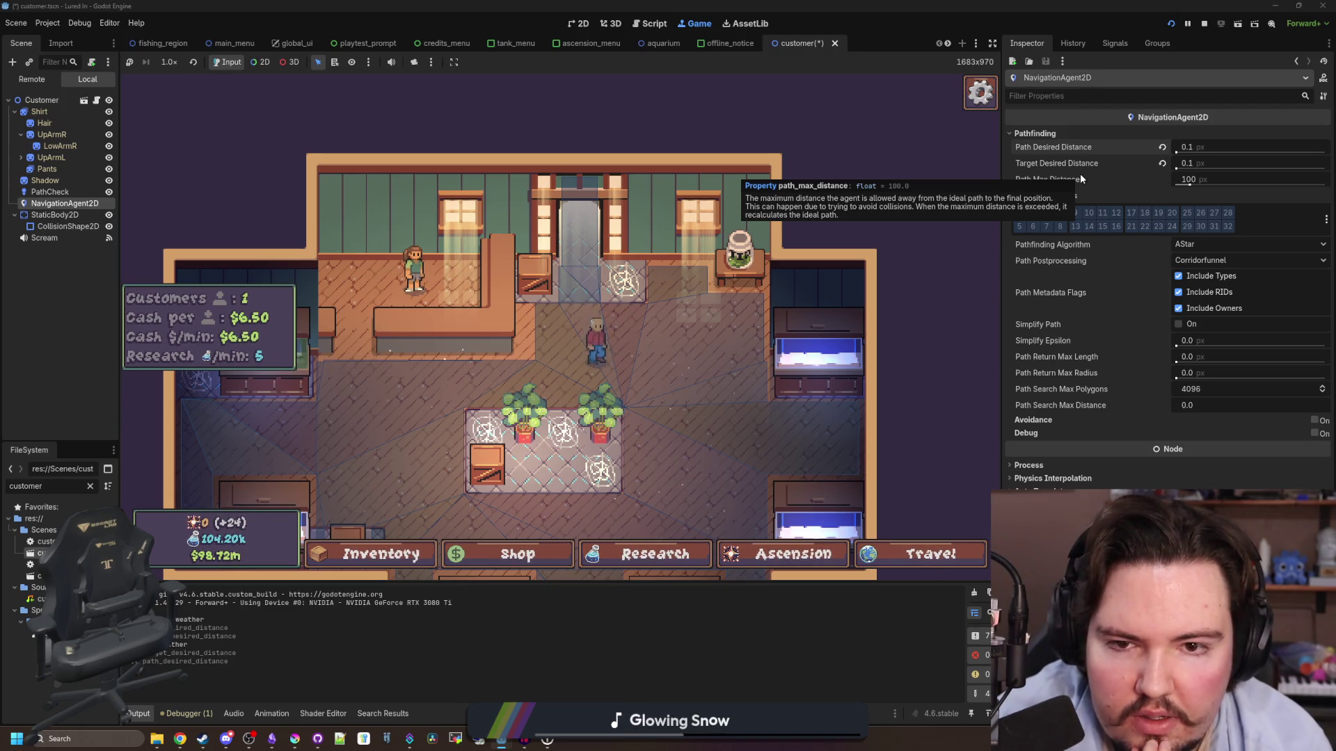
click(1209, 179)
text(10)
key(Return)
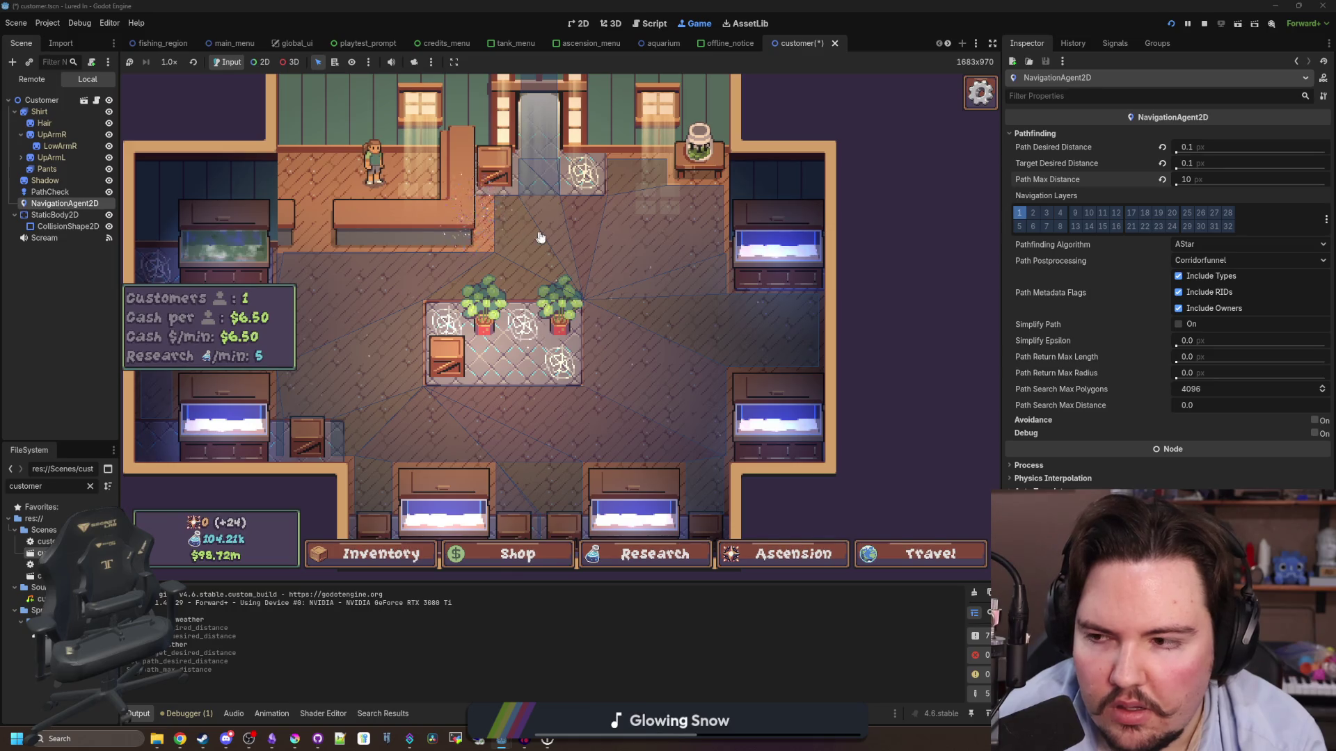
click(1161, 179)
click(1162, 163)
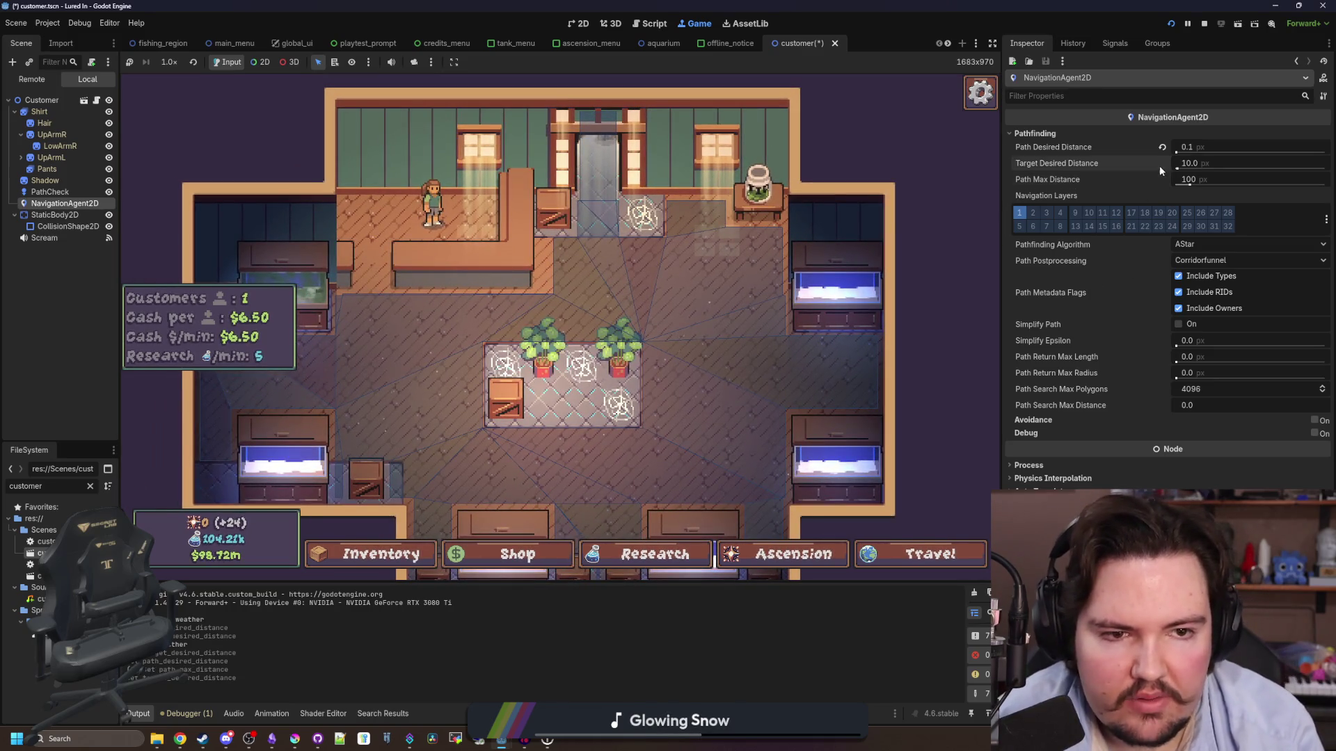
- Revert Path Desired Distance to its 20.0 default and open the NavigationAgent2D help page
click(1162, 147)
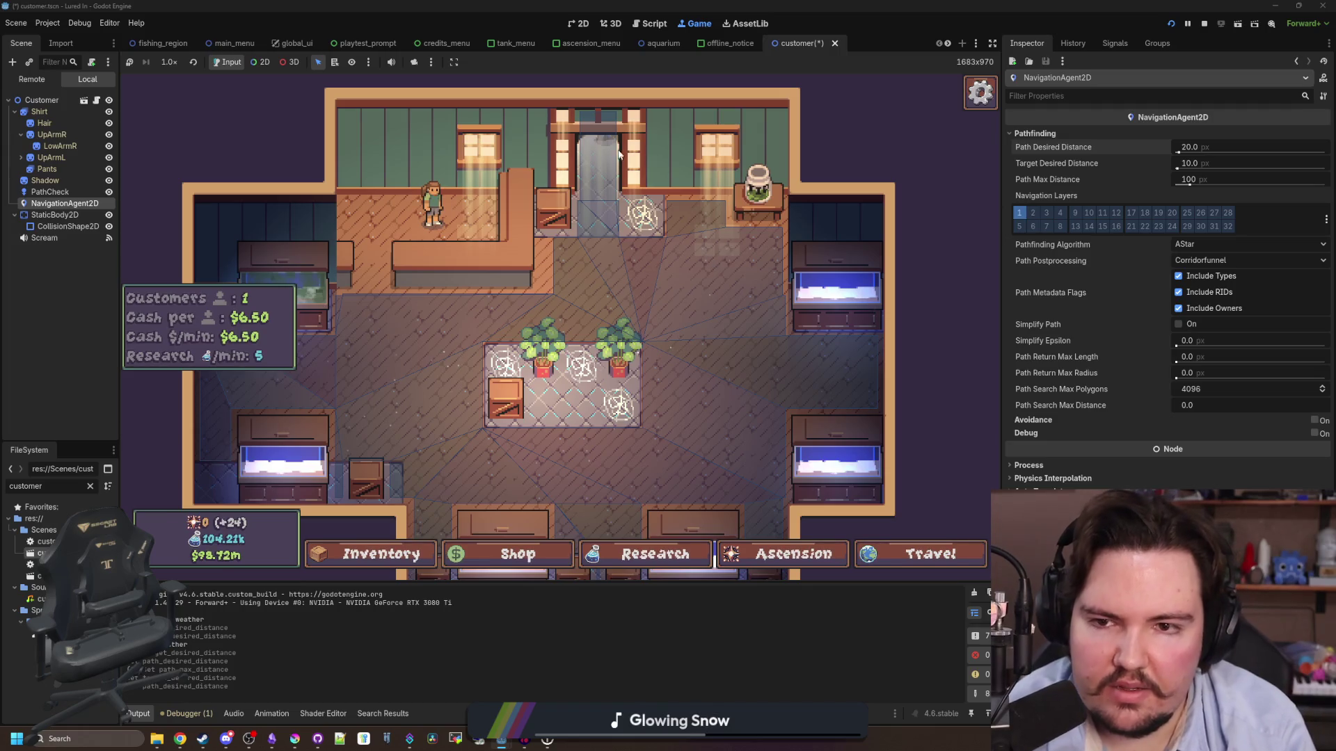
scroll(584, 209, up, 2)
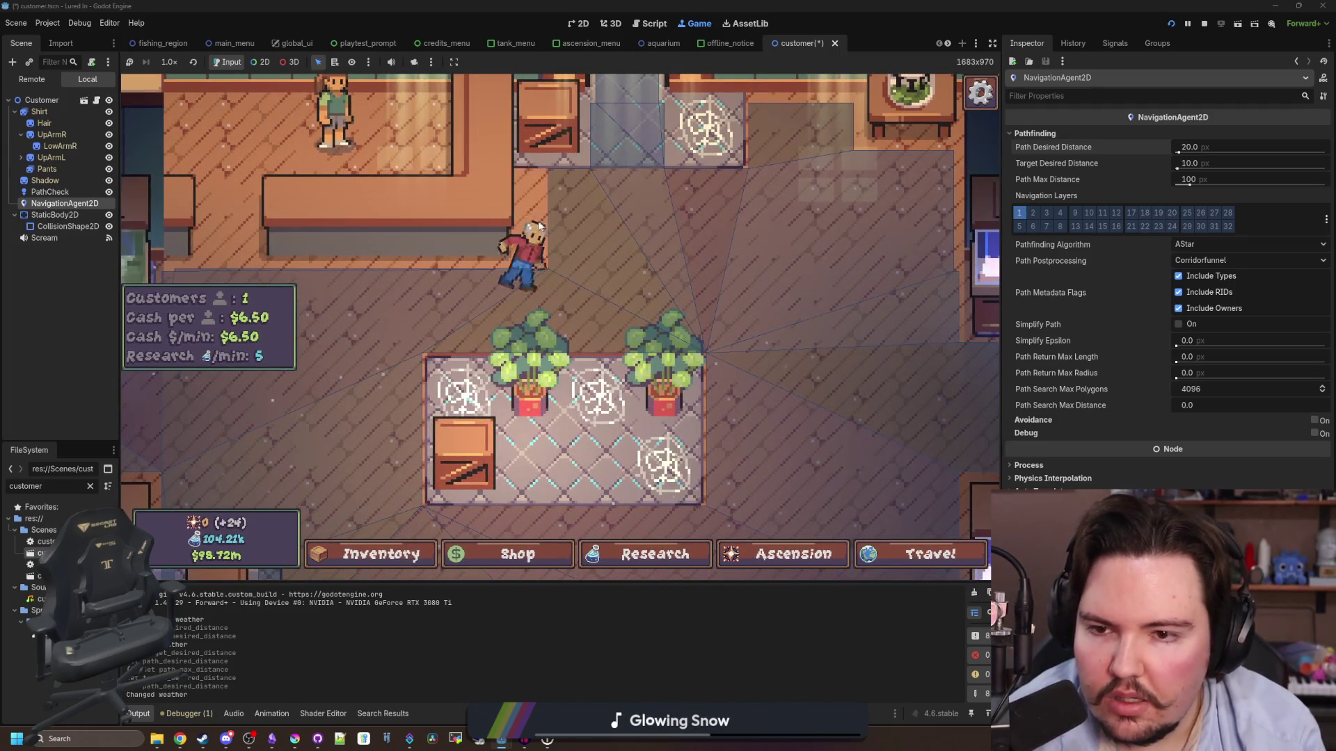
scroll(626, 272, down, 3)
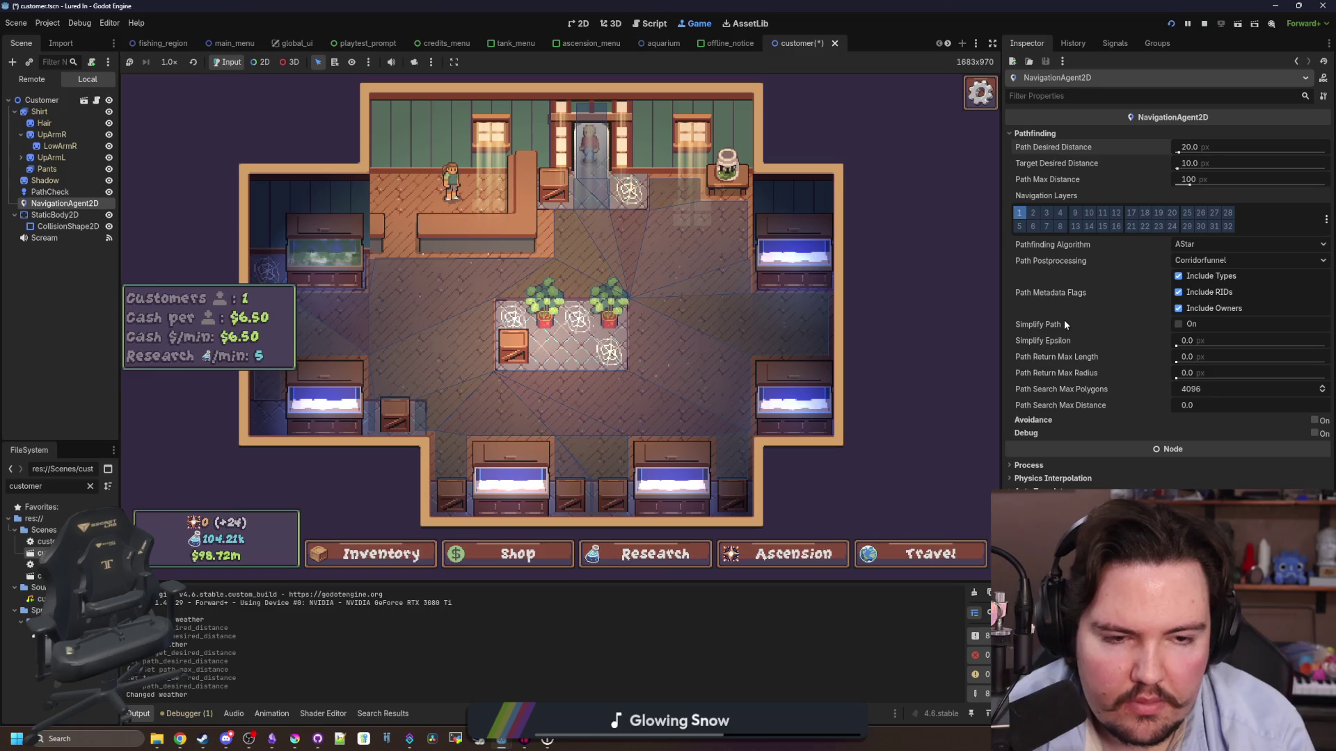
mouse_move(1065, 324)
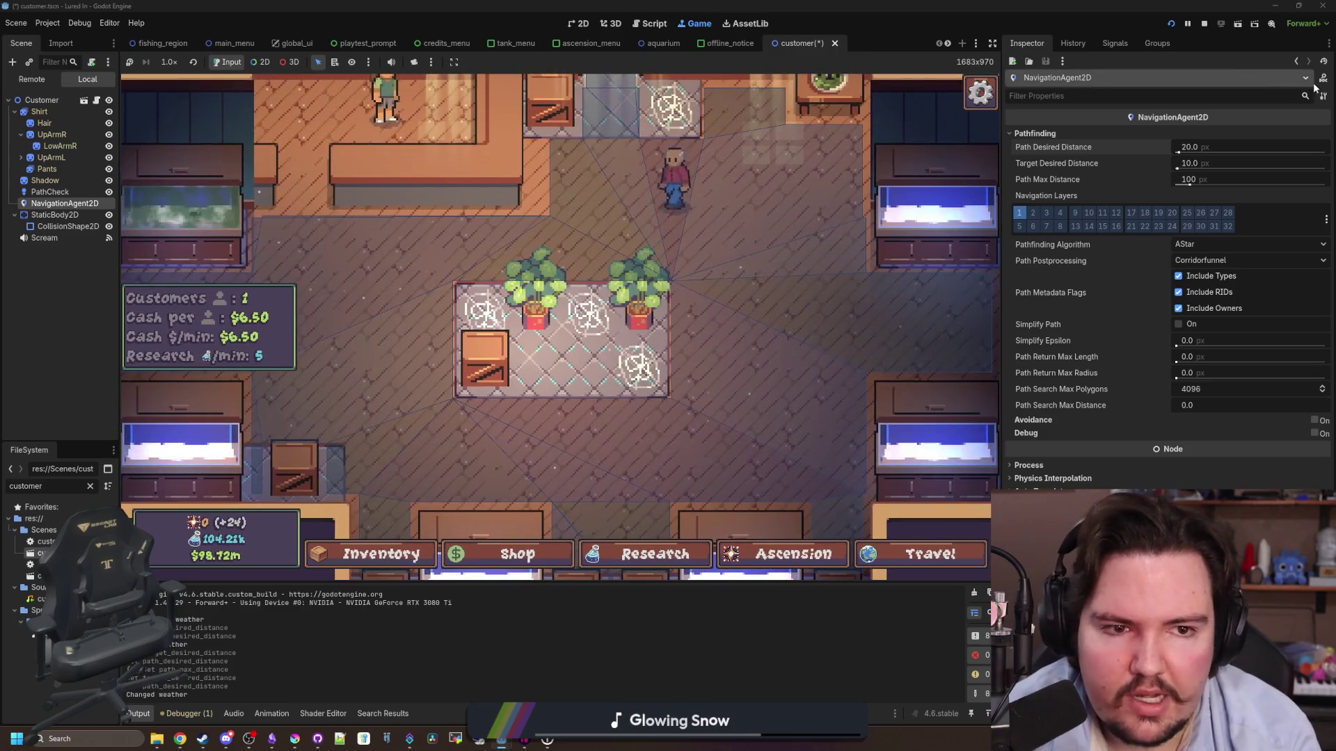
click(1322, 78)
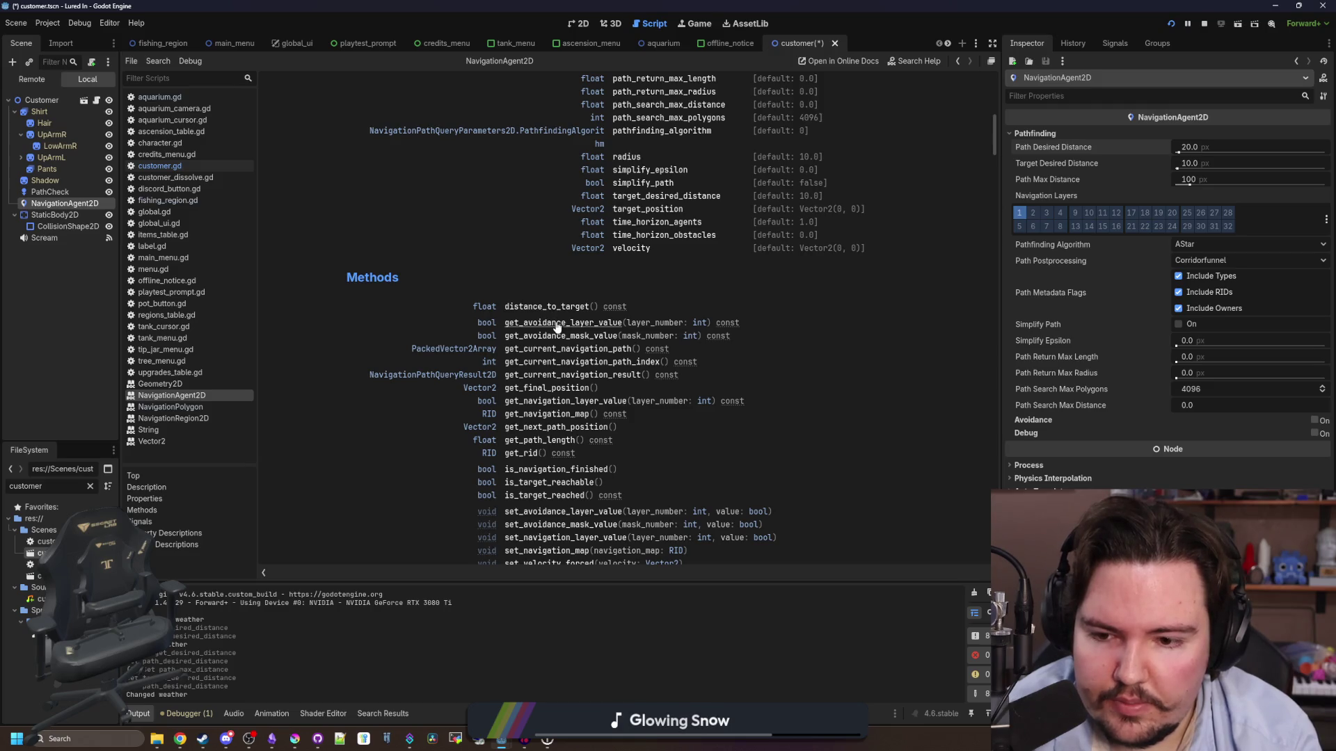
- Read the is_target_reachable method docs, drag Path Desired Distance down to 0.1, and save
scroll(557, 326, down, 3)
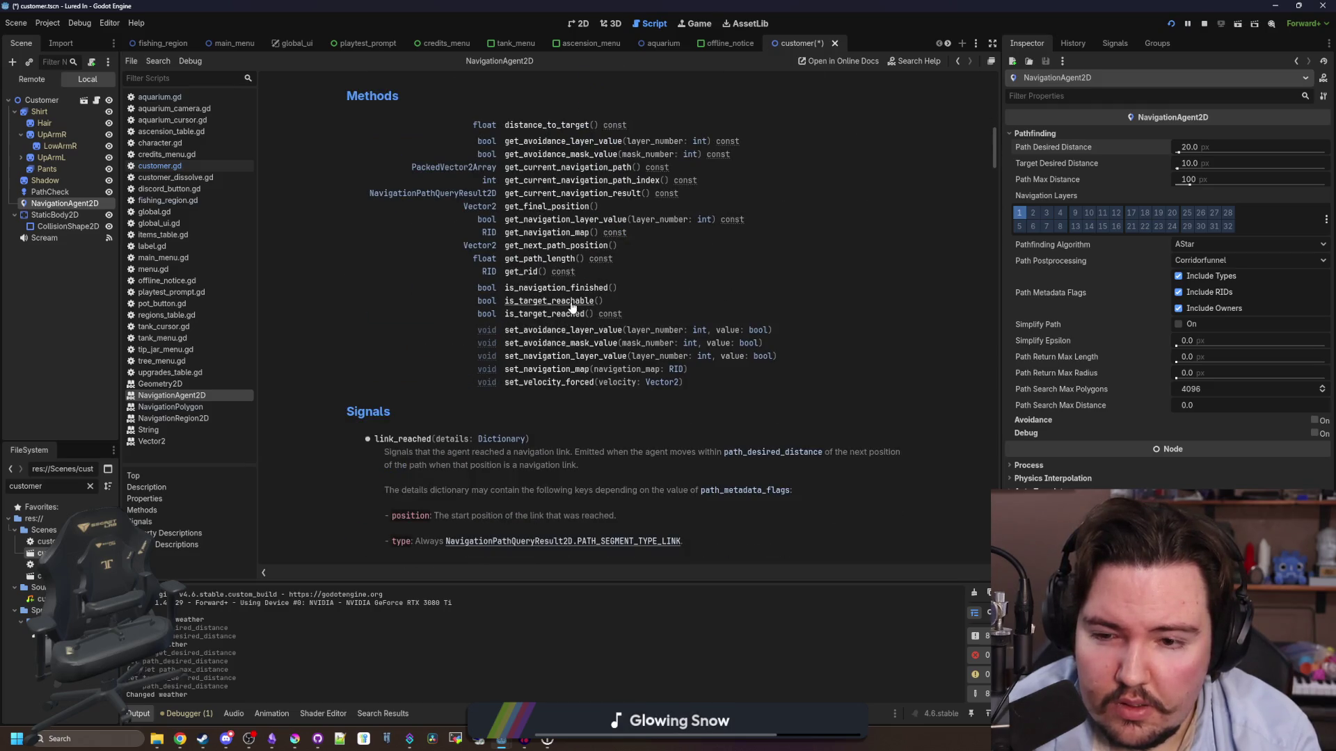
click(571, 302)
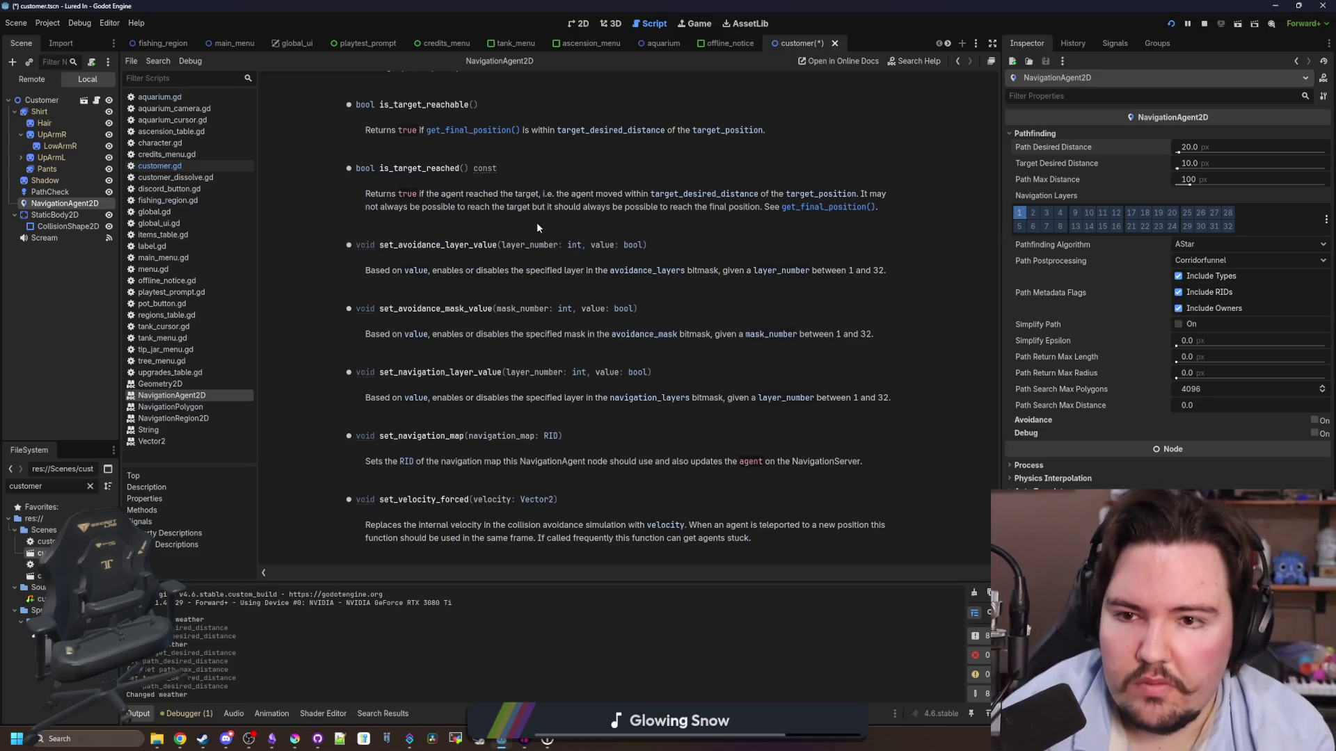
scroll(537, 228, up, 3)
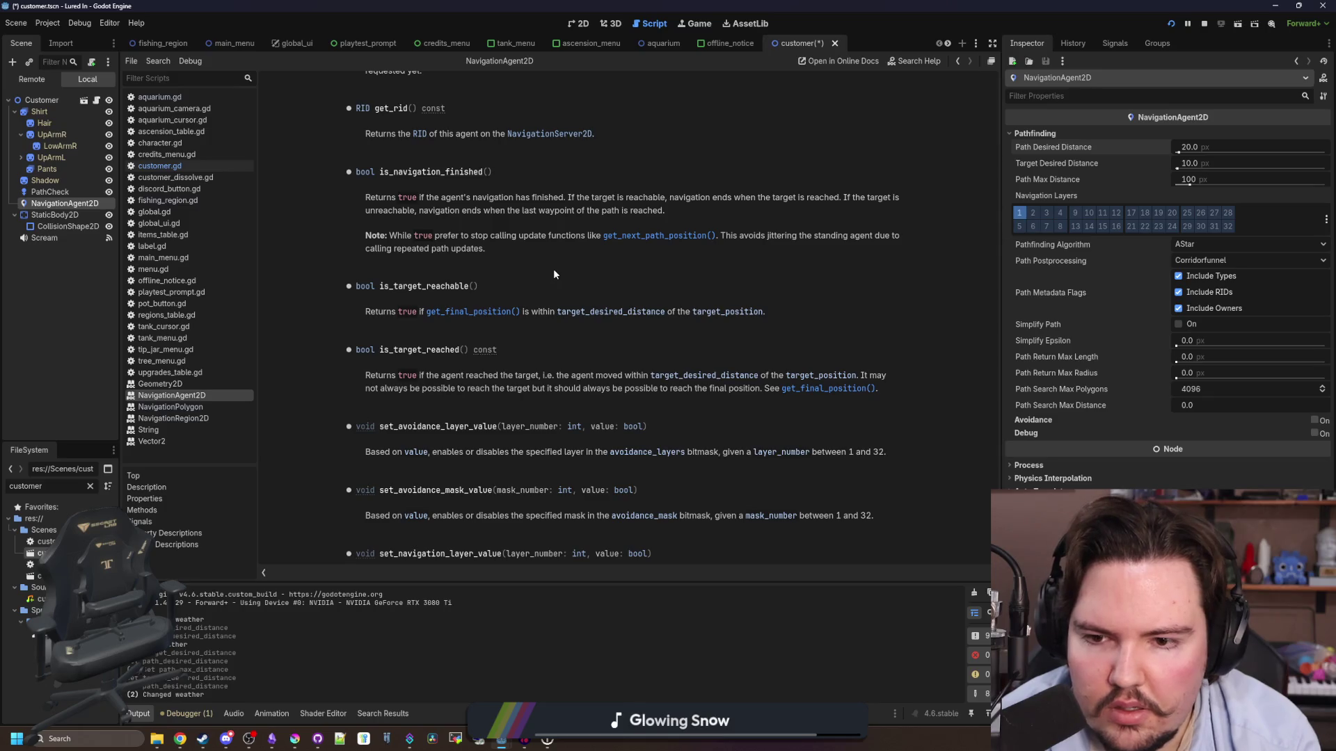
mouse_move(1178, 152)
mouse_down()
mouse_move(1120, 162)
mouse_move(1127, 172)
mouse_up()
key(ctrl+s)
- Return to the running game, dismiss the feedback and welcome popups, and test a walking customer
click(1170, 25)
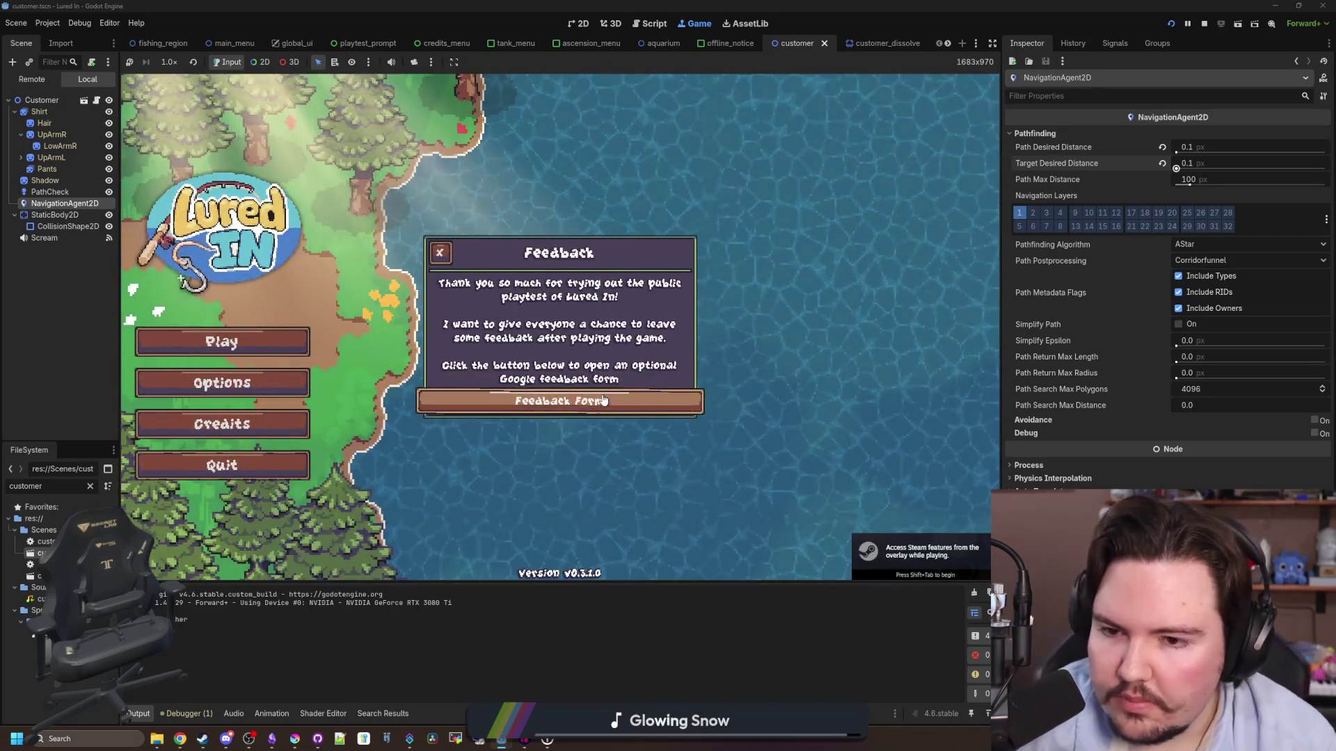
click(440, 253)
click(282, 342)
click(603, 387)
scroll(666, 238, up, 5)
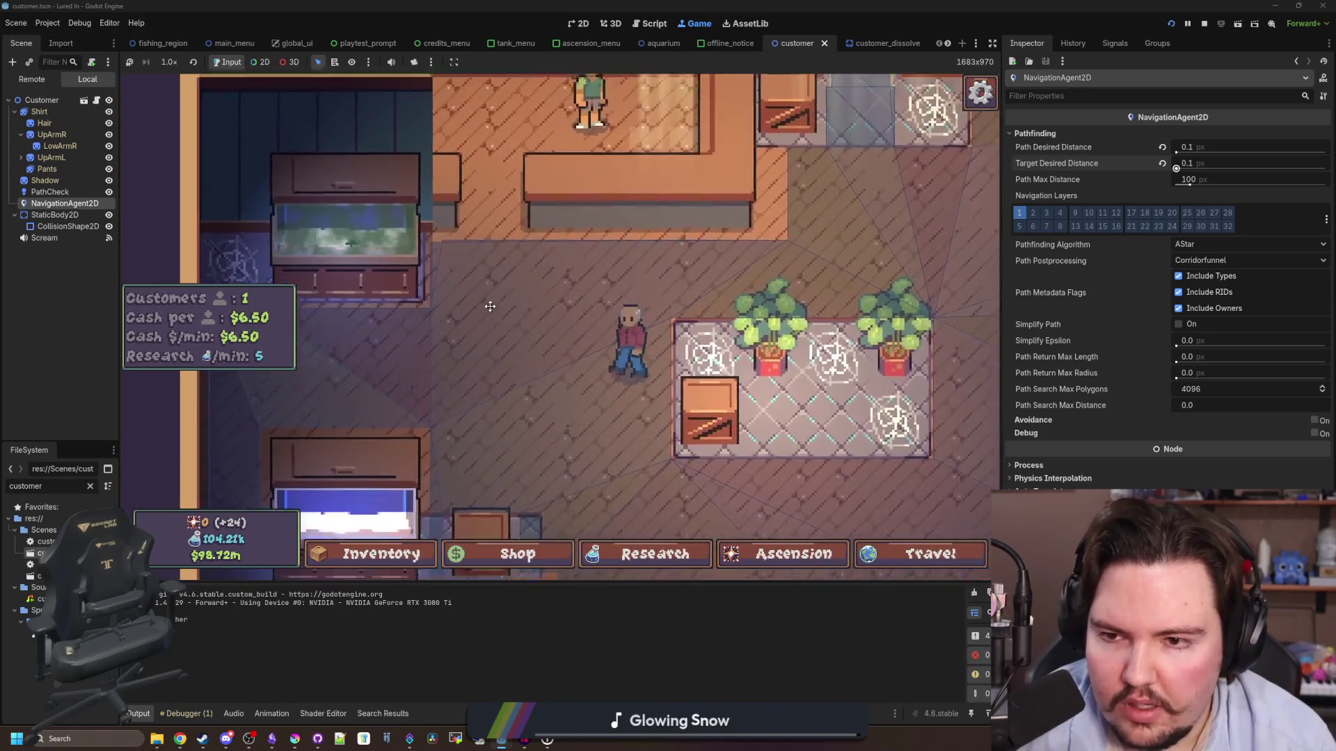
click(536, 351)
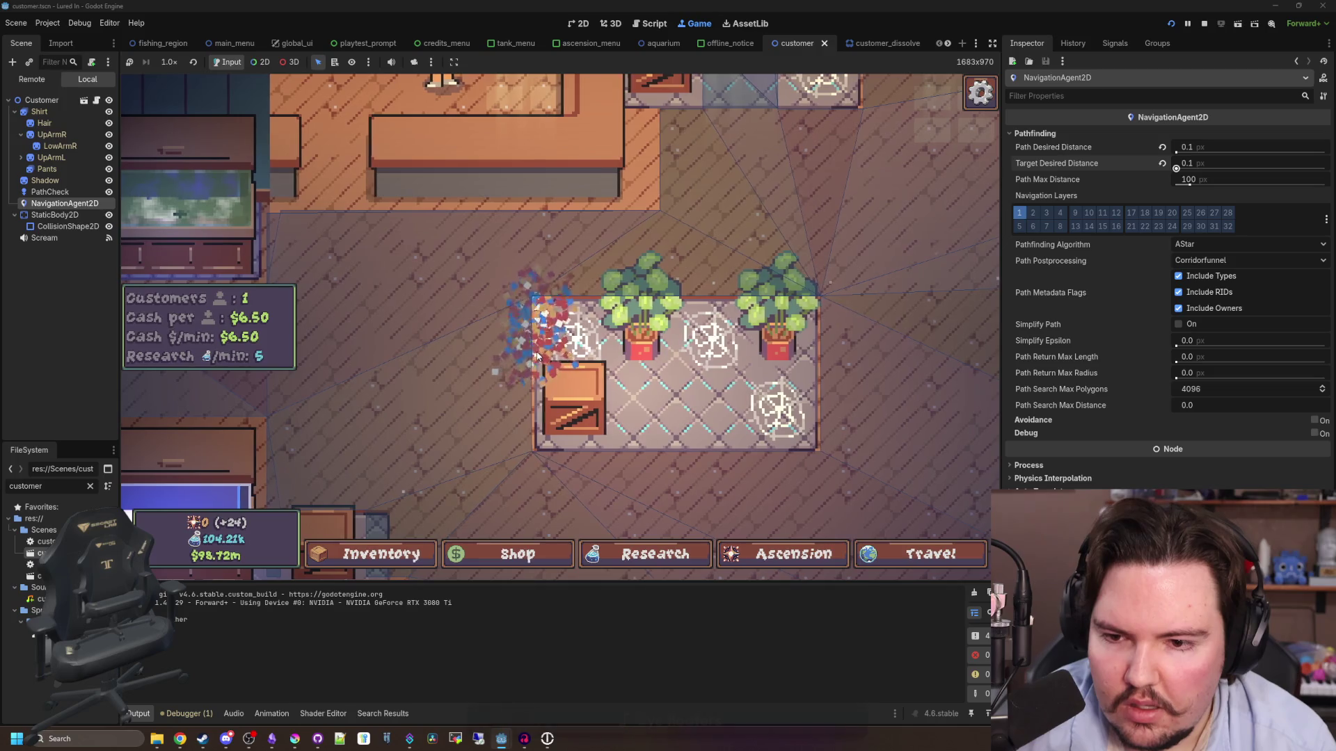
scroll(626, 279, down, 4)
scroll(591, 253, up, 3)
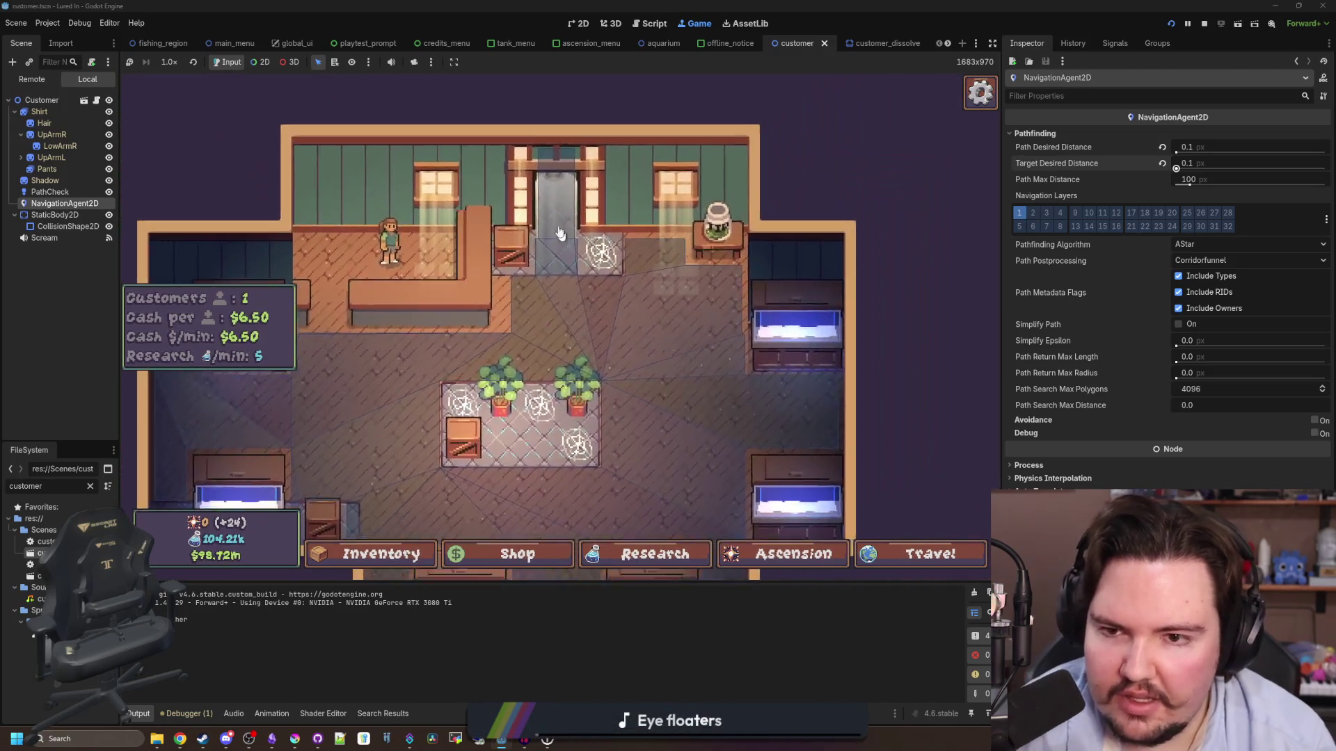
scroll(453, 293, up, 5)
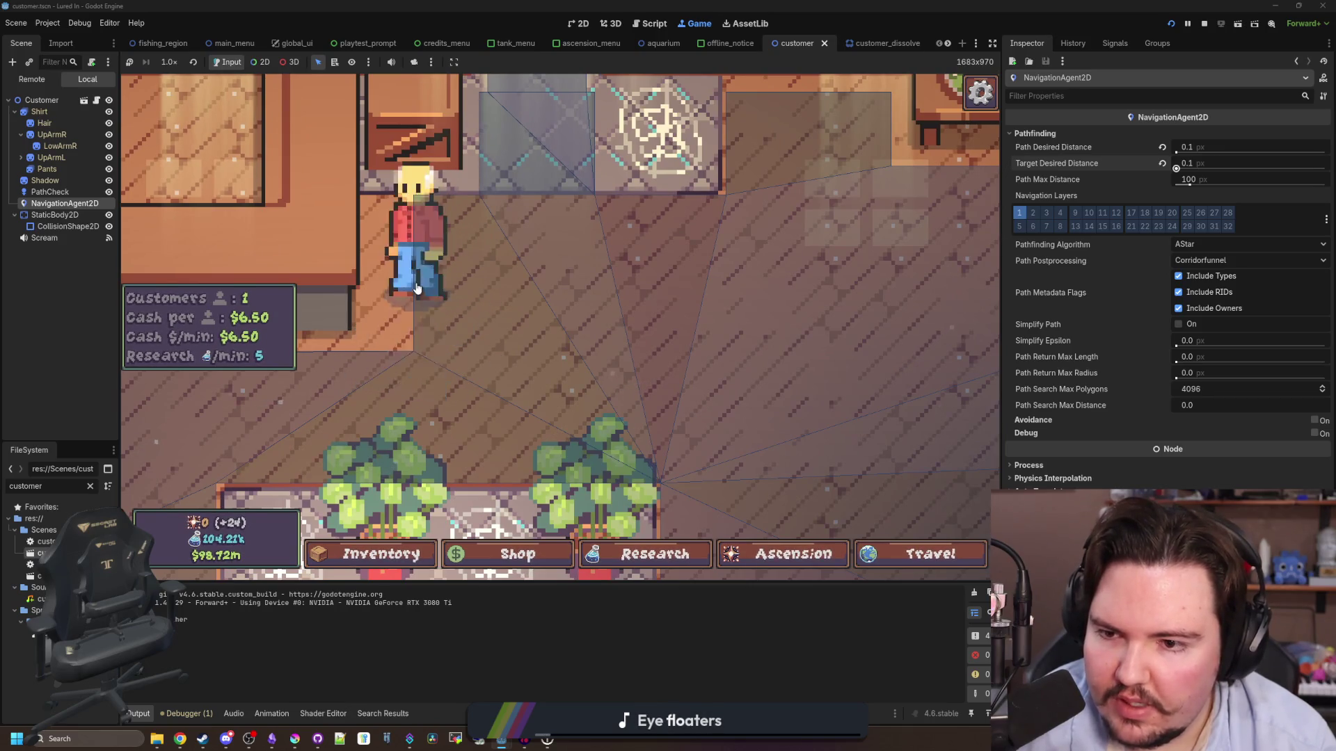
scroll(628, 345, down, 5)
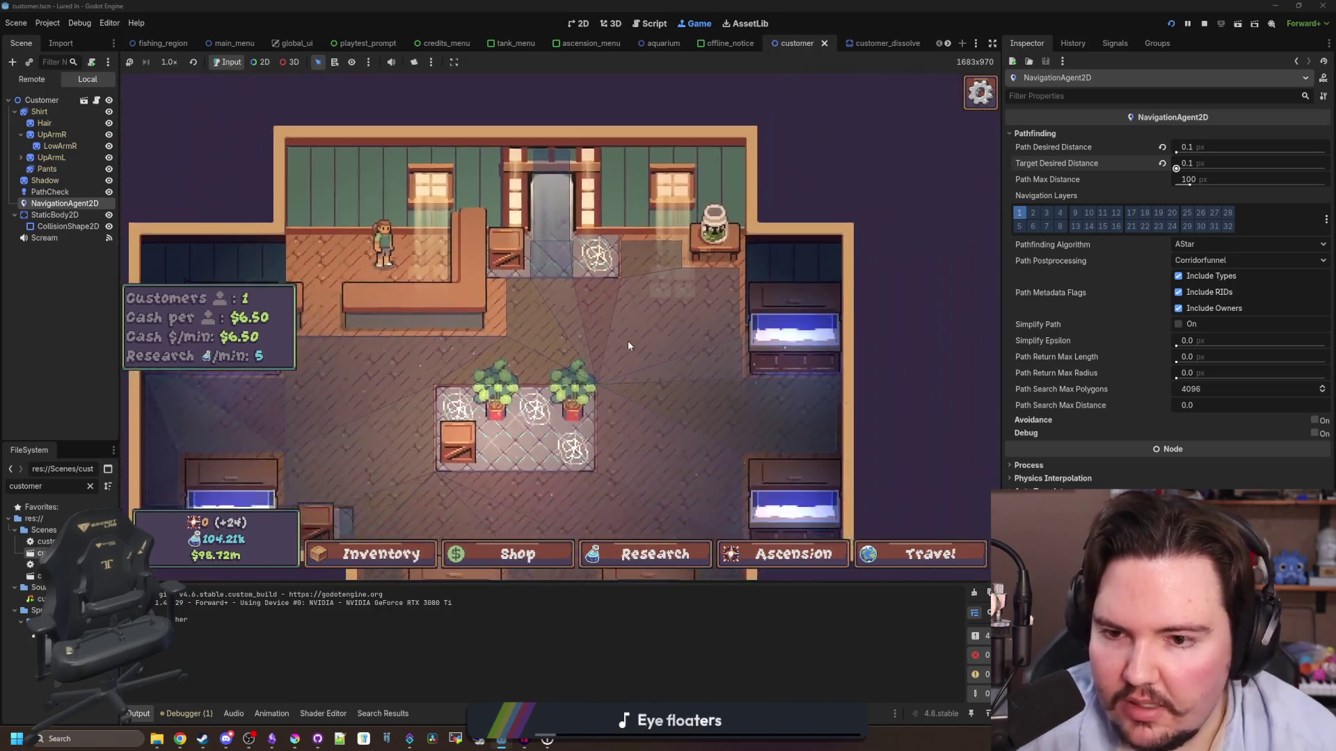
scroll(628, 341, down, 2)
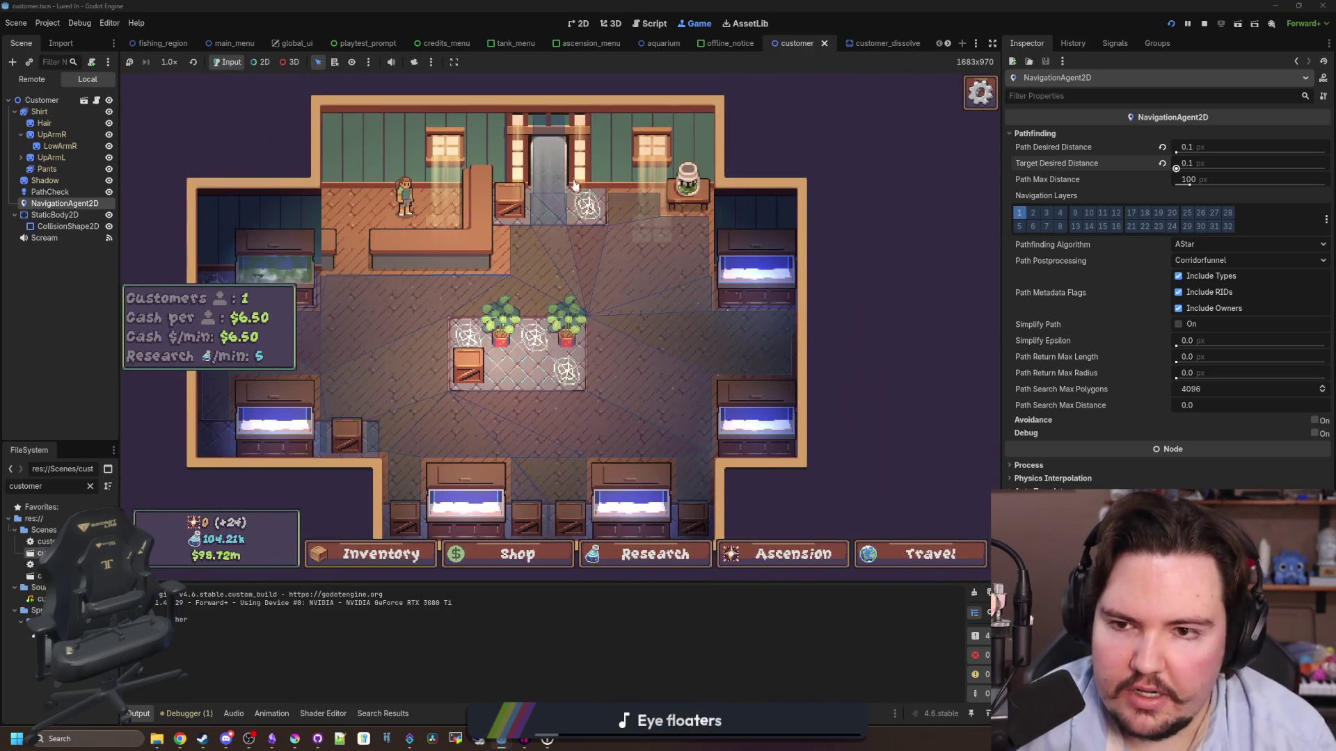
- Set Target and Path Desired Distance to 1.0, then go to the customer.gd script
key(Return)
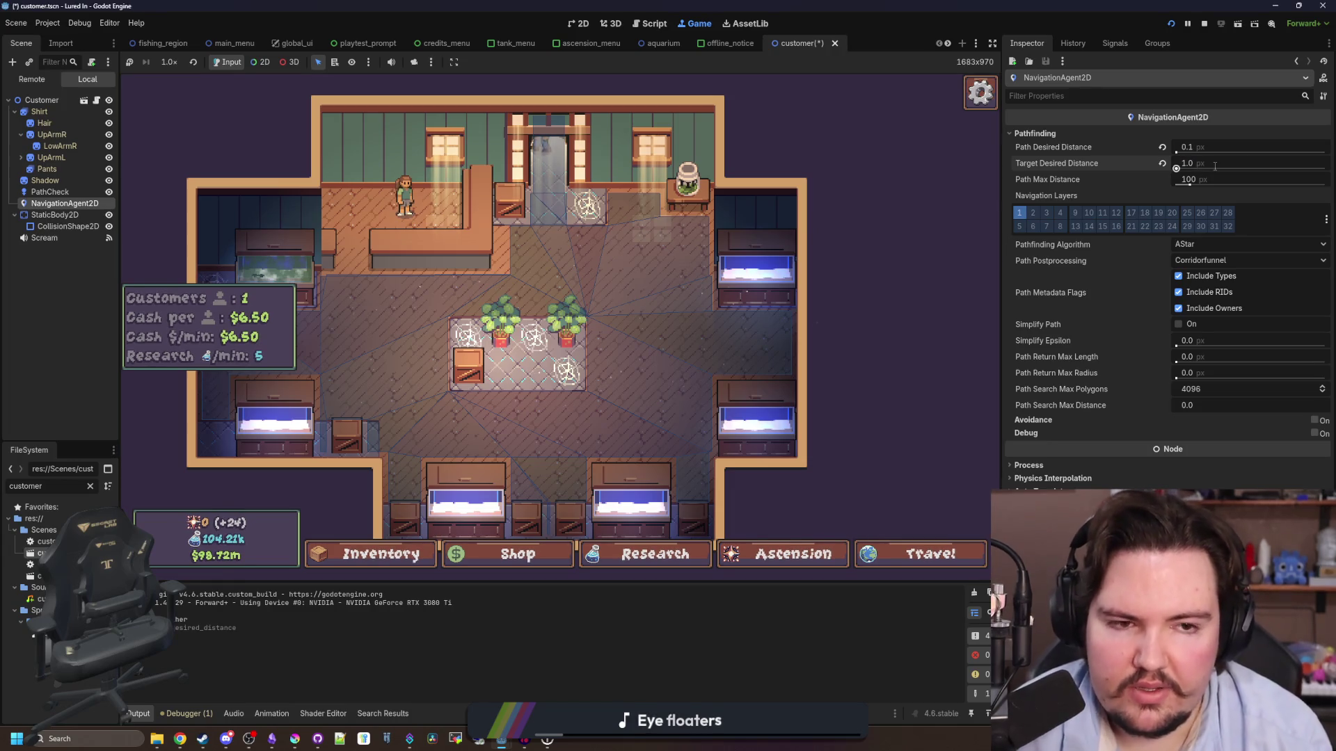
click(1201, 149)
text(1)
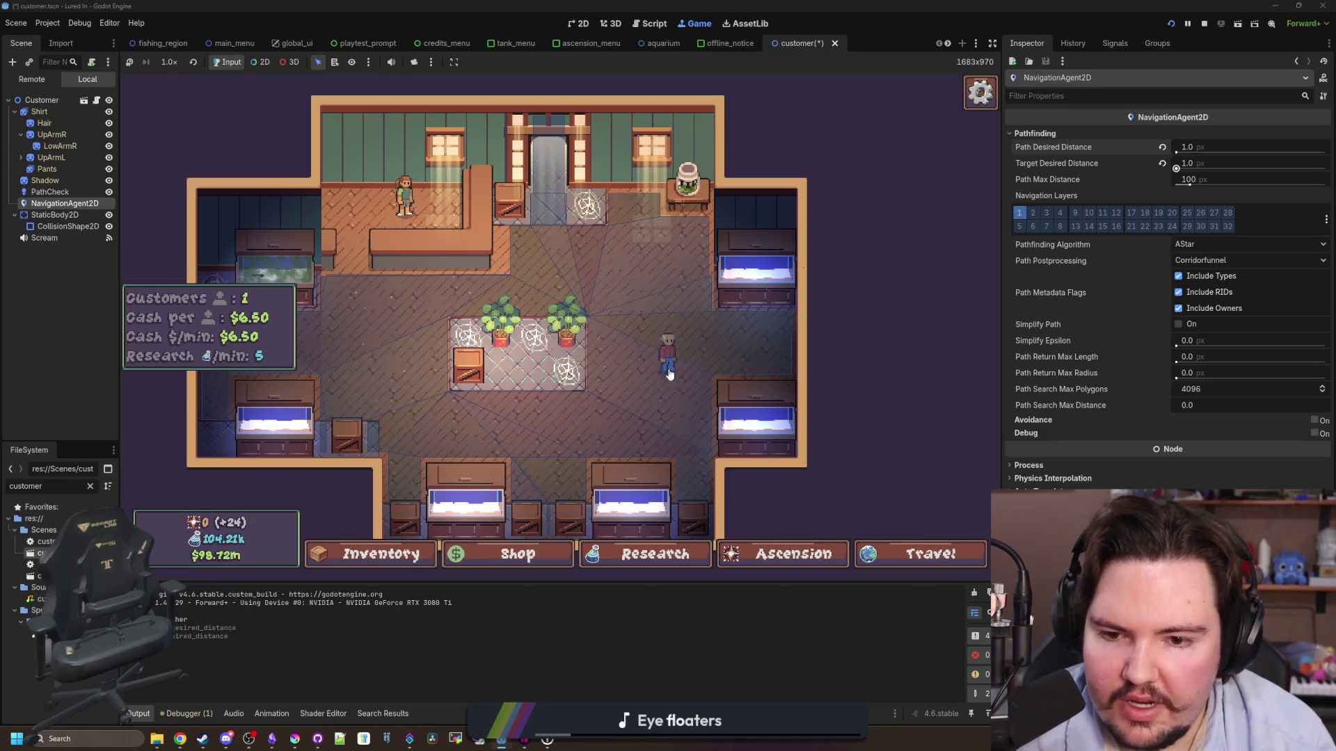
scroll(695, 364, up, 3)
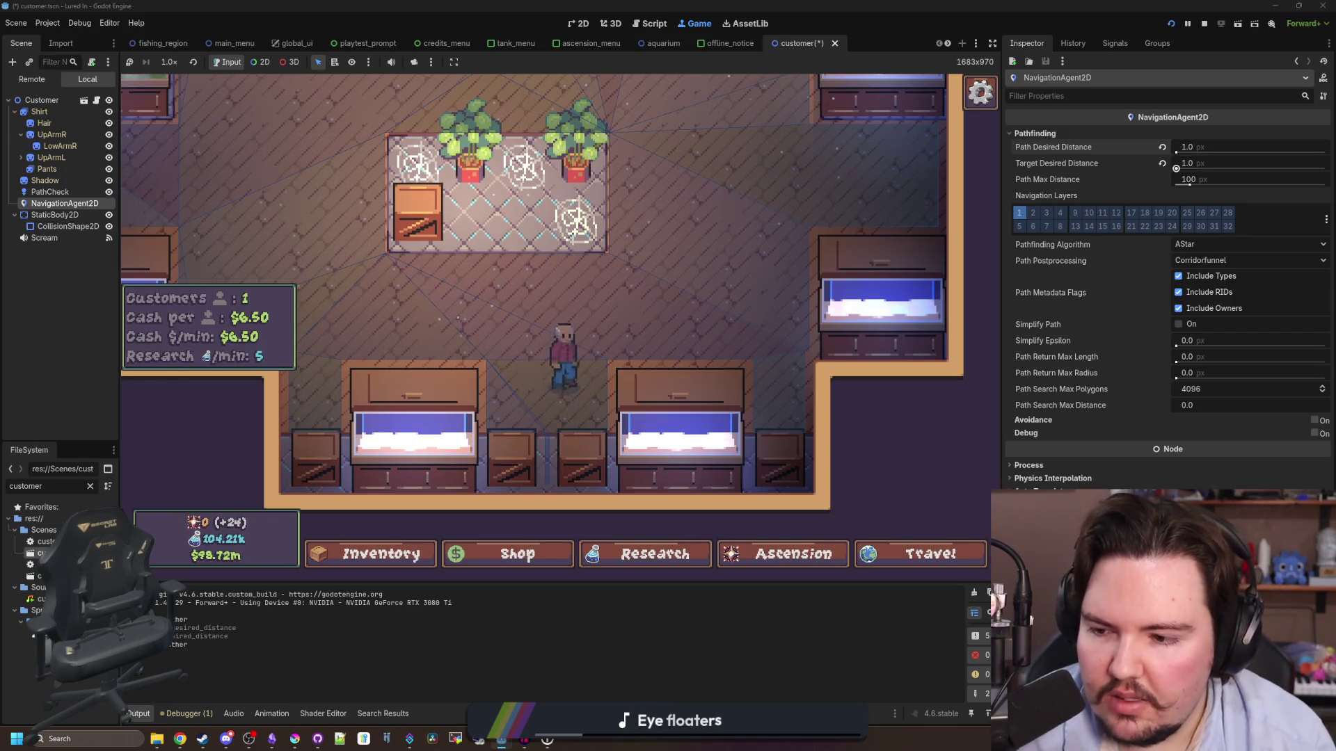
key(ctrl+F3)
scroll(570, 380, down, 3)
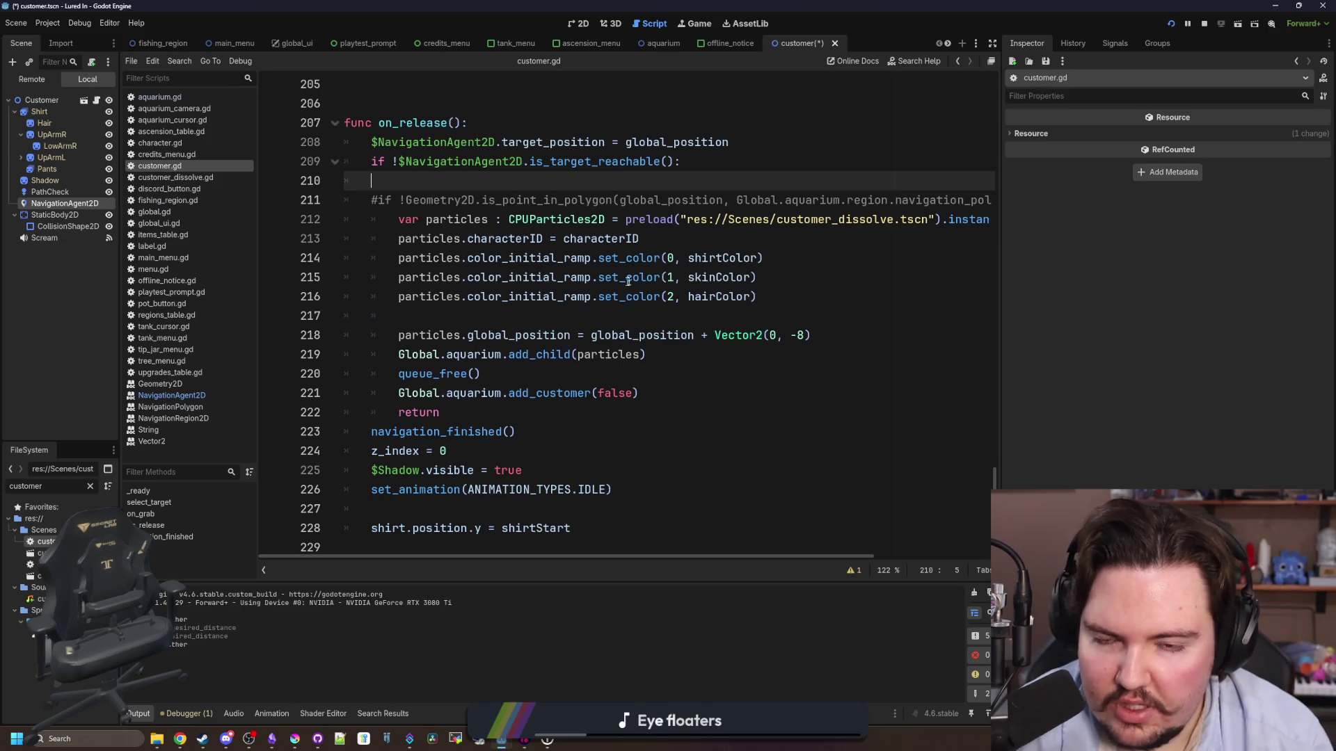
- Delete the commented-out is_point_in_polygon line and save customer.gd
drag(362, 202, 828, 199)
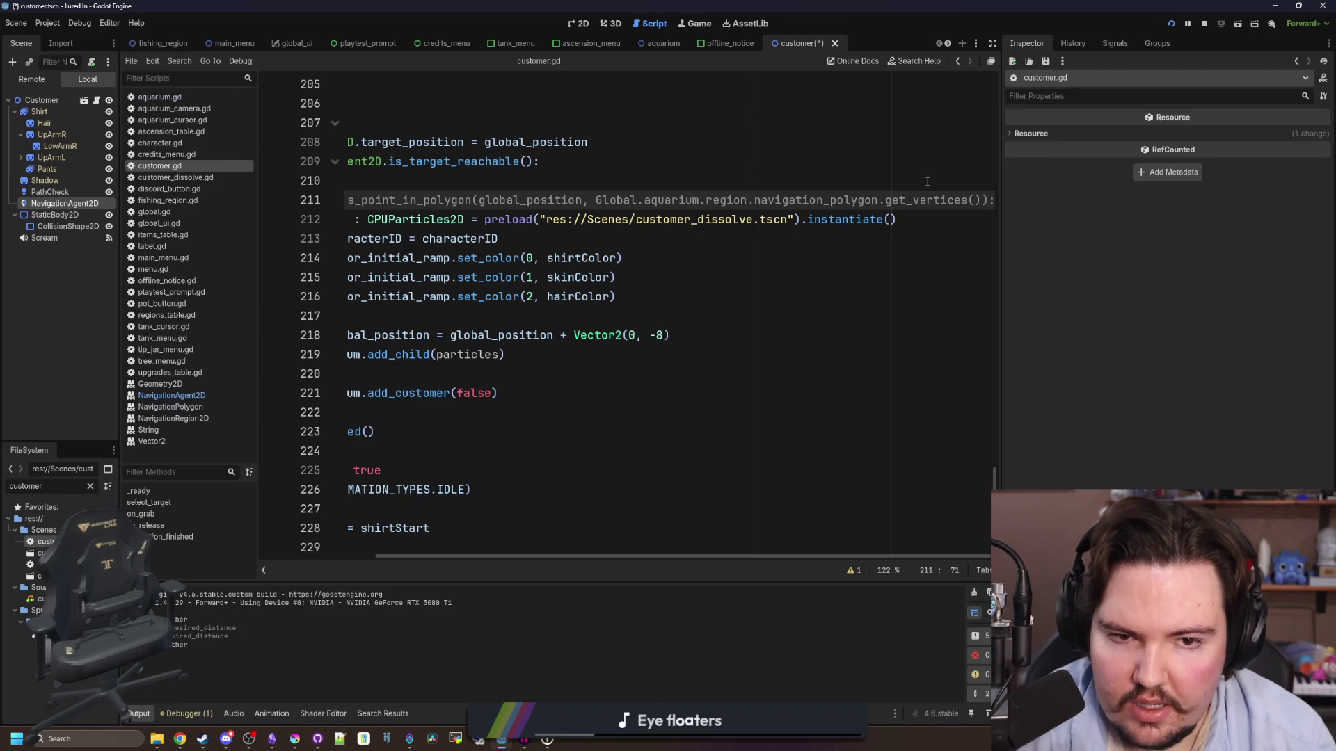
drag(992, 203, 346, 181)
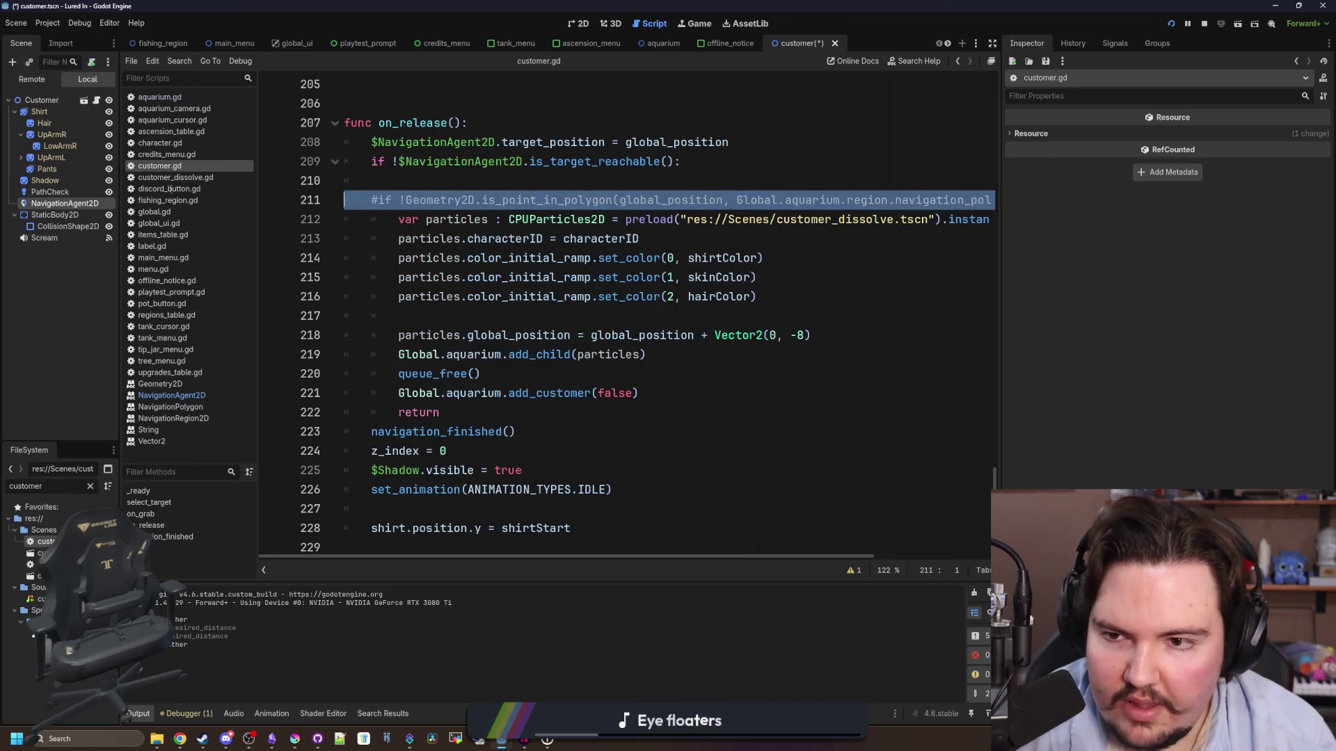
key(BackSpace)
key(BackSpace)
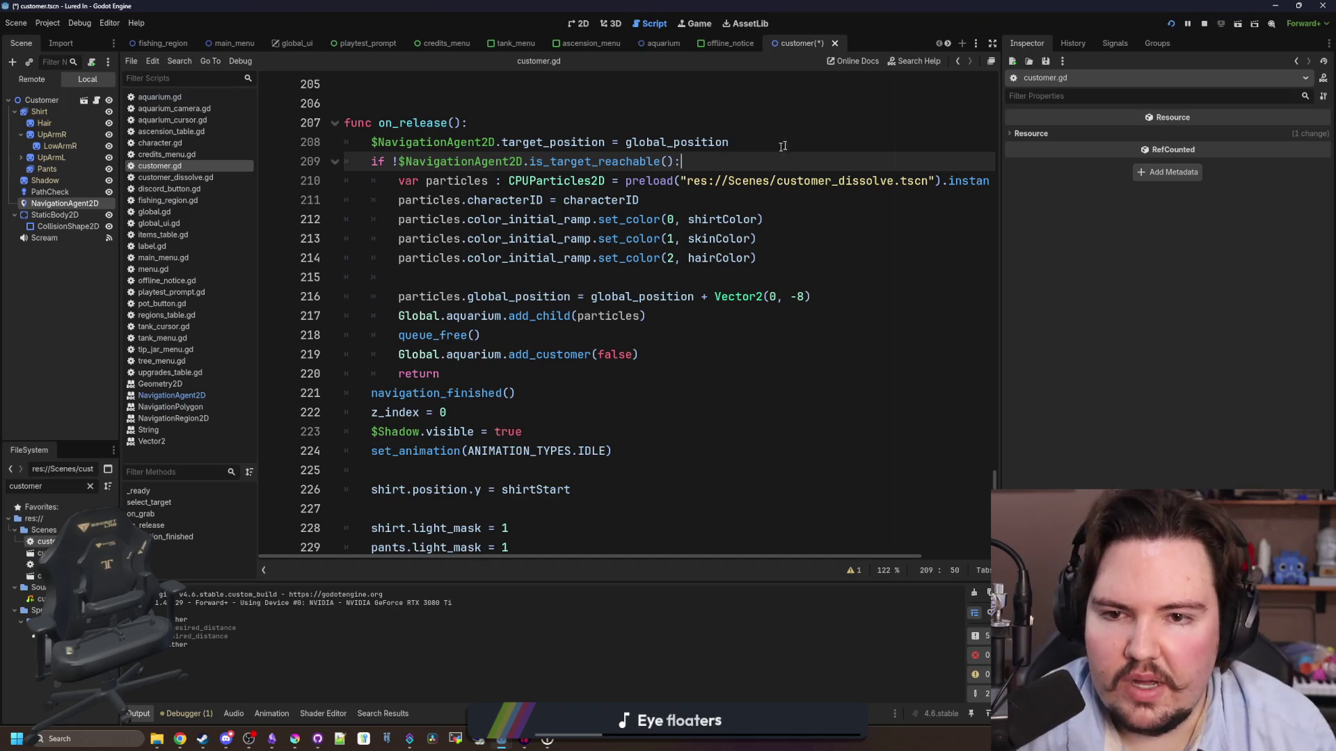
click(773, 149)
key(ctrl+s)
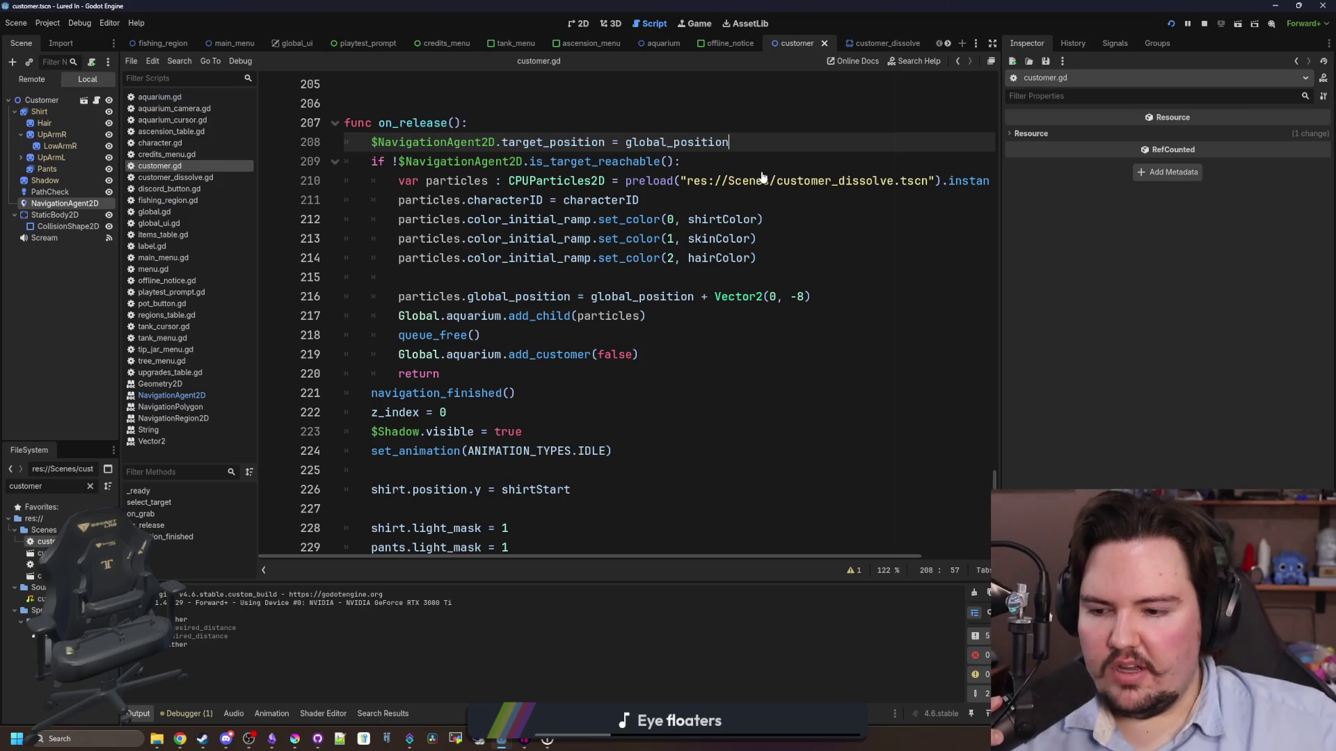
- Review the is_target_reachable line in on_release, then go back to the running game
click(777, 162)
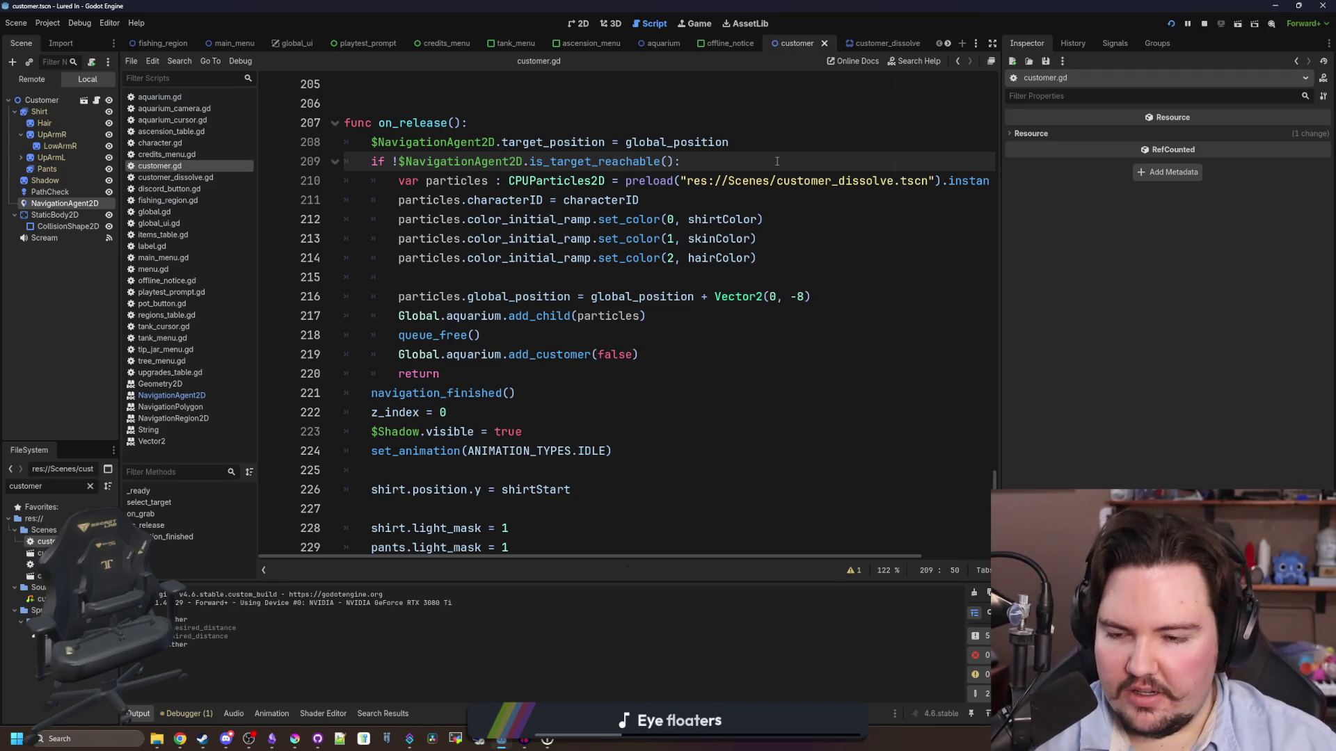
mouse_move(629, 261)
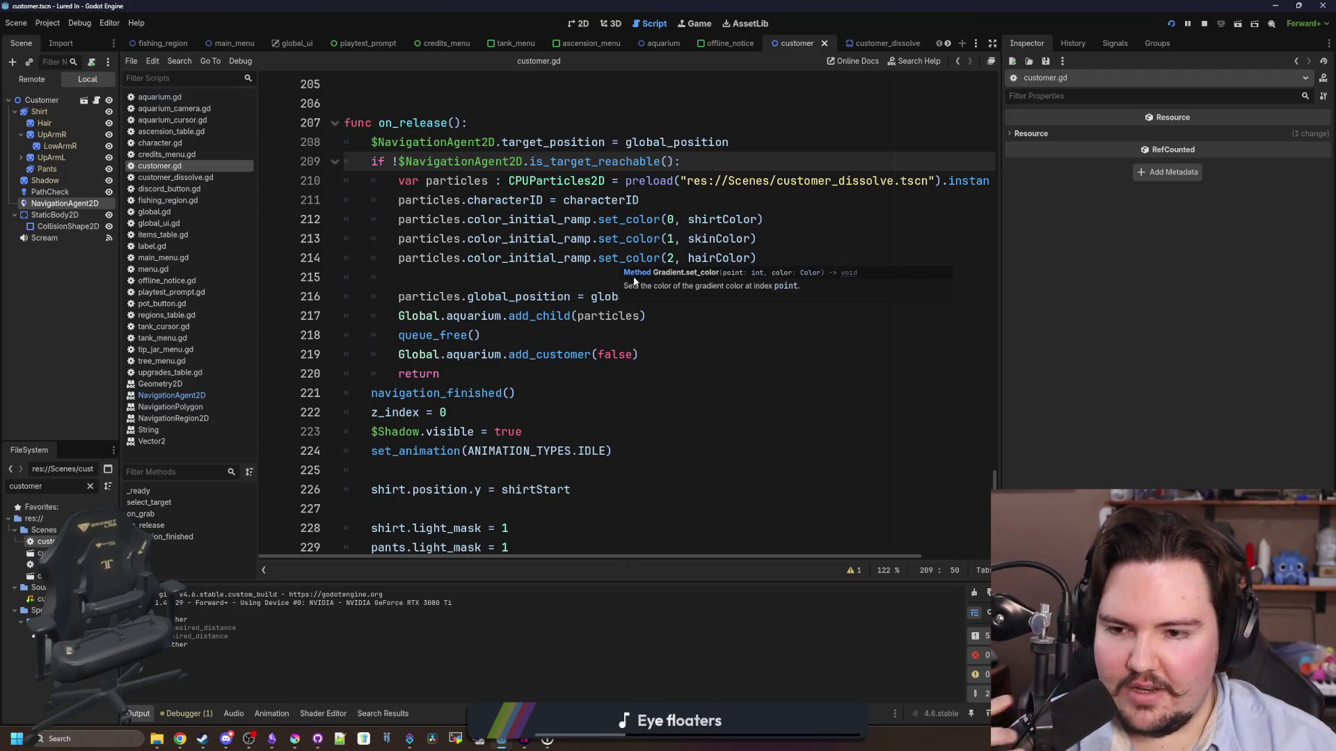
scroll(632, 336, down, 5)
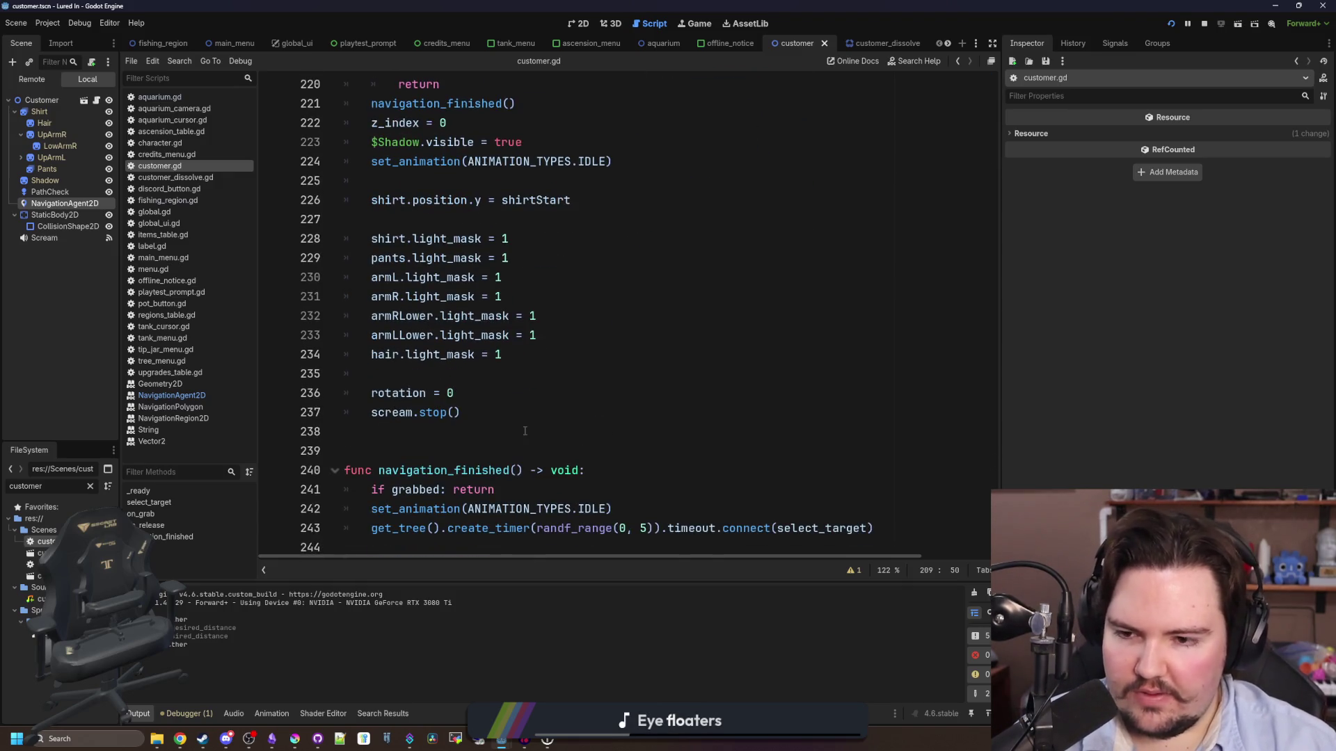
scroll(525, 431, up, 6)
click(686, 26)
- Pan the shop view right and carry a customer left and back
scroll(621, 336, down, 4)
scroll(621, 336, up, 6)
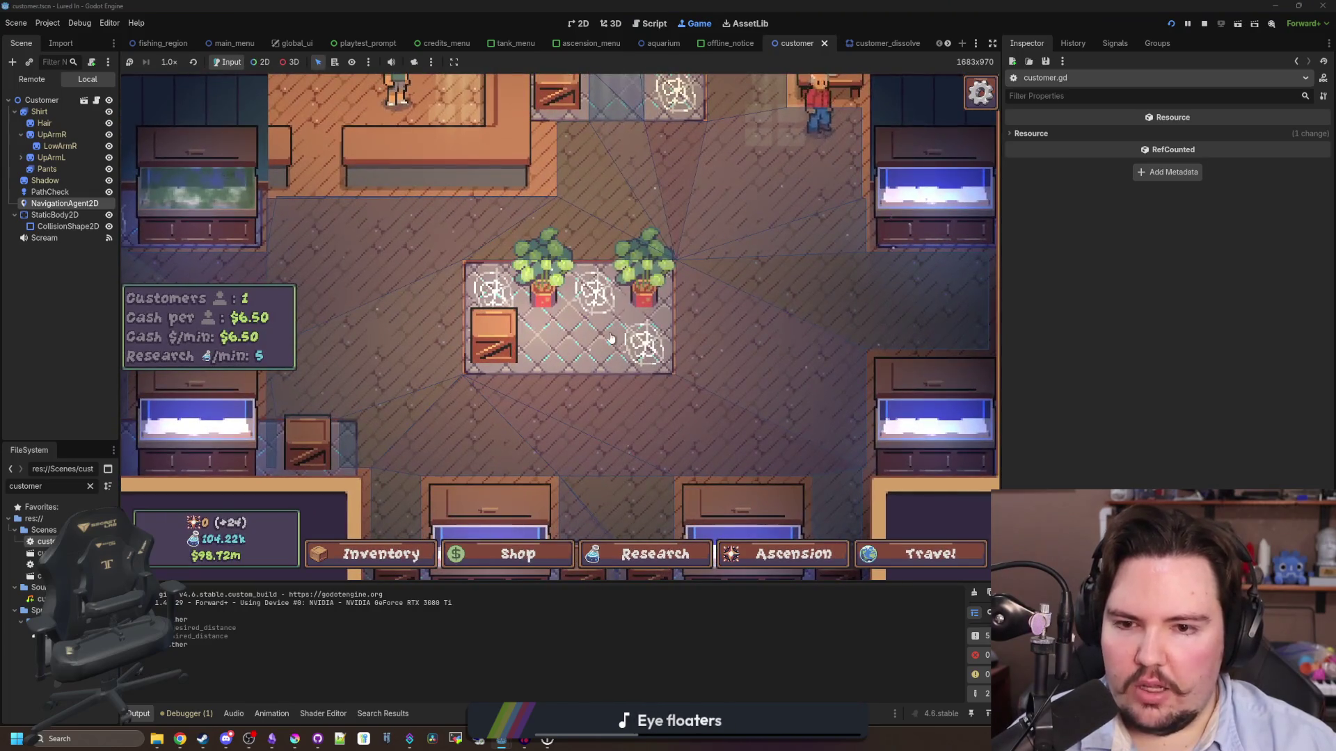
key(d)
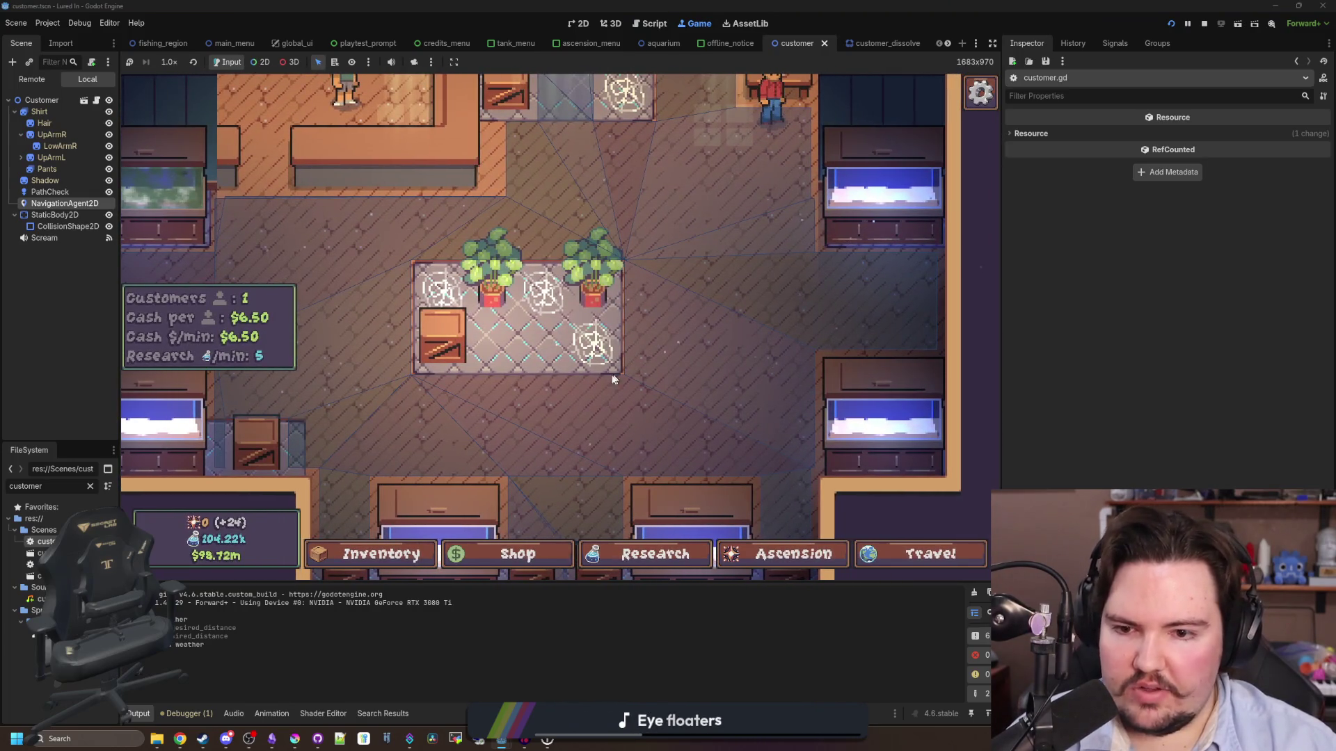
scroll(675, 328, down, 2)
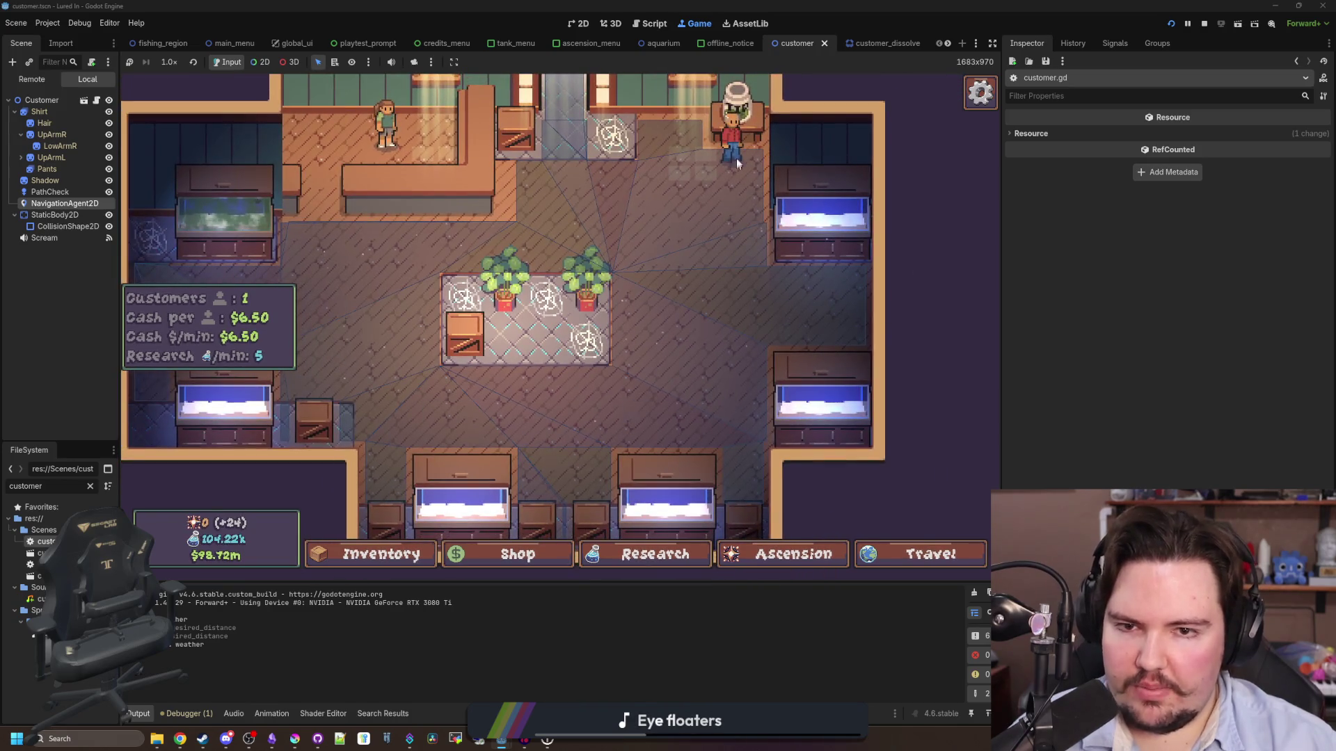
scroll(690, 308, up, 2)
scroll(600, 394, down, 2)
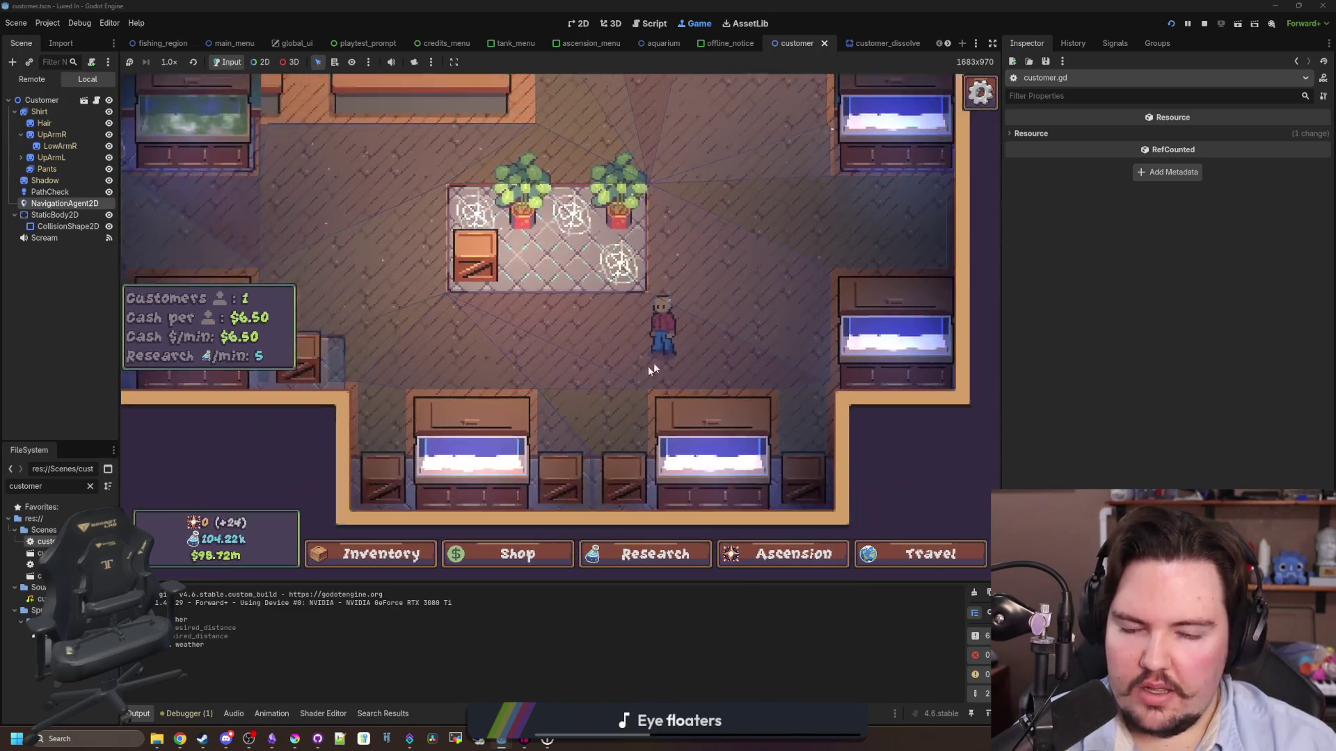
drag(651, 343, 489, 287)
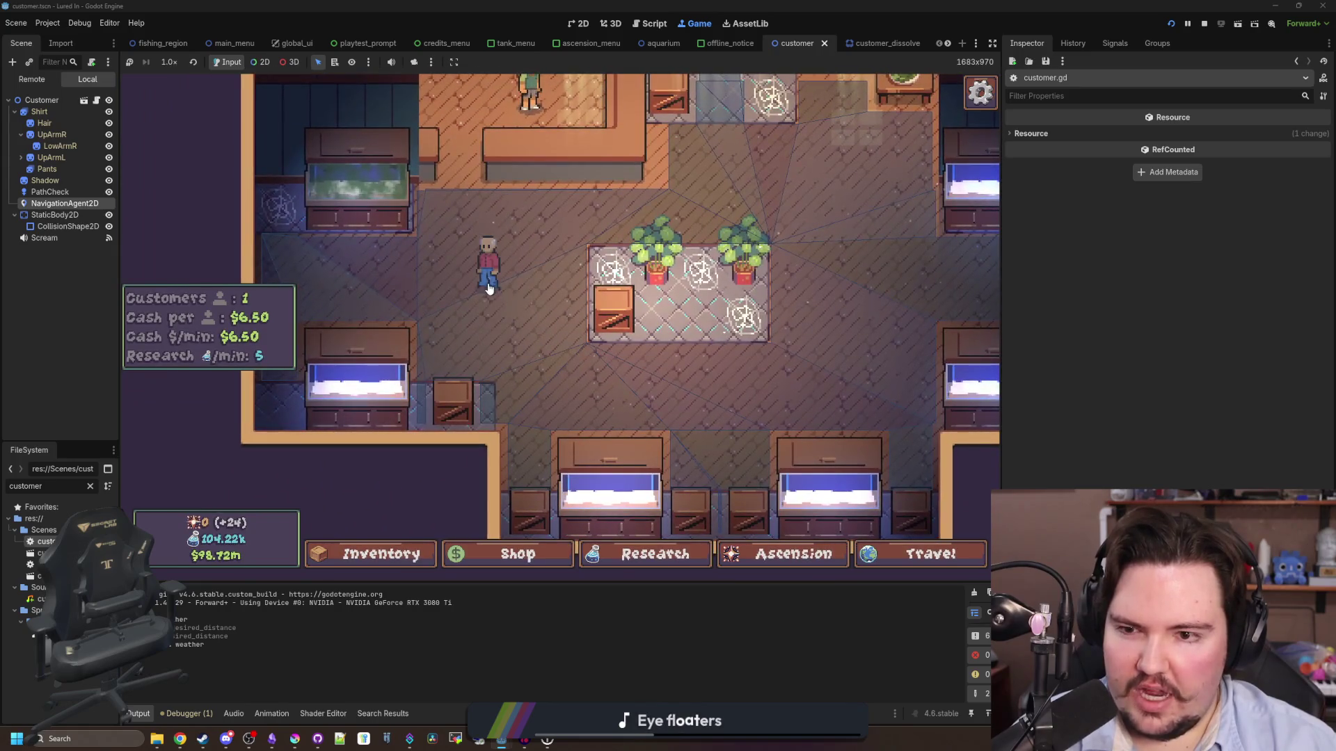
mouse_move(351, 272)
mouse_down()
mouse_move(565, 244)
mouse_move(448, 295)
mouse_move(485, 272)
mouse_move(506, 304)
mouse_up()
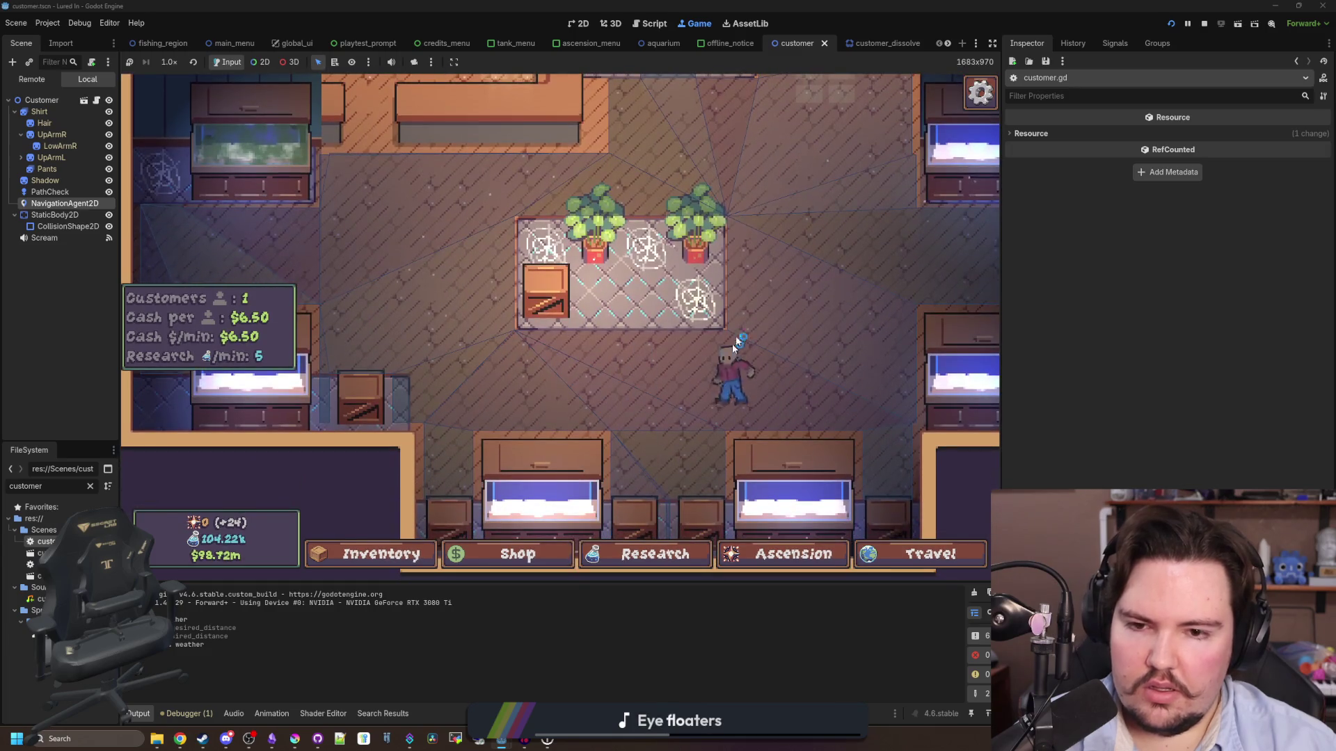
scroll(748, 259, up, 3)
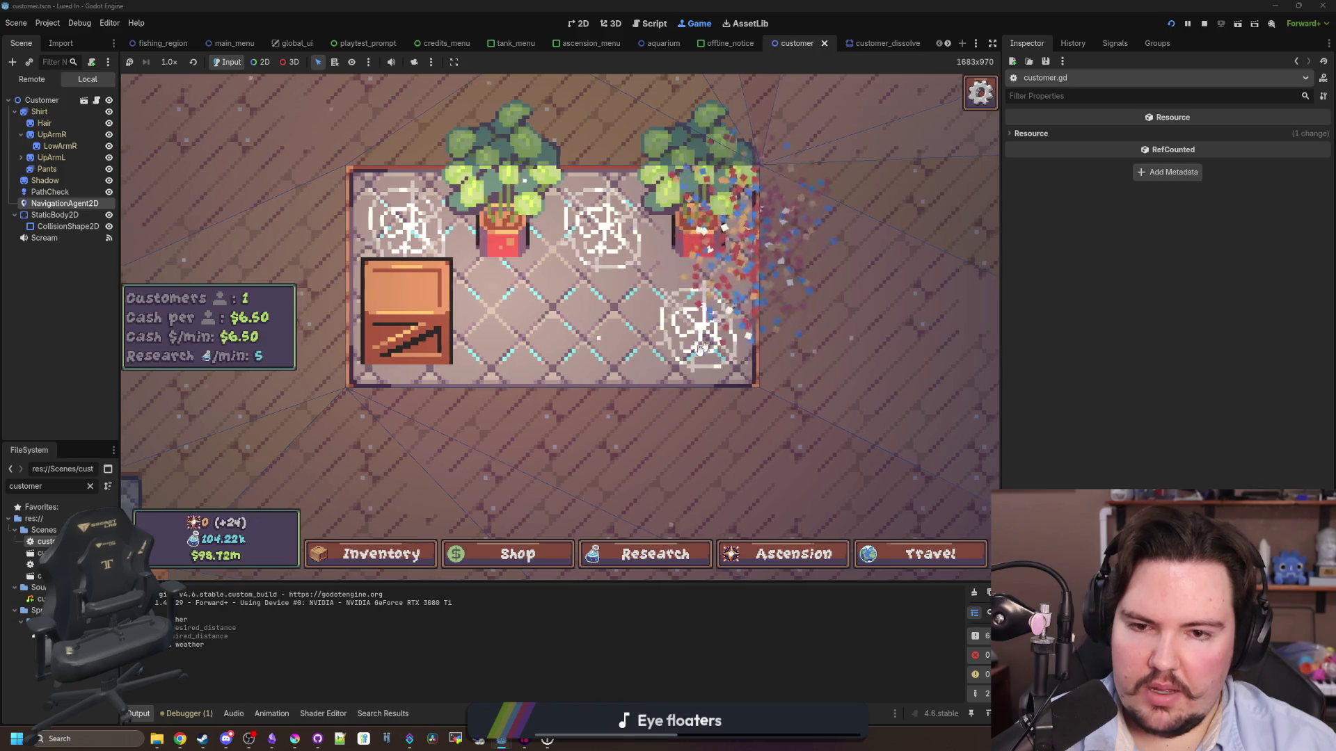
scroll(667, 367, down, 3)
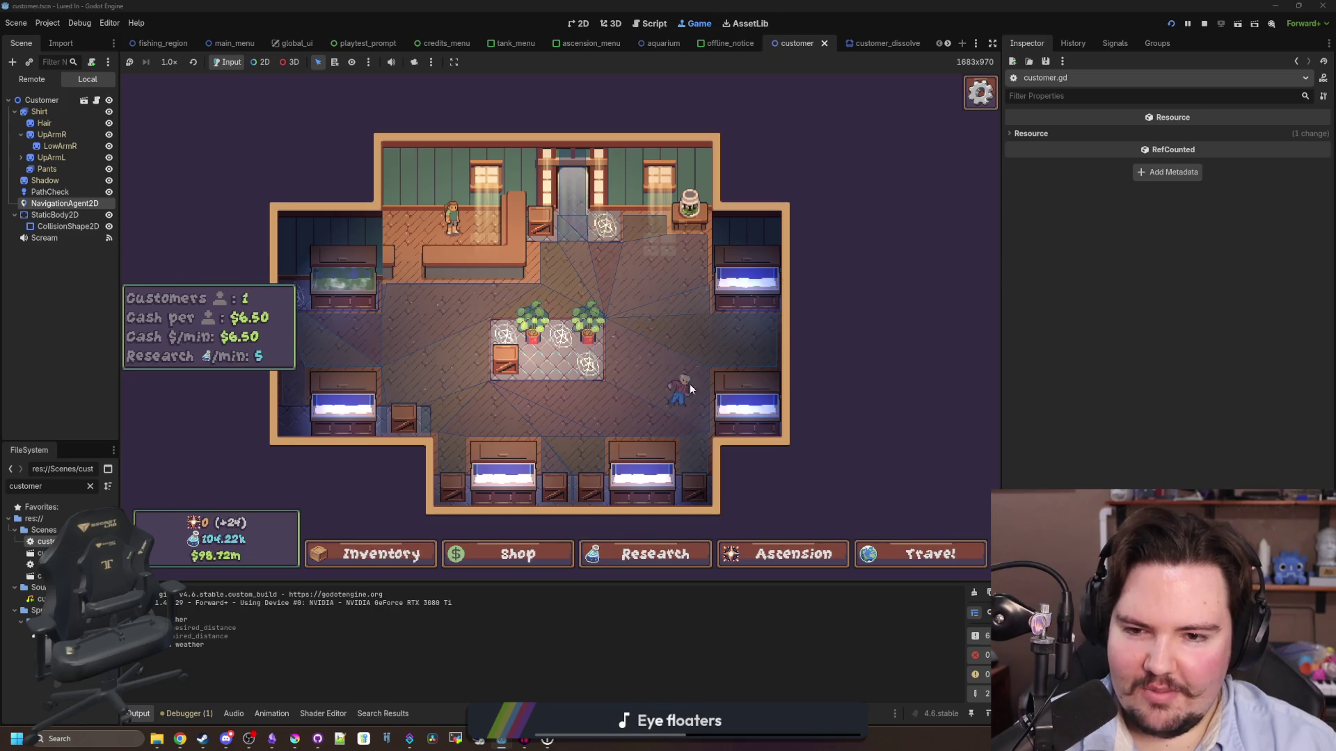
scroll(661, 417, up, 2)
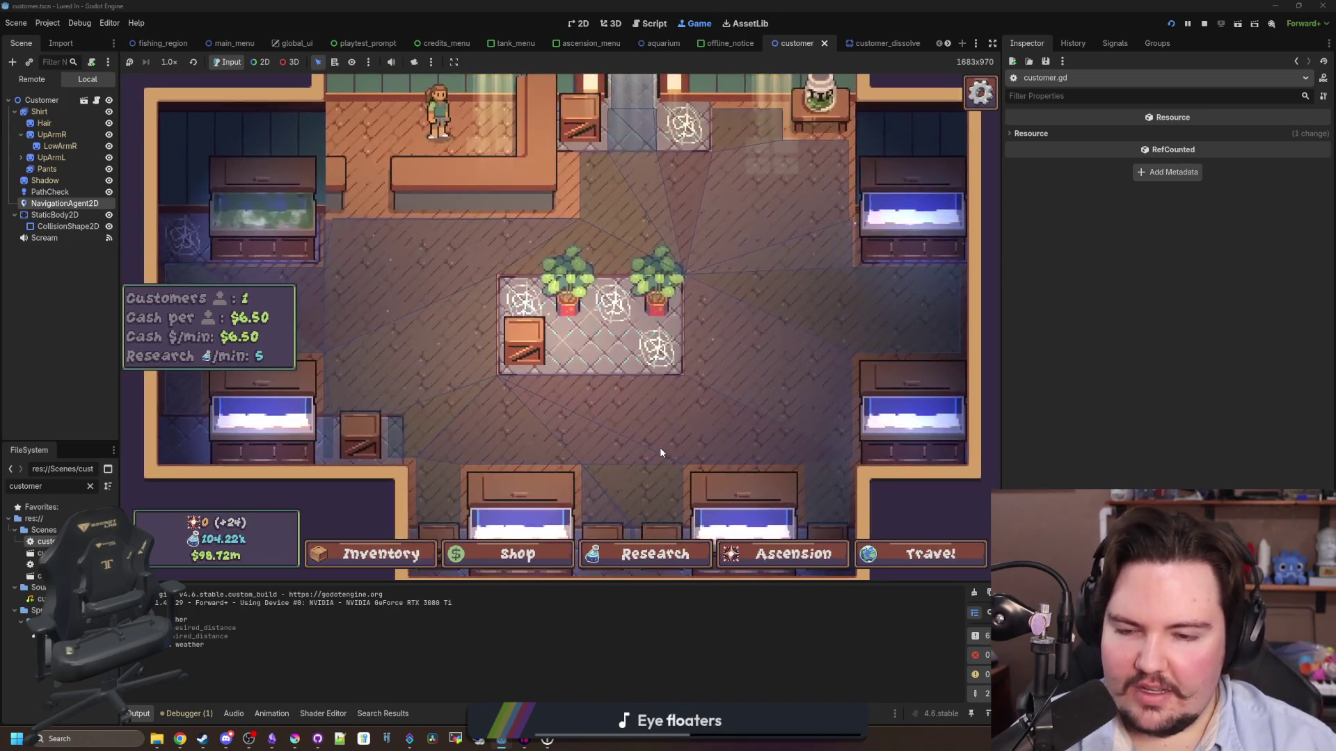
- View the in-game Inventory and Research panels, close them, and switch to Obsidian's notes
click(411, 555)
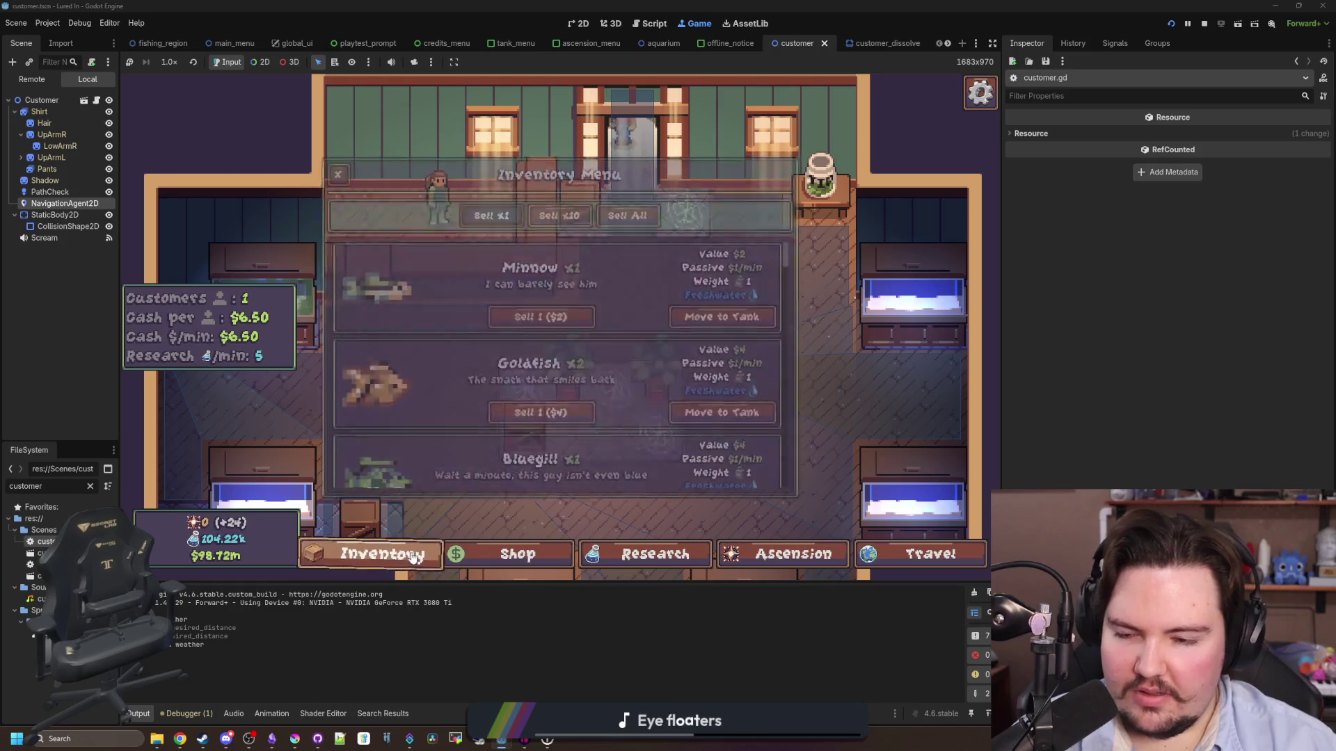
click(515, 555)
click(650, 567)
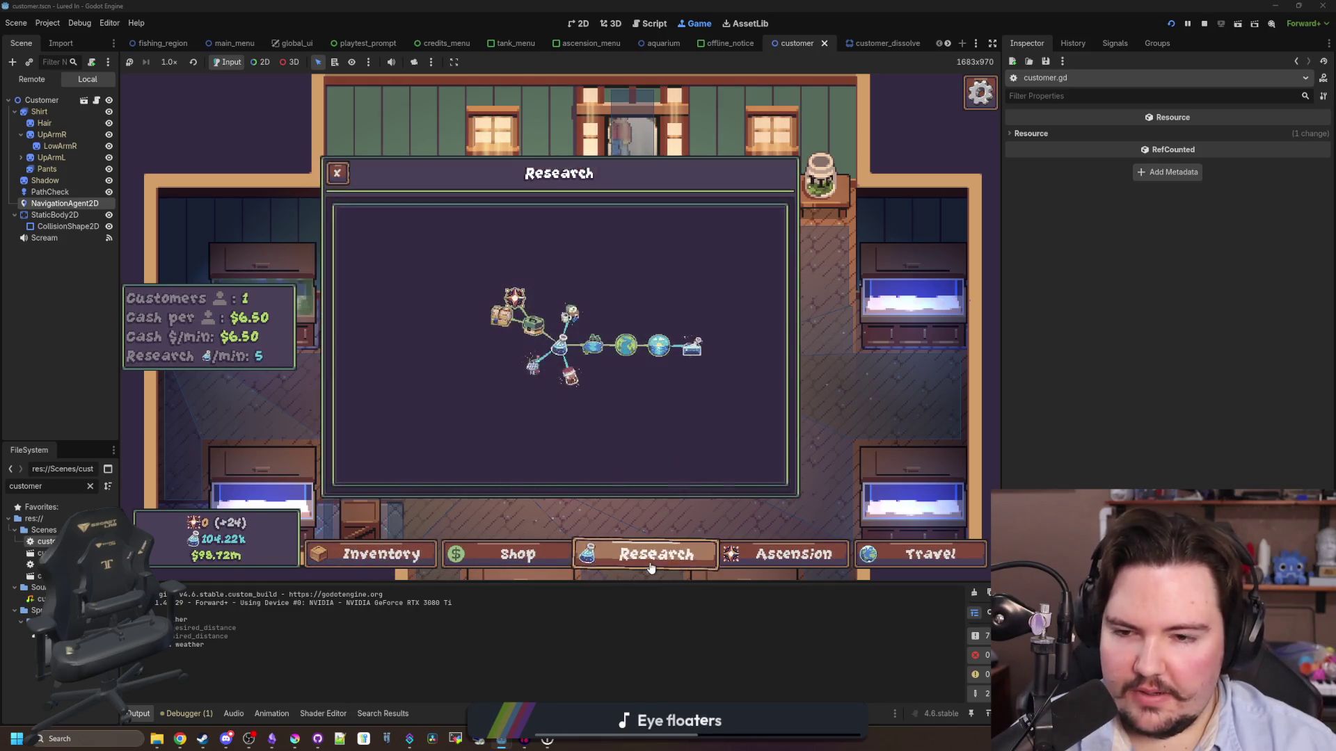
click(651, 567)
scroll(673, 344, down, 3)
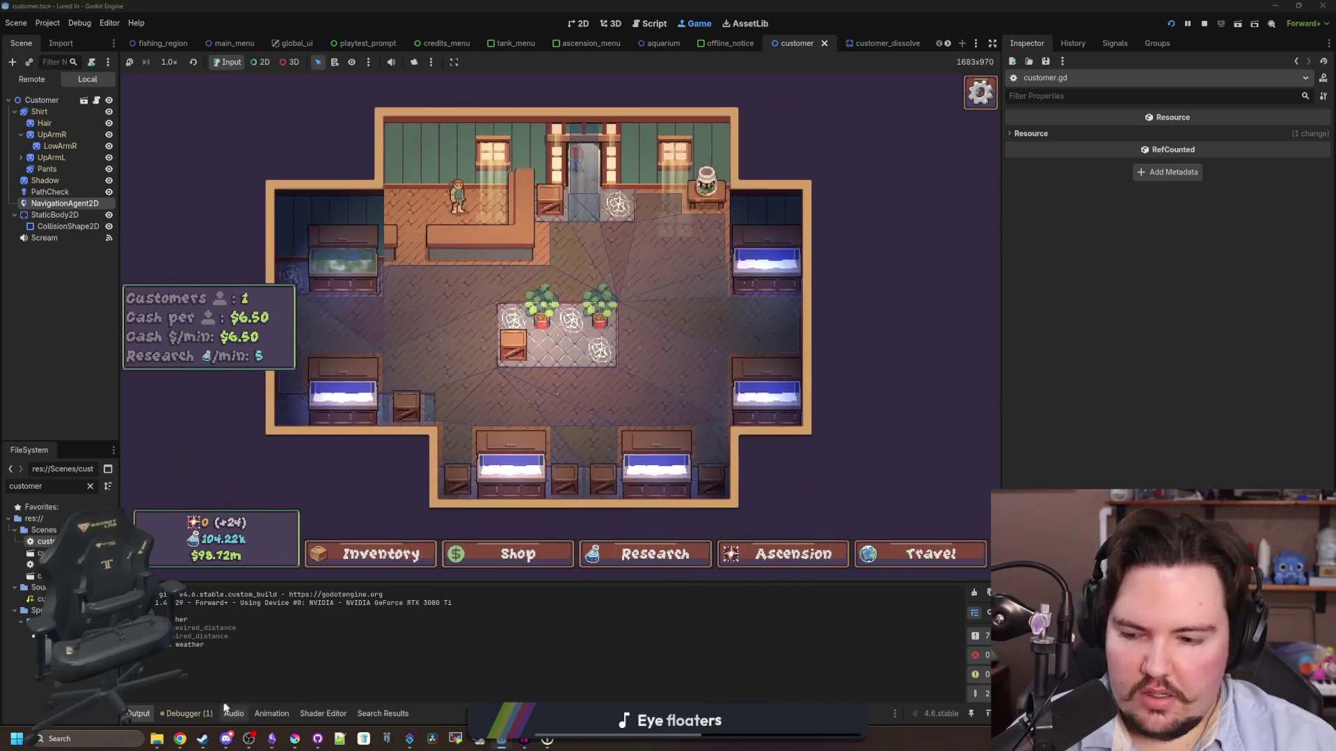
click(271, 739)
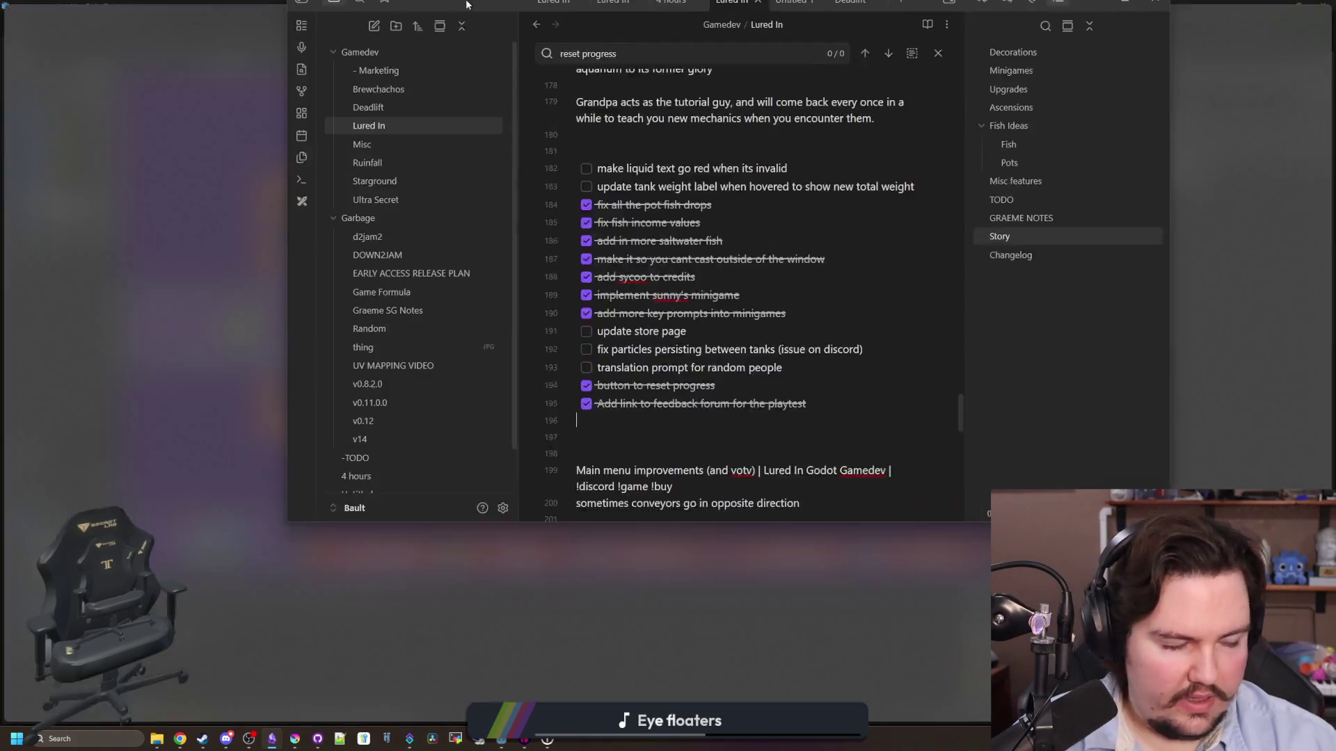
- Add a Changelog fix noting dropped customers caused inaccurate poof events (IPEs), correcting 'innacurate'
drag(447, 3, 448, 1)
scroll(556, 430, down, 5)
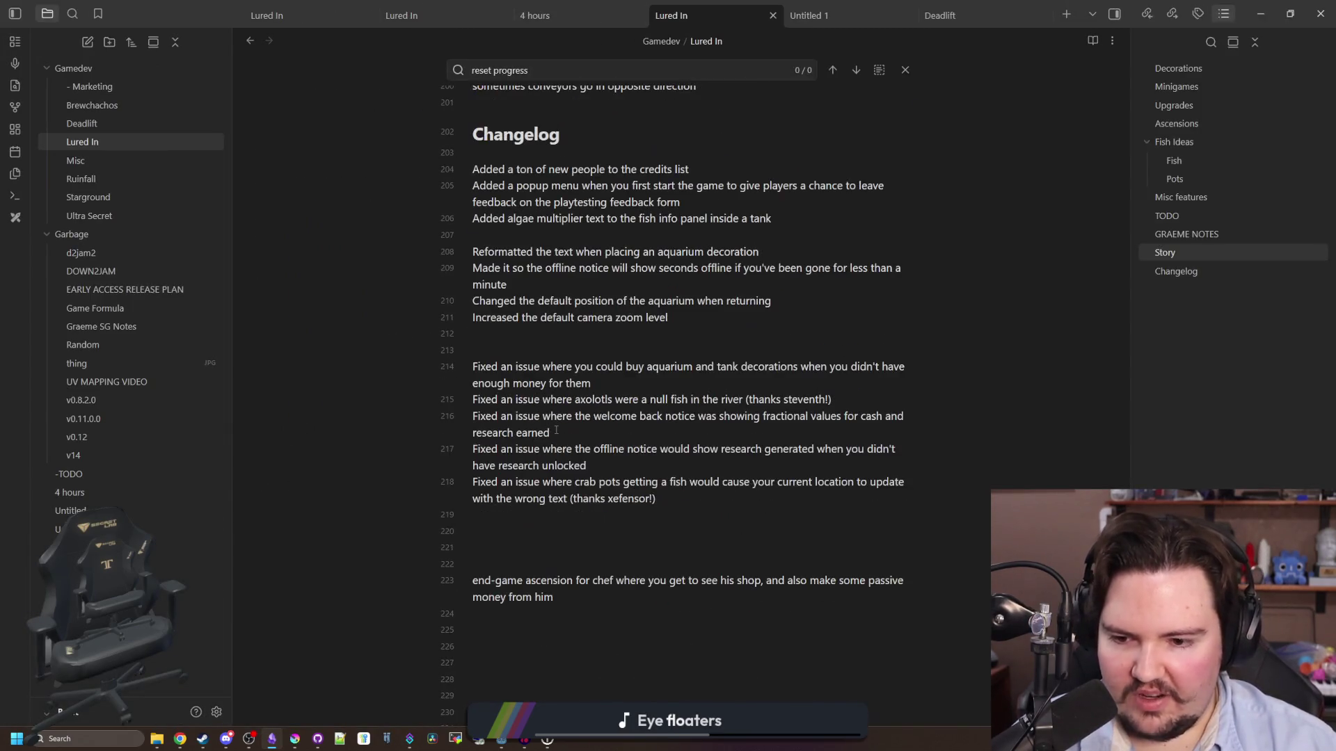
click(689, 497)
key(Return)
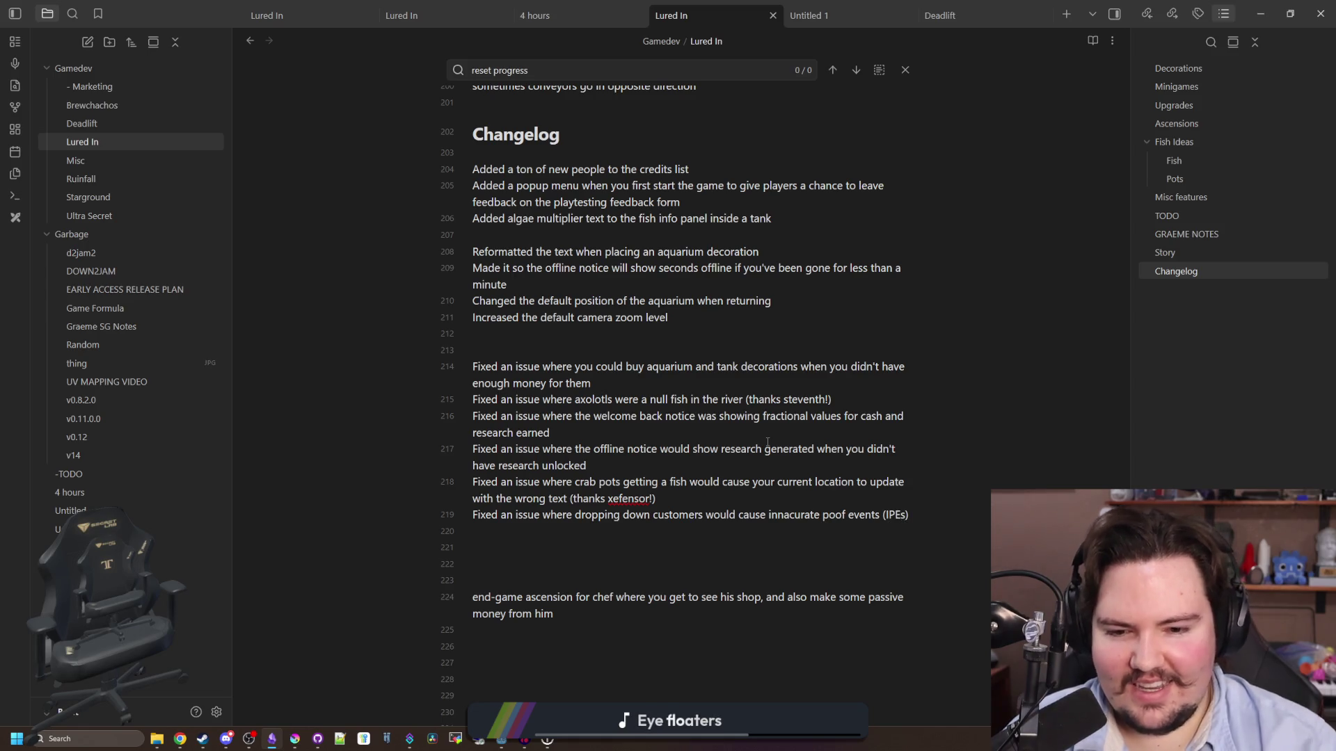
right_click(800, 515)
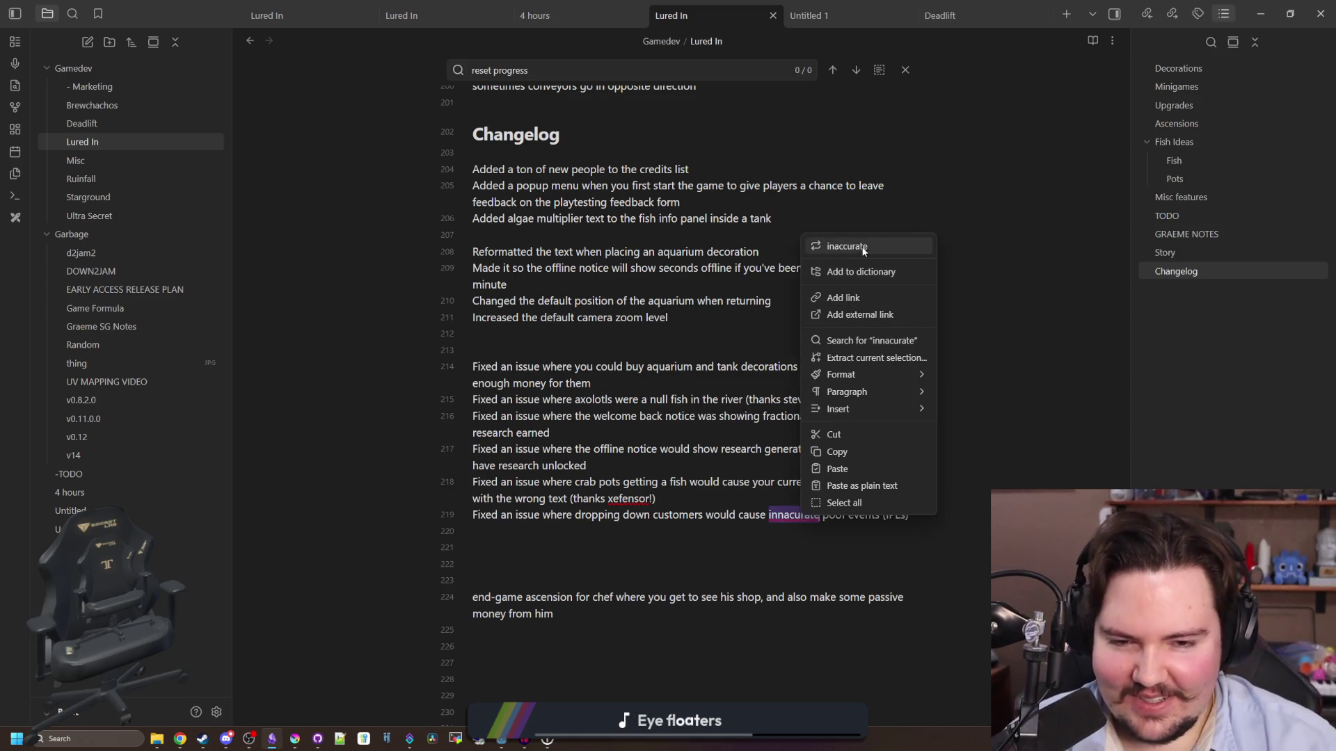
click(834, 249)
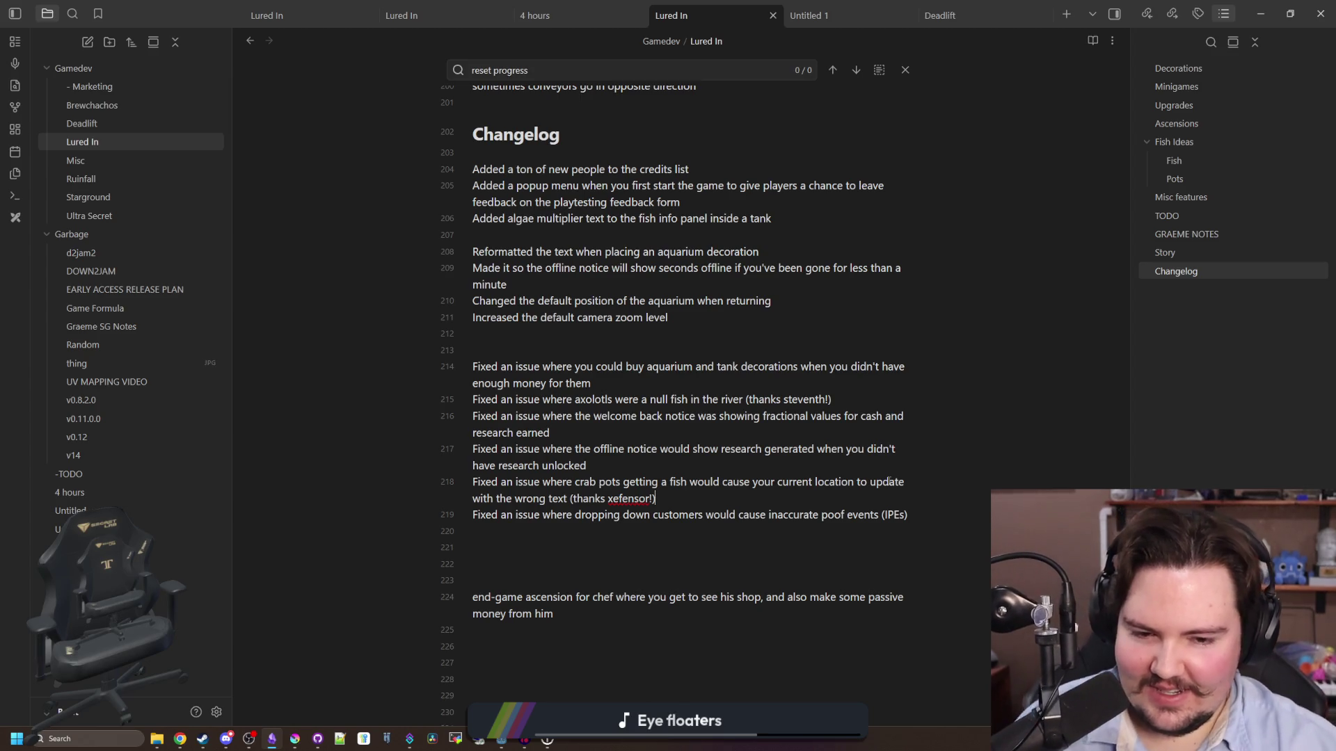
key(alt+Tab)
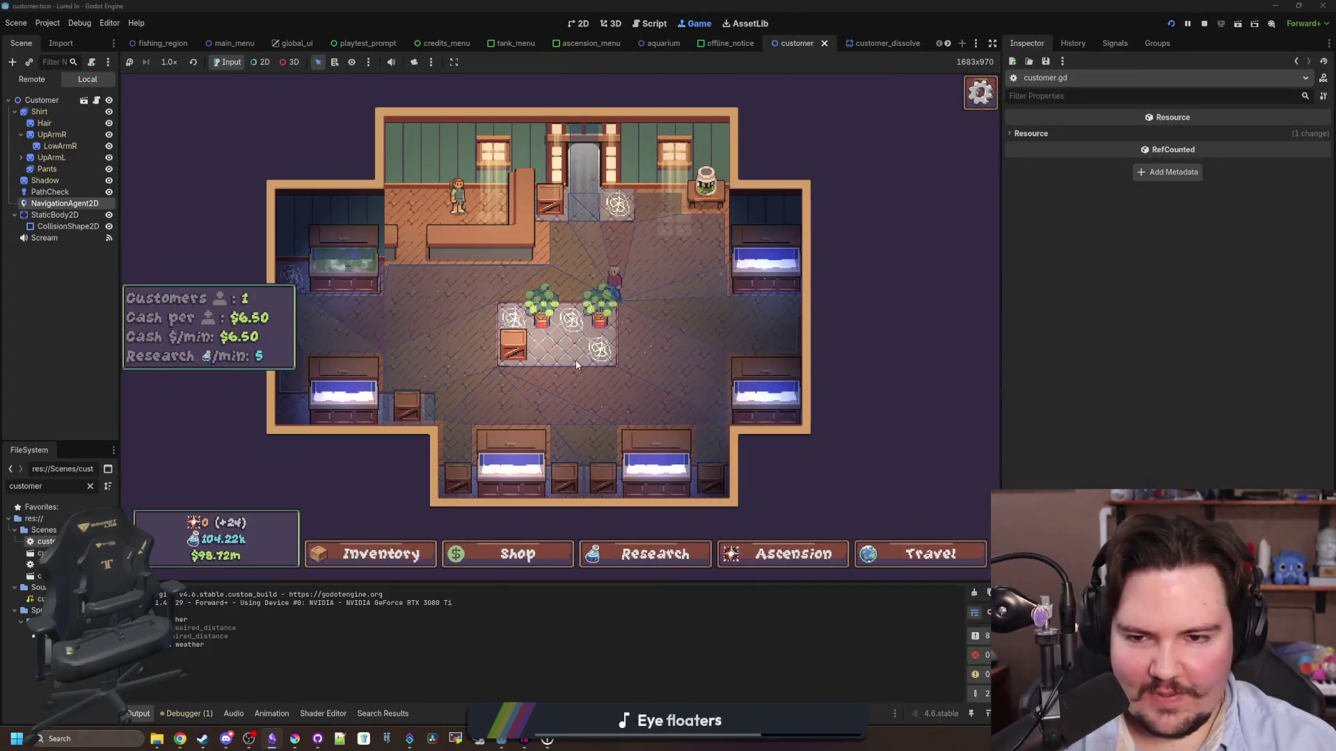
- Zoom the running game view in and out, then follow the walking customer
scroll(664, 247, up, 2)
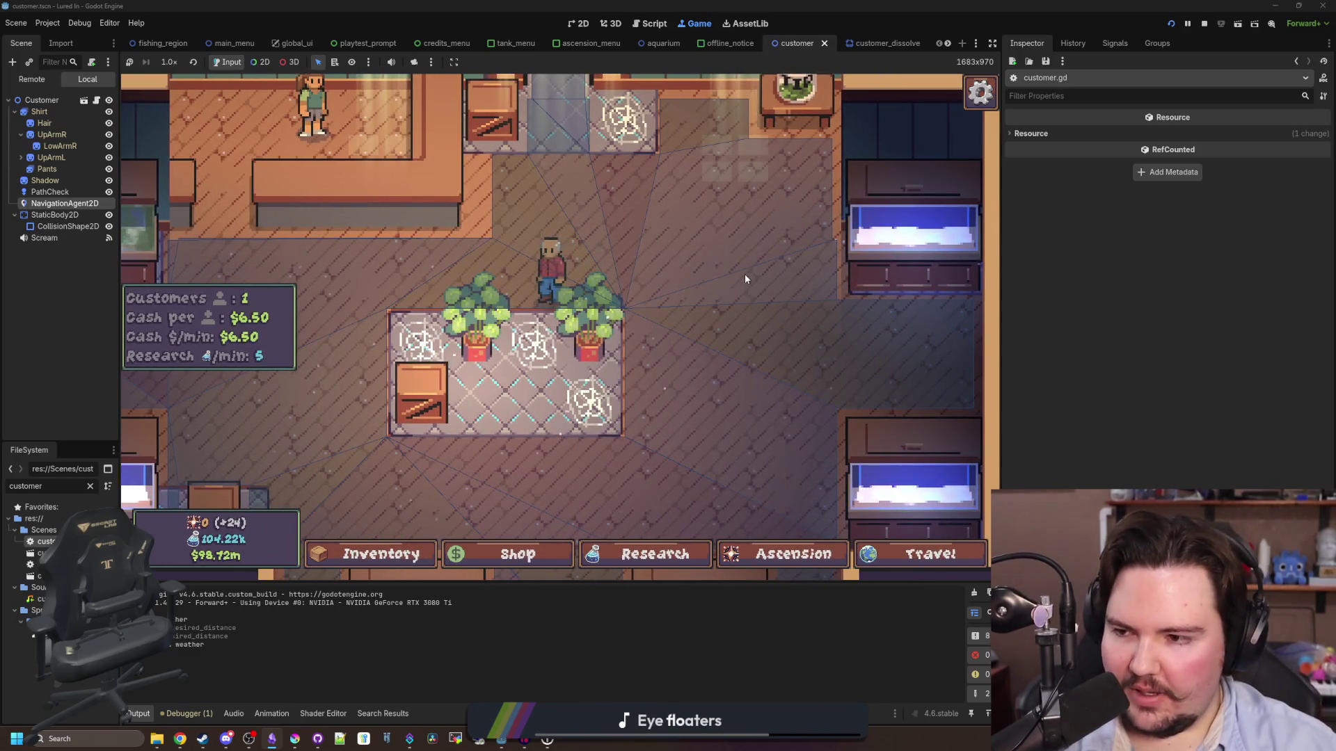
scroll(745, 275, down, 2)
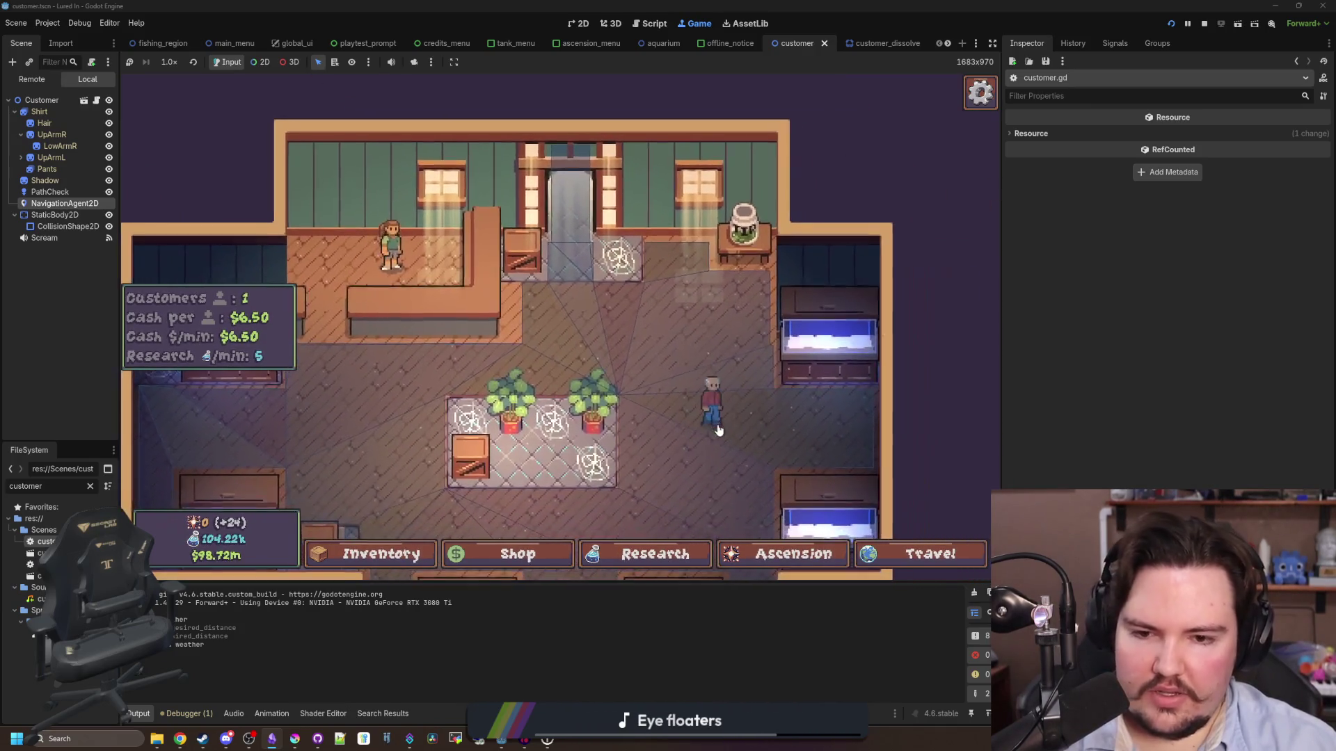
scroll(729, 444, up, 3)
scroll(729, 444, down, 3)
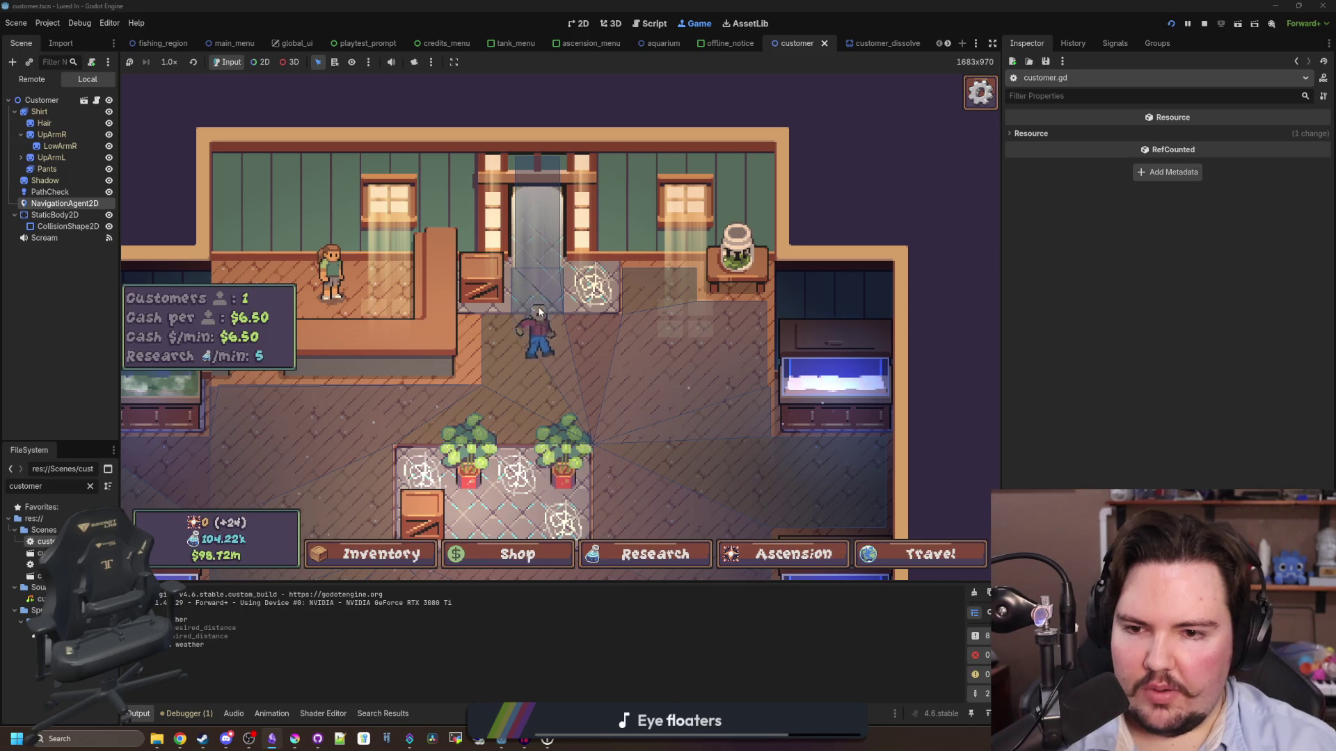
scroll(633, 374, up, 2)
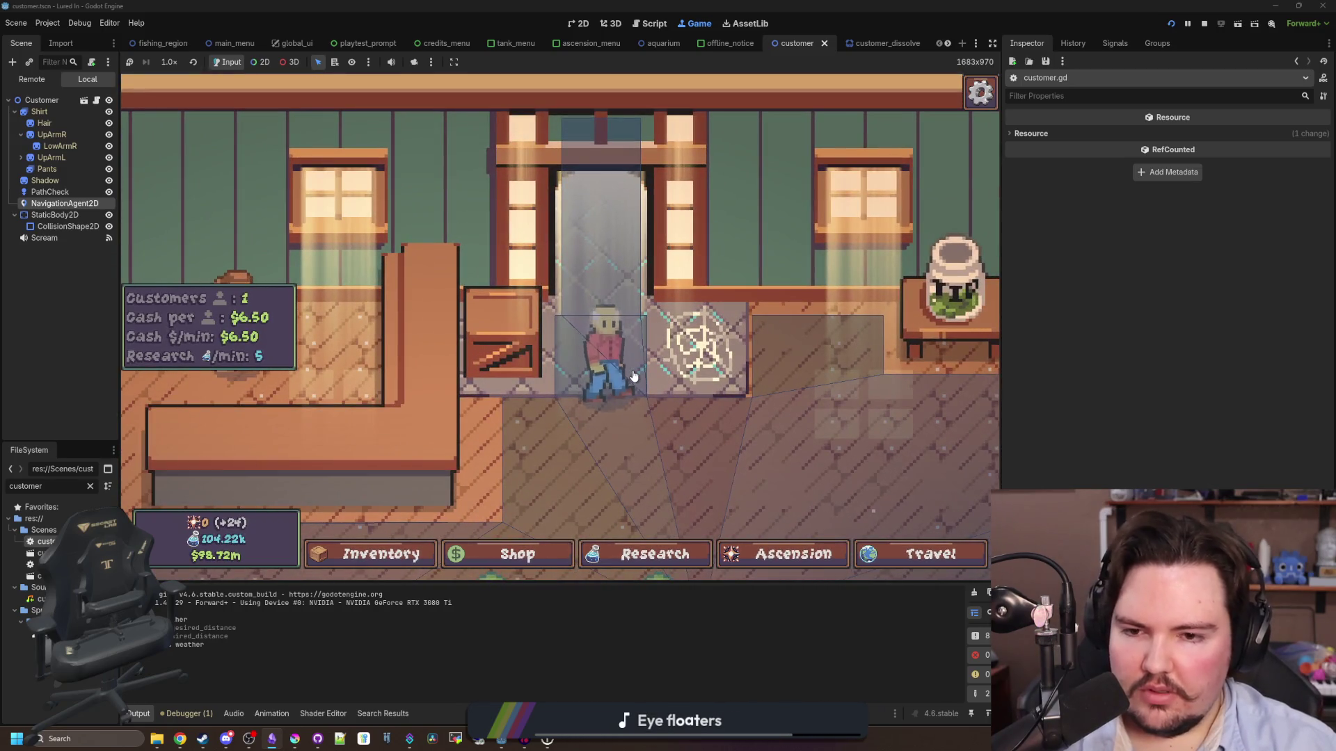
scroll(633, 374, down, 2)
scroll(626, 355, down, 2)
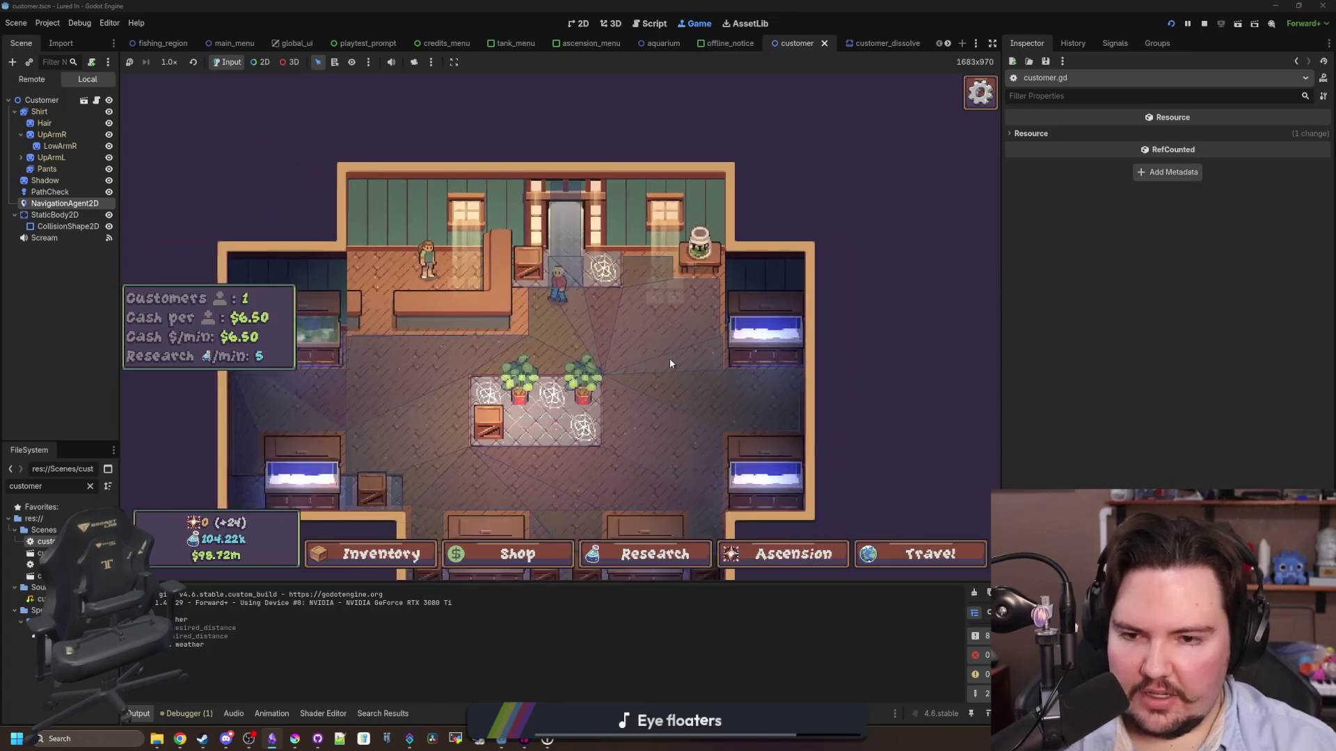
scroll(693, 355, down, 2)
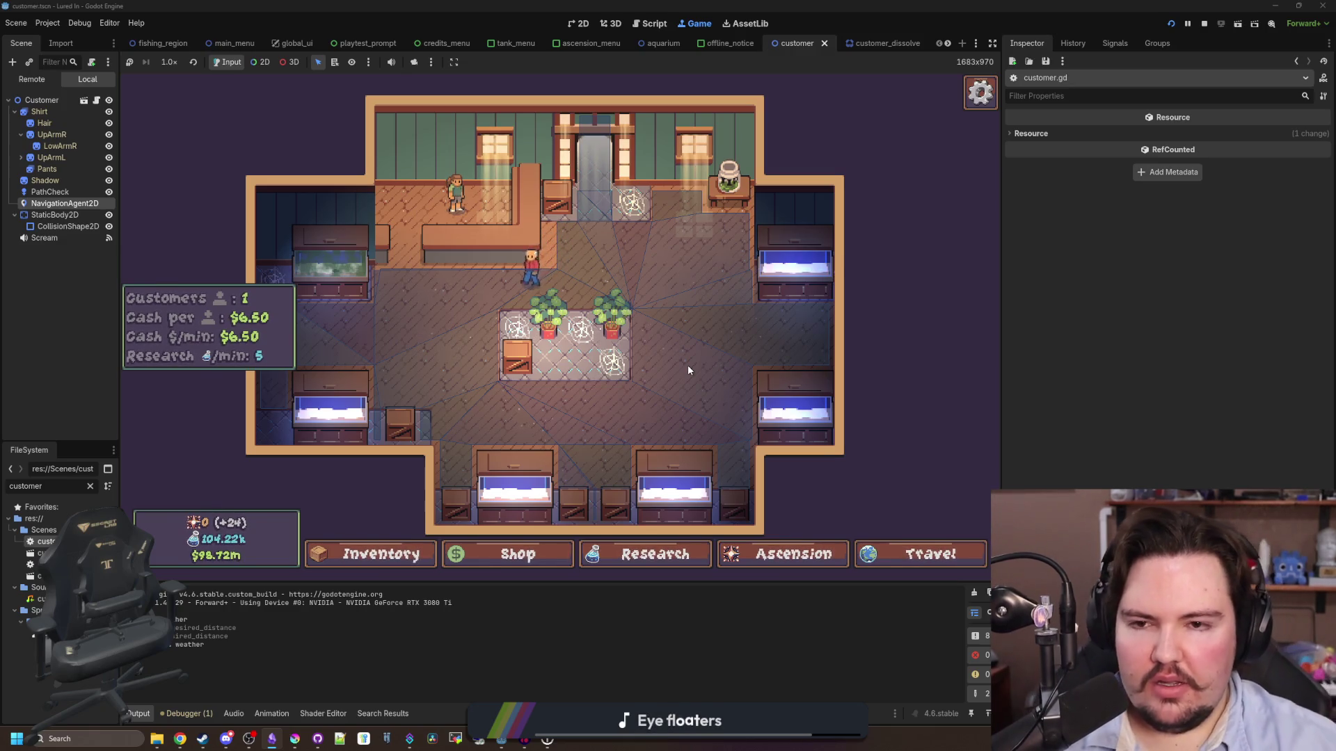
scroll(633, 291, up, 3)
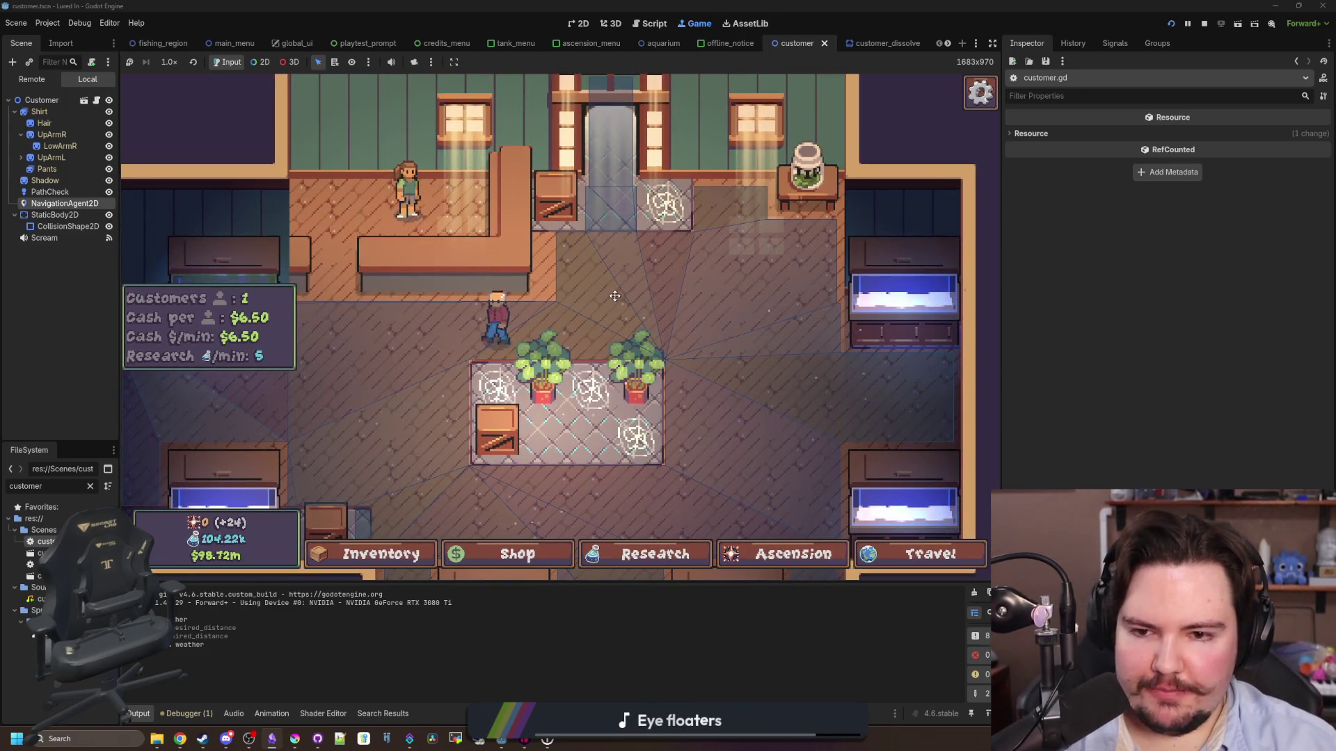
scroll(615, 295, down, 2)
scroll(615, 295, up, 3)
scroll(584, 355, down, 3)
scroll(579, 365, up, 1)
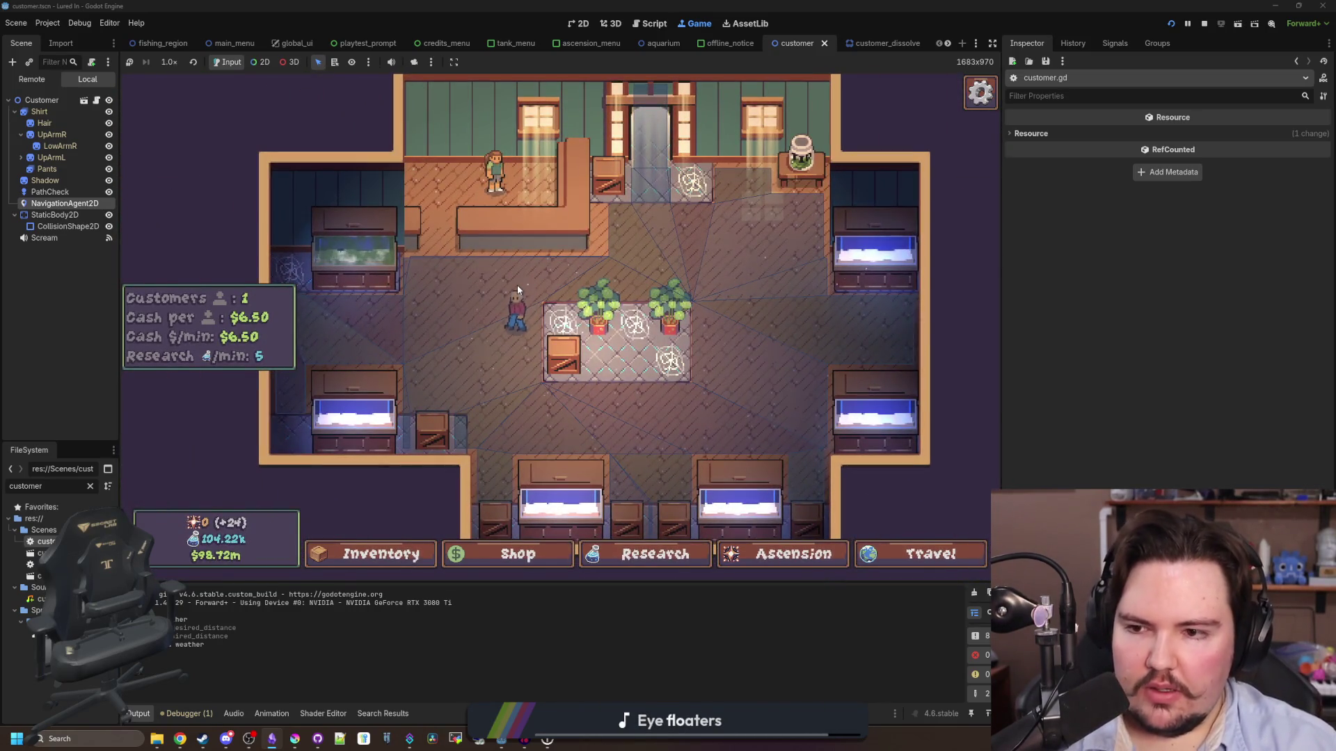
scroll(587, 286, up, 1)
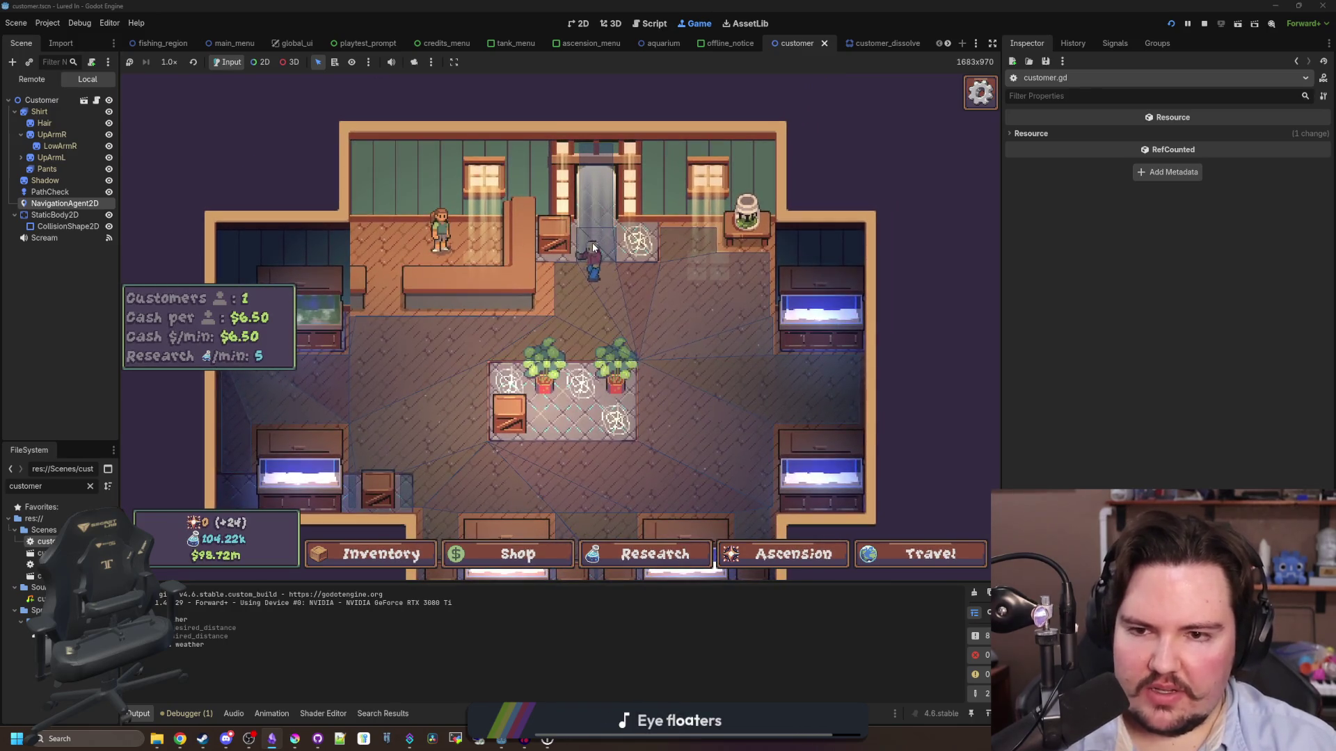
scroll(592, 248, up, 2)
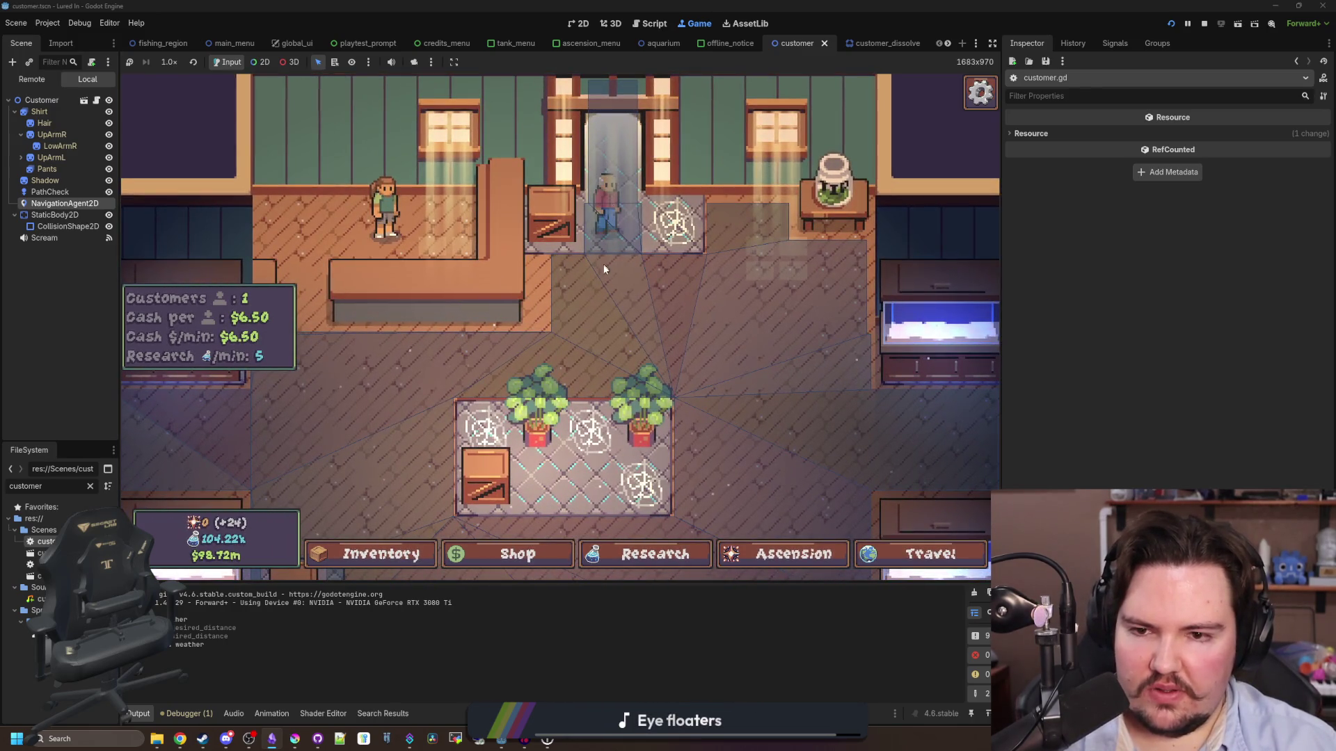
scroll(601, 334, up, 2)
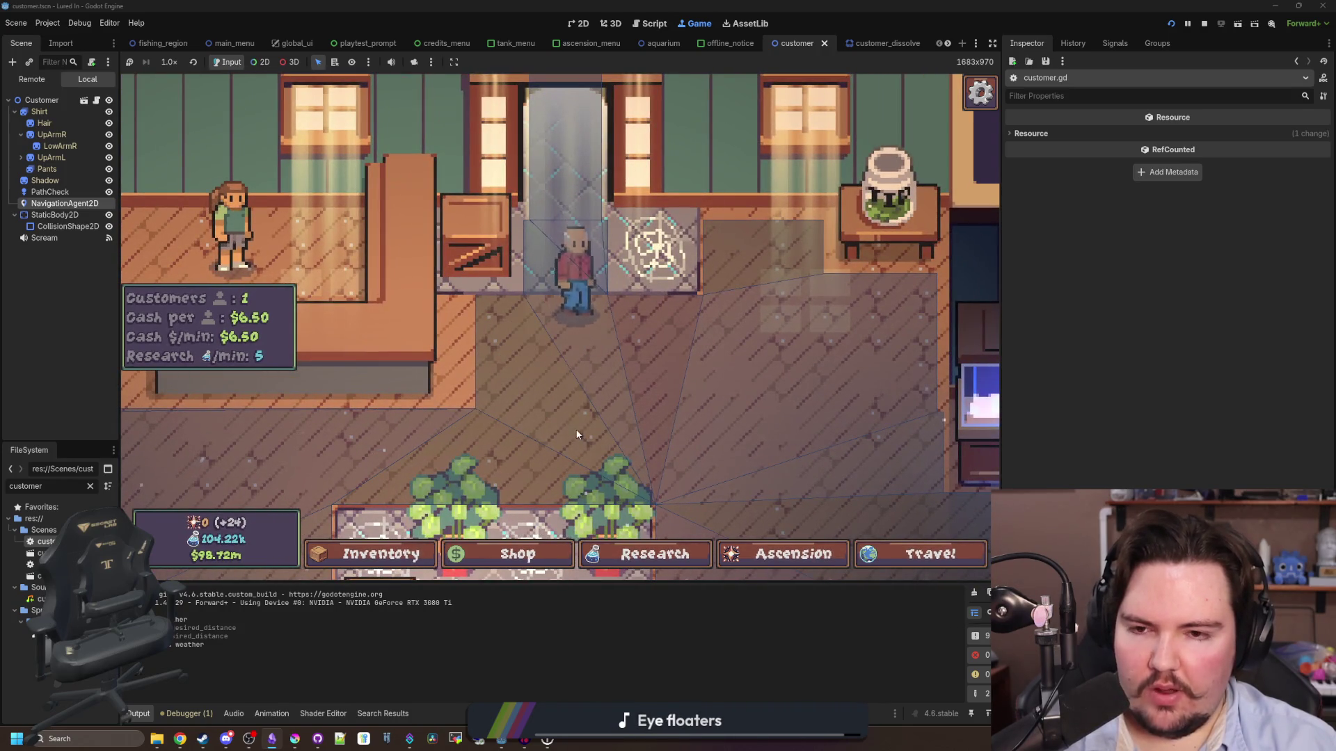
click(568, 239)
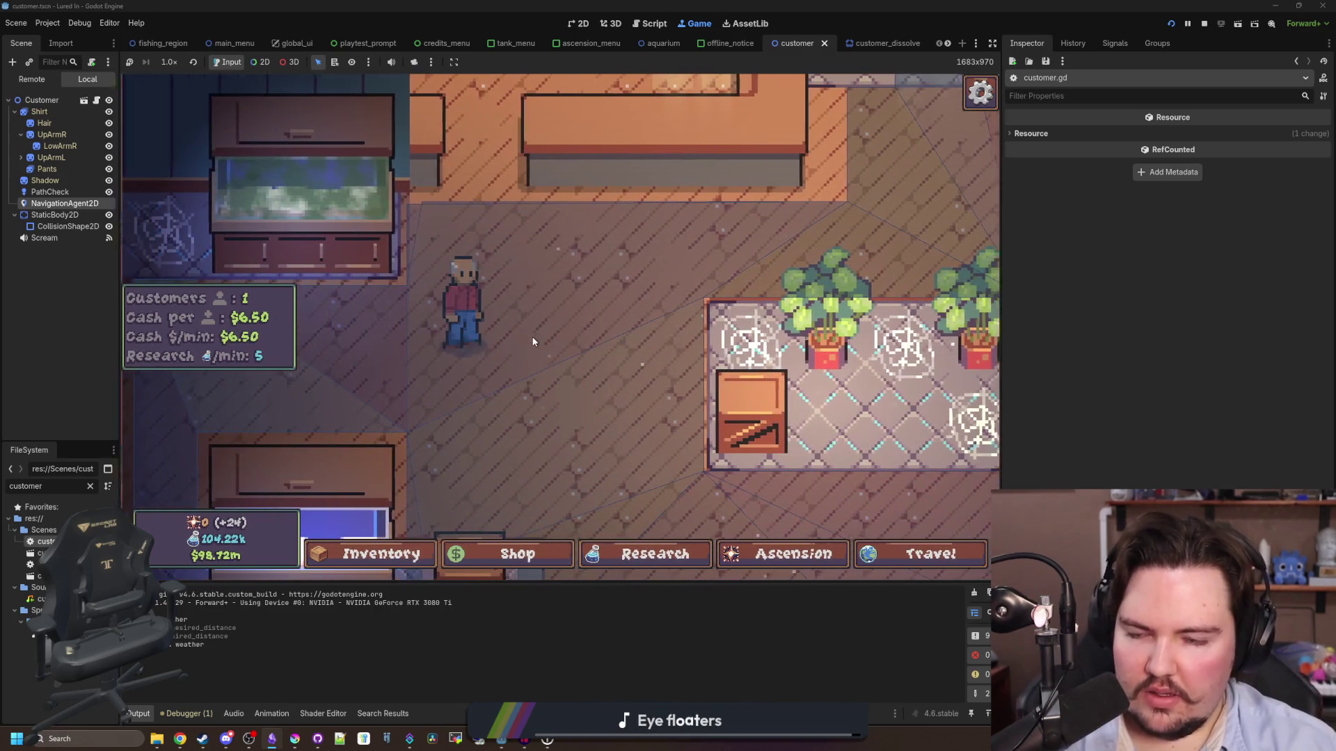
- Glance at the Debug menu without changes and stop the running game
click(79, 23)
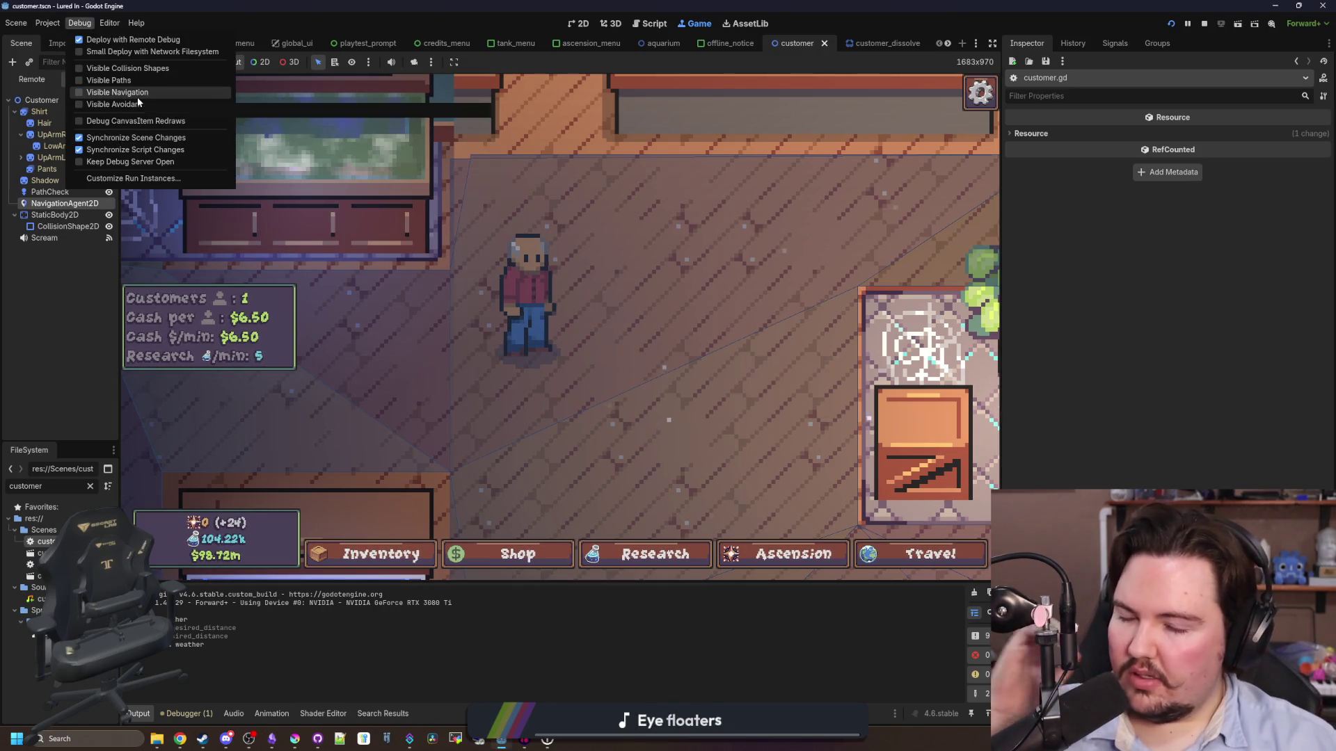
key(Escape)
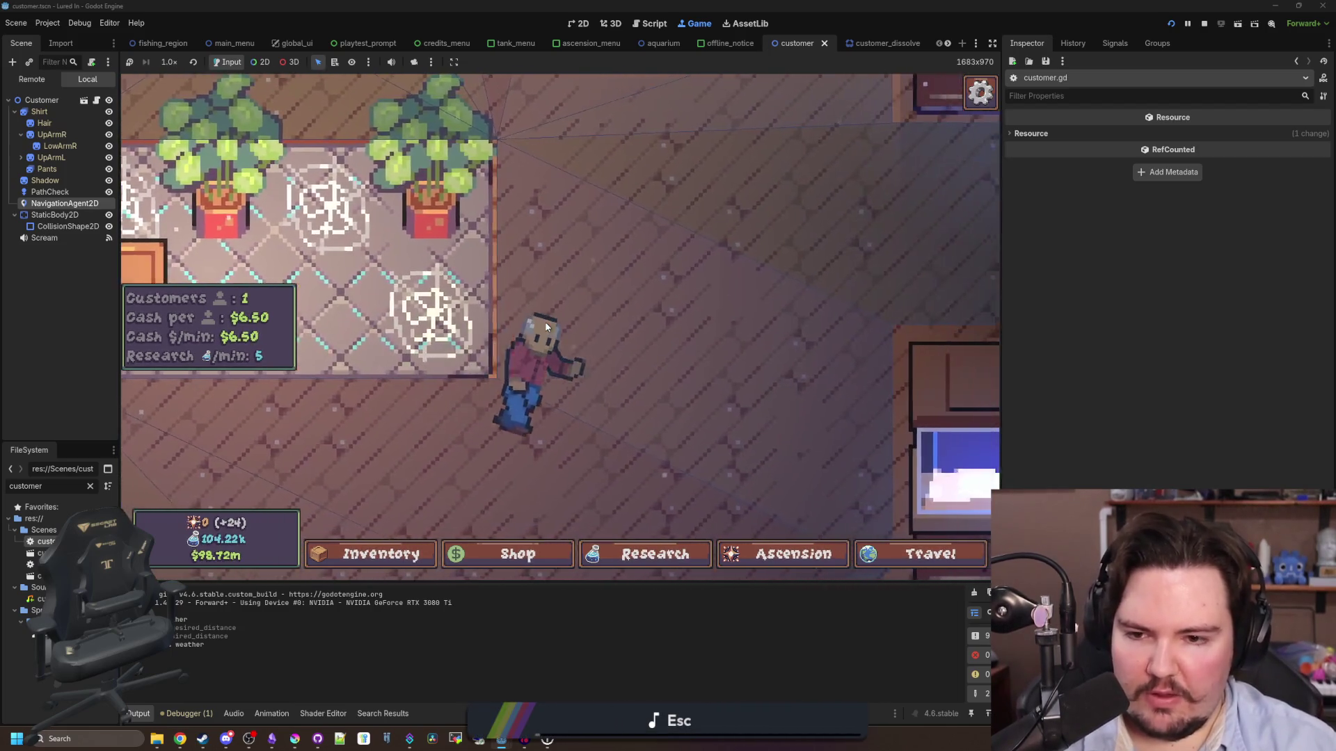
click(1202, 25)
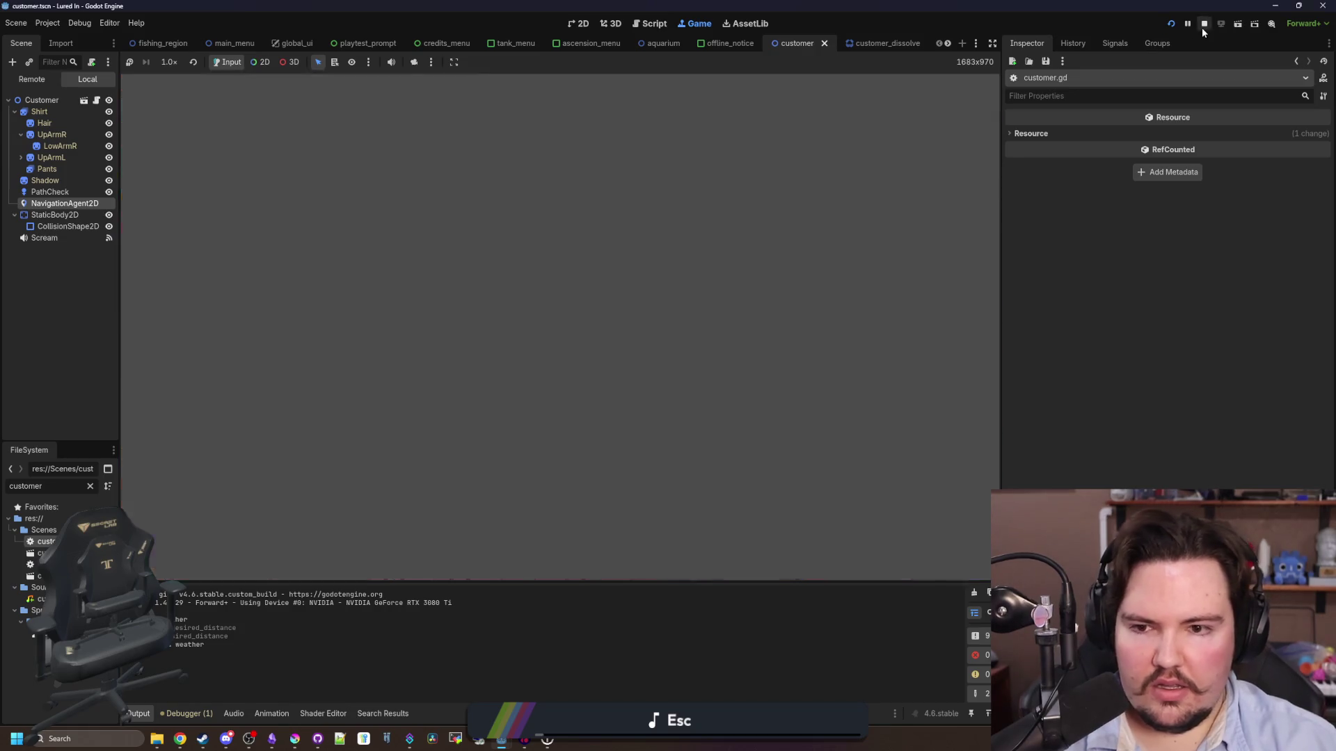
- In the 2D scene, add a Sprite2D child under LowArmR by searching 'sprite'
click(488, 332)
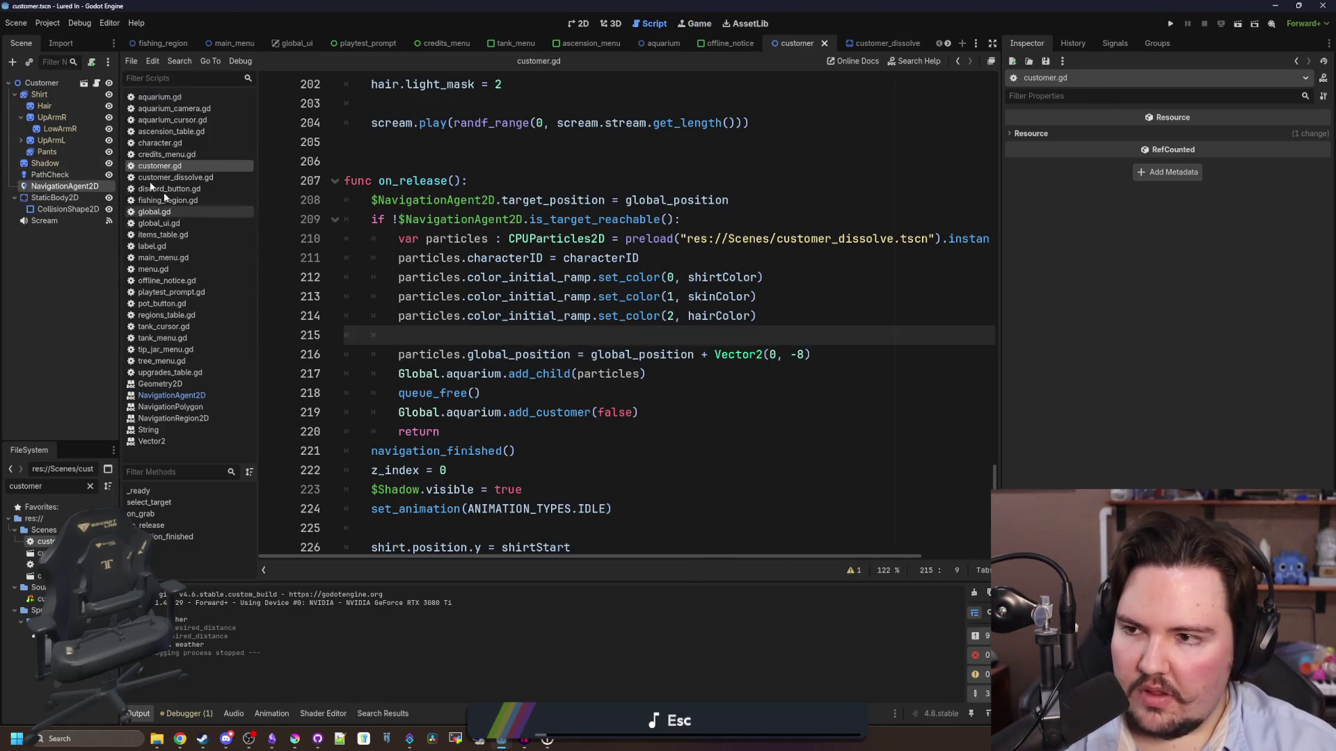
click(582, 27)
scroll(591, 318, down, 2)
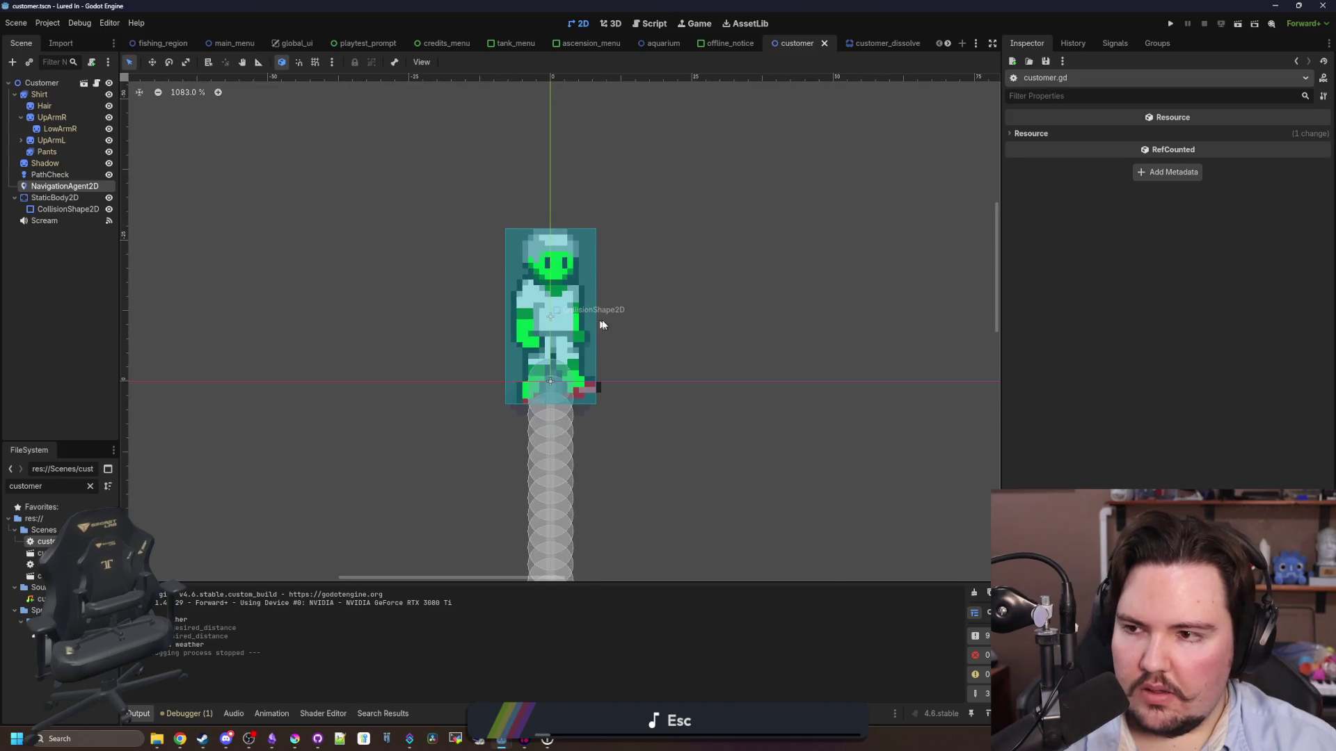
scroll(591, 319, up, 2)
click(73, 130)
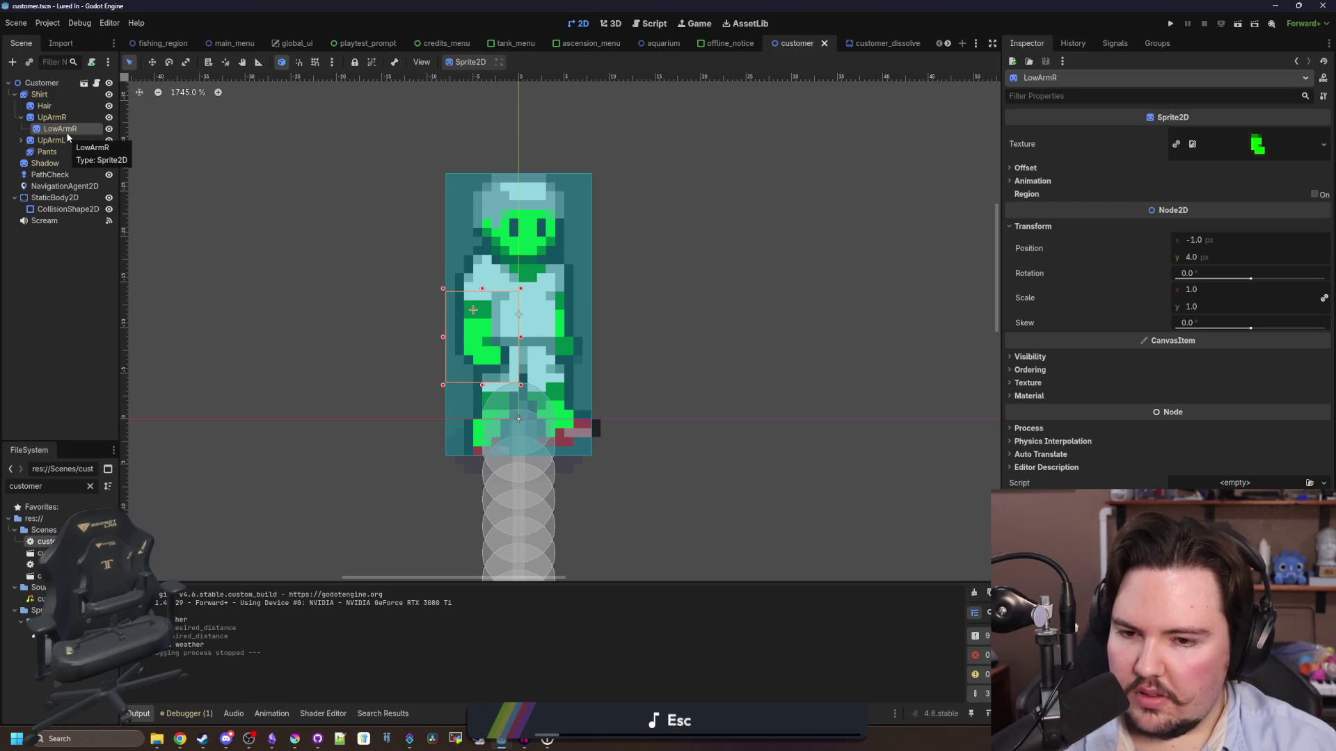
right_click(67, 137)
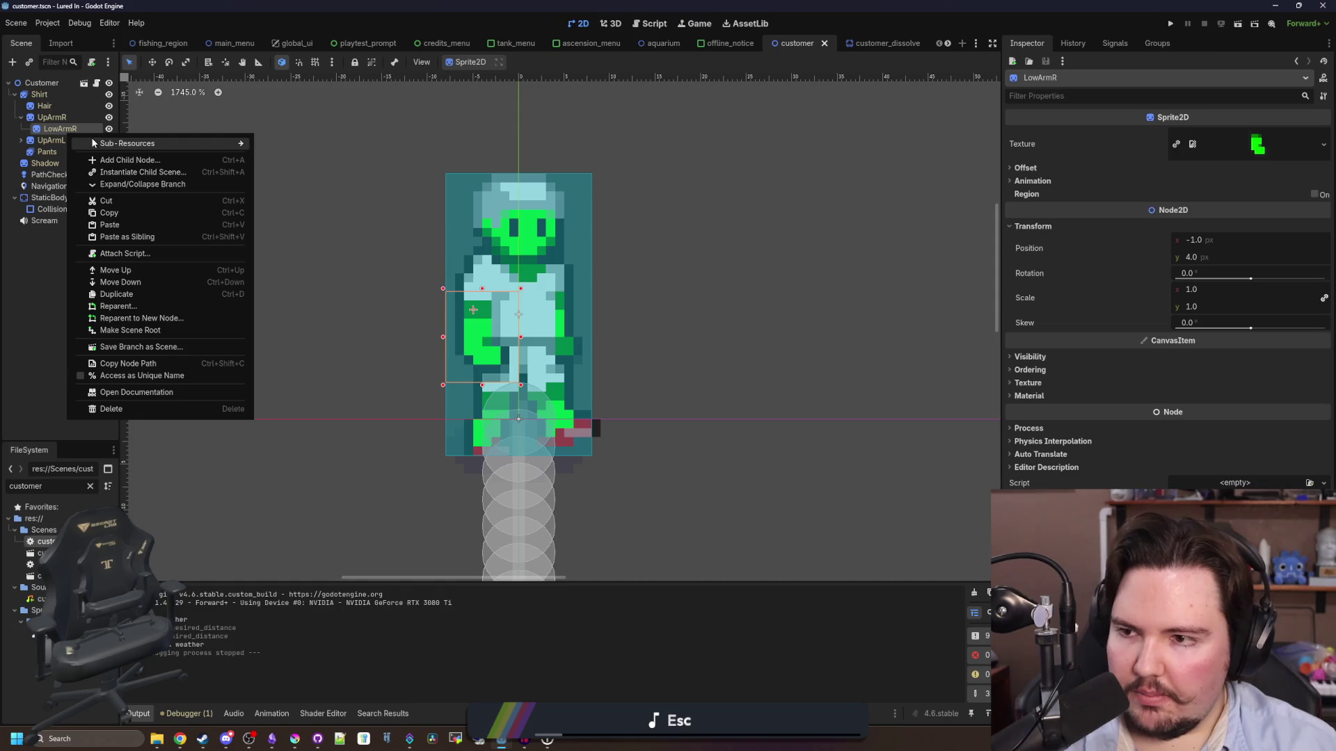
click(129, 165)
text(sprite)
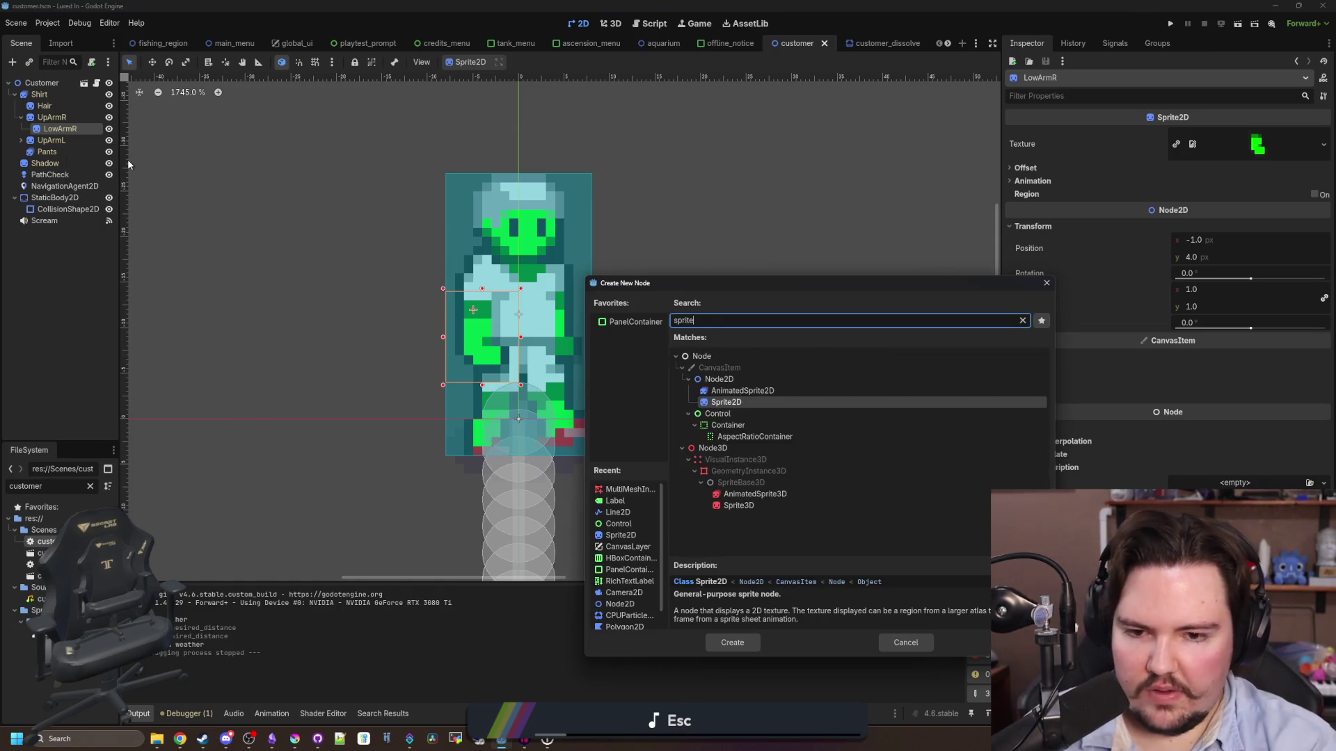
key(Return)
click(295, 737)
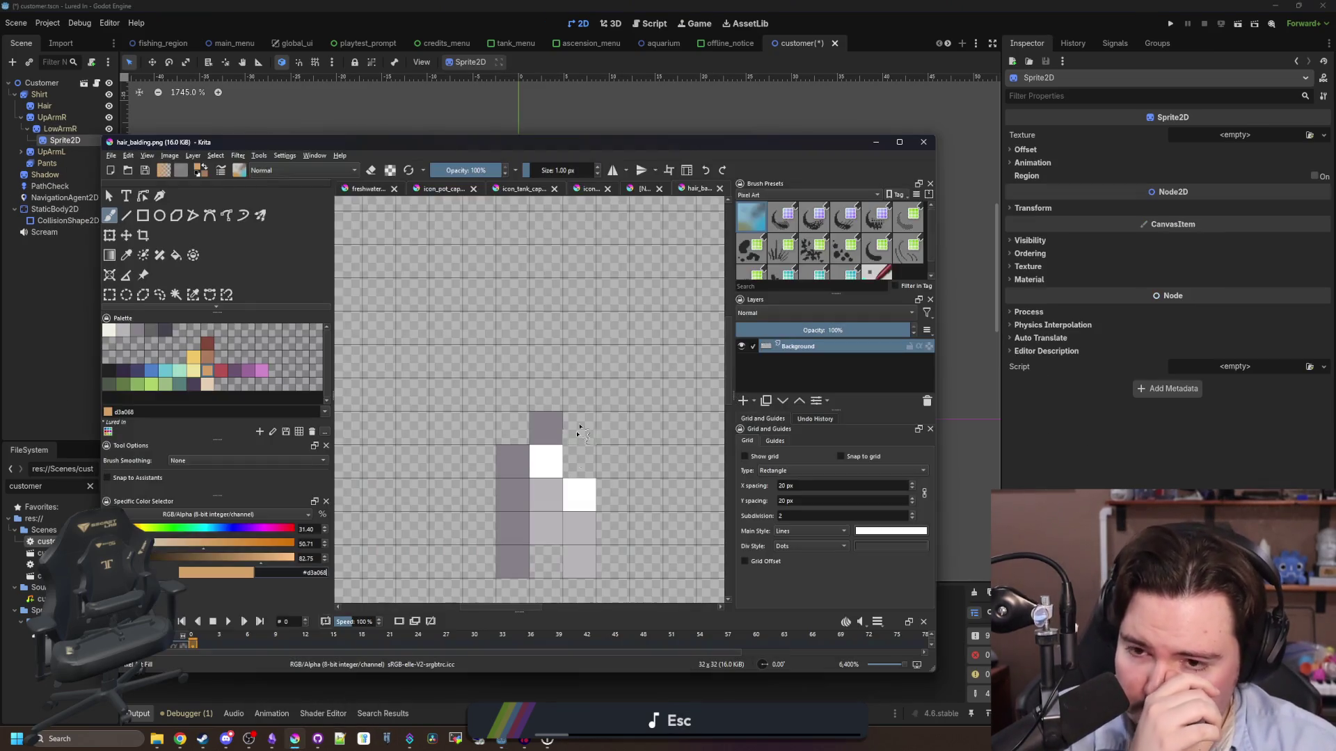
- Switch to the player_idle_1 image after briefly browsing the Sprites folder
mouse_move(487, 142)
mouse_down()
mouse_move(567, 139)
mouse_move(578, 87)
mouse_up()
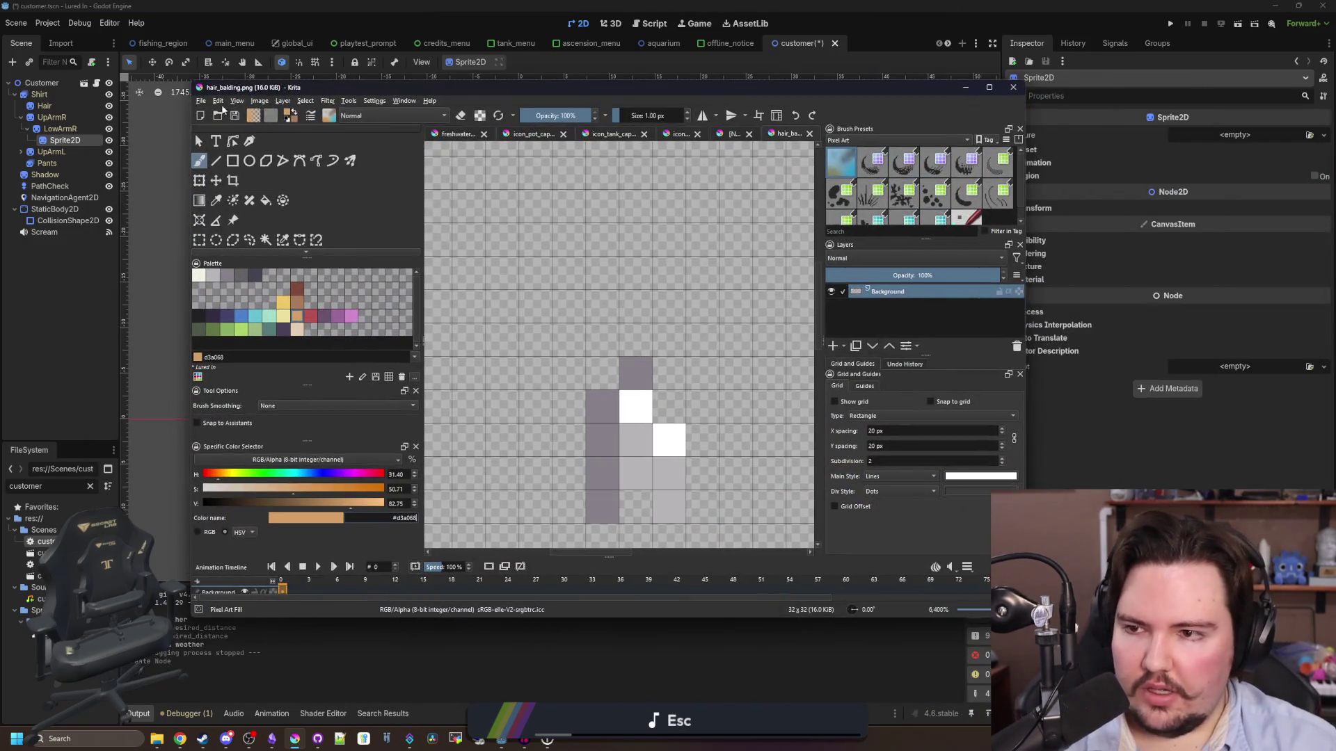
click(206, 101)
click(218, 125)
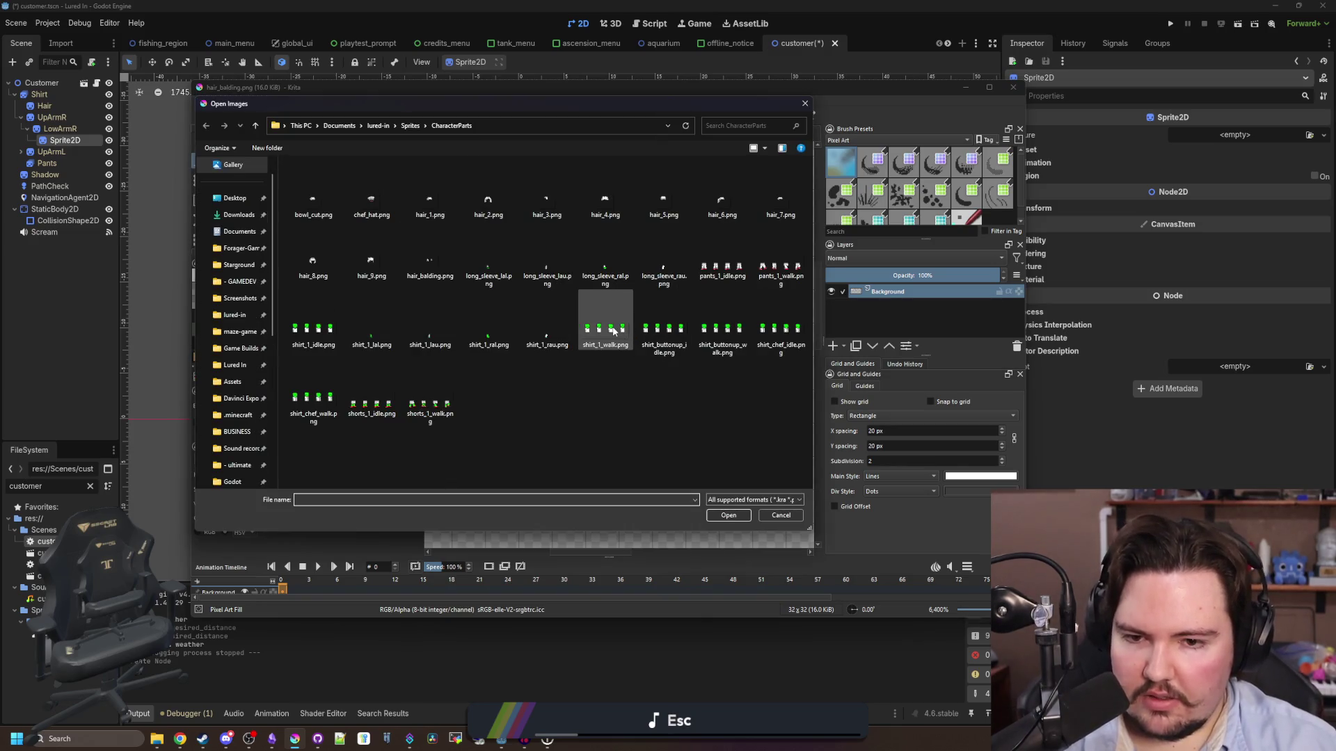
click(411, 126)
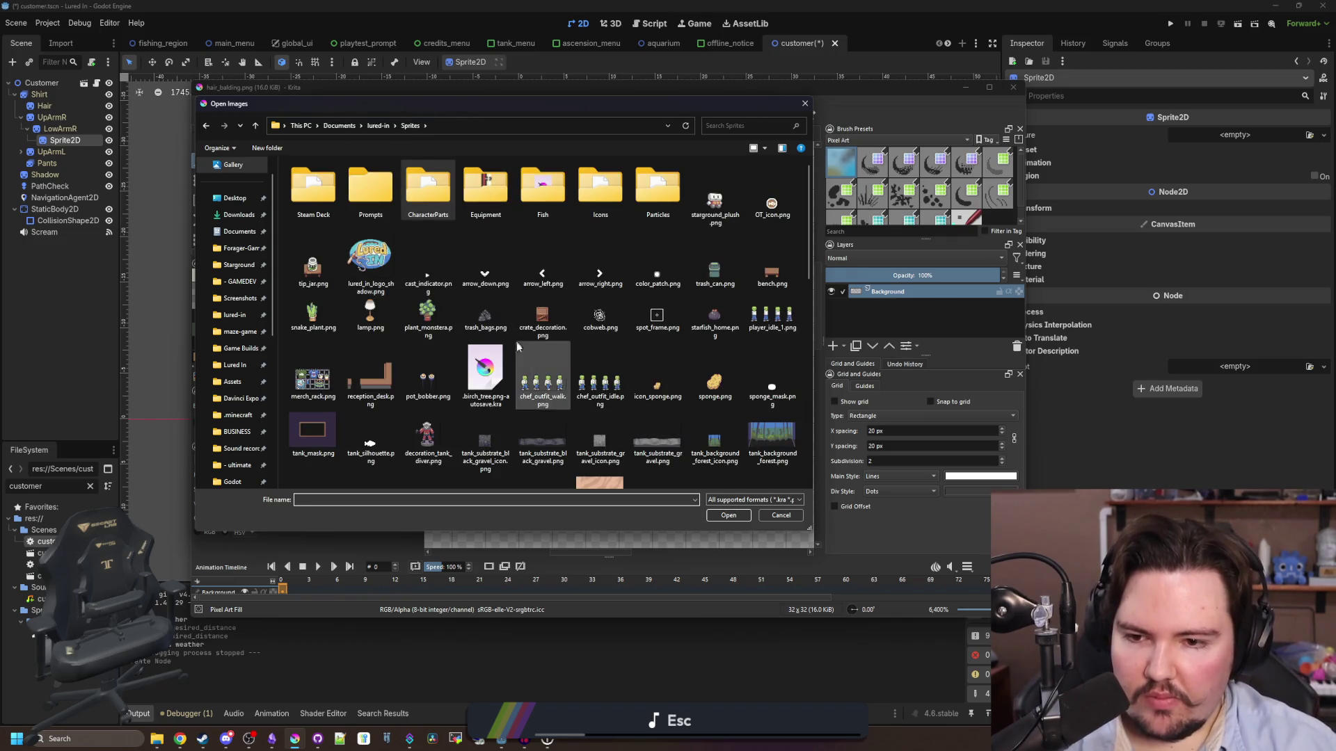
key(Escape)
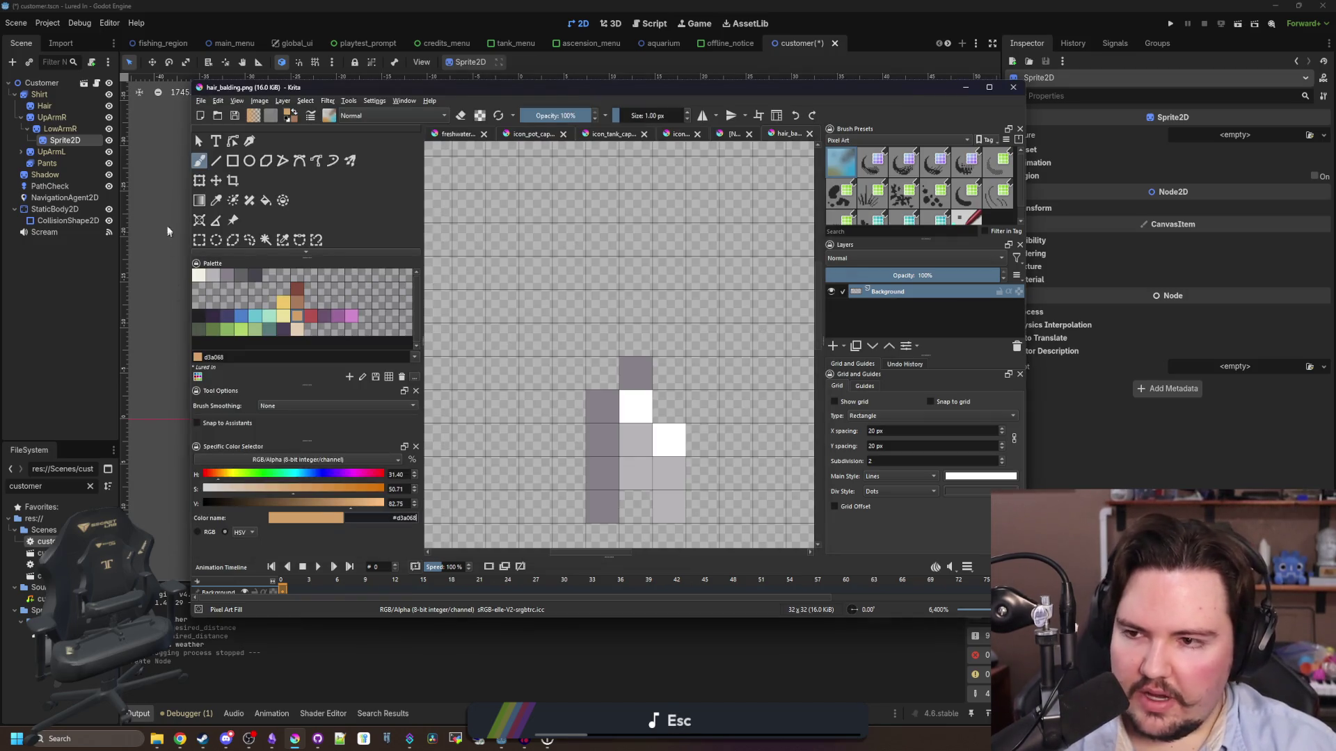
key(ctrl+r)
- Draw a 2×14 px dark-brown filled rectangle beside the character at full opacity
scroll(620, 313, up, 3)
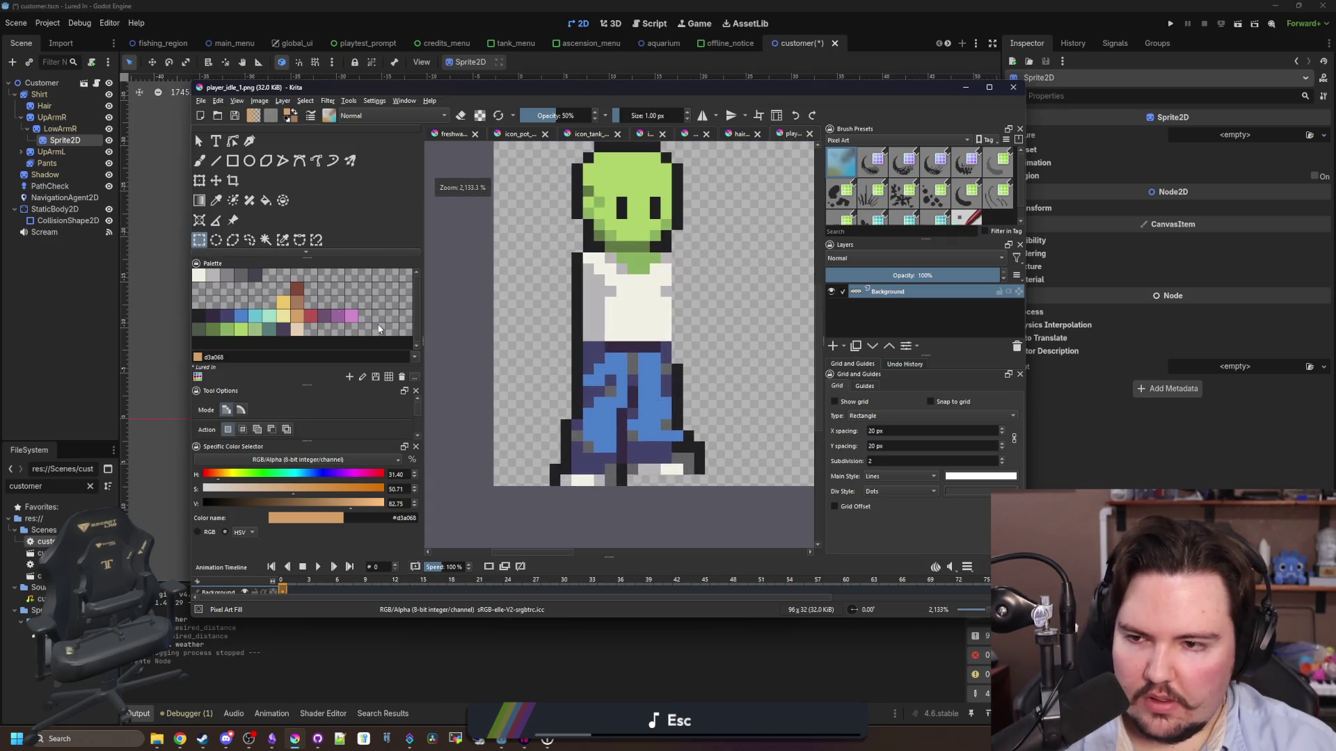
click(297, 288)
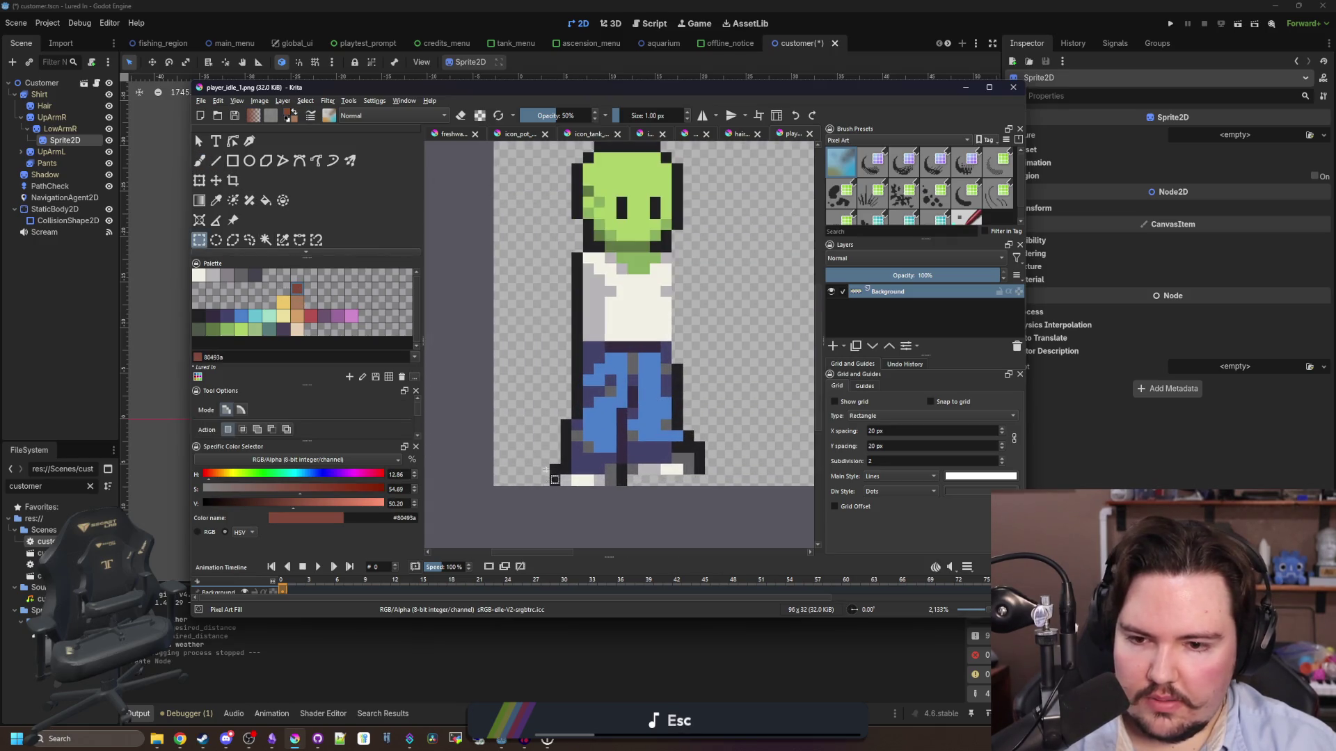
click(232, 161)
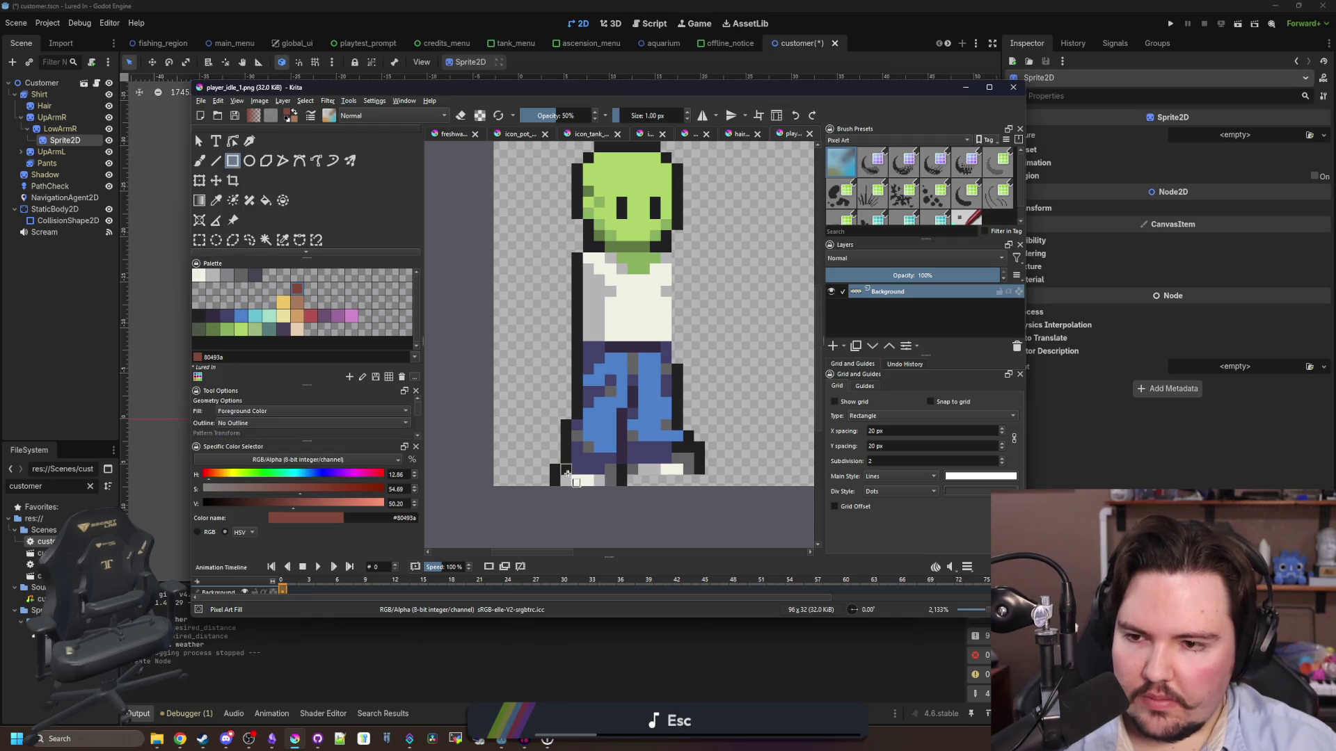
drag(521, 484, 538, 332)
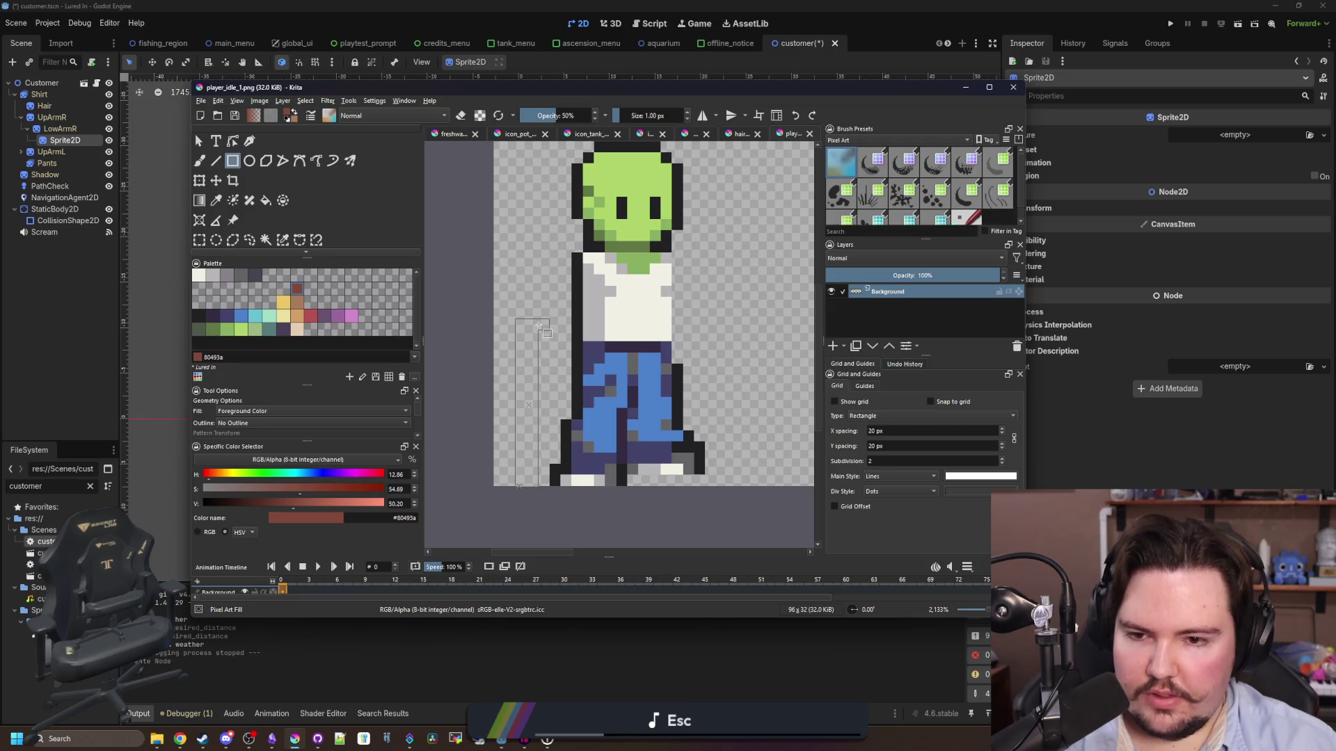
drag(538, 324, 538, 324)
scroll(556, 357, up, 1)
drag(557, 116, 606, 115)
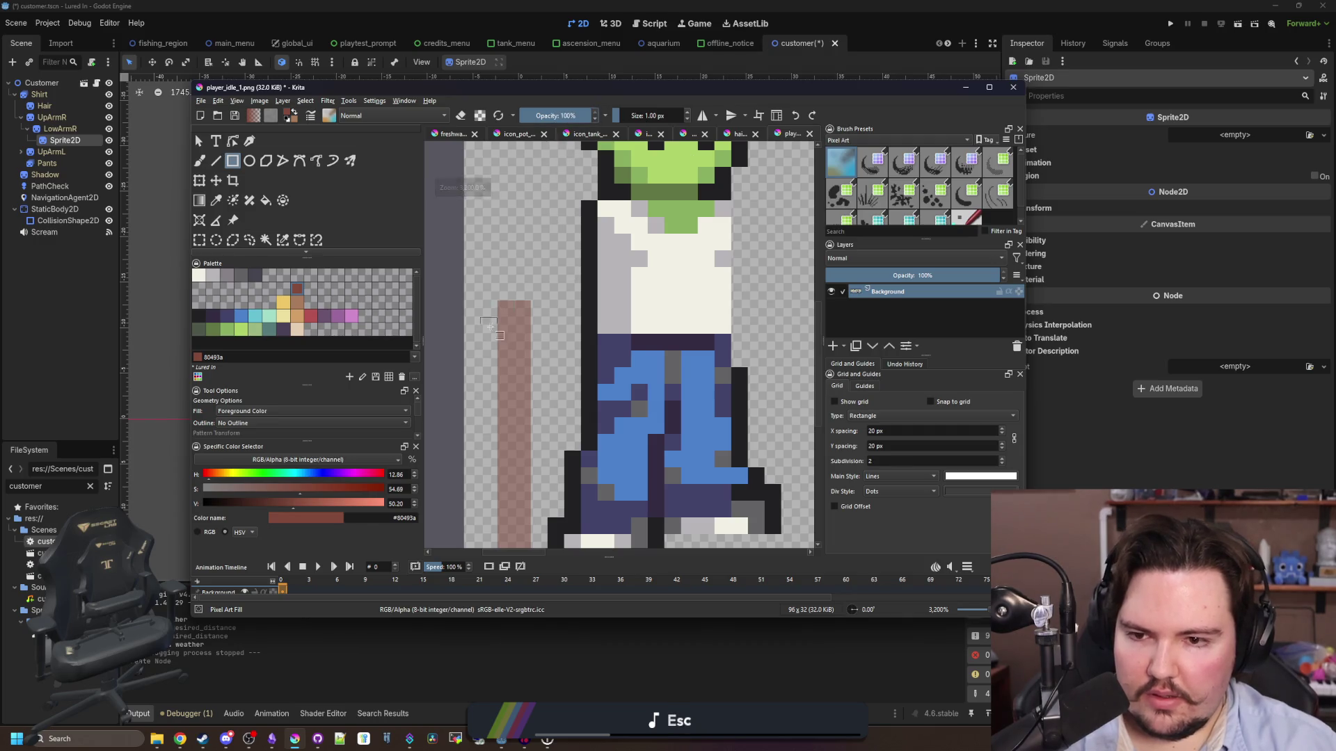
drag(494, 247, 538, 492)
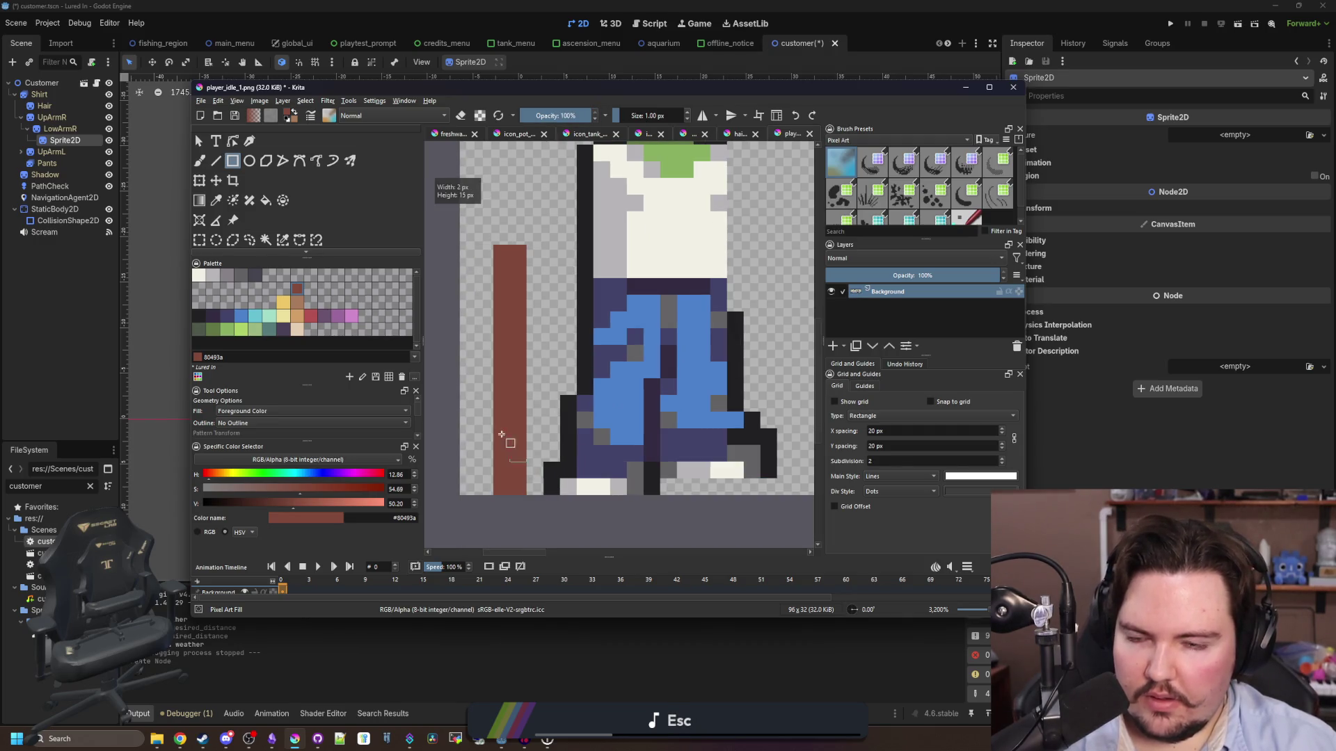
- Select the brown bar with contiguous selection and start a new document
click(265, 239)
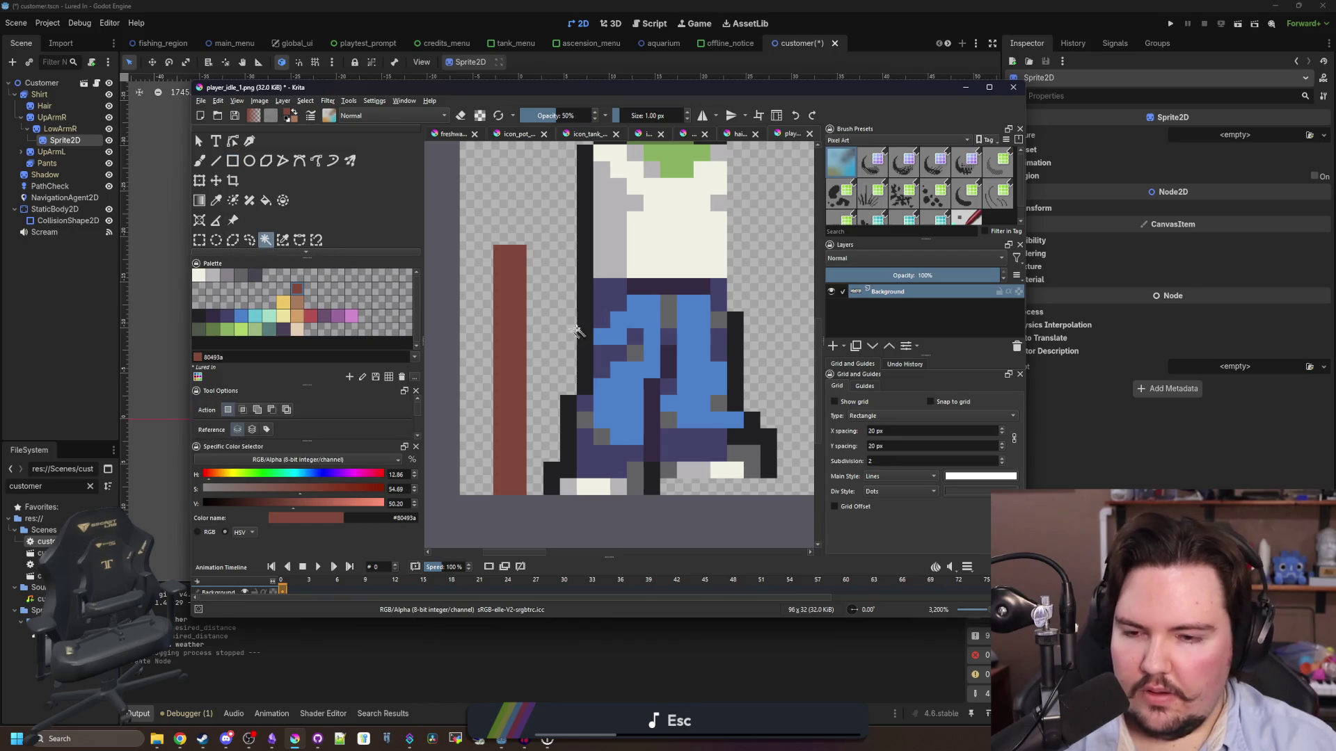
scroll(481, 401, down, 4)
click(201, 101)
click(223, 113)
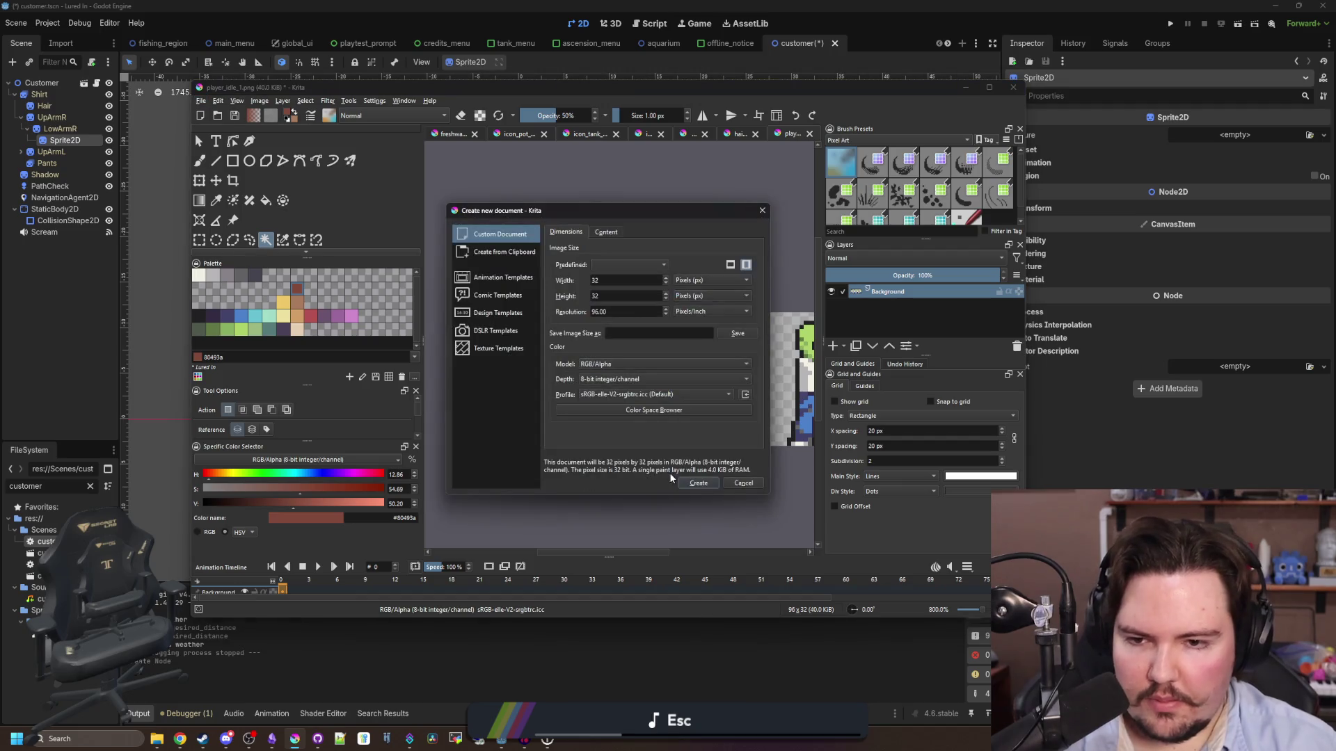
- Create a 2×15 document from the clipboard and maximize the Krita window
click(480, 256)
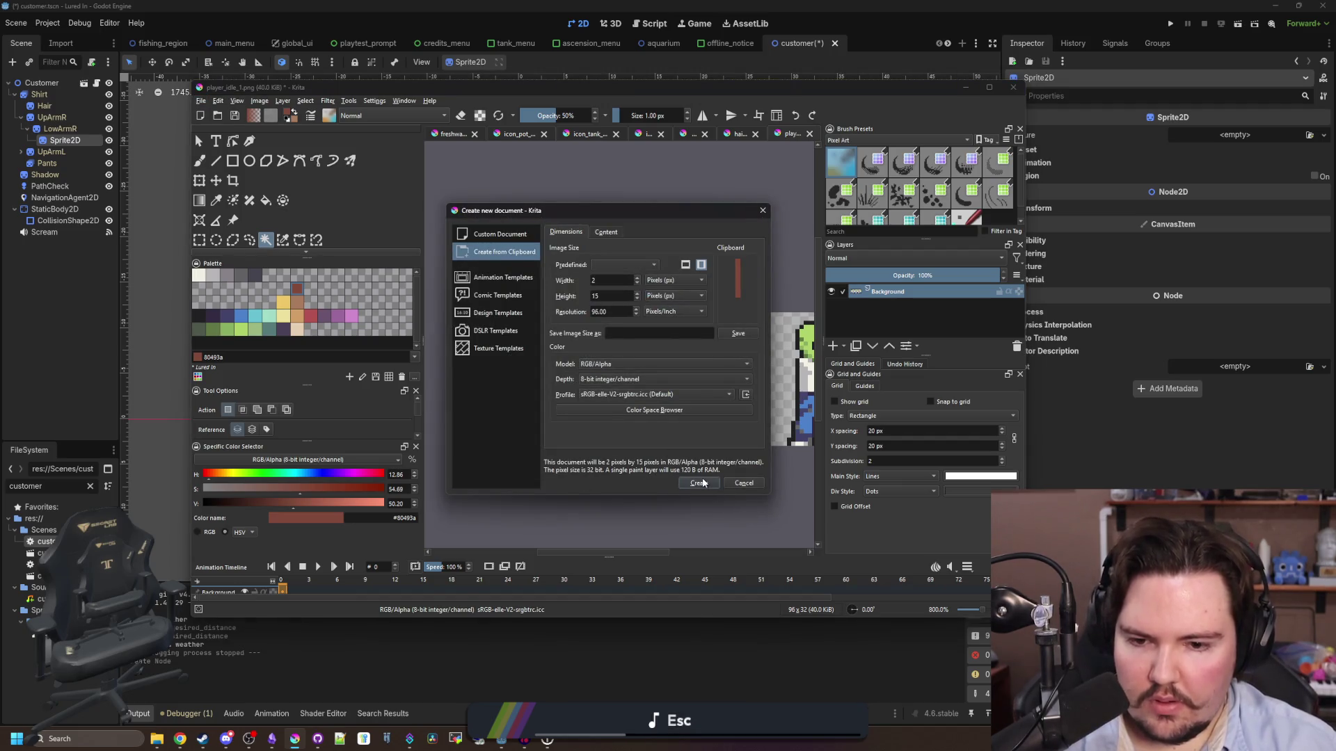
click(699, 482)
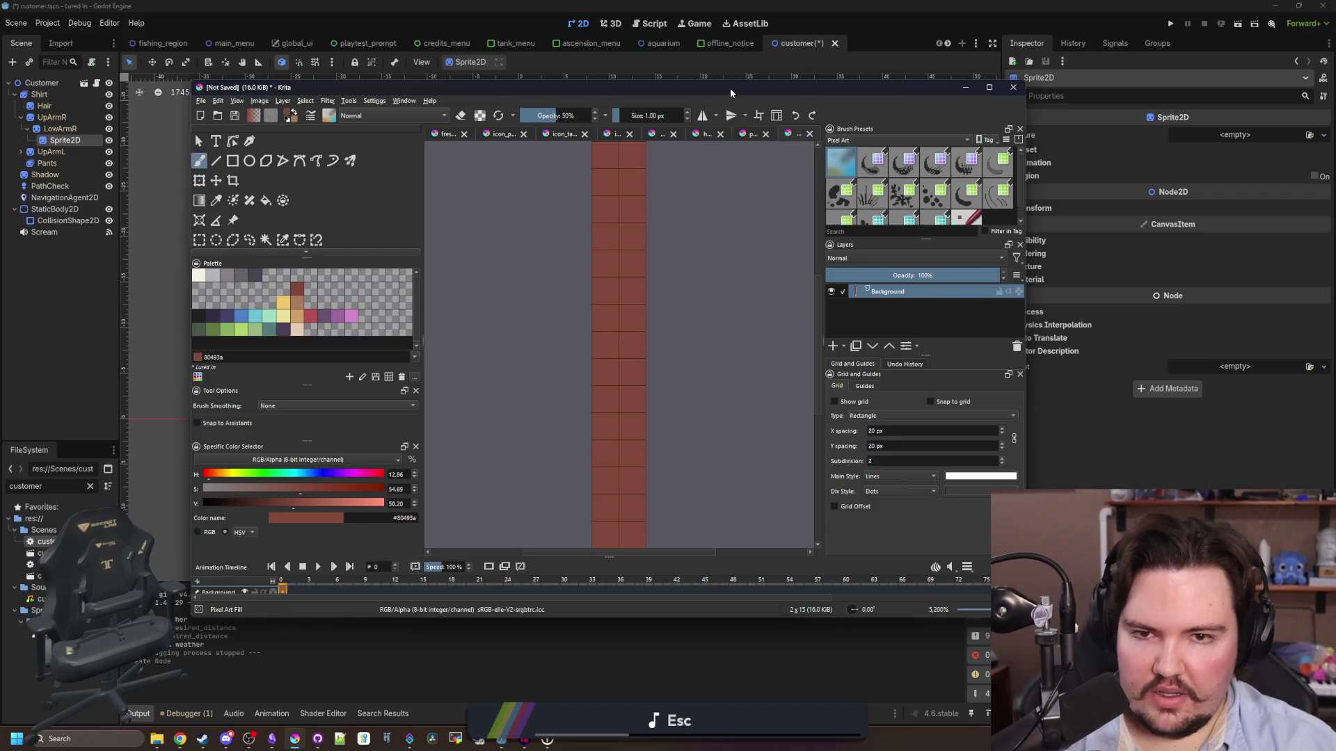
double_click(731, 92)
scroll(599, 352, down, 1)
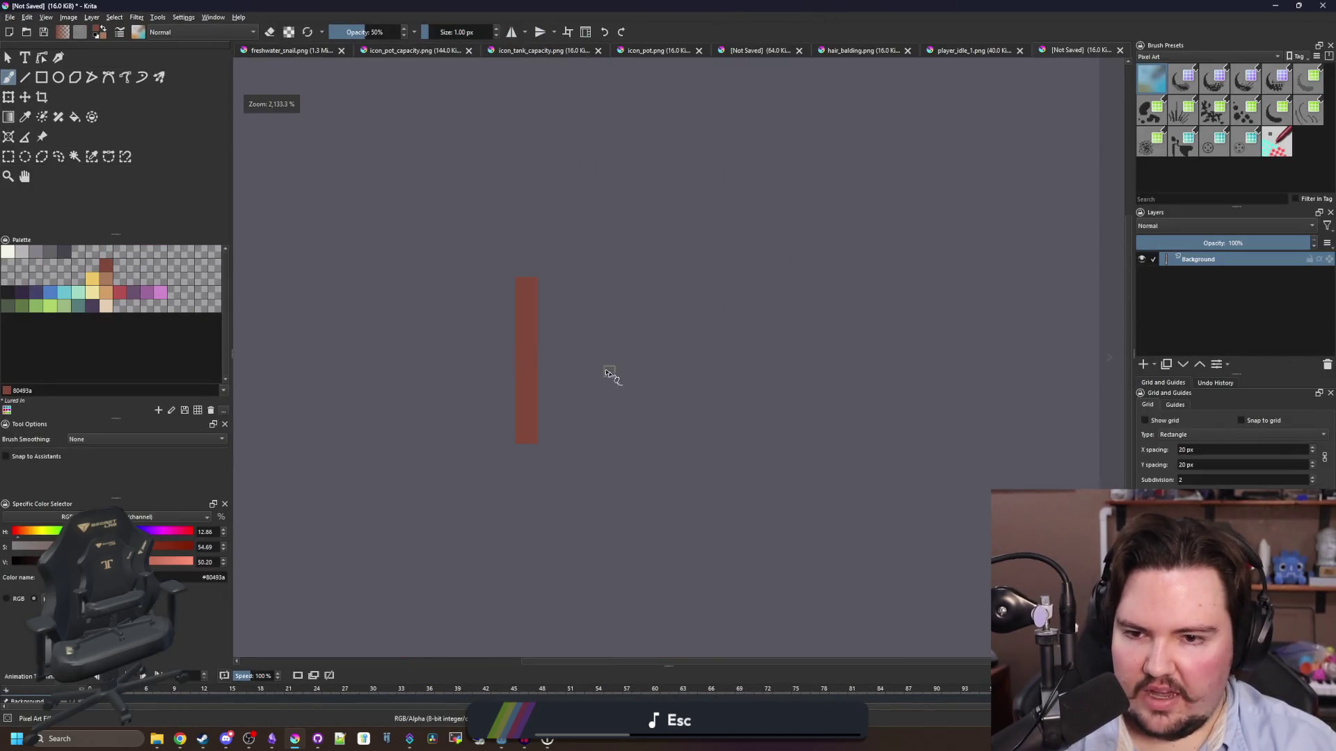
- Resize the canvas to 6×18 pixels
click(69, 17)
click(110, 176)
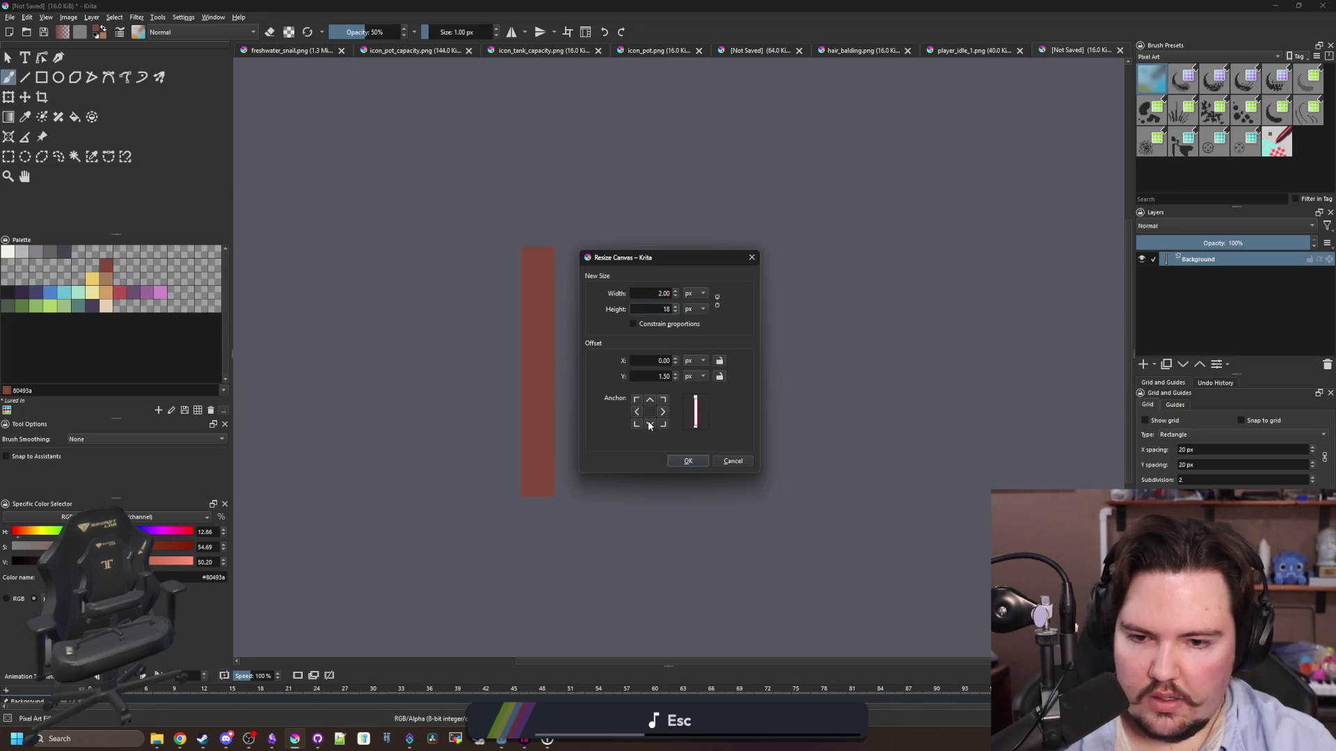
text(18)
click(663, 299)
text(6)
click(686, 463)
- Make the white area around the bar transparent and switch to the brush
click(74, 156)
click(589, 190)
key(Delete)
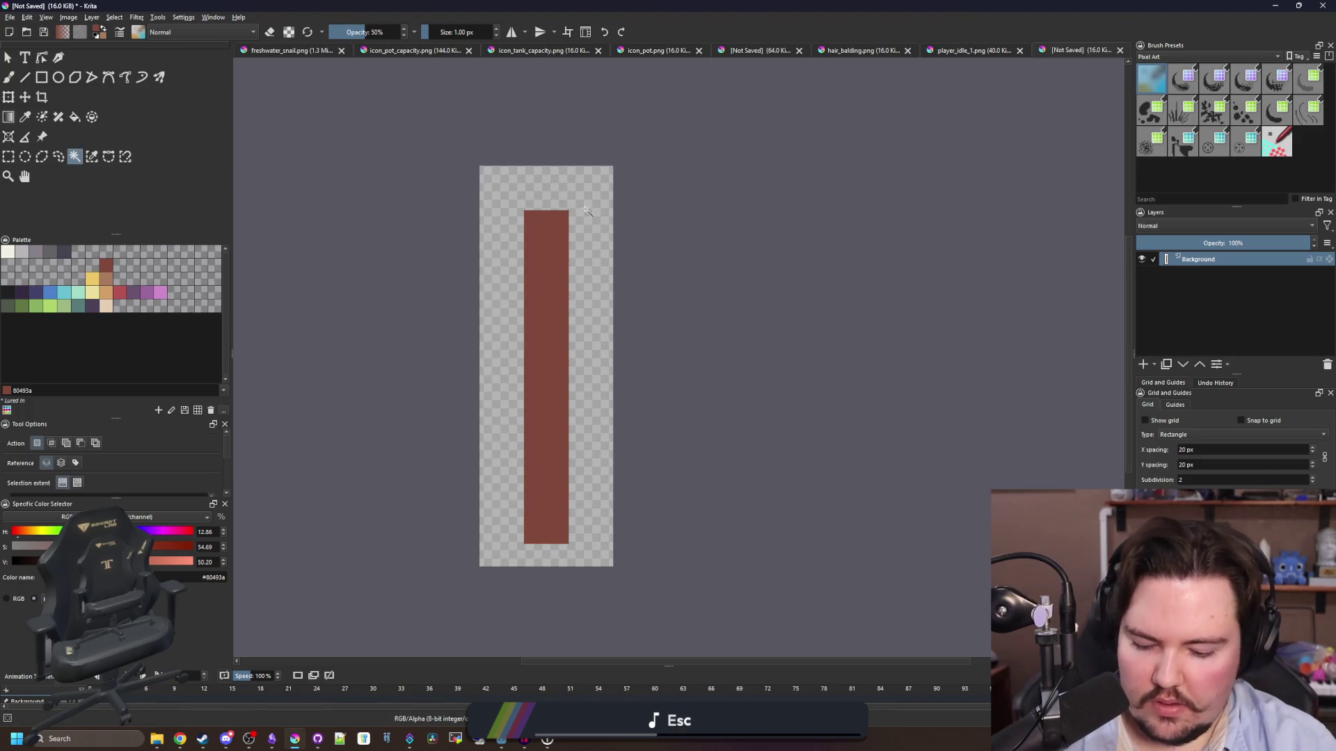
key(b)
scroll(555, 188, up, 1)
- Paint the handle block at full opacity and outline it in near-black
mouse_move(525, 211)
mouse_down()
mouse_move(557, 211)
mouse_move(522, 210)
mouse_move(490, 245)
mouse_move(576, 245)
mouse_up()
click(398, 32)
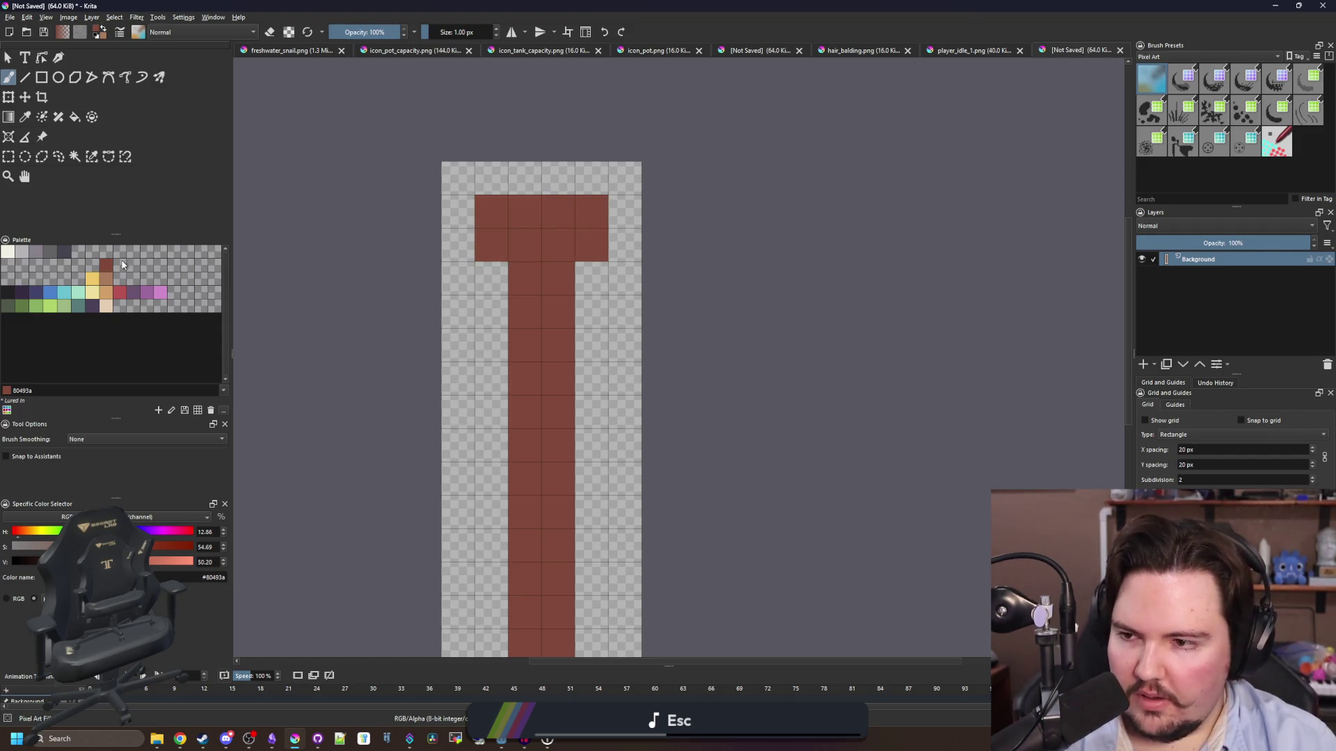
click(8, 292)
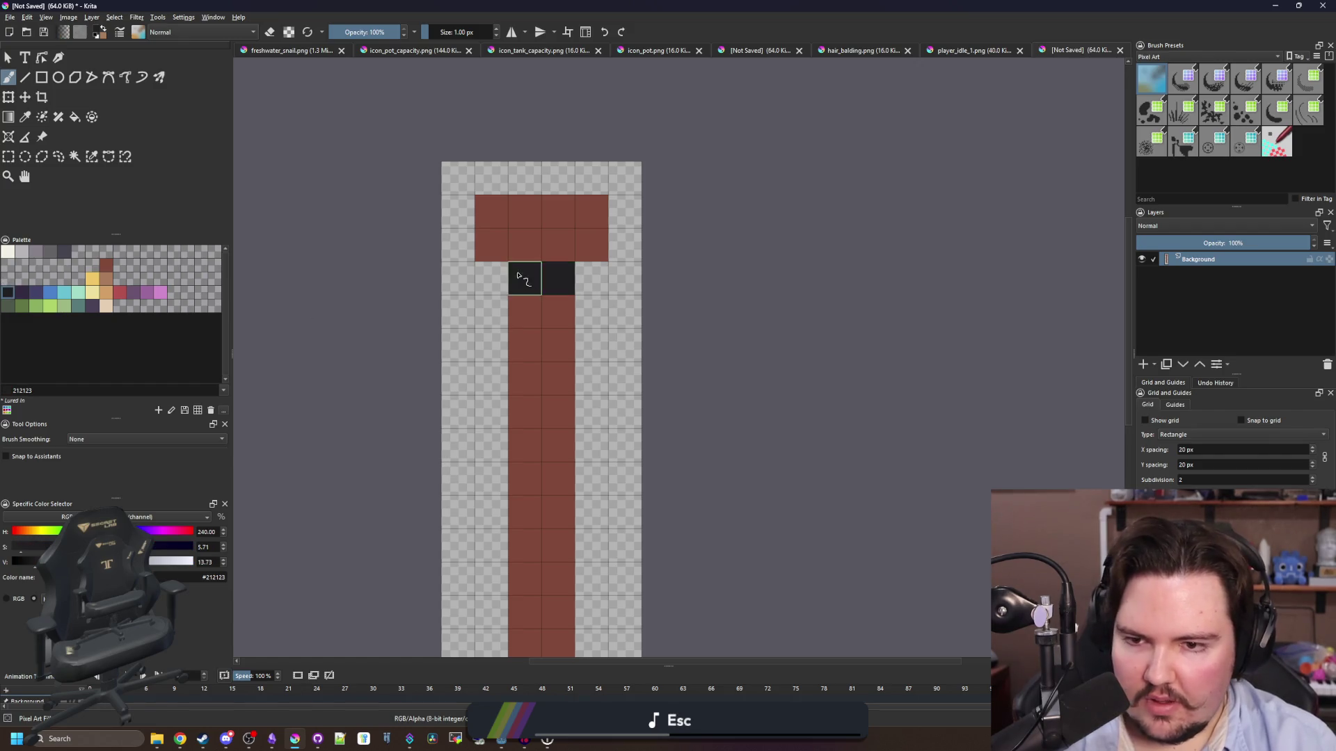
drag(560, 278, 522, 278)
scroll(513, 316, down, 1)
mouse_move(480, 217)
mouse_down()
mouse_move(443, 182)
mouse_move(446, 146)
mouse_move(580, 117)
mouse_move(607, 185)
mouse_move(577, 216)
mouse_move(574, 197)
mouse_move(566, 471)
mouse_move(580, 528)
mouse_up()
scroll(561, 343, down, 2)
- Paint a dark column along the shaft's left side, then erase the excess
drag(468, 144, 473, 543)
scroll(502, 382, down, 5)
scroll(470, 403, up, 4)
drag(480, 501, 479, 127)
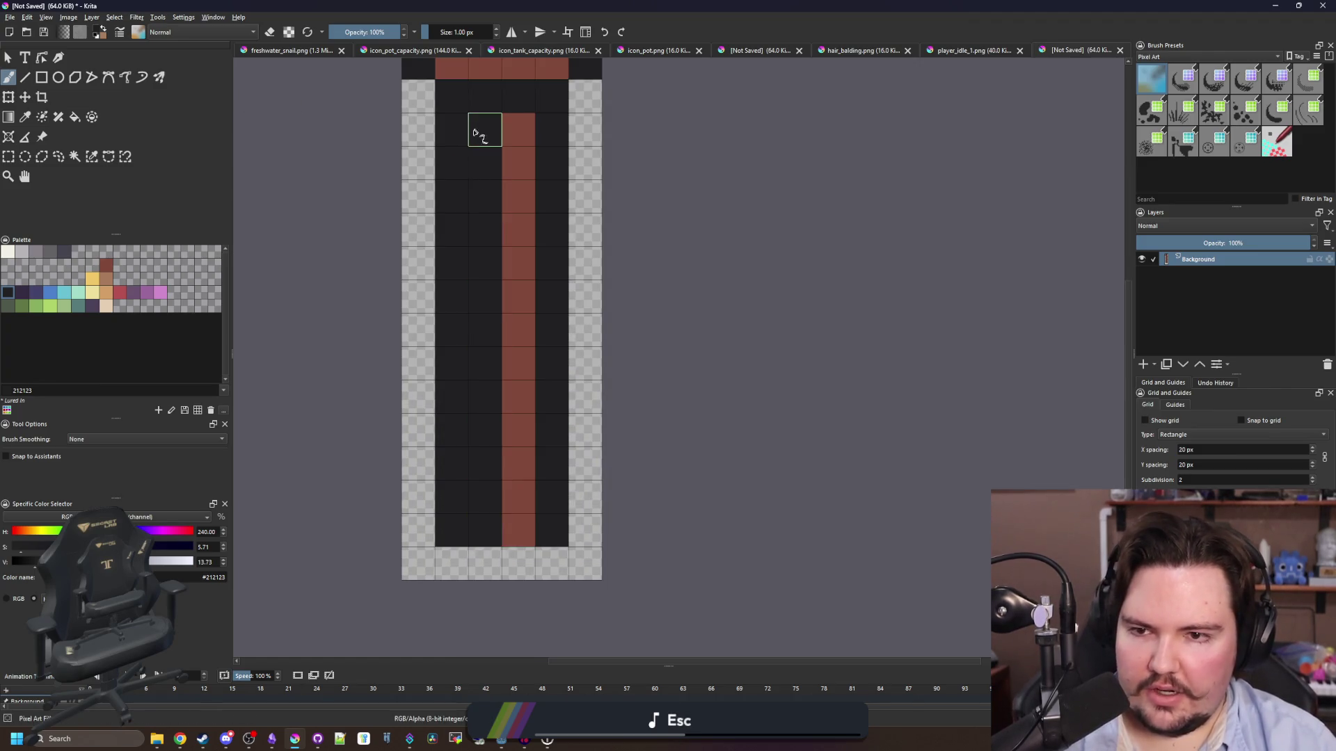
scroll(456, 352, down, 2)
key(e)
click(459, 224)
drag(457, 241, 459, 498)
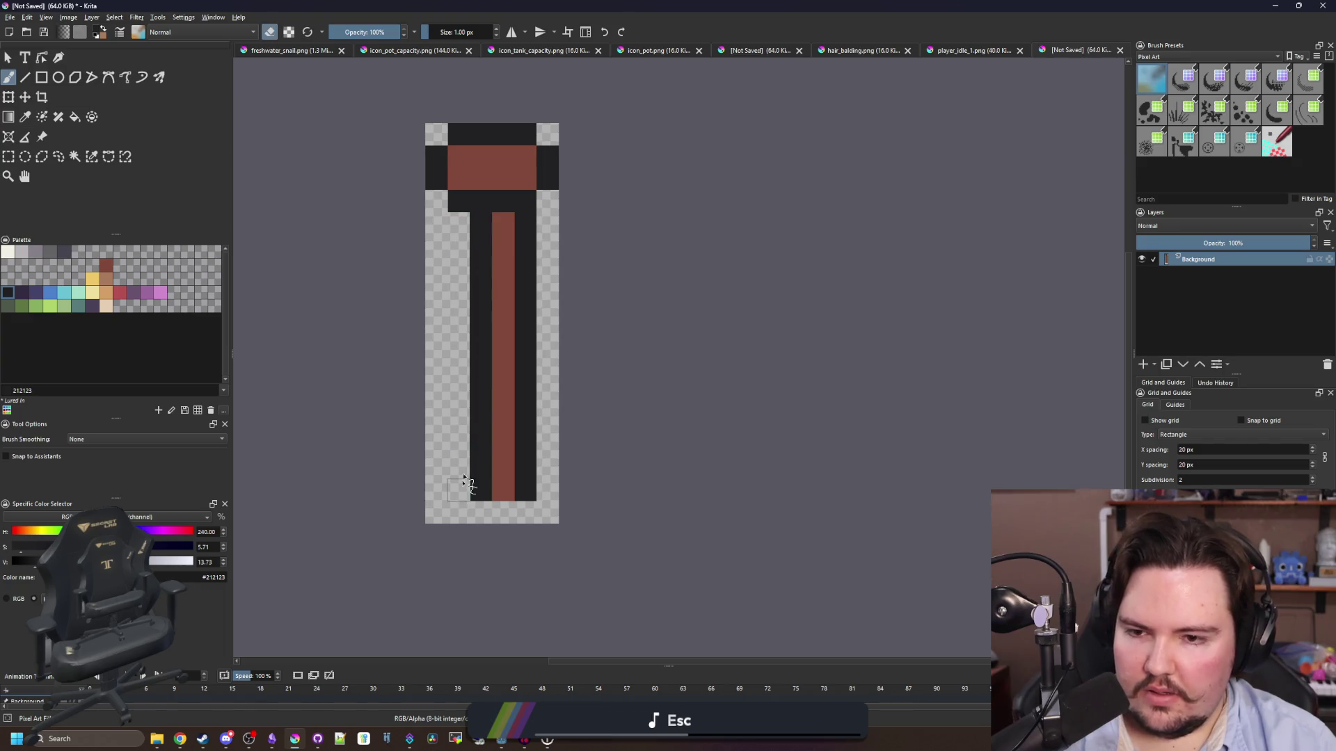
scroll(455, 152, up, 1)
- Darken the two top-left handle pixels and erase stray pixels on the left edge
key(e)
scroll(469, 209, up, 2)
mouse_move(462, 327)
mouse_down()
mouse_move(456, 273)
mouse_move(441, 313)
mouse_up()
key(e)
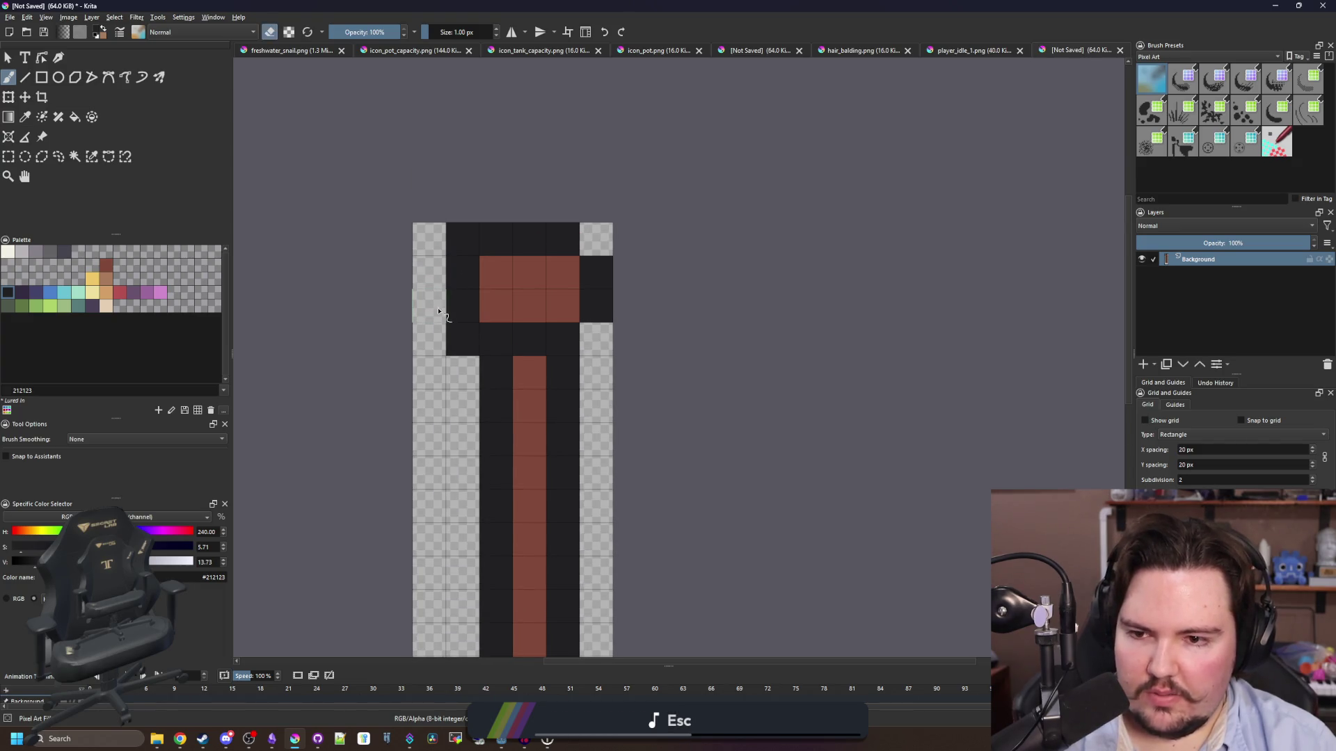
click(466, 336)
click(469, 247)
scroll(470, 254, down, 3)
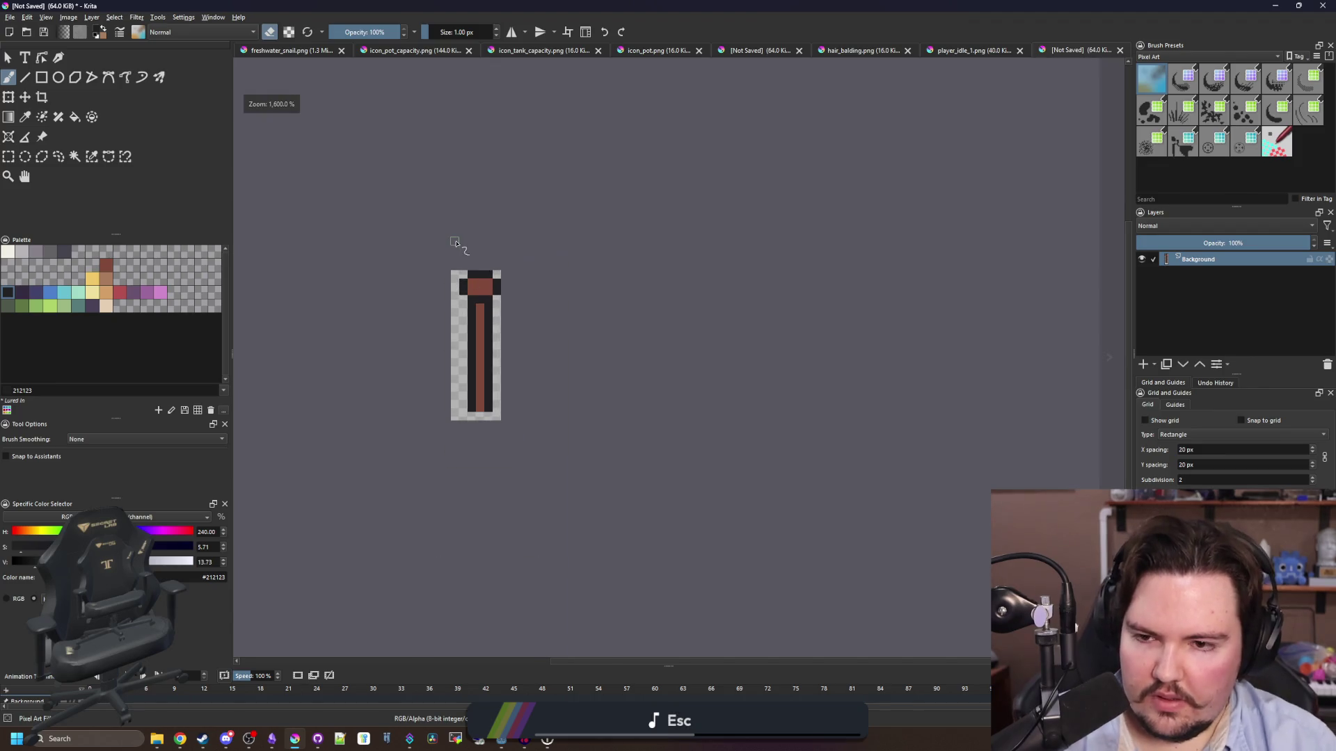
scroll(462, 281, up, 3)
scroll(468, 353, down, 2)
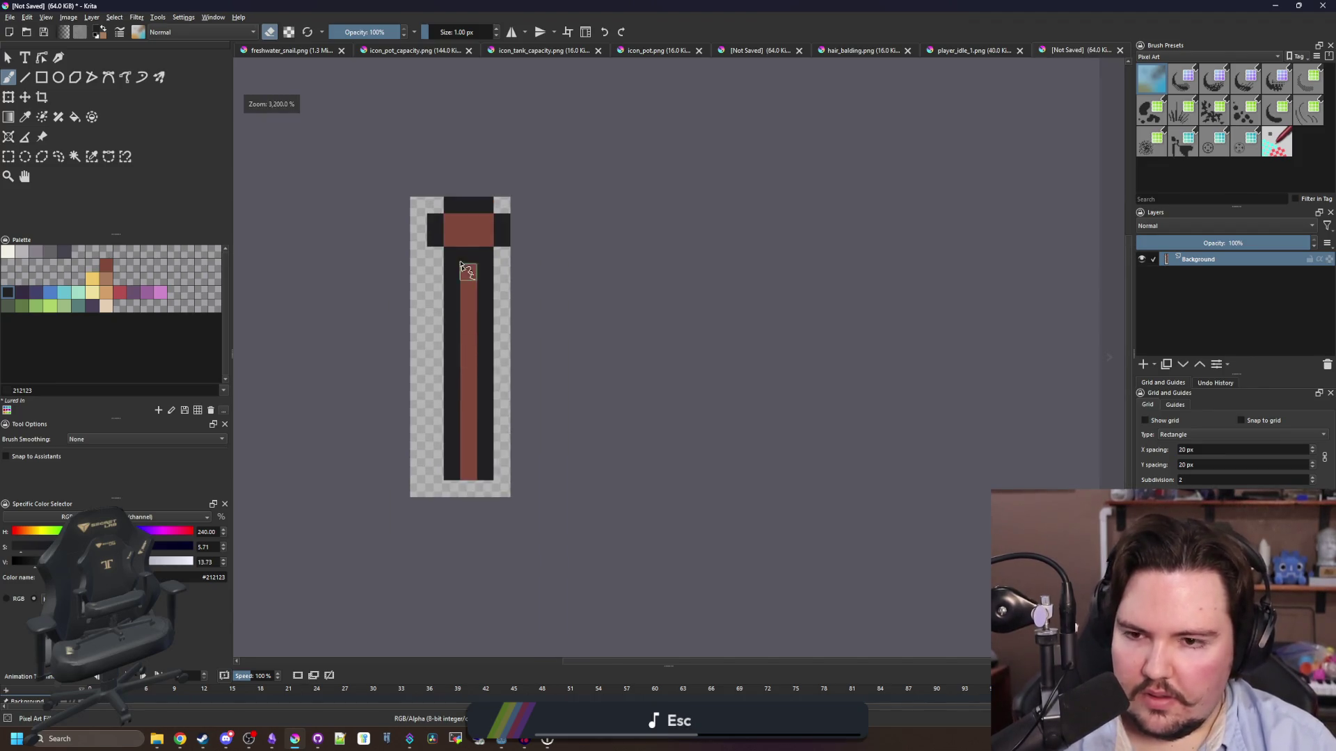
scroll(469, 352, up, 2)
key(alt+Tab)
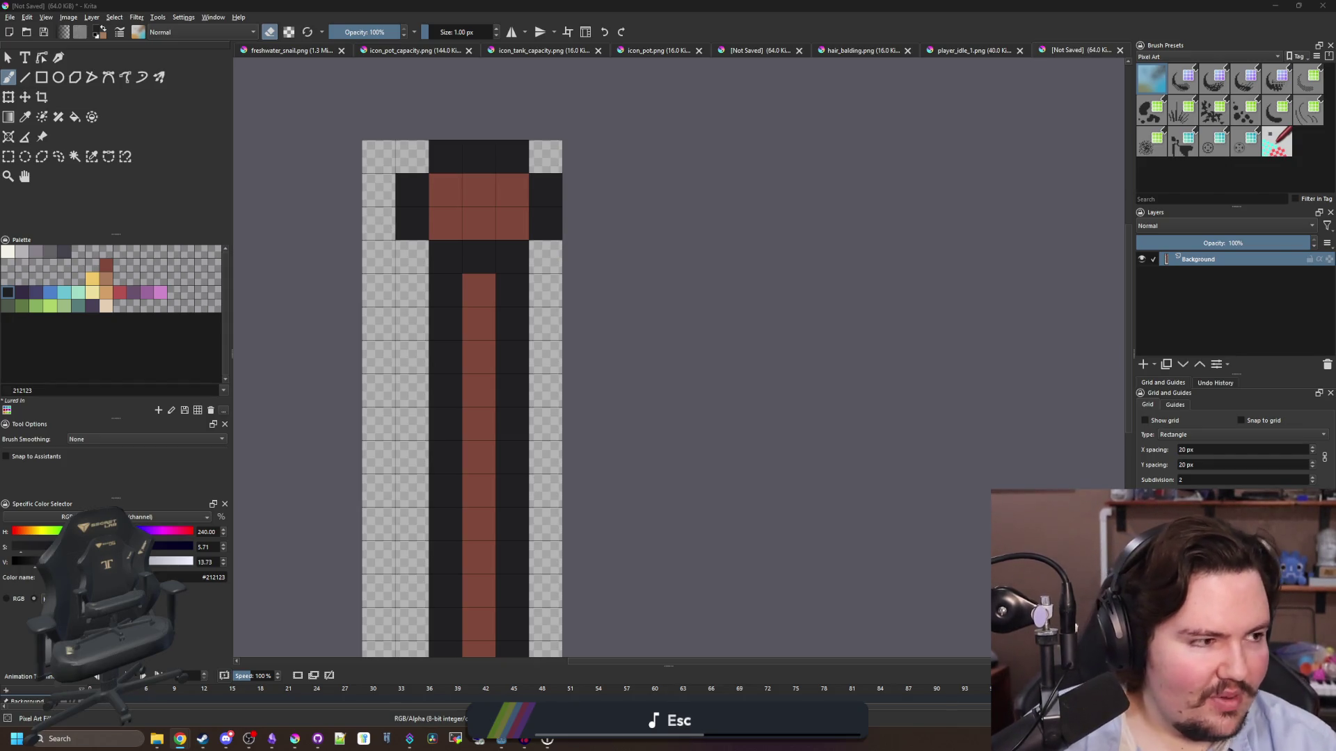
- Sample the shaft's brown, paint fill-in pixels, then undo those three brown strokes
mouse_move(471, 278)
mouse_down()
mouse_move(542, 337)
mouse_move(595, 354)
mouse_up()
key(p)
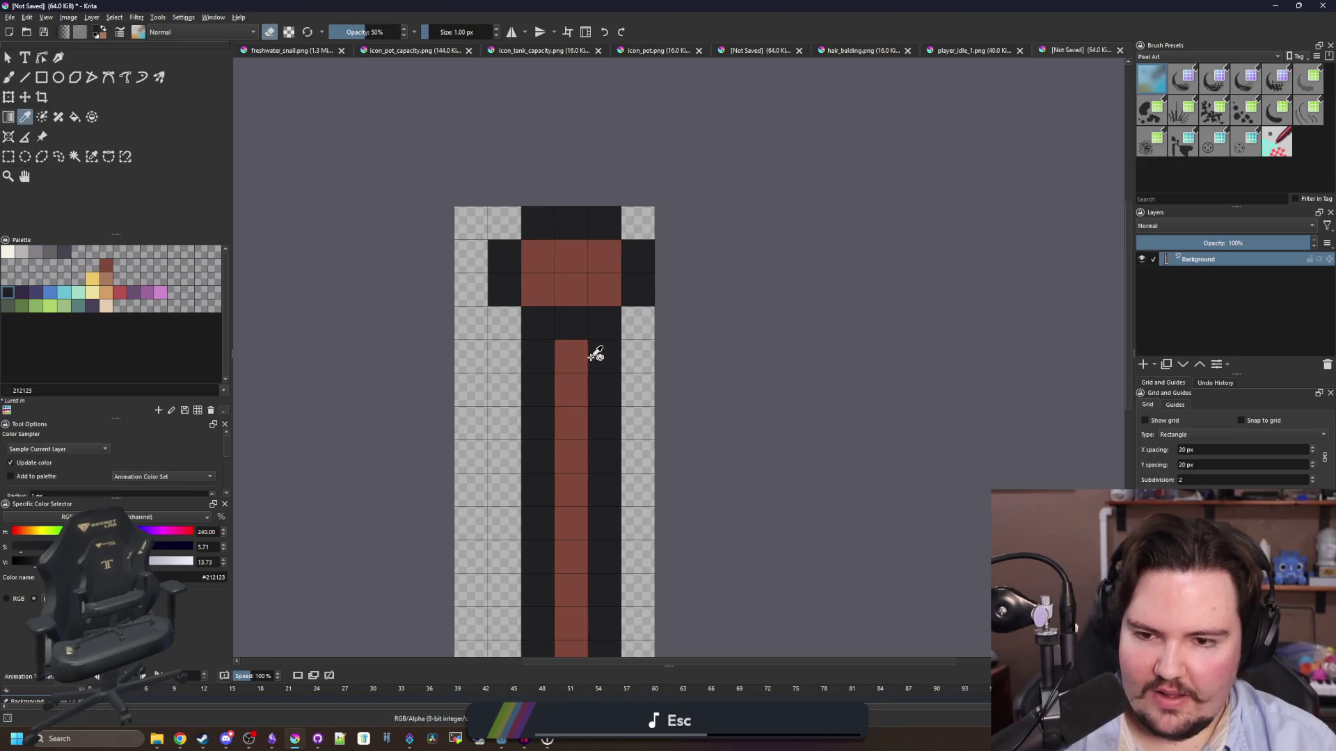
click(570, 352)
key(b)
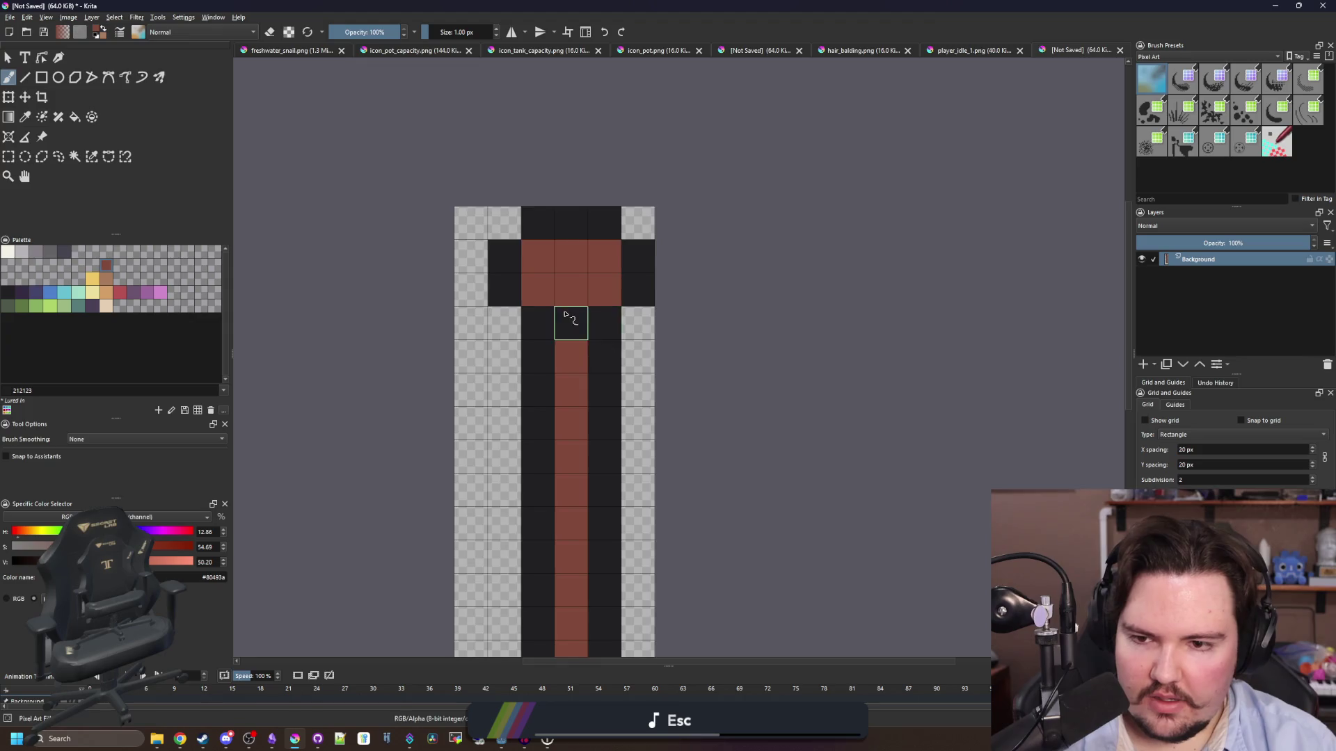
scroll(564, 320, down, 3)
scroll(564, 344, up, 2)
scroll(578, 313, up, 1)
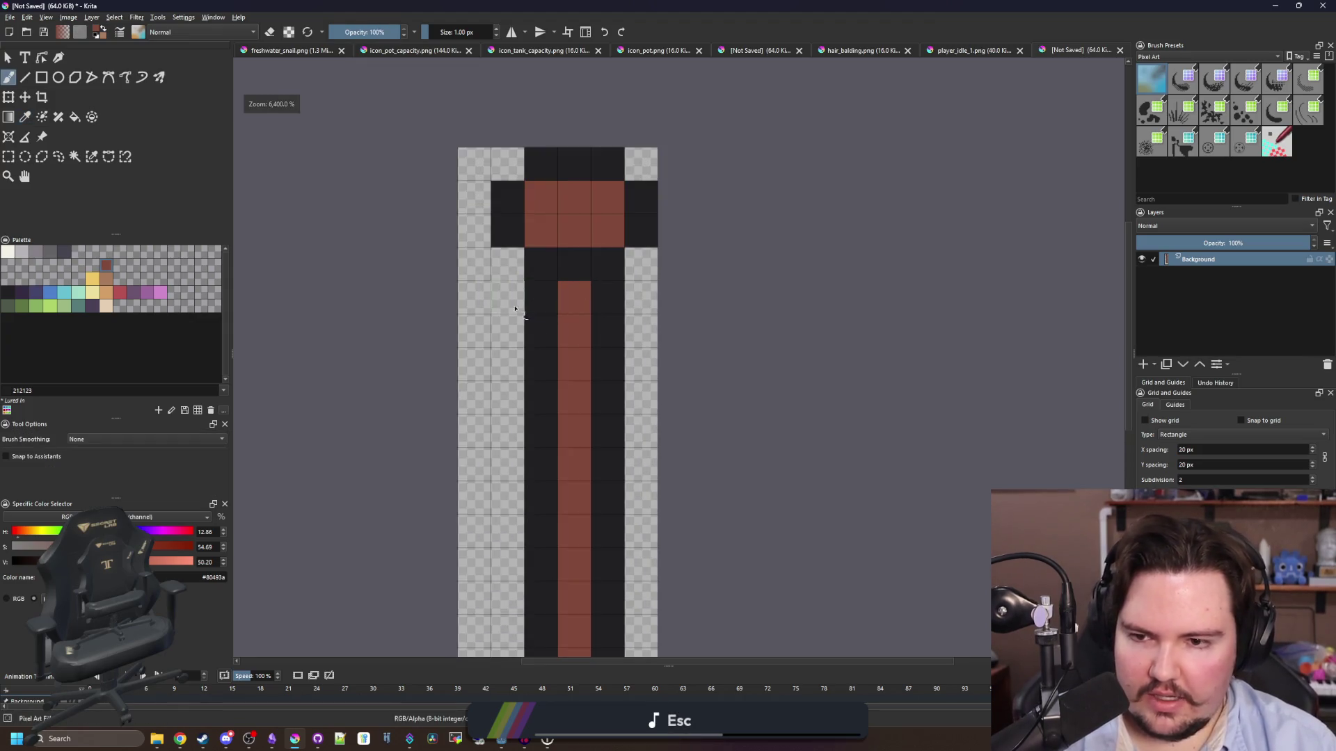
drag(476, 320, 475, 263)
click(508, 230)
drag(575, 229, 575, 297)
scroll(561, 348, down, 3)
key(ctrl+z)
key(ctrl+z)
key(ctrl+z)
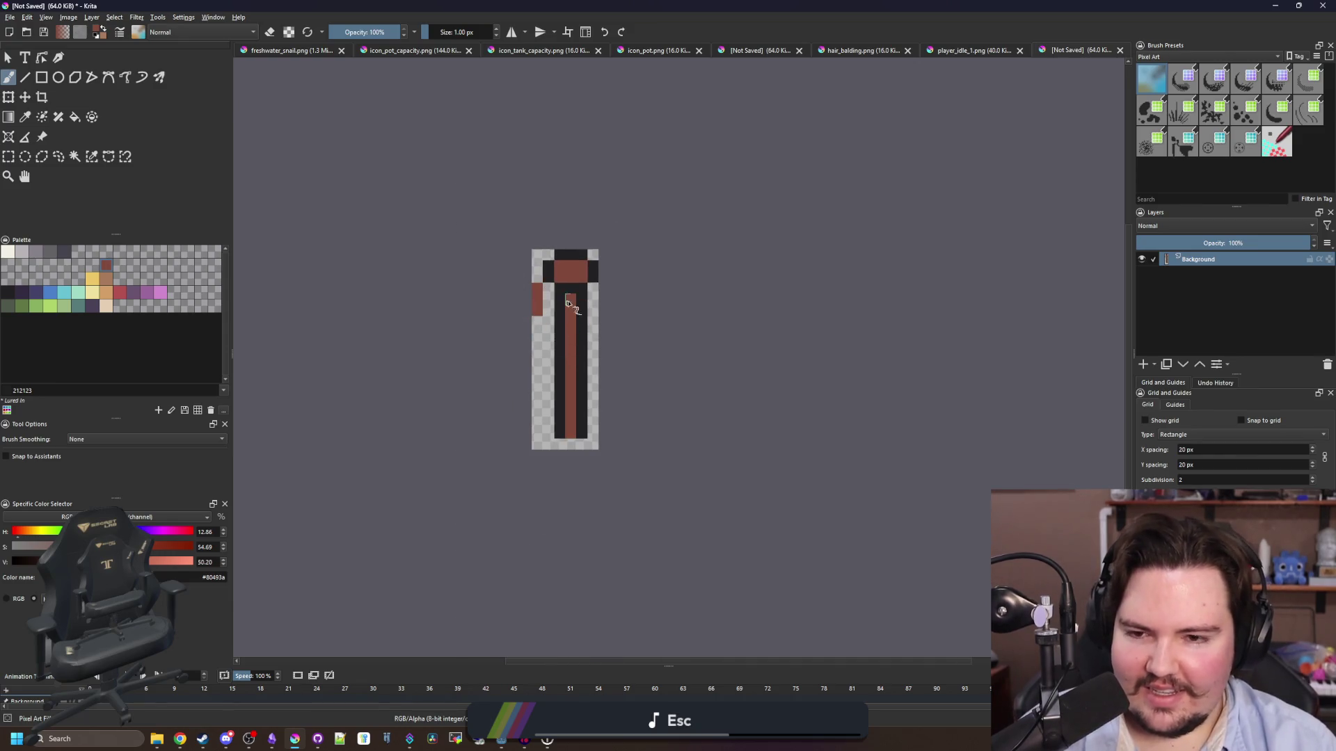
scroll(566, 274, up, 3)
click(70, 17)
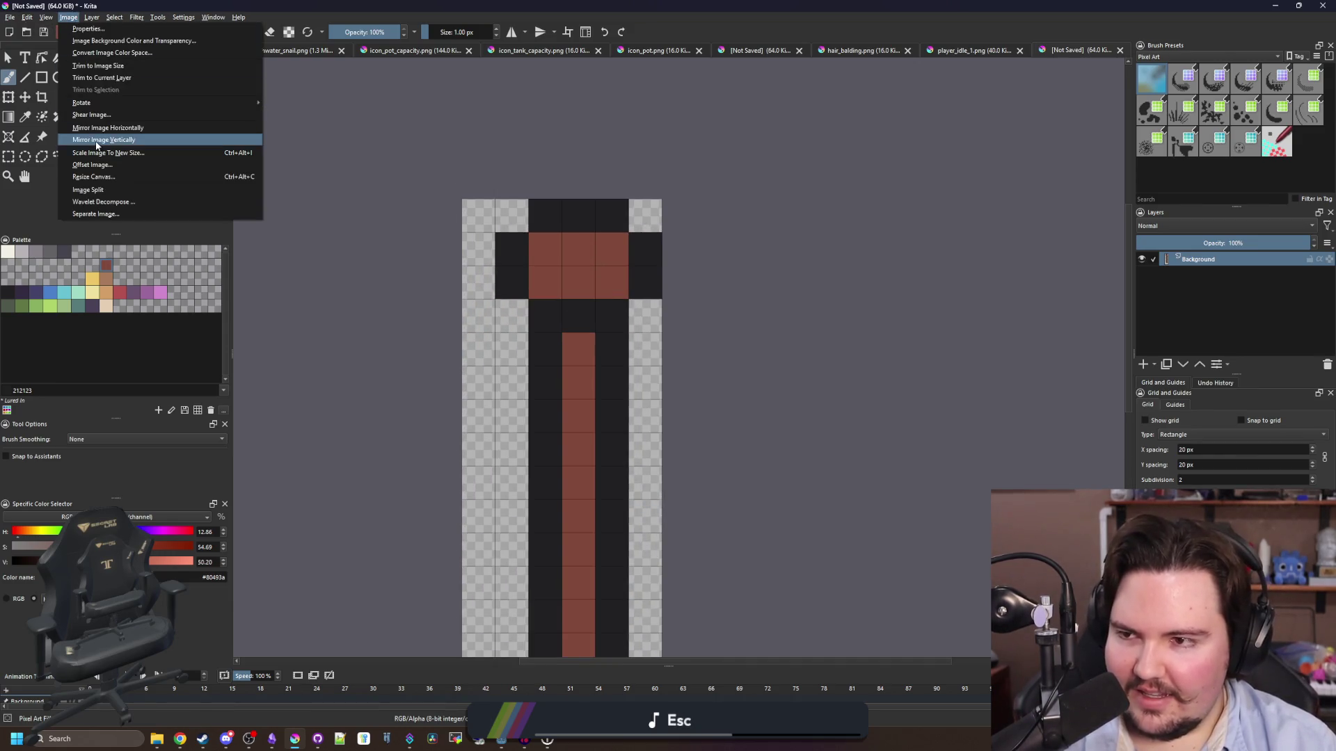
- Widen the canvas anchored top-right and clear the new white columns to transparency
click(110, 175)
click(662, 406)
double_click(658, 295)
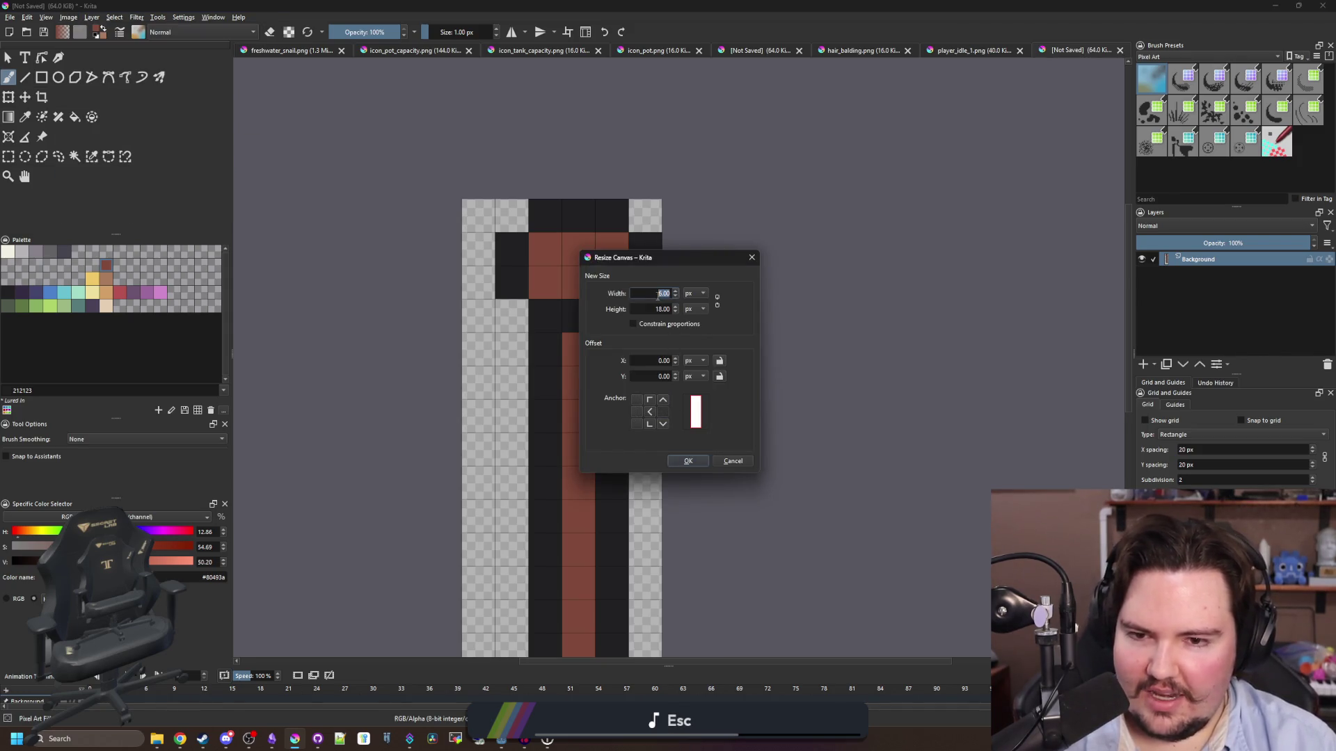
click(693, 464)
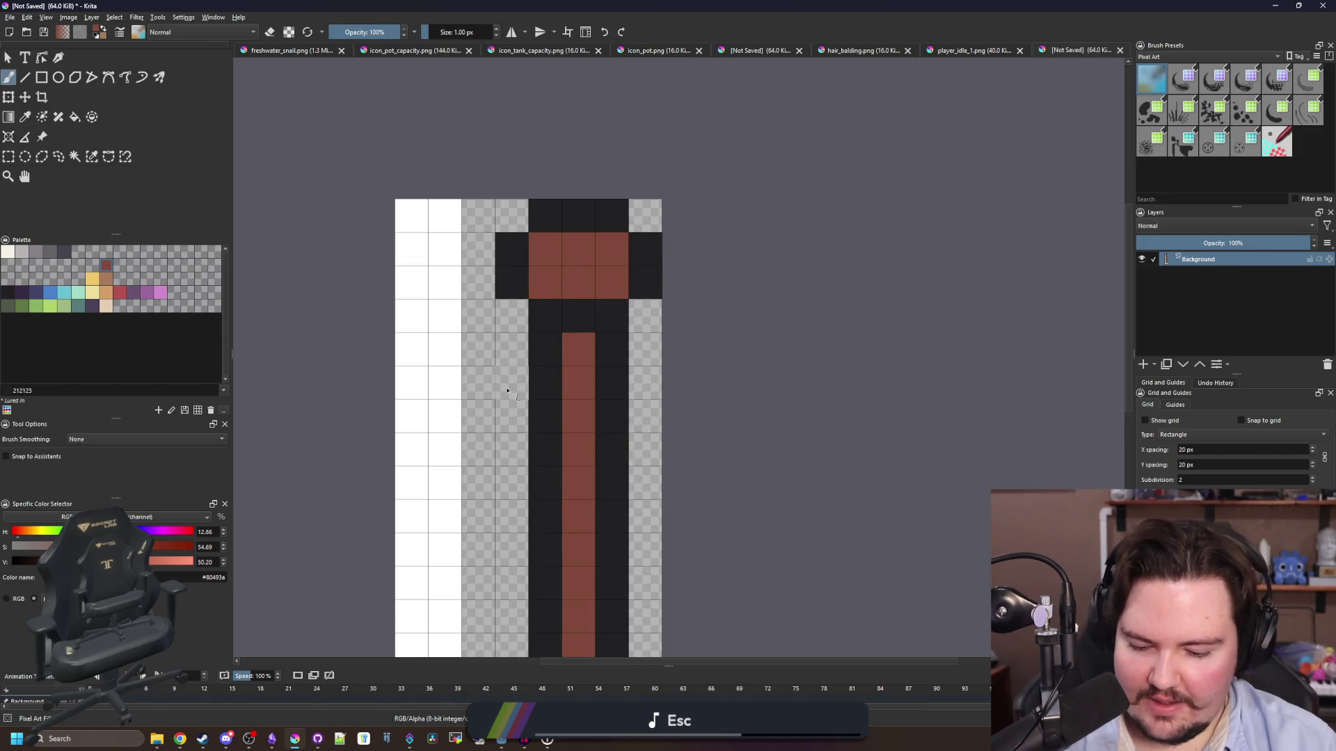
click(74, 157)
click(515, 331)
key(Delete)
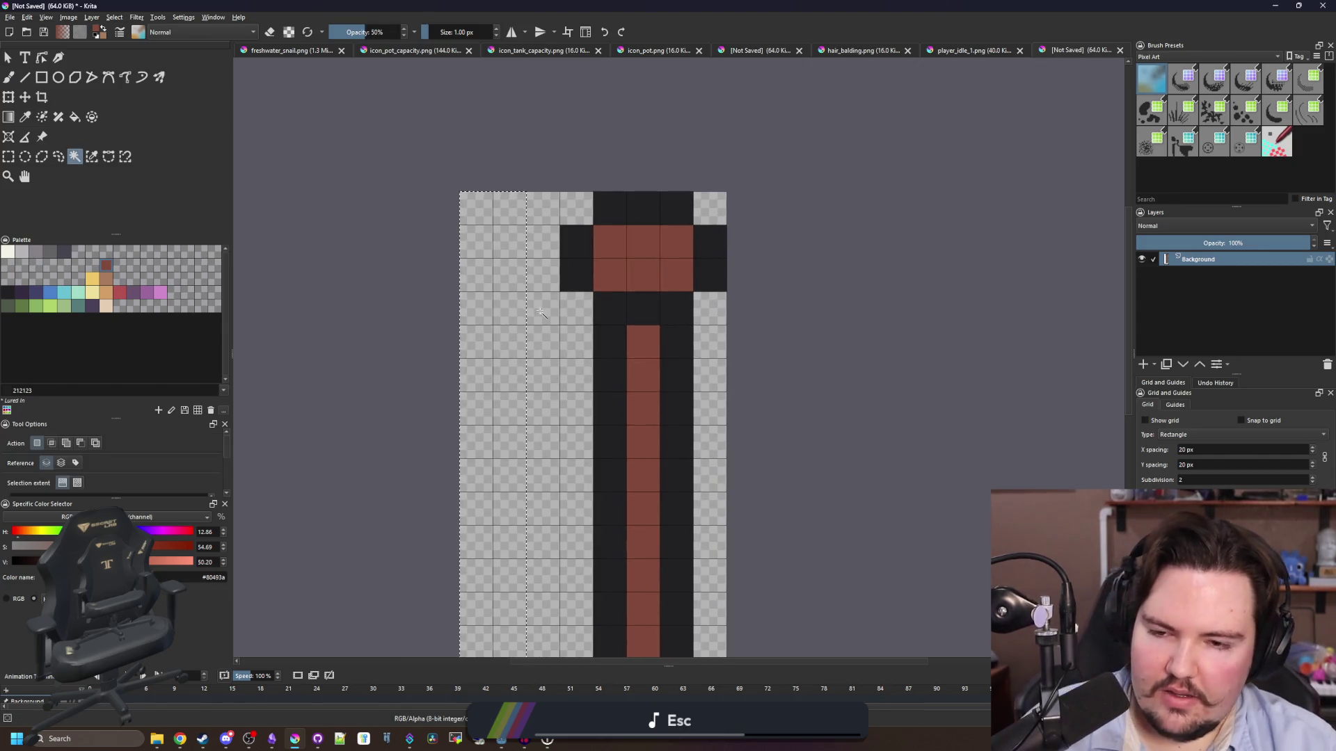
- Paint a brown row across the hook's top, erase strays, and outline it in black
key(p)
key(b)
mouse_move(644, 242)
mouse_down()
mouse_move(522, 247)
mouse_move(510, 376)
mouse_up()
key(e)
mouse_move(510, 242)
mouse_down()
mouse_move(609, 283)
mouse_move(676, 209)
mouse_move(640, 202)
mouse_move(644, 244)
mouse_move(726, 293)
mouse_up()
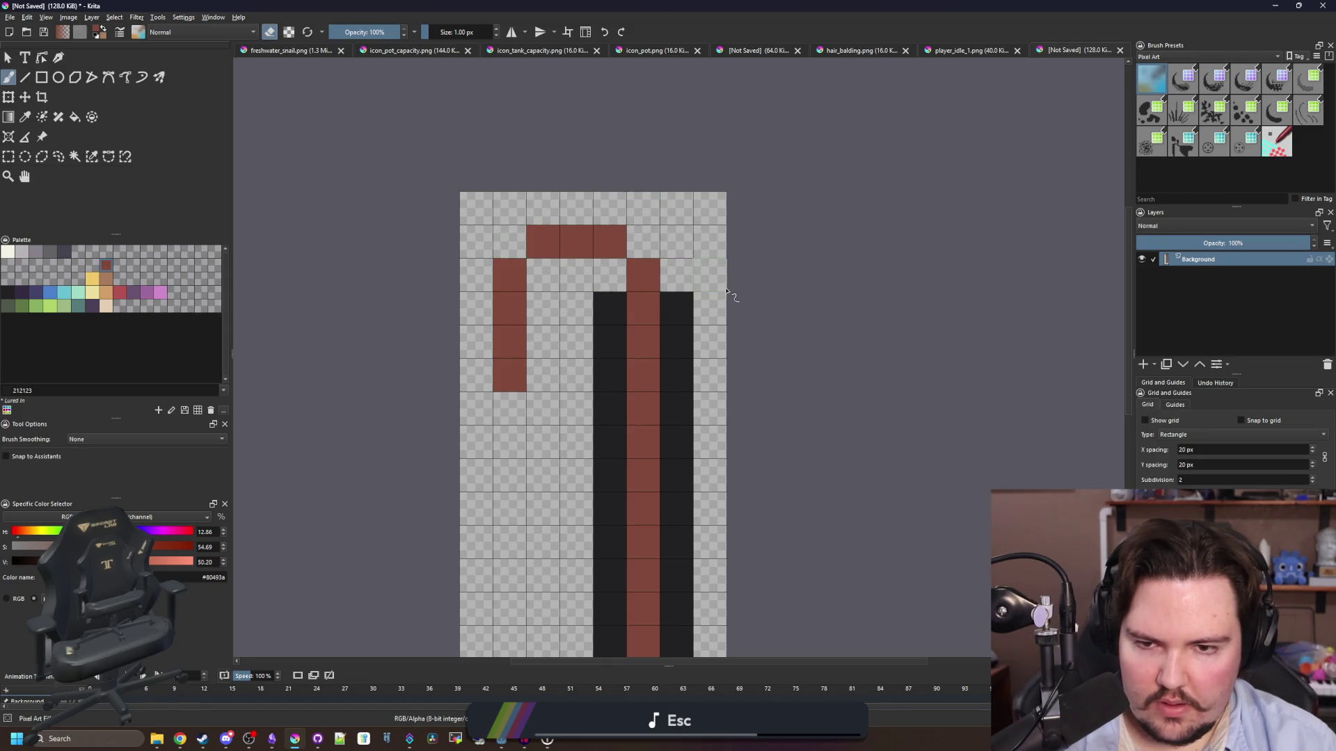
ctrl+click(680, 307)
key(e)
mouse_move(612, 275)
mouse_down()
mouse_move(543, 351)
mouse_move(543, 382)
mouse_move(476, 272)
mouse_move(539, 208)
mouse_move(644, 243)
mouse_move(676, 277)
mouse_move(573, 337)
mouse_up()
- Add light-brown #a77b5b highlight pixels to the crossbar and upper shaft
scroll(609, 320, down, 6)
key(ctrl+shift+x)
scroll(626, 279, up, 8)
click(108, 280)
drag(555, 261, 621, 294)
scroll(590, 290, down, 6)
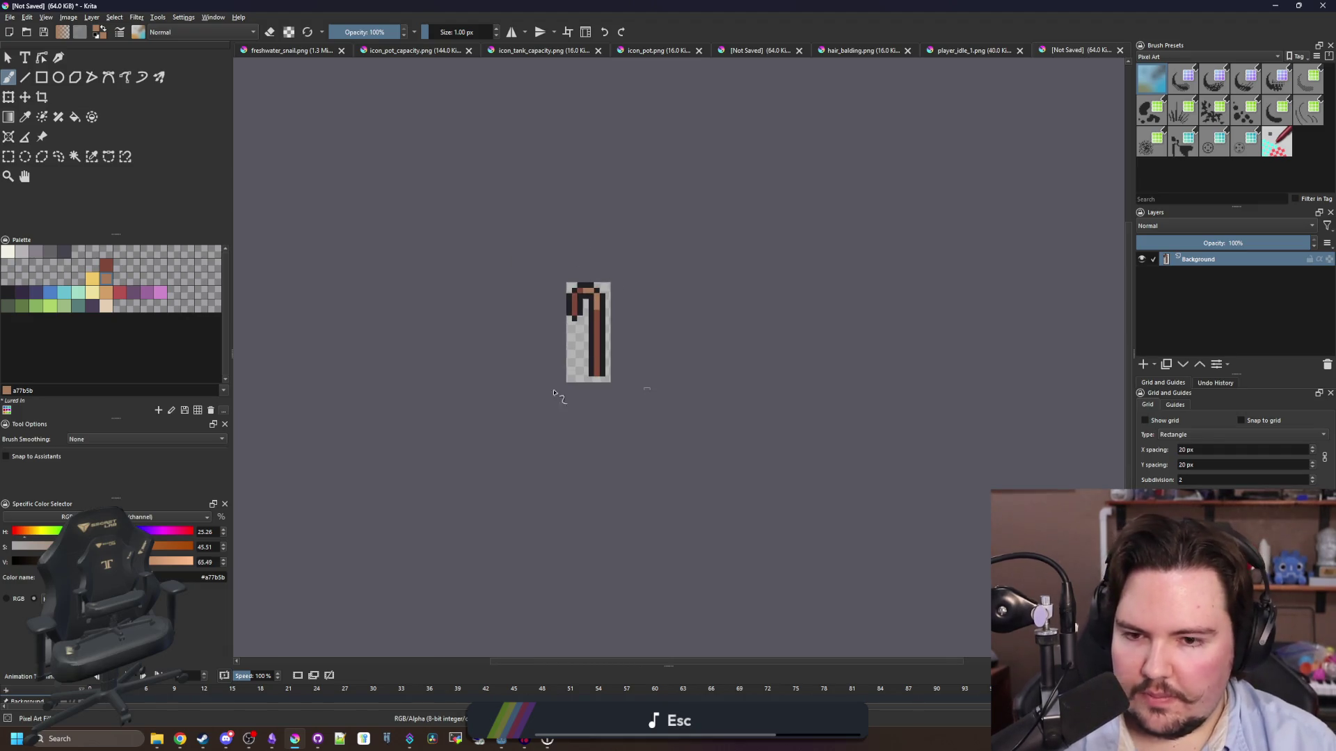
click(22, 292)
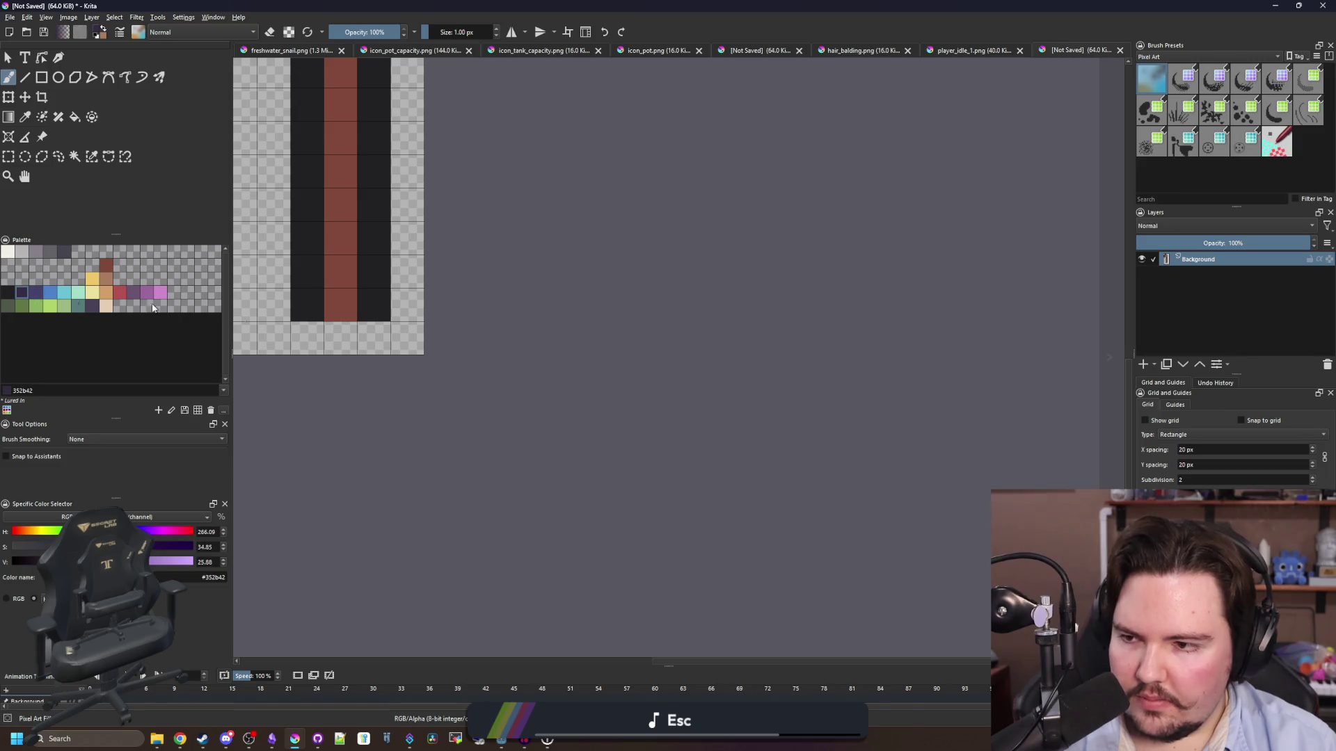
scroll(647, 433, up, 1)
scroll(596, 365, up, 6)
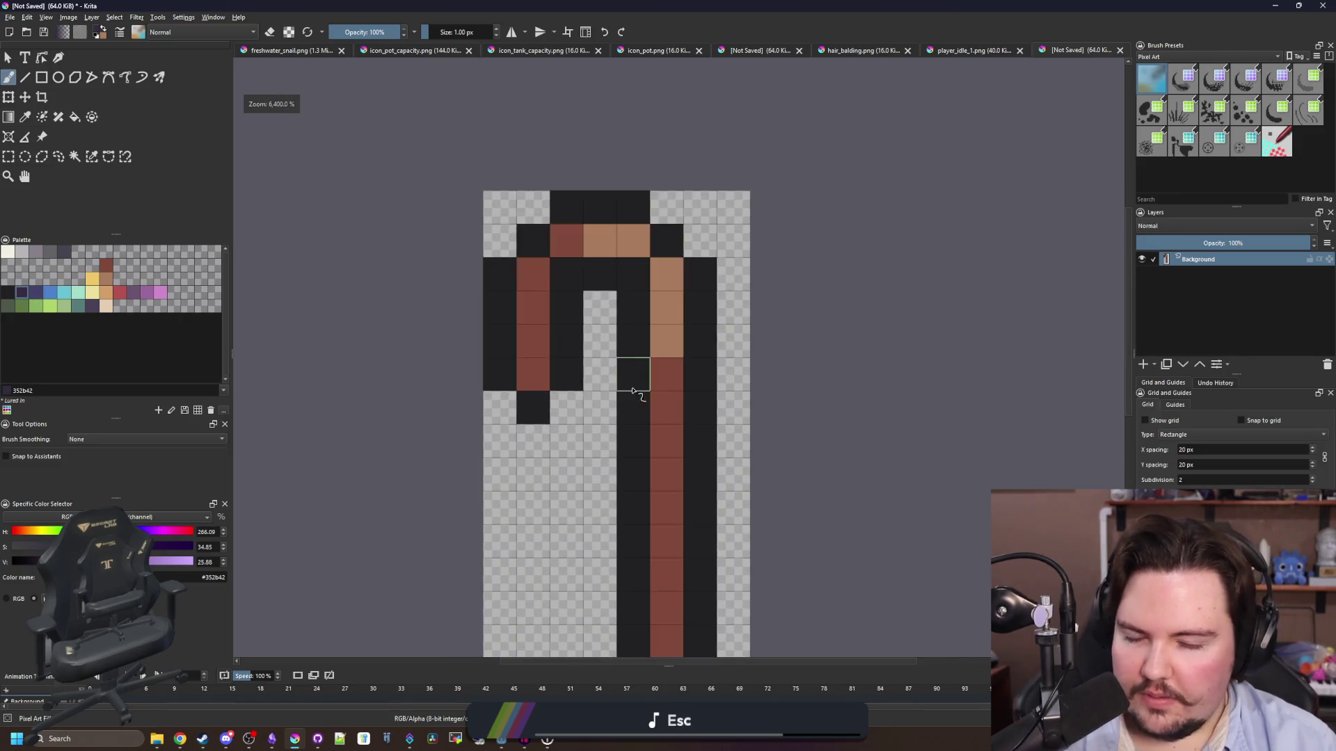
- Soften the cane's corners with near-black pixels at 50% brush opacity
click(8, 293)
drag(383, 30, 365, 31)
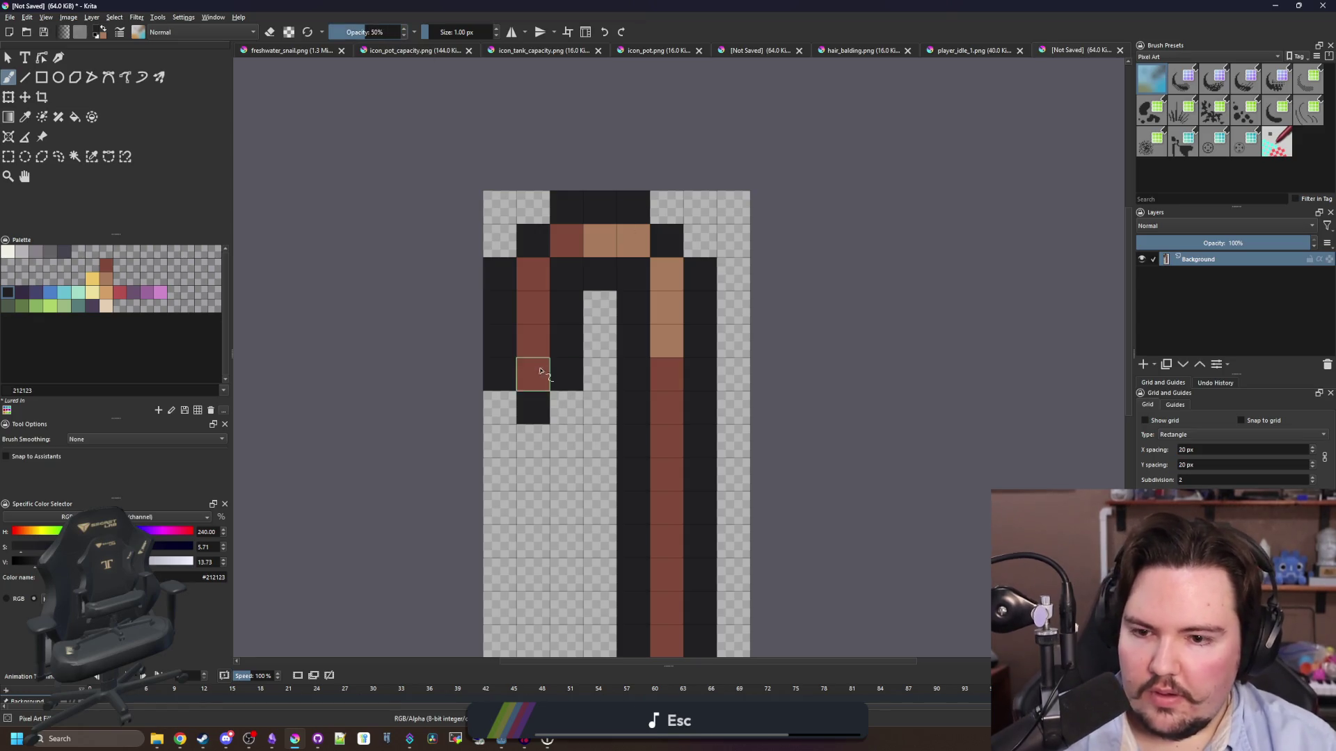
click(499, 408)
click(566, 408)
click(533, 207)
click(499, 241)
click(666, 207)
click(699, 241)
scroll(626, 321, down, 5)
scroll(620, 318, up, 2)
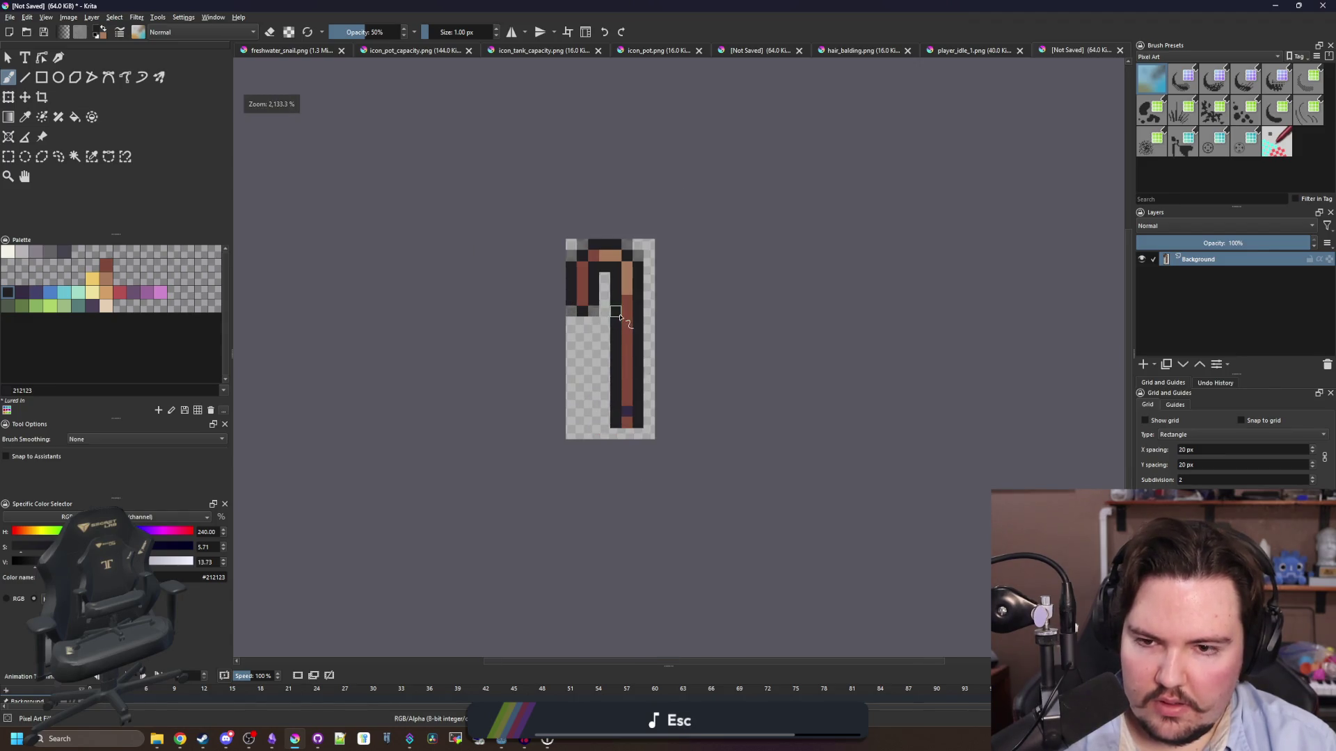
scroll(620, 319, up, 3)
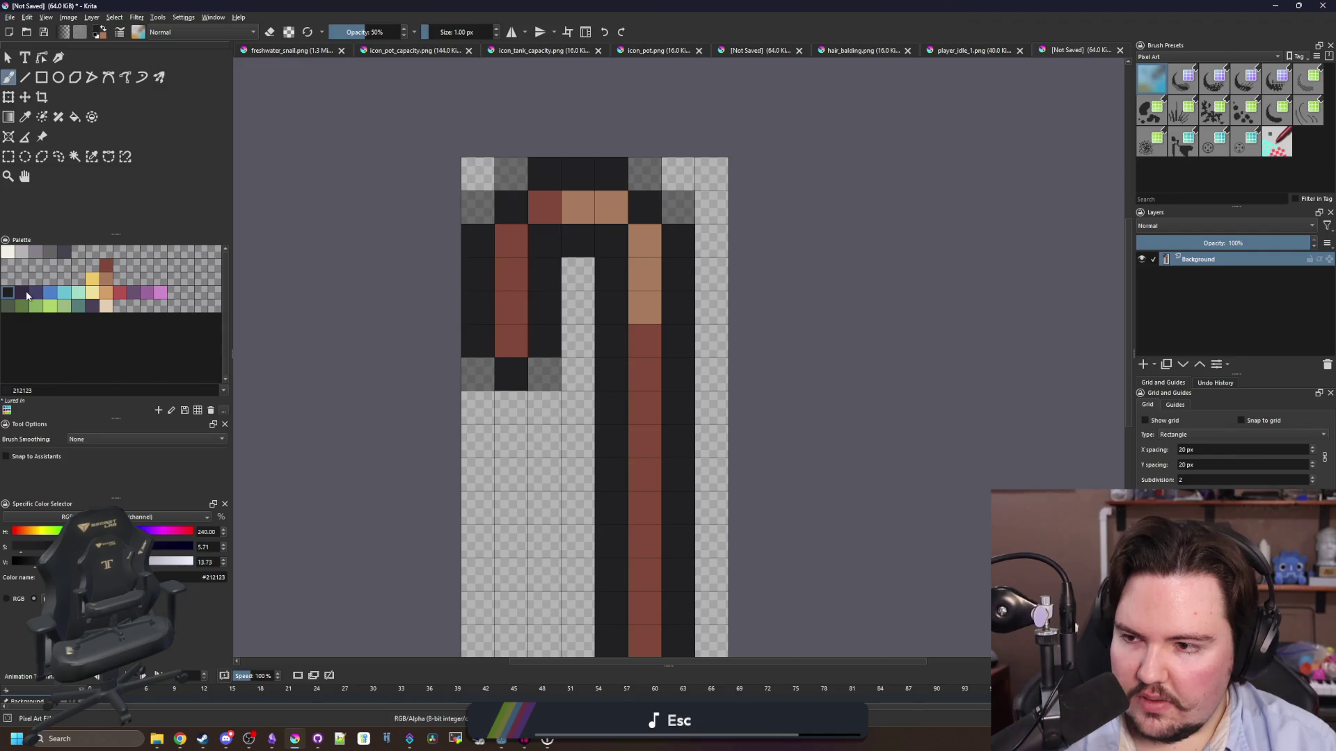
- Paint dark purple #352b42 shading pixels under the hook at 100% opacity, undoing a bluish try
click(27, 296)
drag(373, 32, 462, 32)
click(544, 241)
click(605, 233)
click(35, 292)
click(545, 240)
click(611, 240)
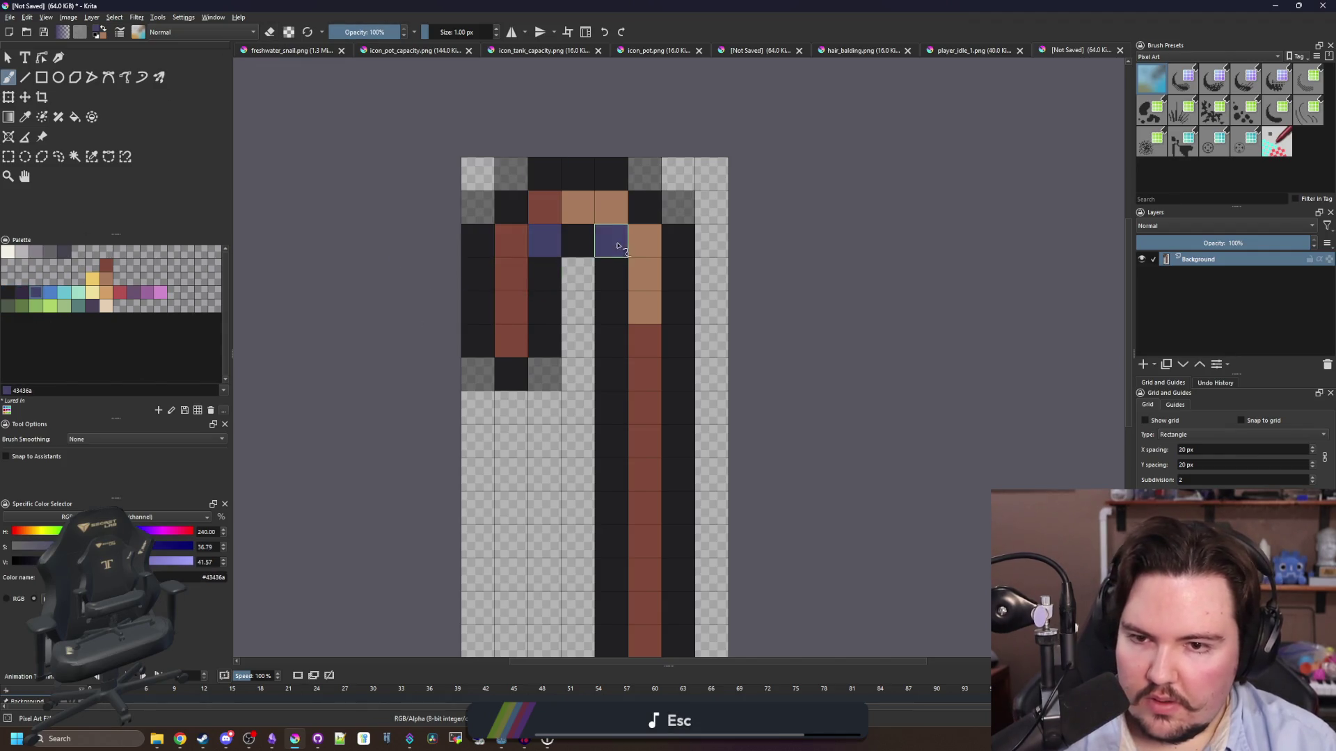
key(ctrl+z)
key(ctrl+z)
scroll(566, 263, down, 6)
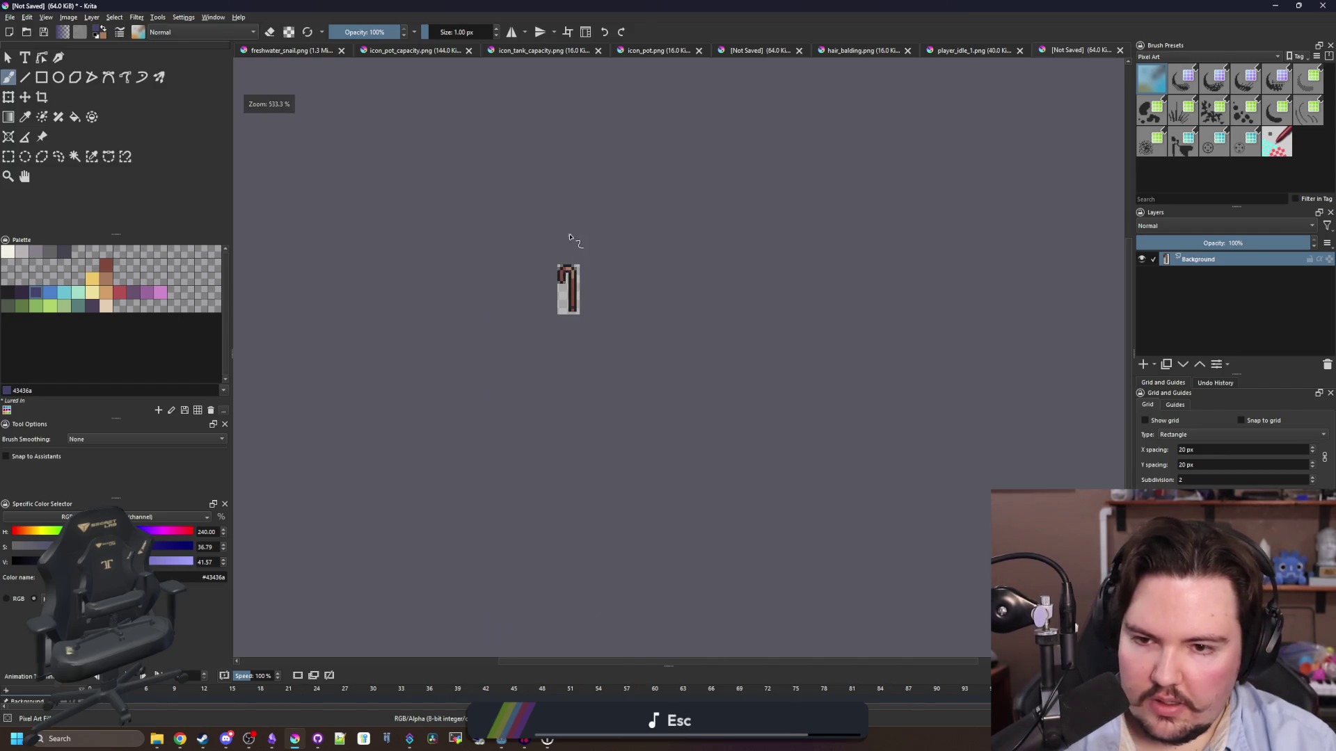
scroll(564, 282, up, 5)
- Crop the image to the sprite's 7×17 pixel area
click(9, 157)
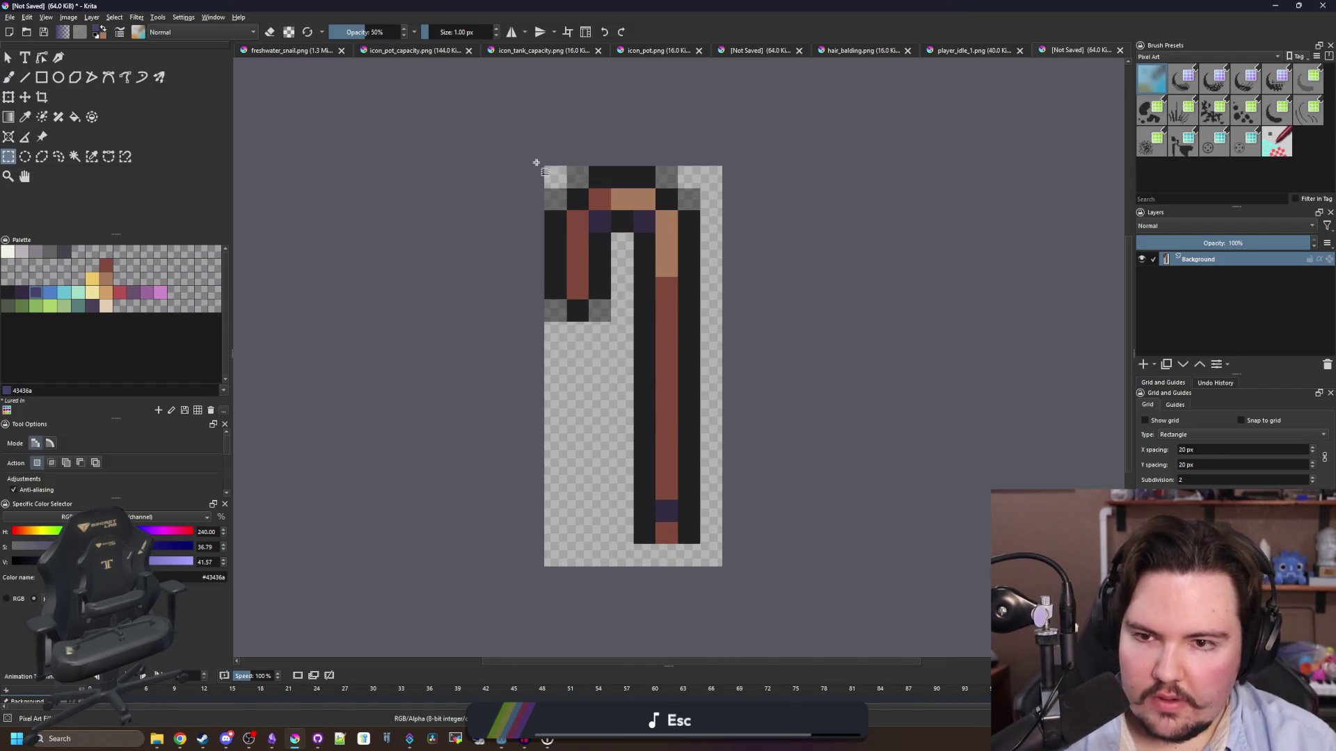
drag(555, 168, 698, 542)
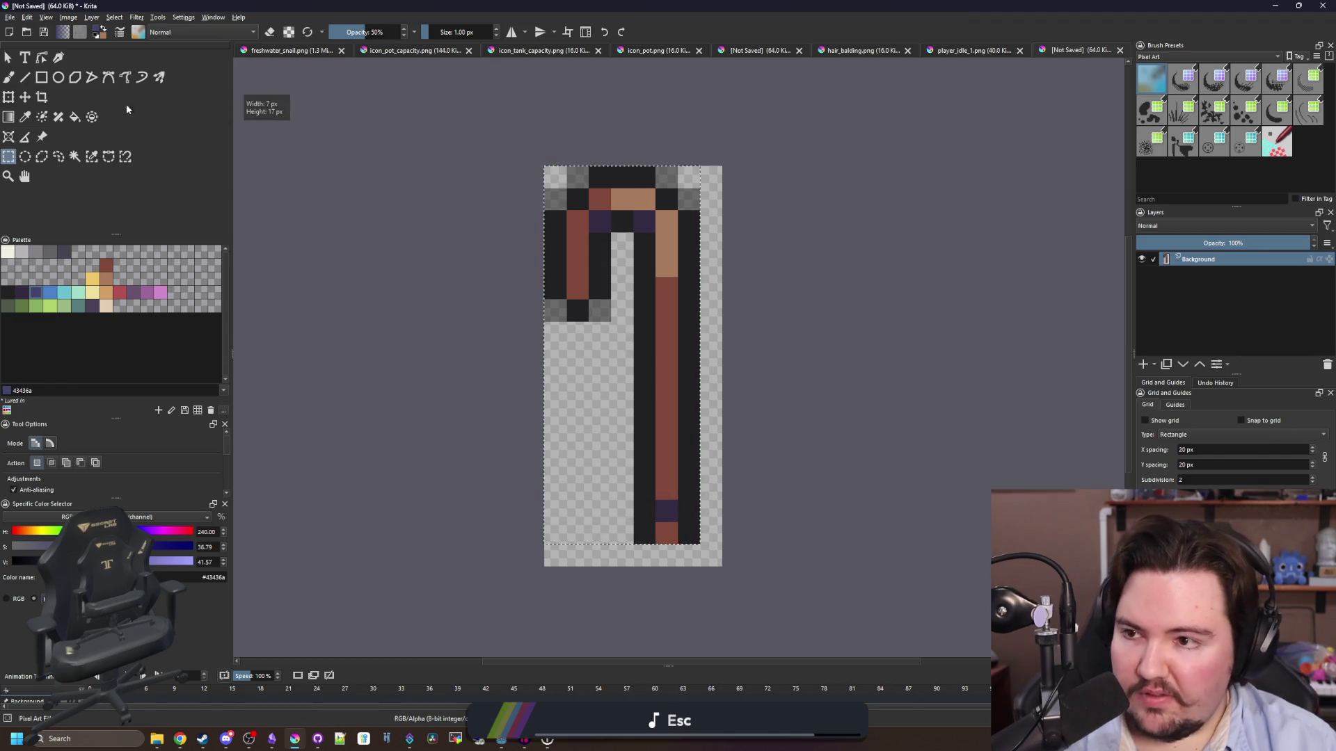
click(42, 97)
key(Return)
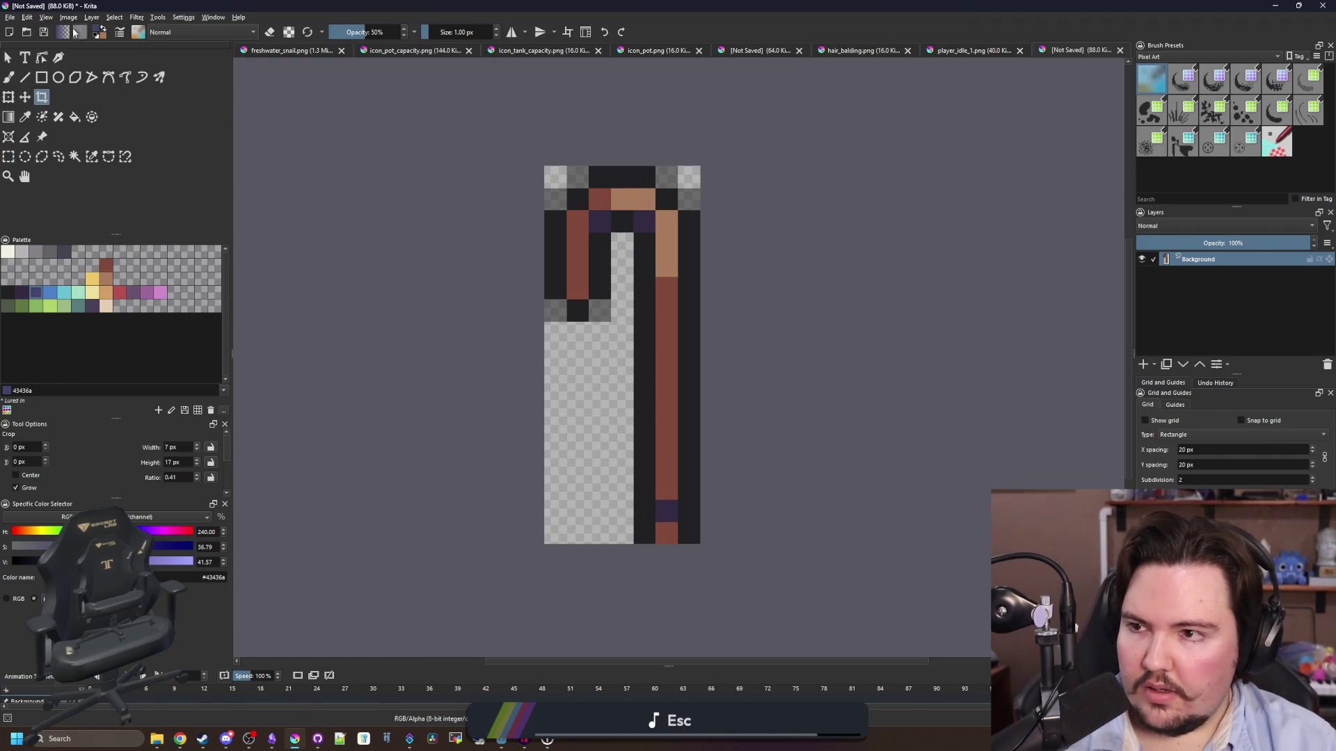
- Open Image > Resize Canvas and move the dialog away from the sprite
click(68, 17)
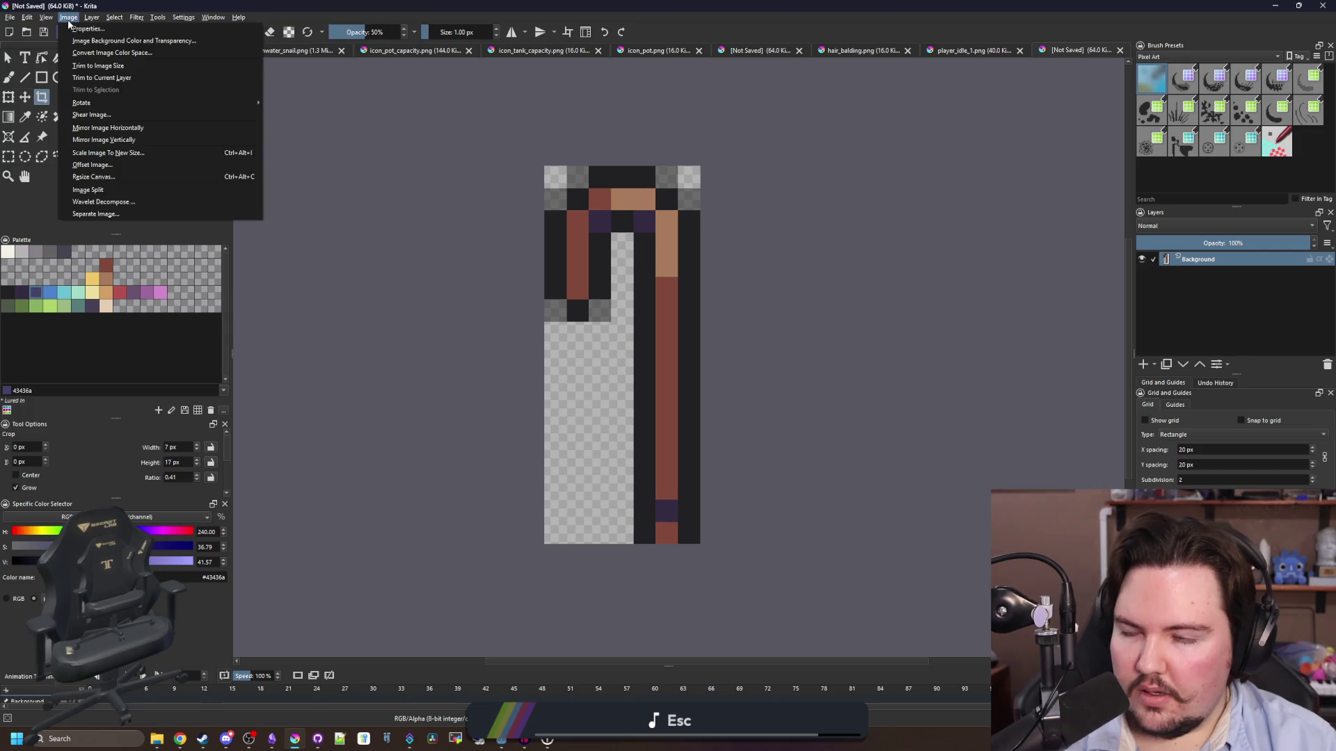
click(112, 177)
drag(674, 261, 1033, 273)
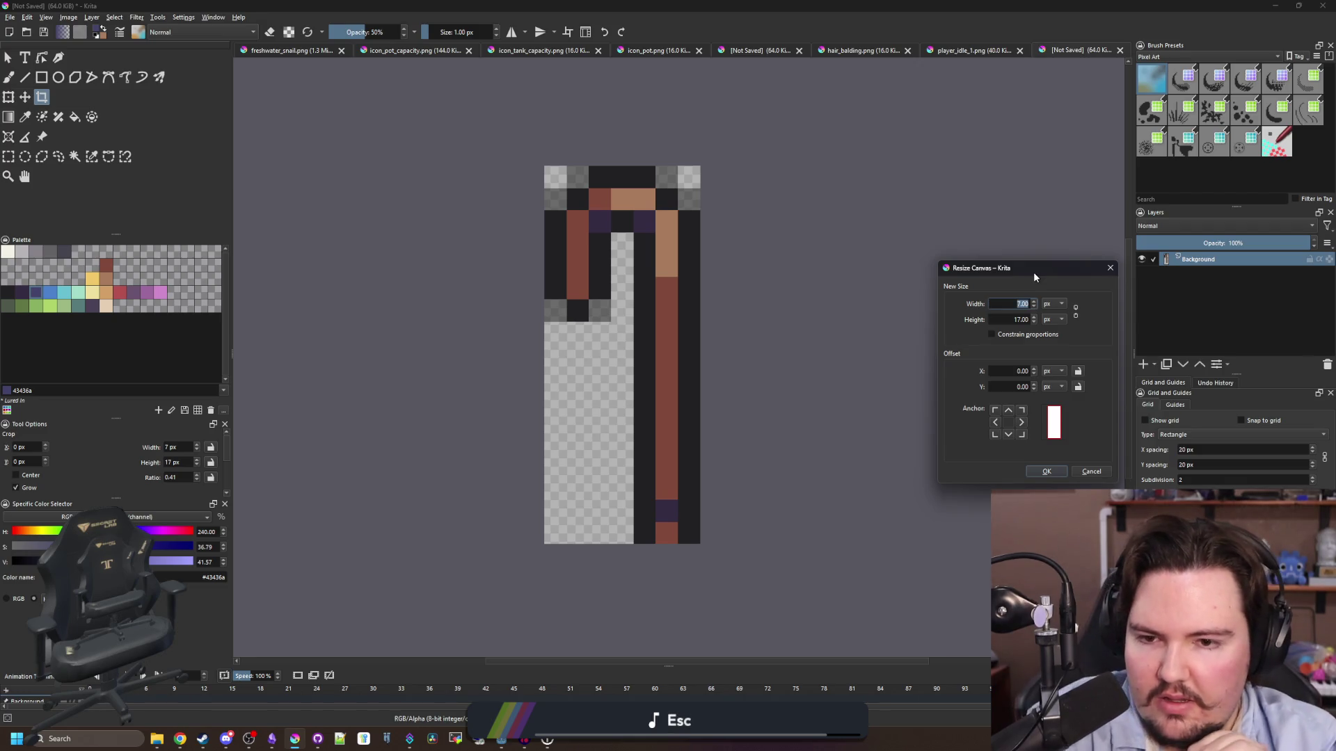
- Widen the canvas anchored on the left and clear the new white strip to transparency
click(994, 434)
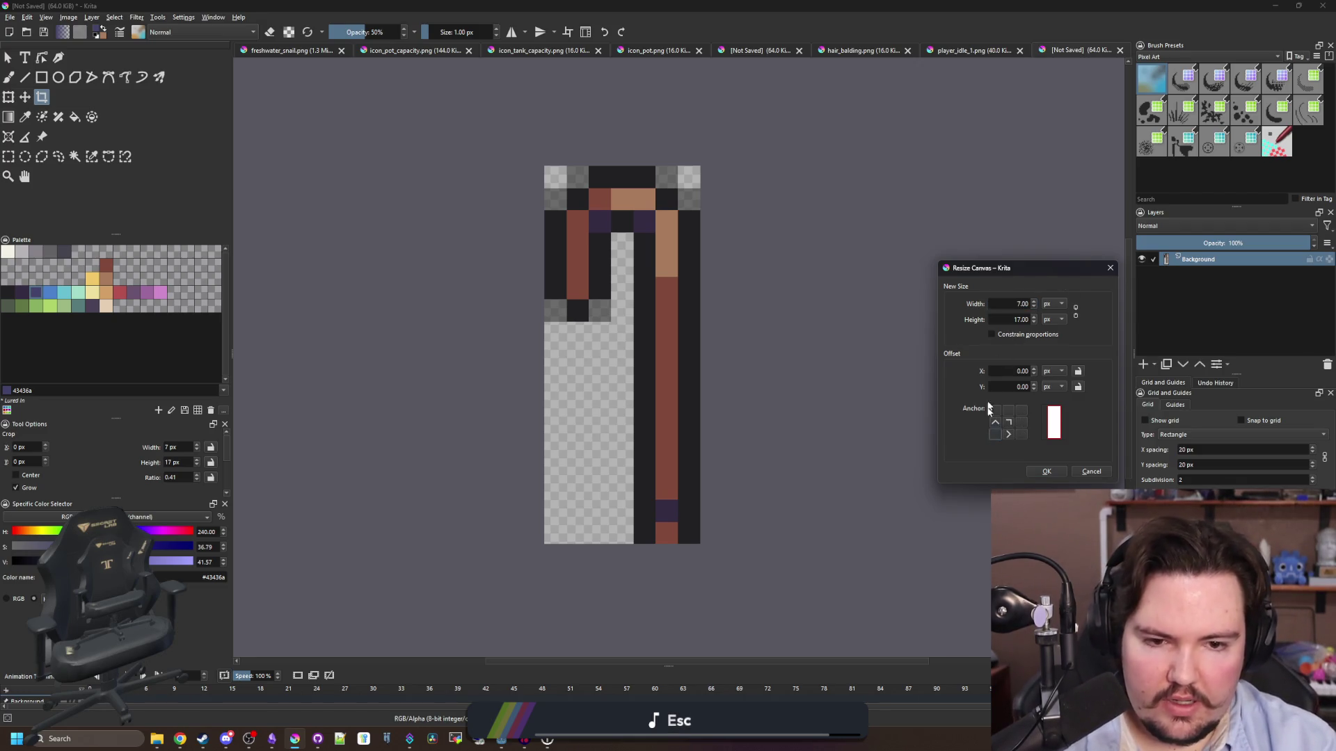
click(1026, 305)
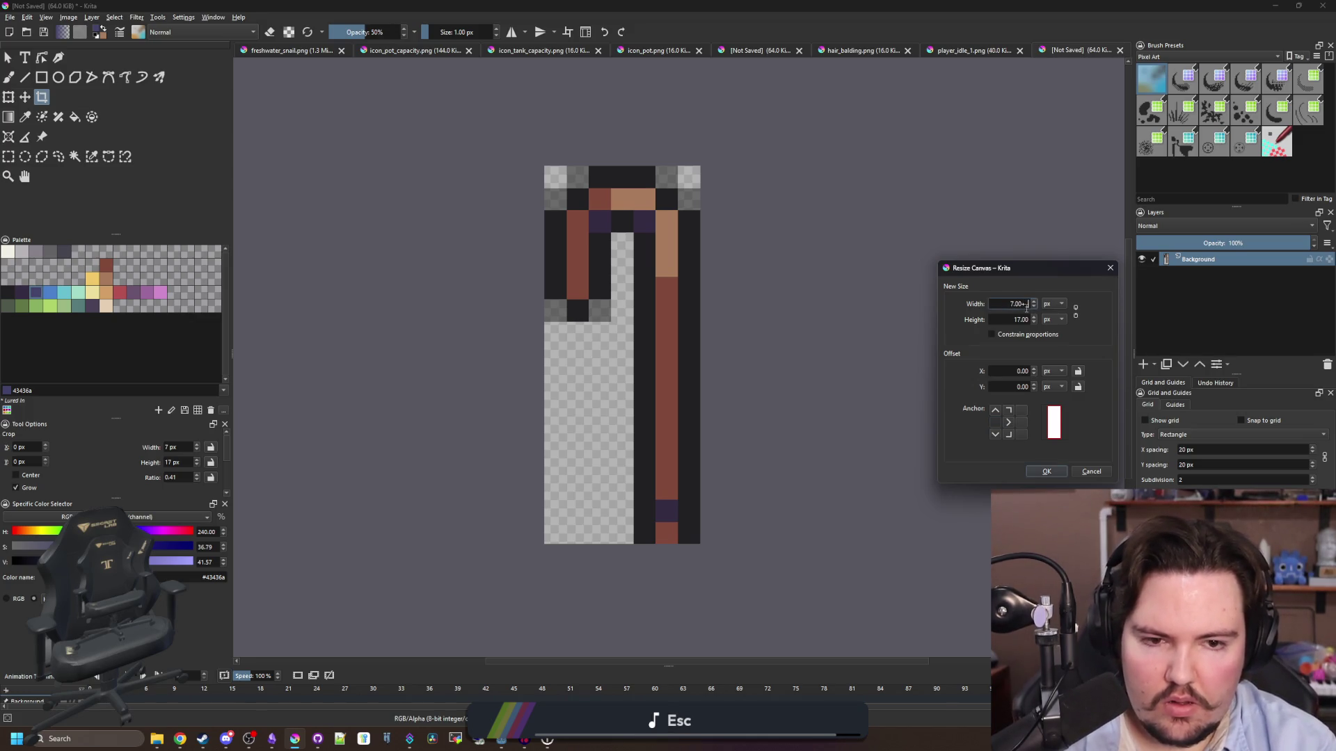
text(4)
key(Return)
click(75, 156)
click(730, 374)
key(Delete)
drag(671, 342, 569, 346)
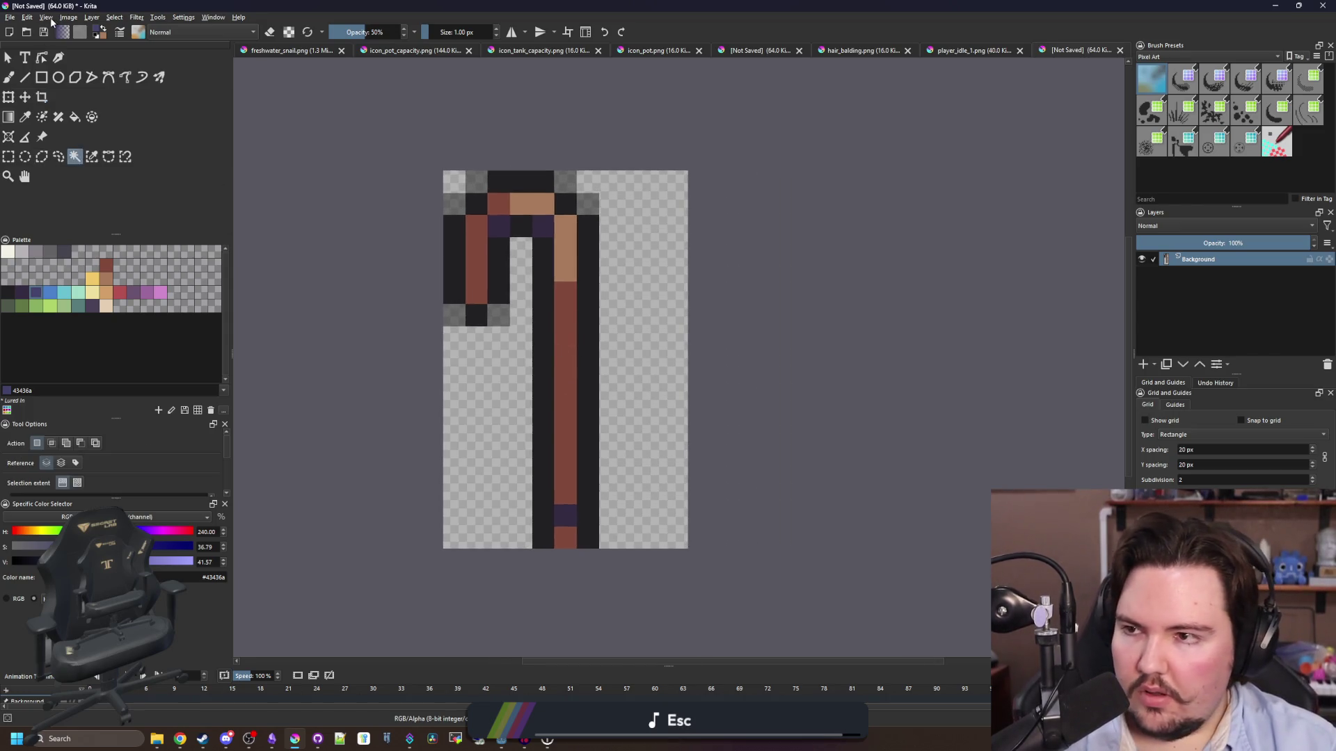
- Save the sprite as grandpa_cane.png in PNG format
click(10, 17)
click(32, 73)
text(grandpa_cane)
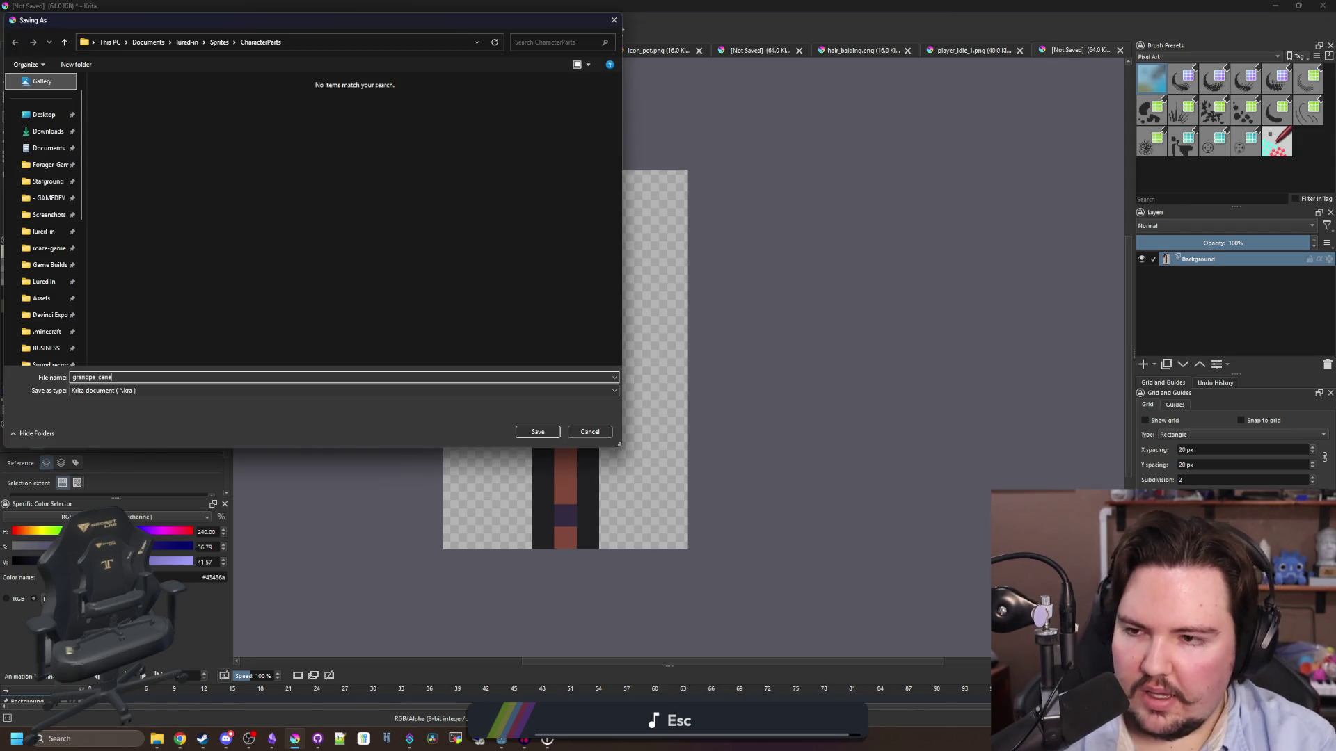
click(97, 390)
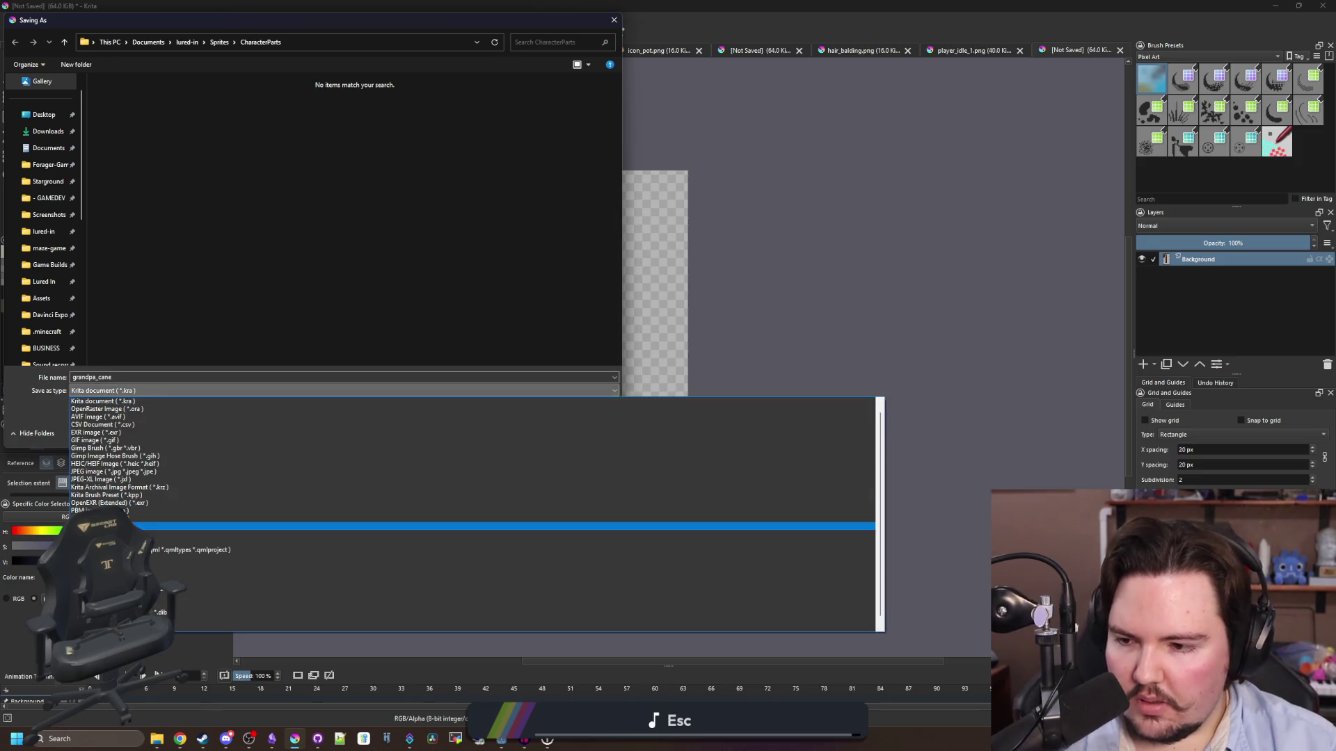
click(97, 525)
click(537, 432)
click(723, 459)
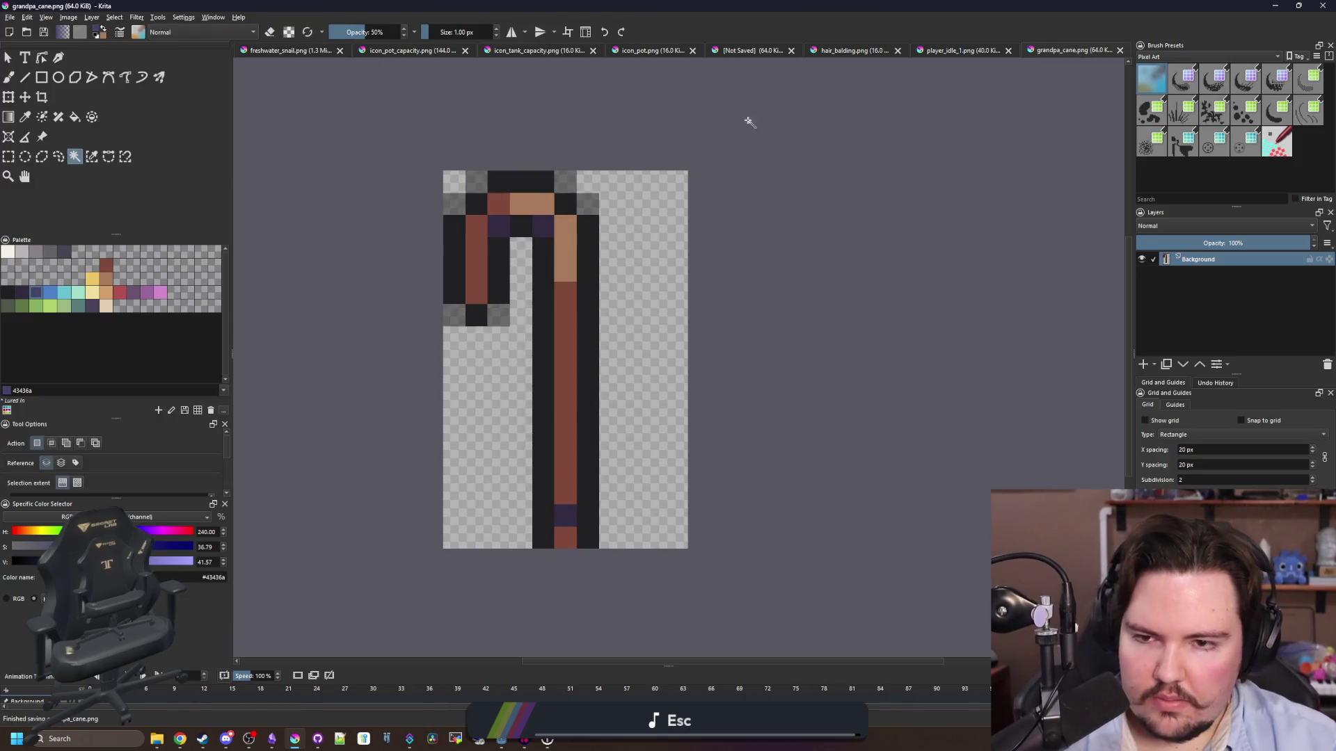
- Back in Godot, rename the Sprite2D under LowArmR to Cane
key(alt+Tab)
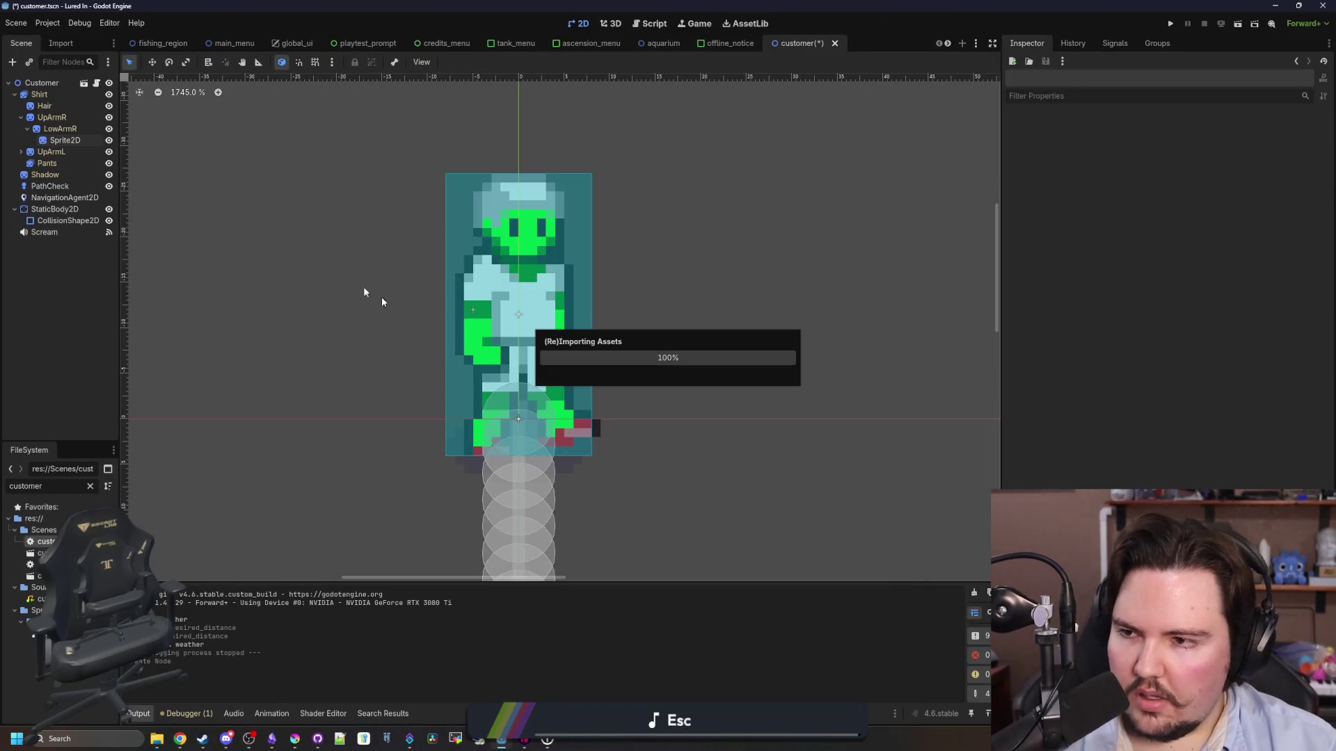
double_click(81, 140)
text(Cane)
key(Return)
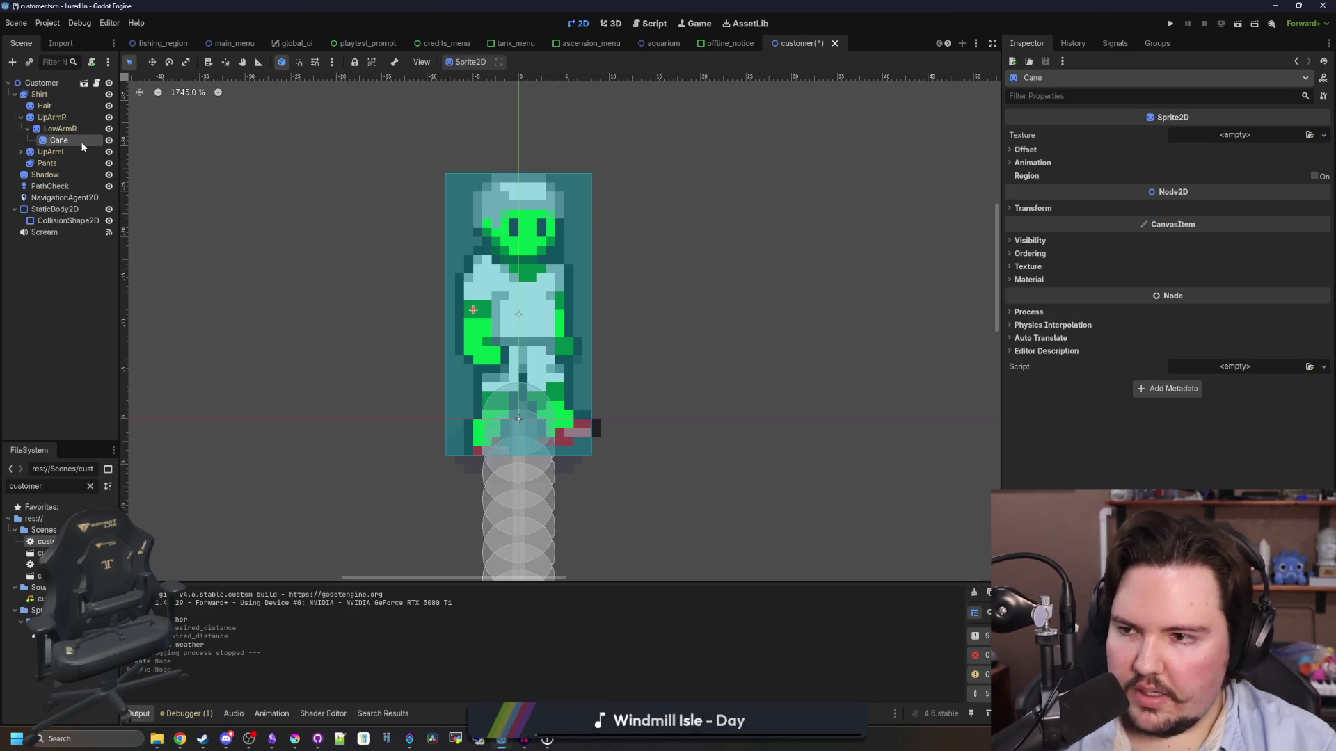
- Quick Load the cane texture onto the sprite, save the scene, and start adjusting its offset
click(1239, 135)
click(1242, 378)
text(cane)
key(Return)
scroll(600, 369, up, 1)
scroll(600, 368, up, 2)
key(ctrl+s)
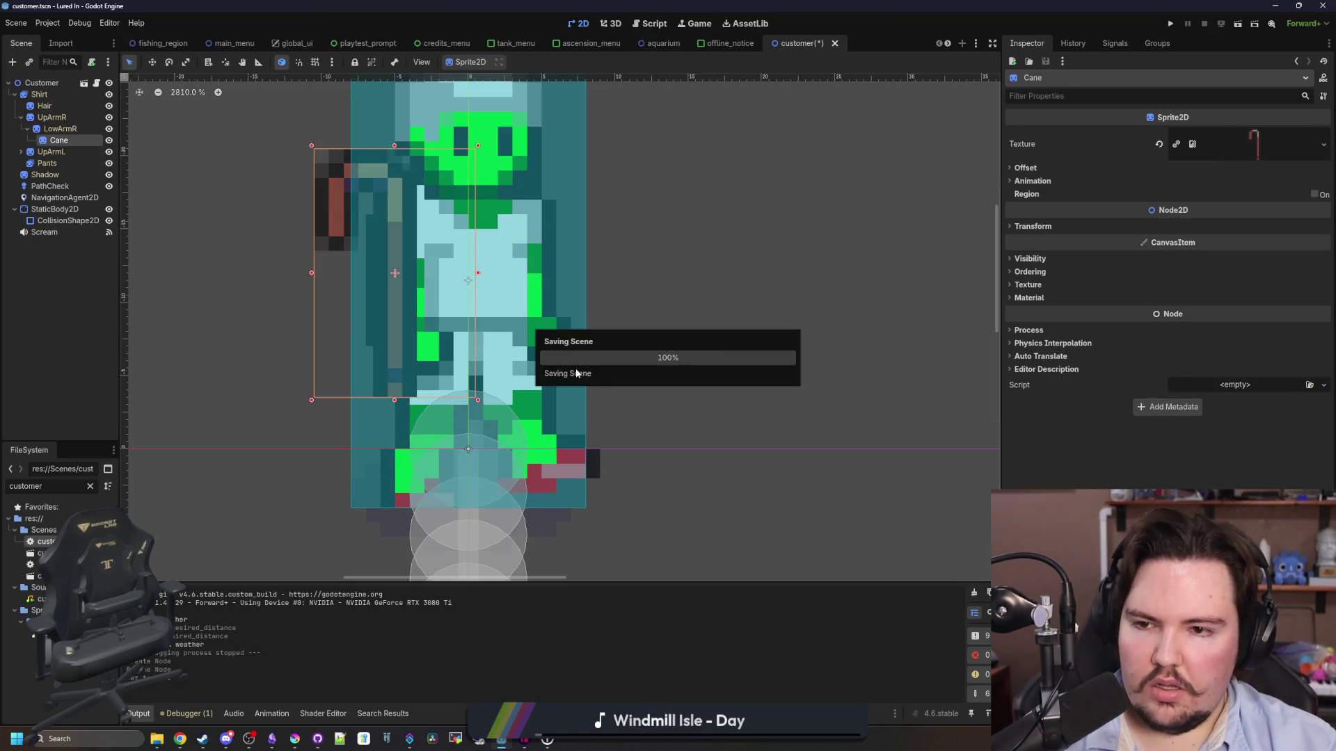
click(1025, 170)
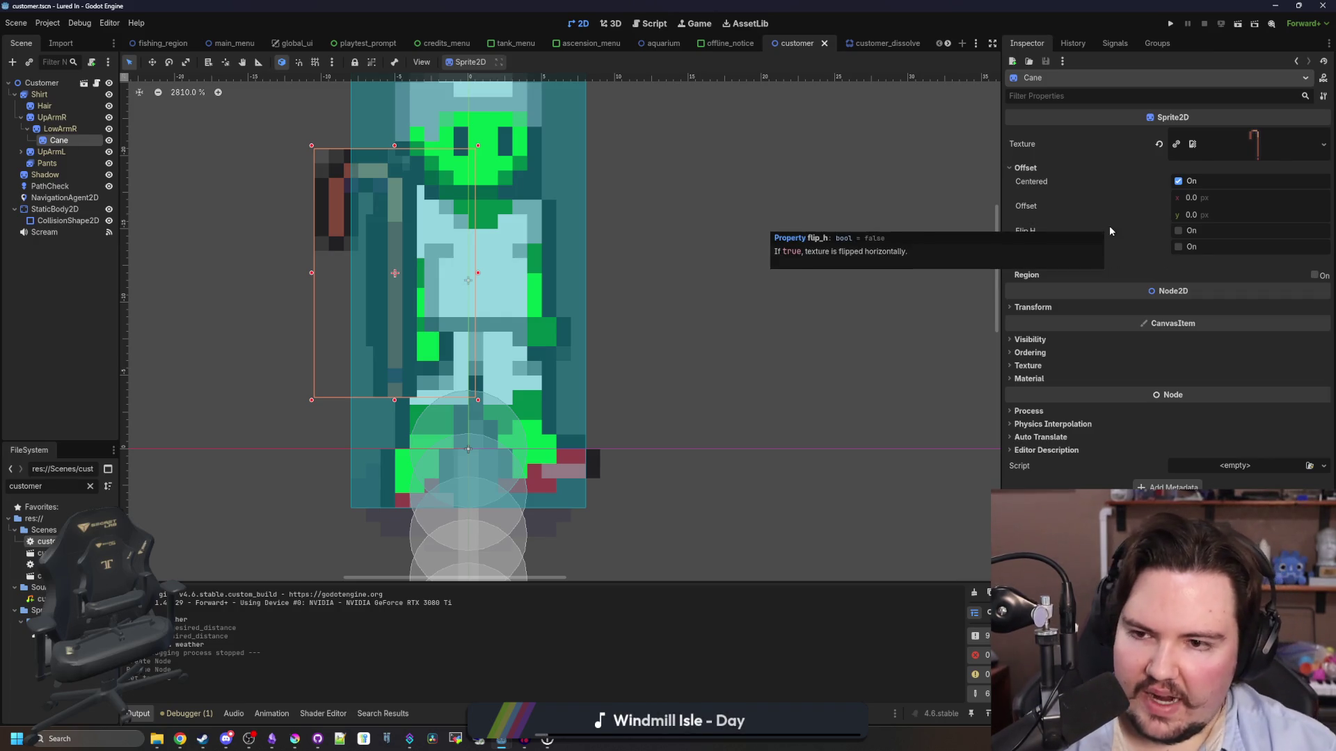
mouse_move(1193, 215)
mouse_down()
mouse_move(1176, 214)
mouse_move(1241, 215)
mouse_move(1228, 215)
mouse_up()
- Set the Cane sprite's offset to 2.5 horizontally and 6.56 vertically
text(6.56)
key(Return)
mouse_move(1200, 199)
mouse_down()
mouse_move(1221, 199)
mouse_move(1197, 206)
mouse_up()
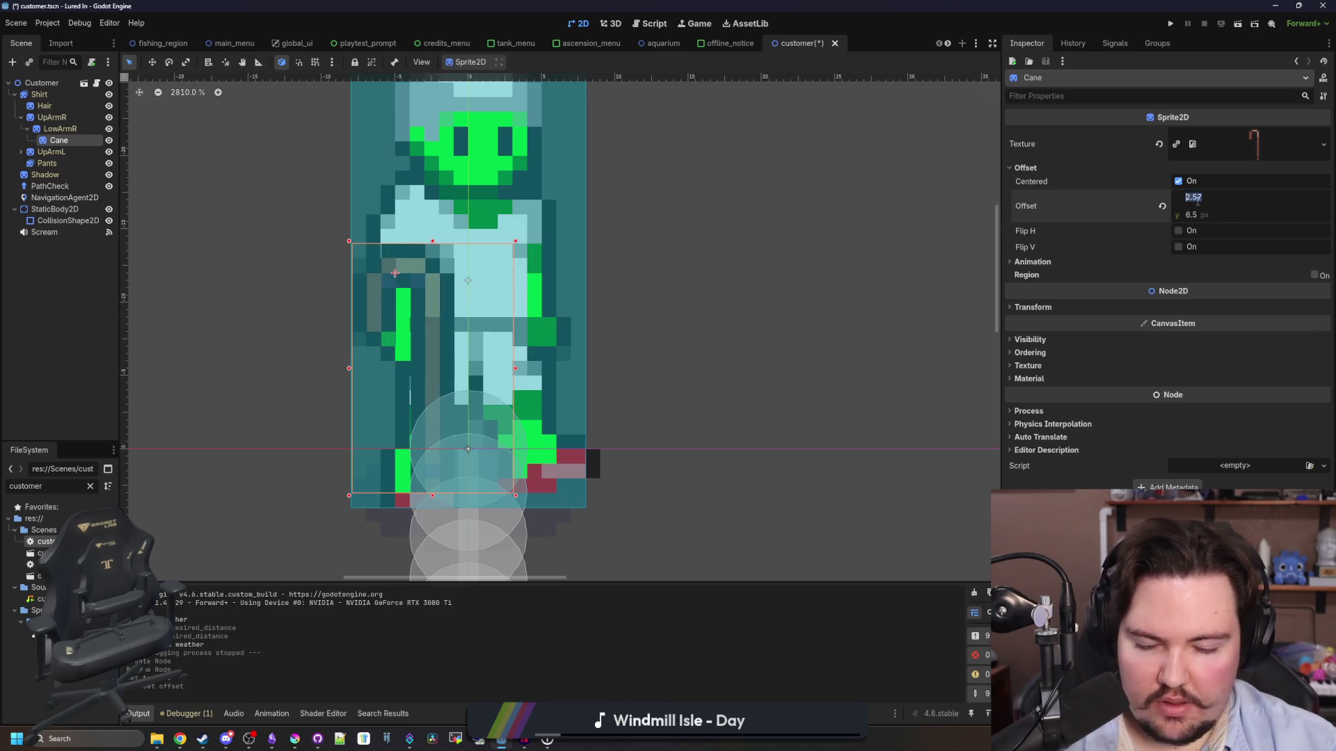
text(2.5)
key(Return)
- Drag the cane onto the character's hand and save the scene
click(1060, 312)
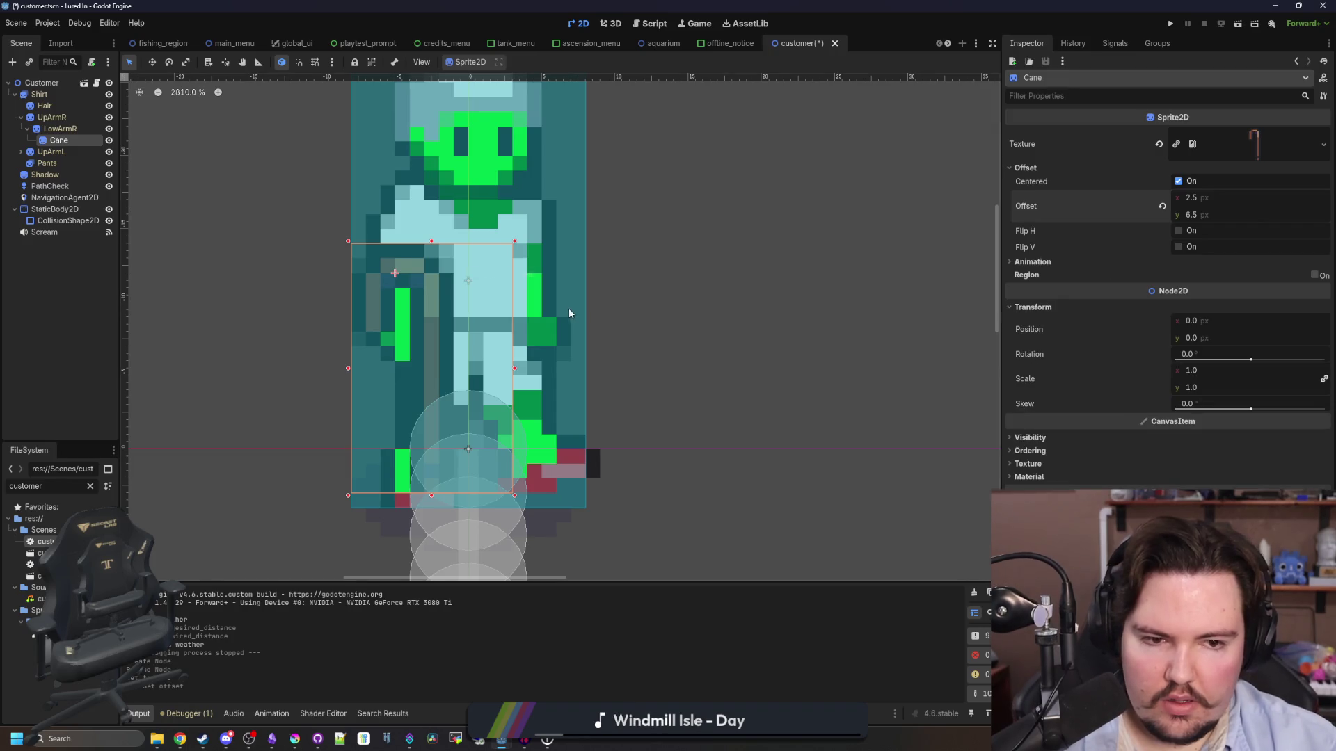
scroll(587, 319, up, 2)
drag(1198, 320, 1211, 320)
mouse_move(384, 260)
mouse_down()
mouse_move(357, 263)
mouse_move(354, 360)
mouse_move(354, 347)
mouse_up()
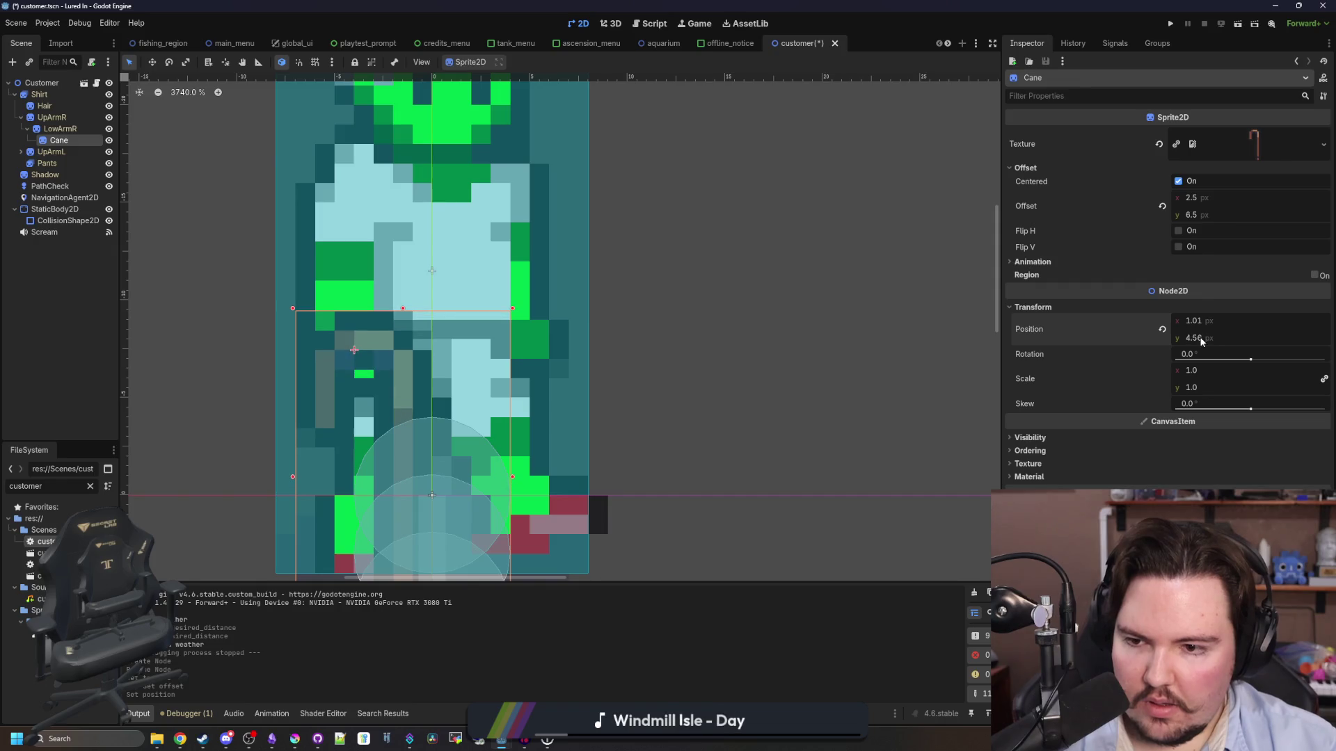
scroll(611, 273, down, 2)
scroll(527, 346, up, 1)
drag(1207, 339, 1186, 322)
key(ctrl+s)
- Set the Cane's position to 1.0, 4.0 and save
scroll(763, 312, up, 2)
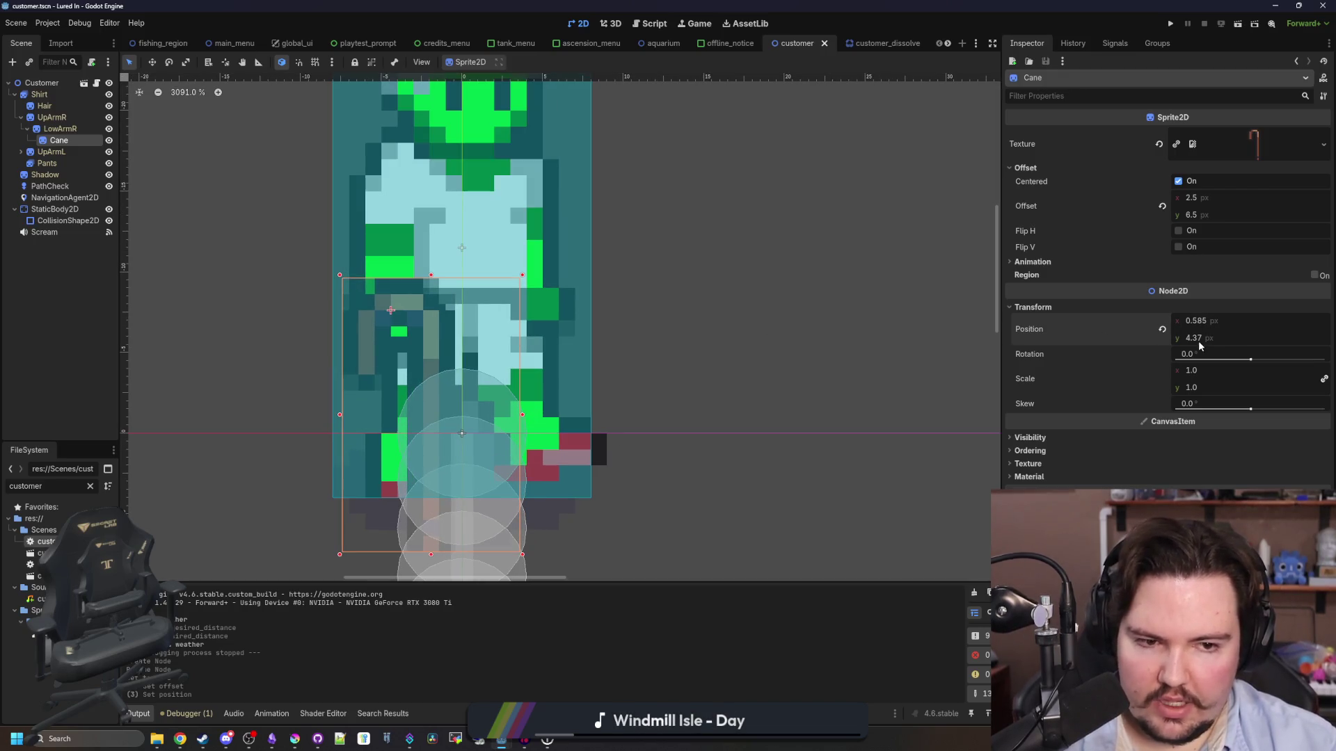
text(4)
key(Return)
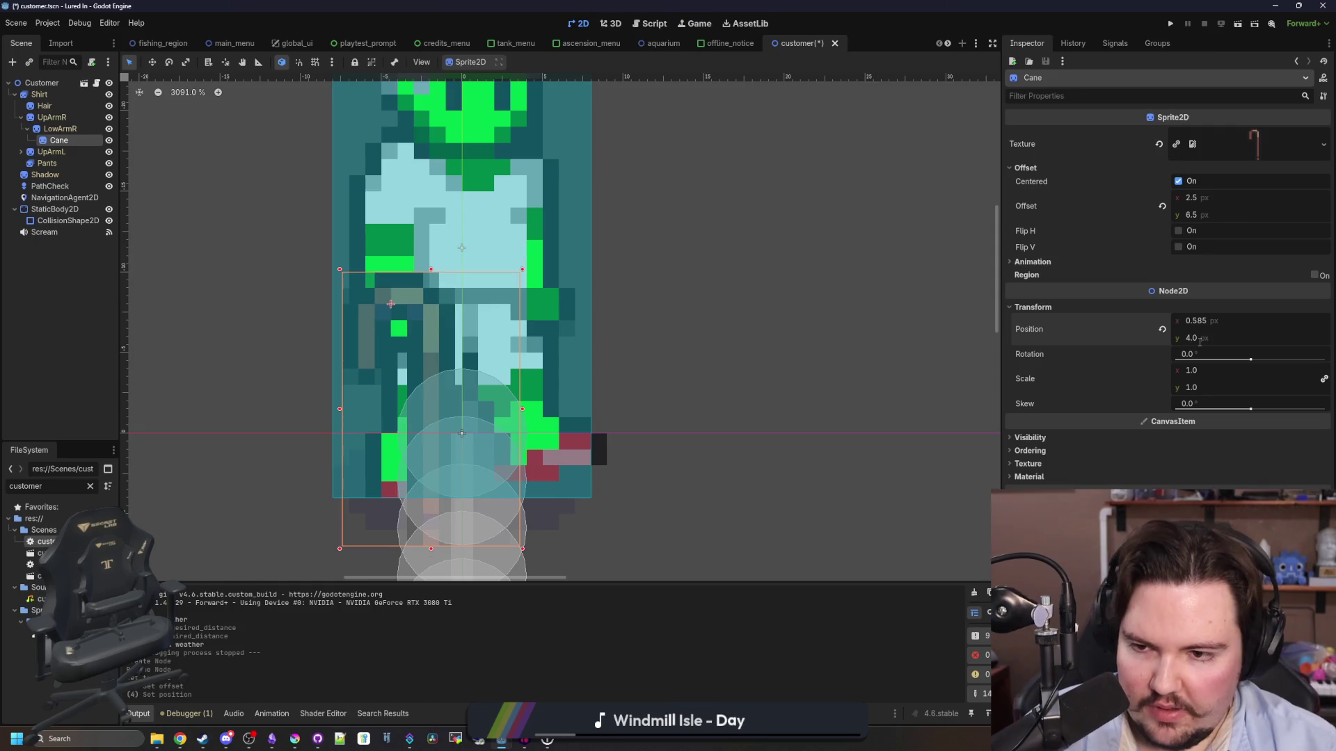
text(1)
key(Return)
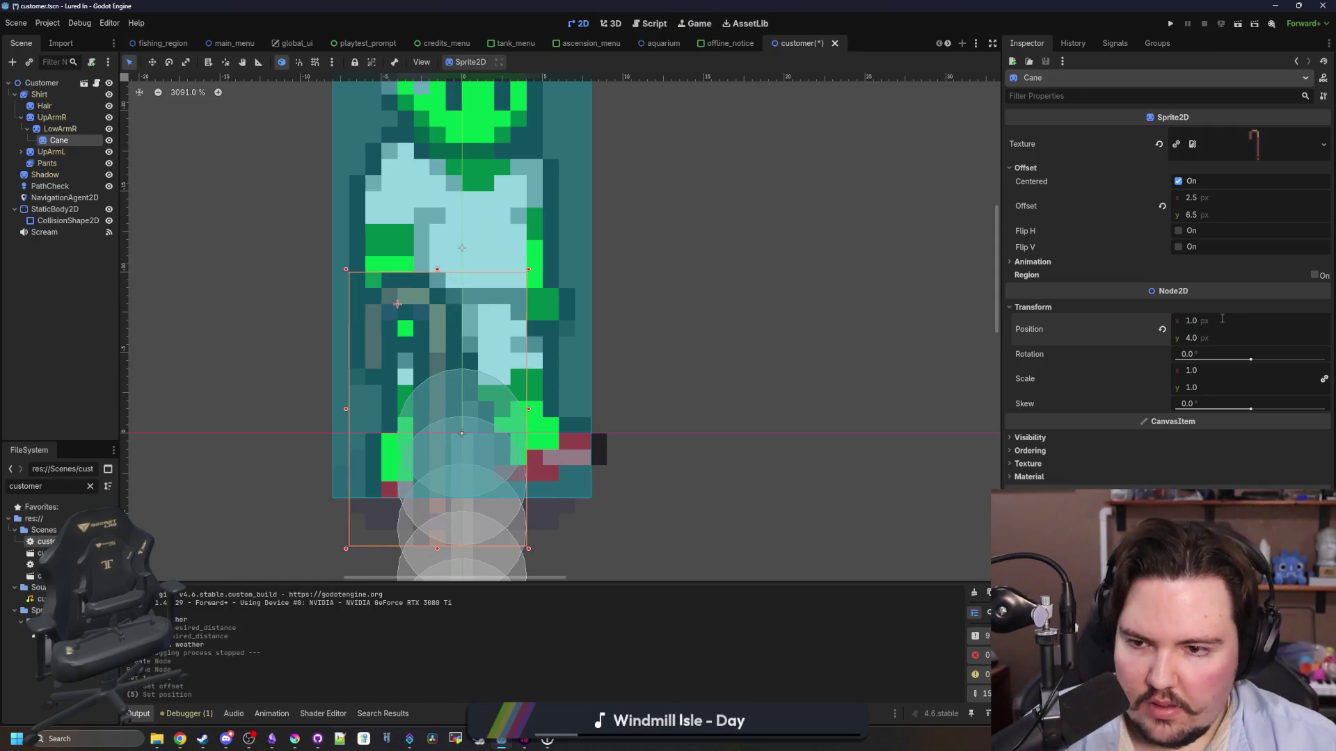
key(ctrl+s)
- Enable Show Behind Parent in the Cane's Visibility settings and save the scene
click(1030, 439)
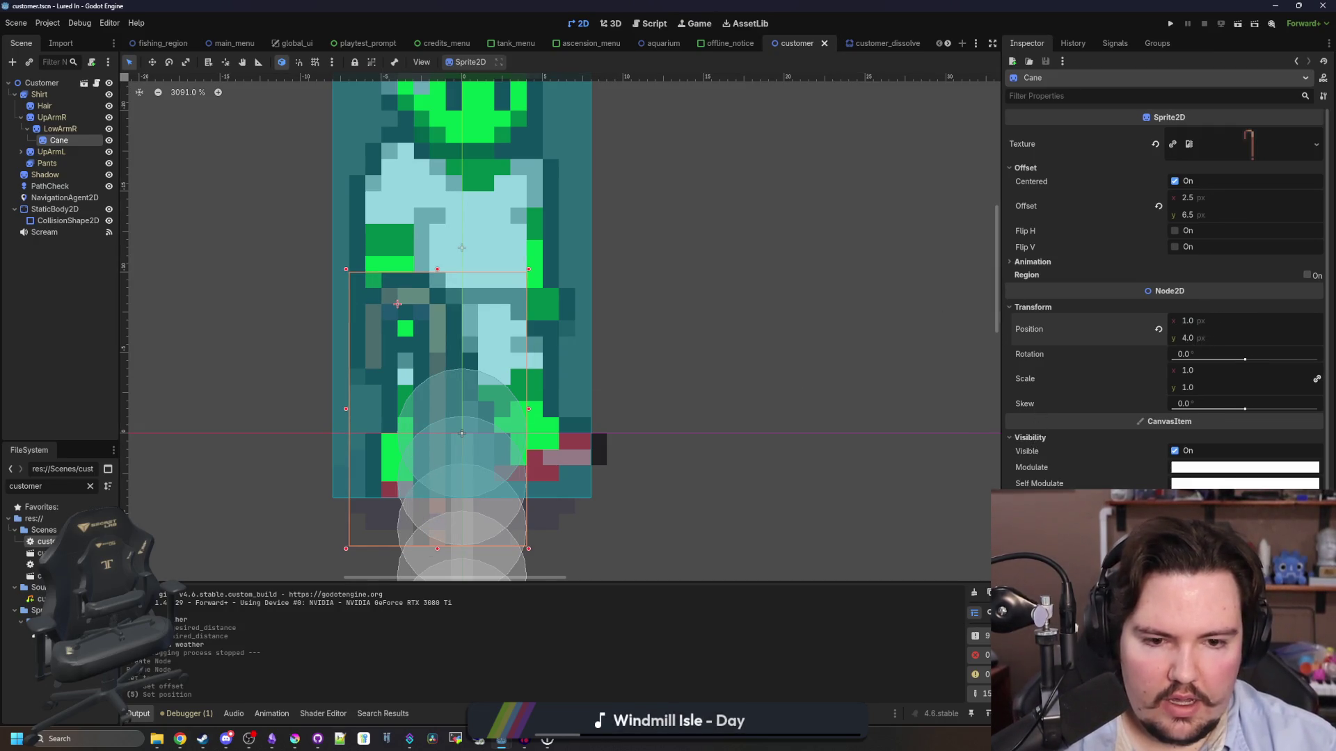
click(1175, 500)
scroll(506, 340, down, 8)
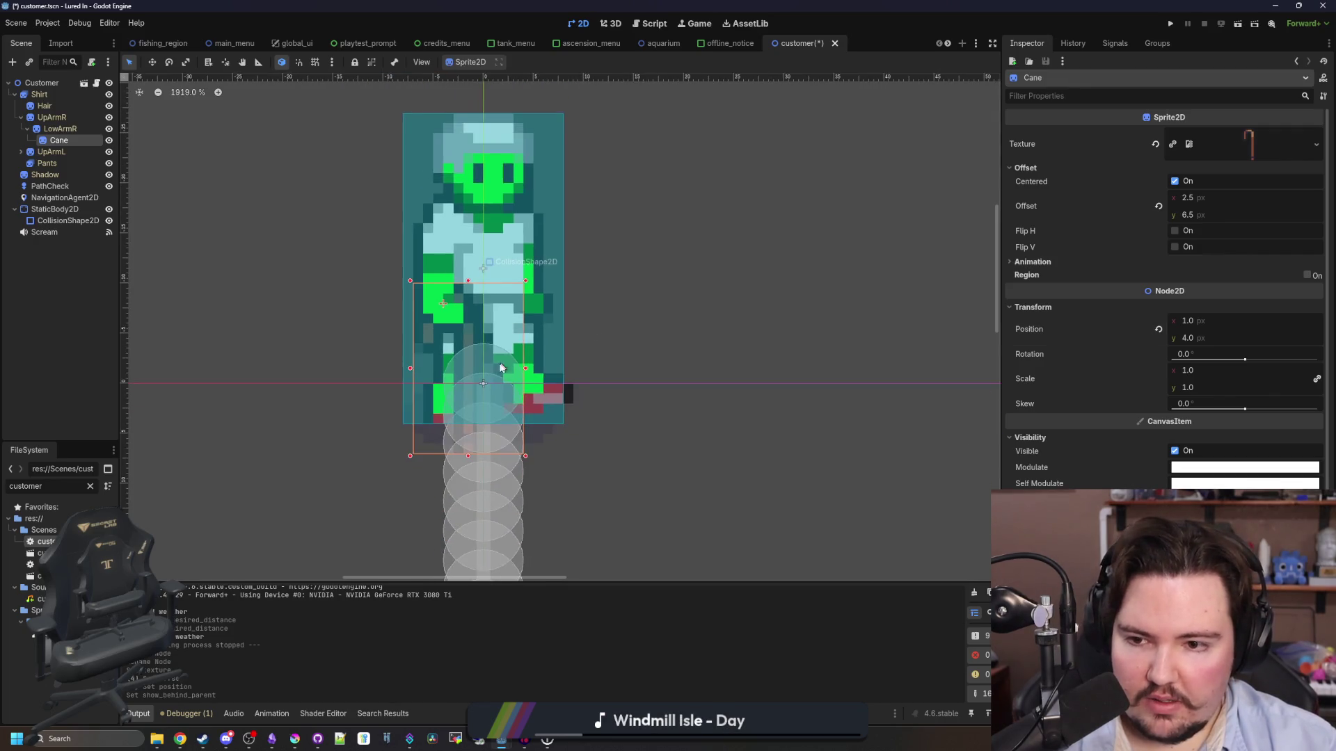
key(ctrl+s)
scroll(548, 284, up, 3)
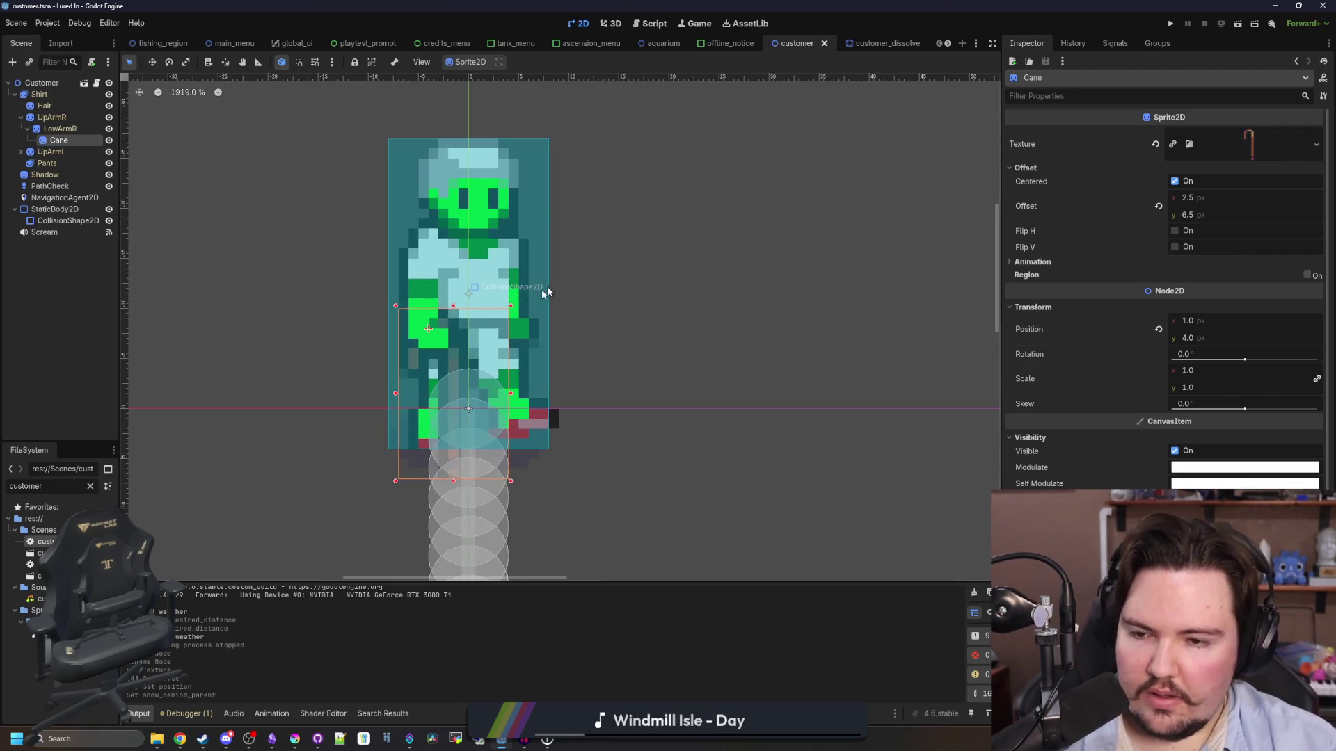
click(84, 82)
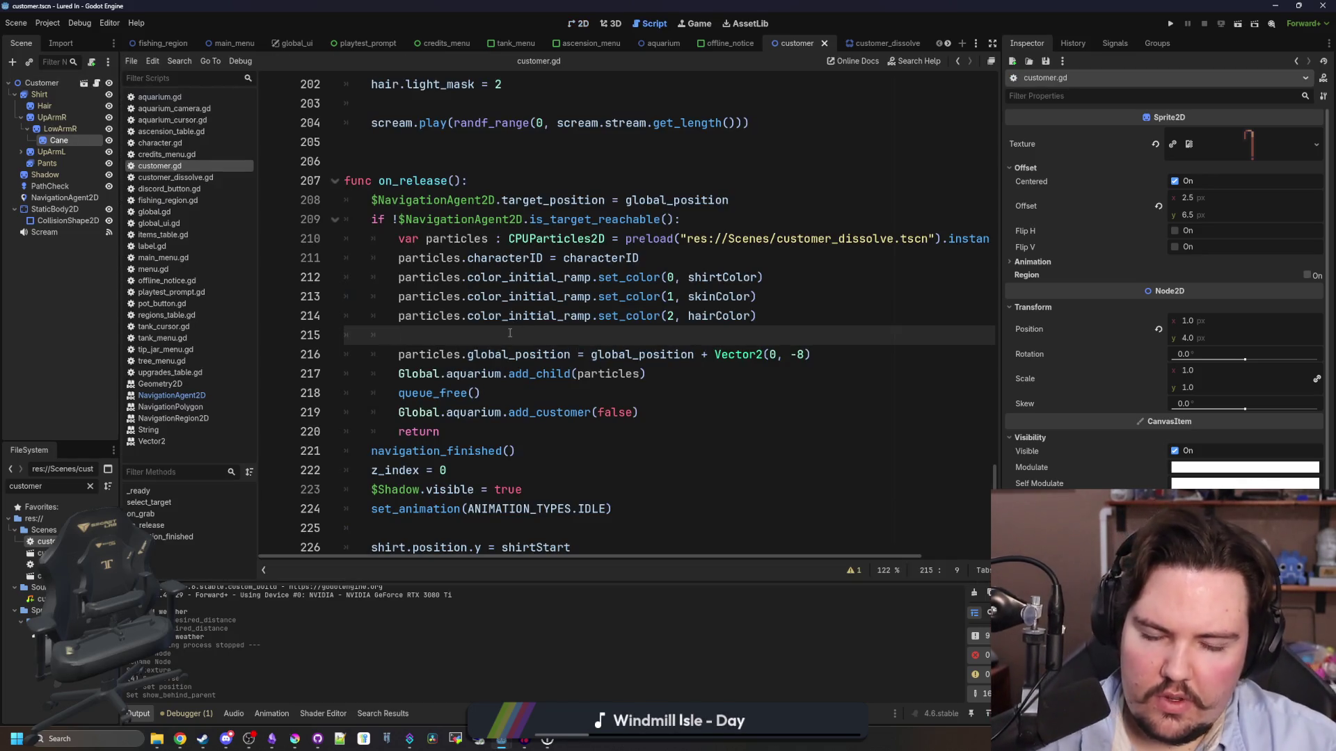
- Find and cut the characterID declaration line from customer.gd
scroll(510, 334, down, 6)
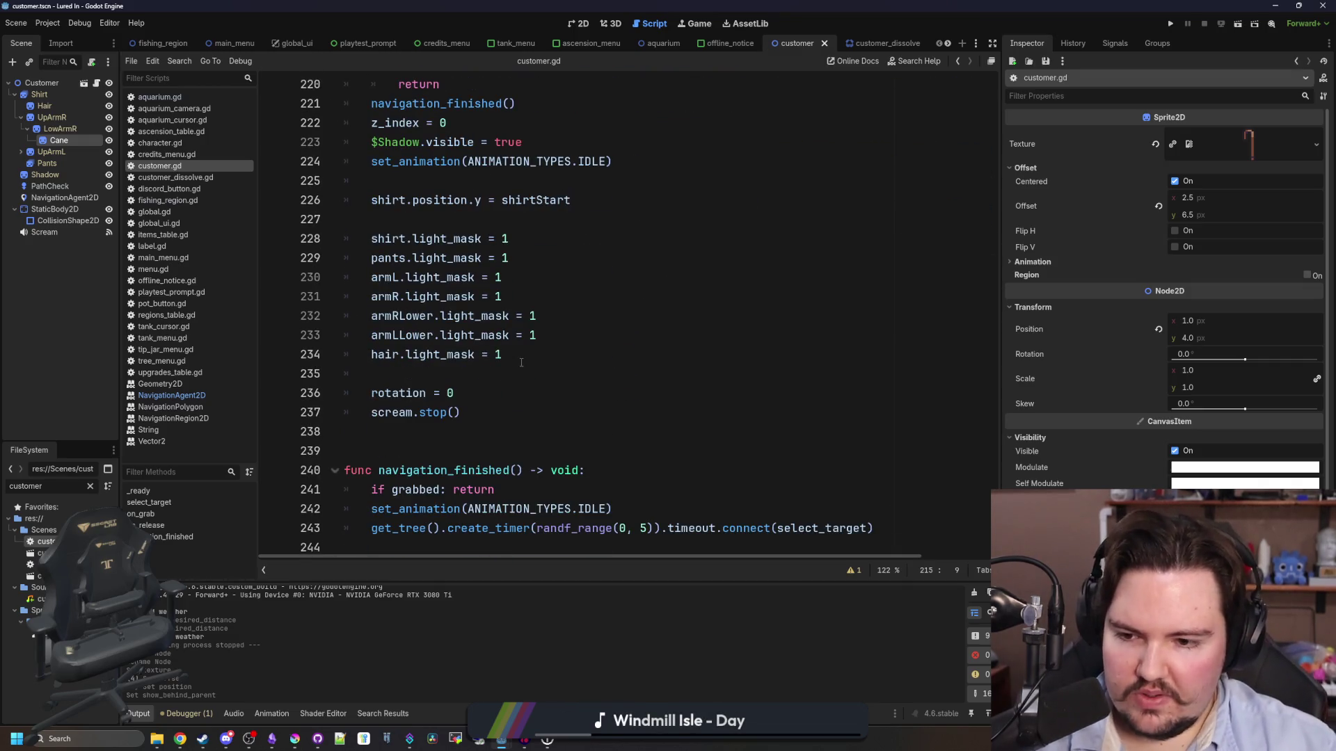
scroll(520, 409, up, 12)
click(541, 438)
scroll(540, 439, up, 20)
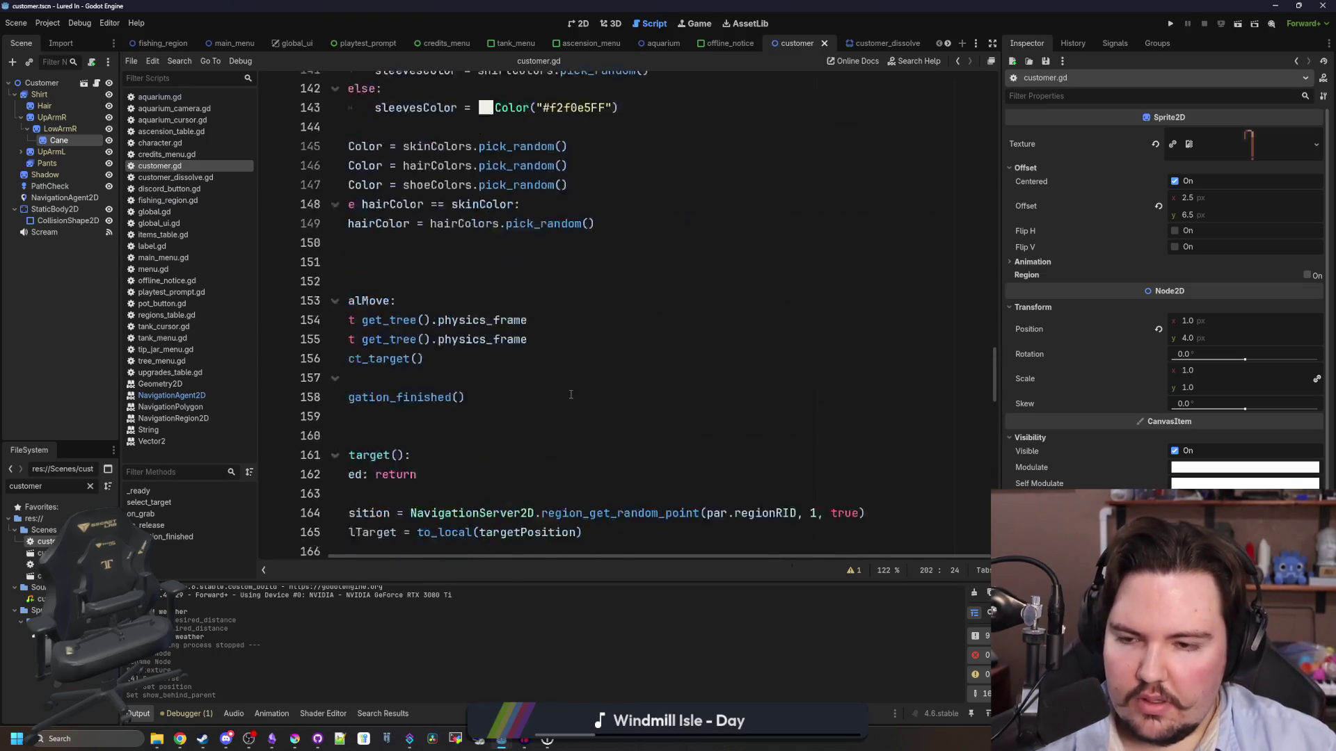
scroll(562, 395, up, 3)
scroll(562, 395, up, 20)
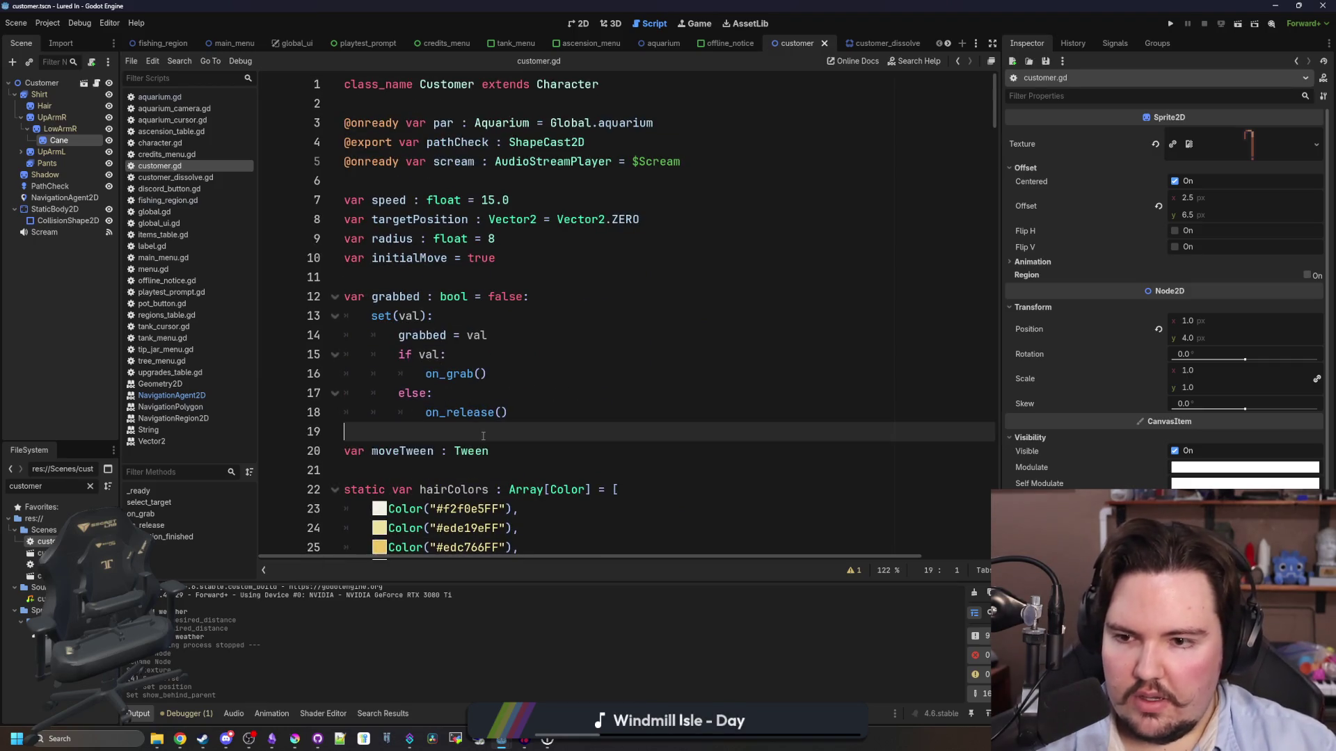
scroll(668, 337, down, 7)
key(ctrl+f)
text(characterID)
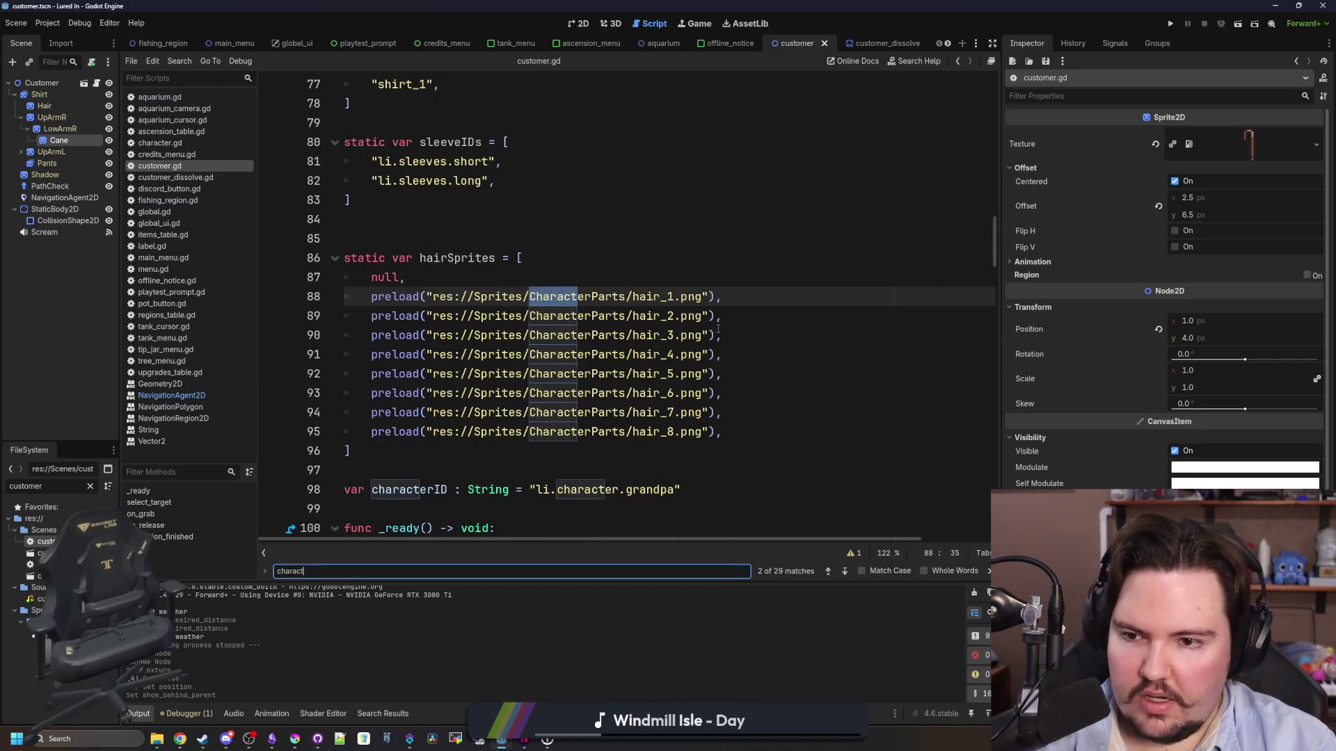
triple_click(654, 299)
key(ctrl+c)
key(BackSpace)
key(BackSpace)
key(BackSpace)
- Paste the characterID declaration into character.gd above _ready and save
scroll(443, 193, up, 13)
scroll(444, 193, up, 10)
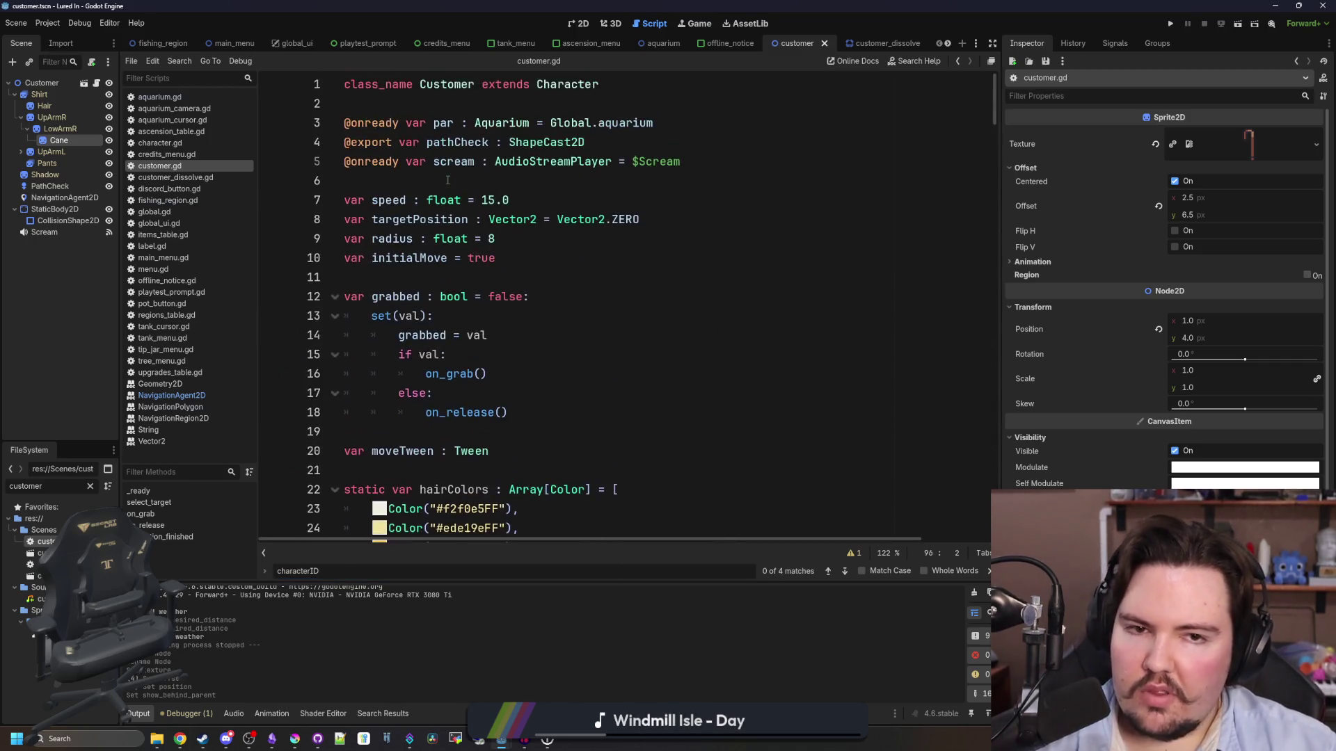
ctrl+click(581, 92)
click(417, 231)
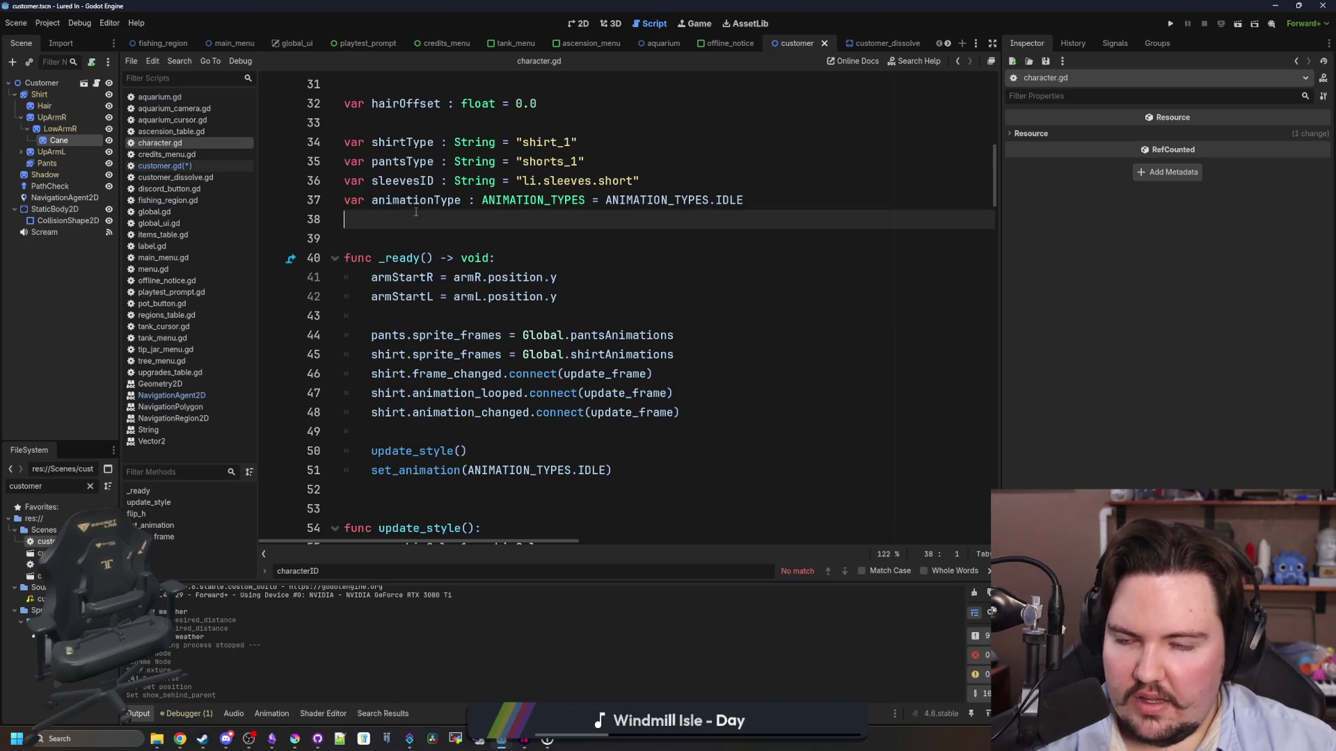
key(ctrl+v)
click(415, 229)
key(ctrl+s)
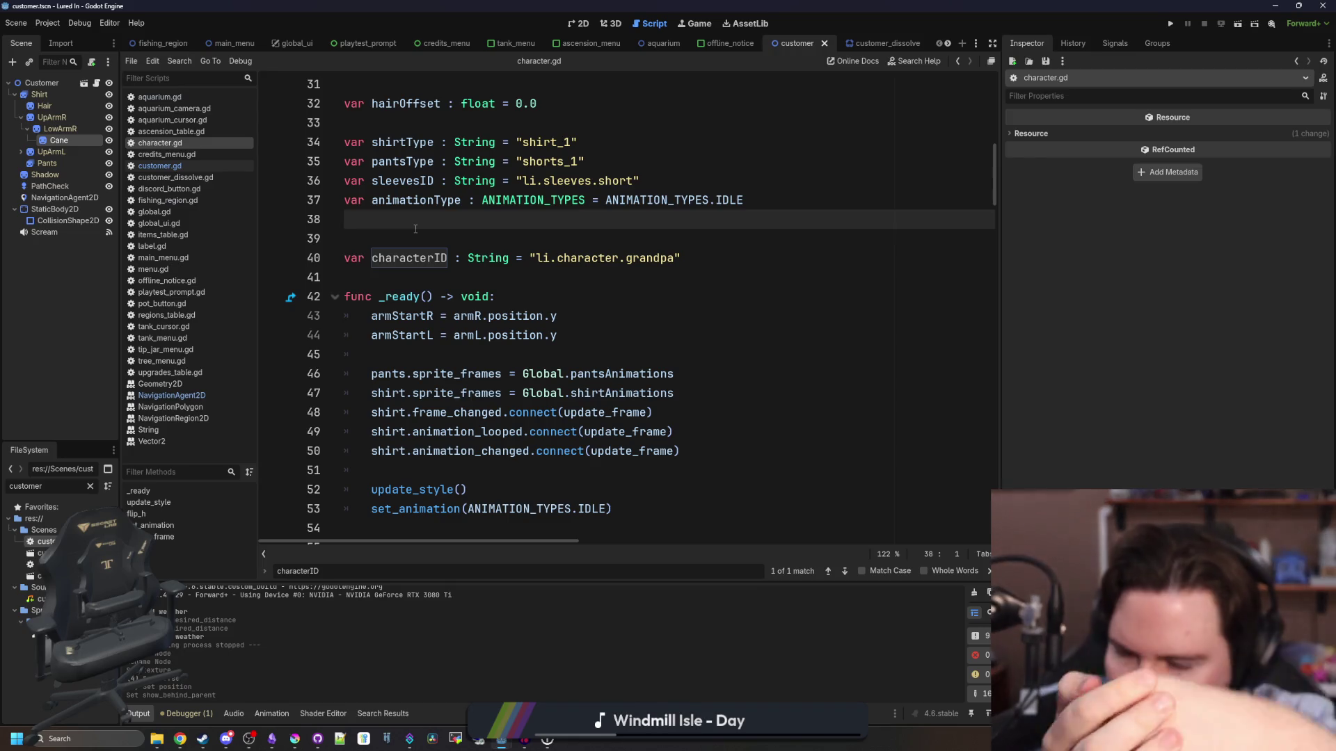
scroll(416, 229, up, 2)
scroll(600, 247, down, 10)
scroll(600, 246, down, 15)
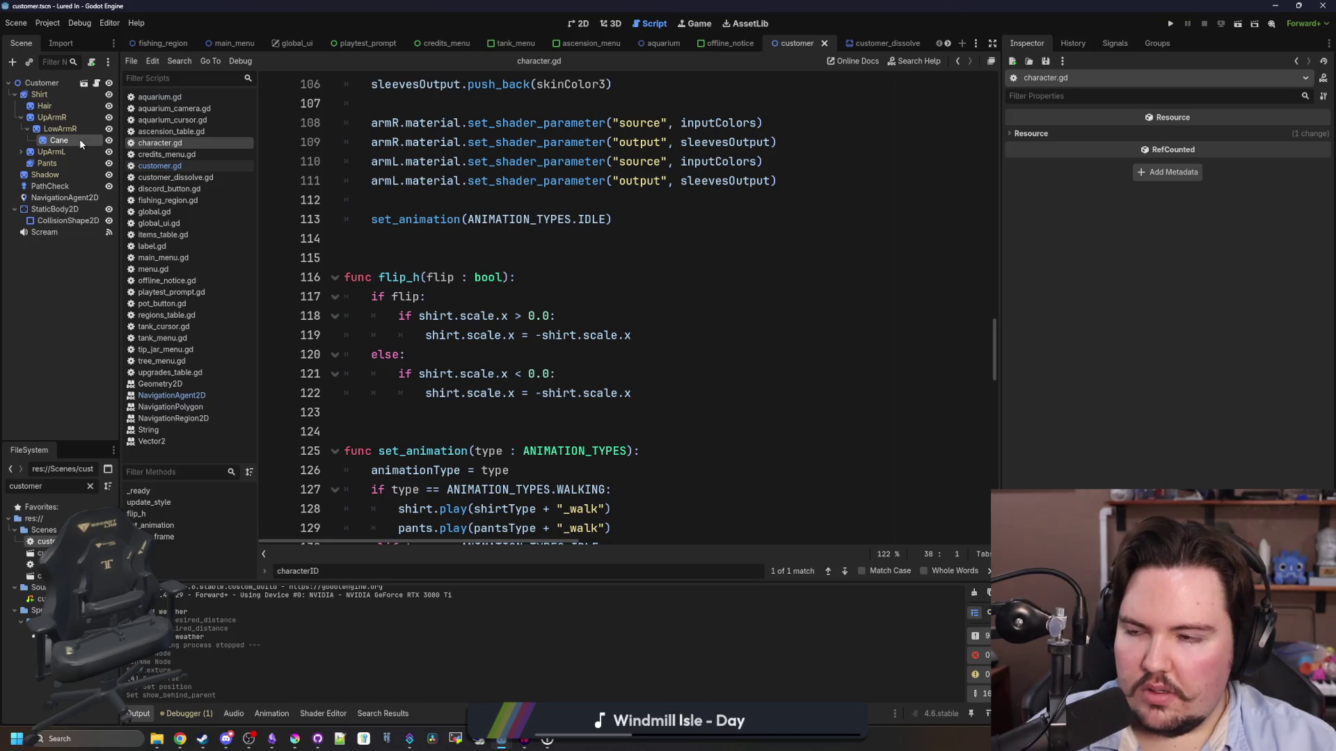
click(499, 256)
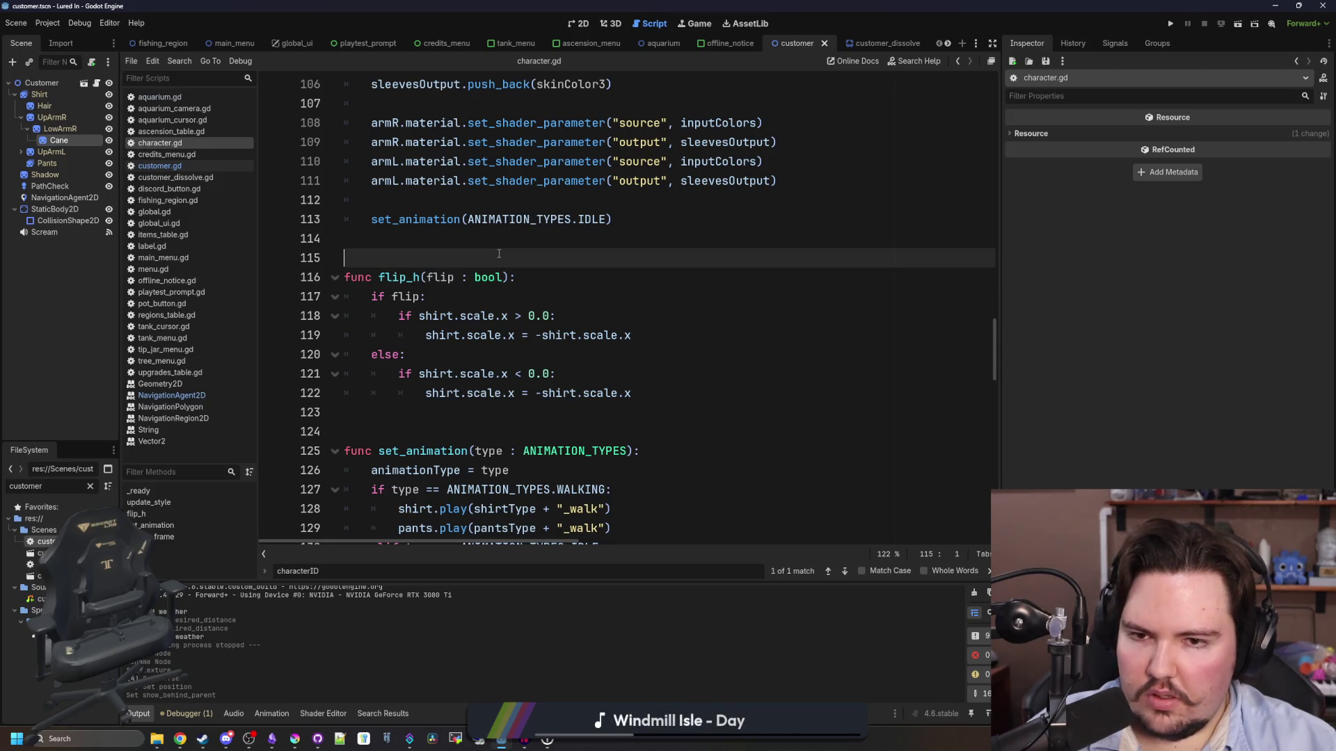
scroll(499, 254, up, 20)
click(675, 331)
click(726, 322)
key(Return)
text(@onready var cane = get_node_or_nu)
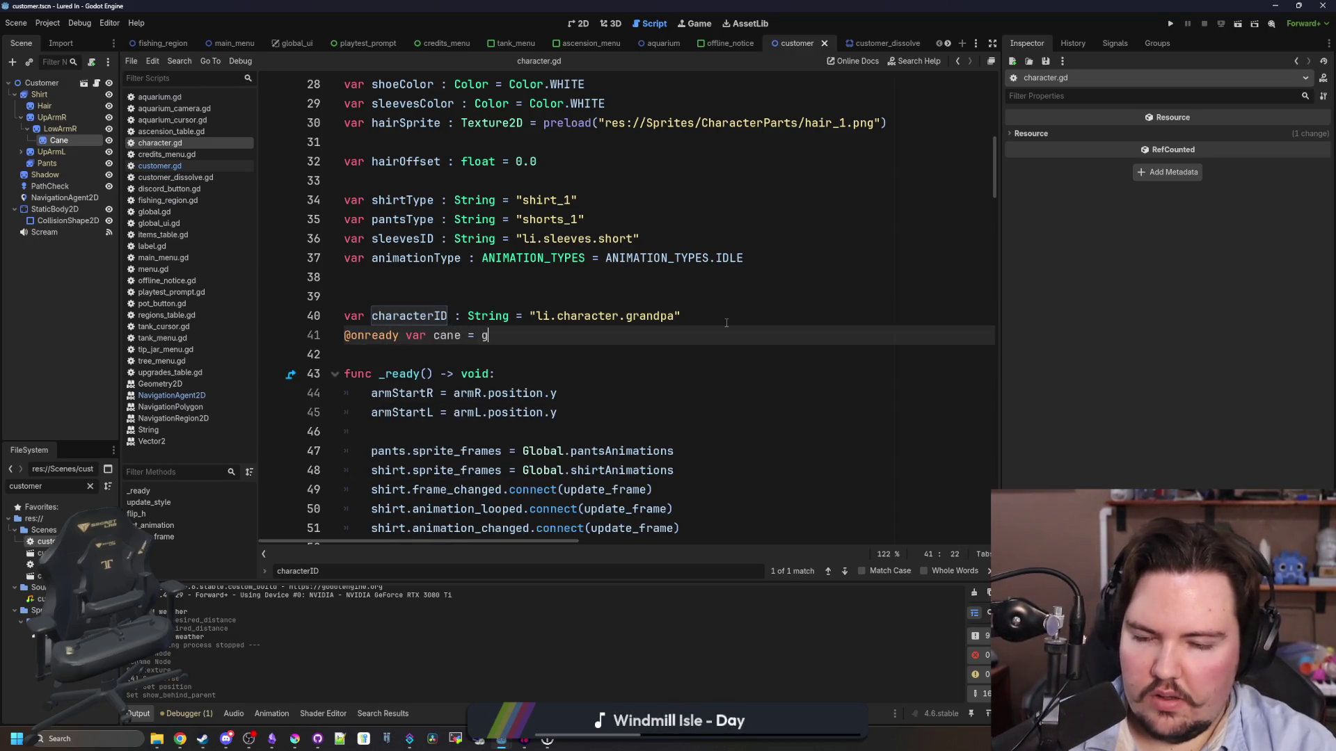
text(ll("Cane)
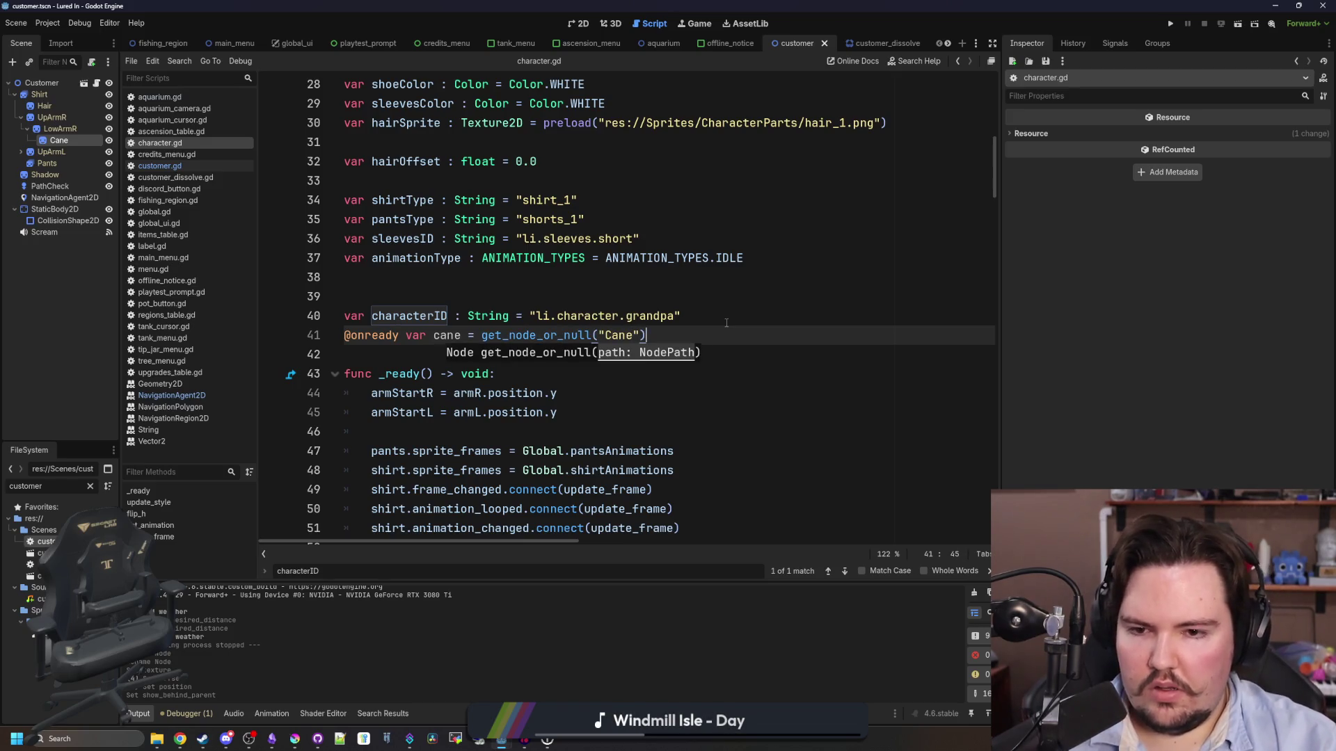
double_click(446, 336)
- Review the update_frame match blocks and place the caret before the hair position update
scroll(447, 335, down, 1)
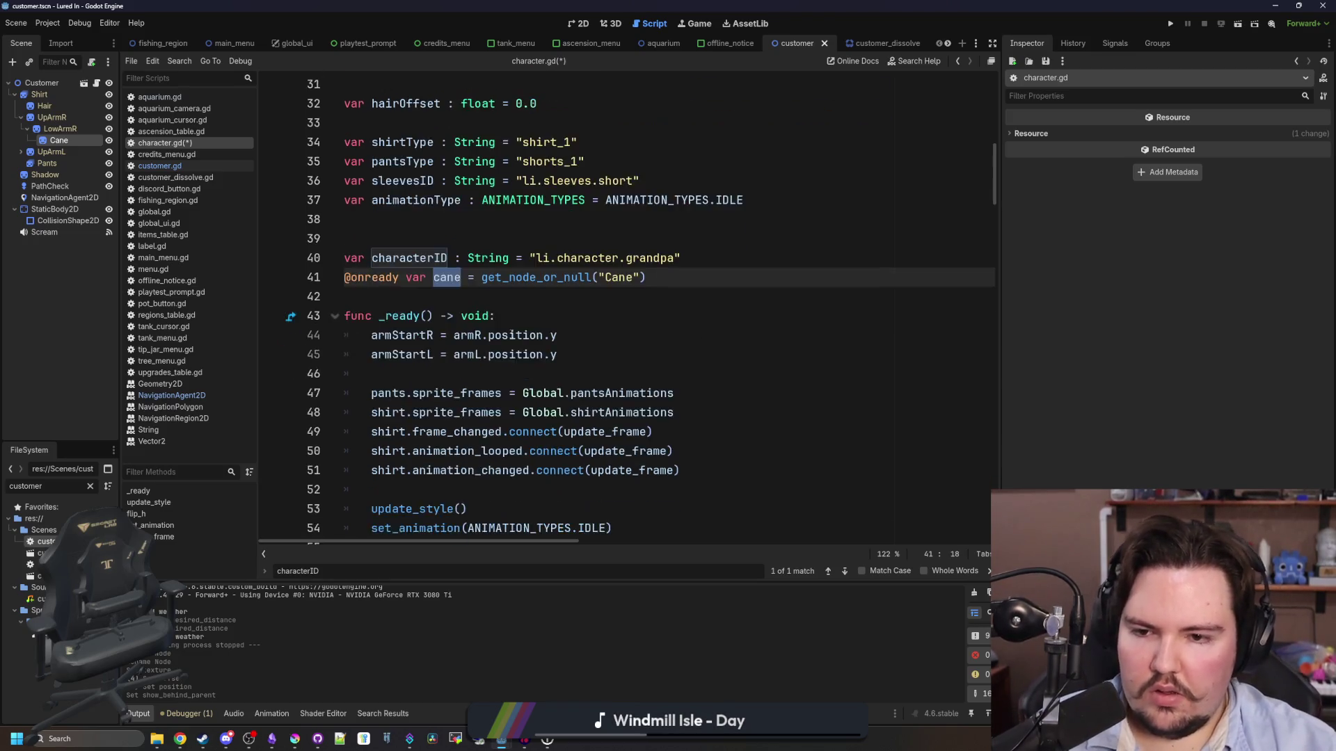
scroll(549, 298, down, 20)
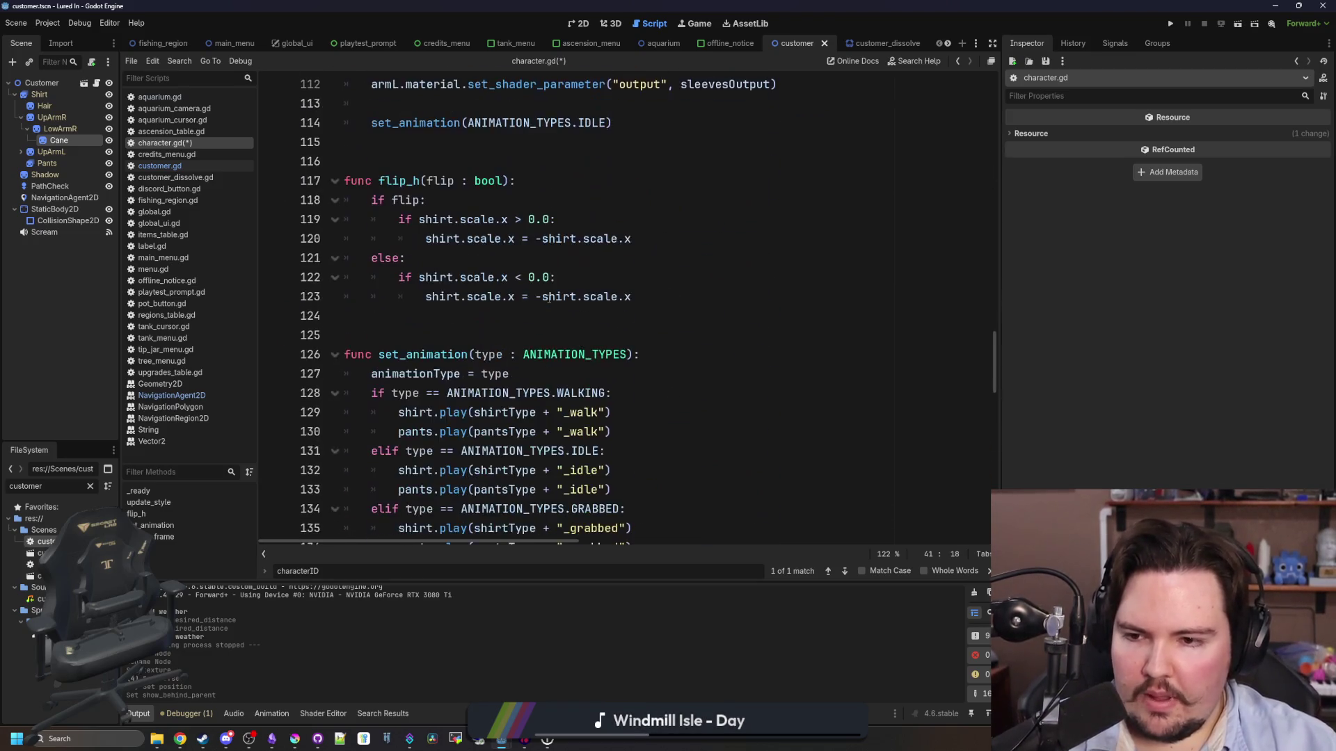
scroll(549, 298, down, 8)
scroll(549, 304, down, 12)
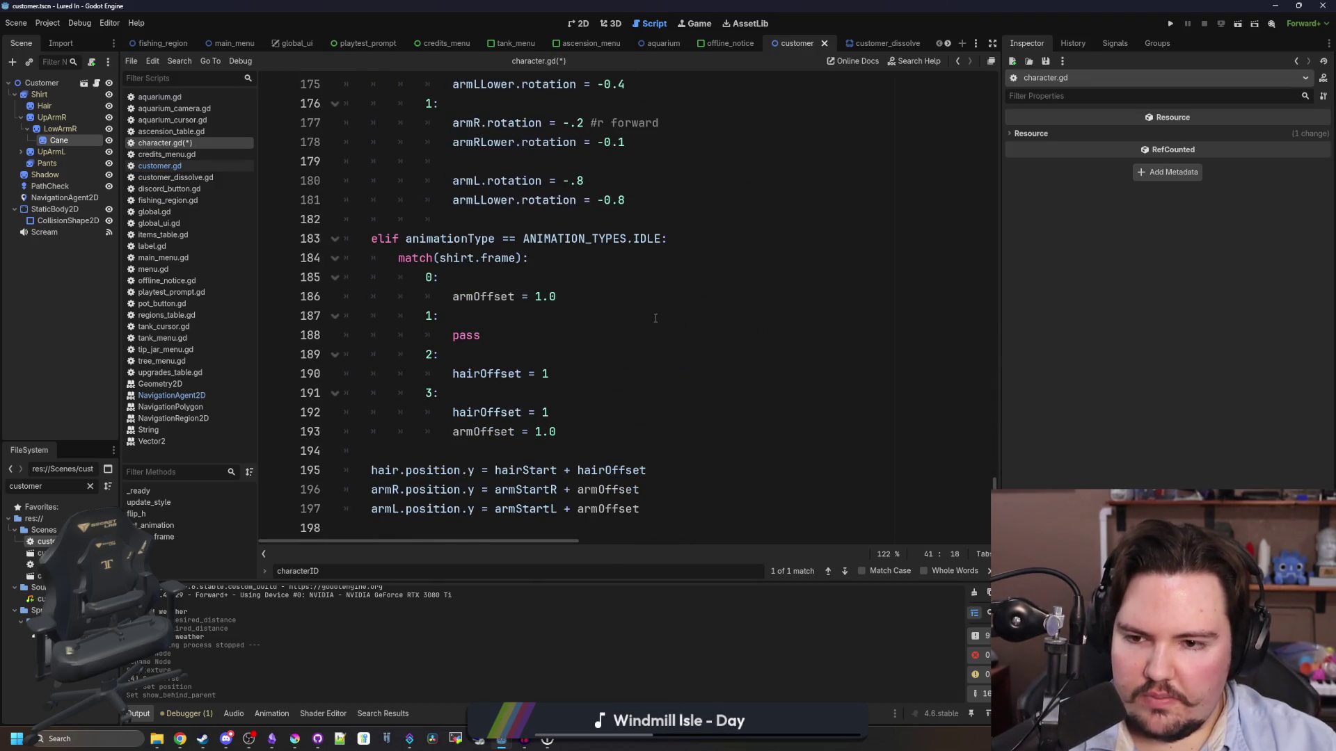
scroll(656, 318, up, 9)
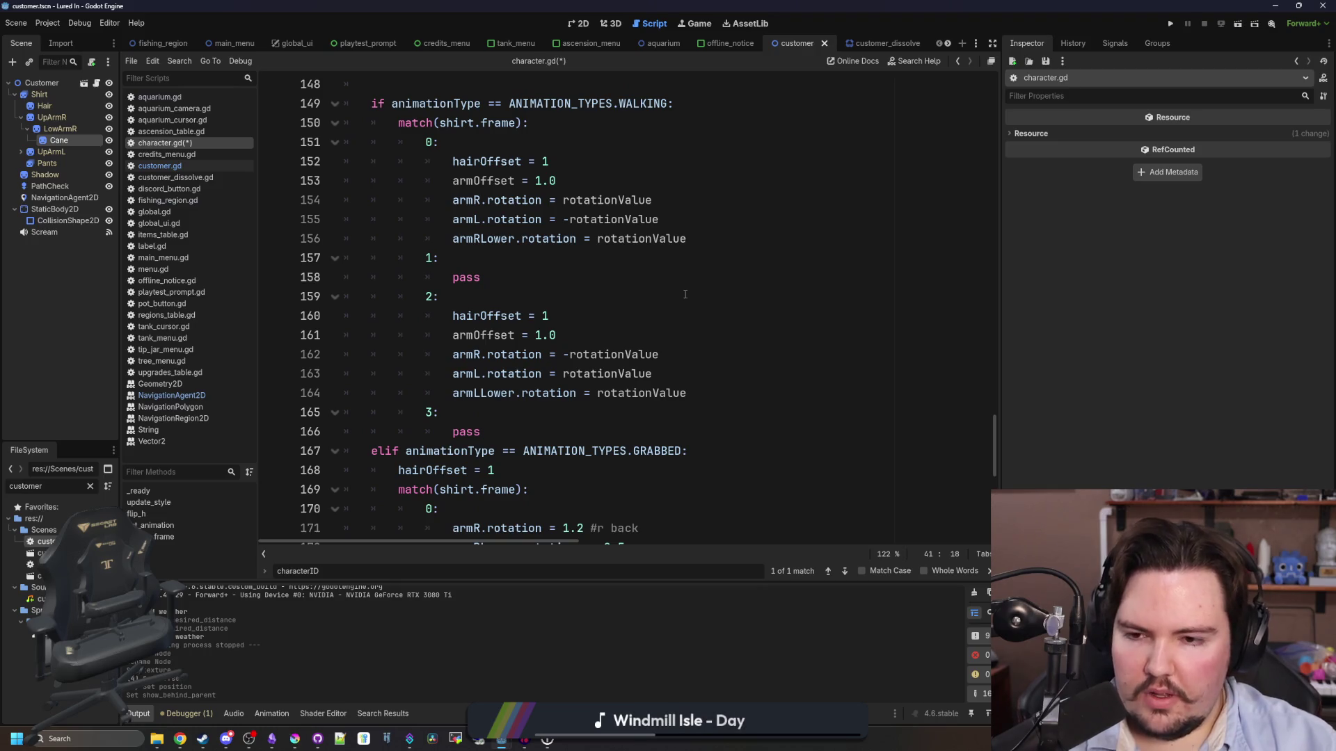
scroll(684, 294, down, 8)
scroll(684, 294, down, 1)
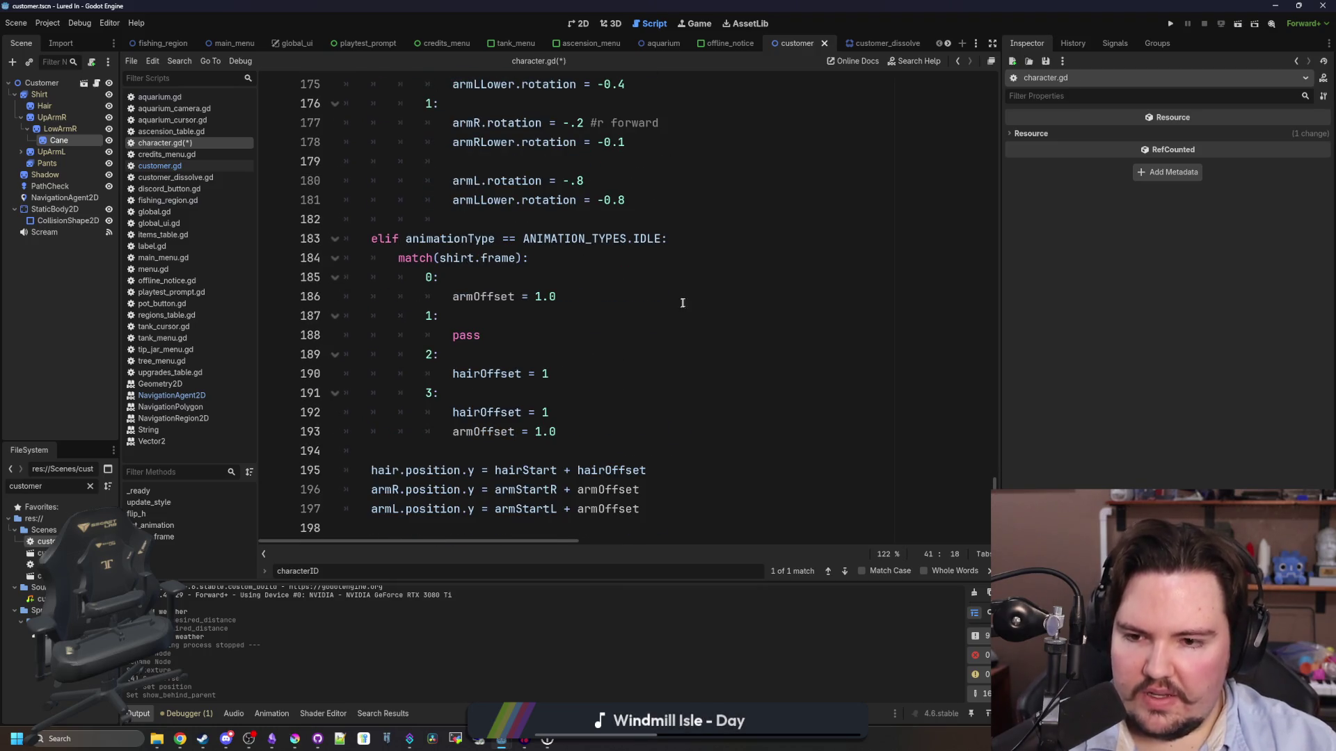
scroll(661, 320, up, 6)
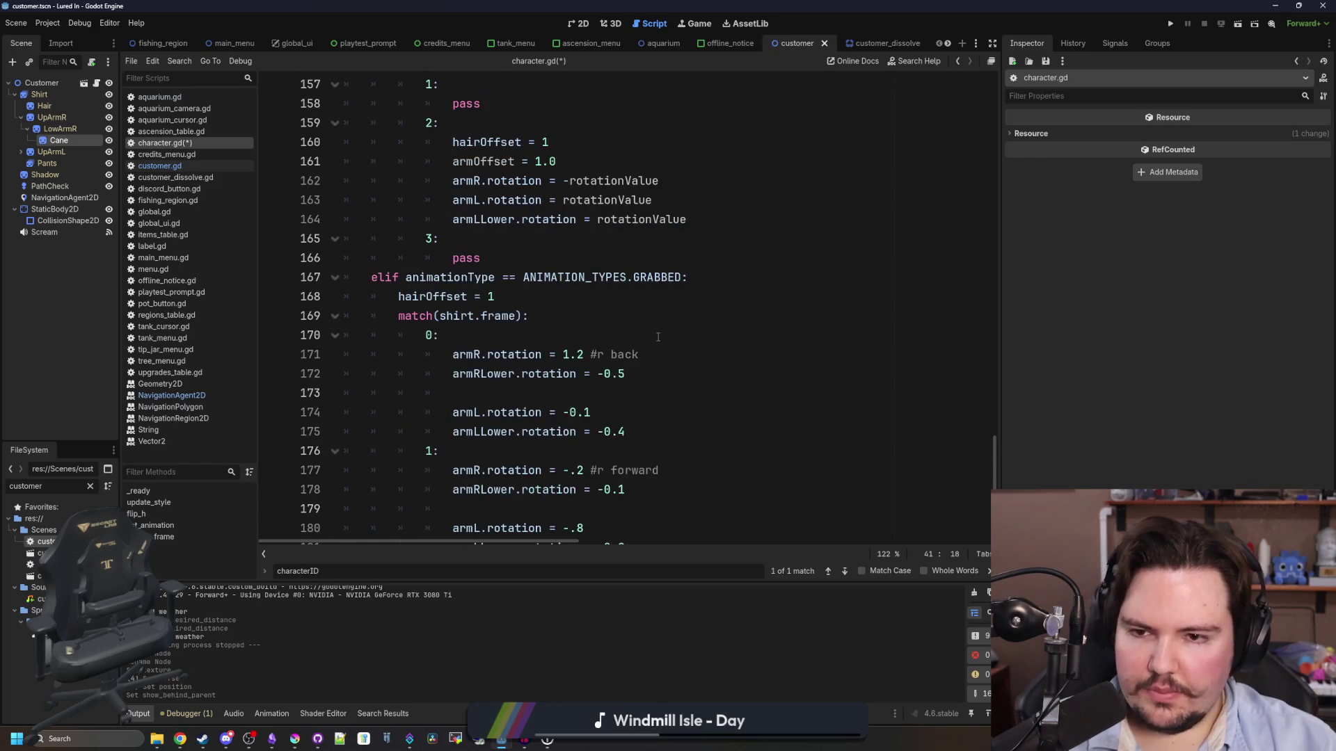
scroll(658, 337, up, 6)
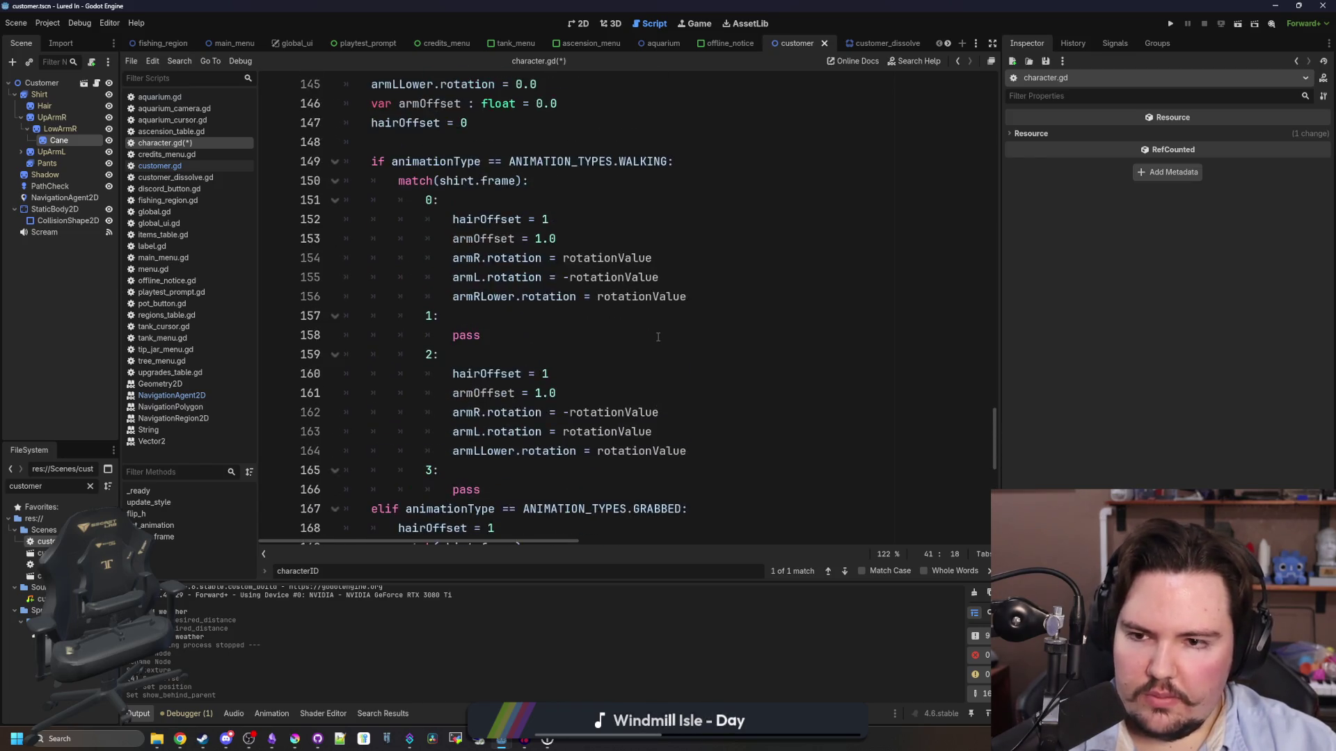
scroll(499, 382, down, 11)
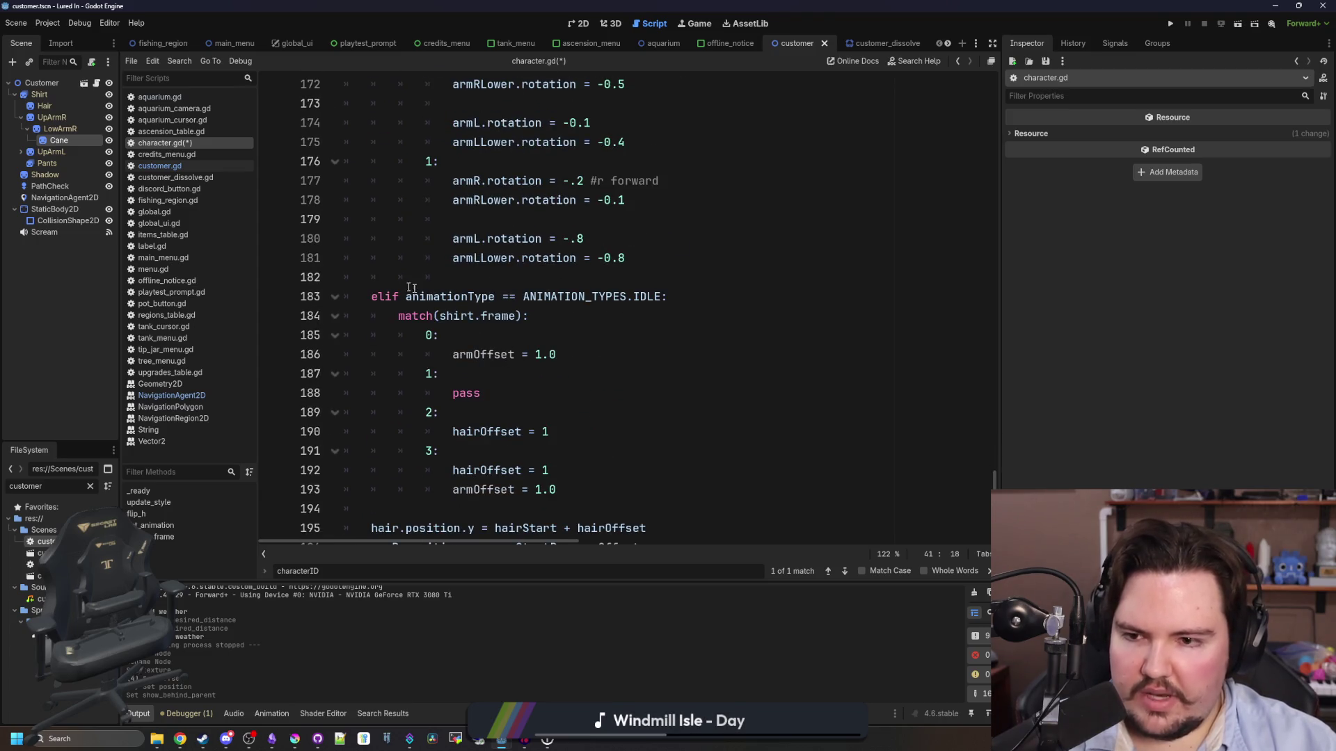
scroll(403, 348, down, 1)
click(399, 460)
- Below the IDLE block, add an 'if cane:' check wrapping 'armR.rotation += 0.5'
click(393, 447)
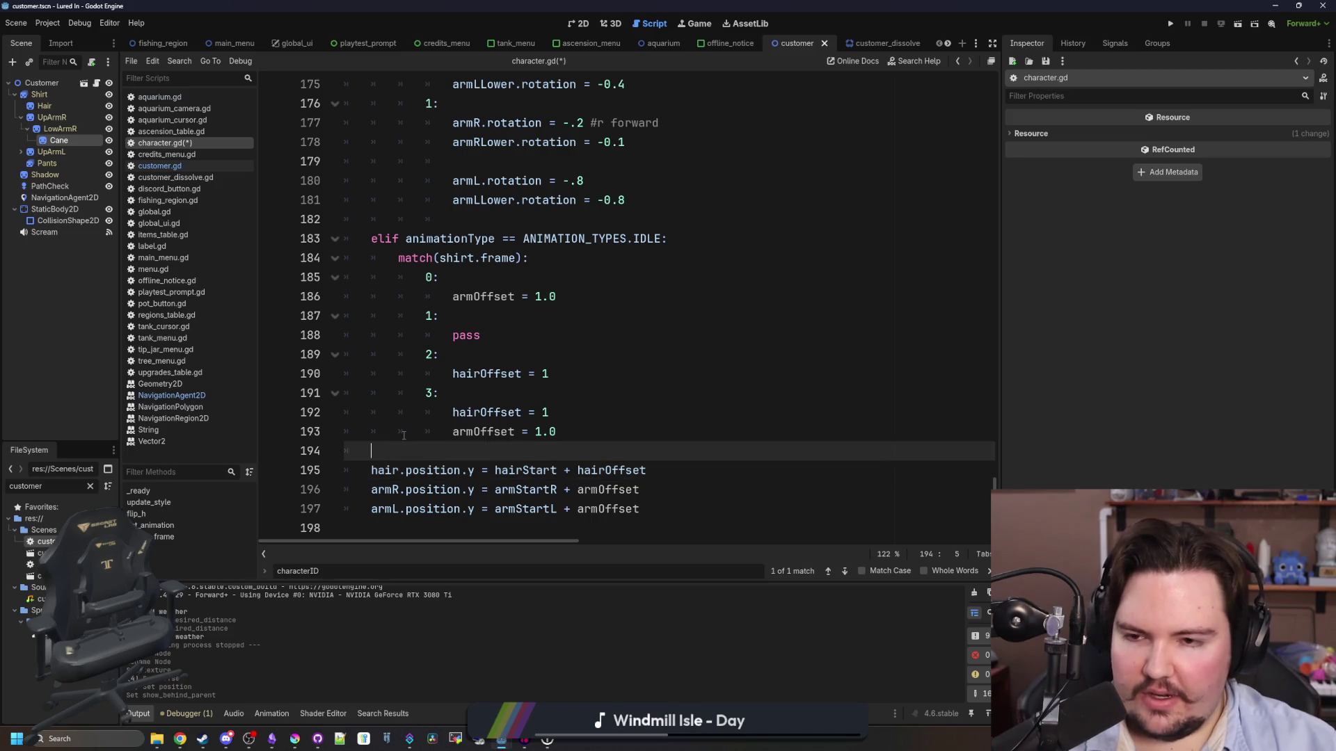
key(Return)
key(Return)
key(Up)
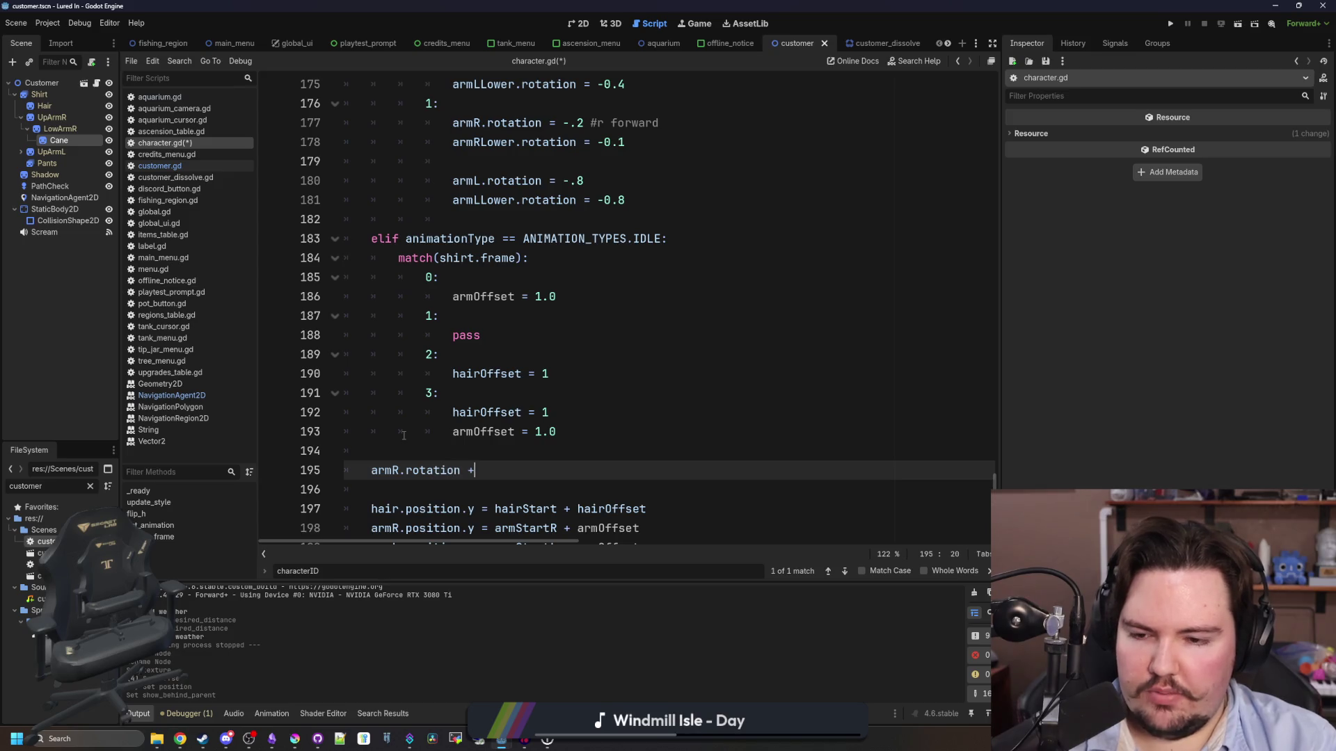
text(0.5)
key(Return)
text(cane)
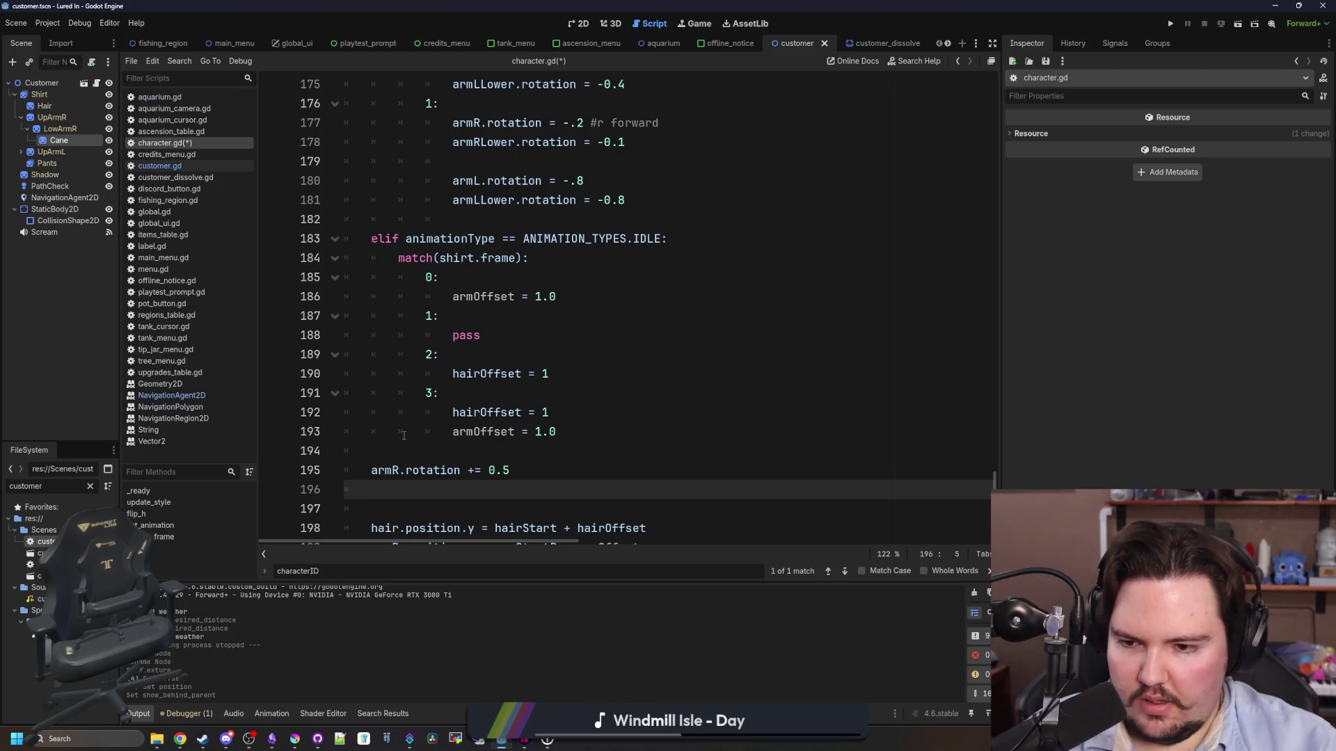
key(Up)
key(Up)
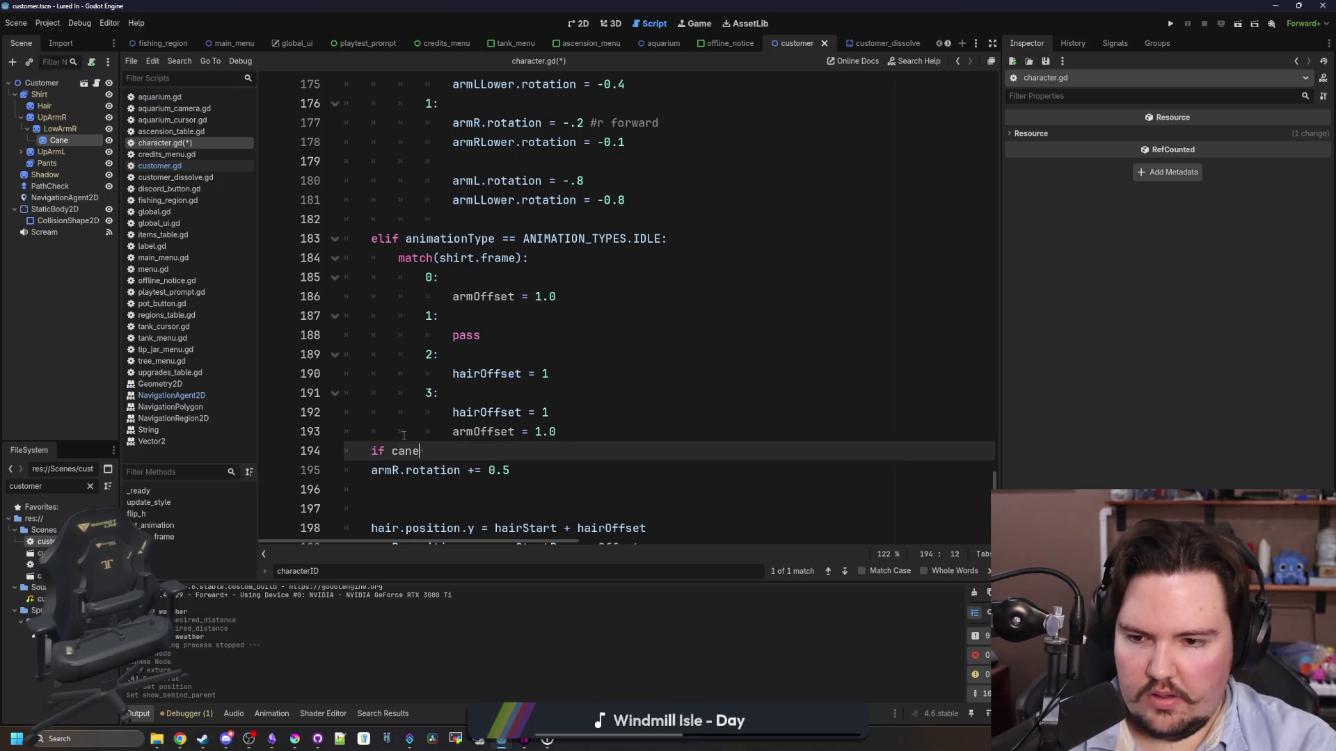
key(Home)
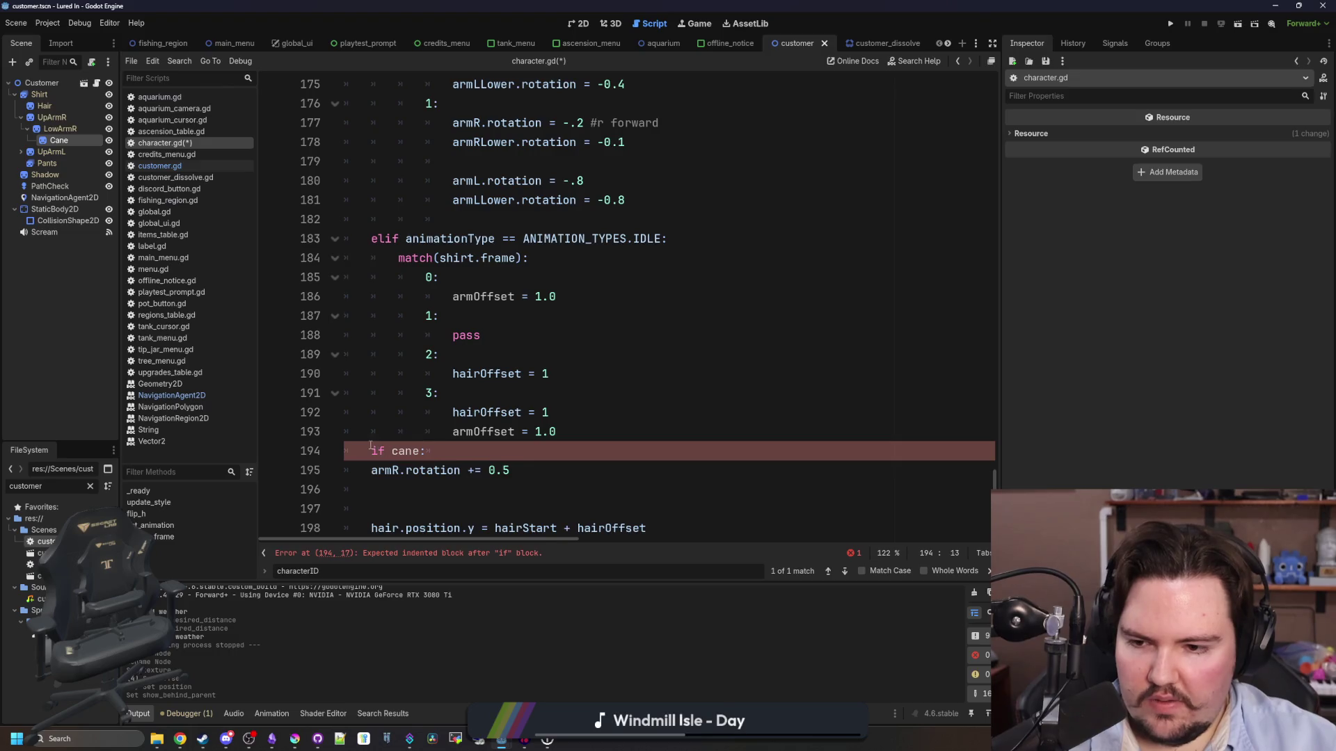
key(Return)
key(Down)
- Begin a 'cane.rotation = -' line inside the cane block
scroll(487, 445, down, 2)
key(Tab)
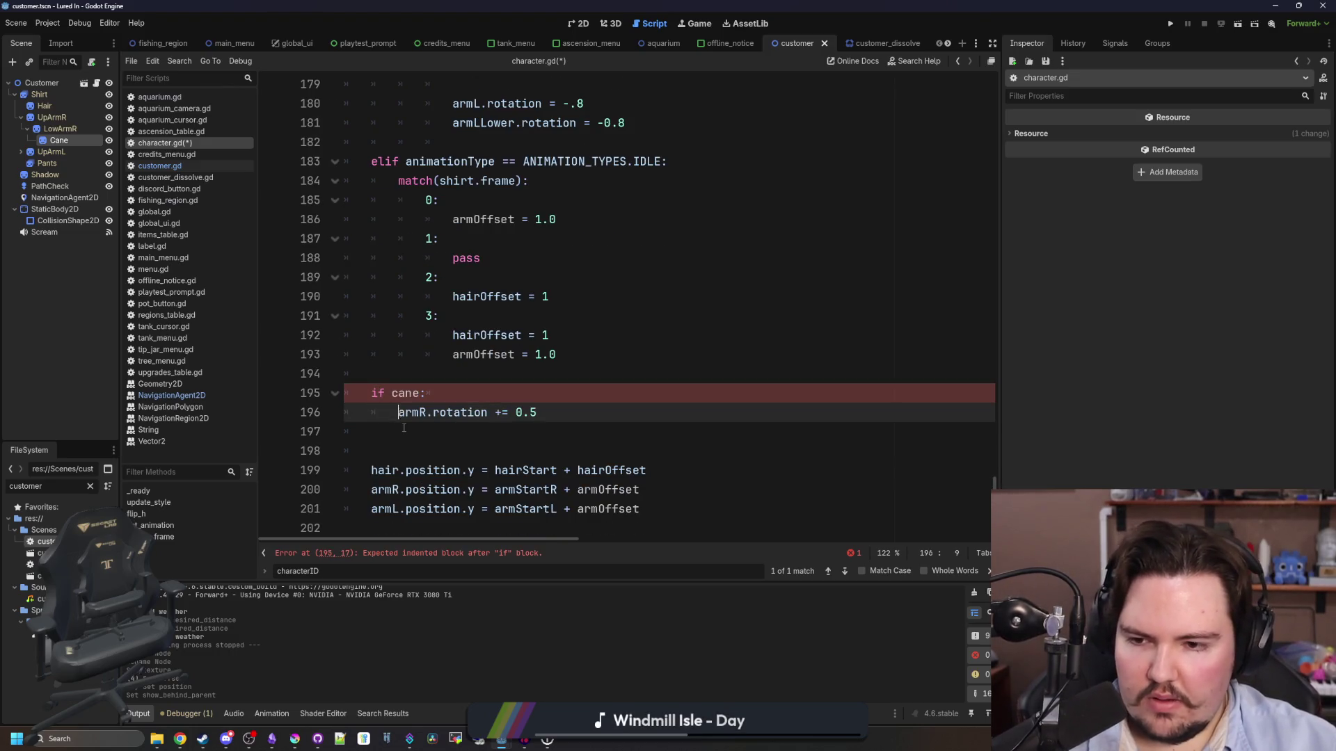
key(End)
key(Return)
text(cane.rotatio)
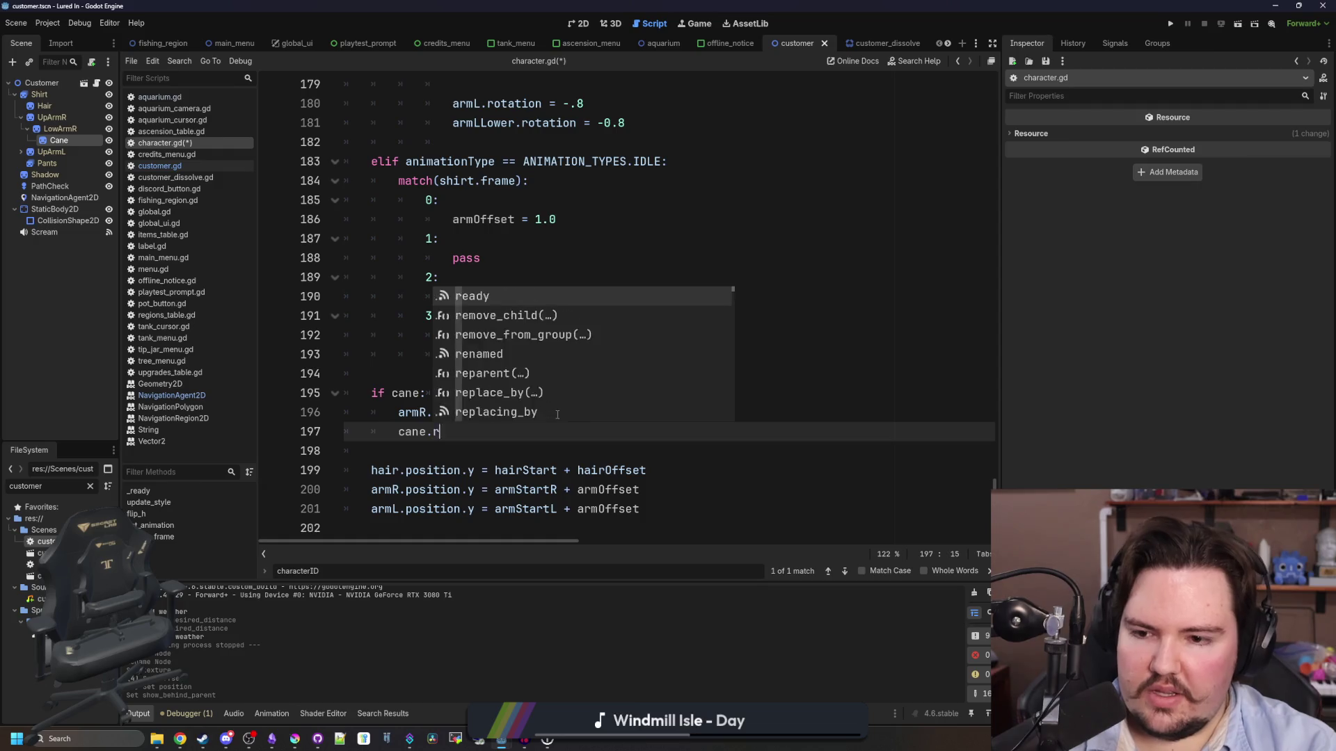
text(n = -armR.)
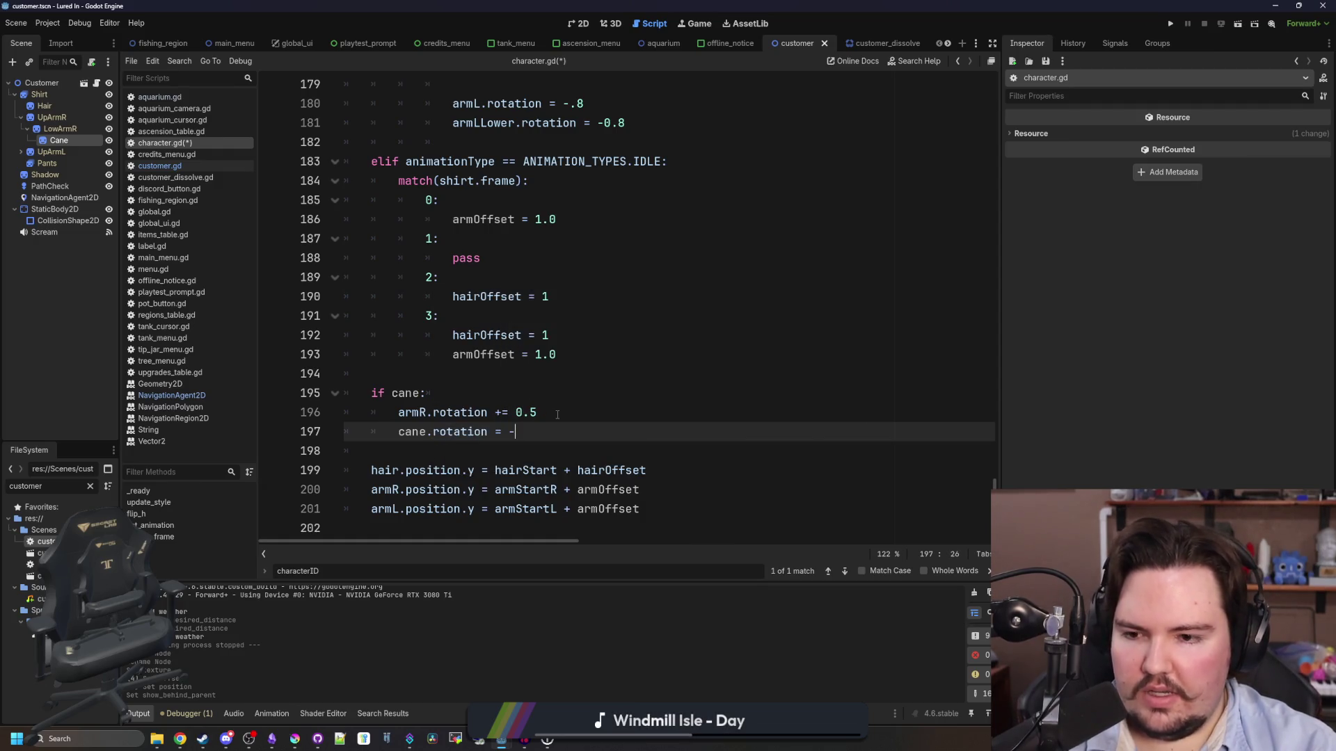
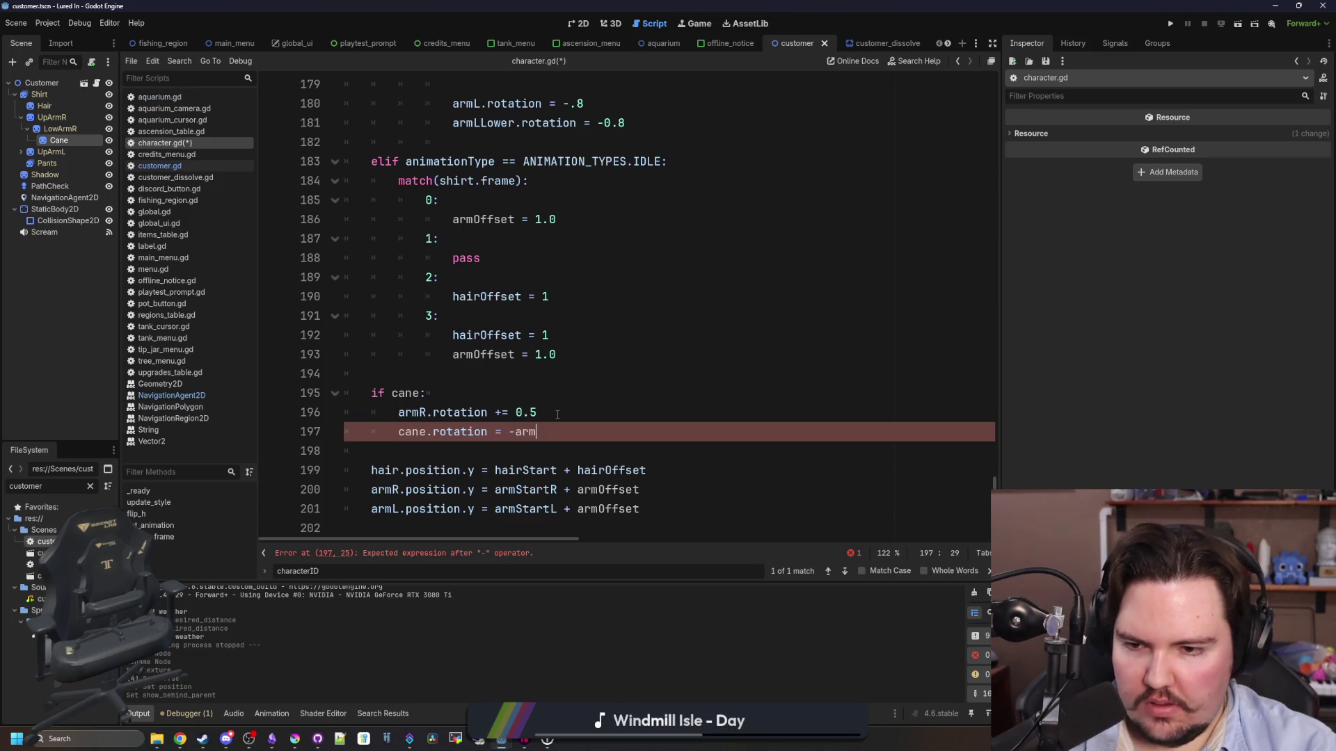
- Complete line 197 as cane.rotation = -armR.global_rotation and run the project
text(global_rotation)
click(566, 405)
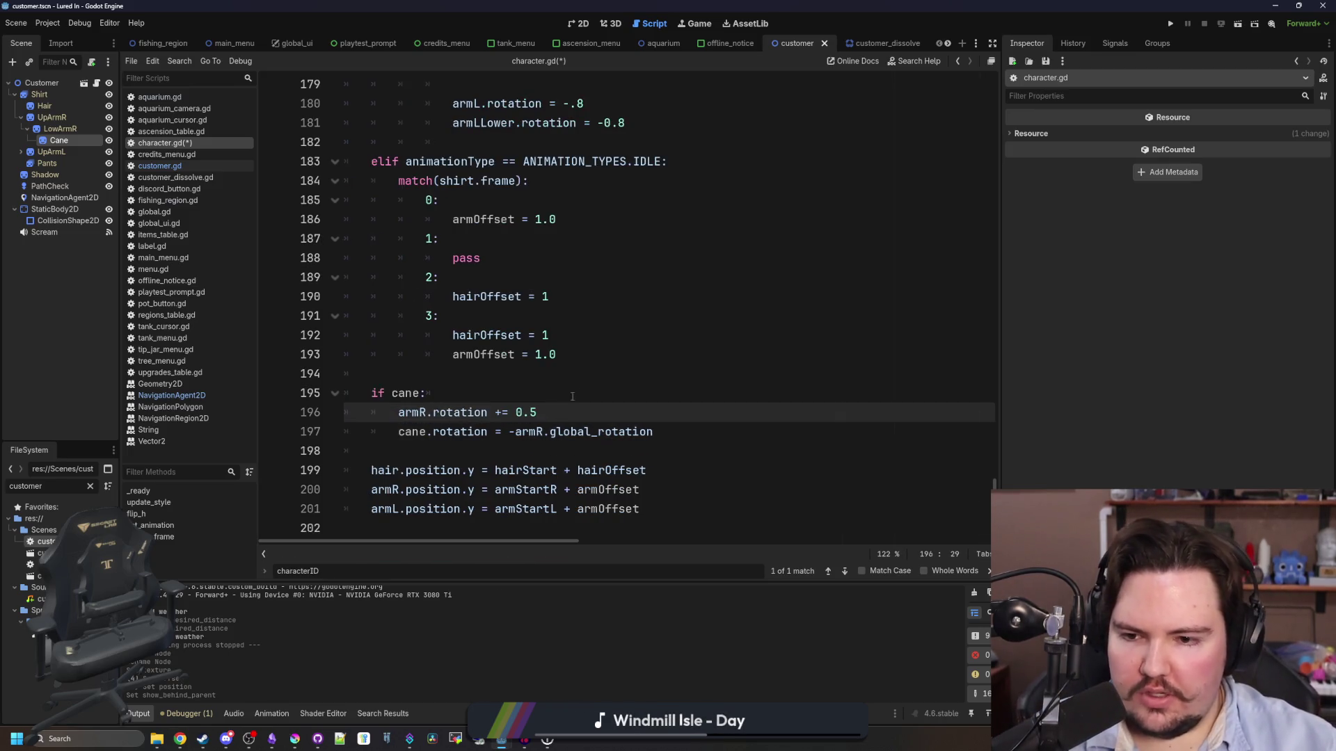
click(1169, 23)
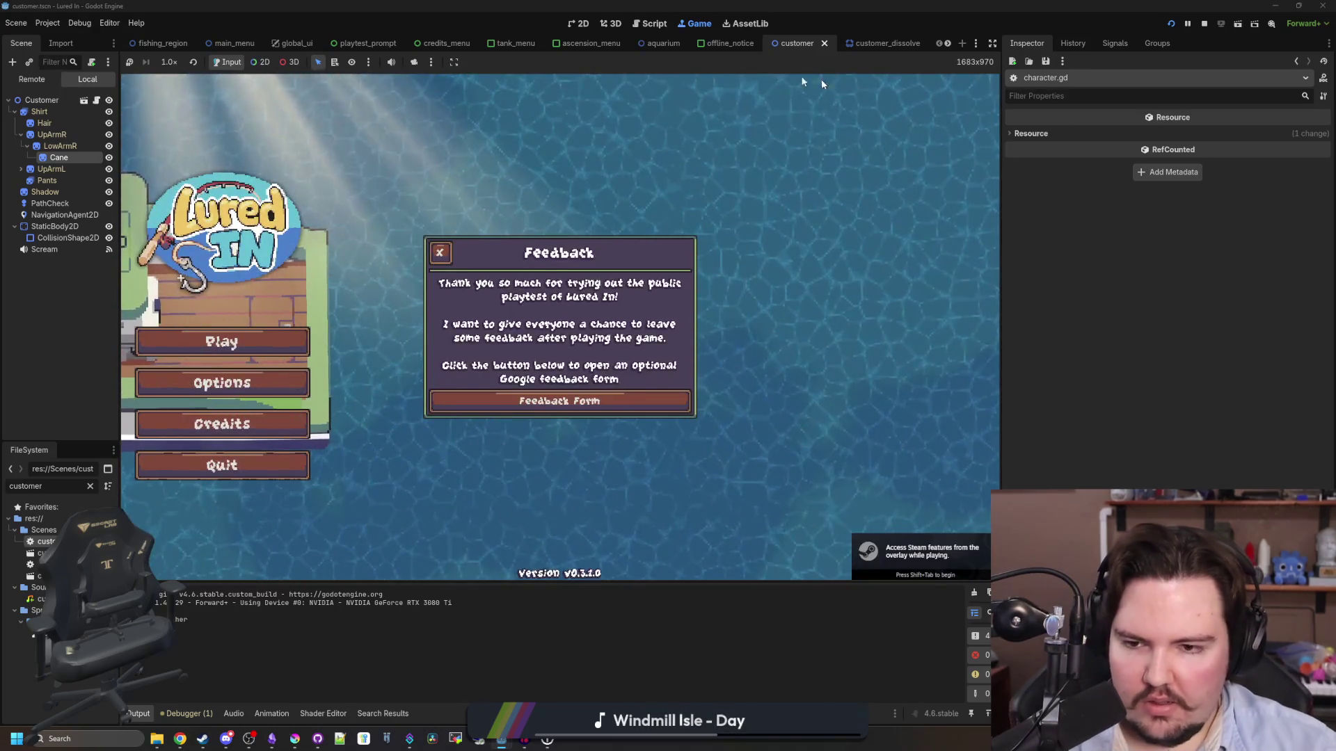
- Dismiss the Feedback and Welcome Back popups, watch the cane-holding customer, then return to scripts
click(438, 254)
click(278, 338)
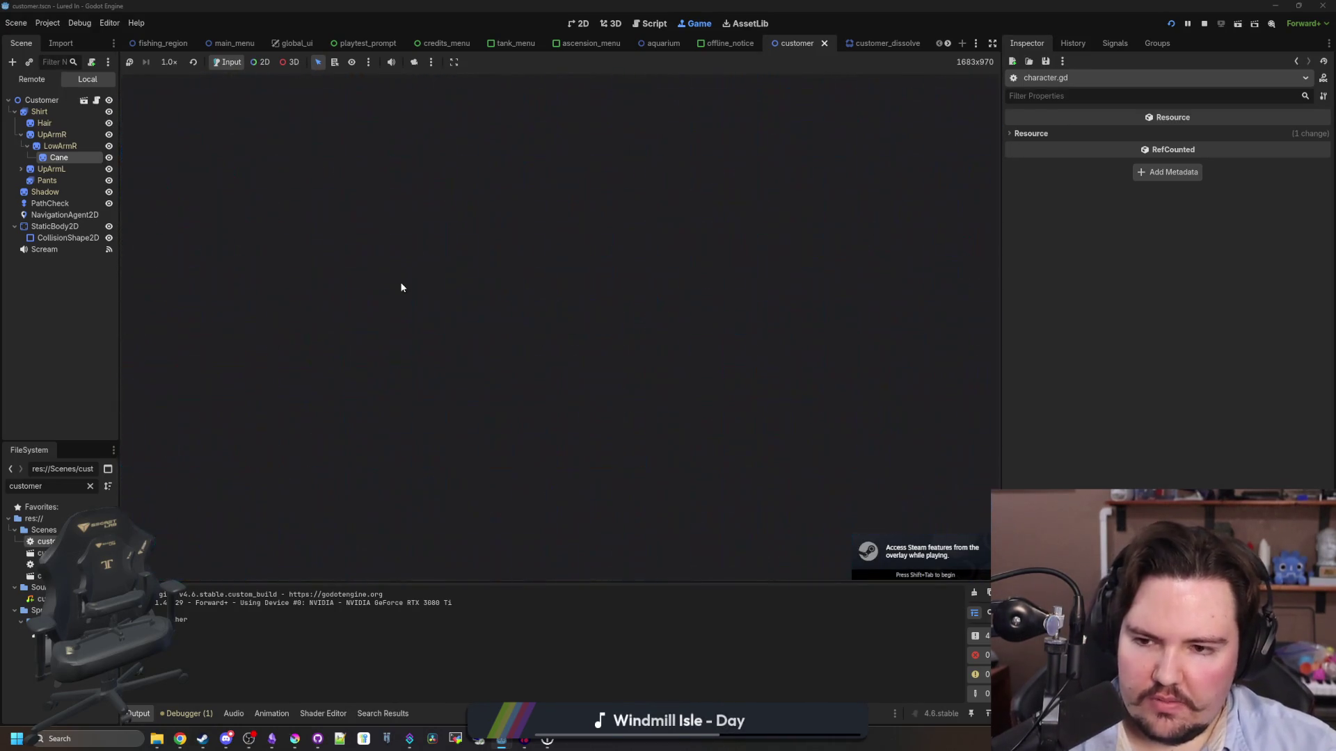
click(621, 386)
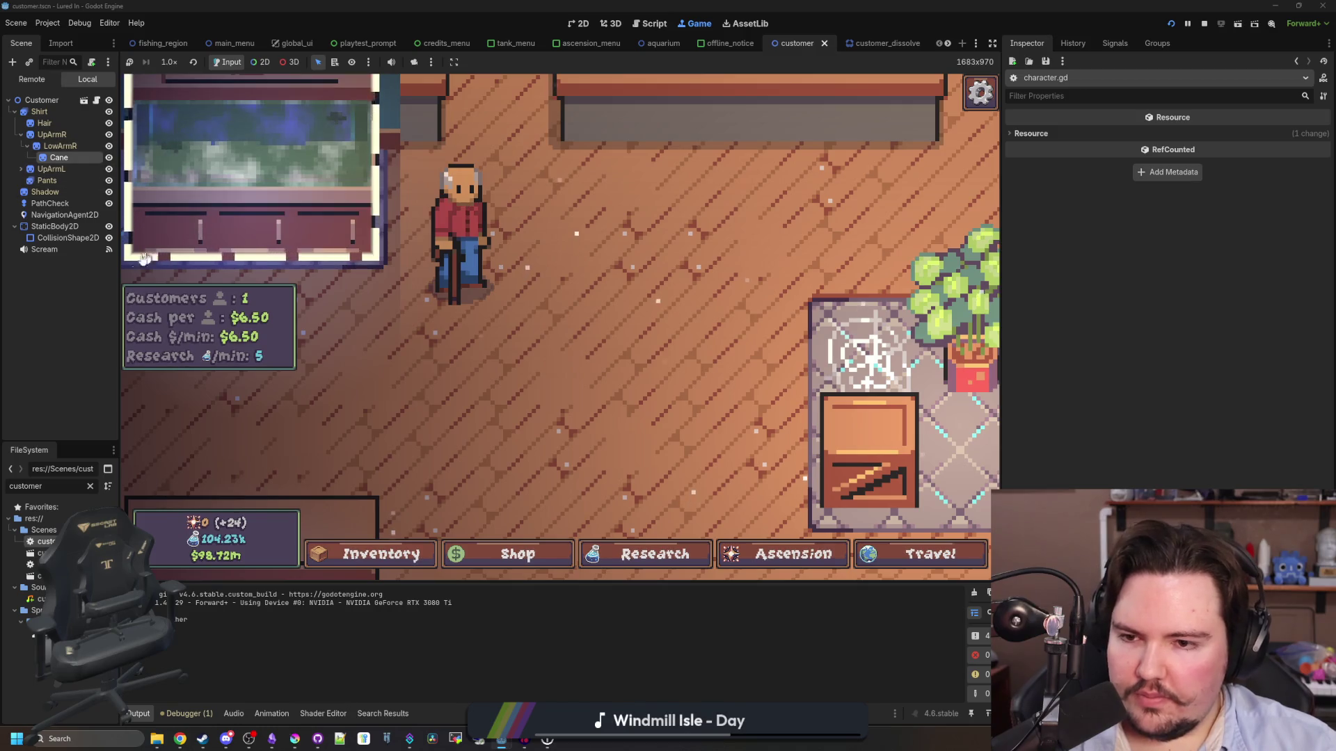
click(96, 101)
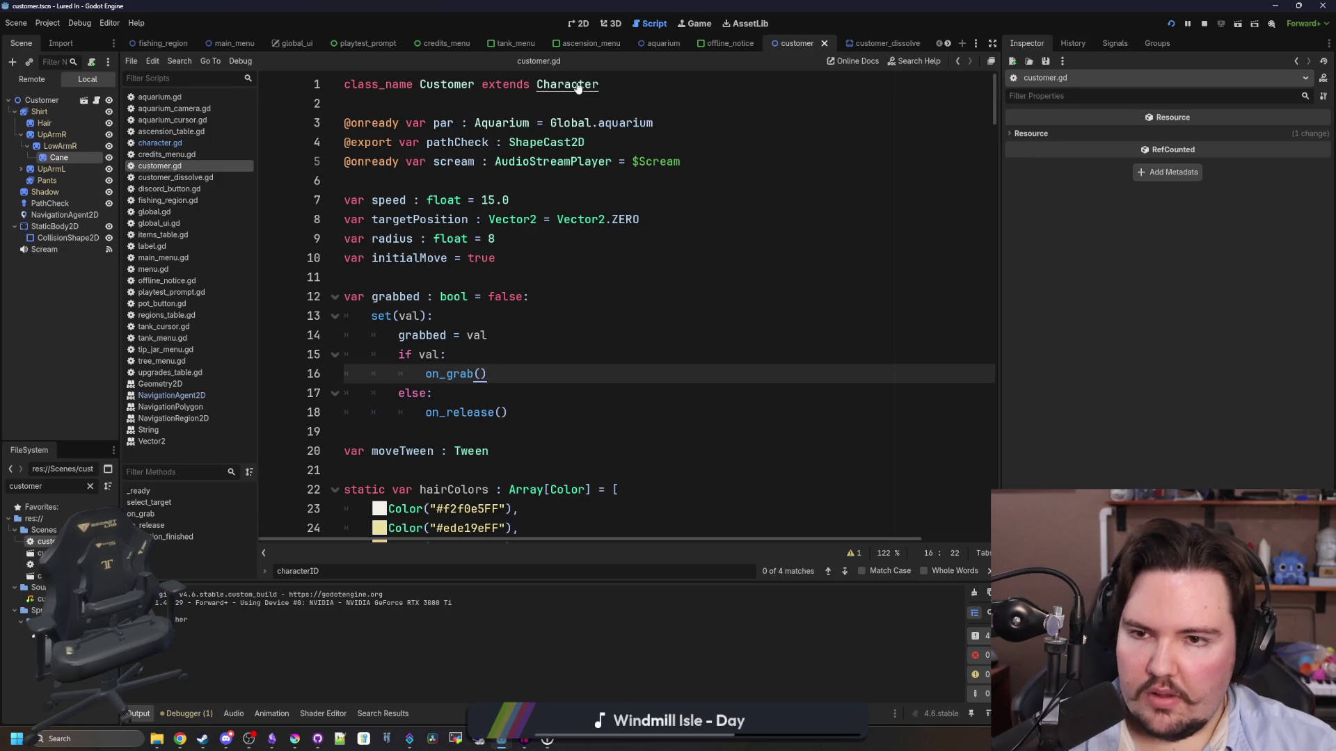
ctrl+click(586, 90)
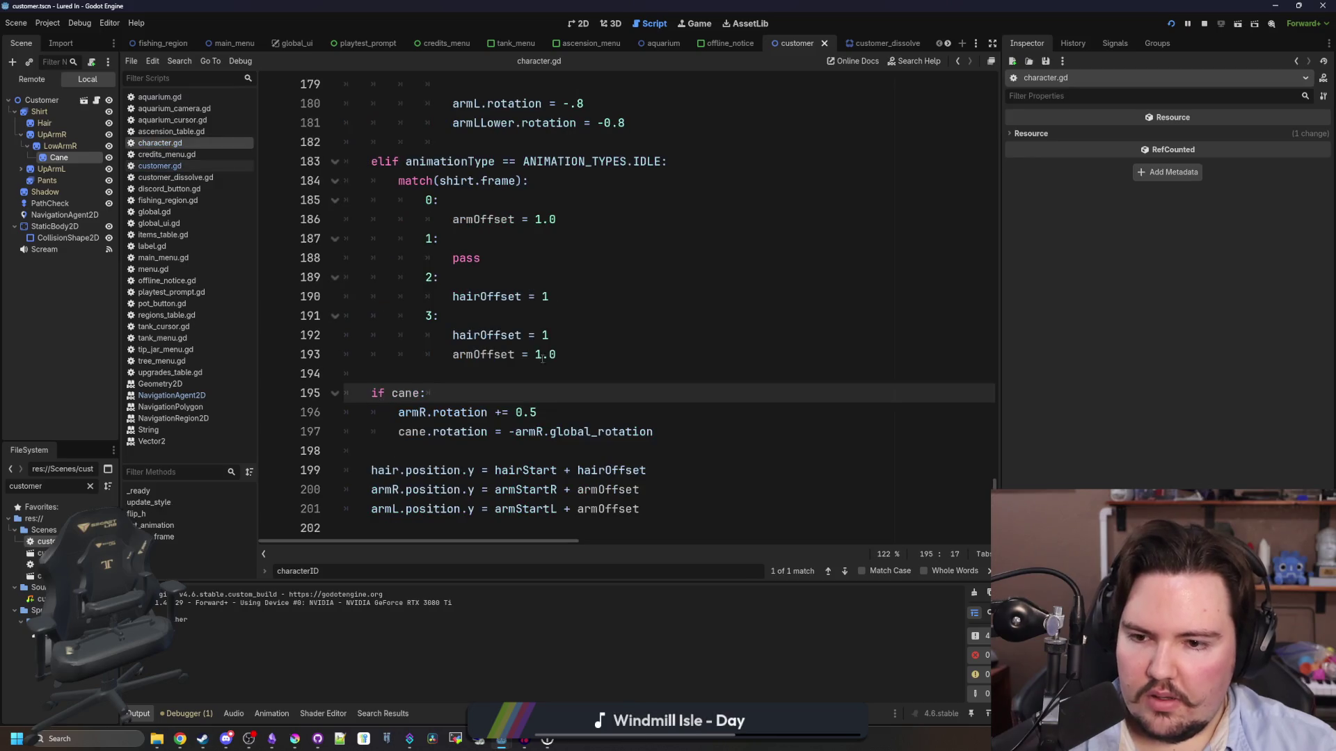
click(449, 374)
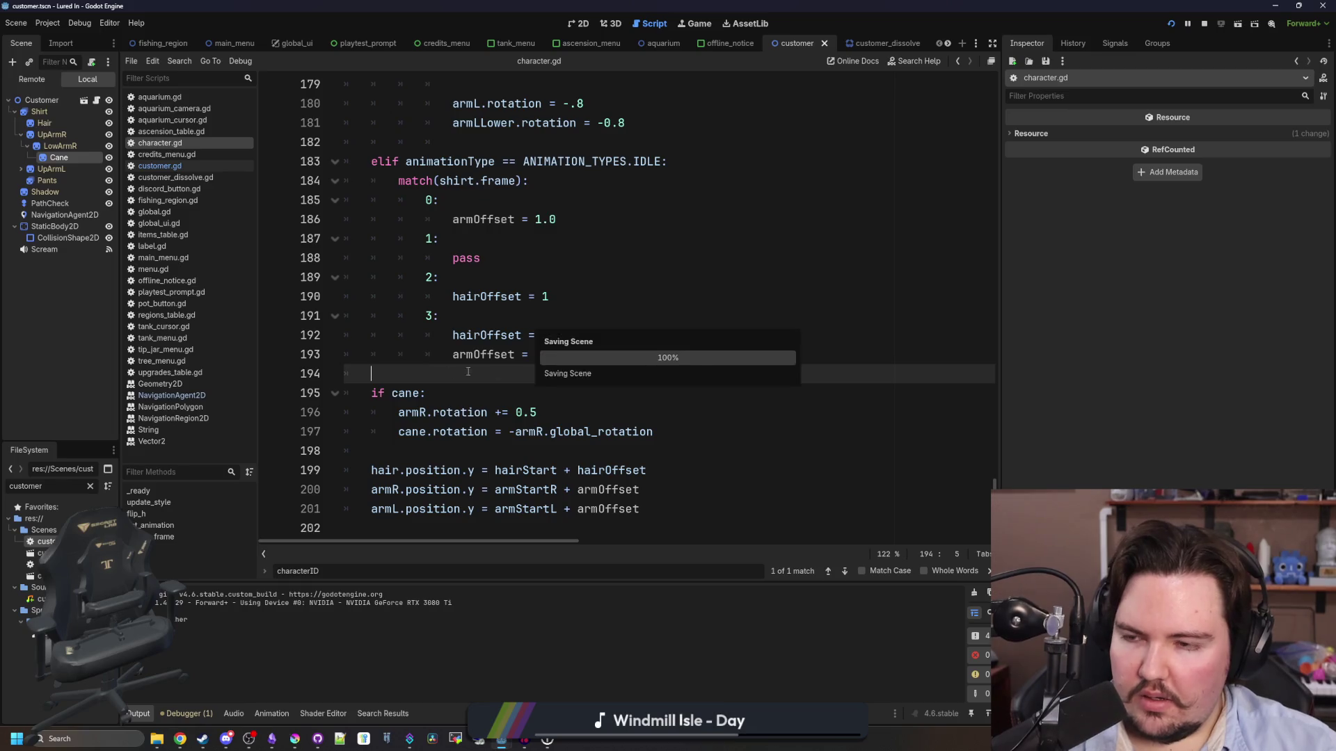
drag(994, 483, 983, 90)
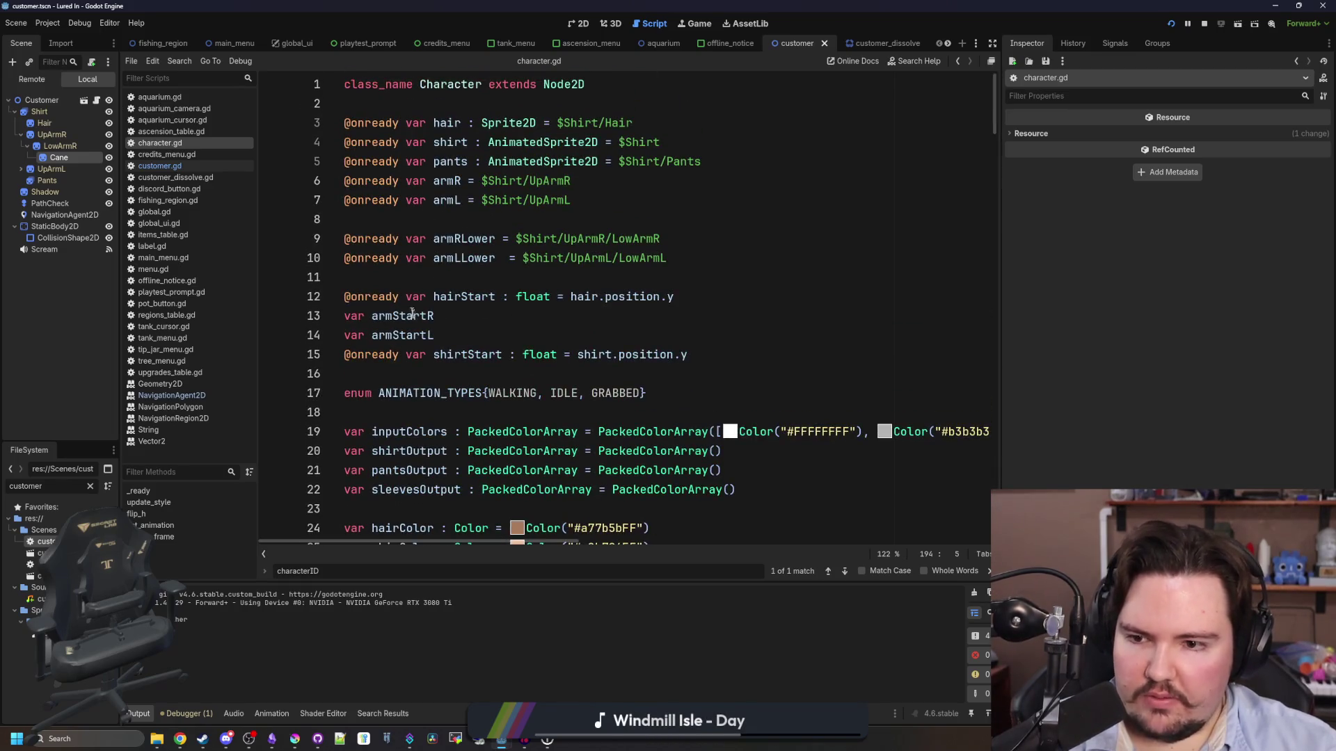
click(429, 376)
scroll(429, 375, down, 7)
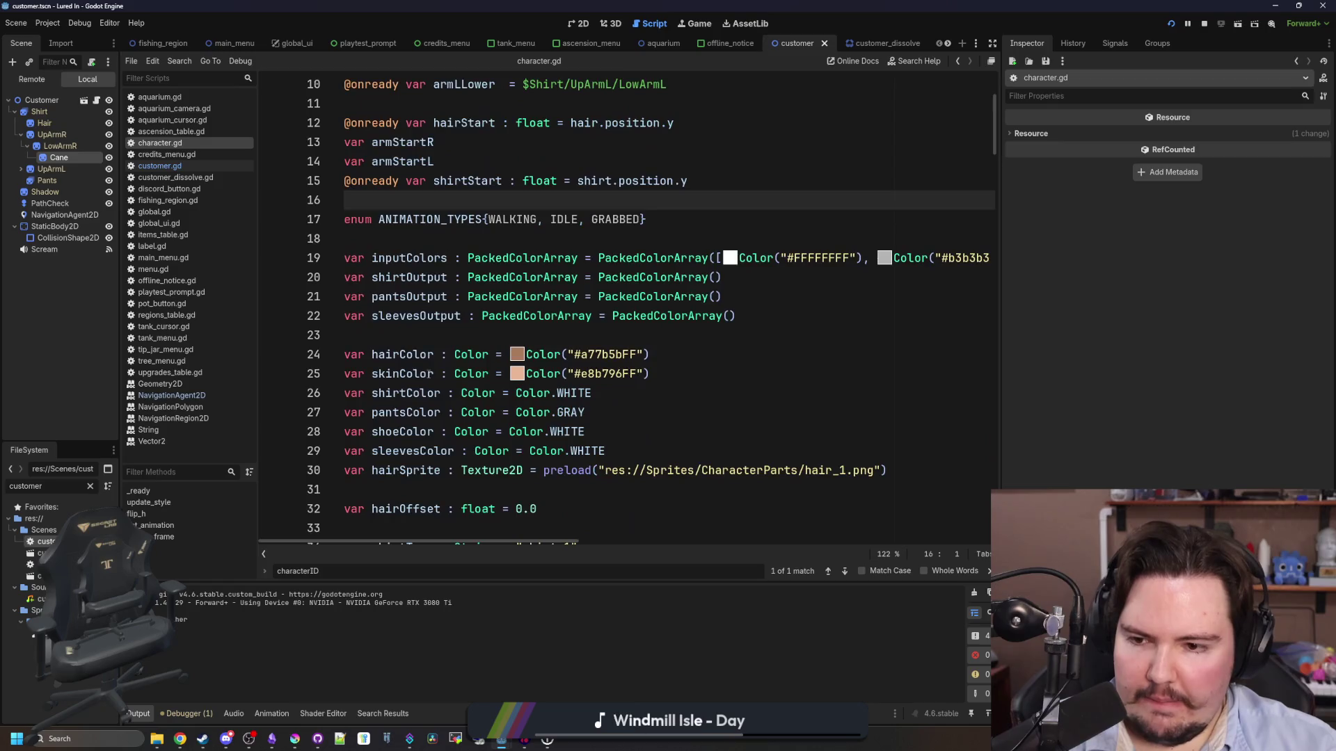
scroll(428, 384, down, 2)
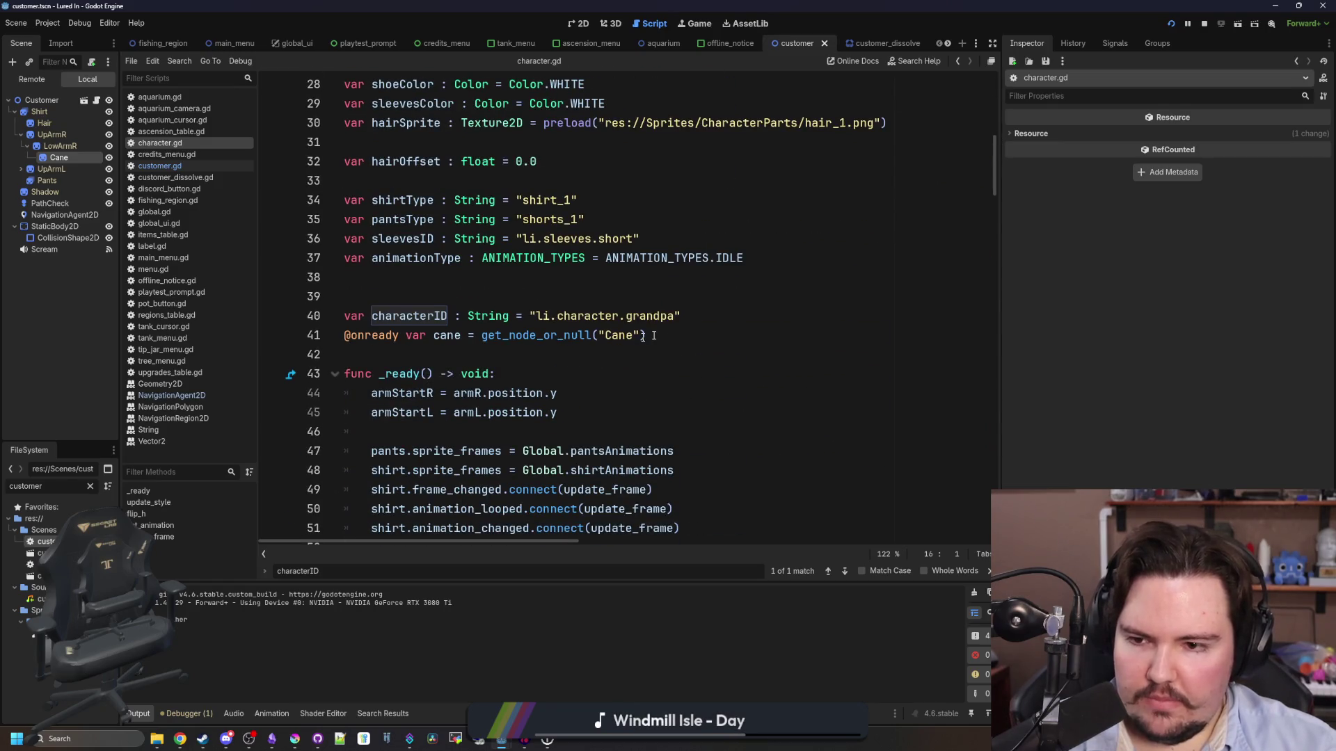
drag(405, 335, 344, 336)
key(BackSpace)
mouse_move(584, 335)
mouse_down()
mouse_move(375, 316)
mouse_move(409, 341)
mouse_up()
key(shift+Right)
key(ctrl+c)
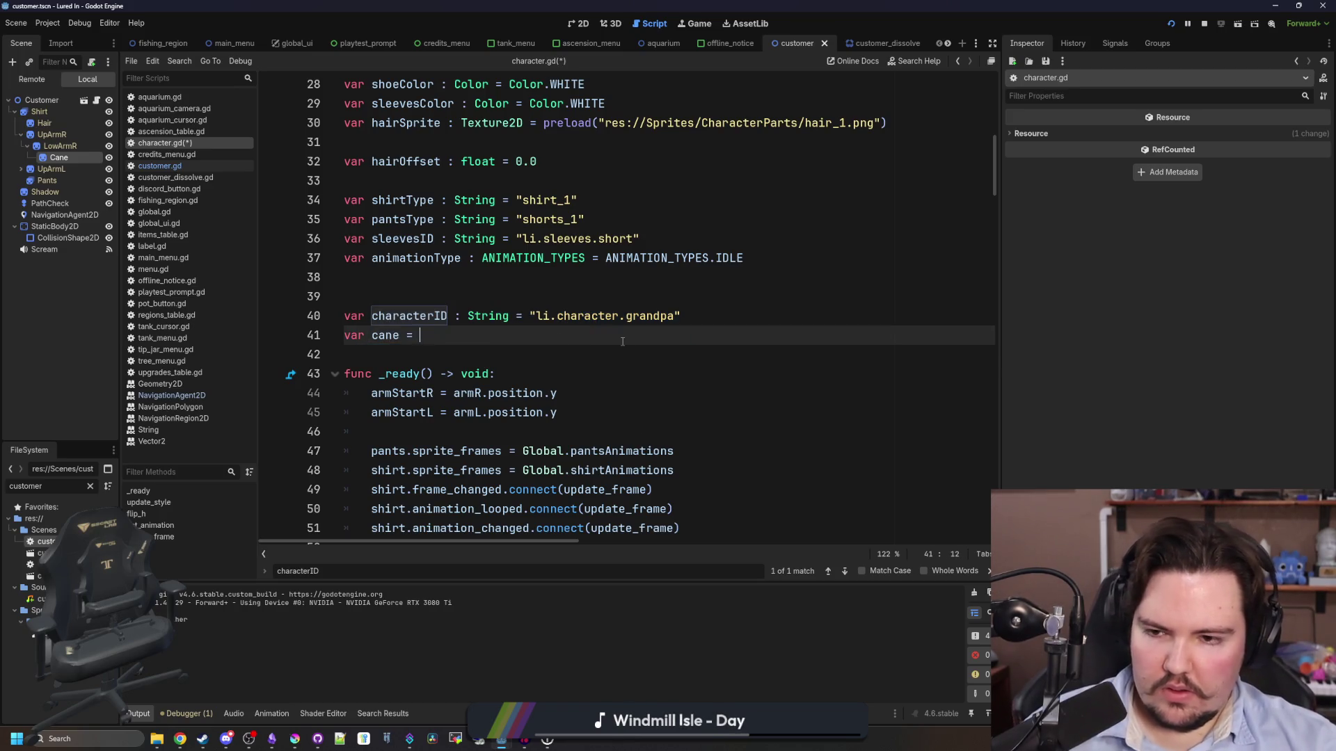
key(BackSpace)
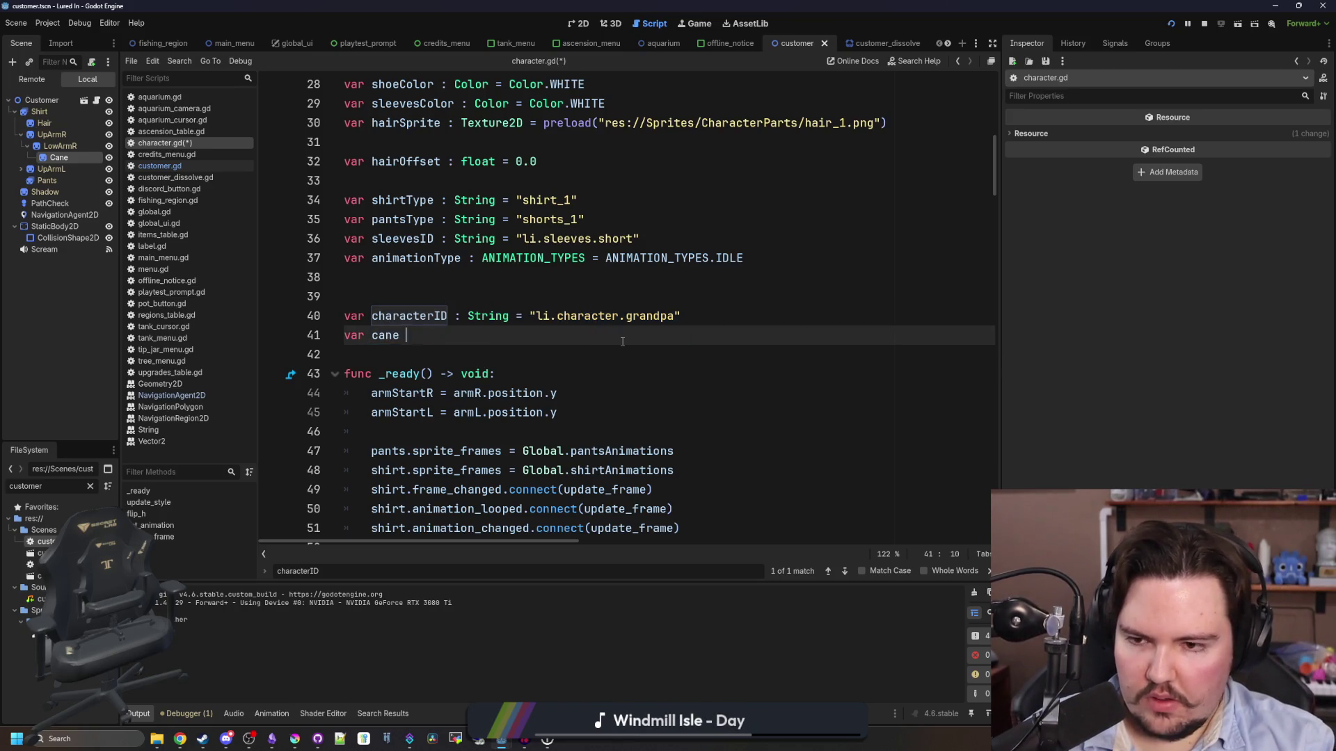
text(l)
- At the end of _ready, add get_tree().physics_frame and cane = get_node_or_null("Cane")
scroll(623, 342, down, 7)
scroll(626, 344, up, 3)
click(653, 340)
click(653, 355)
key(Return)
key(Return)
text(get_tree())
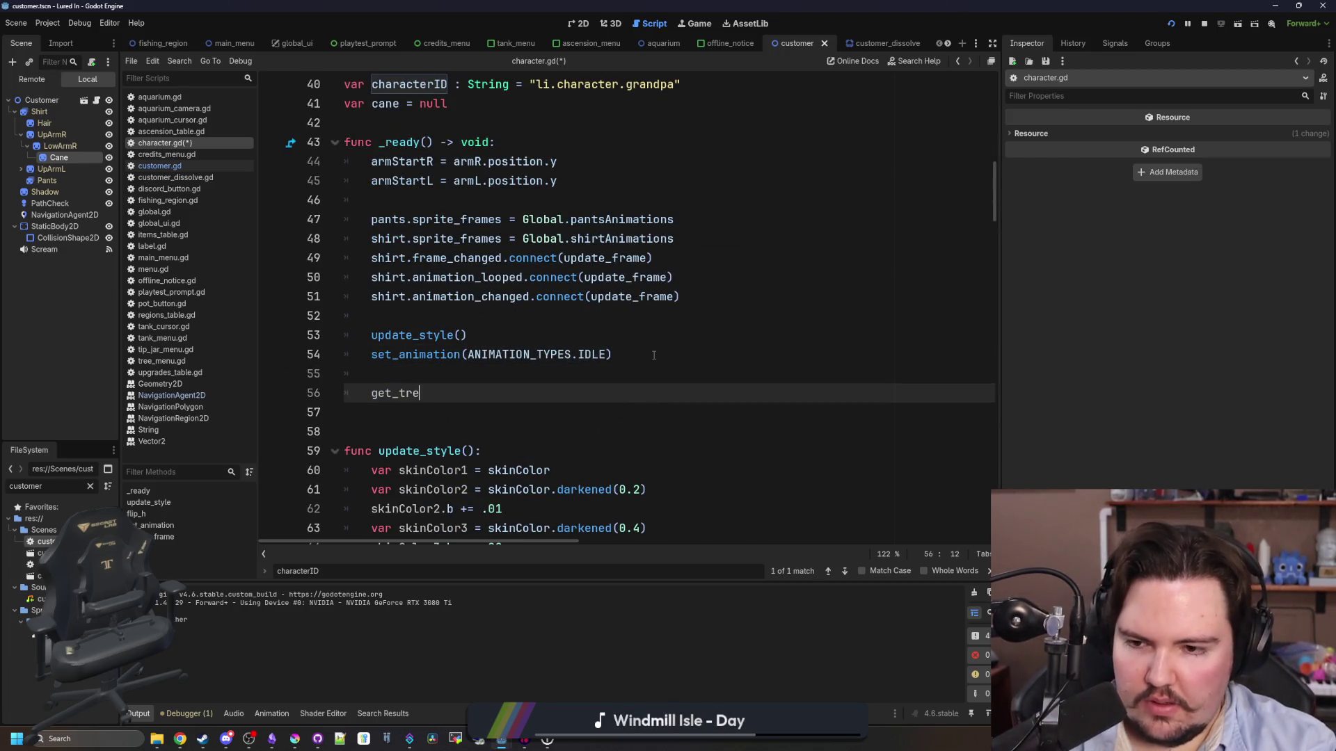
text(.phys)
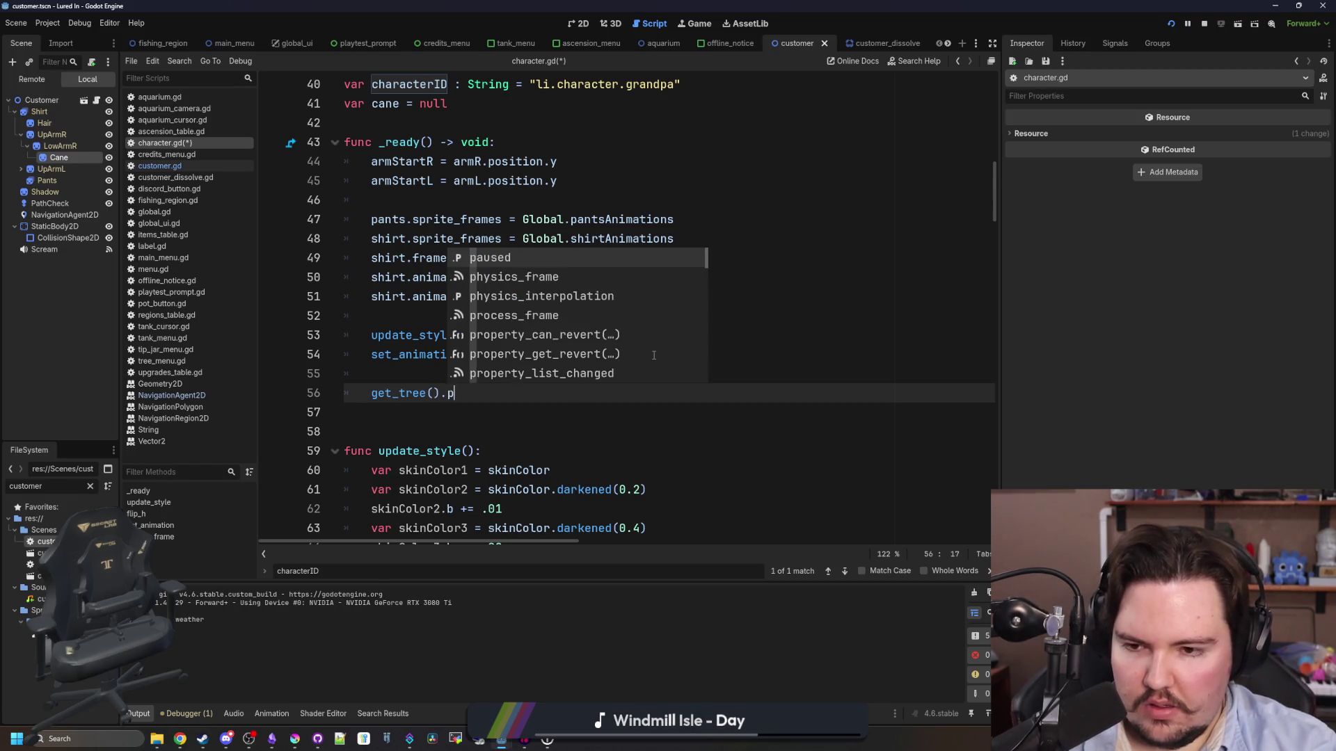
key(Return)
key(Return)
key(ctrl+v)
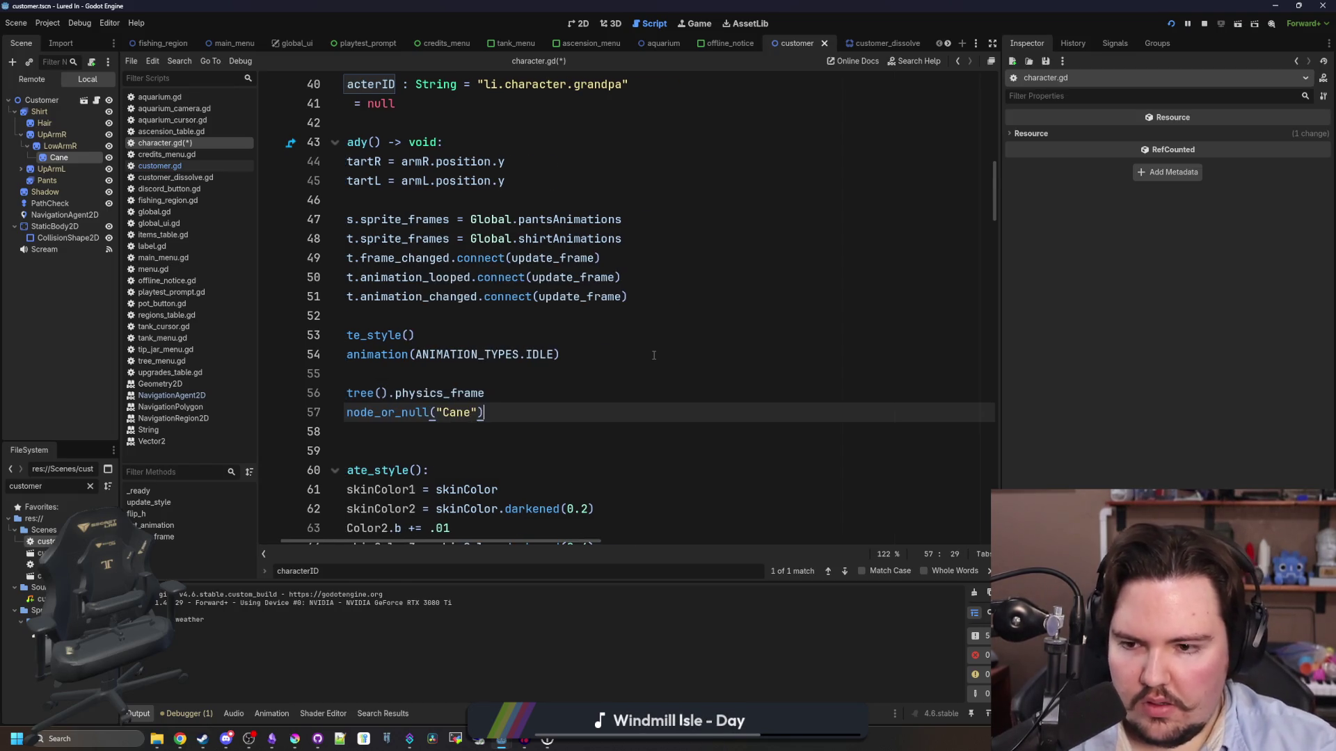
key(Home)
text(cane =)
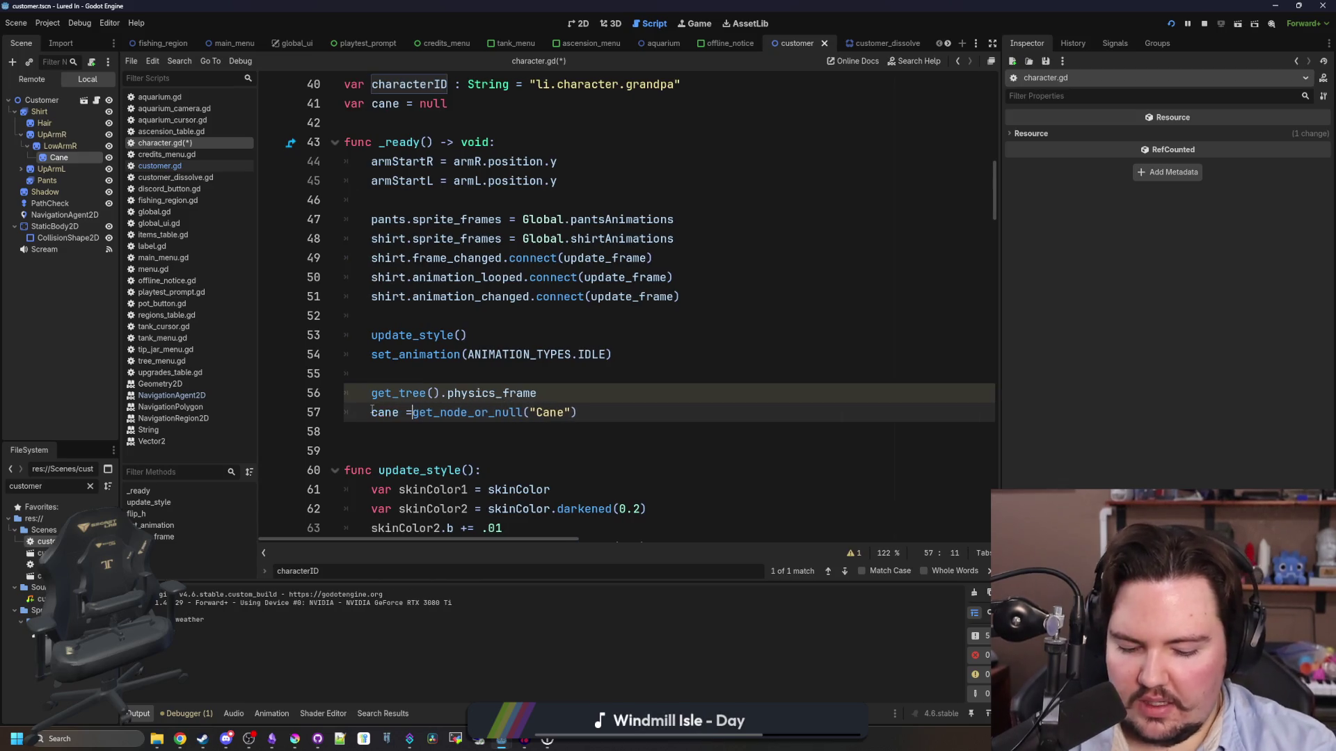
- Prefix the physics_frame line with await and save the script
key(Up)
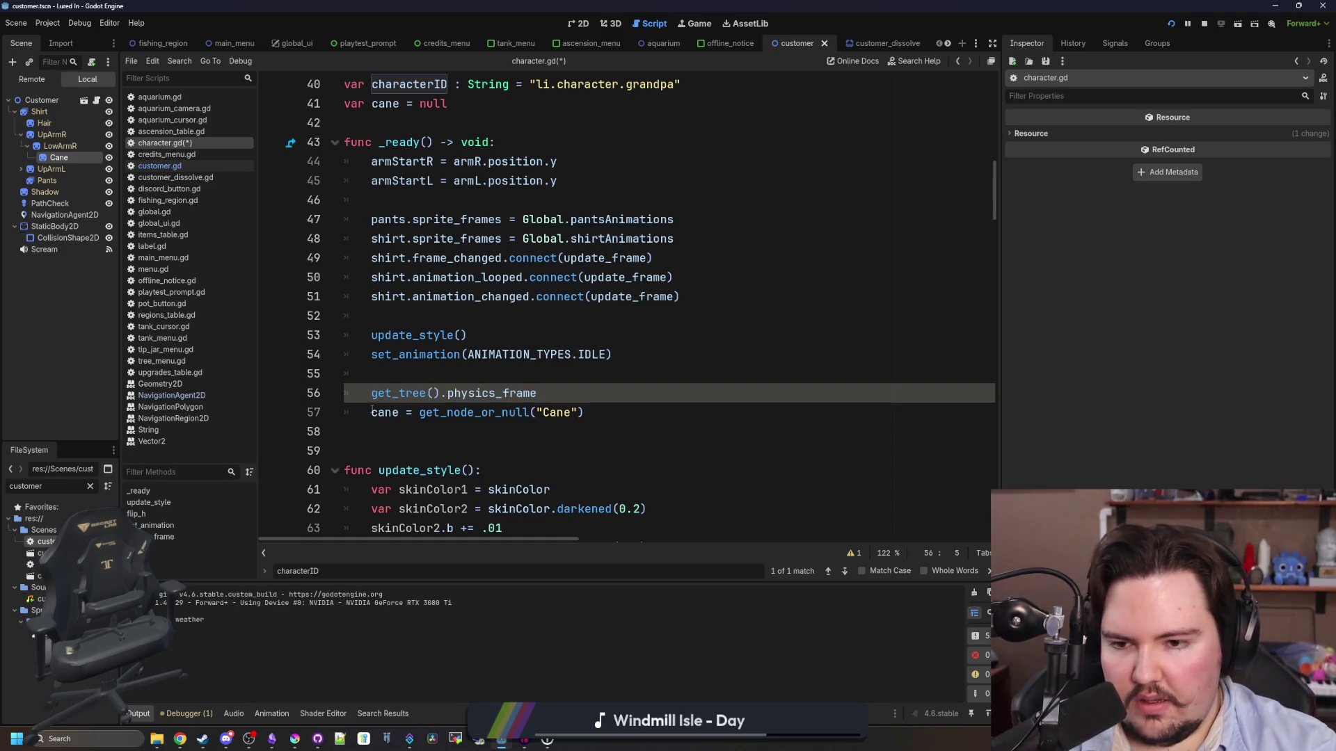
text(await)
click(438, 379)
key(ctrl+s)
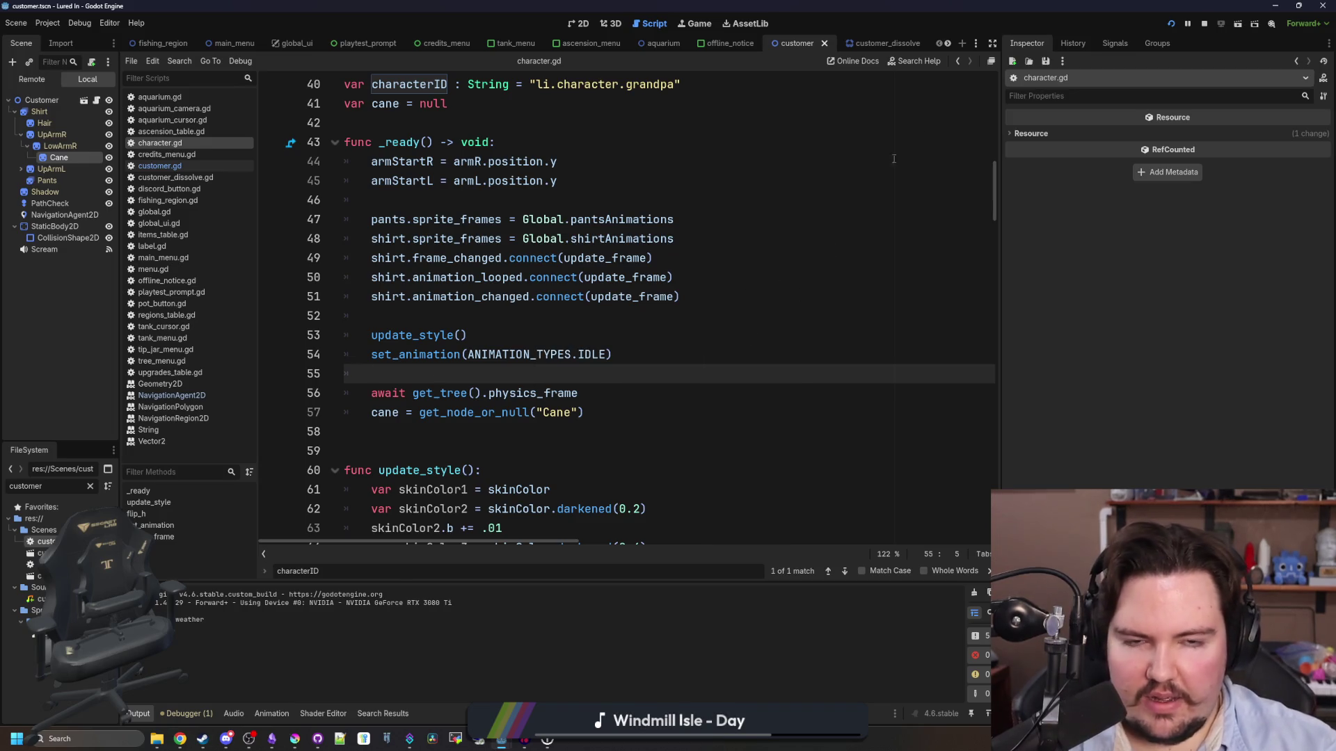
click(692, 24)
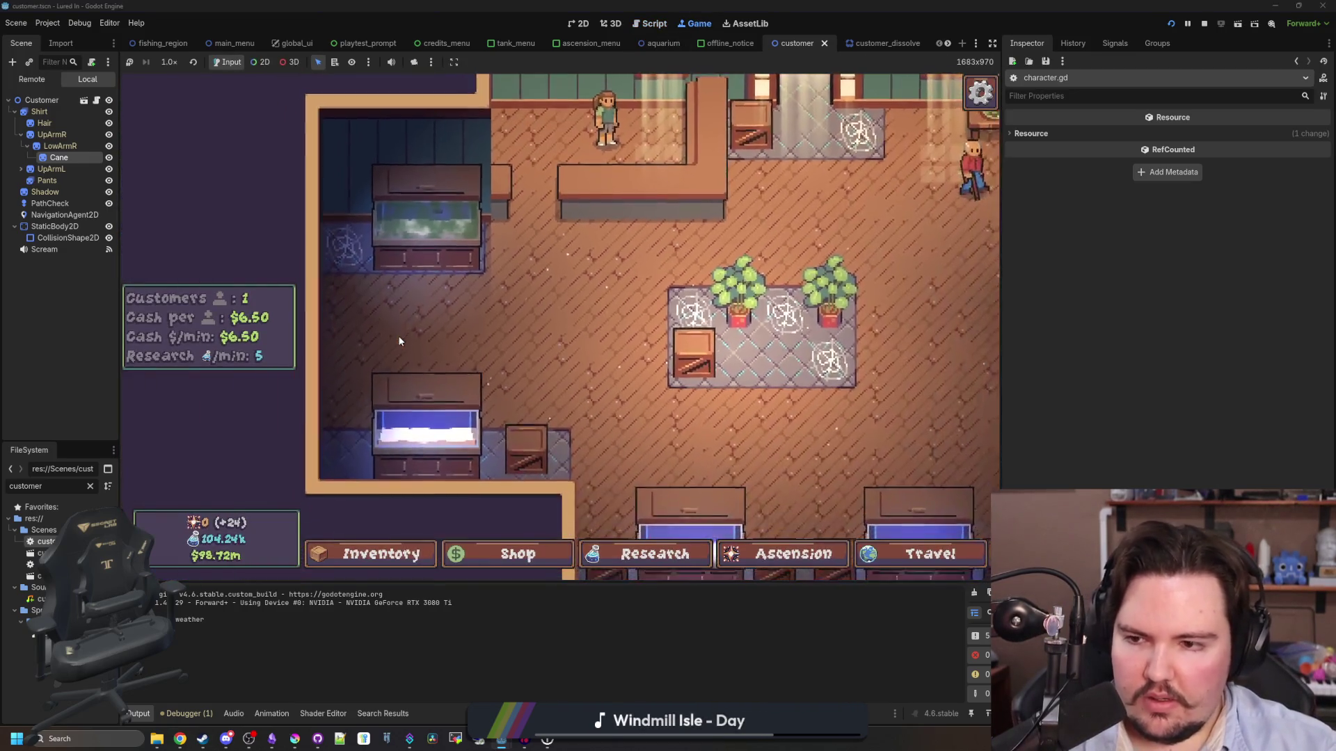
- Restart play via Esc and Main Menu, zoom in on the grandpa's cane, then return to scripts
scroll(400, 339, down, 3)
scroll(515, 324, up, 3)
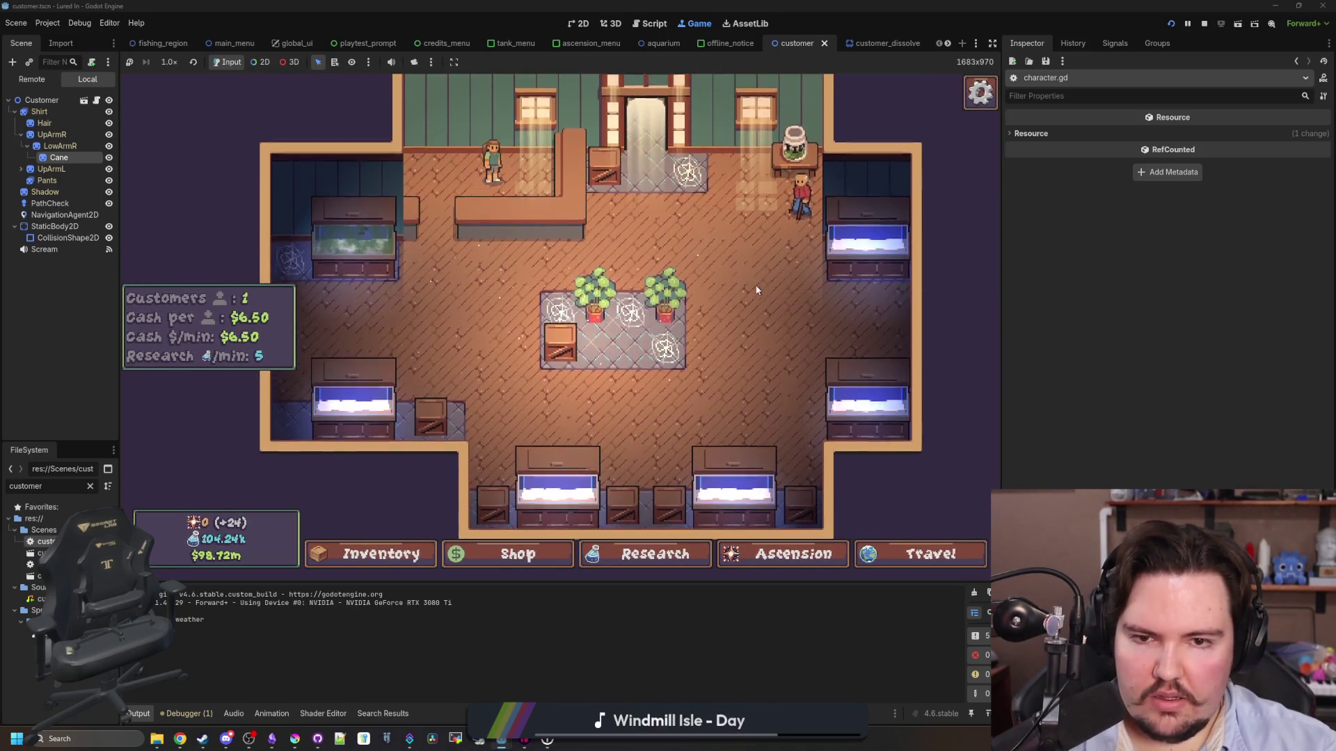
key(Escape)
click(635, 365)
click(263, 347)
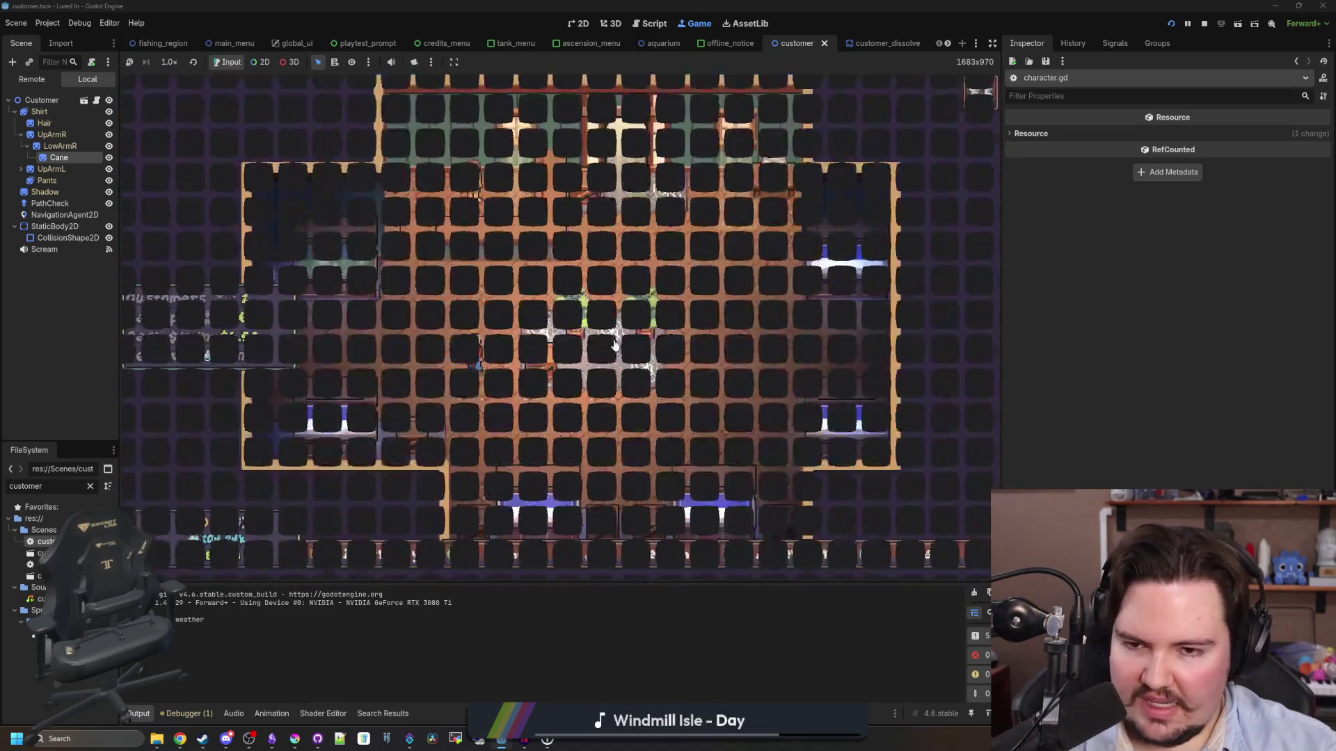
scroll(615, 344, up, 3)
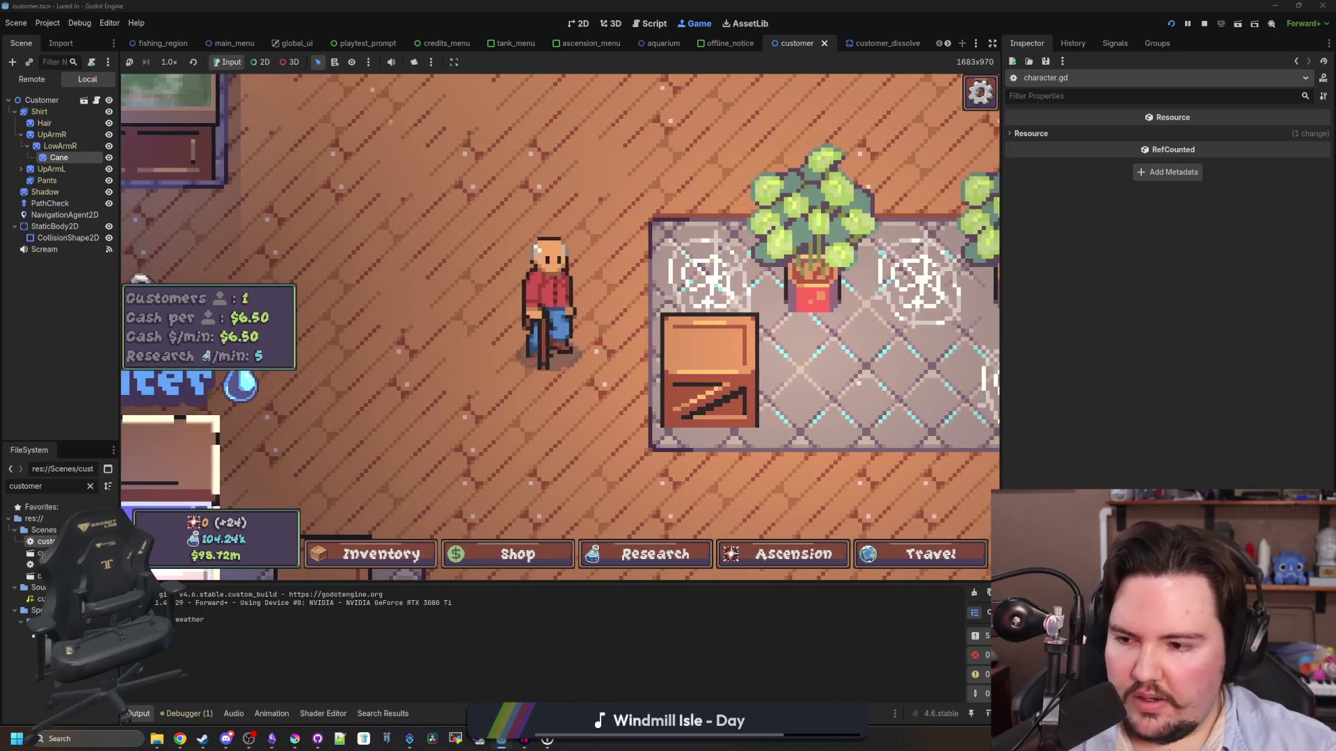
click(97, 100)
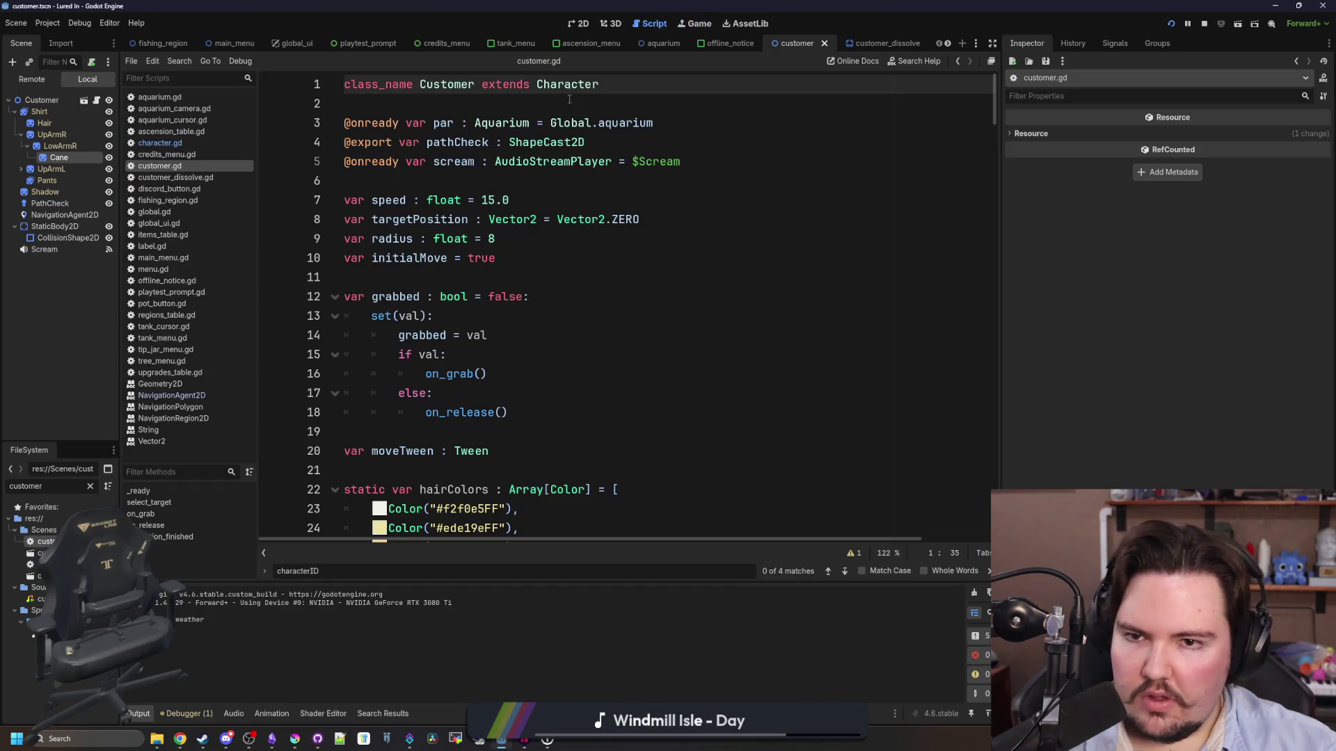
- Add a print(cane) debug line after the cane rotation line, then cut it
ctrl+click(561, 92)
click(616, 392)
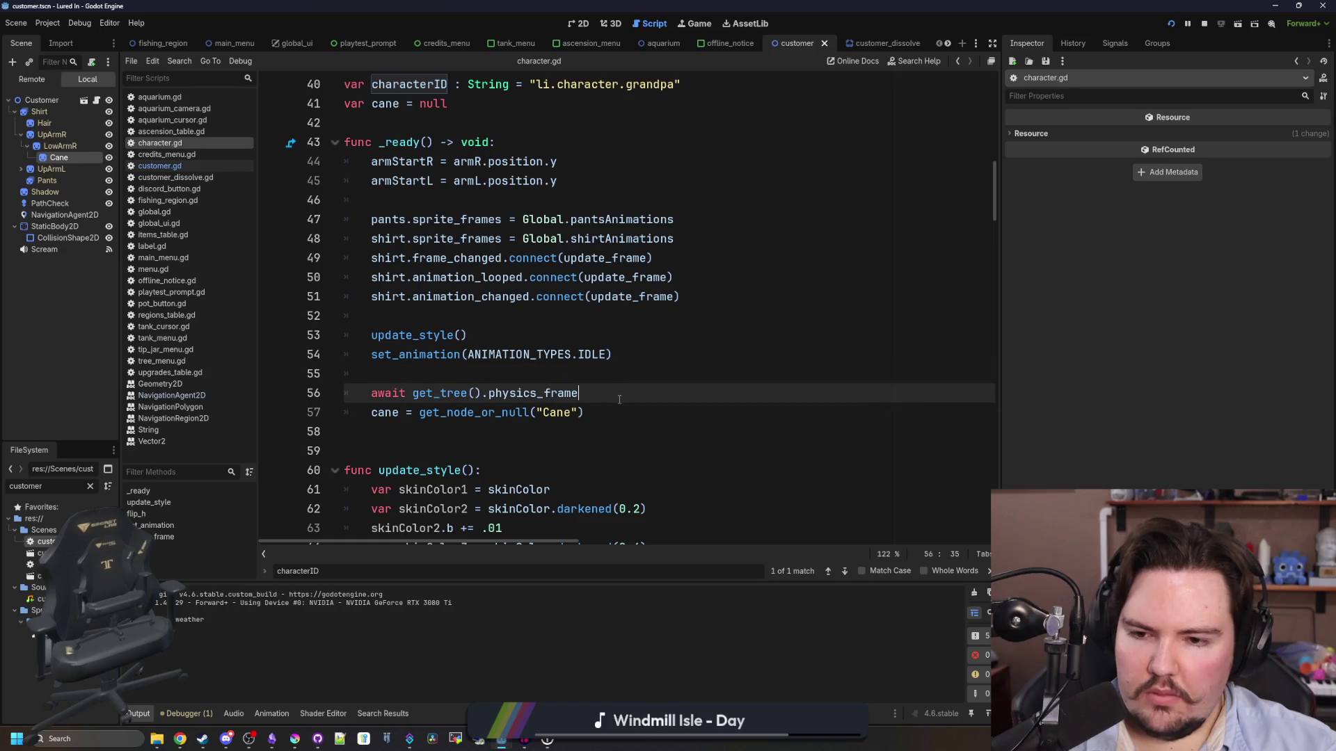
click(621, 413)
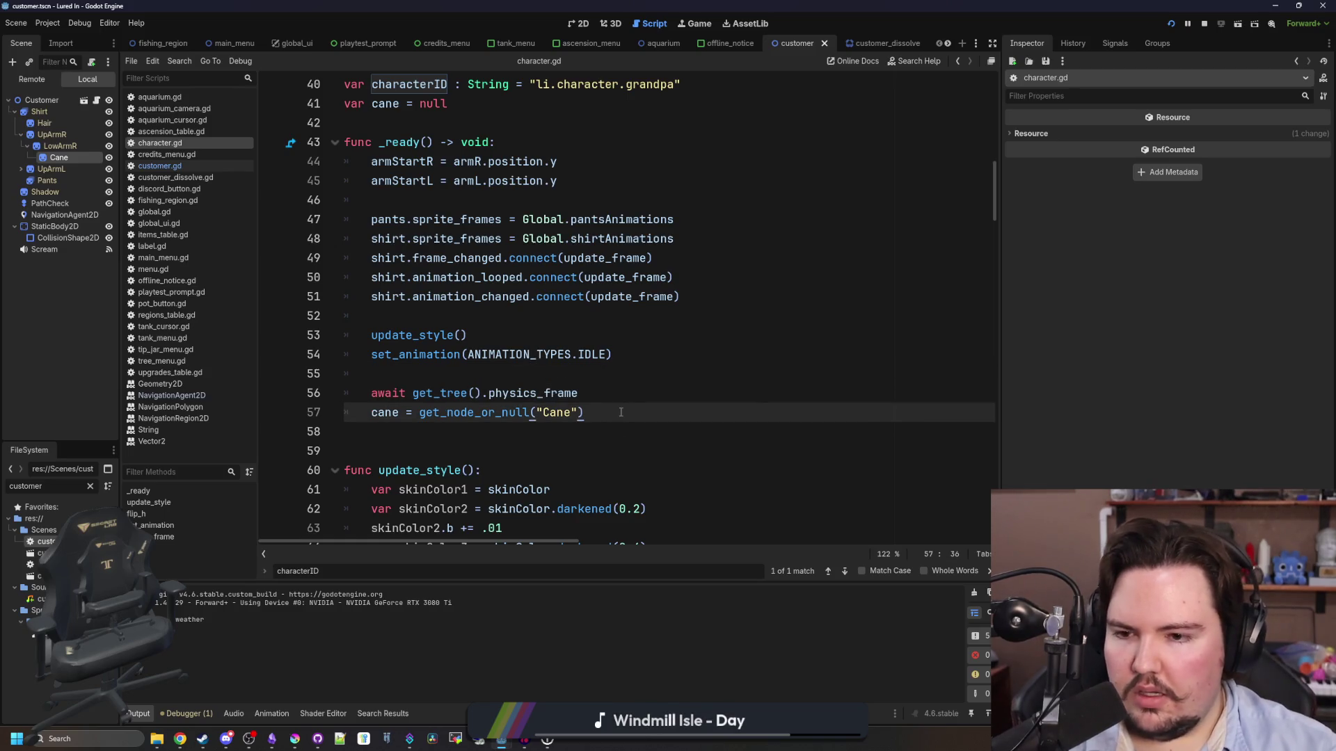
scroll(620, 413, down, 20)
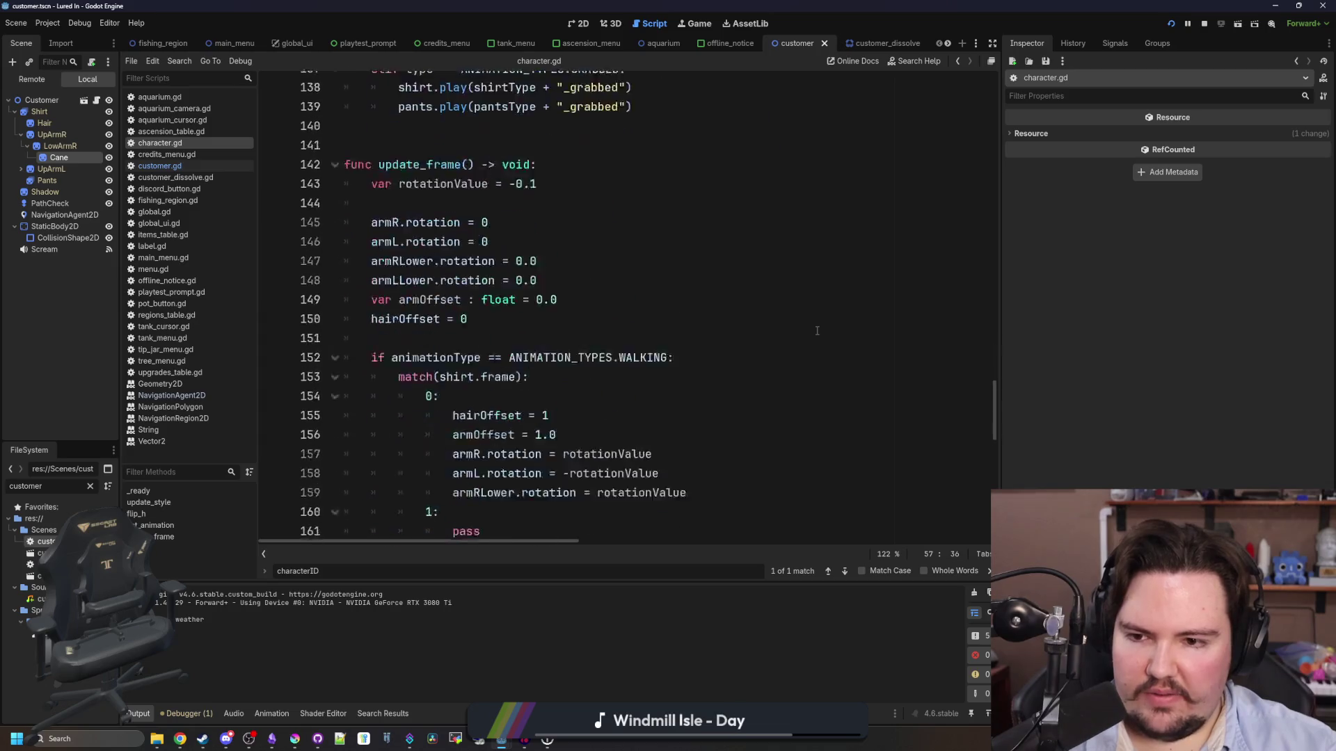
scroll(742, 399, down, 2)
click(665, 427)
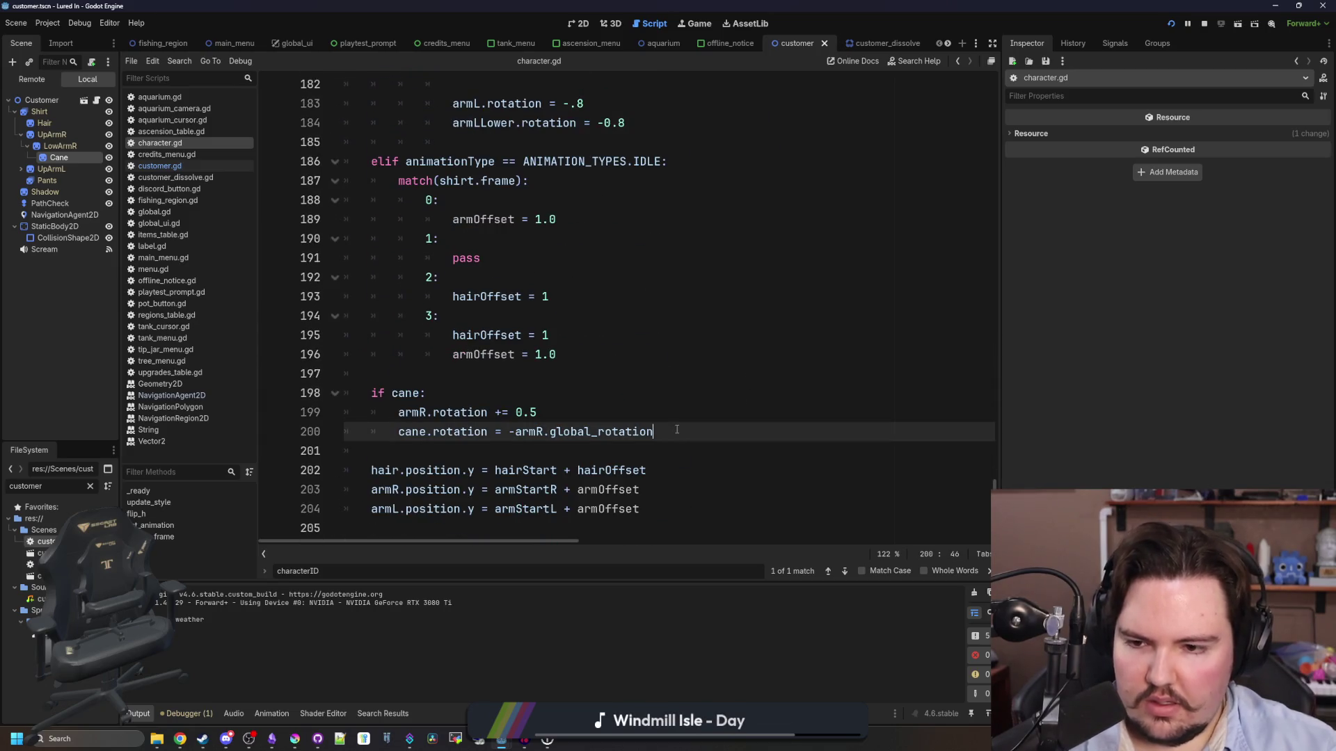
key(Return)
text(print(cane)
drag(510, 449, 398, 450)
key(ctrl+c)
key(BackSpace)
- Paste print(cane) above the if cane block and save
click(393, 362)
click(402, 369)
key(Return)
key(Return)
key(Up)
key(ctrl+v)
key(Up)
key(ctrl+s)
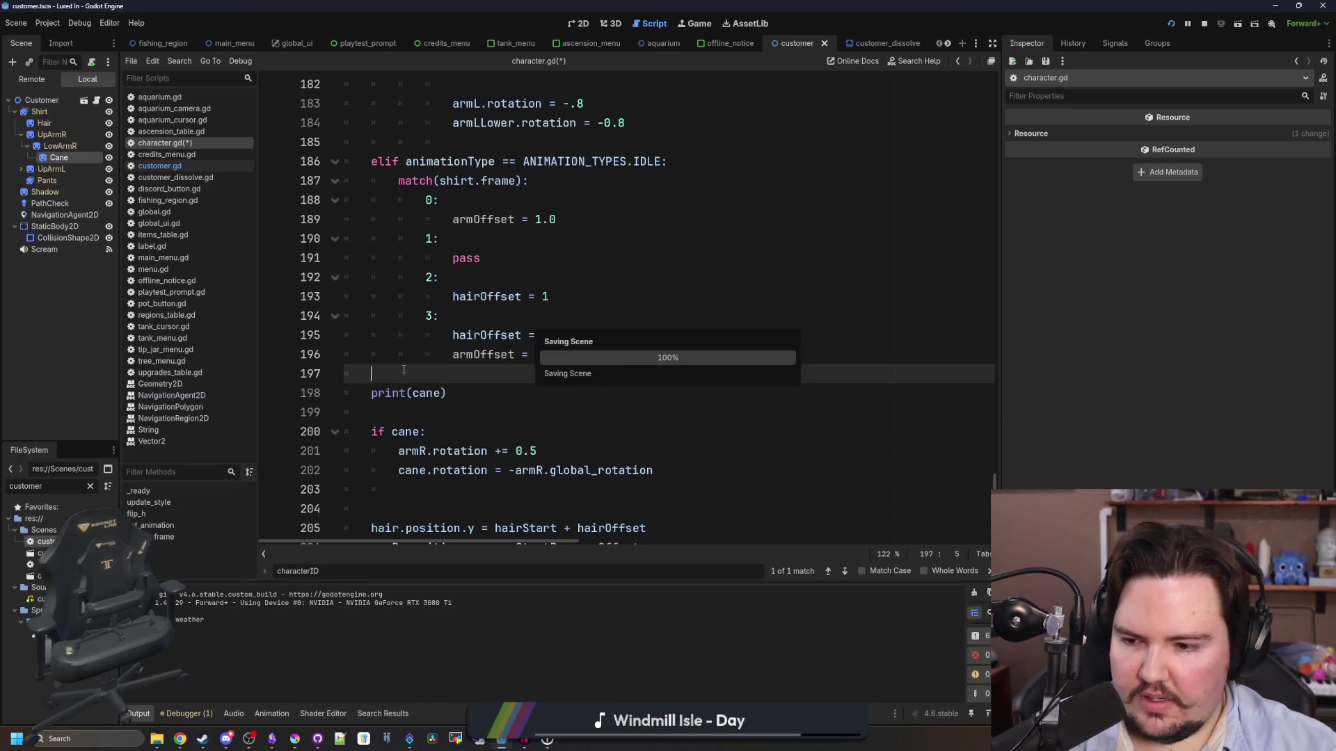
- Remove the print(cane) debug line and leftover blank lines, then save character.gd
drag(448, 394, 314, 382)
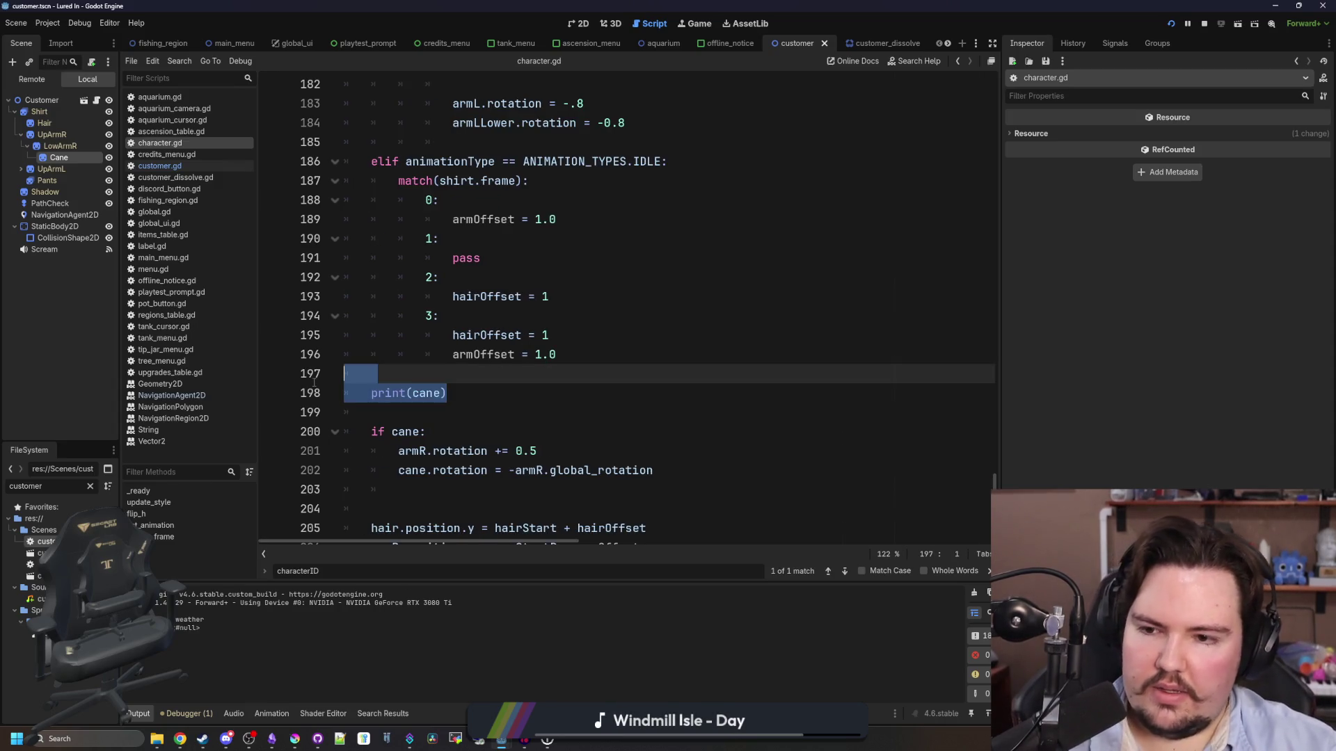
key(BackSpace)
key(BackSpace)
key(Down)
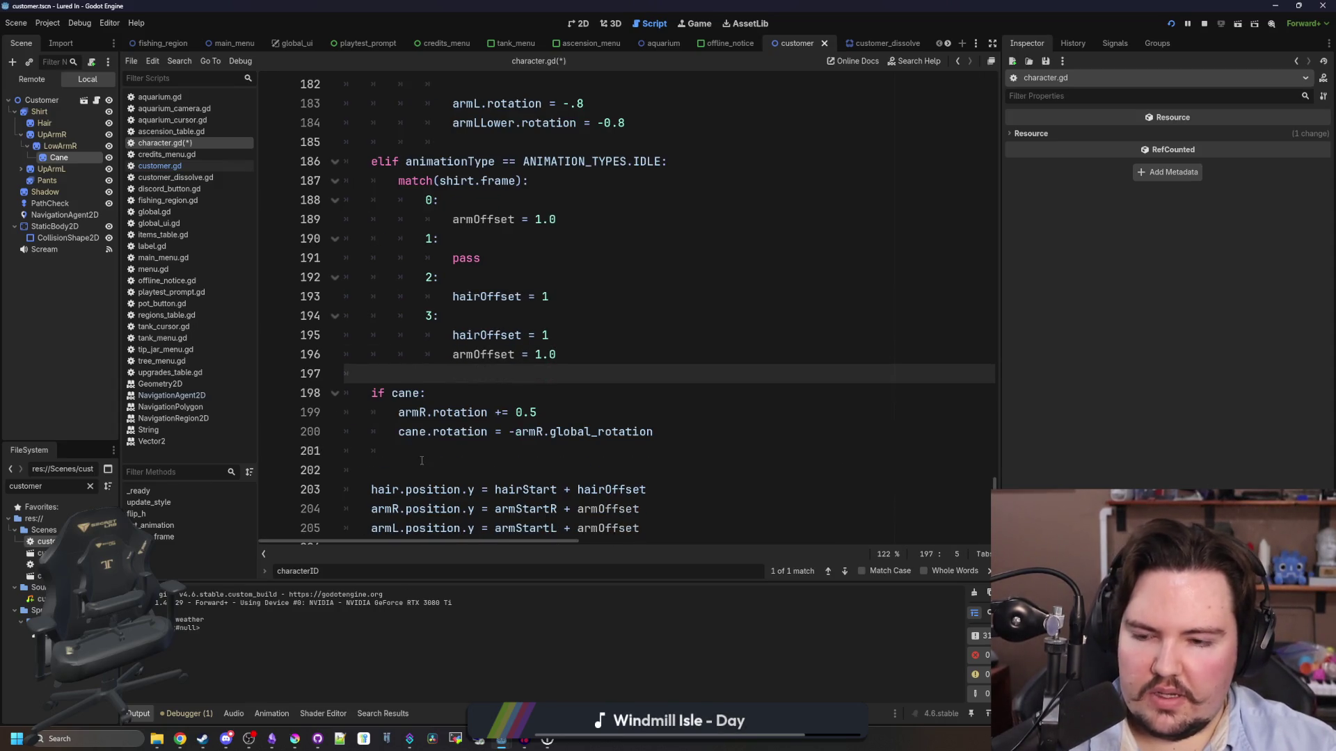
key(Down)
key(Down)
key(Down)
key(BackSpace)
key(BackSpace)
scroll(431, 380, up, 7)
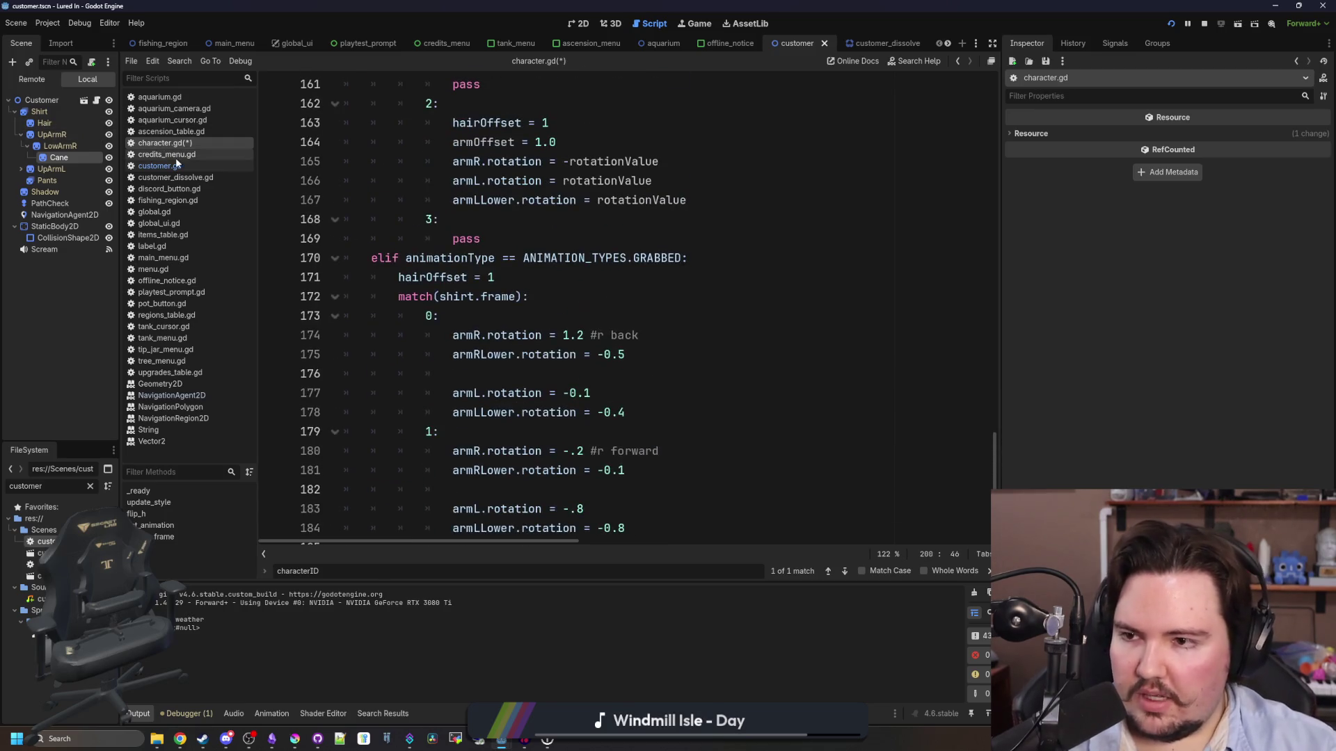
click(666, 258)
key(ctrl+s)
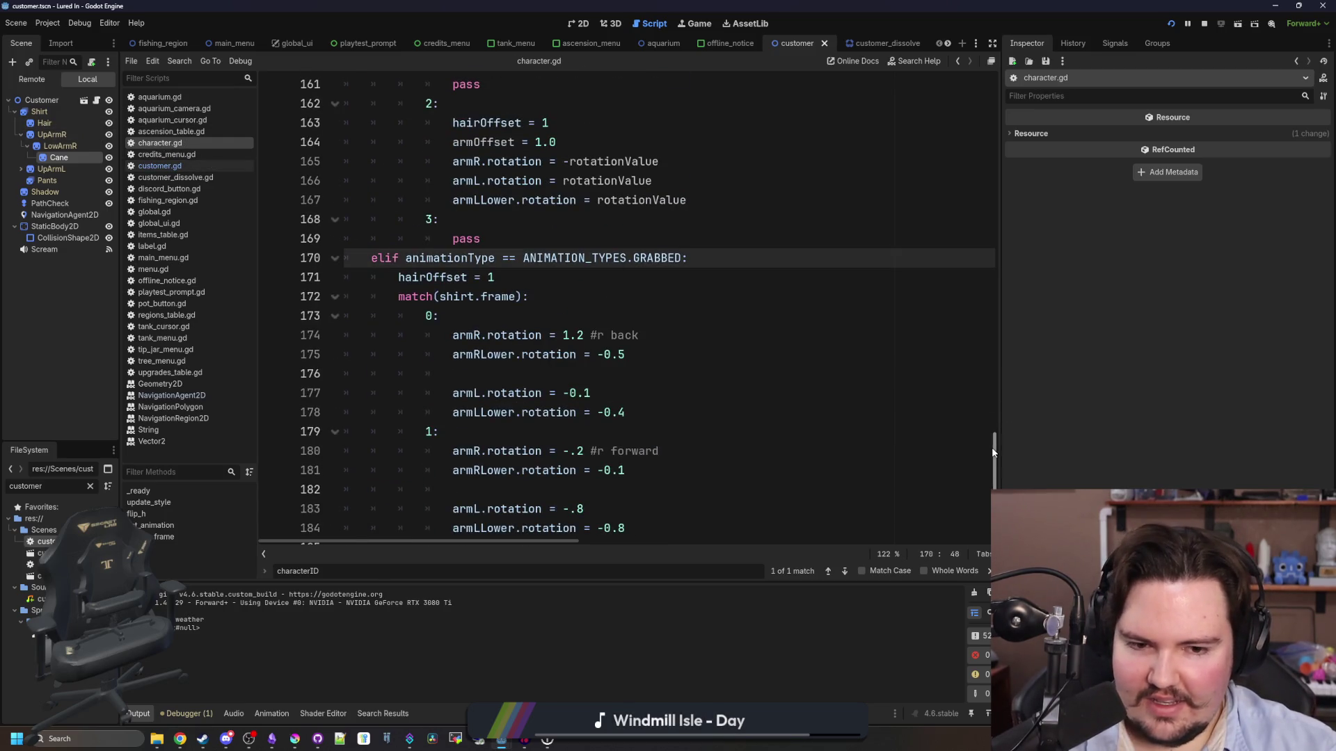
- Delete the cane lookup and await physics_frame lines from _ready
drag(994, 453, 994, 84)
scroll(537, 381, down, 8)
scroll(537, 381, down, 9)
scroll(523, 411, up, 5)
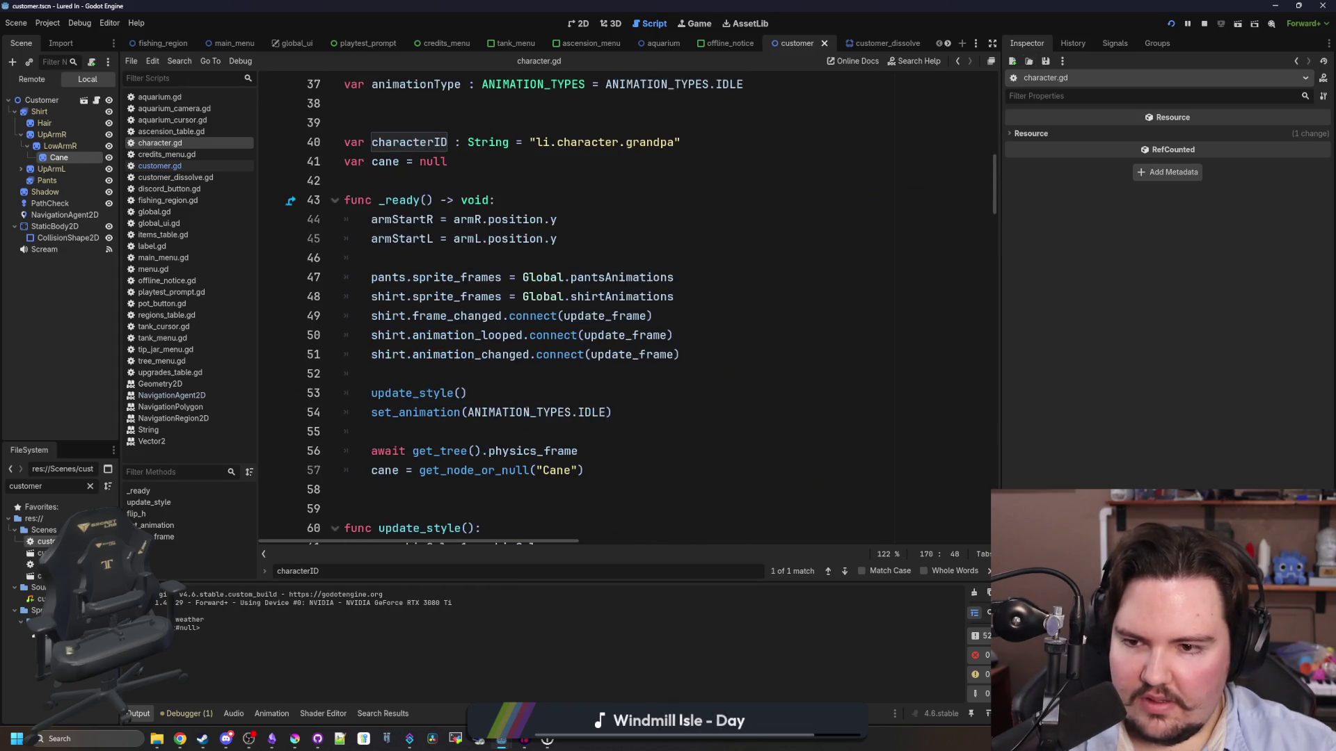
click(584, 470)
key(shift+Home)
key(BackSpace)
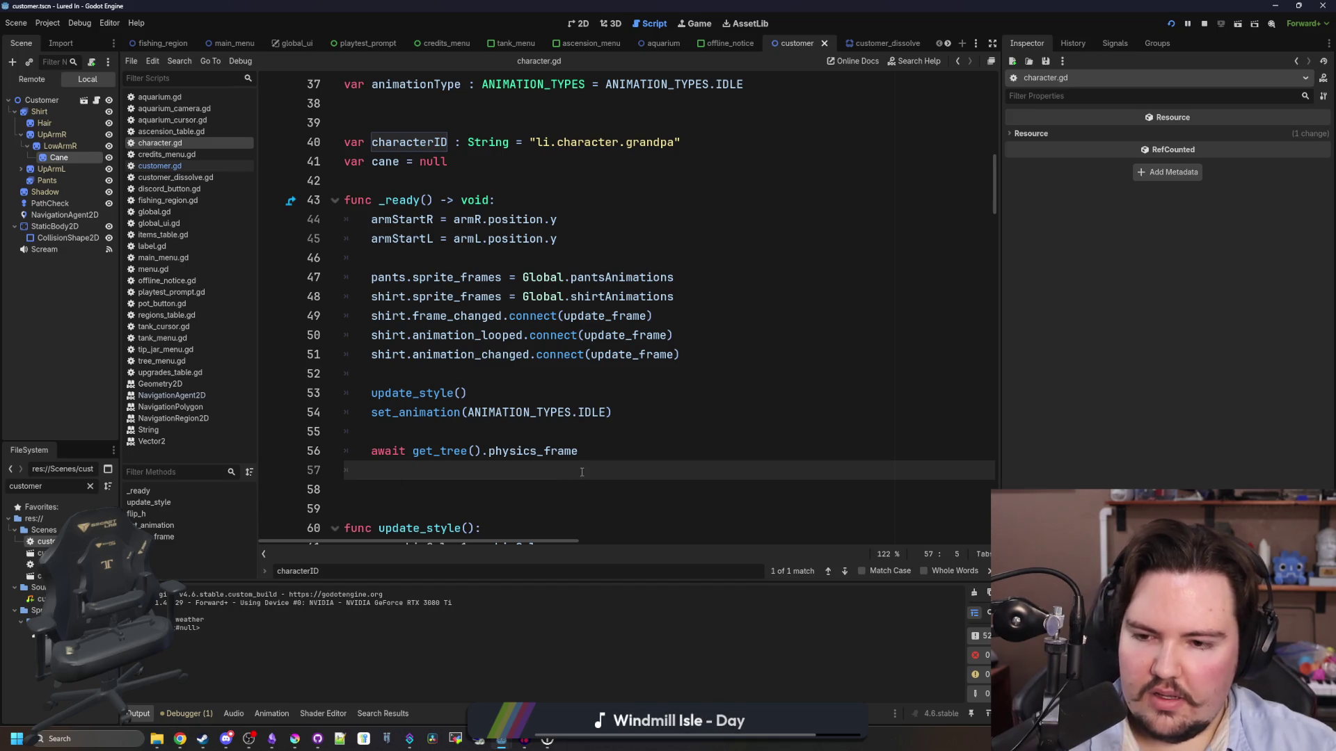
key(shift+Up)
key(shift+Up)
key(BackSpace)
scroll(449, 298, up, 2)
click(448, 298)
drag(447, 277, 419, 278)
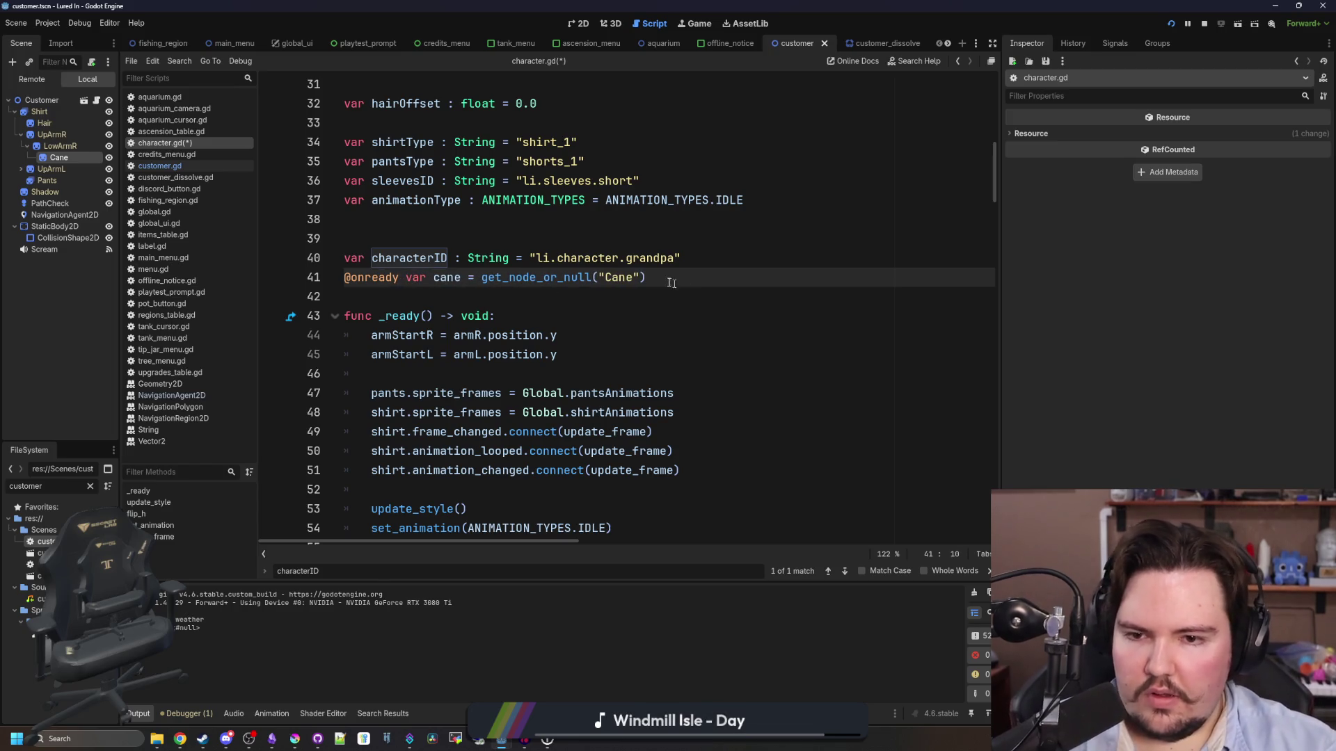
mouse_move(75, 167)
mouse_down()
mouse_move(452, 301)
mouse_move(364, 296)
mouse_up()
key(shift+Up)
key(ctrl+c)
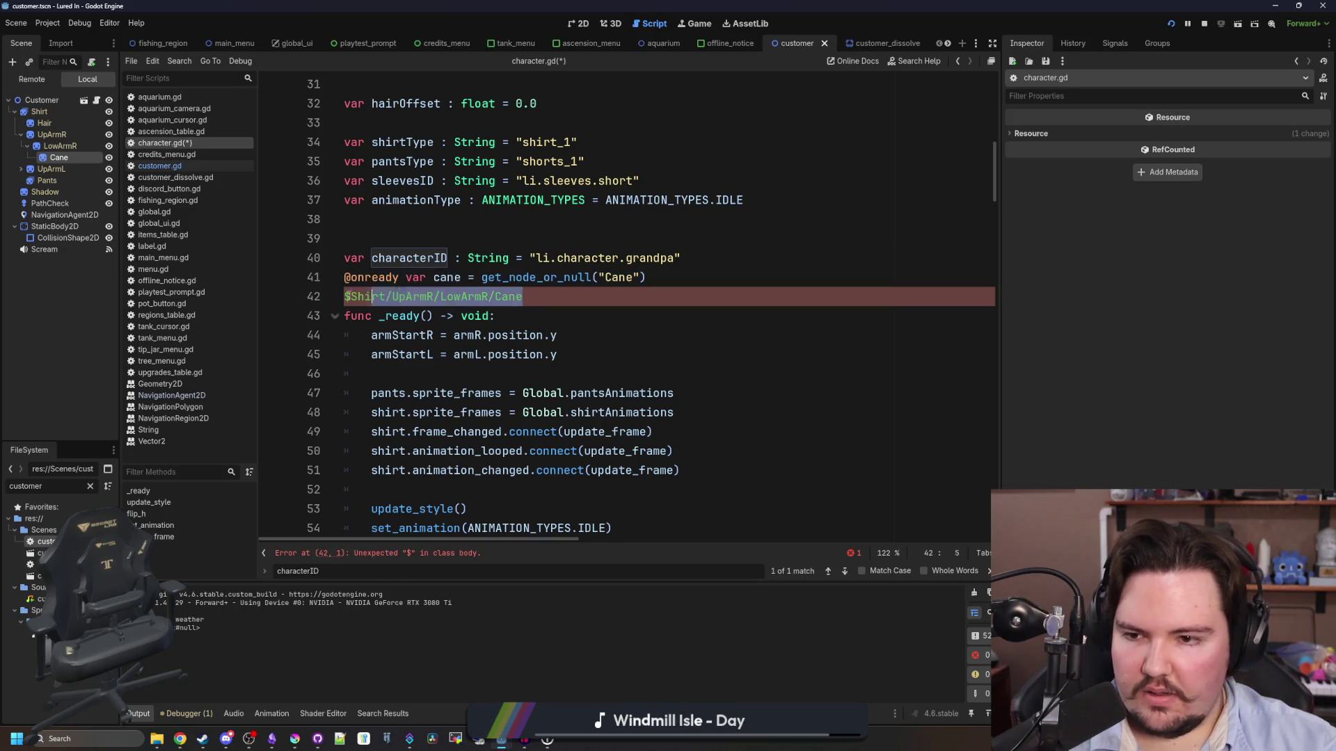
double_click(610, 277)
key(ctrl+v)
key(Down)
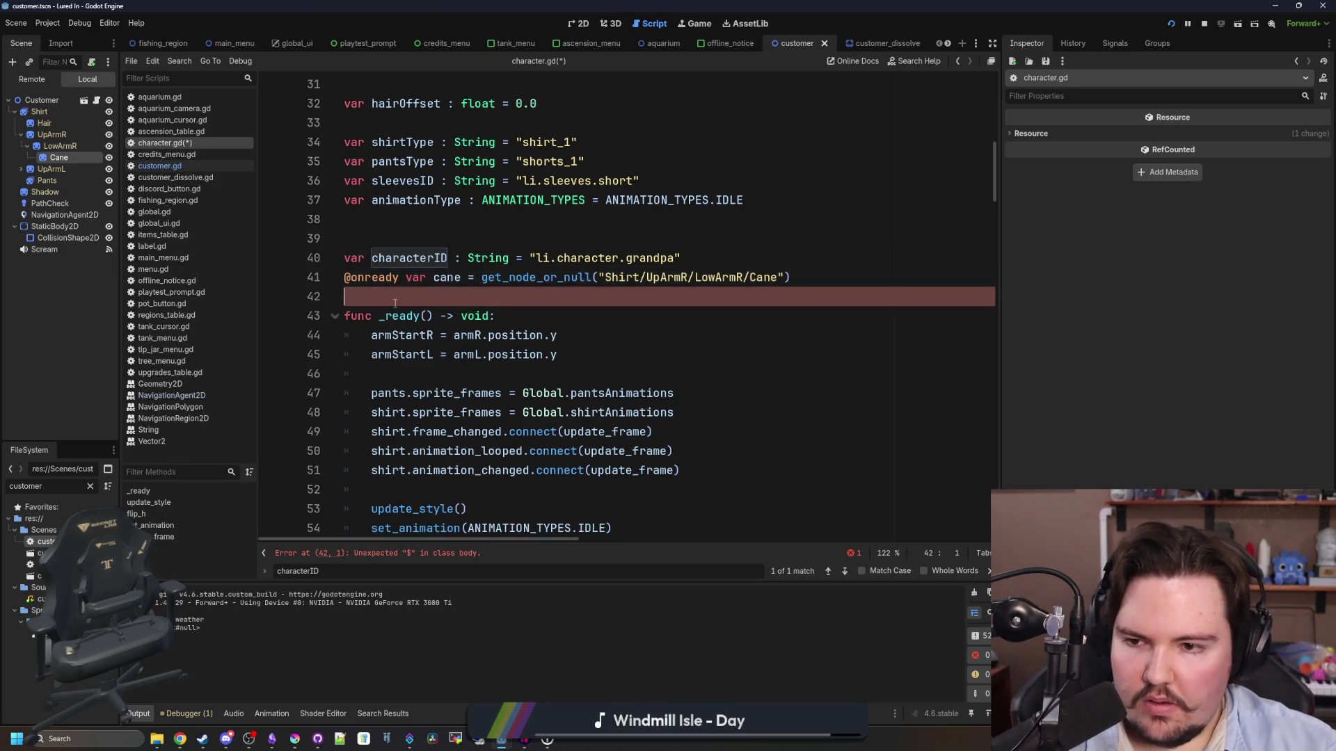
key(BackSpace)
key(BackSpace)
key(Return)
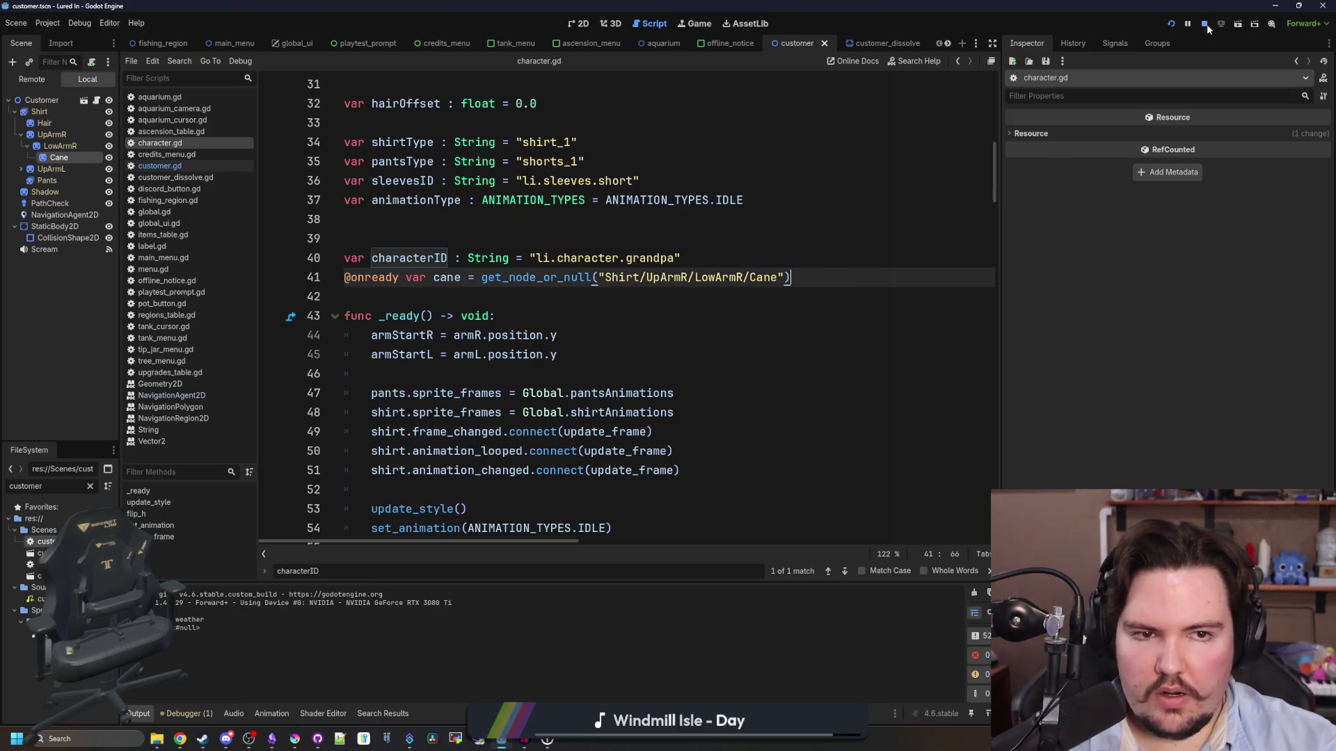
- Run the game past the Feedback and Welcome Back popups, then filter FileSystem for 'charac'
click(1174, 27)
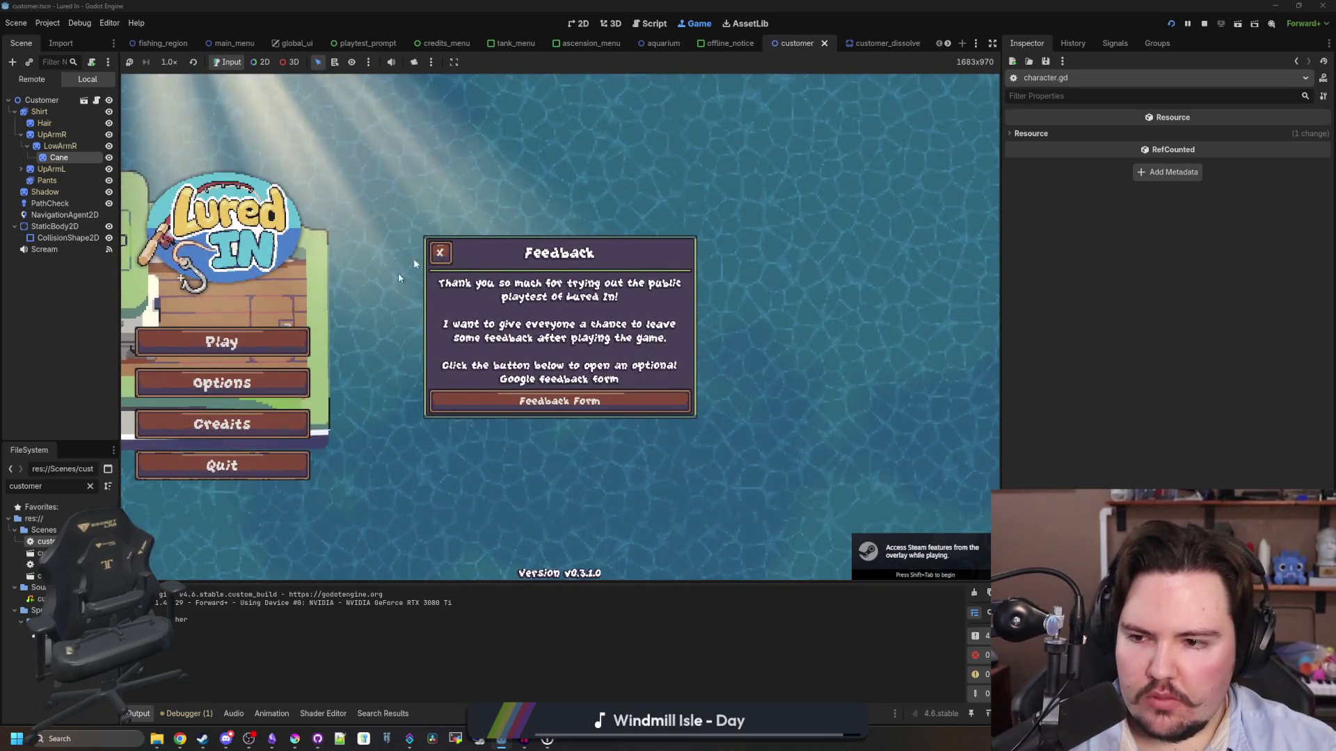
click(440, 252)
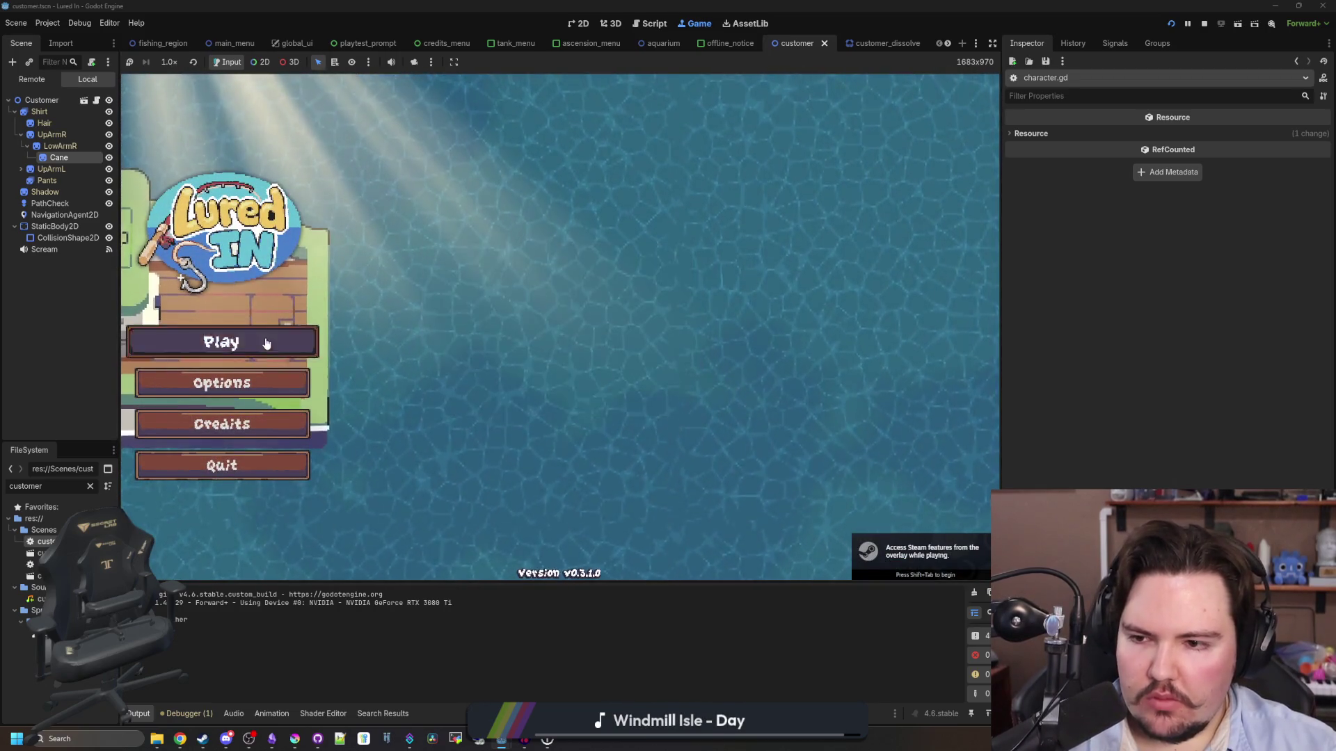
click(277, 337)
click(630, 385)
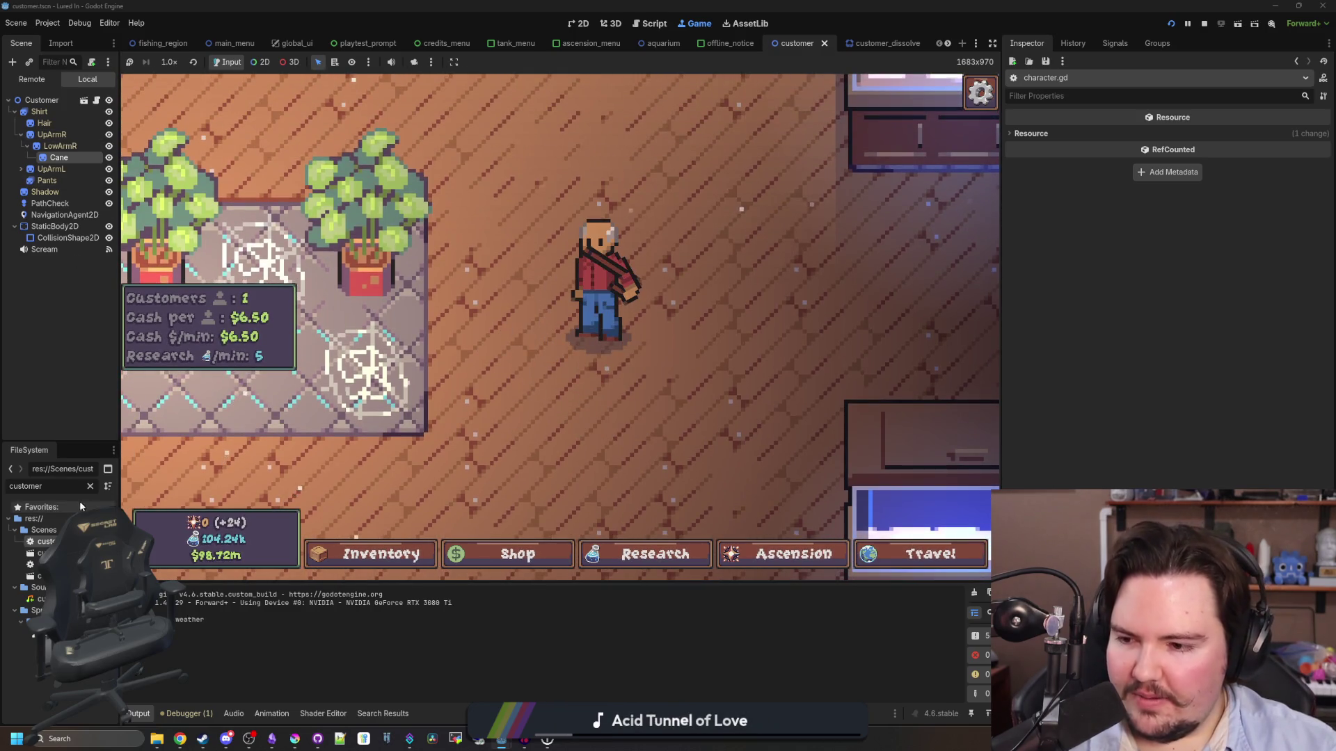
double_click(73, 483)
text(char)
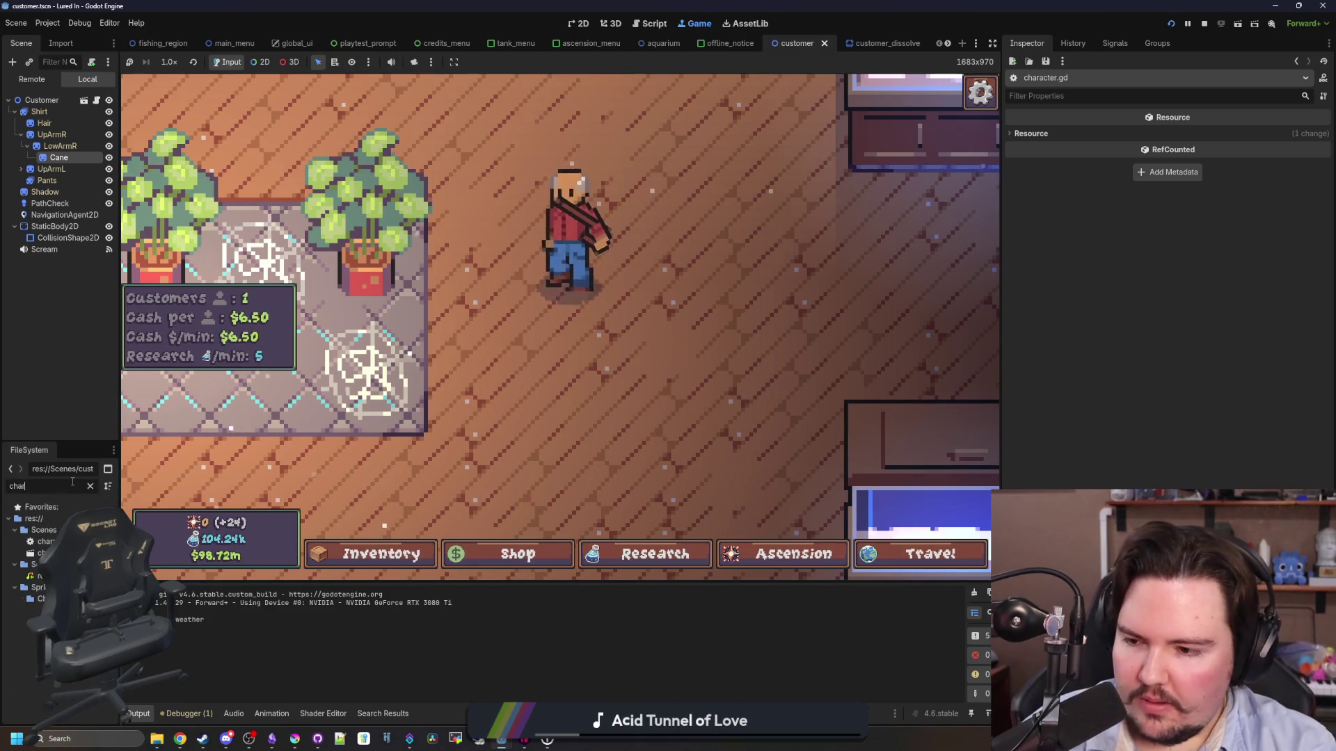
text(ac)
- Open character.gd, adjust the armRLower rotation in the cane branch, and run with F5
double_click(46, 541)
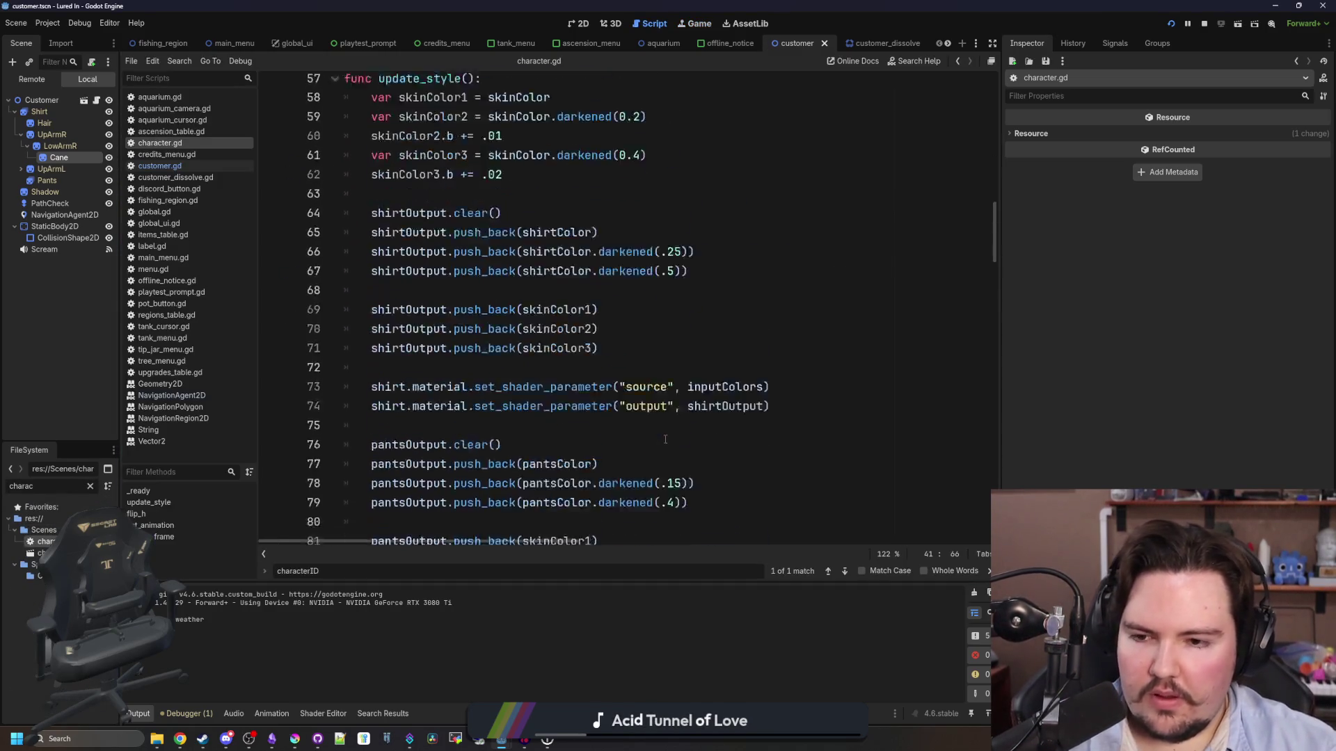
scroll(665, 439, down, 20)
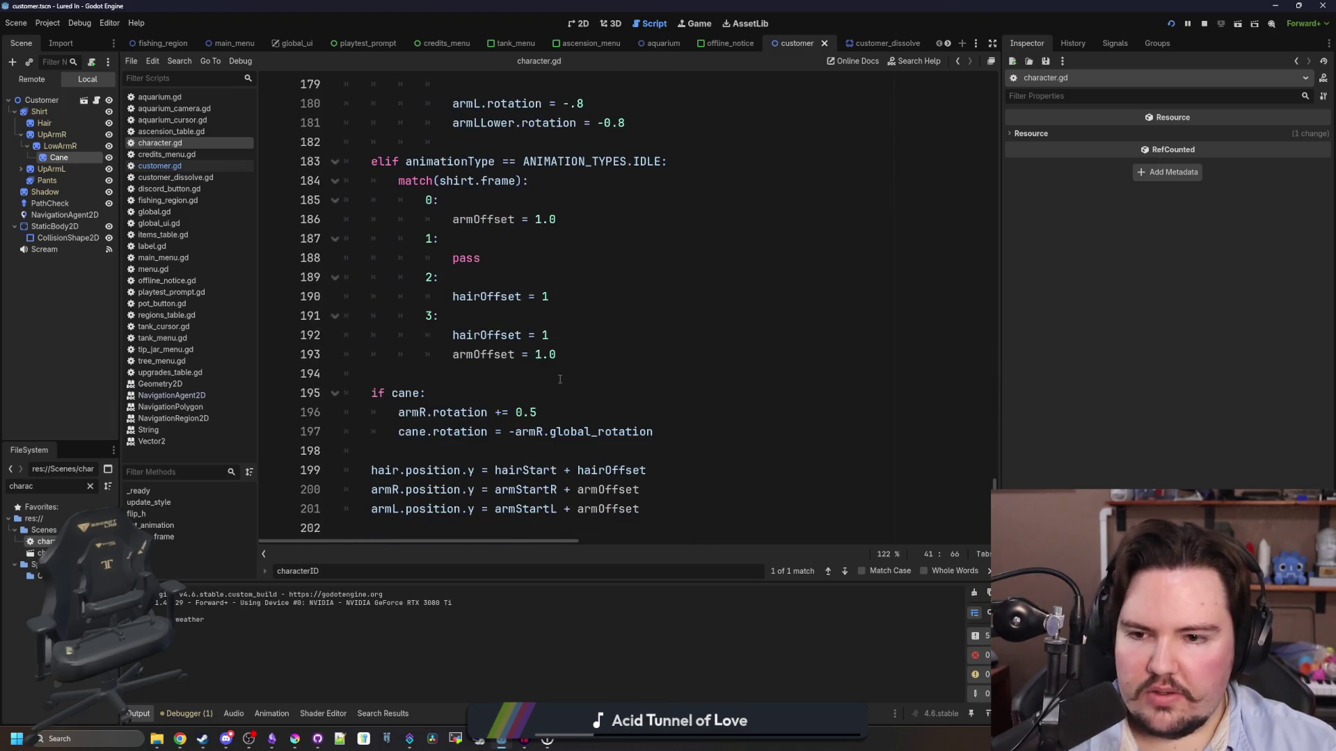
click(428, 413)
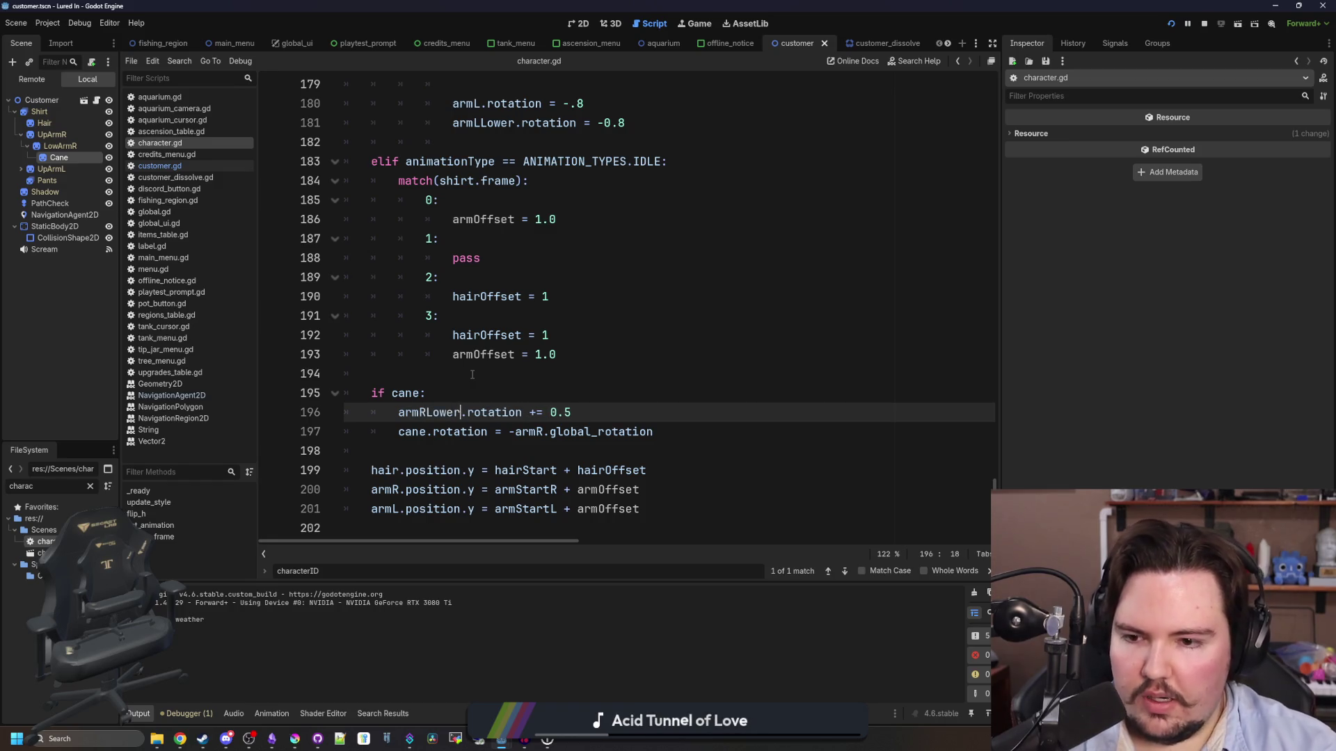
click(472, 375)
key(F5)
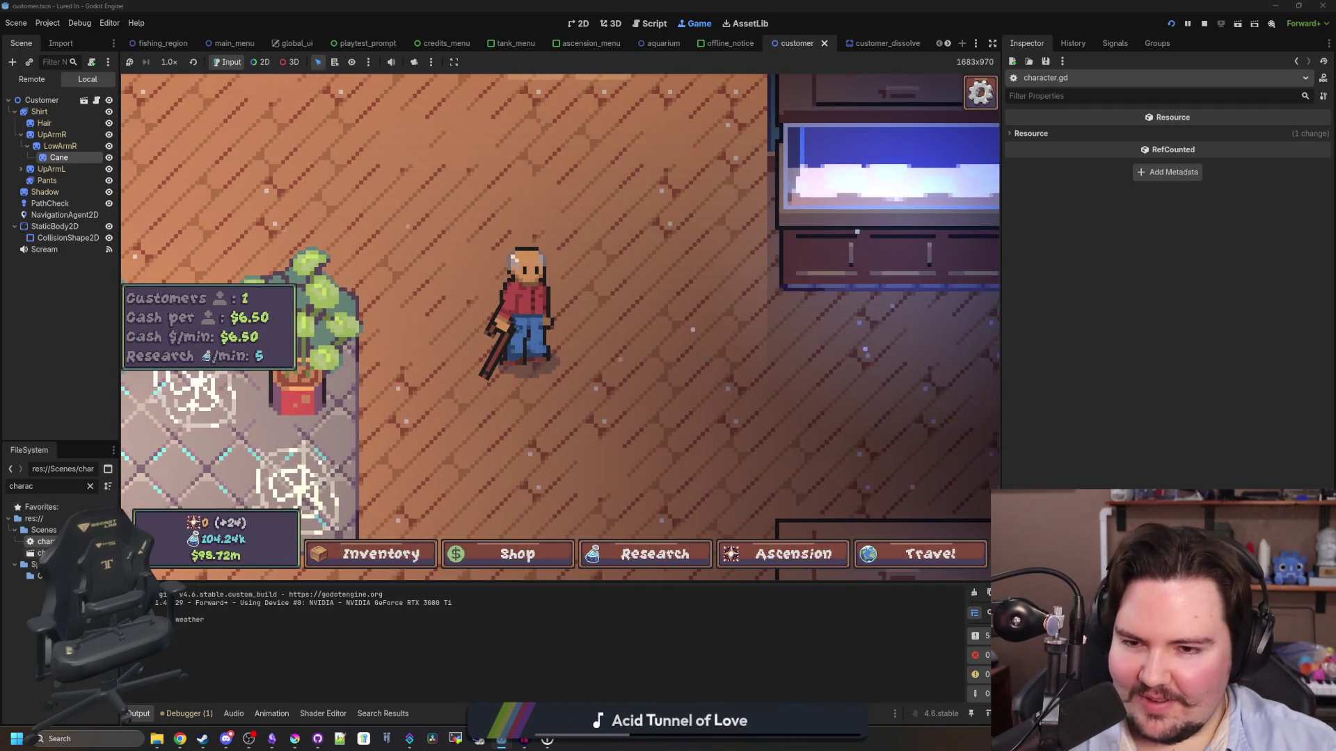
- Change line 196 to armRLower.rotation -= 0.5 and relaunch the game
click(77, 485)
key(BackSpace)
key(BackSpace)
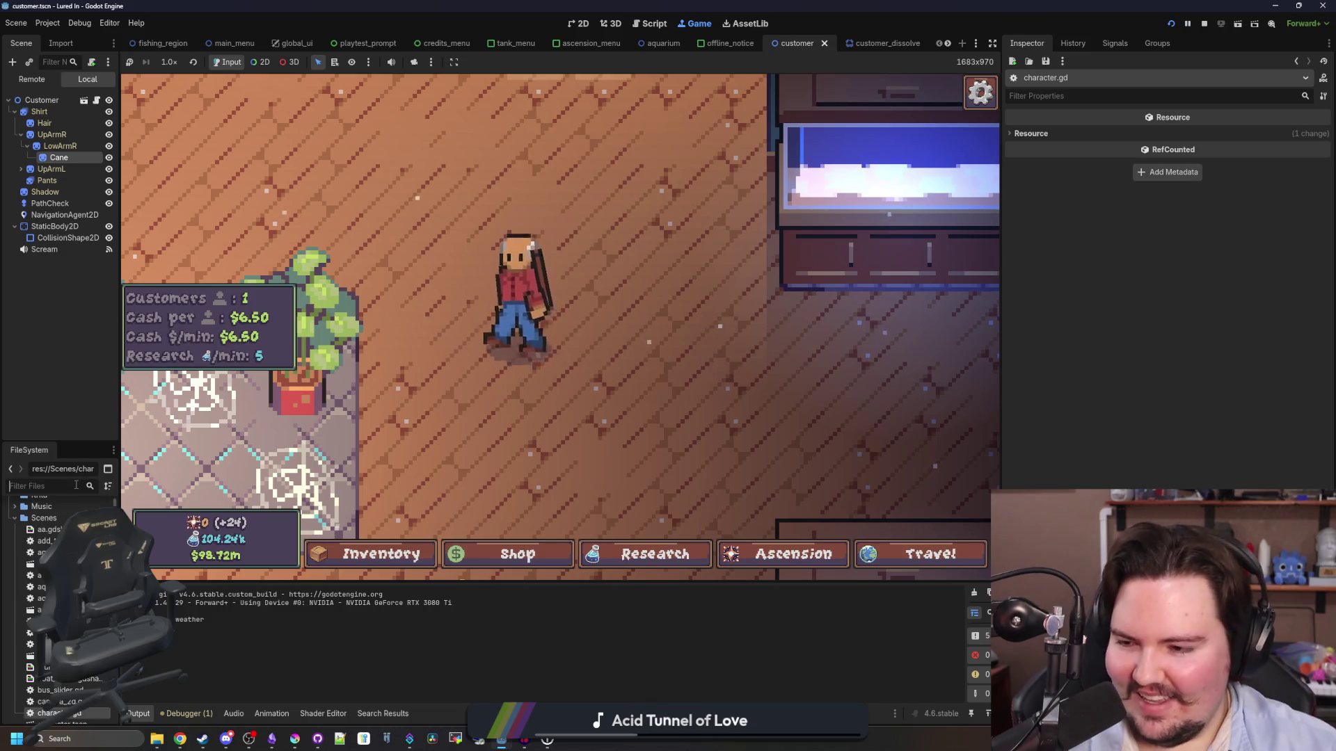
text(act)
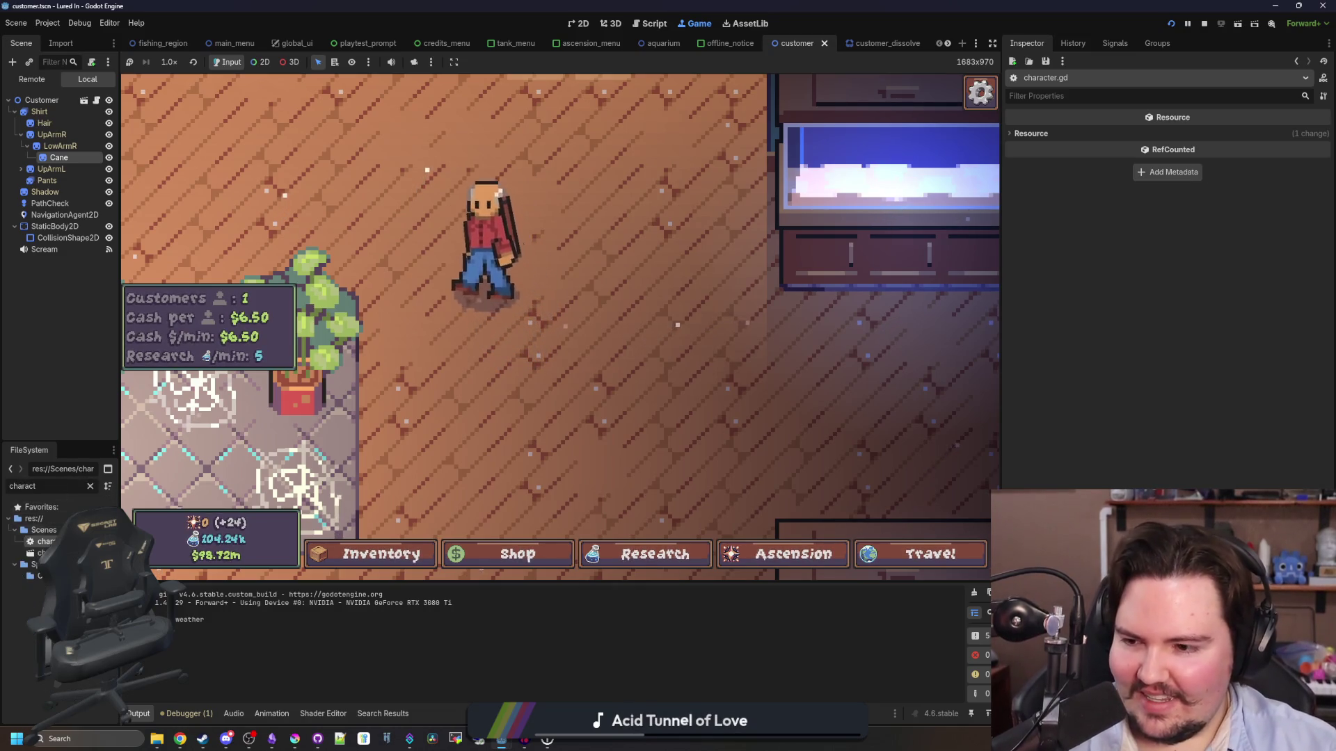
double_click(46, 541)
click(539, 411)
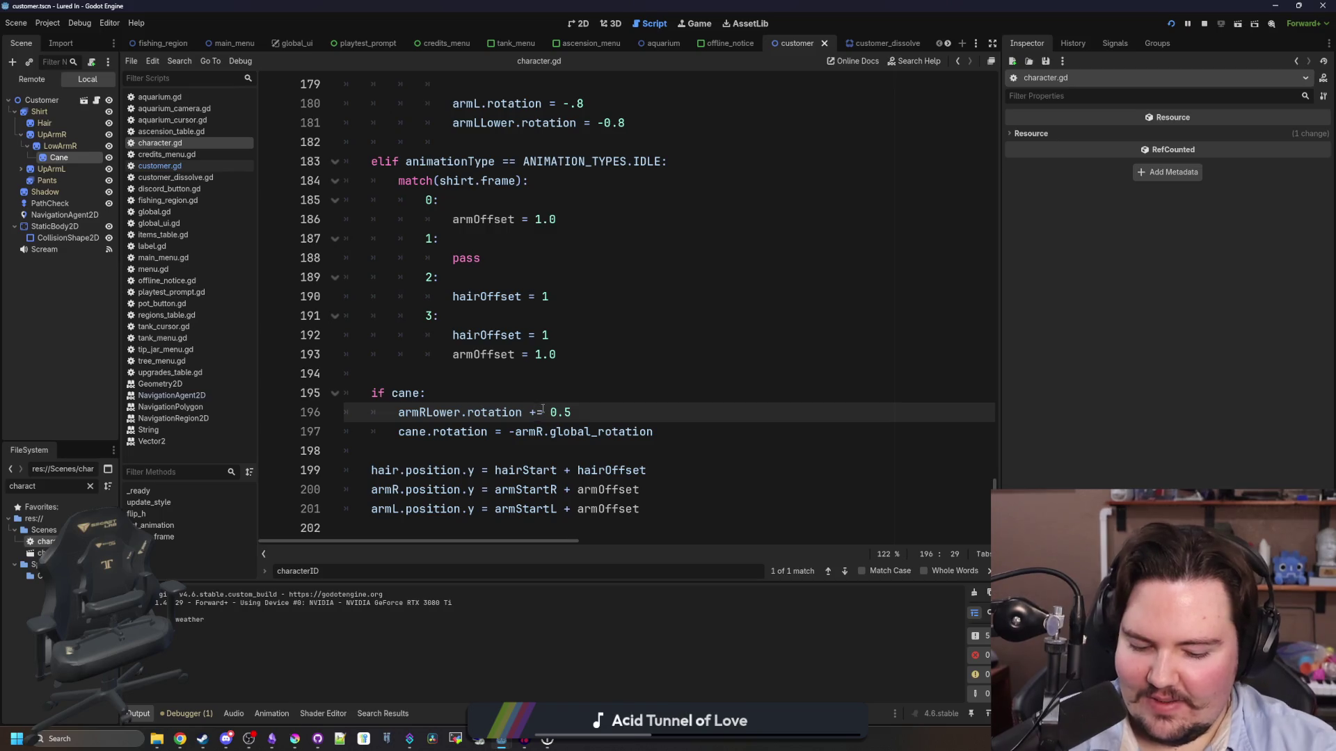
key(F5)
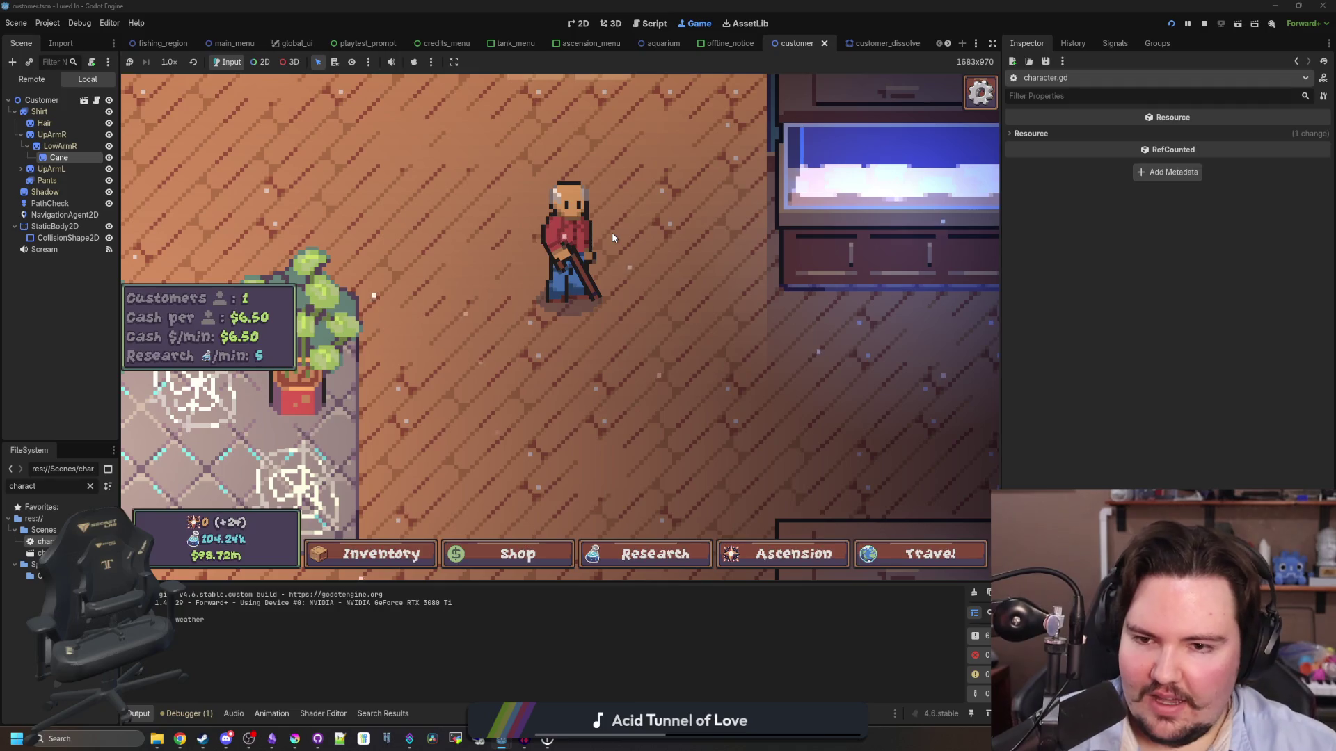
- Grab the grandpa to test, then set cane.global_rotation = -armR.global_rotation and rerun
click(591, 244)
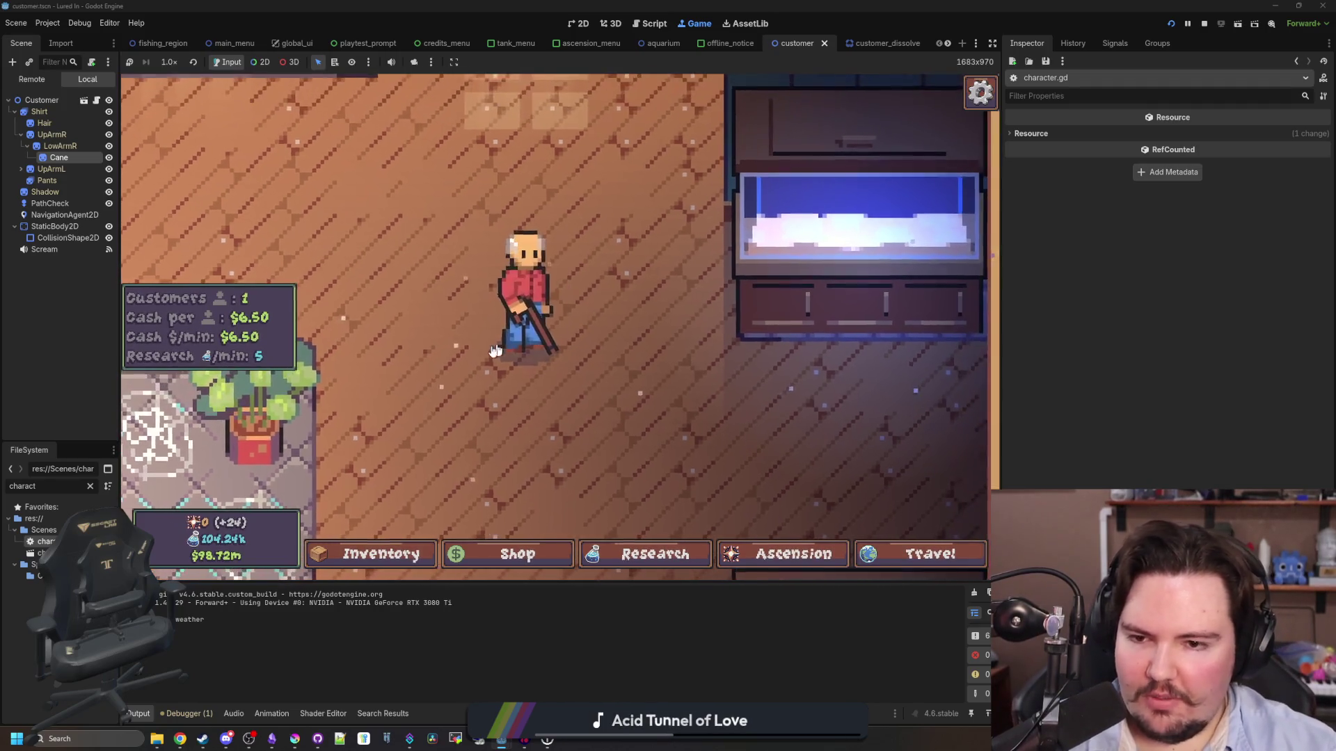
click(525, 327)
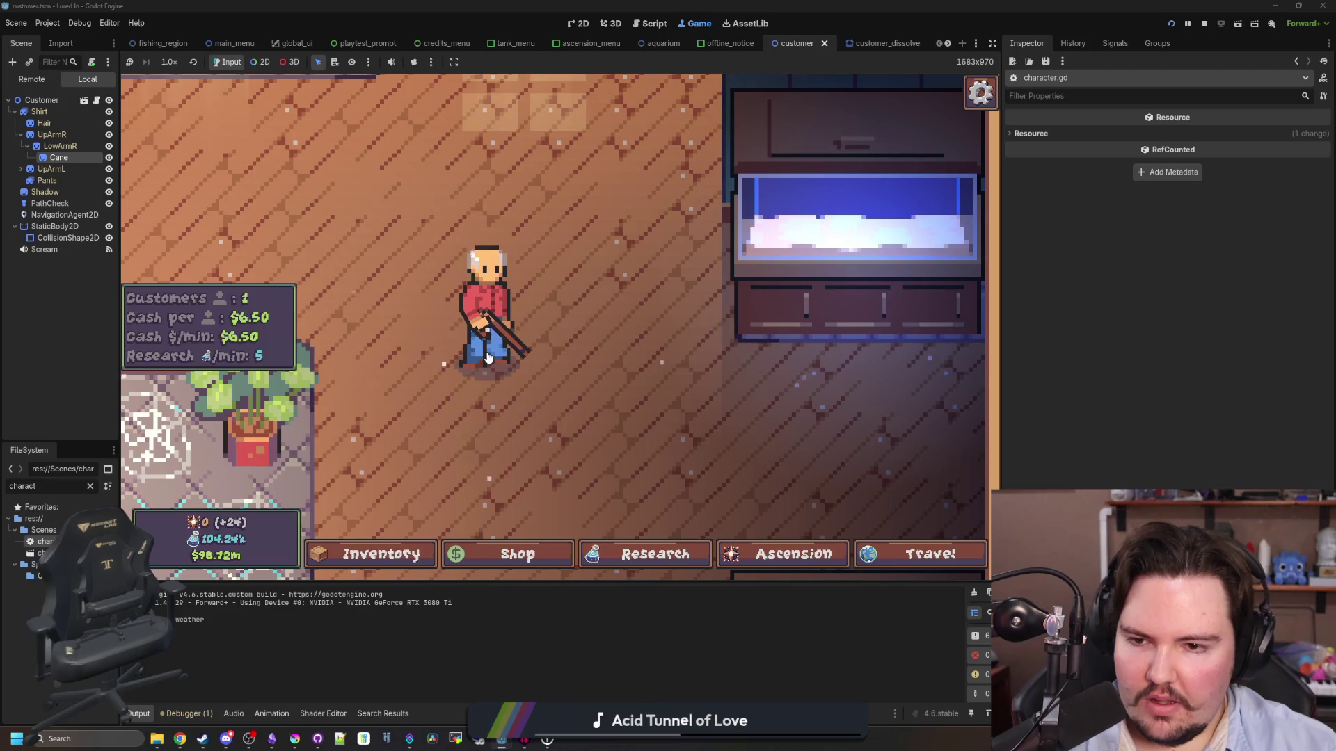
key(ctrl+F3)
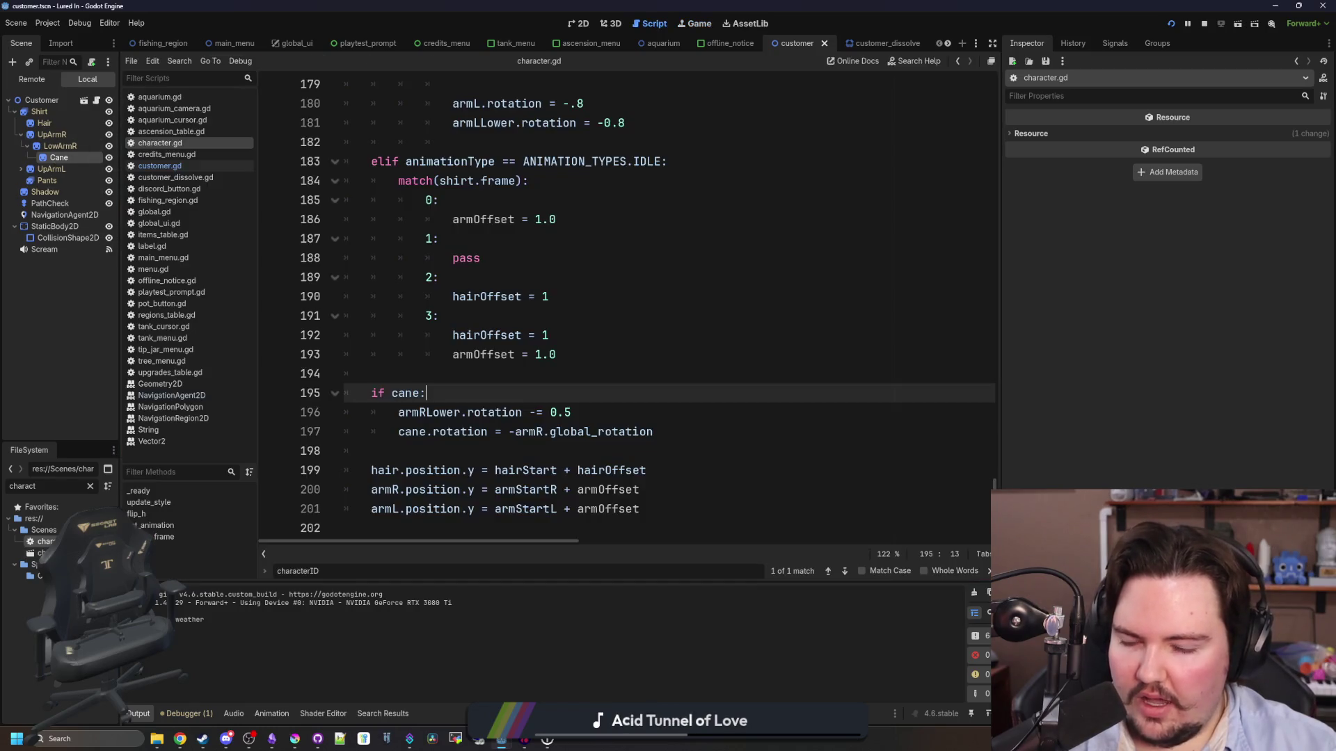
click(435, 432)
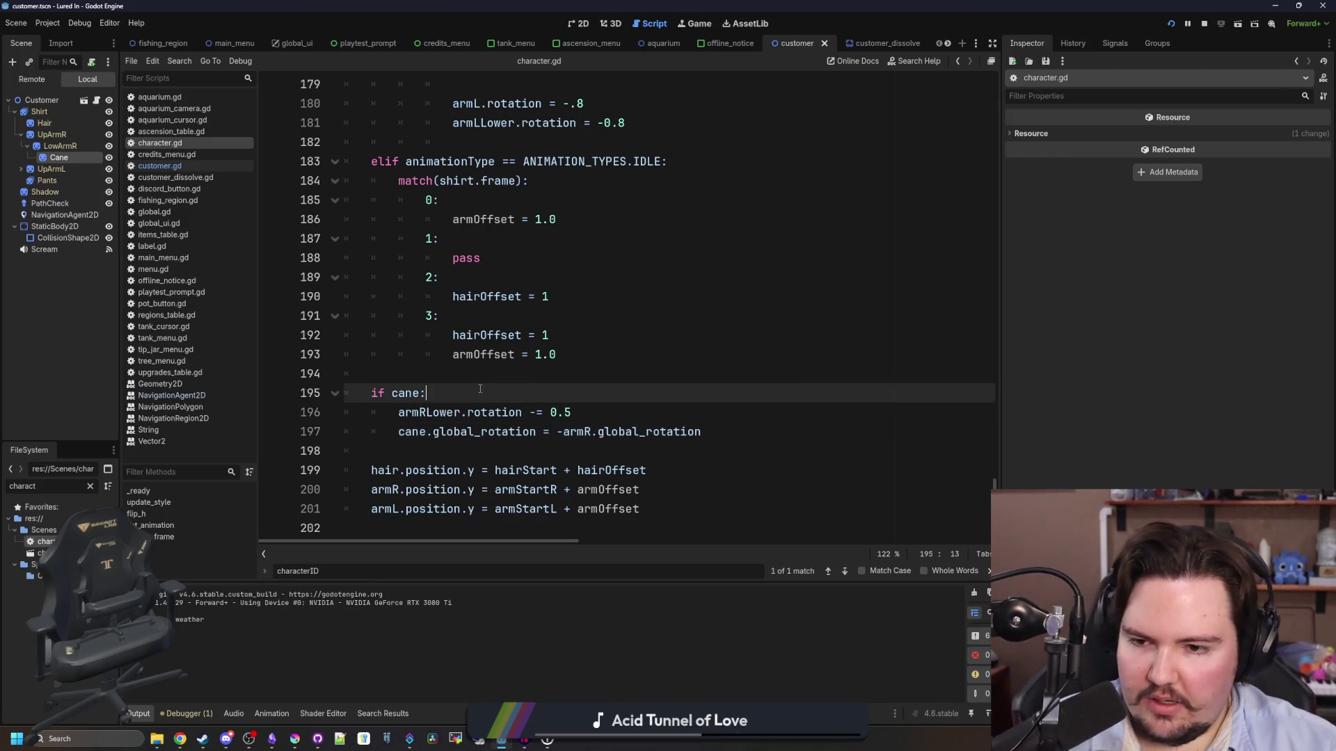
click(695, 23)
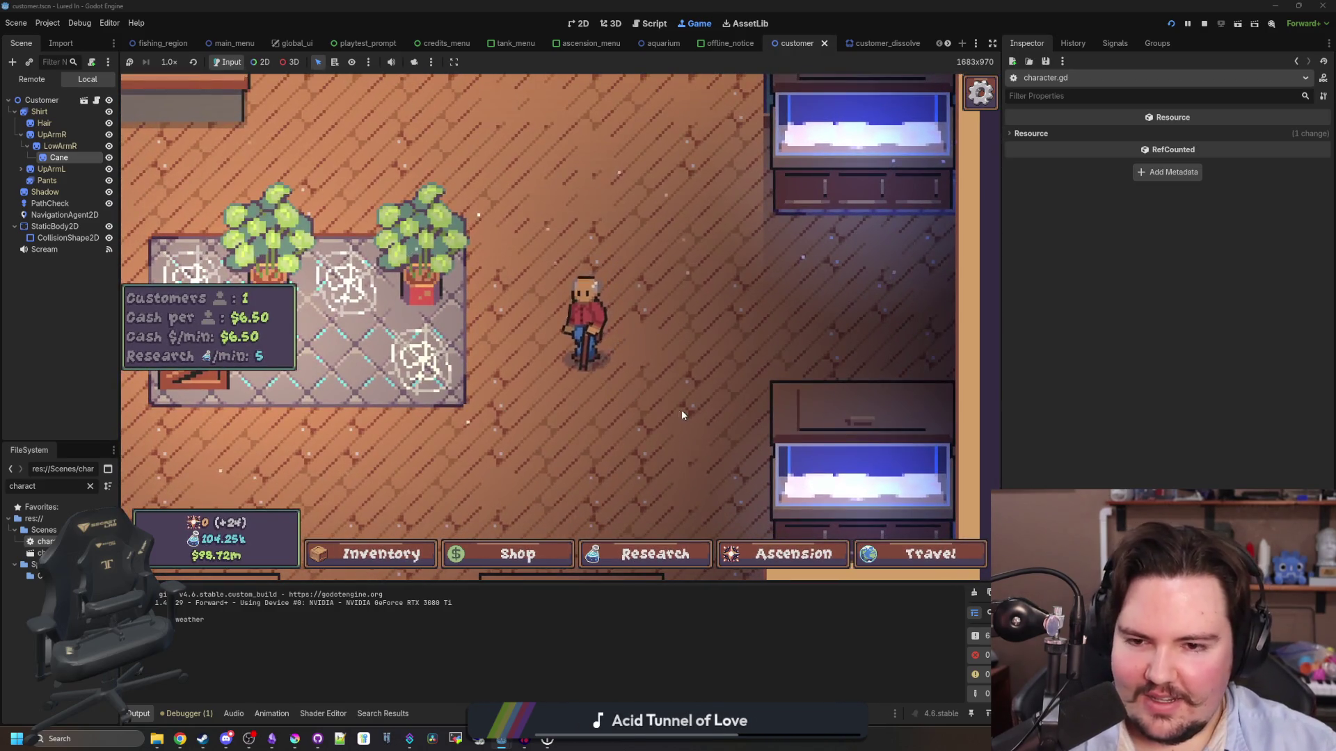
- Carry the grandpa customer onto the counter area to check his cane, then reopen character.gd
scroll(679, 416, down, 3)
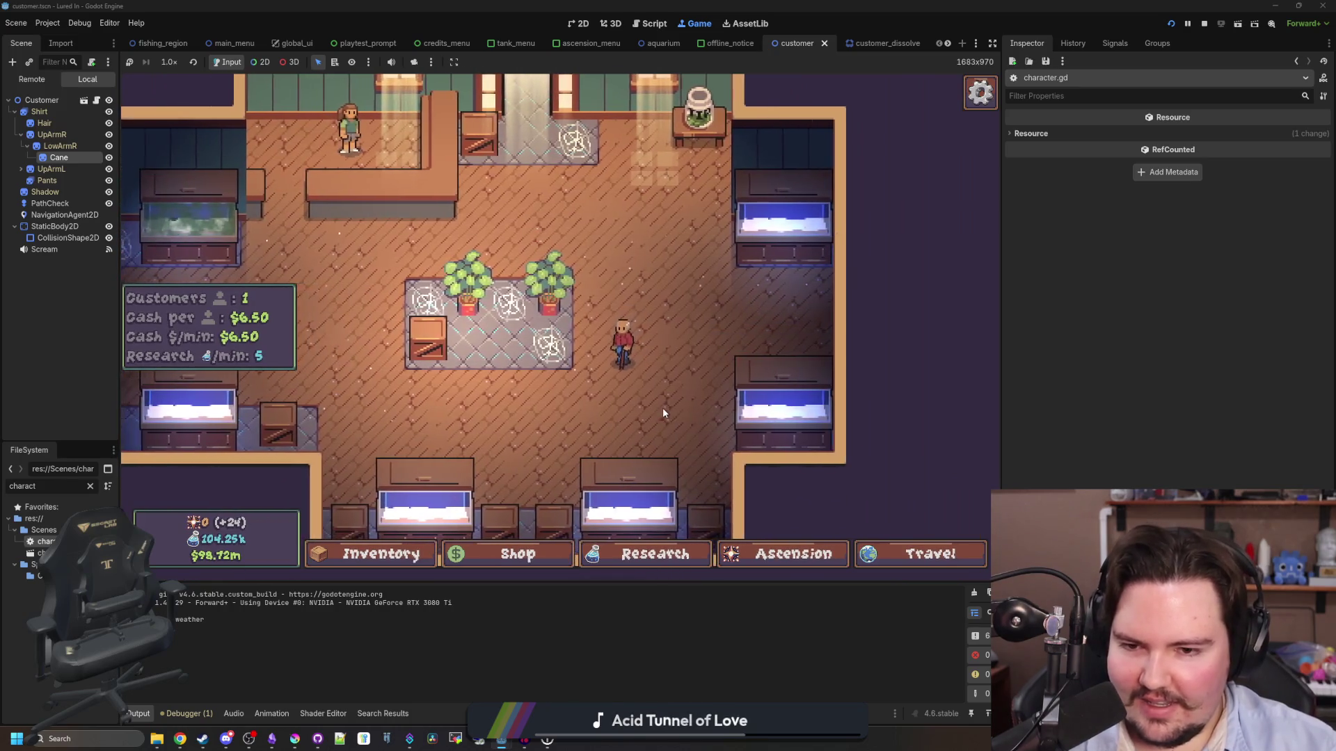
scroll(664, 407, up, 3)
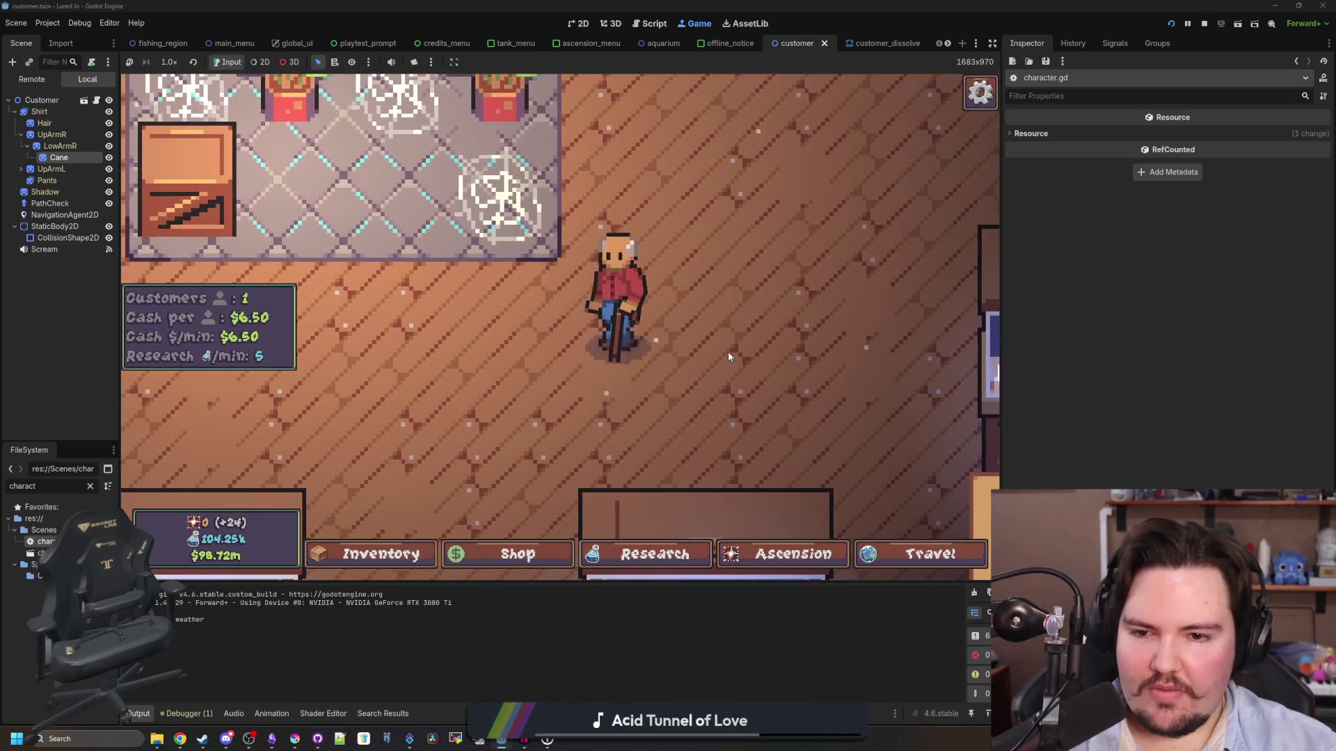
mouse_move(630, 371)
mouse_down()
mouse_move(605, 382)
mouse_move(684, 259)
mouse_up()
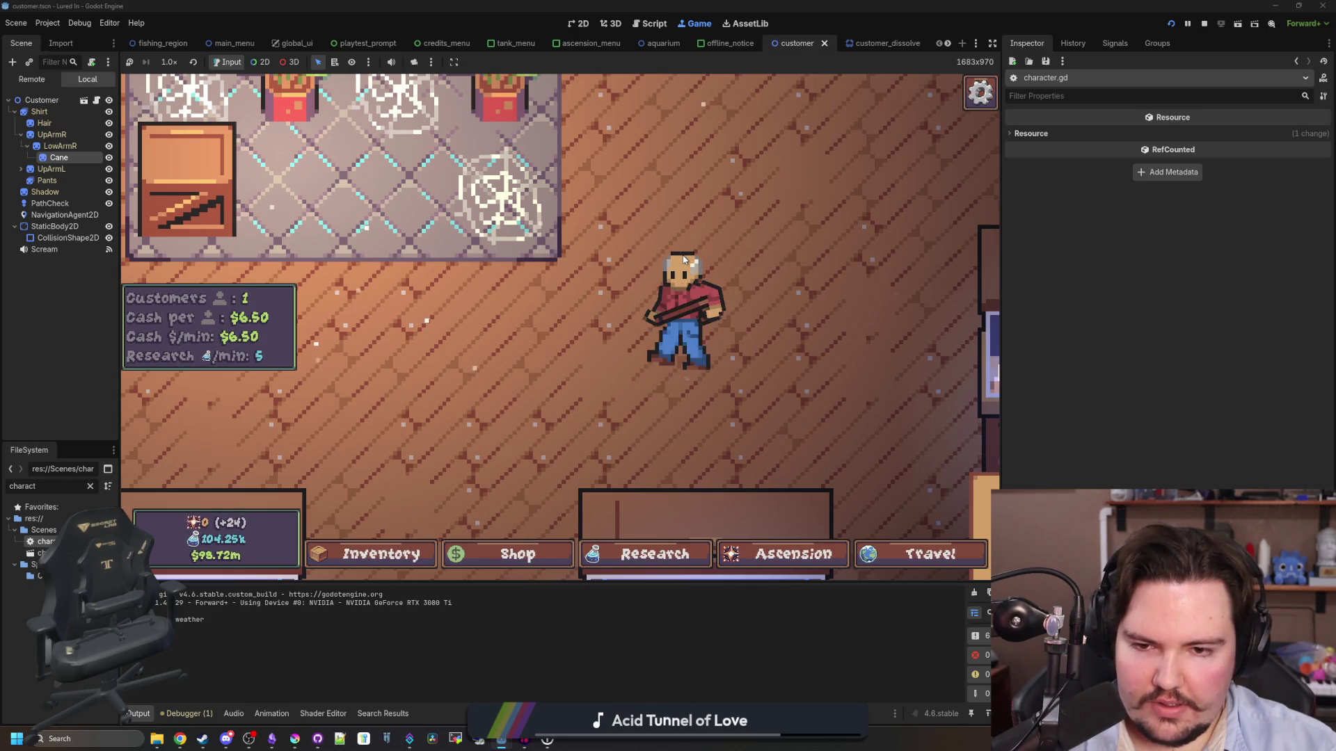
mouse_move(683, 260)
mouse_down()
mouse_move(917, 230)
mouse_move(661, 304)
mouse_up()
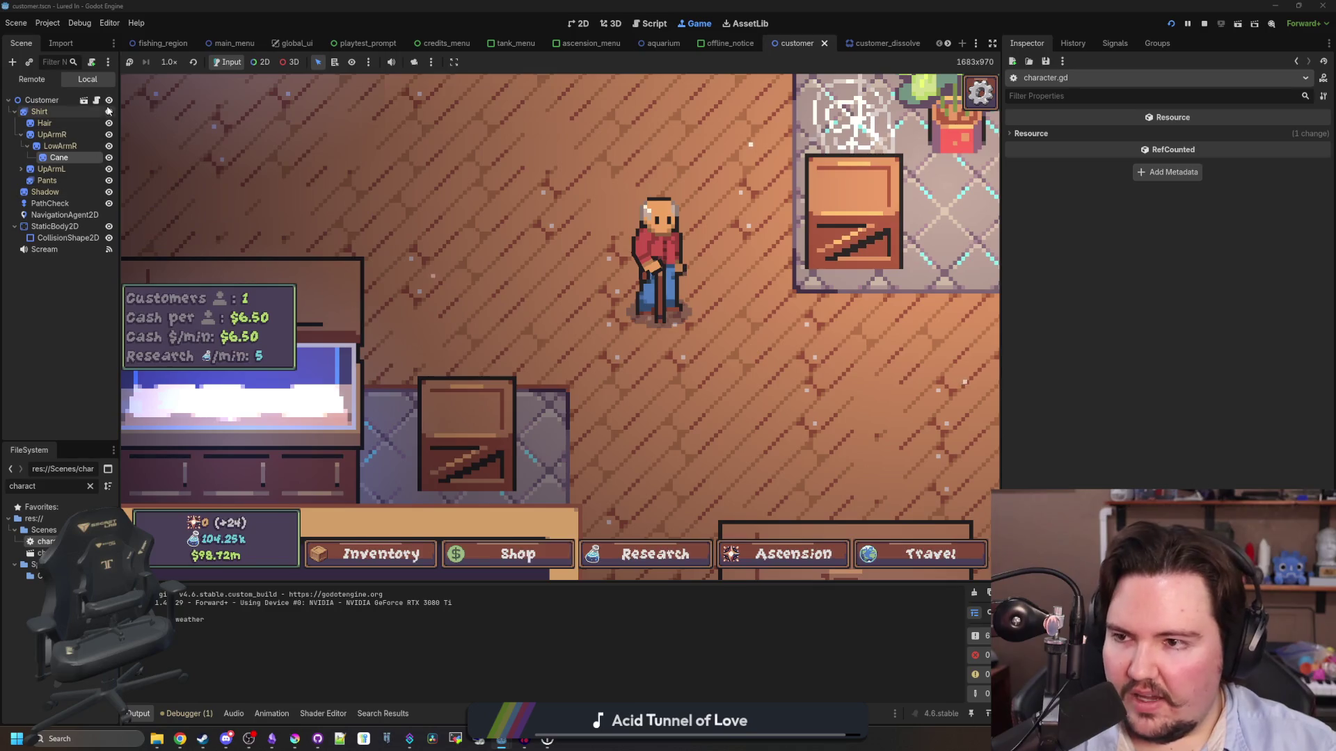
double_click(45, 542)
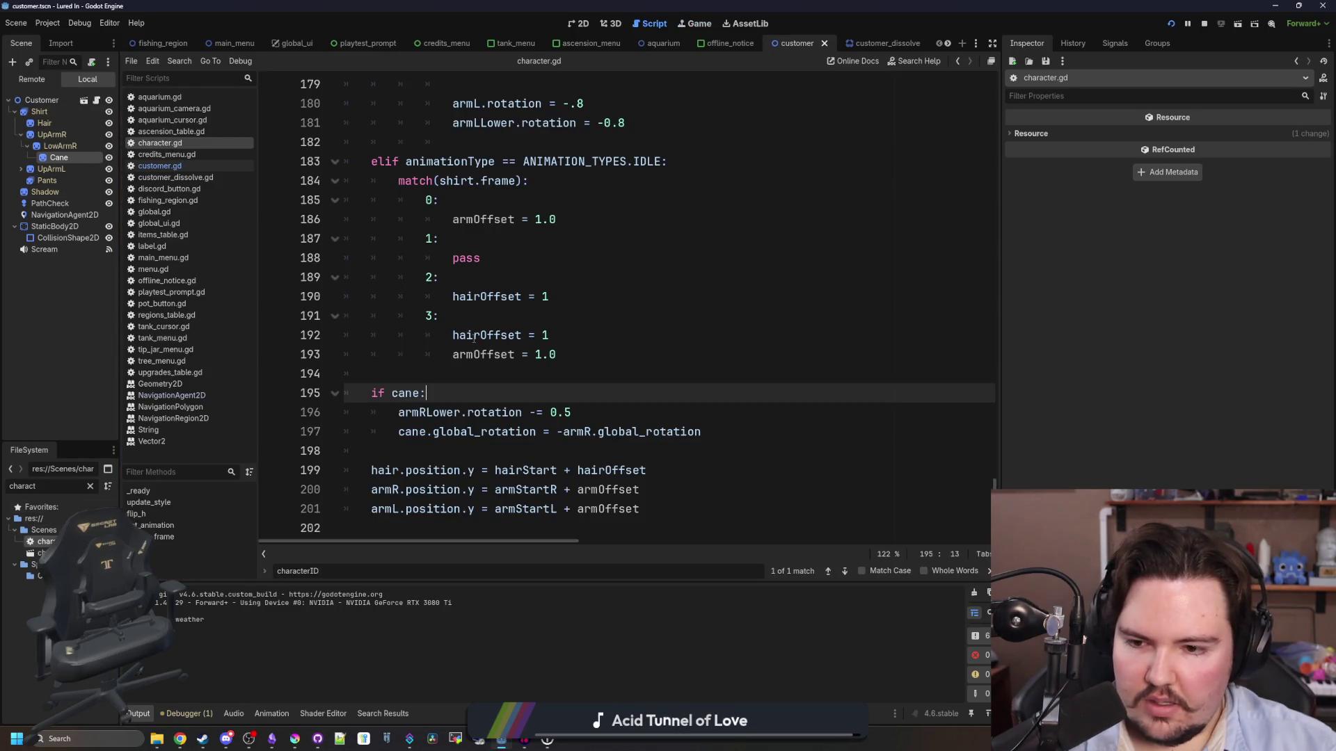
- Watch the customer's cane in the running game, then return to character.gd
scroll(594, 351, up, 7)
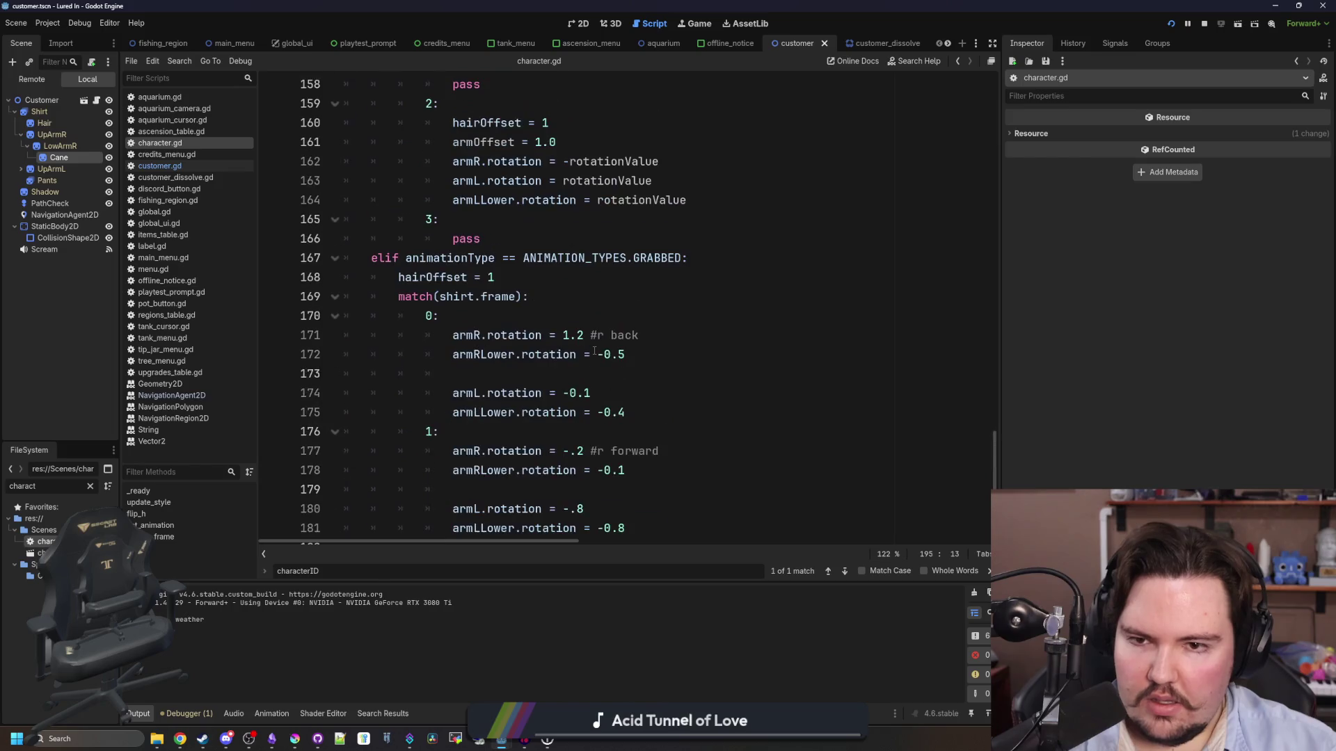
scroll(594, 350, down, 2)
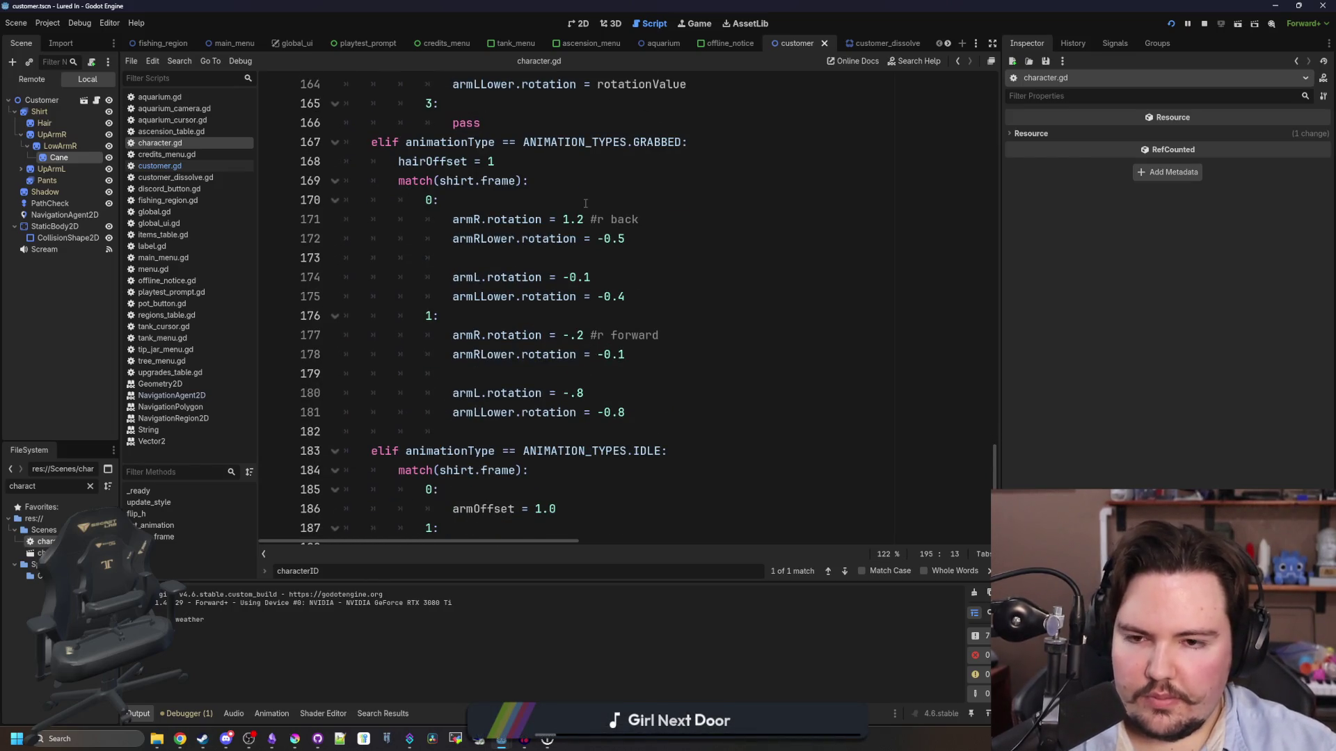
scroll(585, 204, down, 5)
click(507, 356)
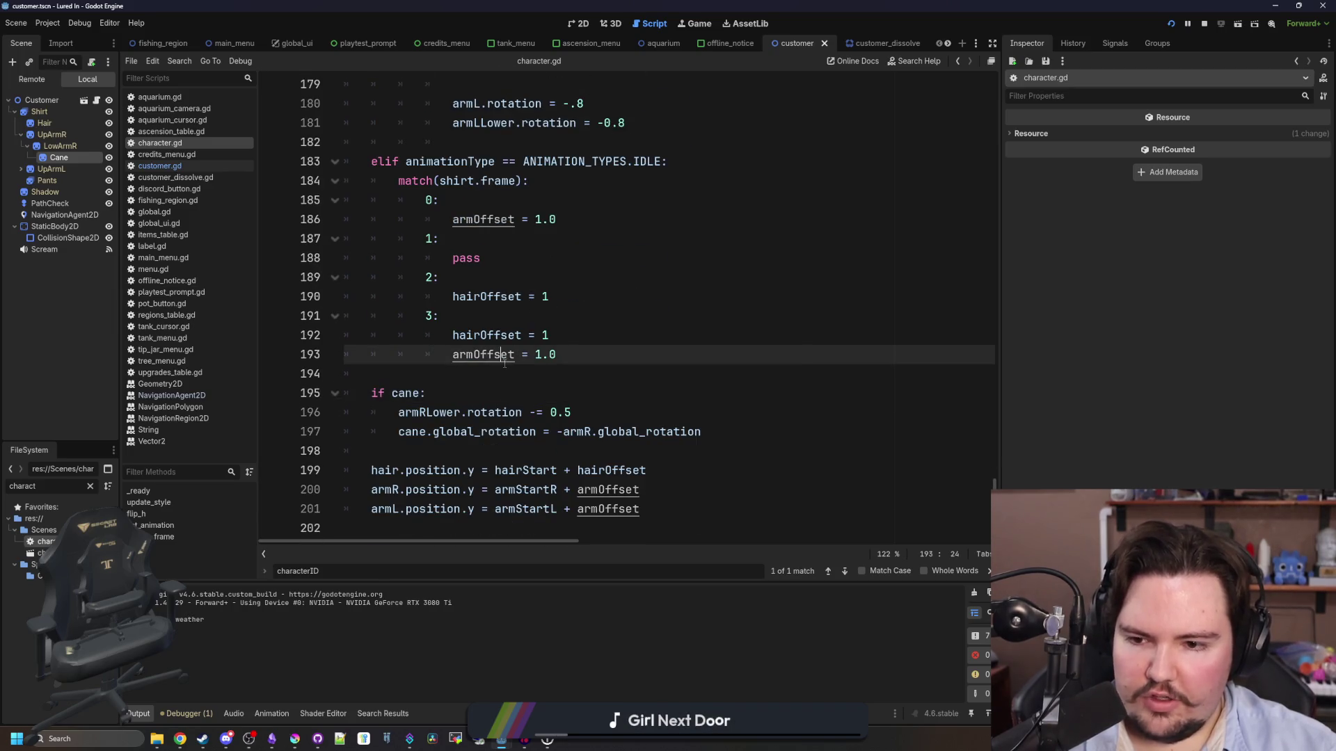
click(688, 24)
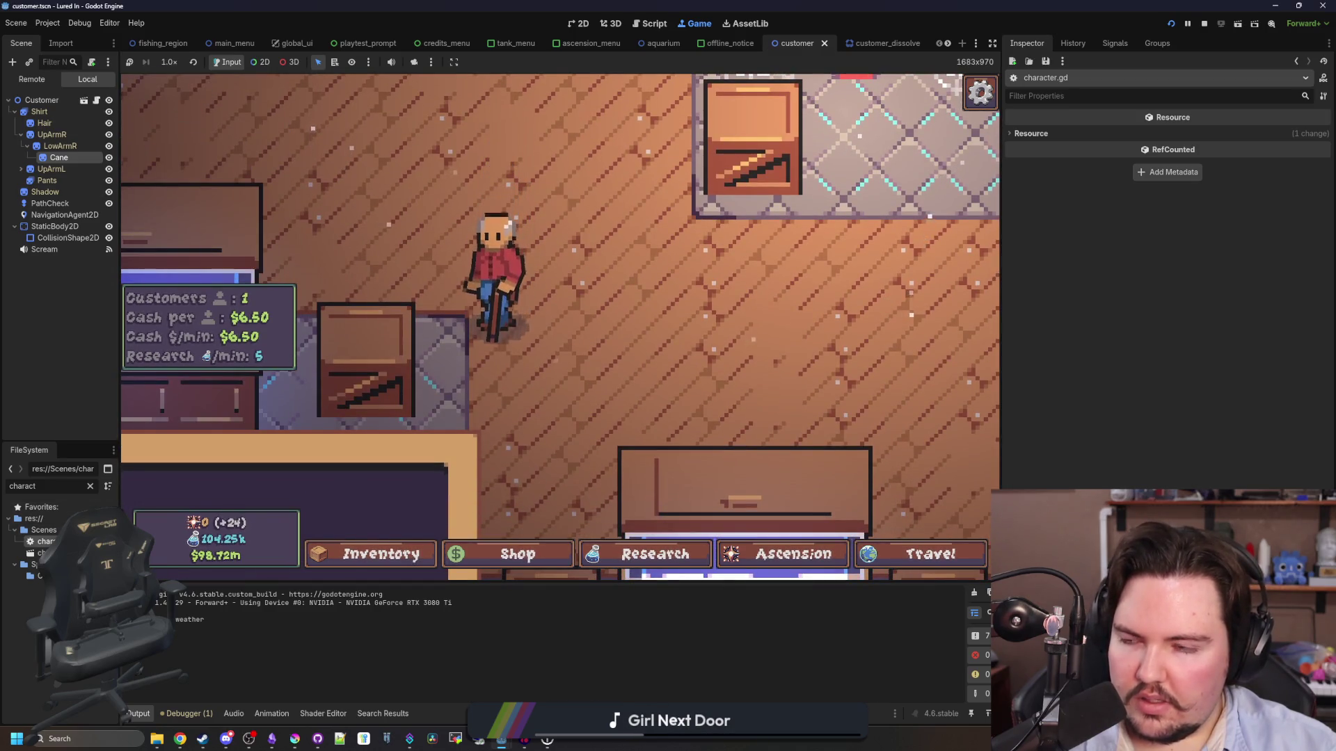
key(ctrl+F3)
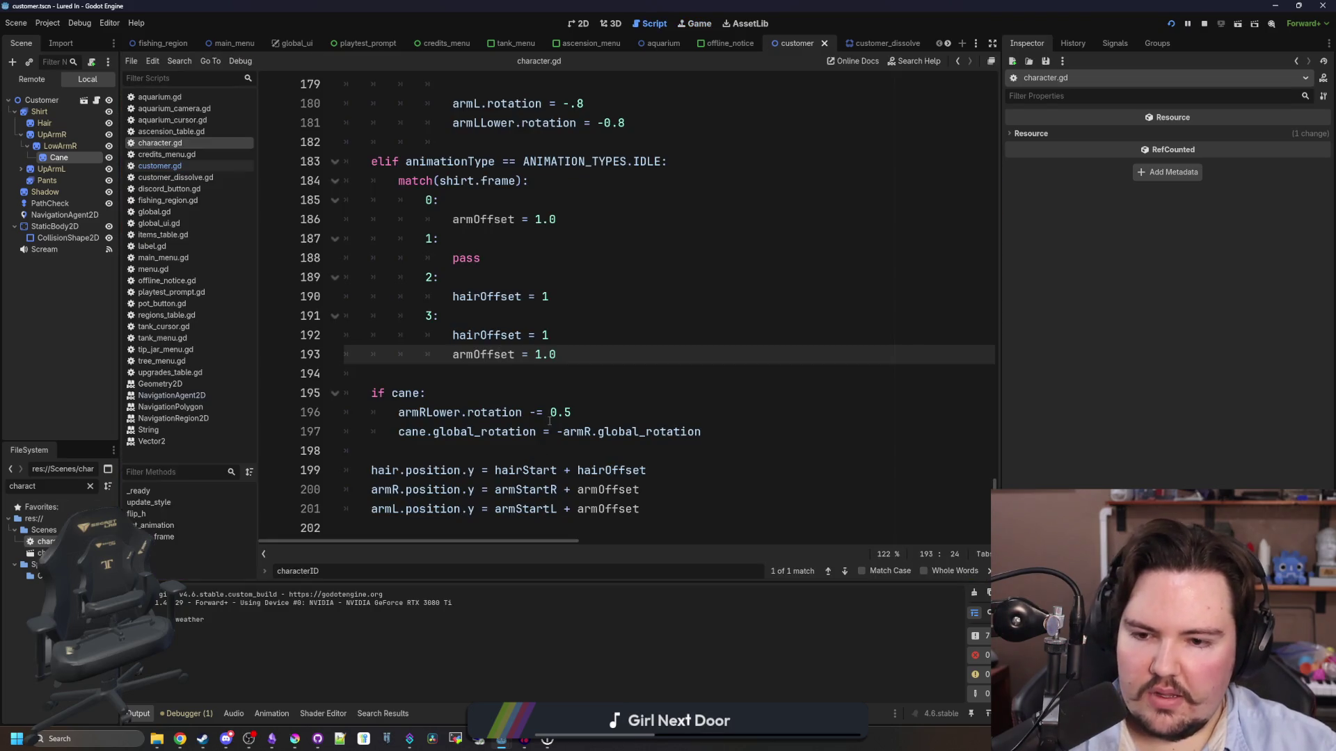
- Change line 197 to cane.global_rotation = -armRLower.global_rotation and rerun with F5
click(533, 382)
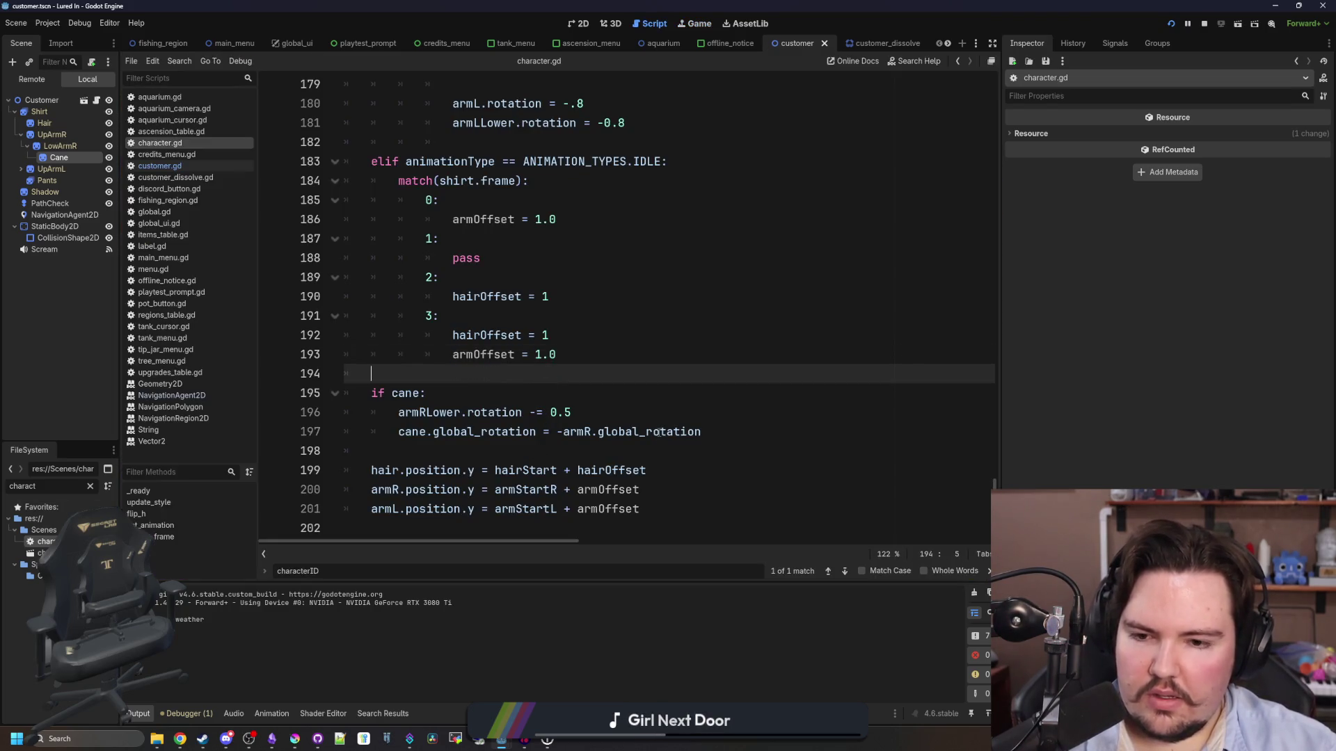
click(596, 432)
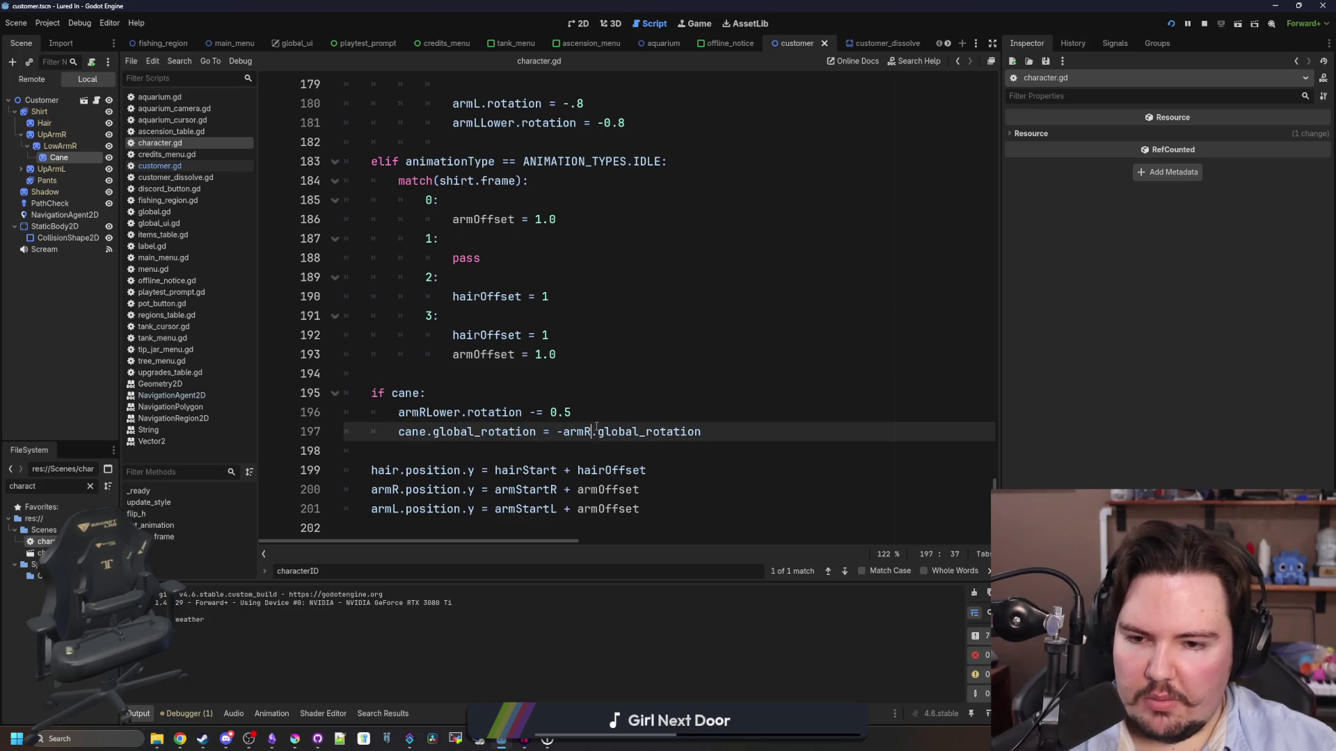
click(627, 395)
key(F5)
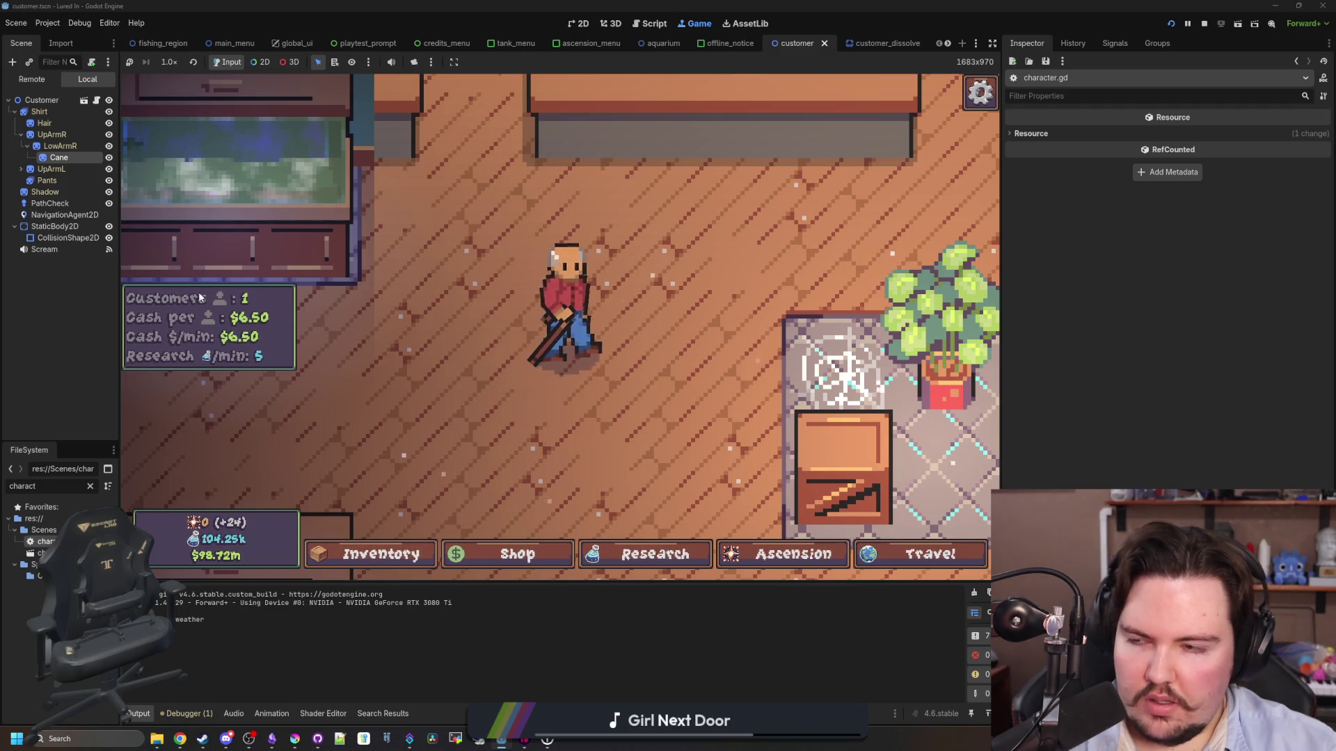
key(ctrl+F3)
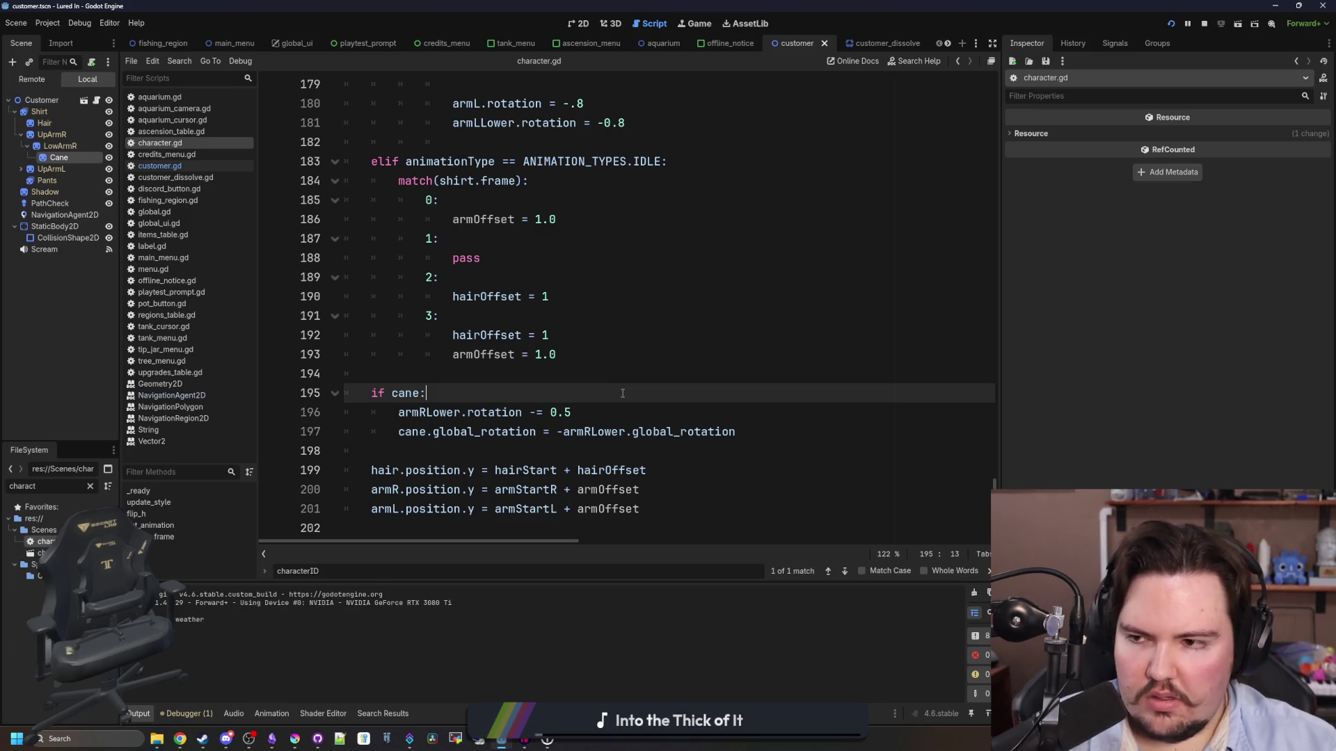
- Inspect the Cane sprite node, zoom in on the walking customer, then reopen character.gd
scroll(622, 394, right, 3)
scroll(351, 317, left, 3)
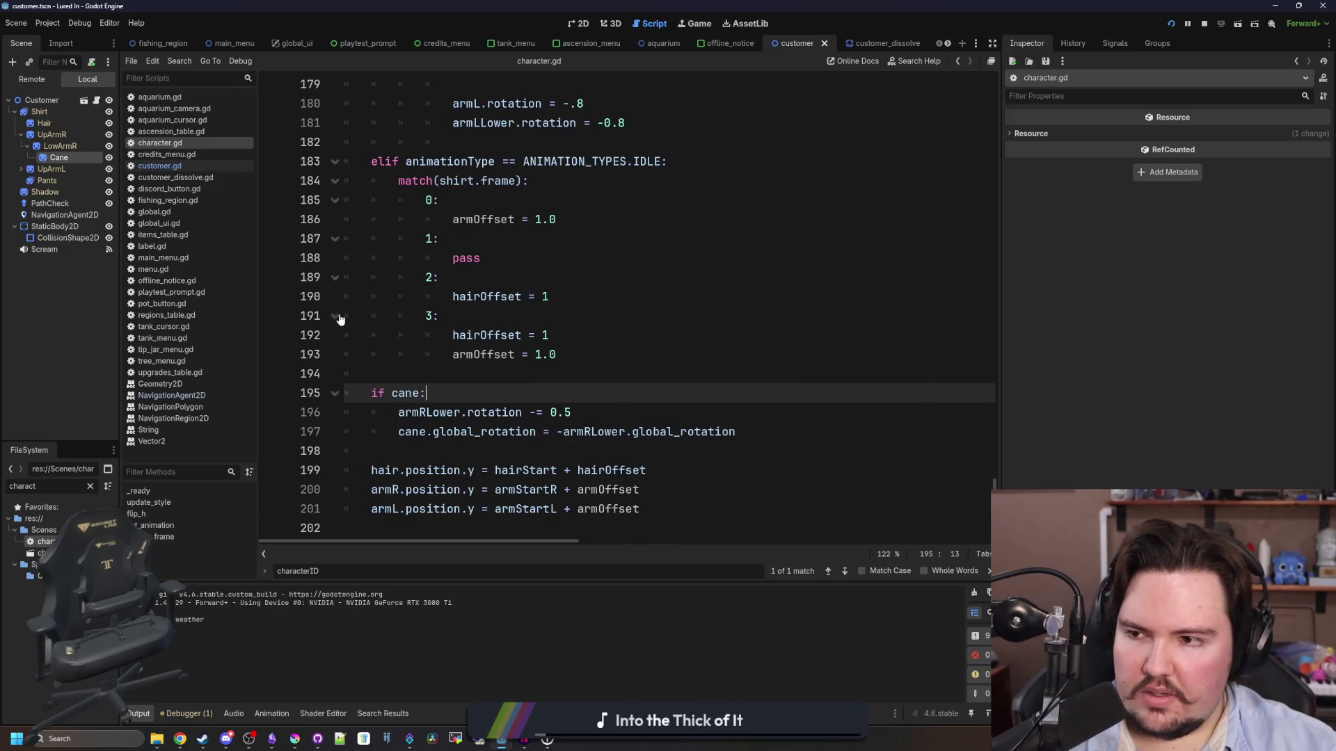
click(73, 170)
click(71, 156)
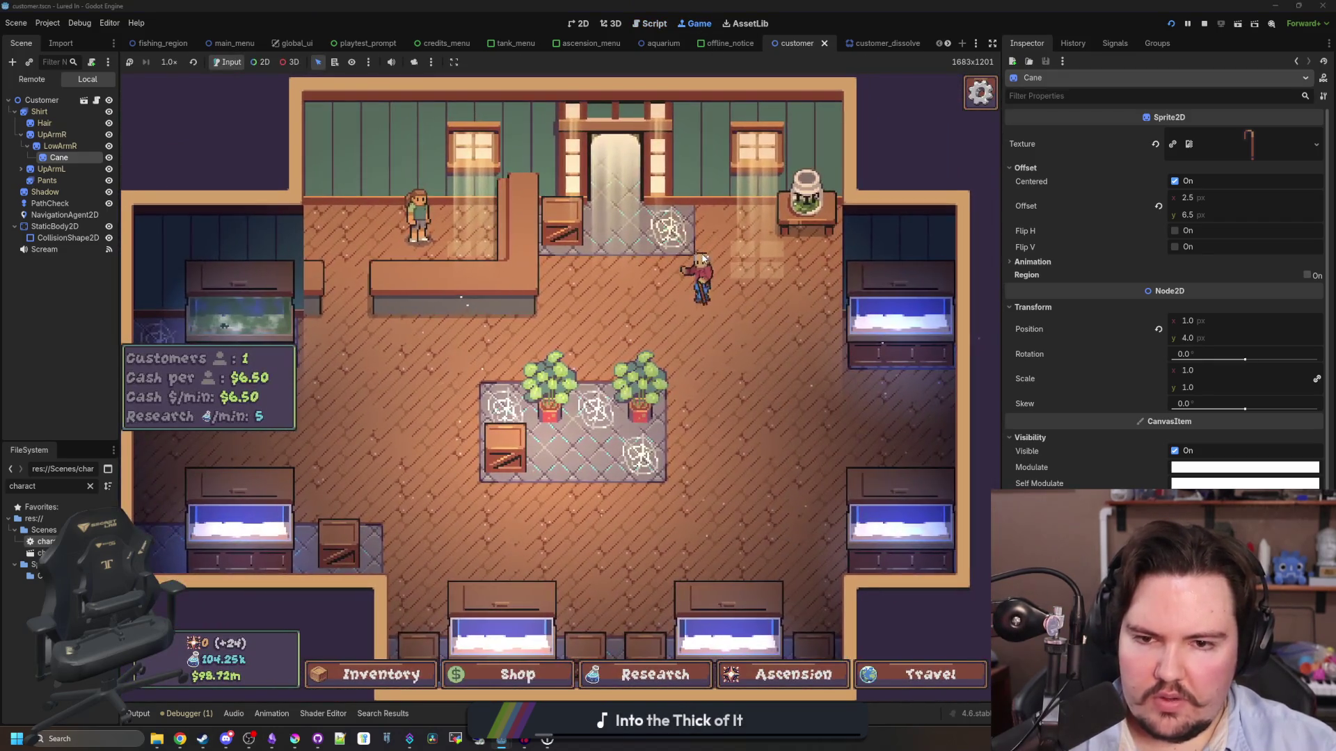
click(702, 260)
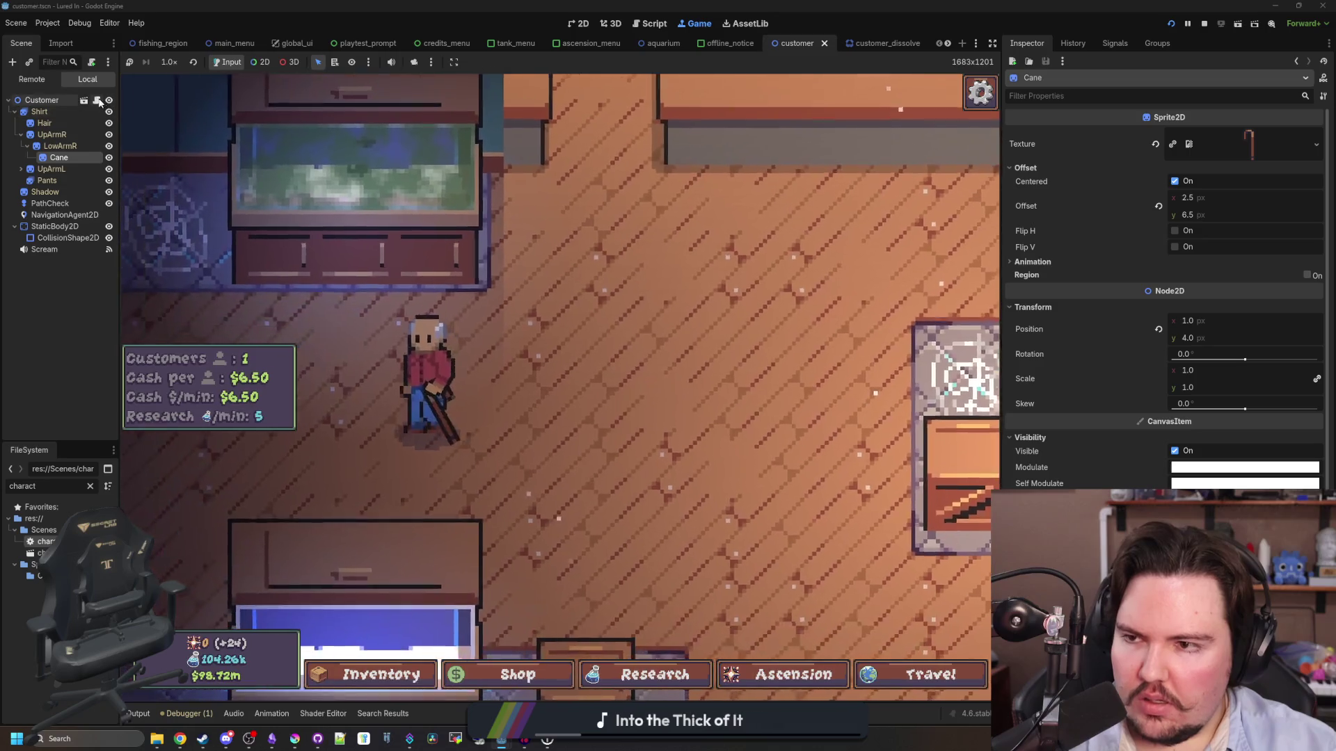
click(98, 101)
scroll(529, 385, down, 5)
click(192, 144)
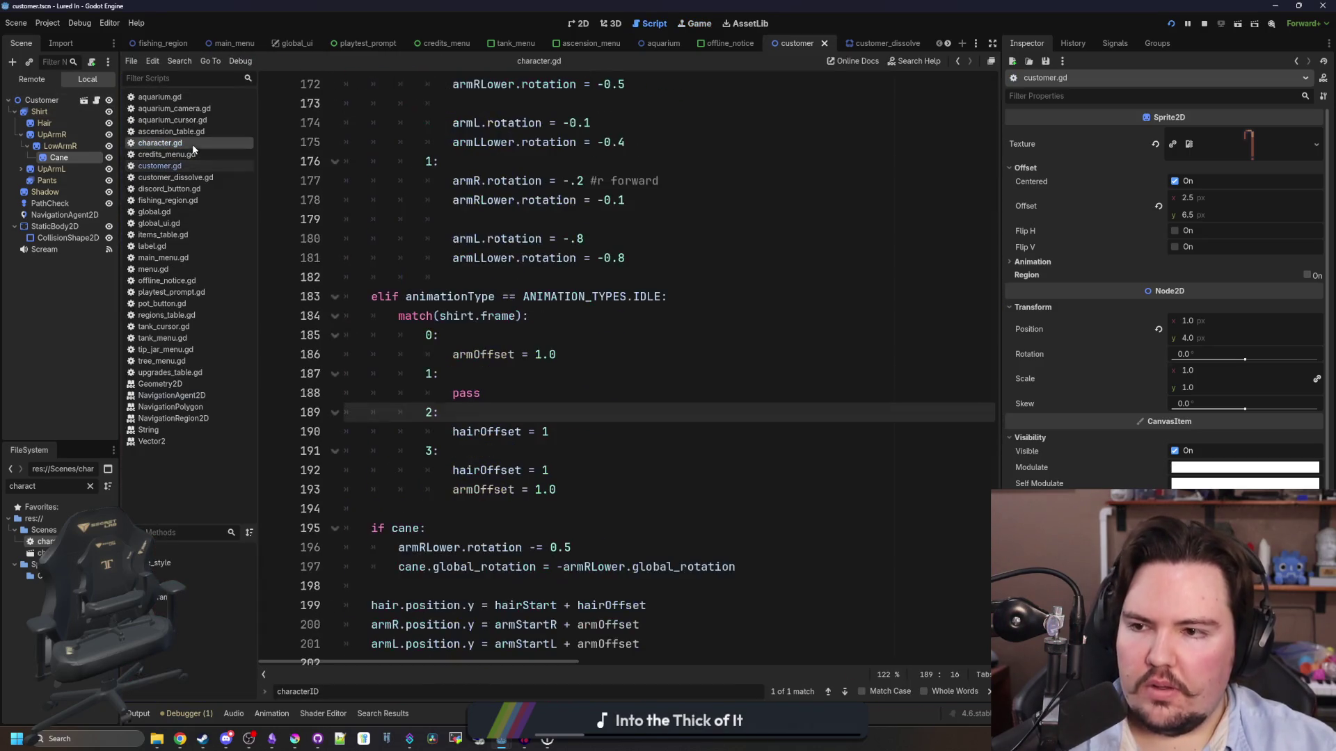
- Drop the minus on line 197 so the cane copies armRLower.global_rotation, then watch the customer walk in-game
click(564, 549)
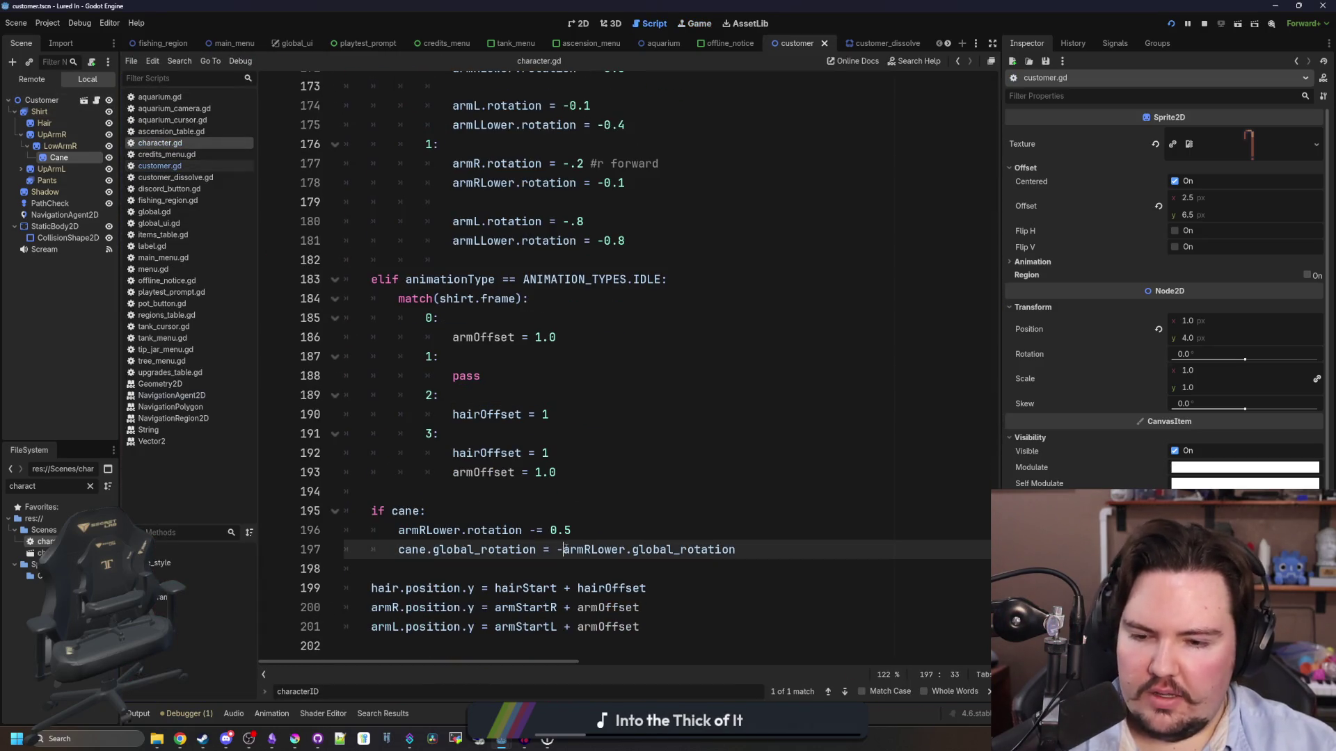
click(621, 529)
click(698, 25)
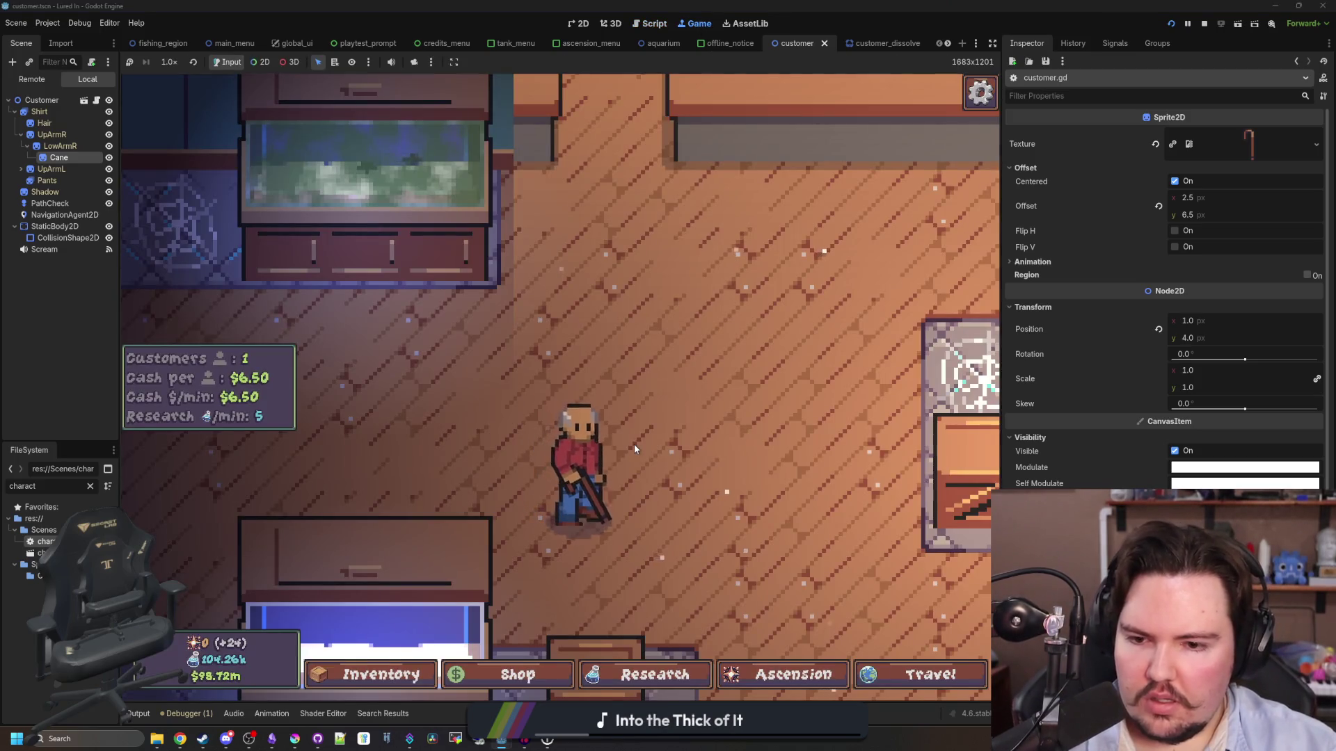
mouse_move(634, 449)
mouse_down()
mouse_move(474, 388)
mouse_move(384, 287)
mouse_move(647, 390)
mouse_move(680, 331)
mouse_move(751, 286)
mouse_move(715, 358)
mouse_up()
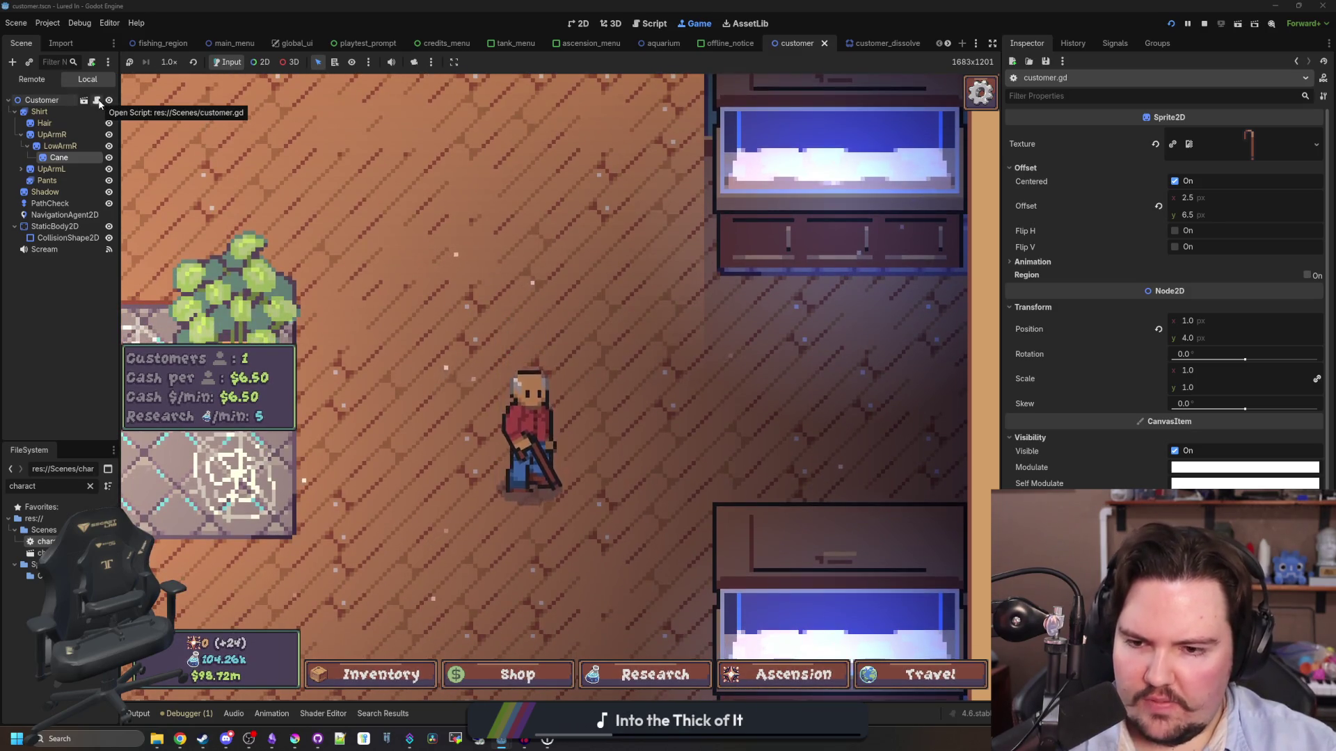
- Glance at customer.gd, return to character.gd, and bring up Windows search
click(98, 101)
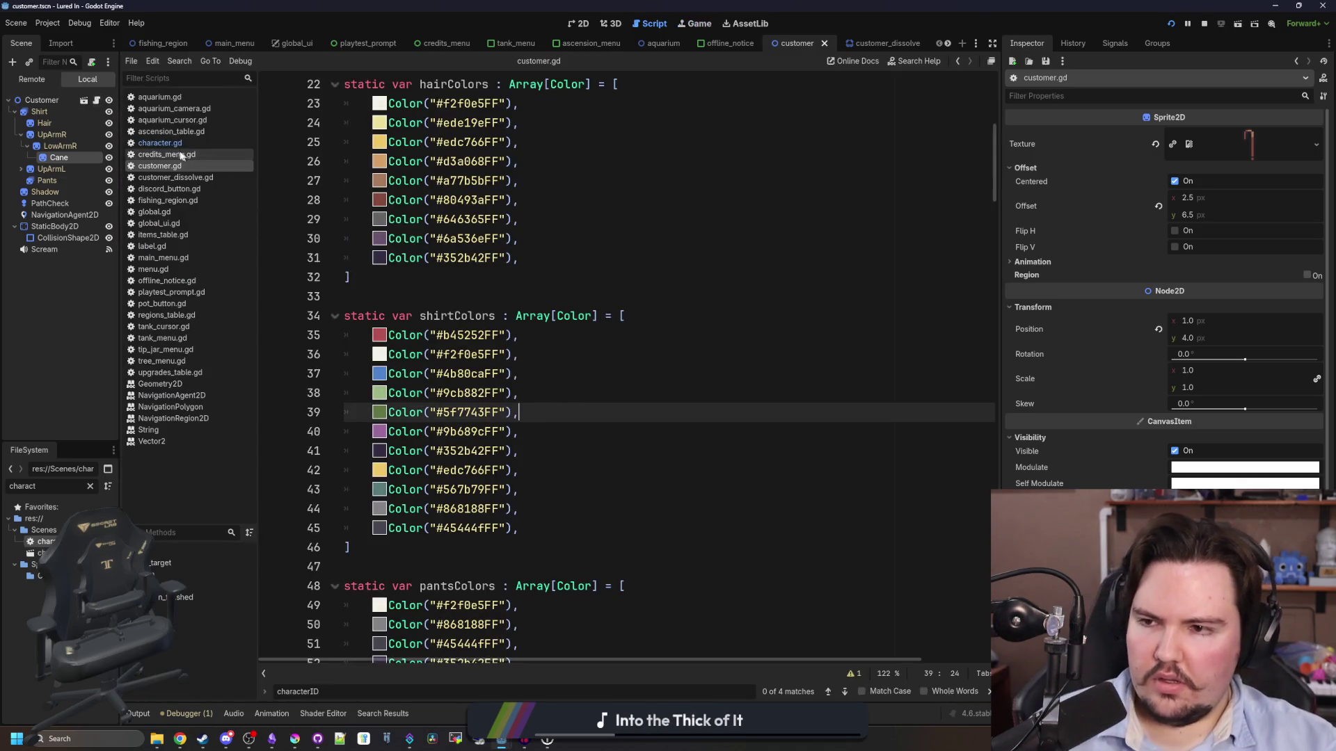
click(159, 143)
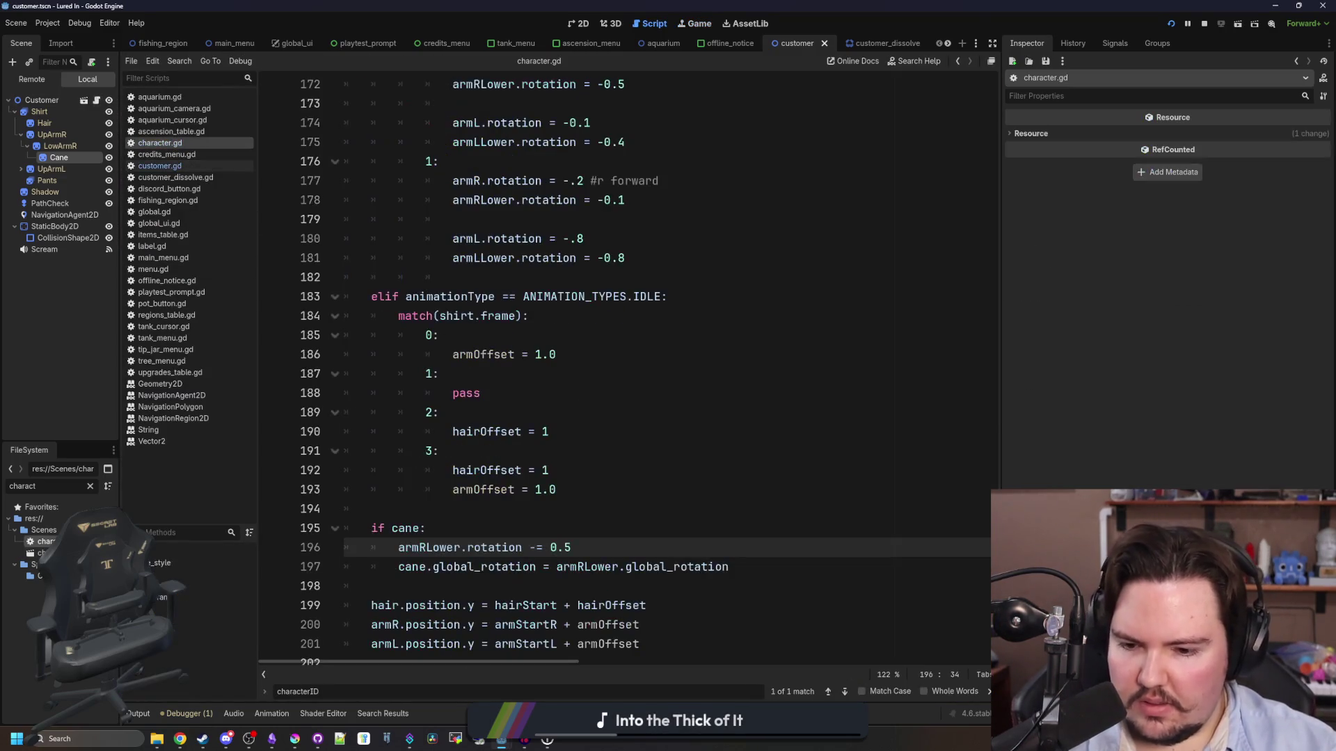
click(98, 731)
- Launch Calculator via search, move it right of the code, enter 0.5, clear it, and return to Godot
text(calc)
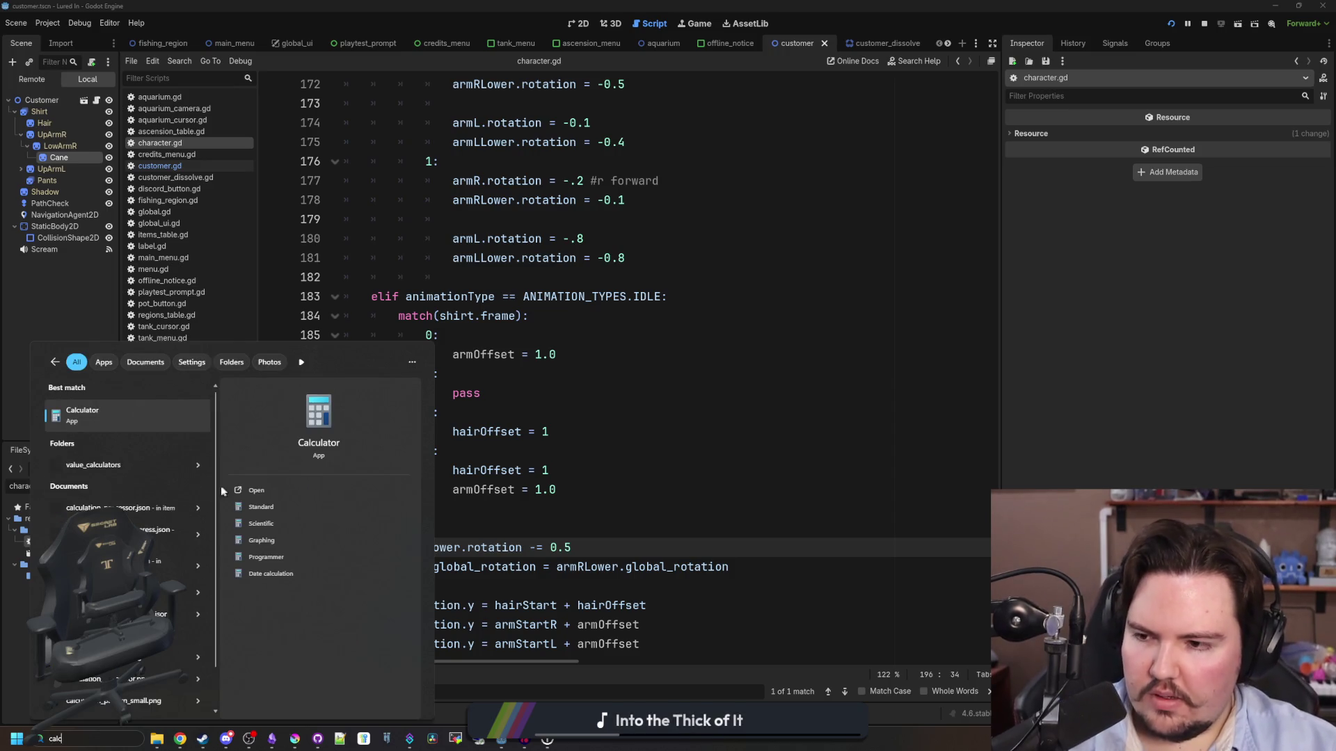
click(123, 410)
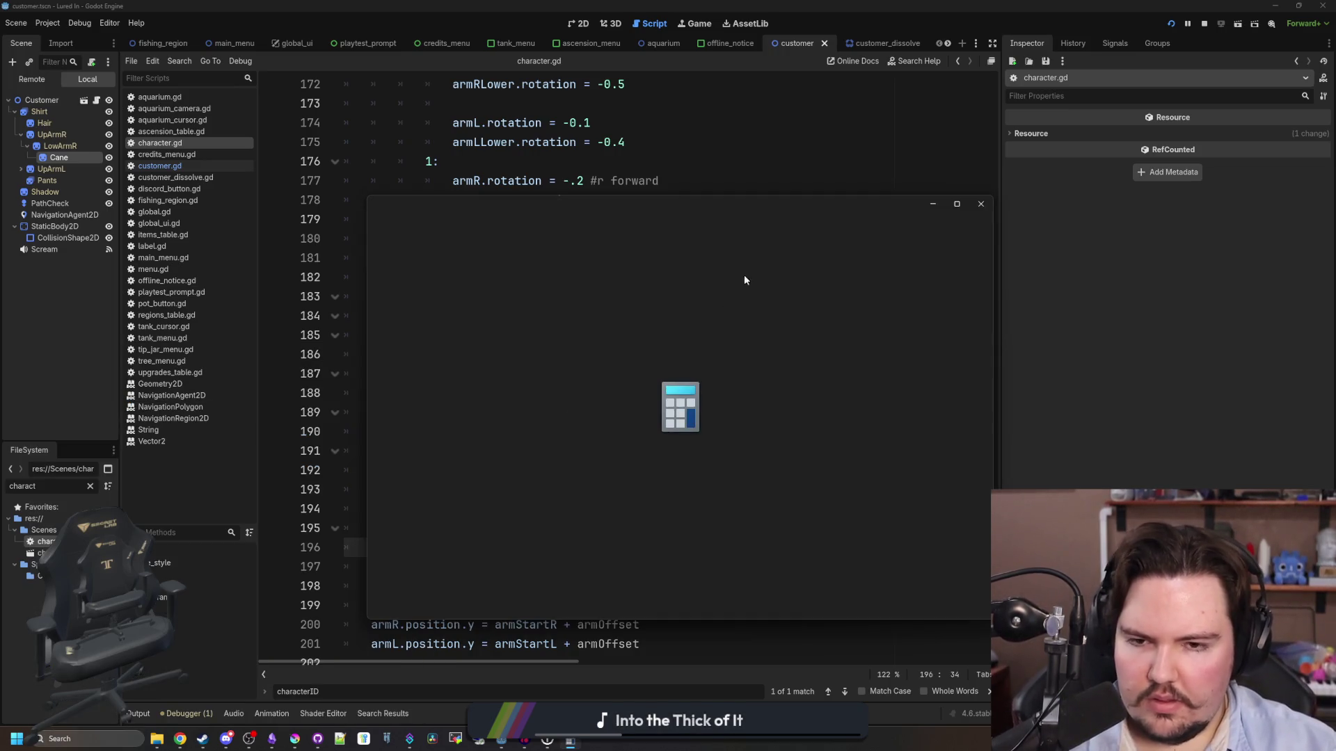
drag(782, 208, 1127, 183)
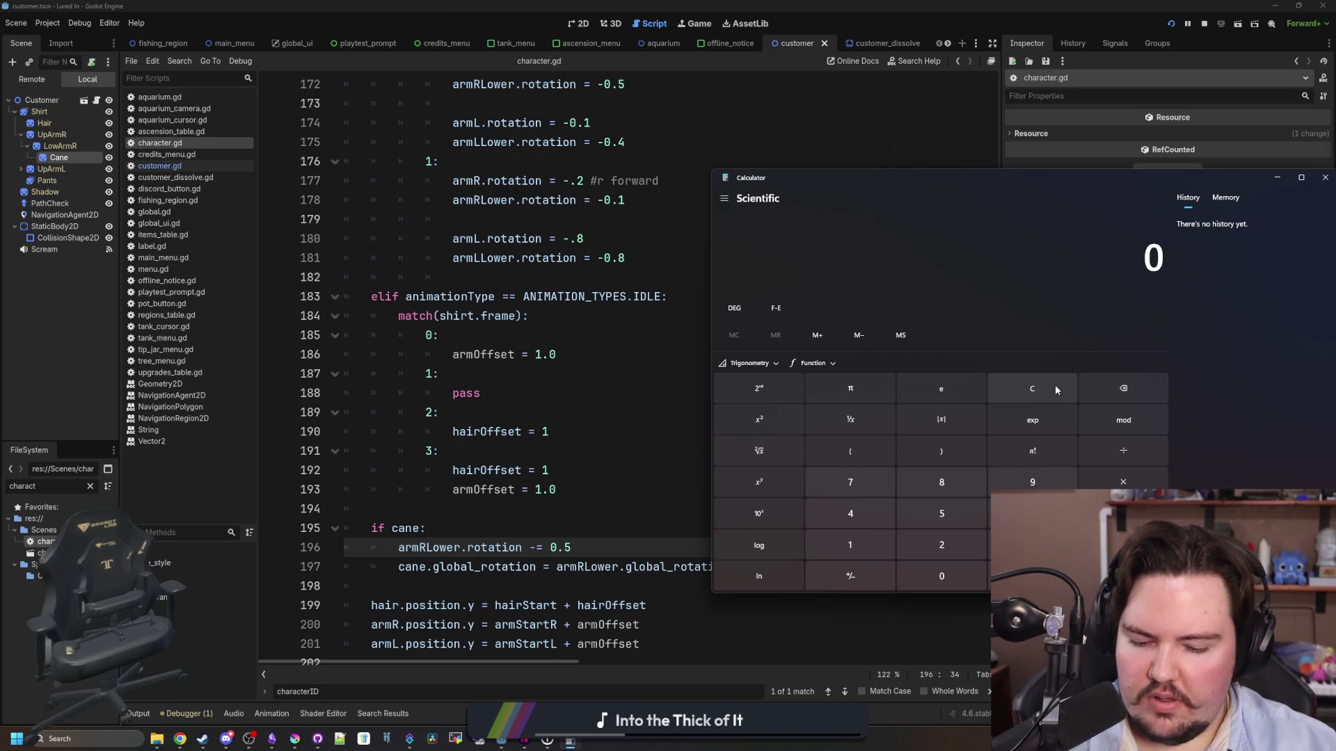
text(0.5)
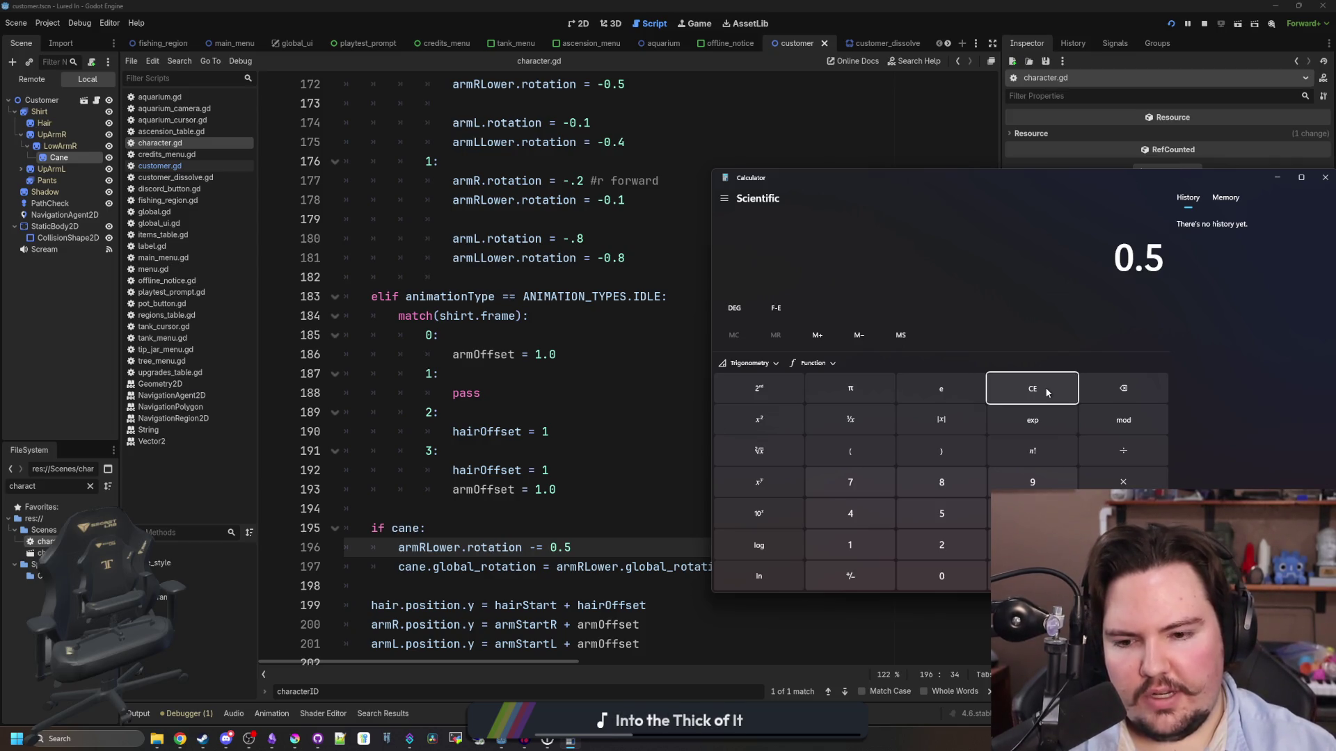
click(1045, 387)
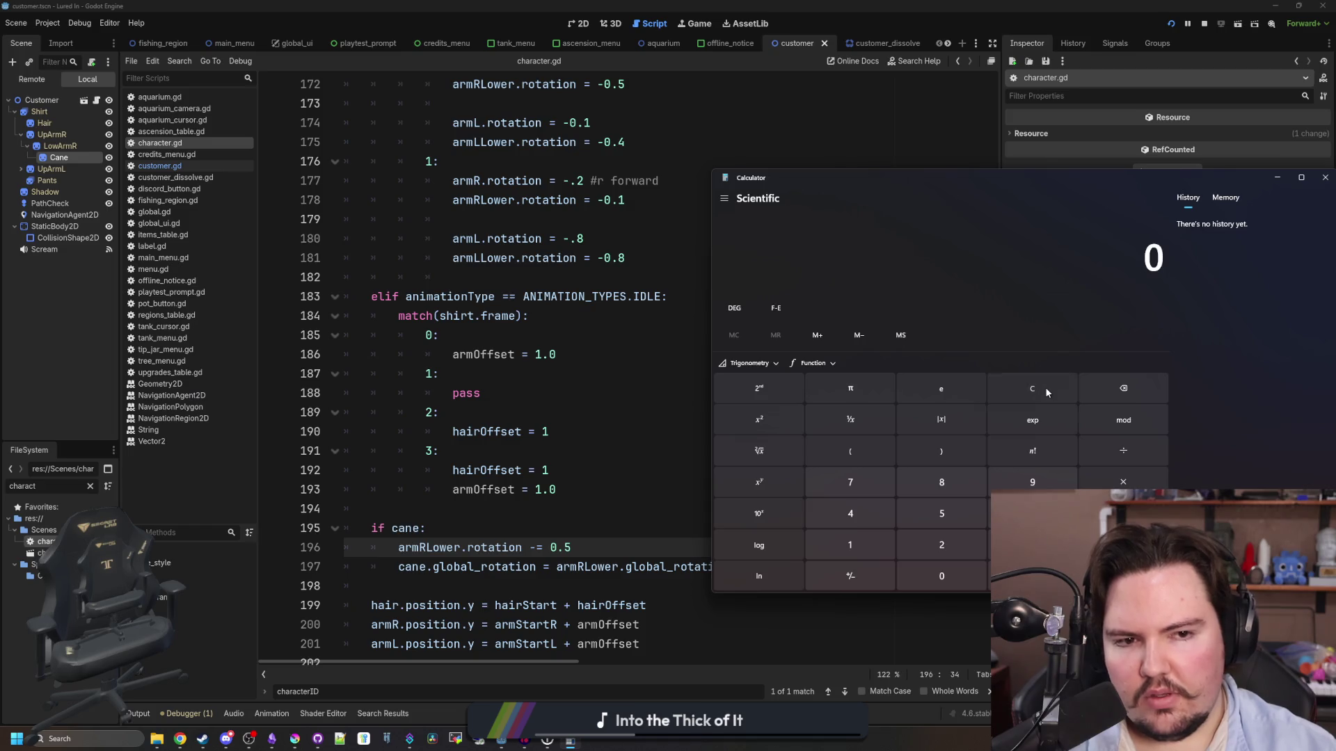
click(673, 431)
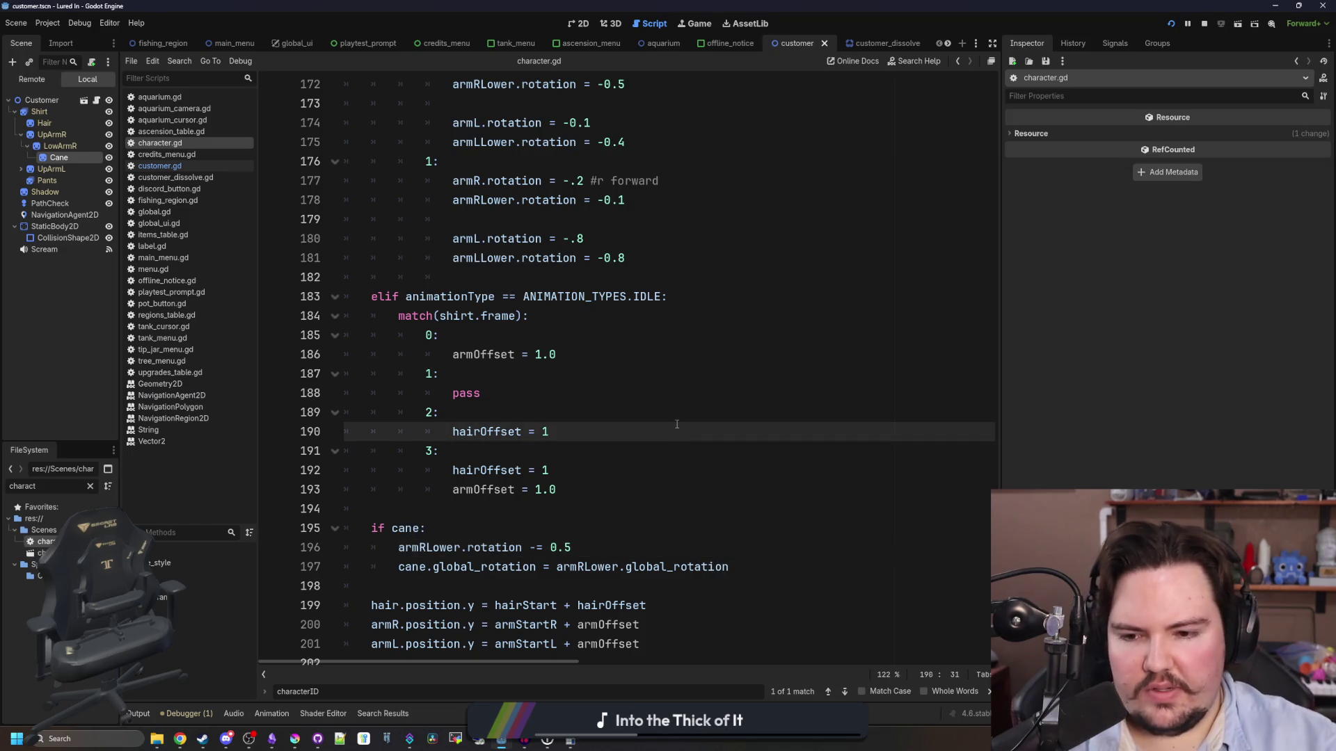
- Change line 197 so the cane's global rotation is fixed at 0.0
scroll(629, 436, down, 1)
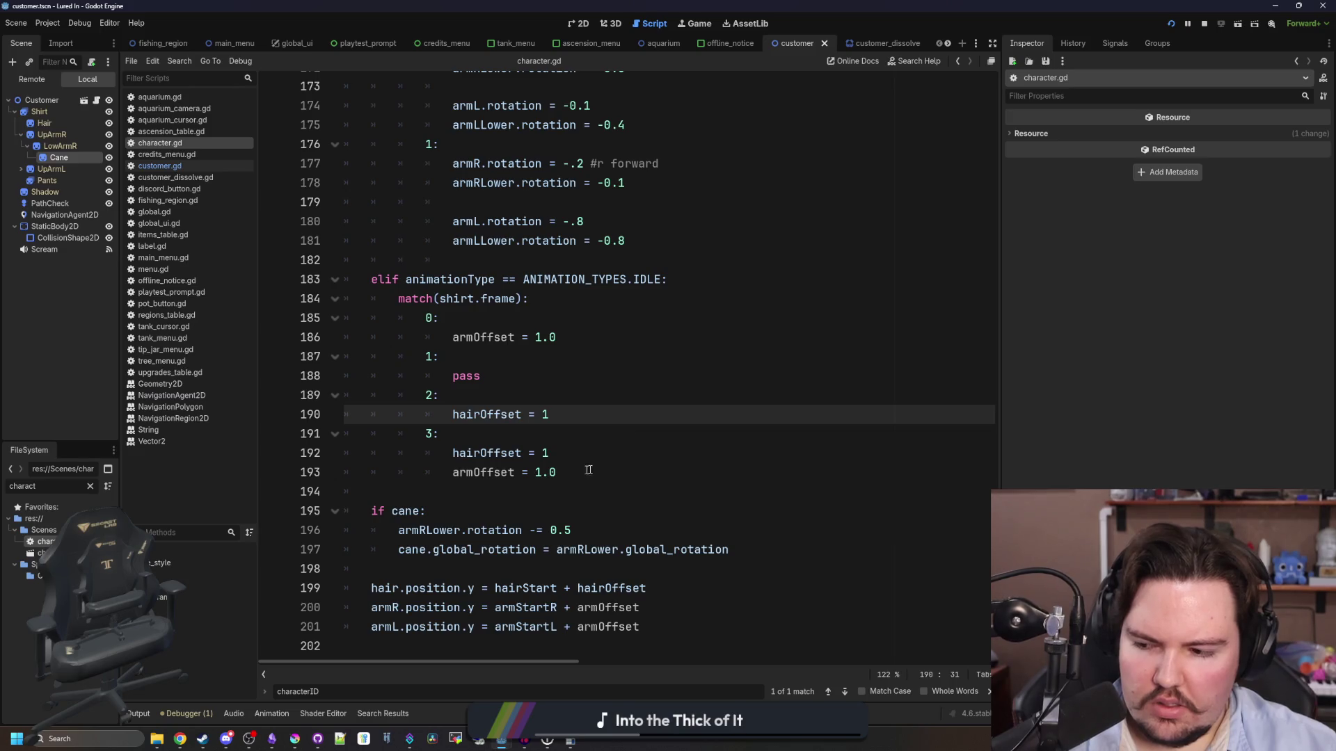
click(654, 492)
click(760, 549)
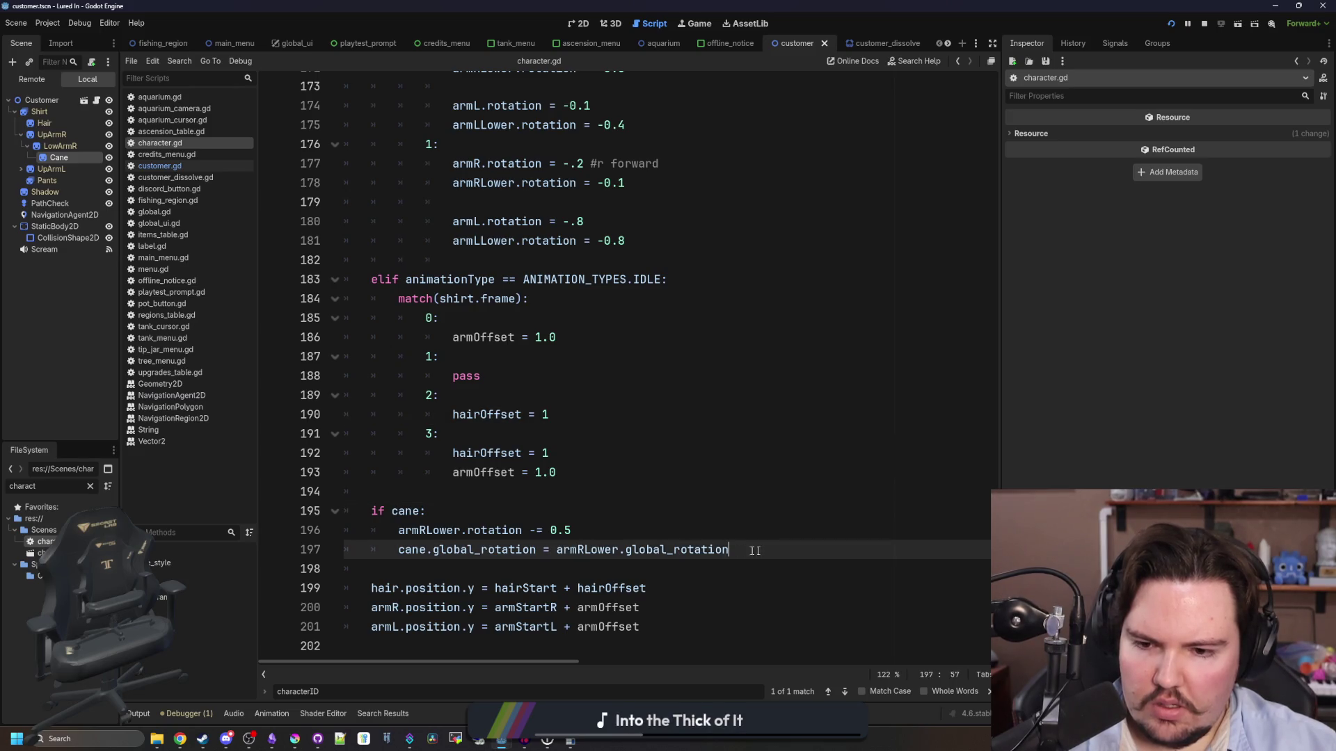
text(0.0)
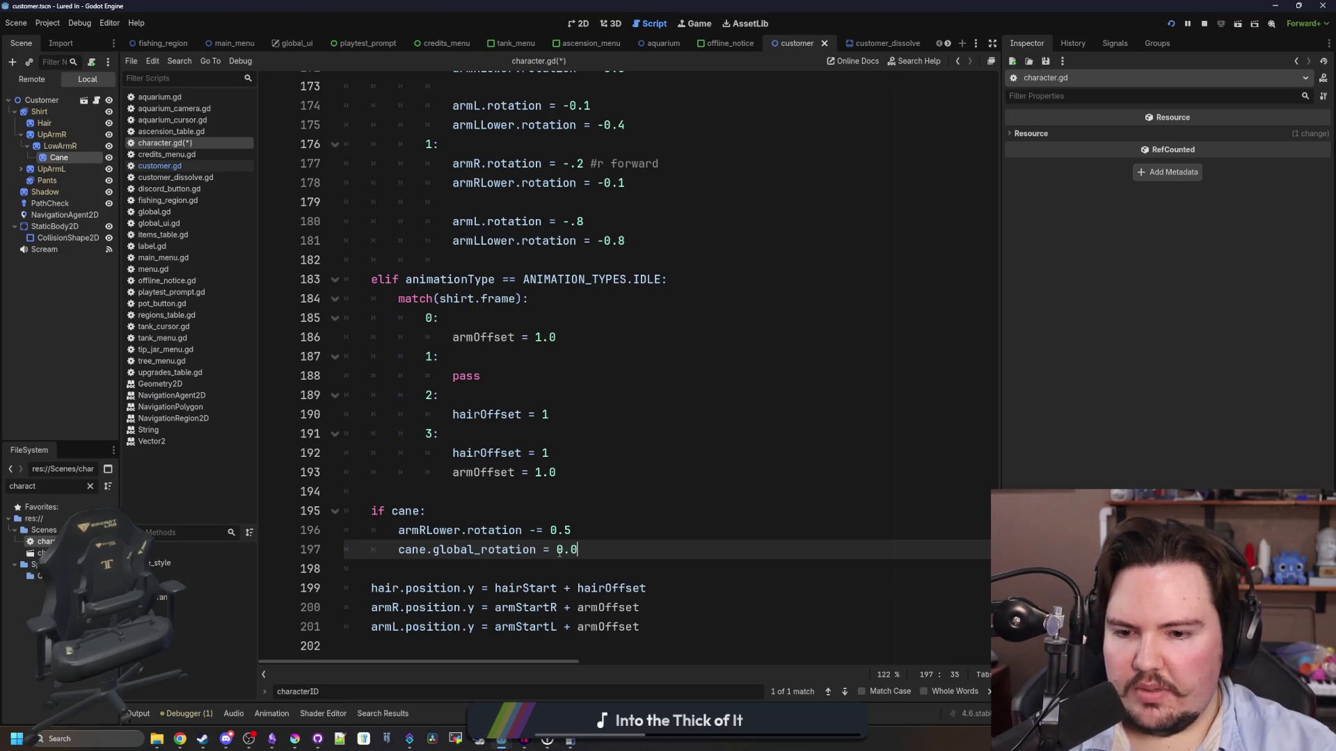
click(487, 492)
- Run the game and pick up the customer to check how his cane is held
click(691, 24)
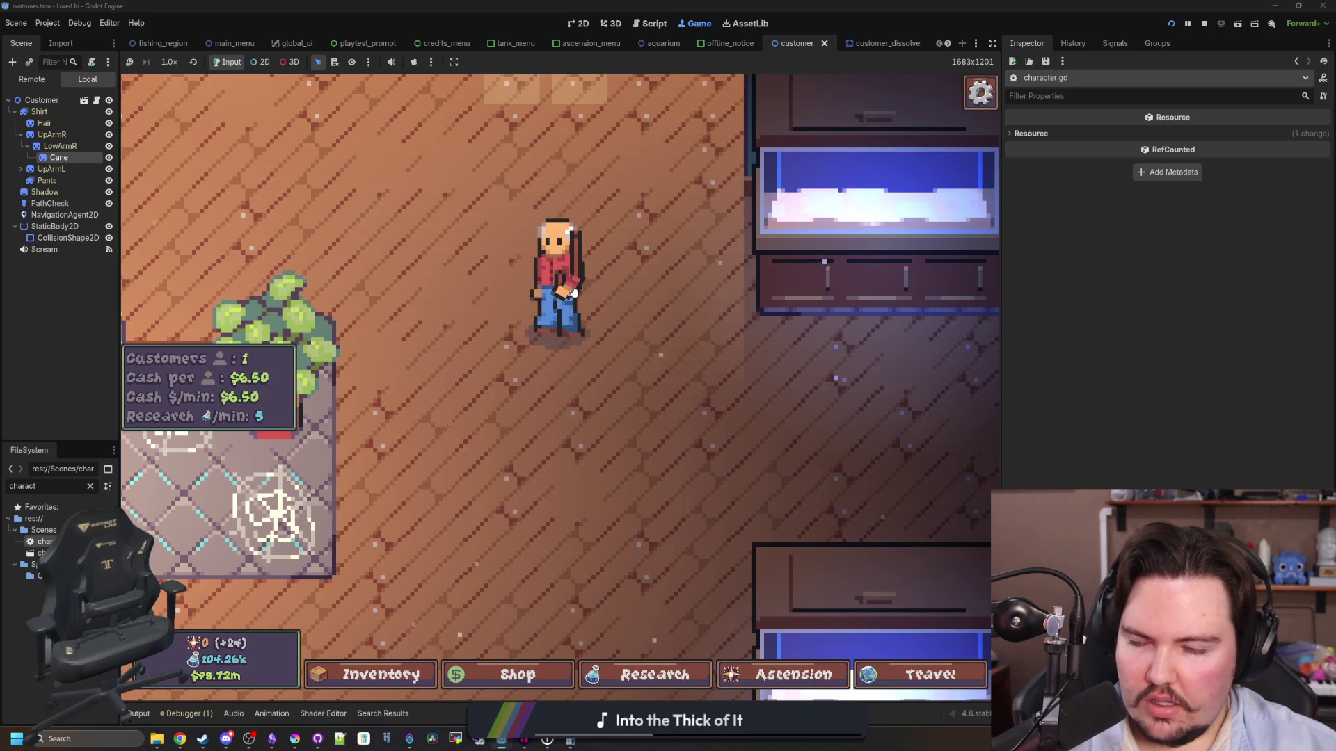
mouse_move(573, 294)
mouse_down()
mouse_move(498, 313)
mouse_move(492, 208)
mouse_up()
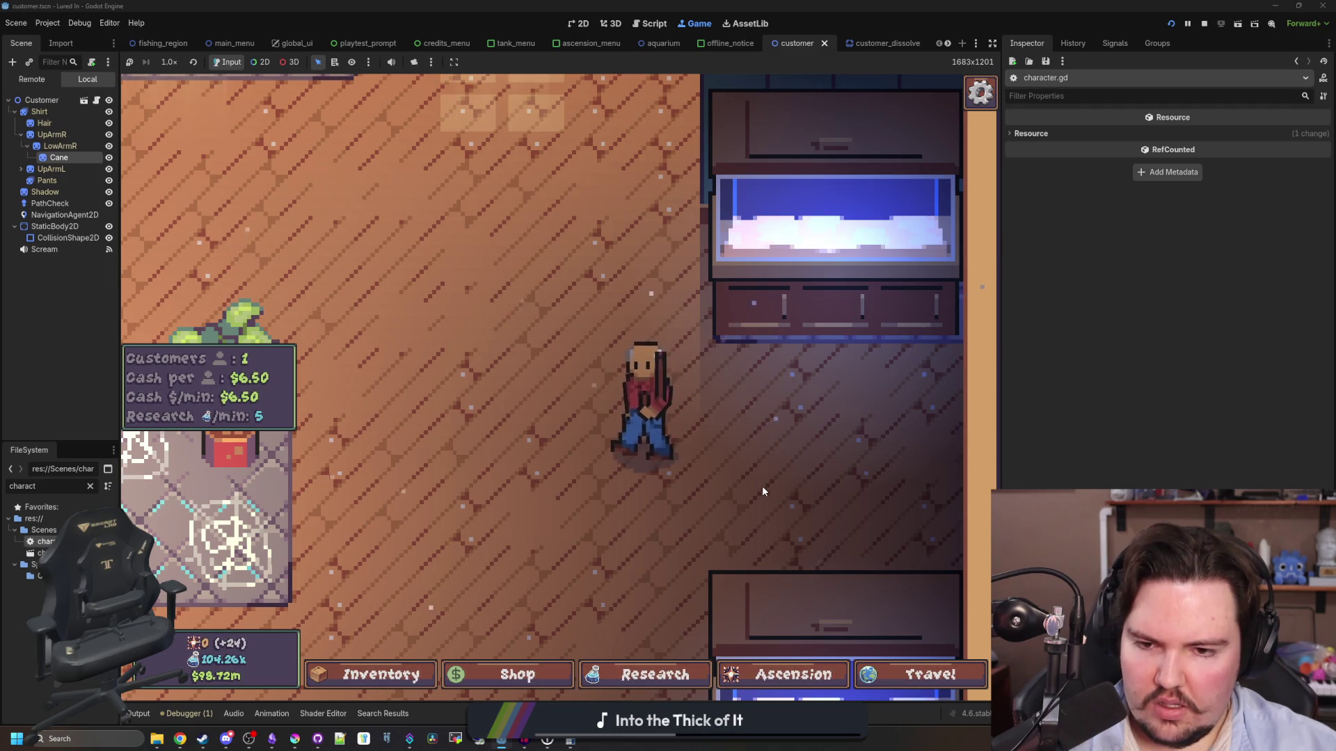
scroll(754, 476, down, 3)
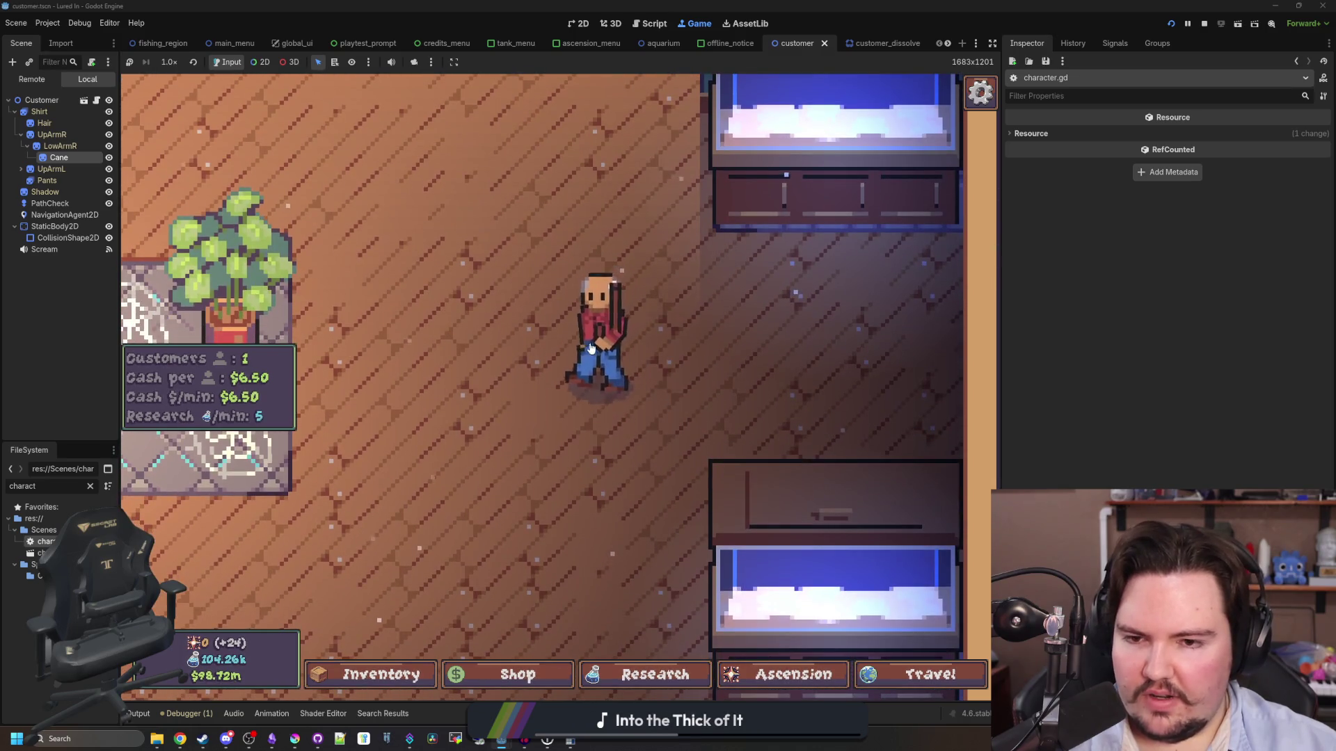
click(648, 379)
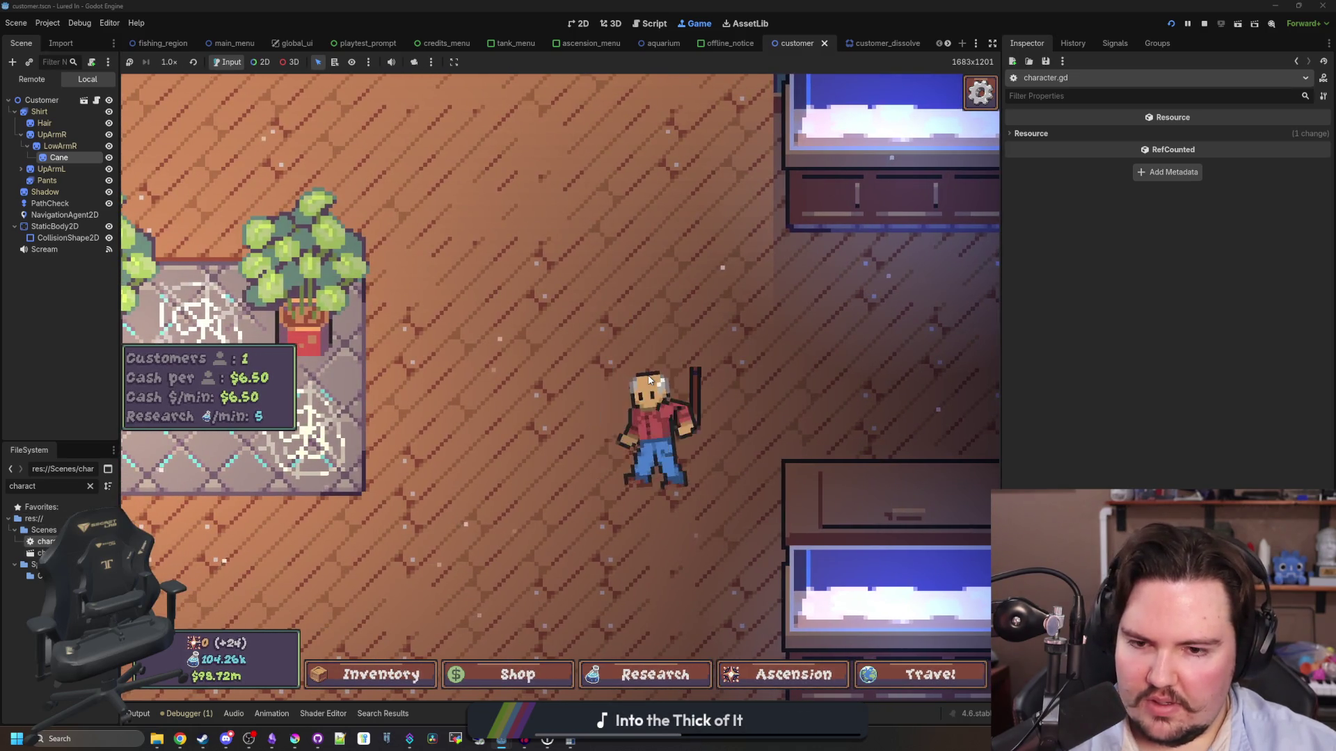
- Return to character.gd and place the caret at the end of the cane rotation line
key(ctrl+F3)
scroll(603, 455, down, 1)
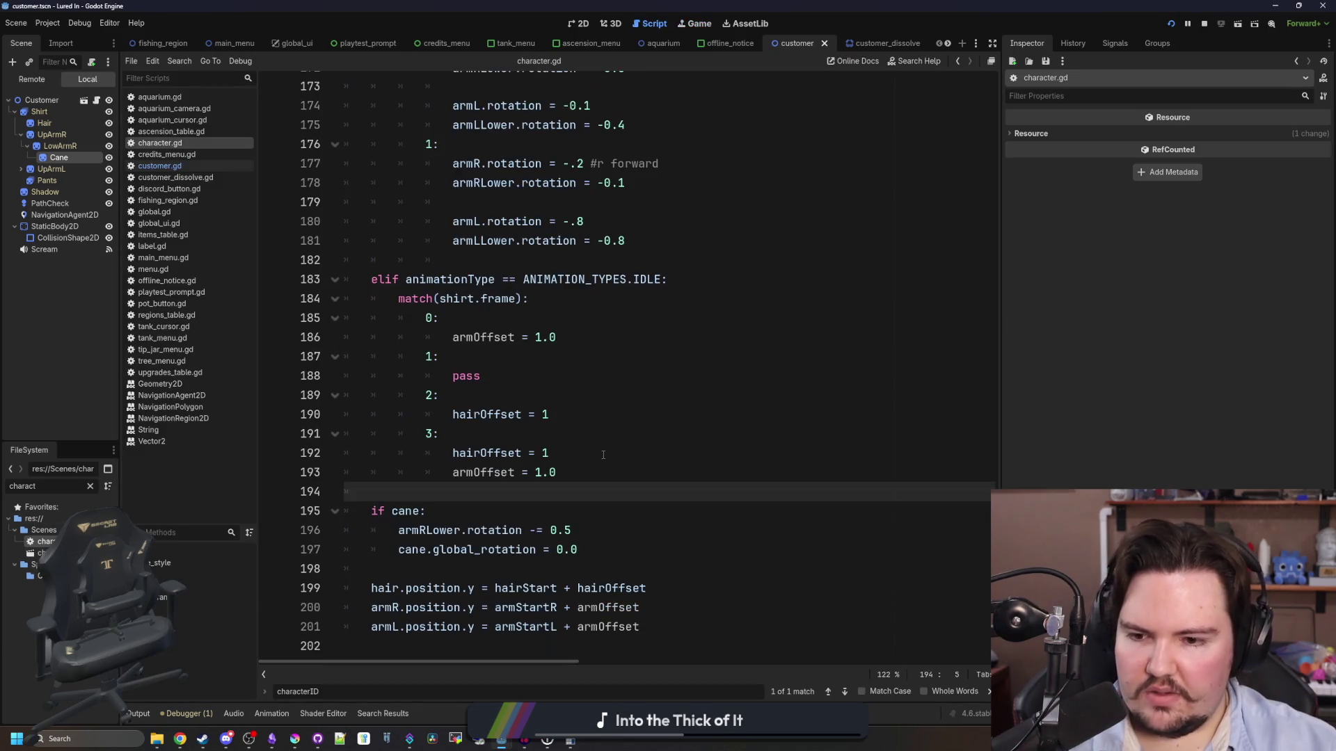
click(568, 509)
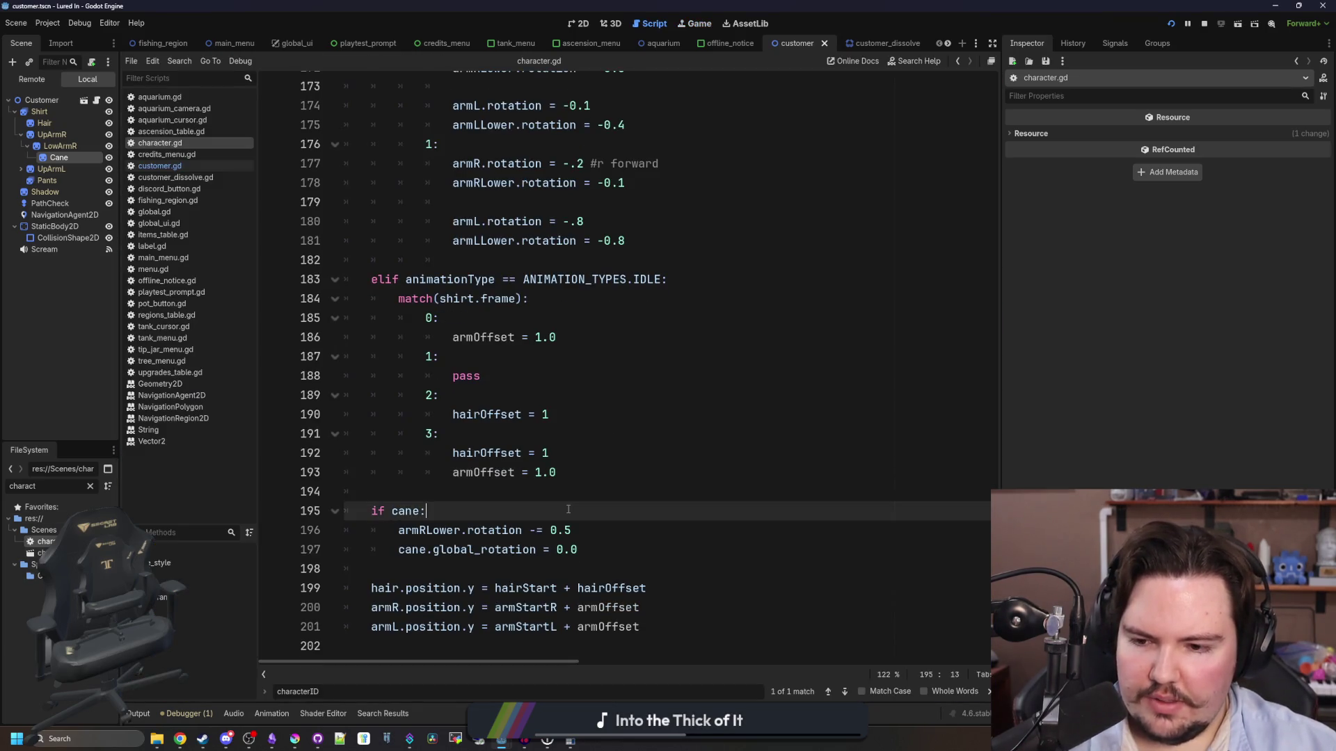
click(618, 549)
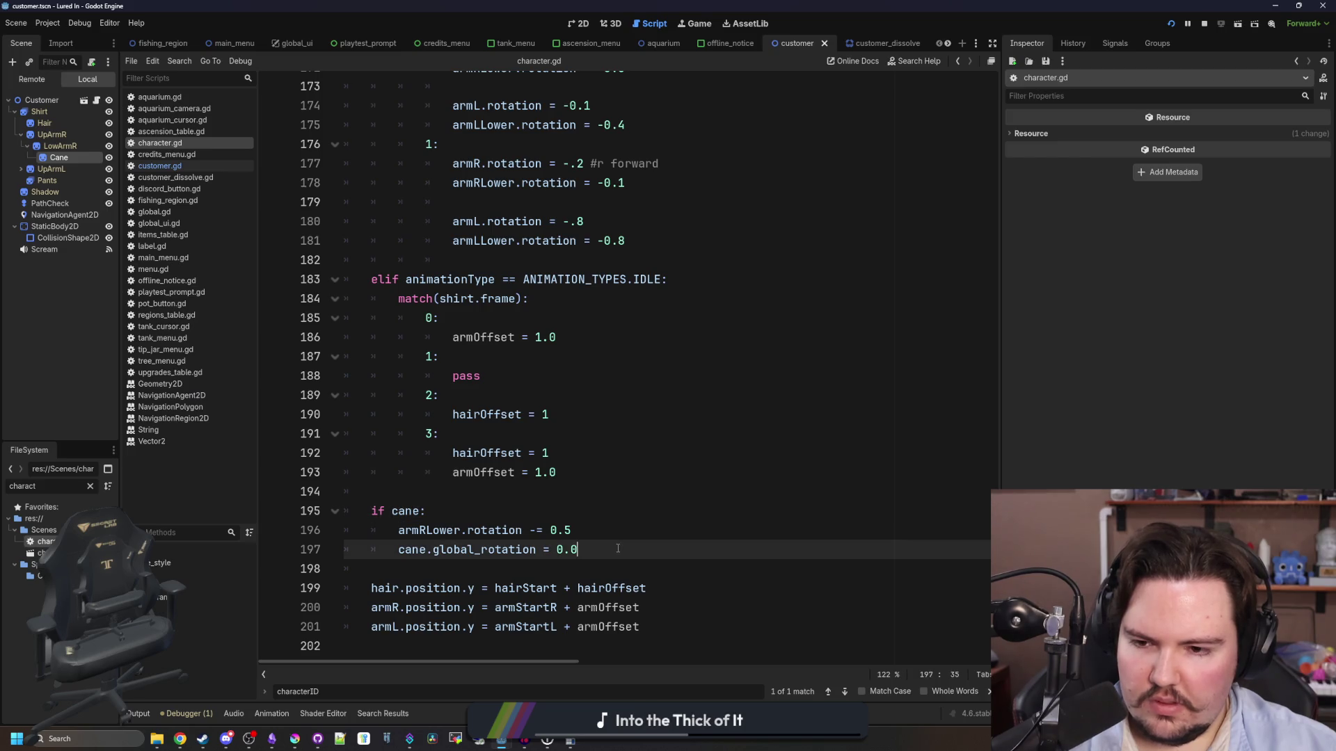
- Make line 197 read cane.global_rotation = 0.0 + (PI*shirt.scale.x) and save character.gd
scroll(601, 476, up, 4)
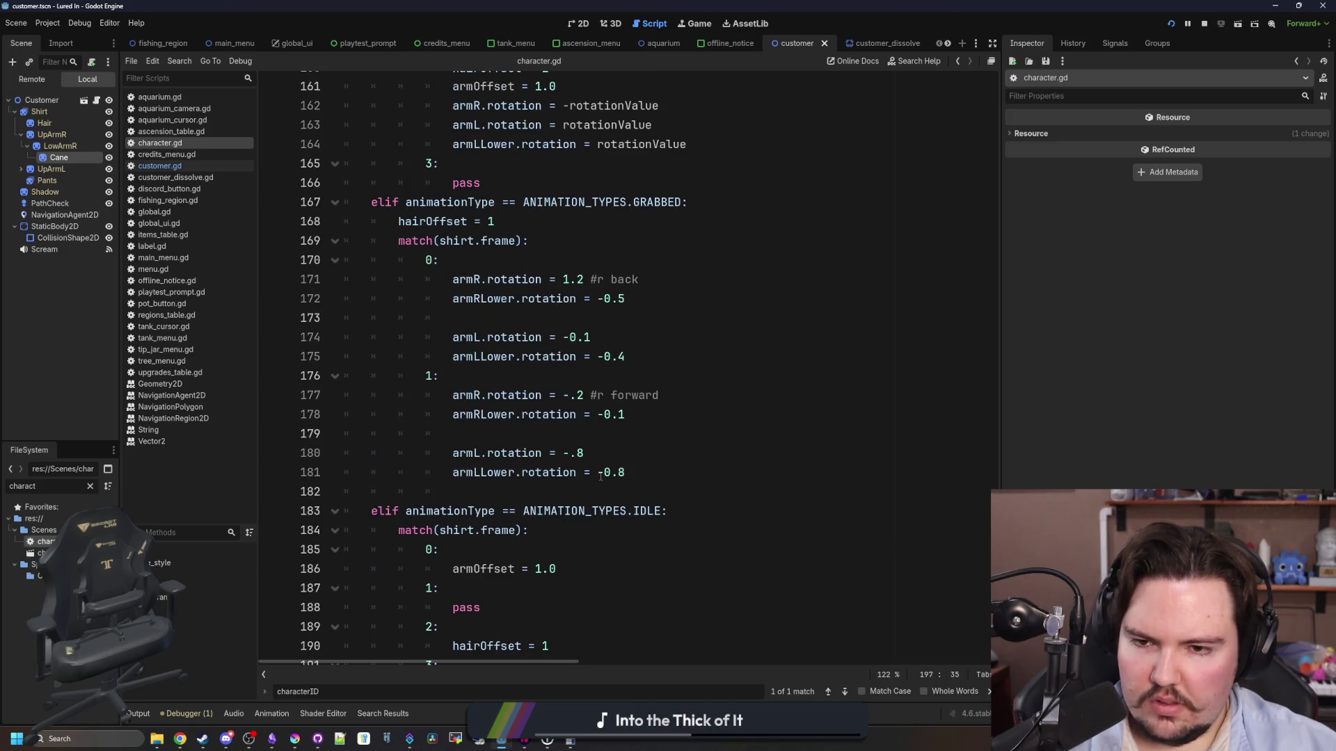
scroll(639, 481, down, 4)
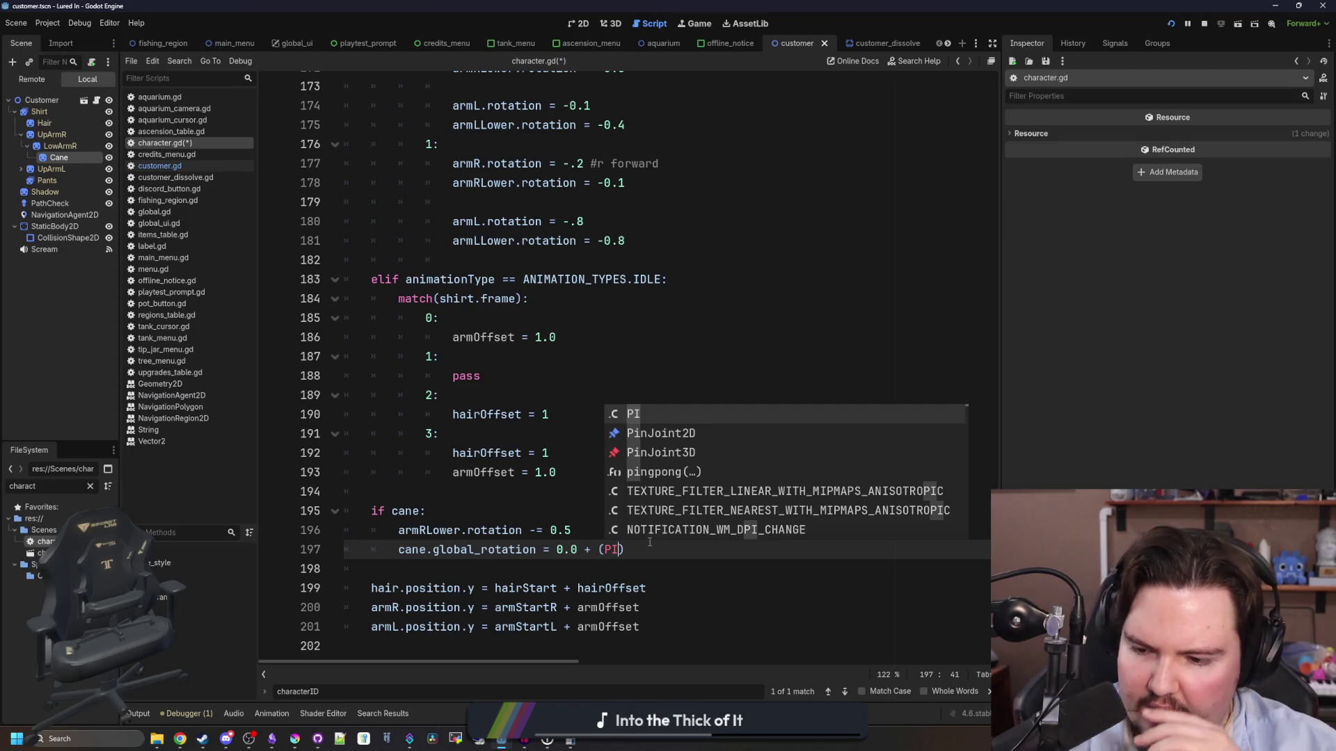
text(*)
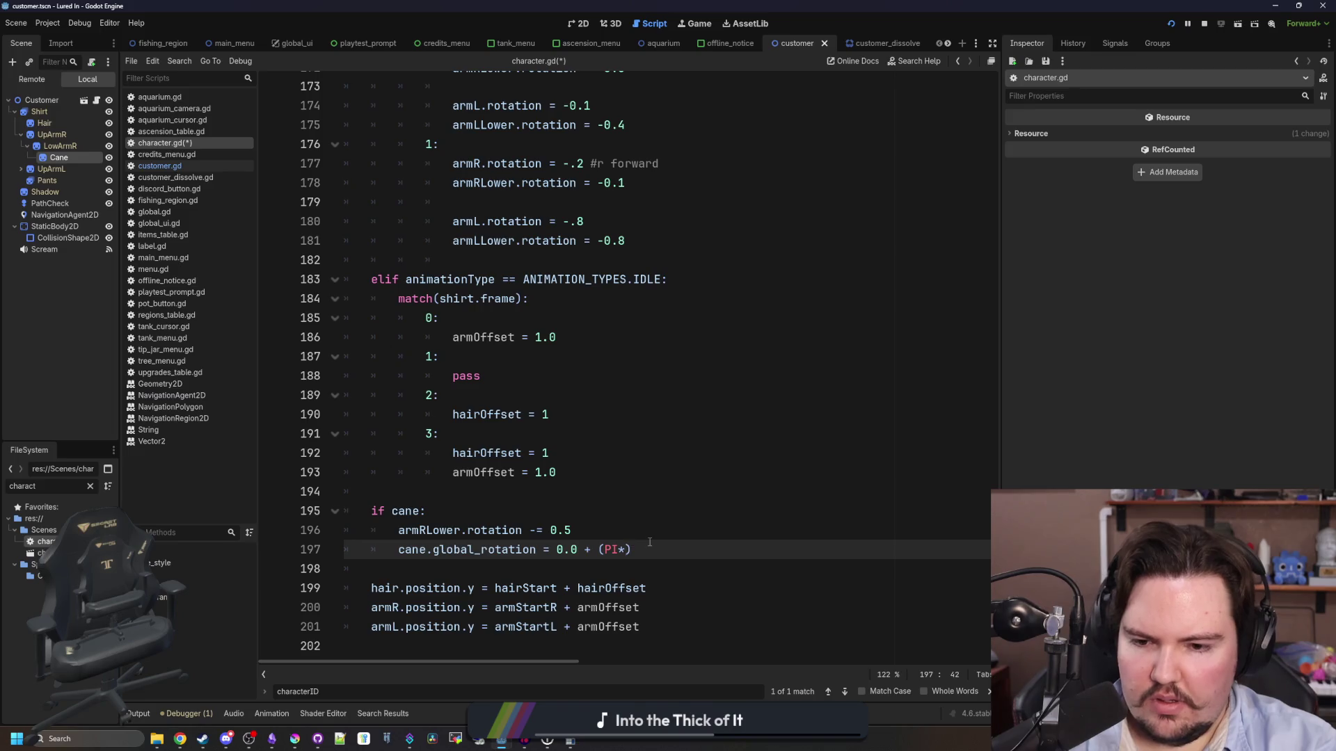
text(.x)
key(BackSpace)
key(BackSpace)
key(BackSpace)
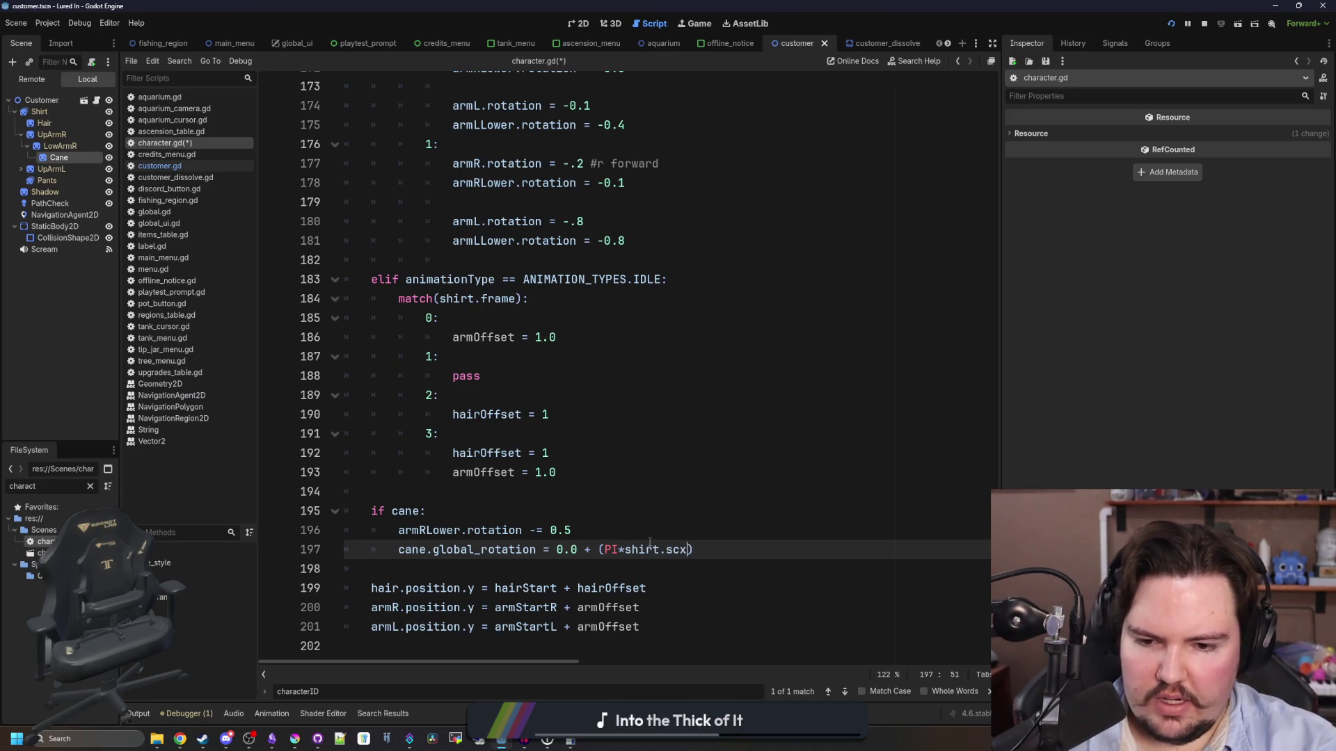
click(649, 491)
key(ctrl+s)
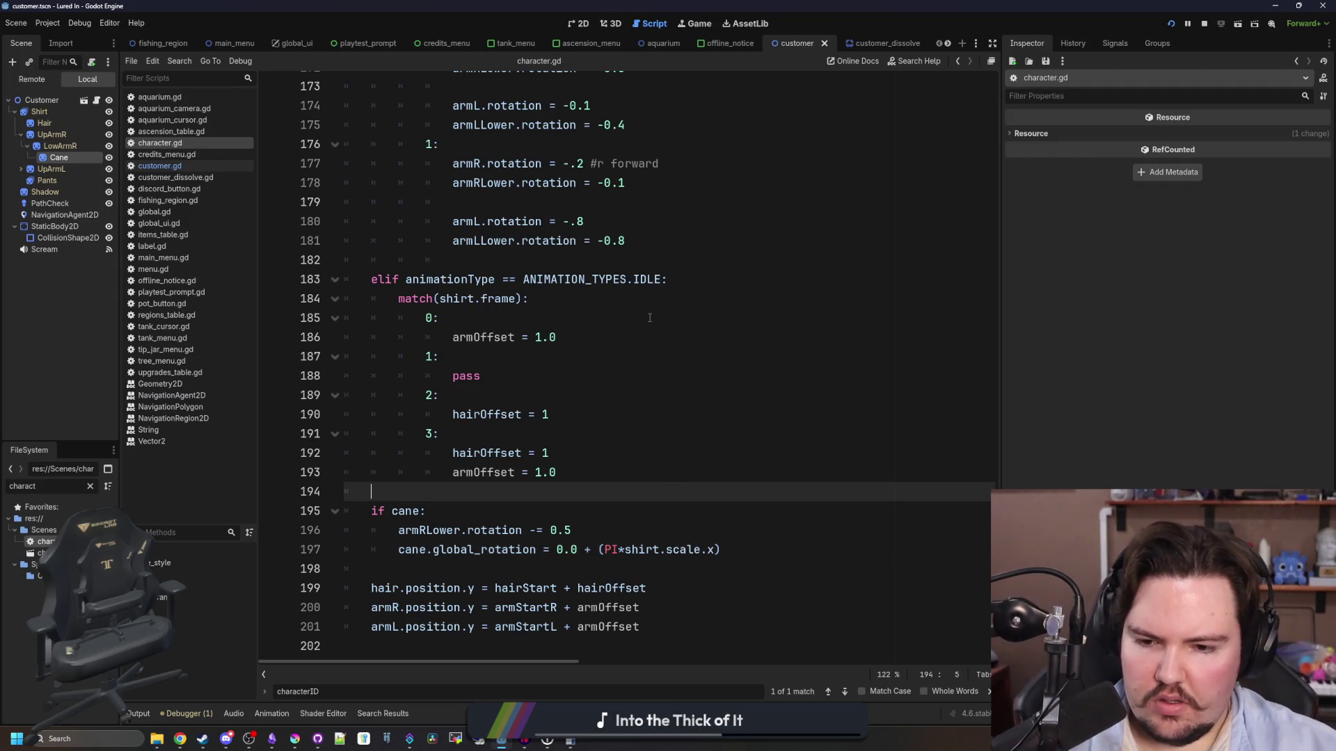
- Watch the customer walk with the cane in the running game, then return to the script
click(695, 24)
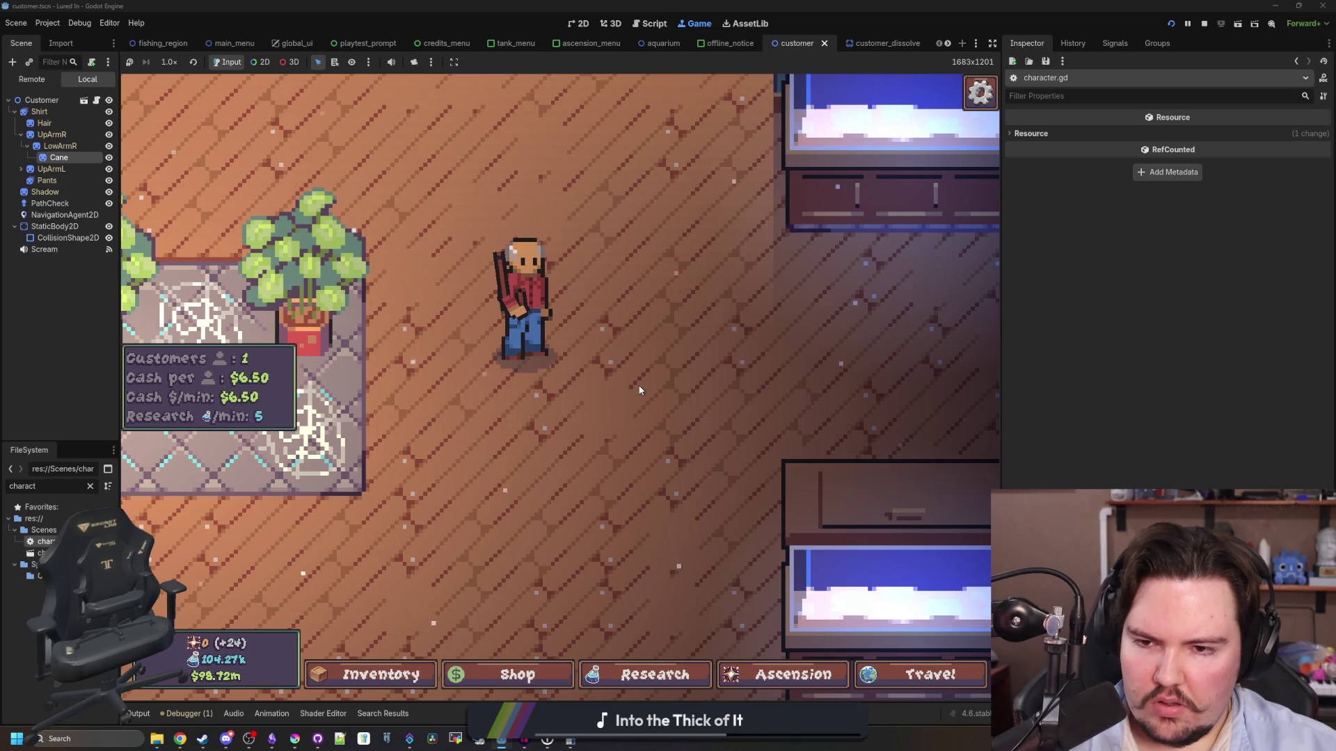
scroll(636, 389, up, 1)
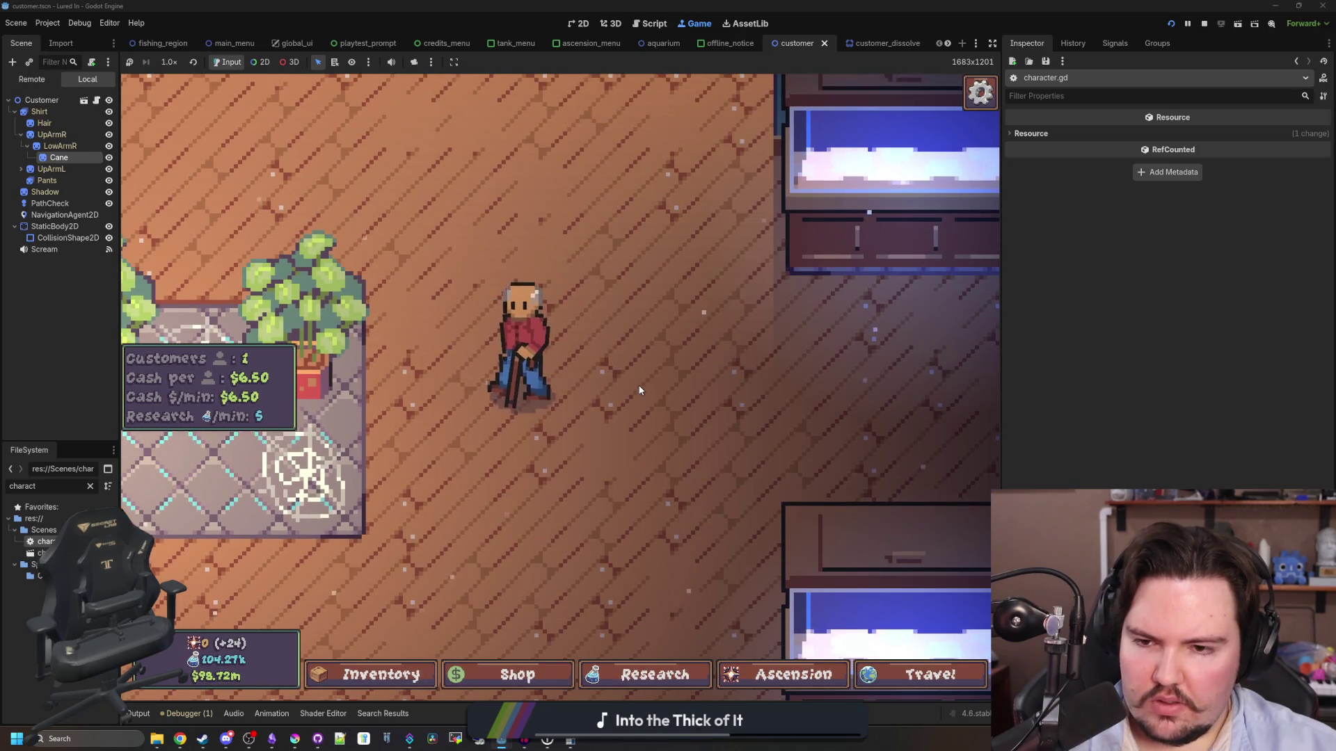
key(ctrl+F3)
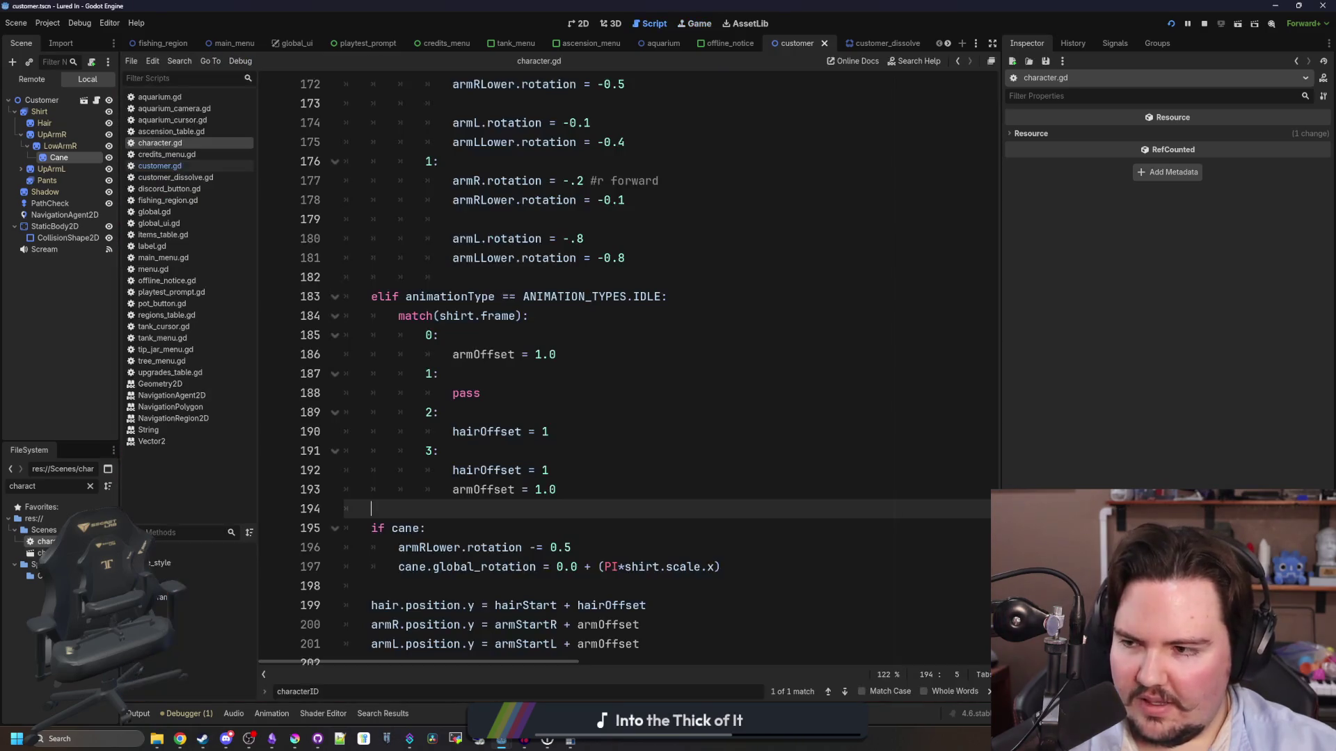
- Replace the PI expression with 'if shirt.scale.x < 0.0:' setting cane.global_rotation = PI beneath it
scroll(648, 535, down, 1)
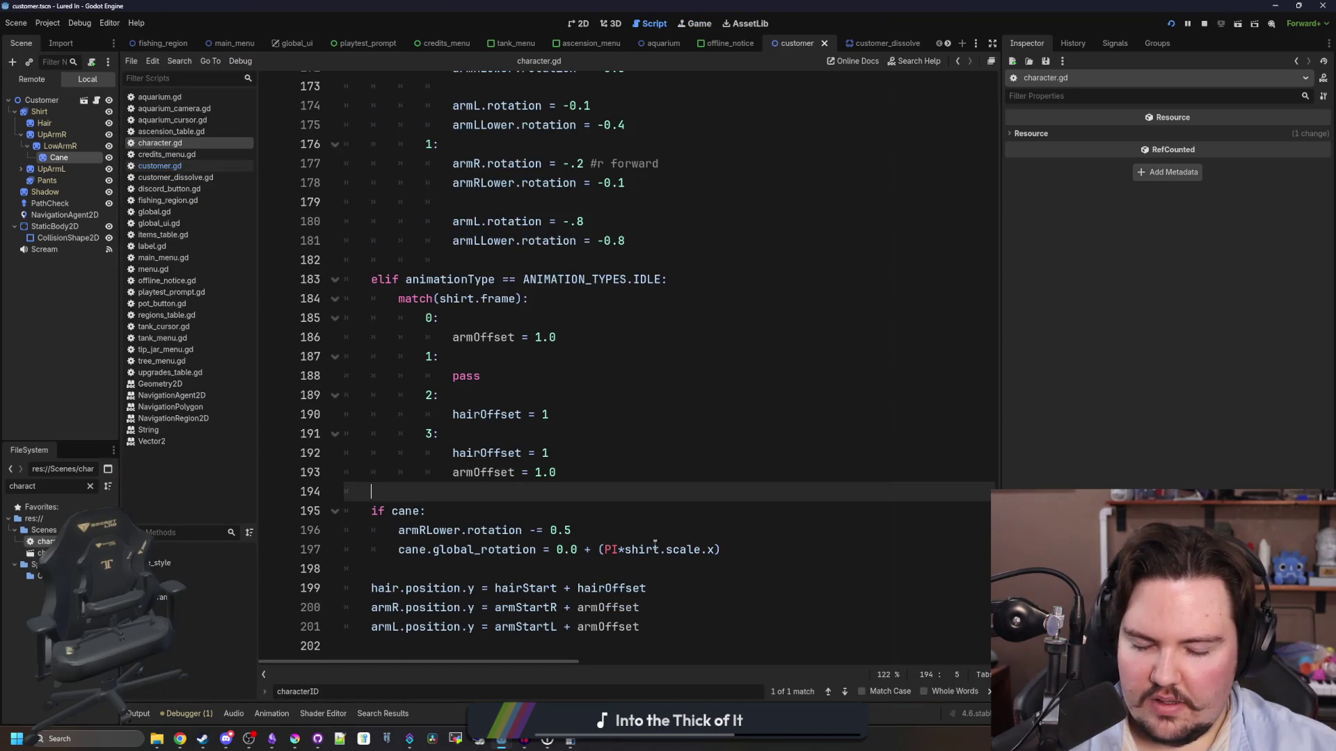
drag(721, 549, 597, 549)
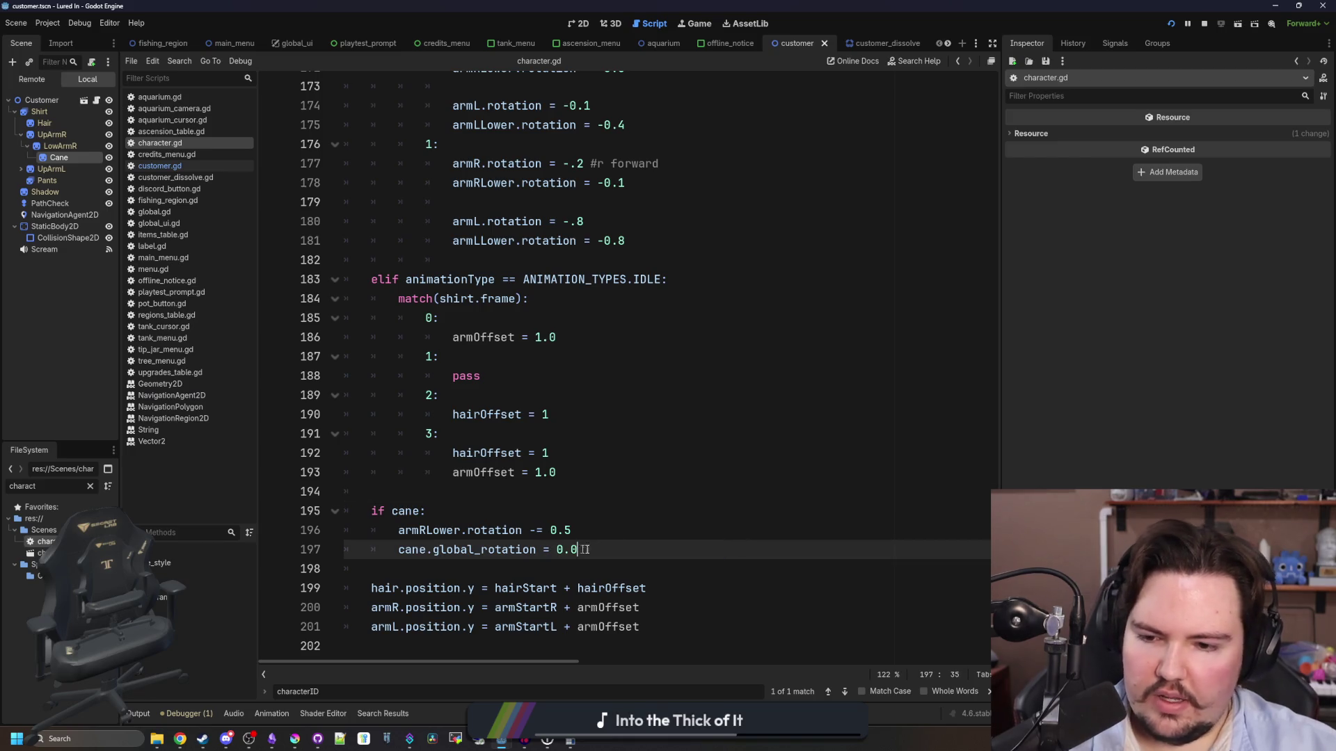
key(Return)
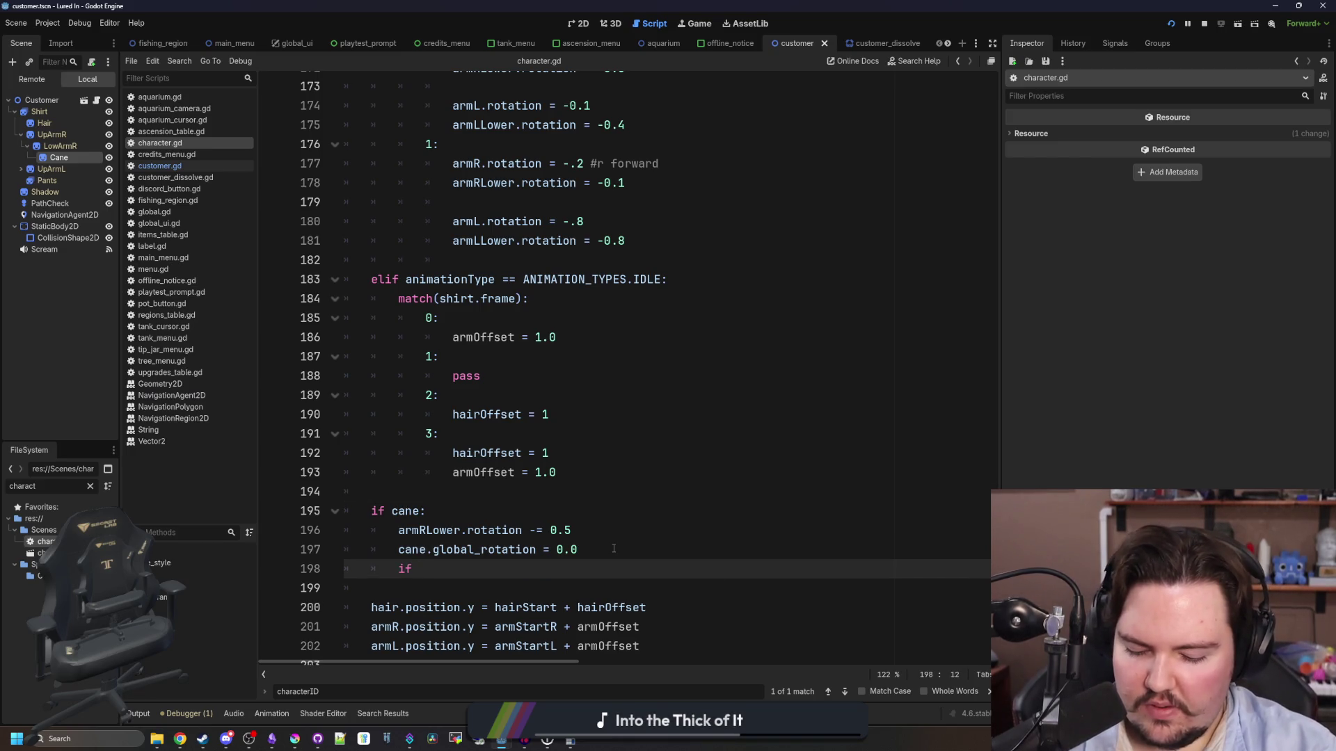
text(shirt.scale.x < 0.0:)
key(Return)
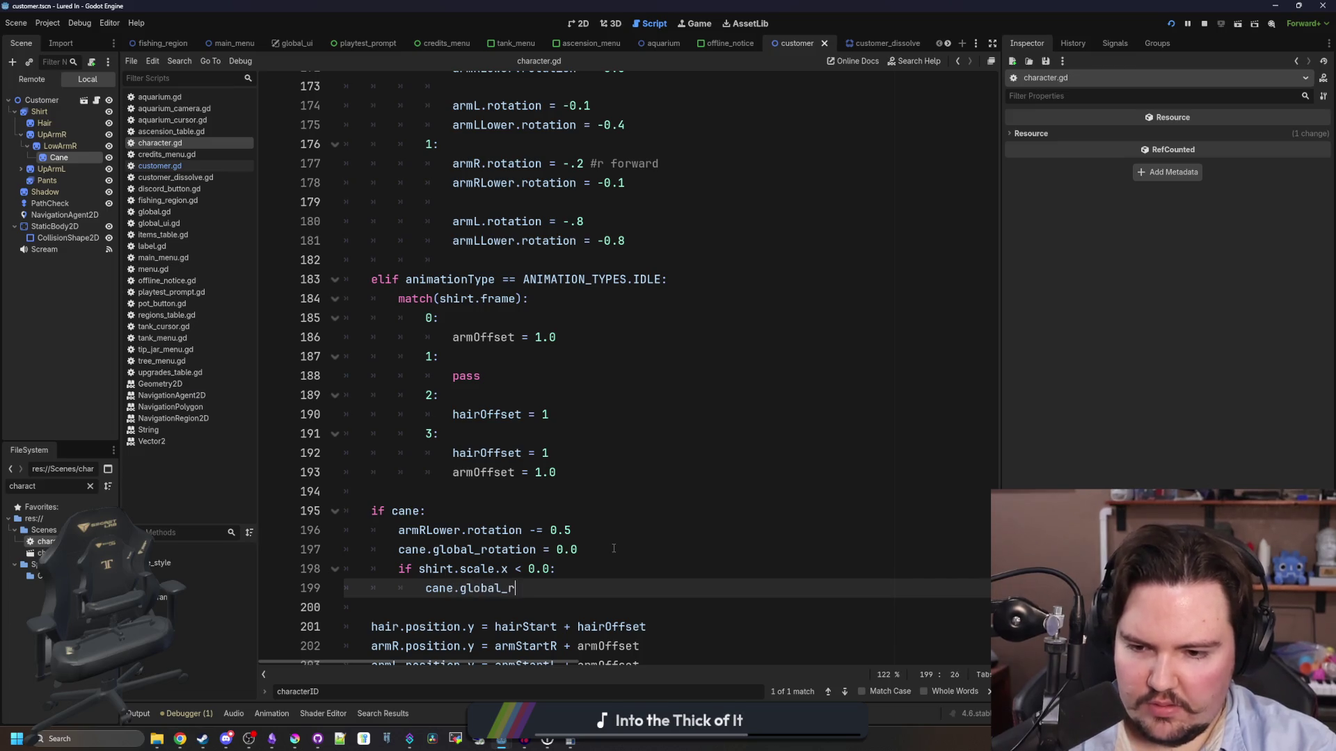
key(BackSpace)
key(BackSpace)
key(BackSpace)
text(PI)
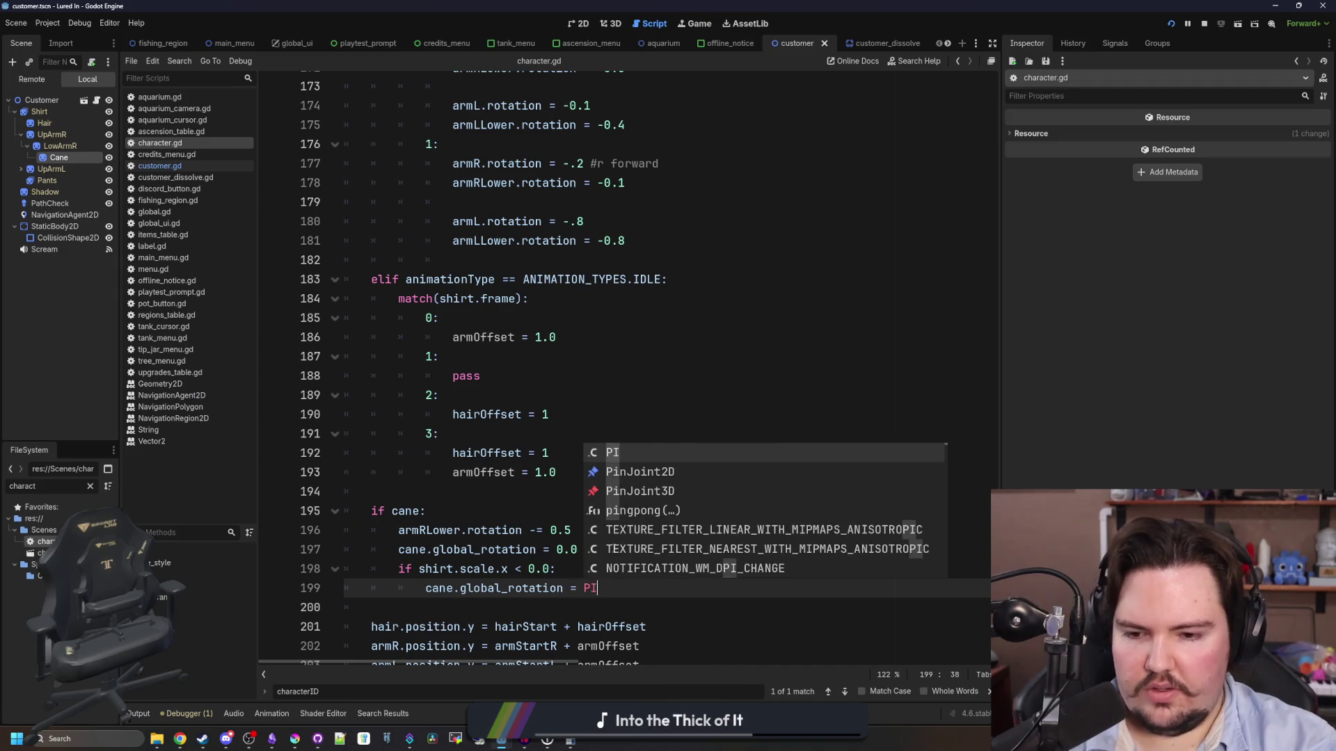
click(626, 491)
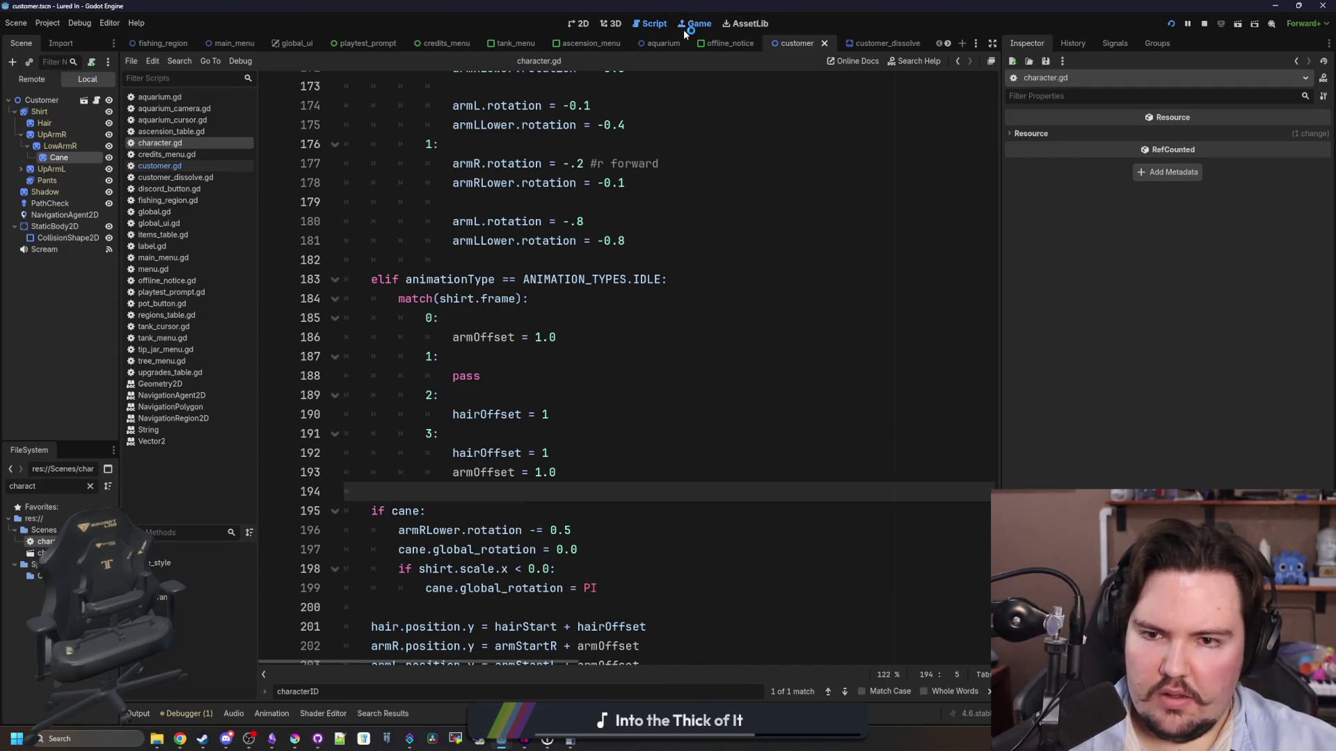
click(685, 33)
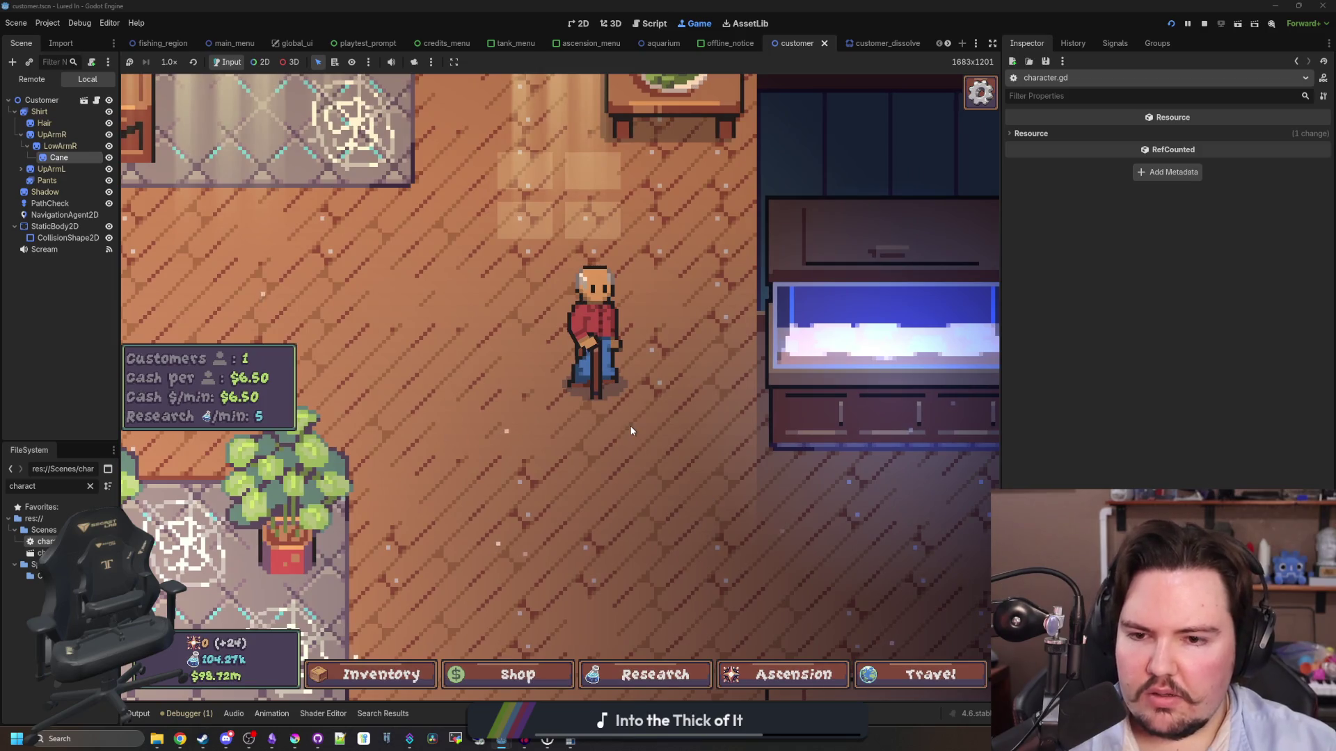
- Carry the grandpa customer left, release him, and grab him again to confirm the cane stays upright
scroll(643, 403, down, 1)
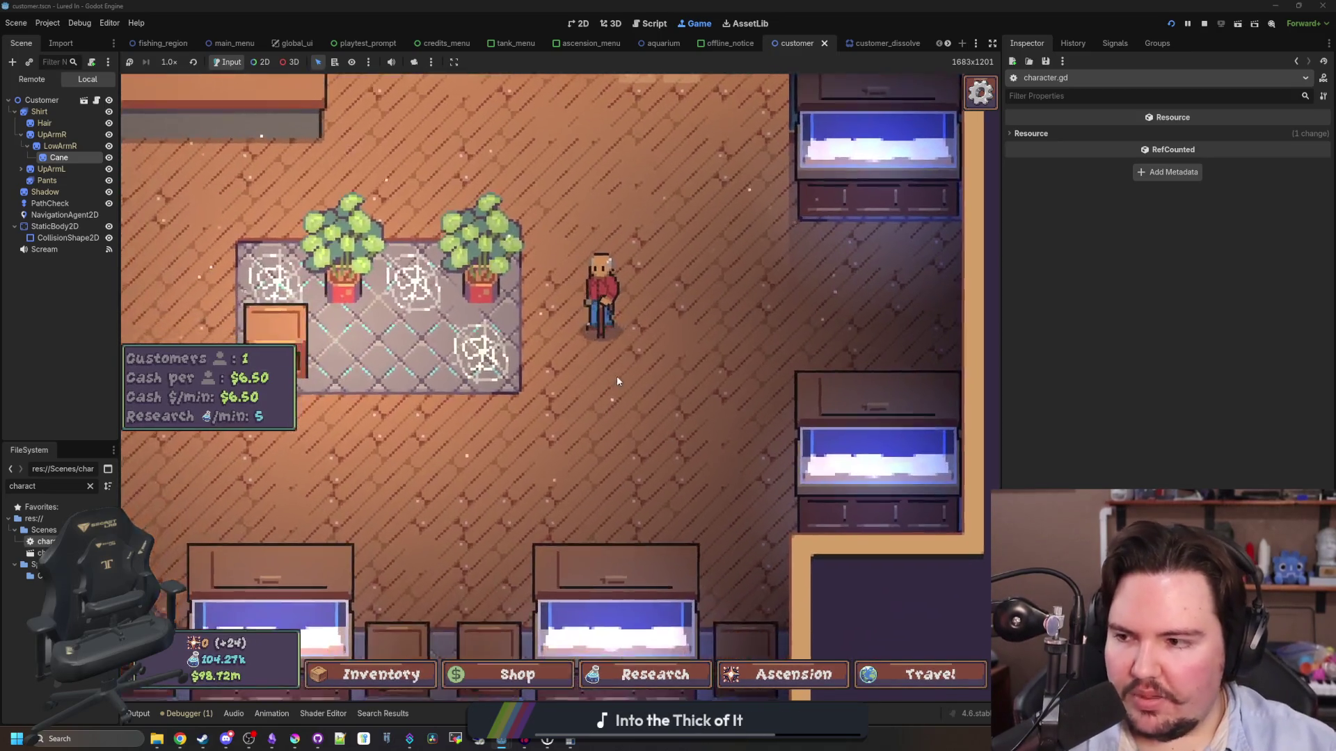
mouse_move(616, 376)
mouse_down()
mouse_move(893, 428)
mouse_move(890, 407)
mouse_up()
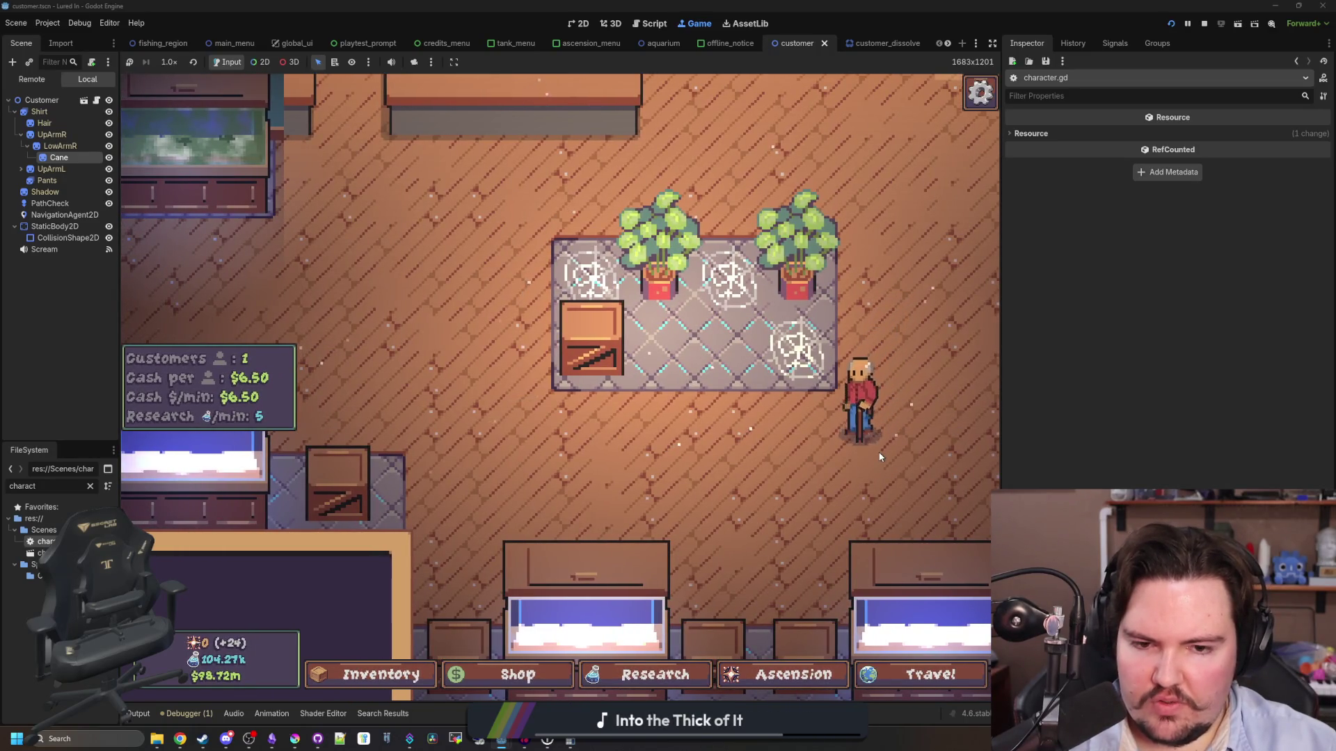
drag(893, 404, 446, 355)
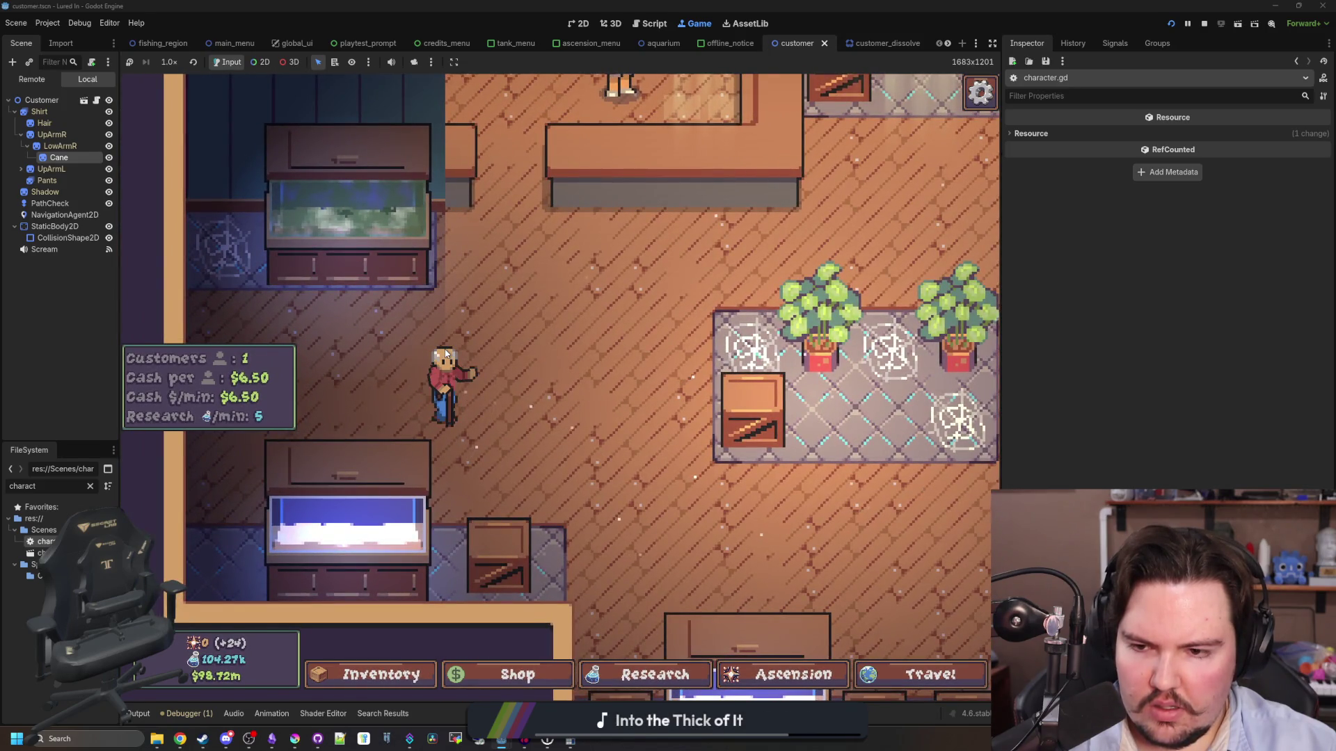
drag(446, 355, 470, 365)
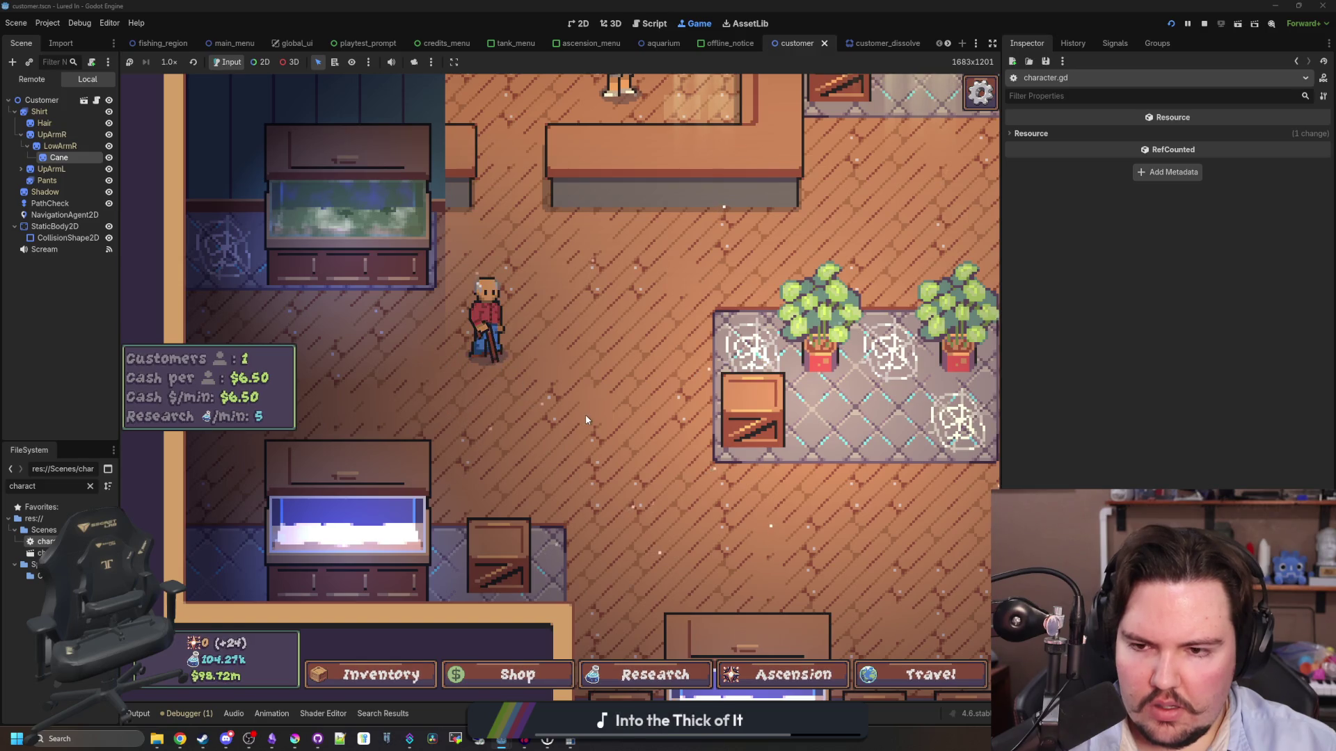
scroll(586, 417, up, 2)
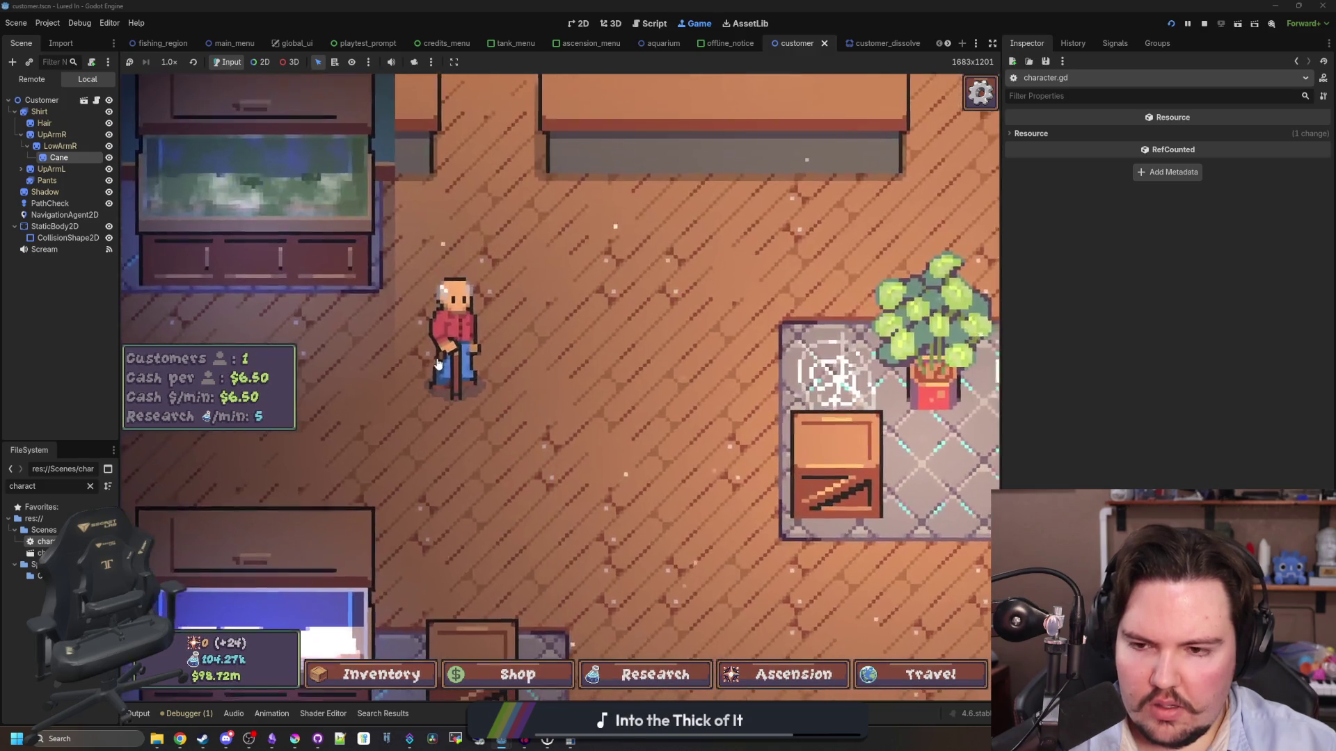
drag(581, 410, 574, 313)
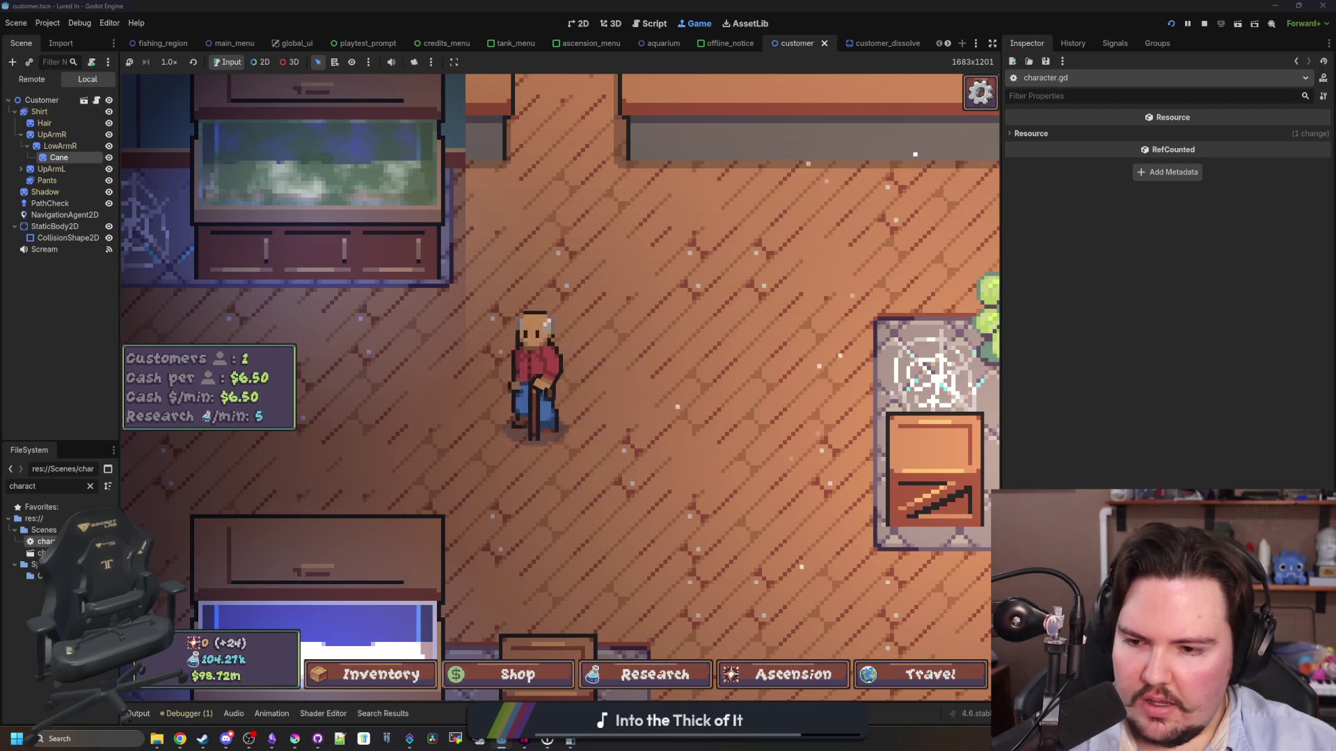
click(96, 100)
click(674, 490)
- Look over the idle animation frame arm offsets in character.gd and save with Ctrl+S
scroll(679, 481, down, 1)
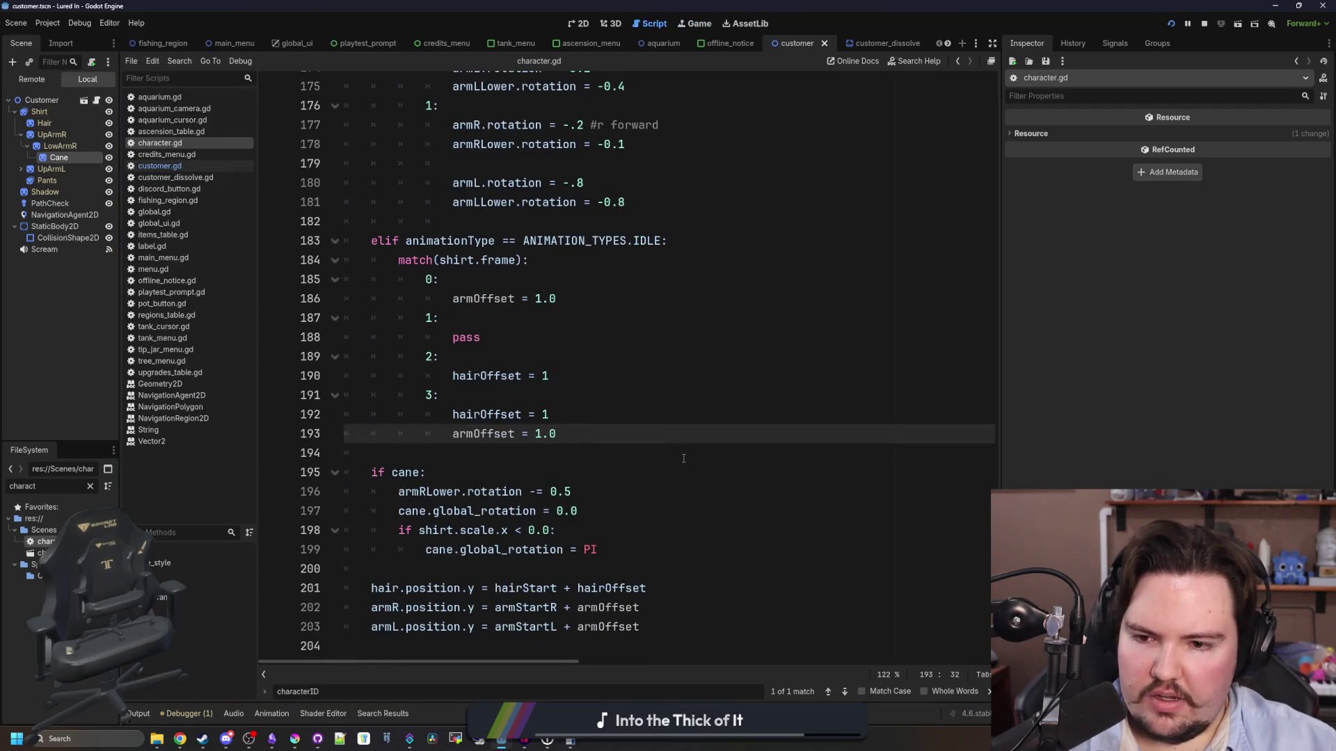
click(587, 420)
drag(486, 437, 452, 434)
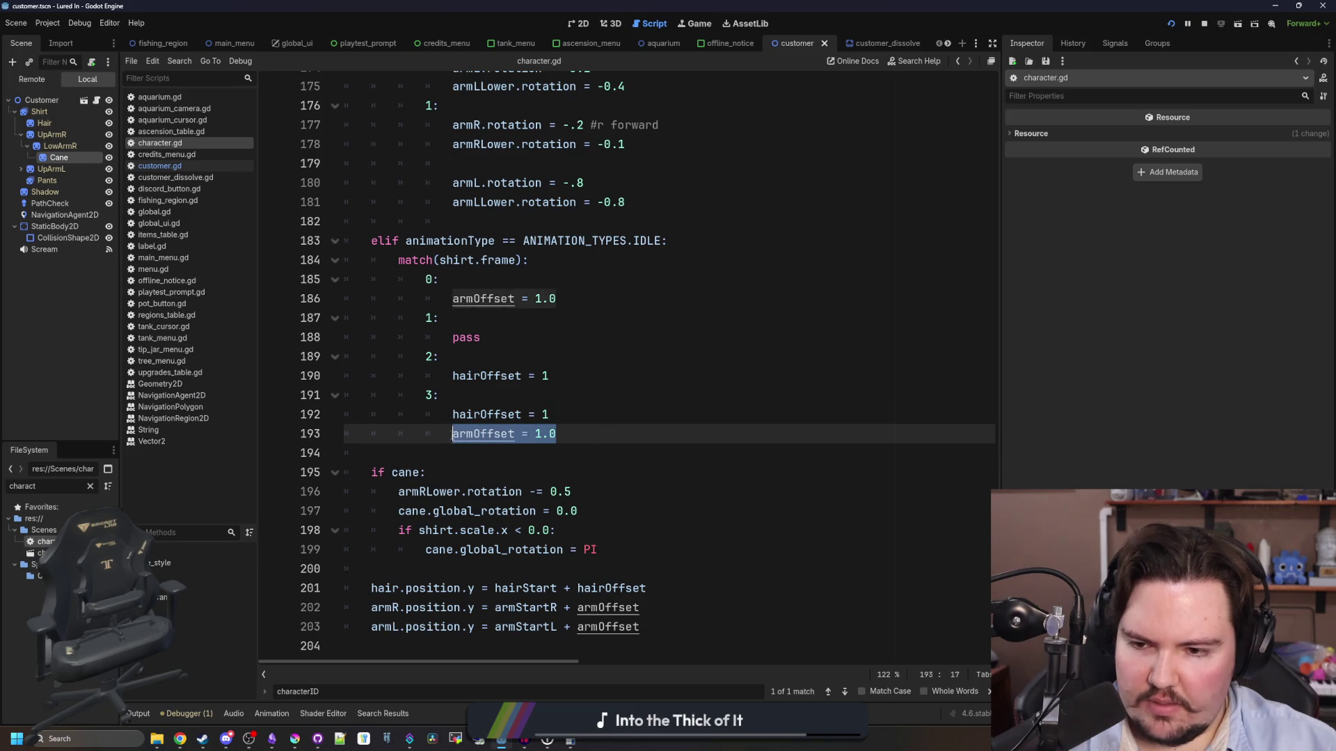
scroll(517, 464, up, 6)
scroll(481, 318, up, 5)
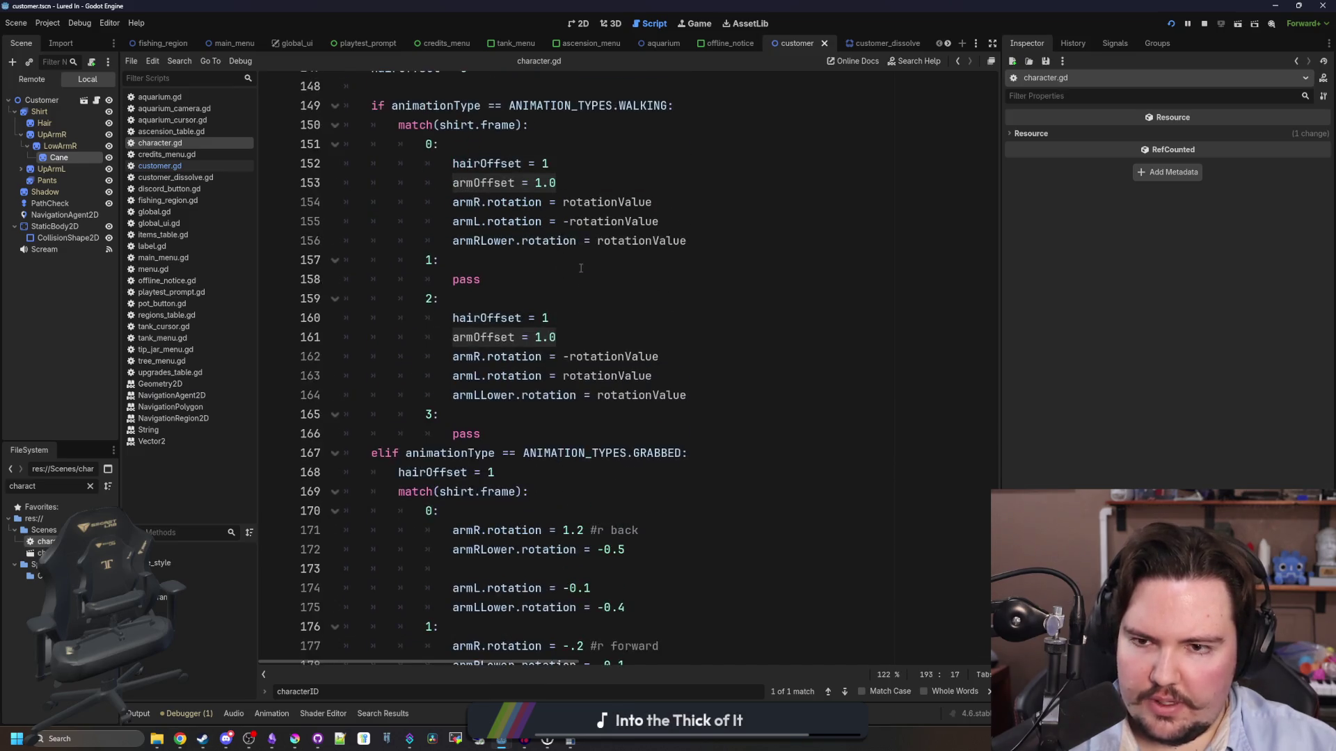
scroll(572, 328, down, 11)
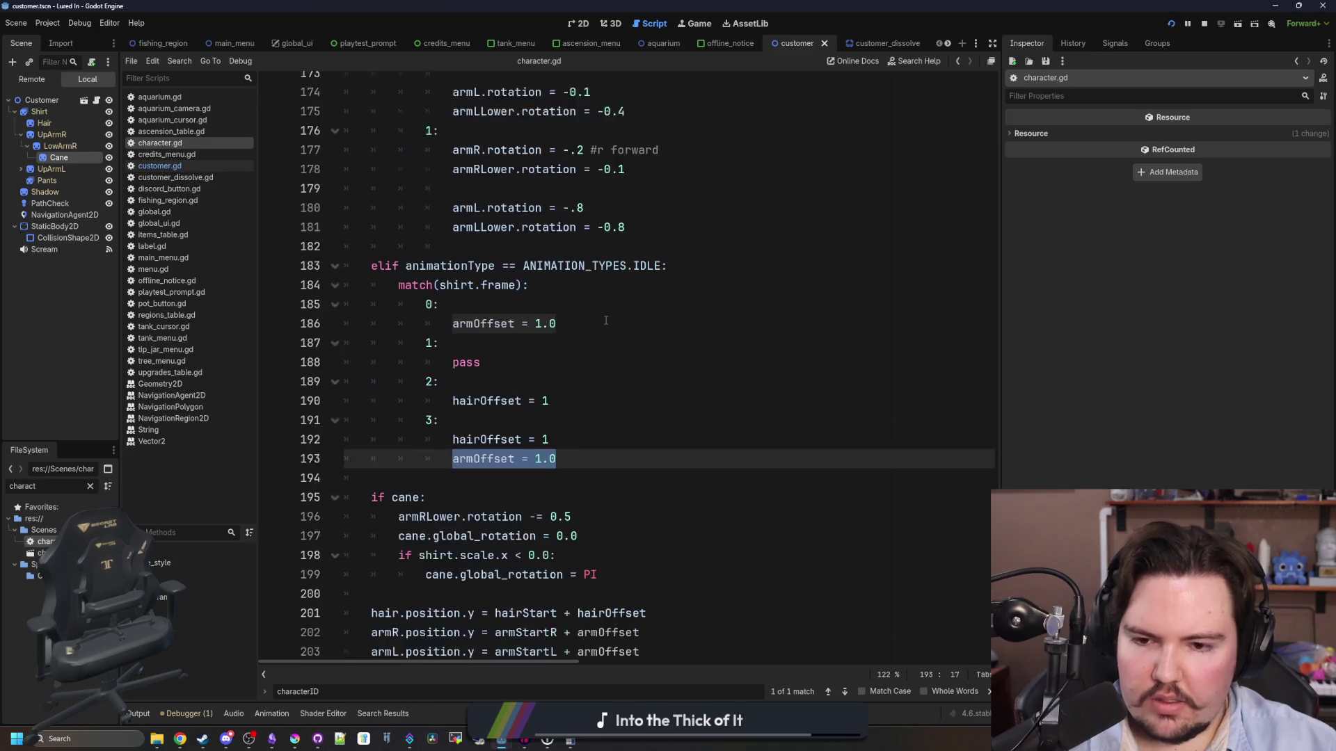
click(619, 363)
key(Down)
key(Down)
click(573, 288)
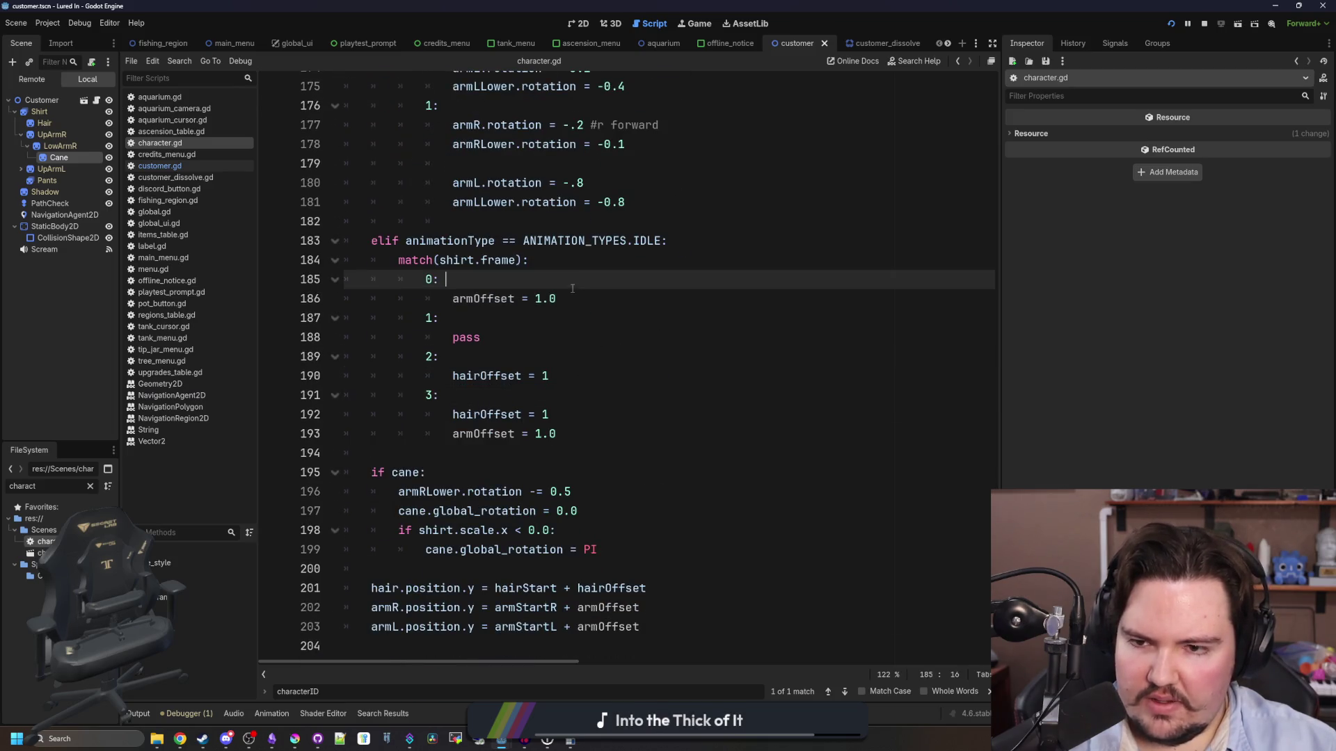
click(592, 262)
click(569, 349)
key(ctrl+s)
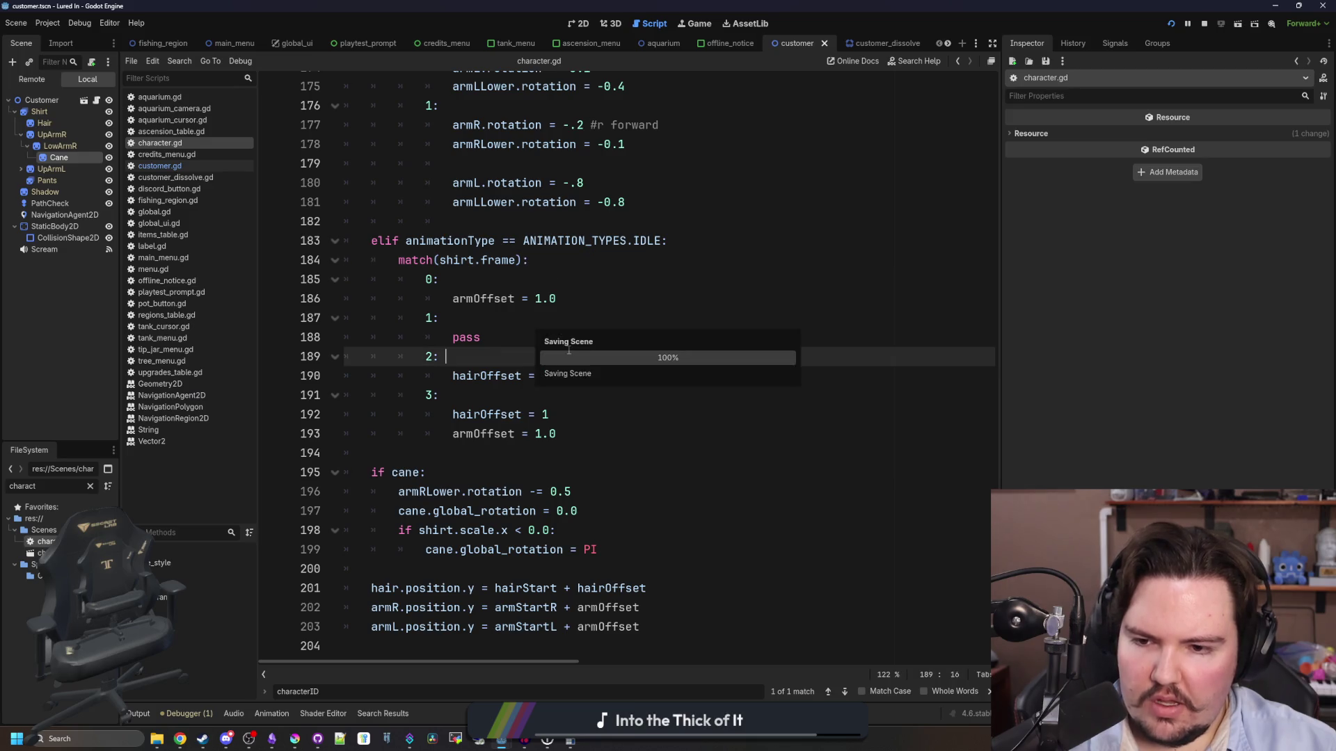
click(569, 460)
key(ctrl+s)
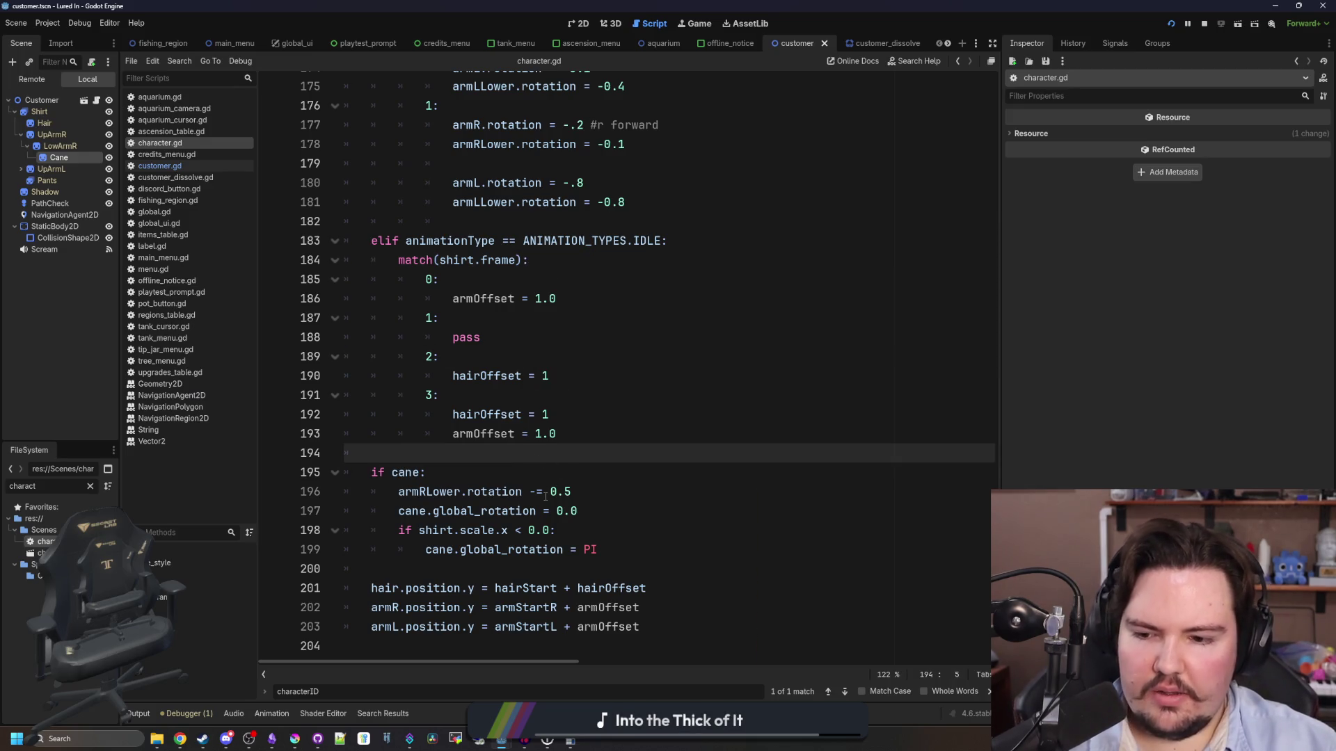
- Review the cane block's PI rotation for shirt.scale.x < 0.0, then go up to the armRLower reset line
click(594, 566)
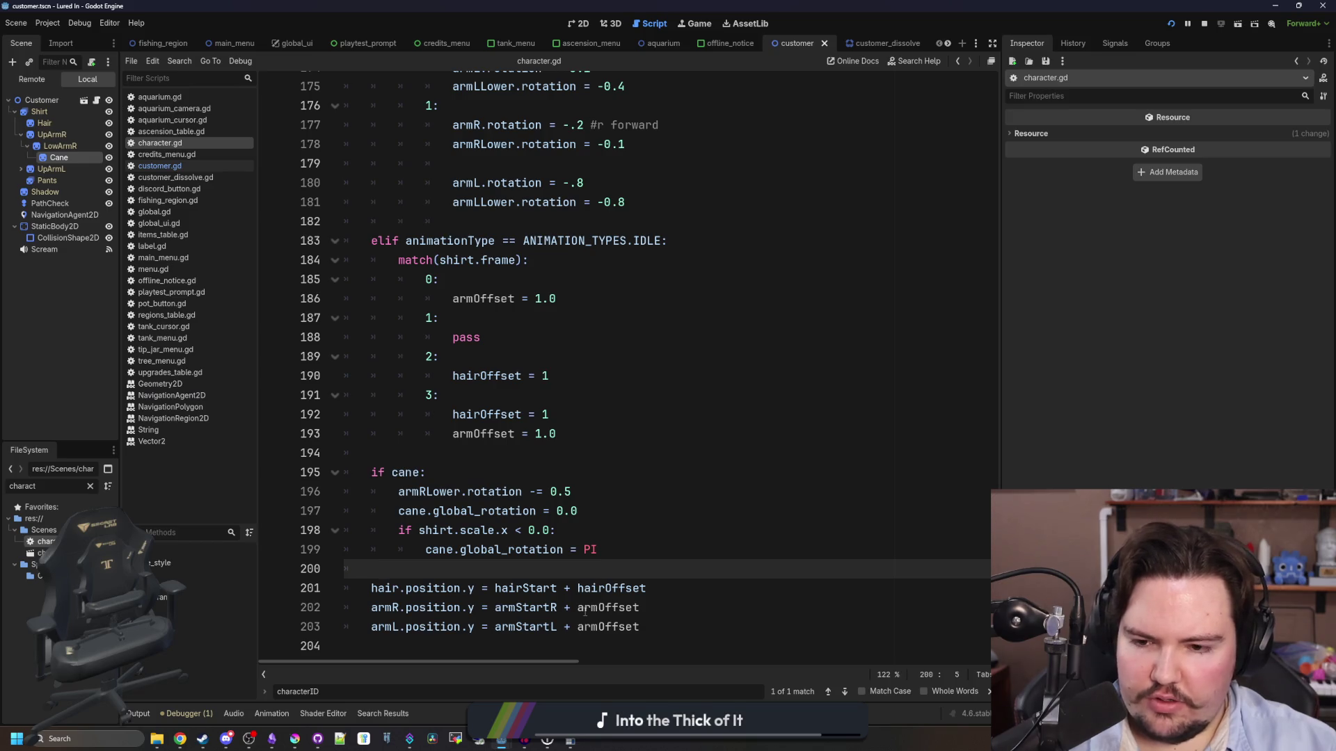
drag(452, 471, 382, 474)
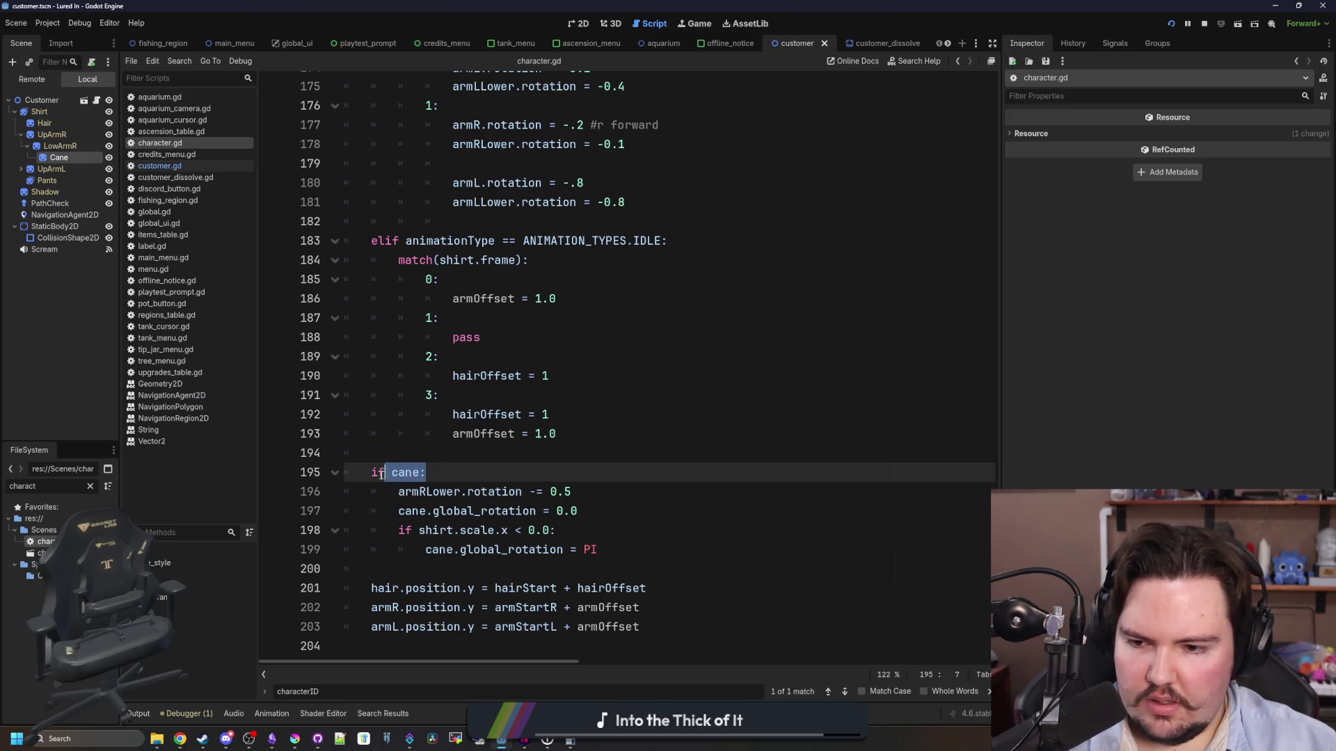
click(468, 567)
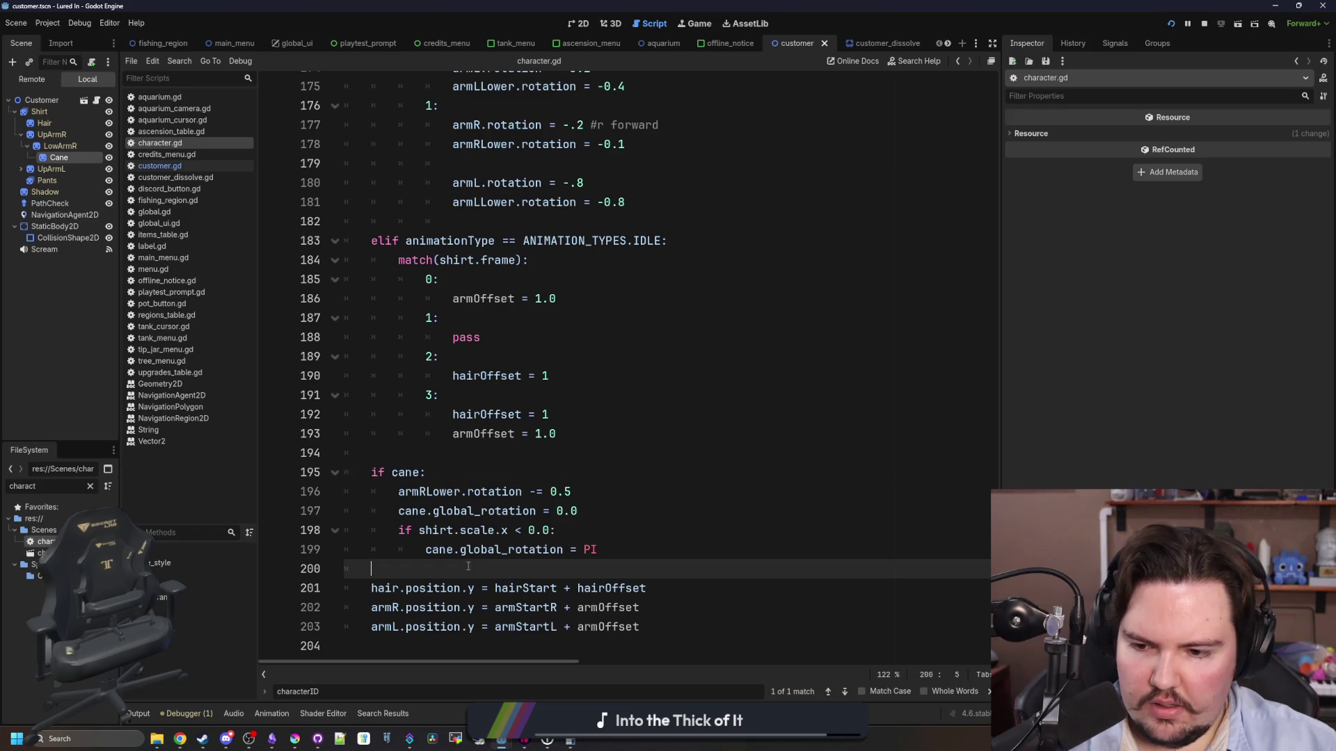
click(678, 626)
click(455, 550)
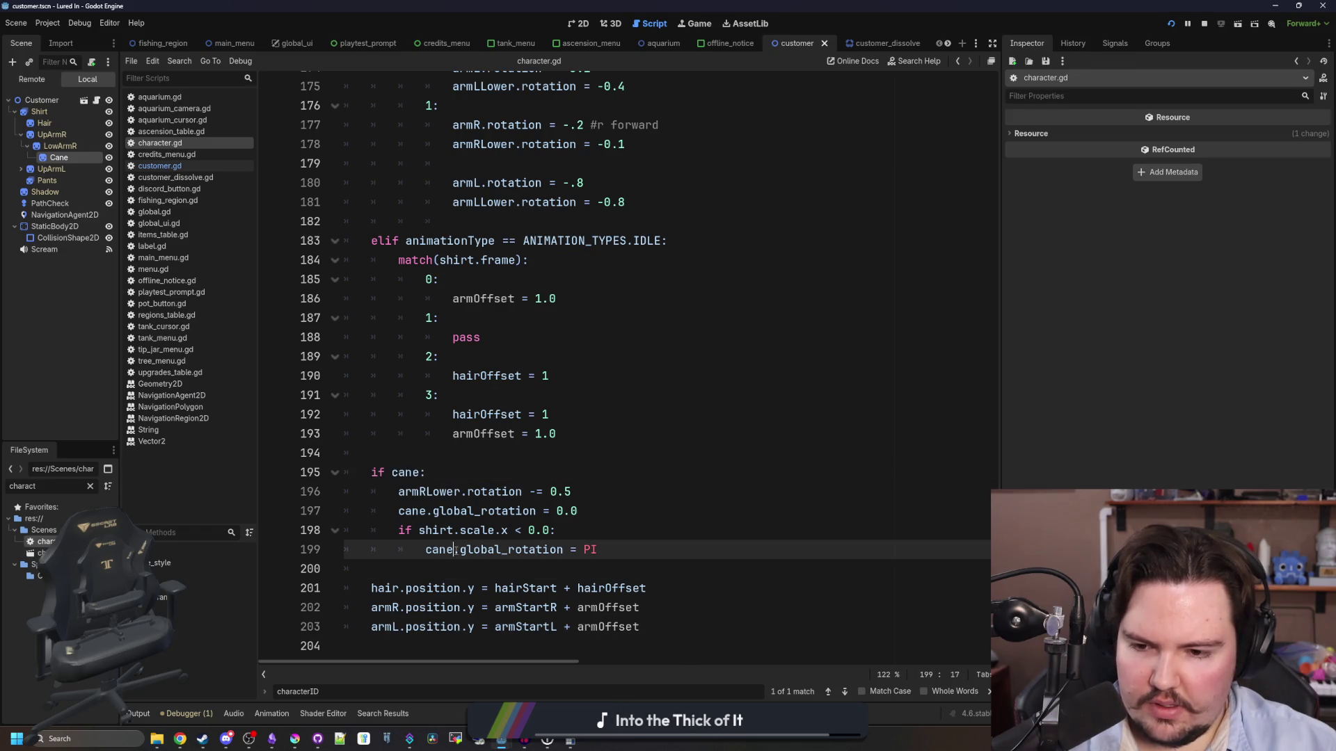
click(446, 564)
scroll(445, 564, up, 13)
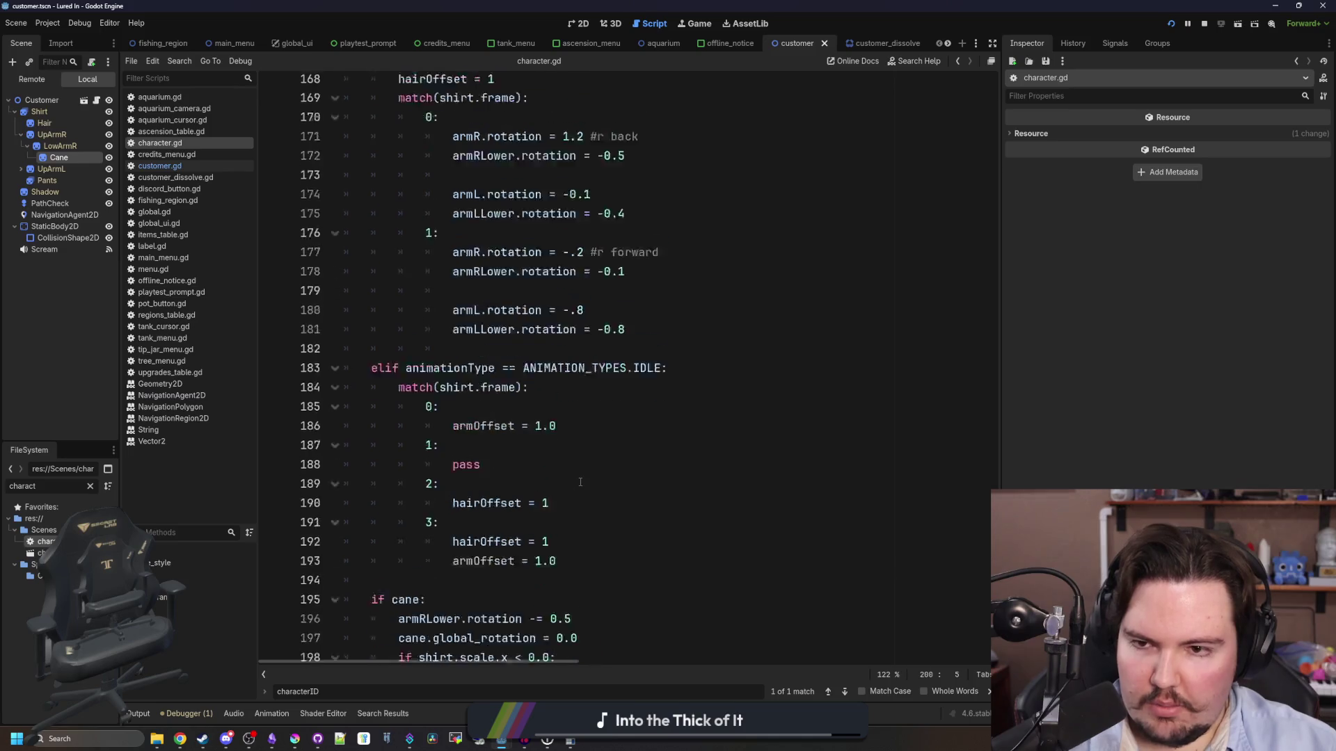
scroll(481, 386, up, 2)
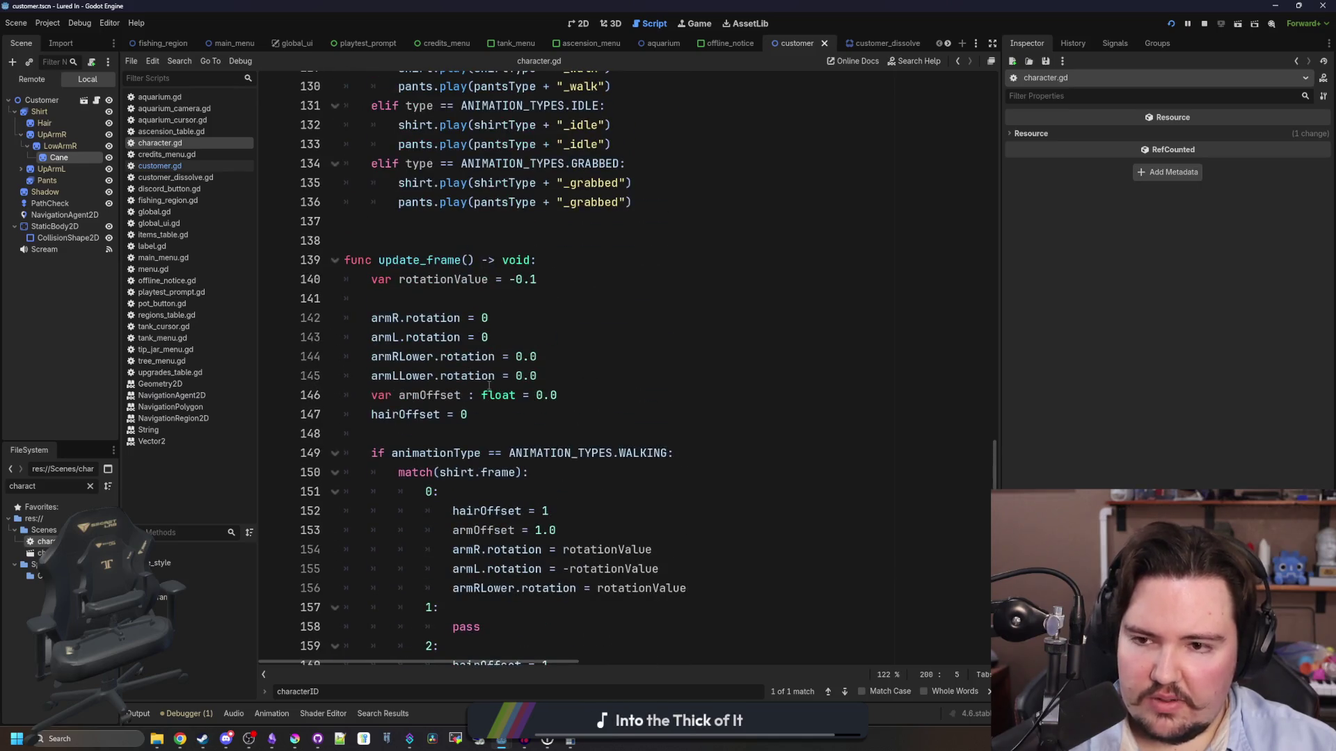
click(528, 352)
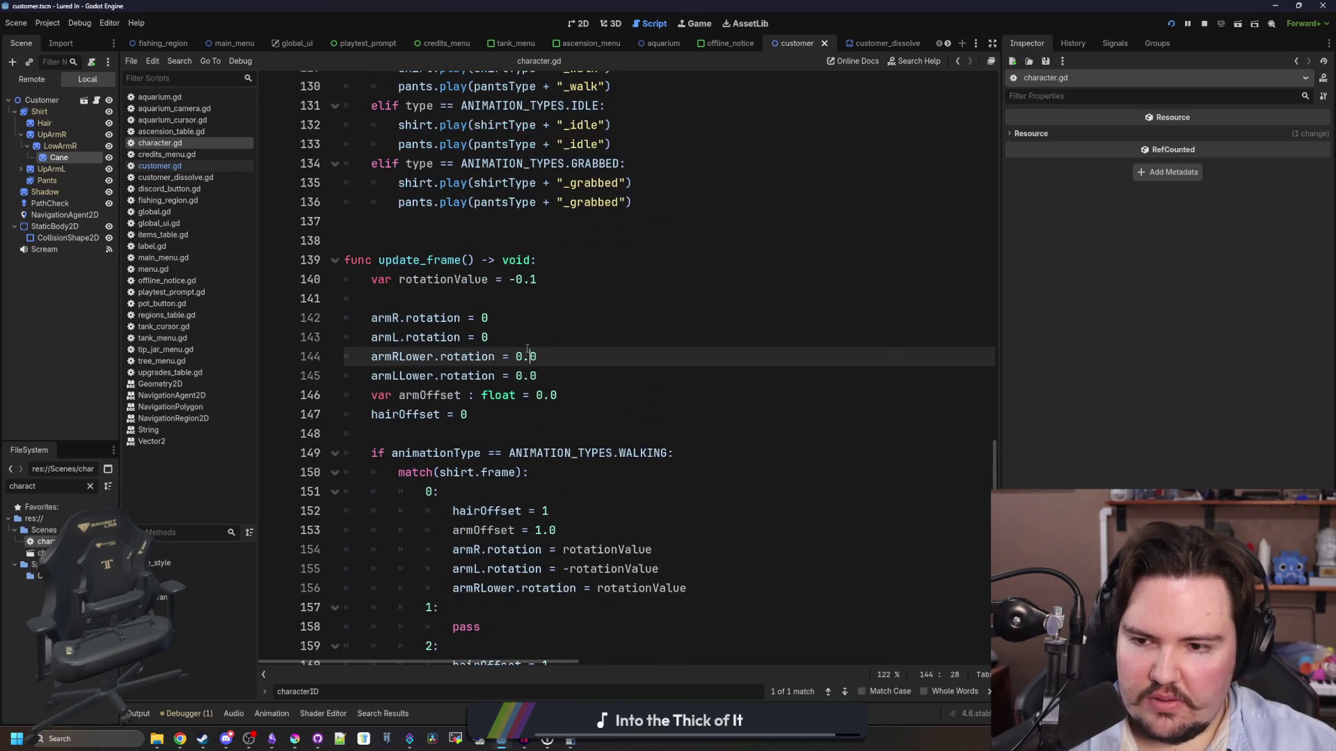
- Duplicate the armOffset declaration into armOffsetLeft and armOffsetRight
click(568, 394)
key(ctrl+shift+Return)
triple_click(430, 415)
key(ctrl+c)
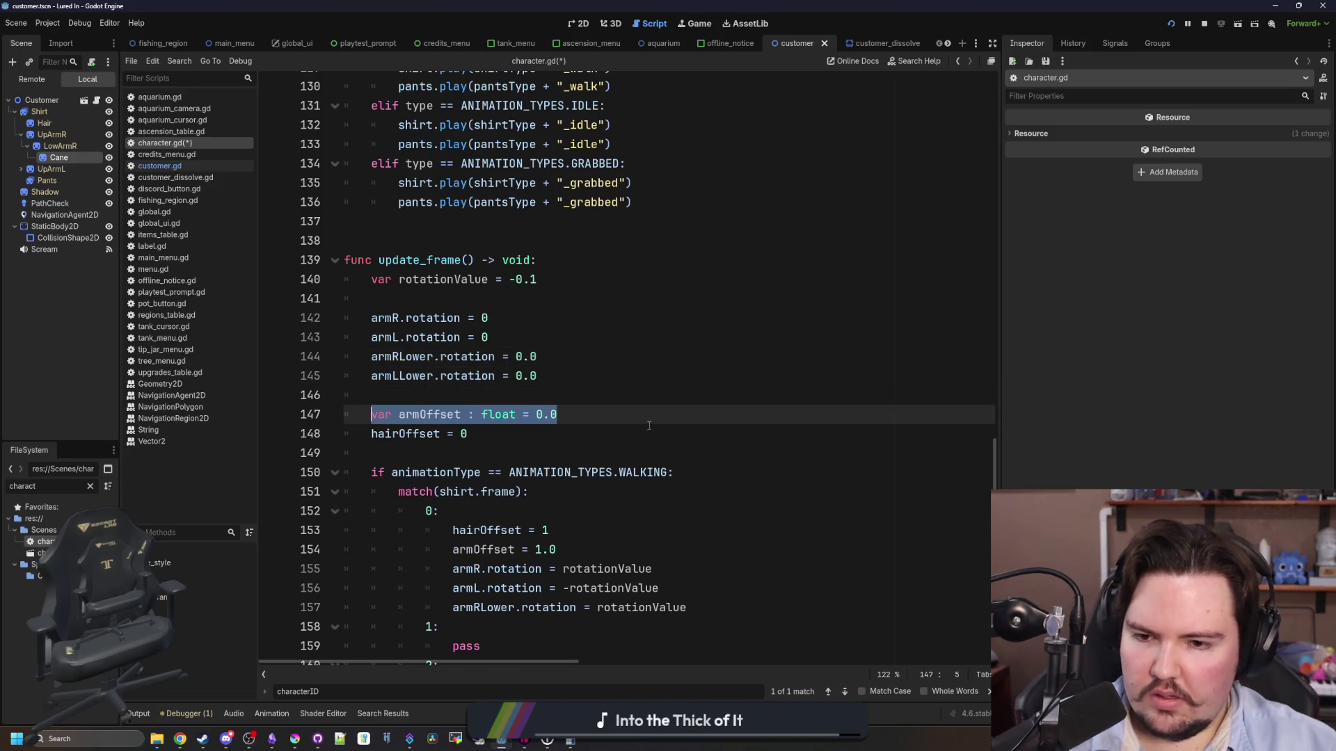
click(638, 415)
key(Return)
key(ctrl+v)
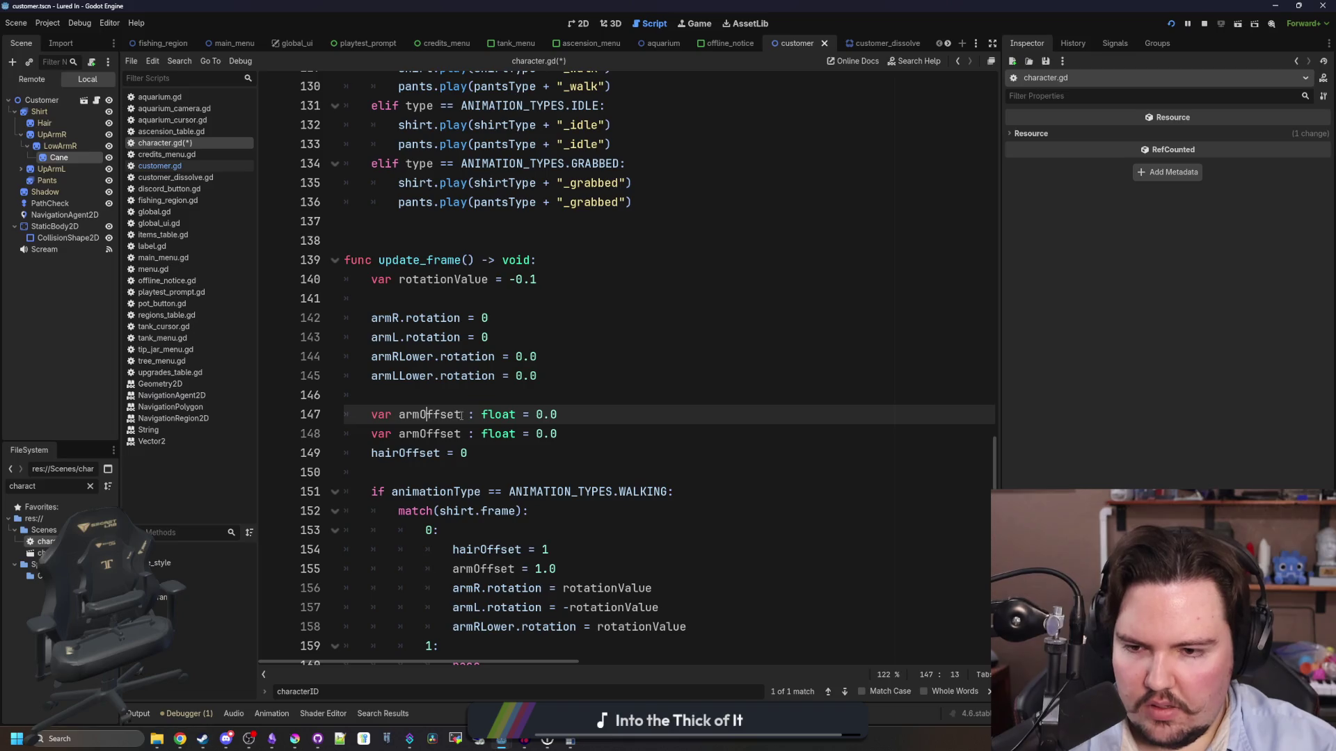
click(461, 421)
text(Left)
click(461, 451)
text(Right)
double_click(443, 431)
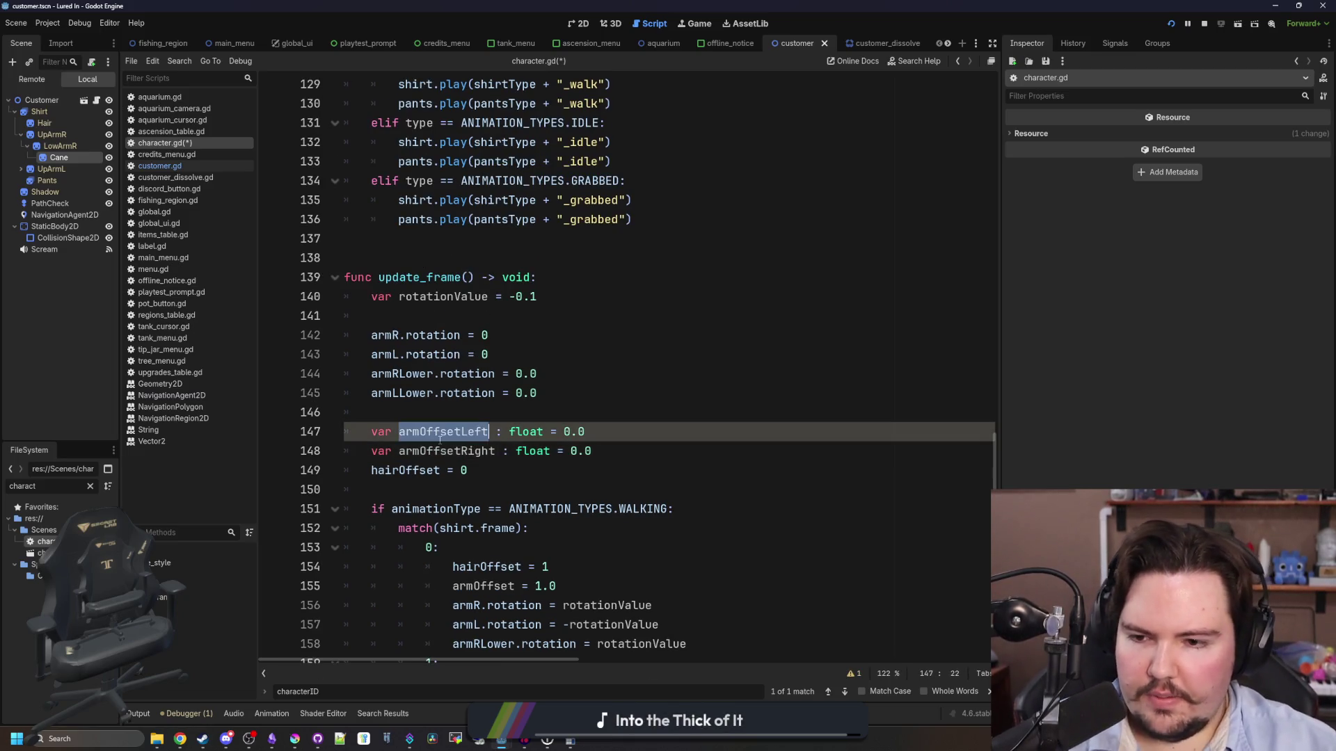
- Duplicate the idle frame 0 and frame 3 armOffset assignments into armOffsetL and armOffsetR versions
scroll(567, 416, down, 5)
scroll(567, 416, down, 11)
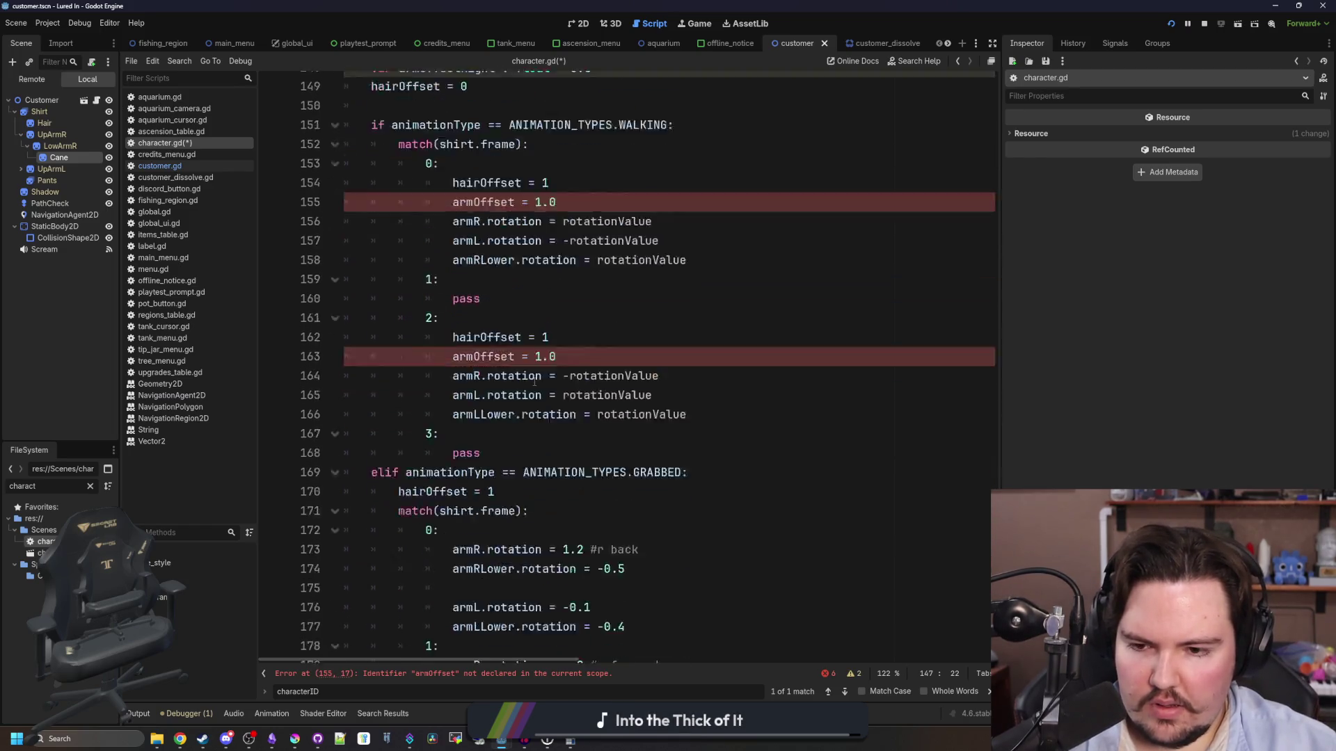
click(574, 355)
drag(579, 297, 446, 305)
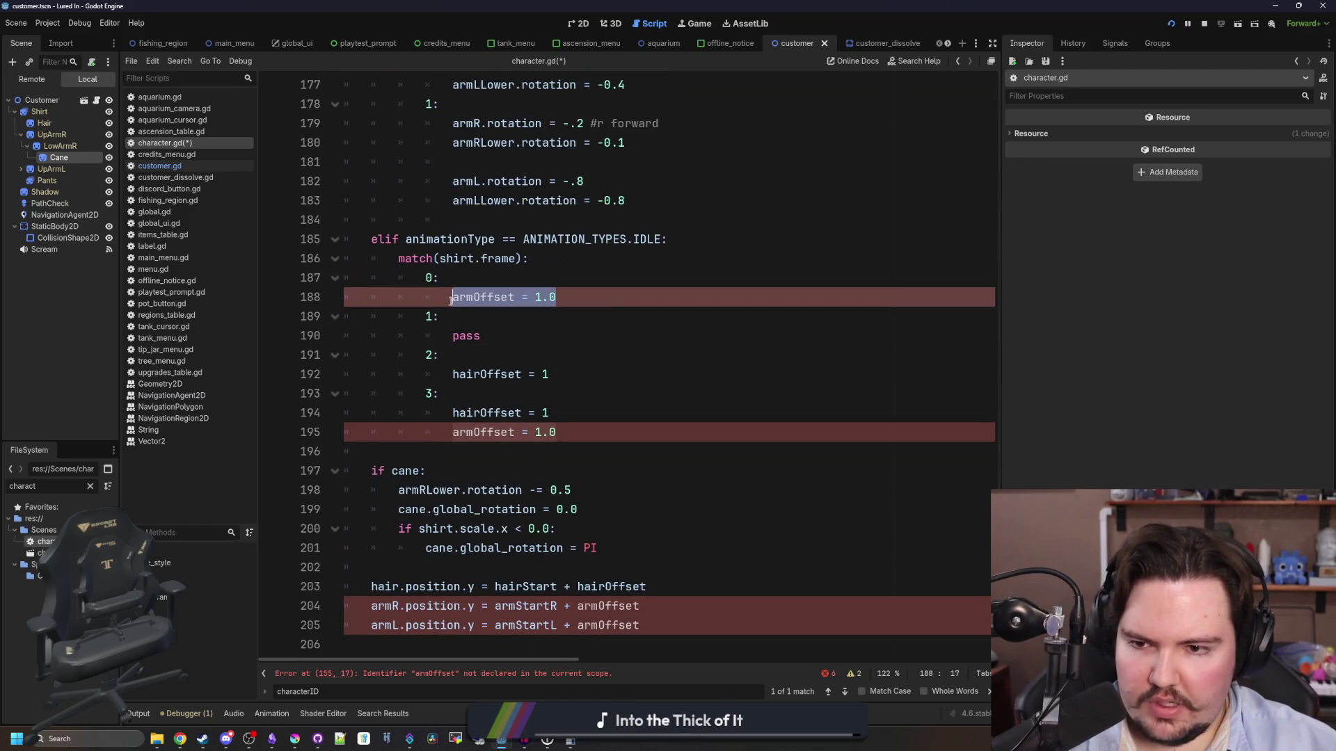
key(ctrl+alt+Down)
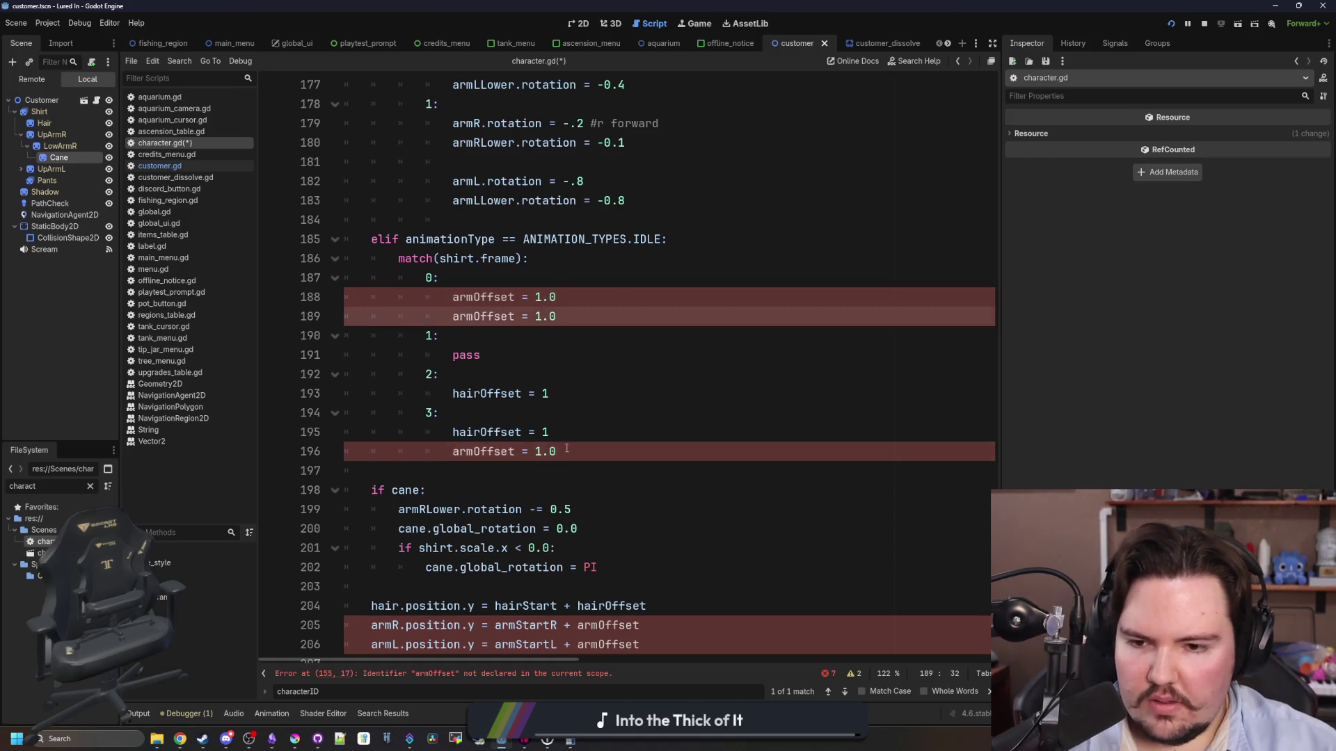
drag(557, 451, 448, 453)
key(ctrl+alt+Down)
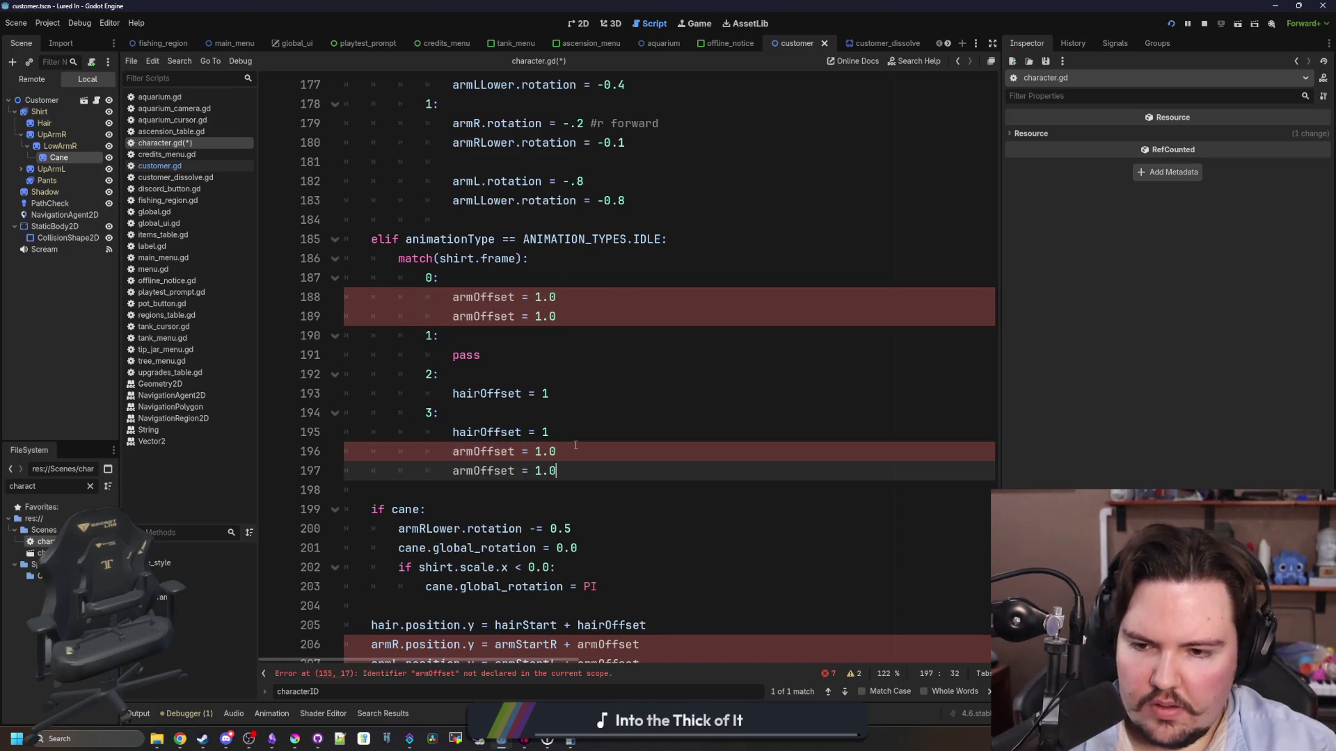
click(521, 452)
text(L)
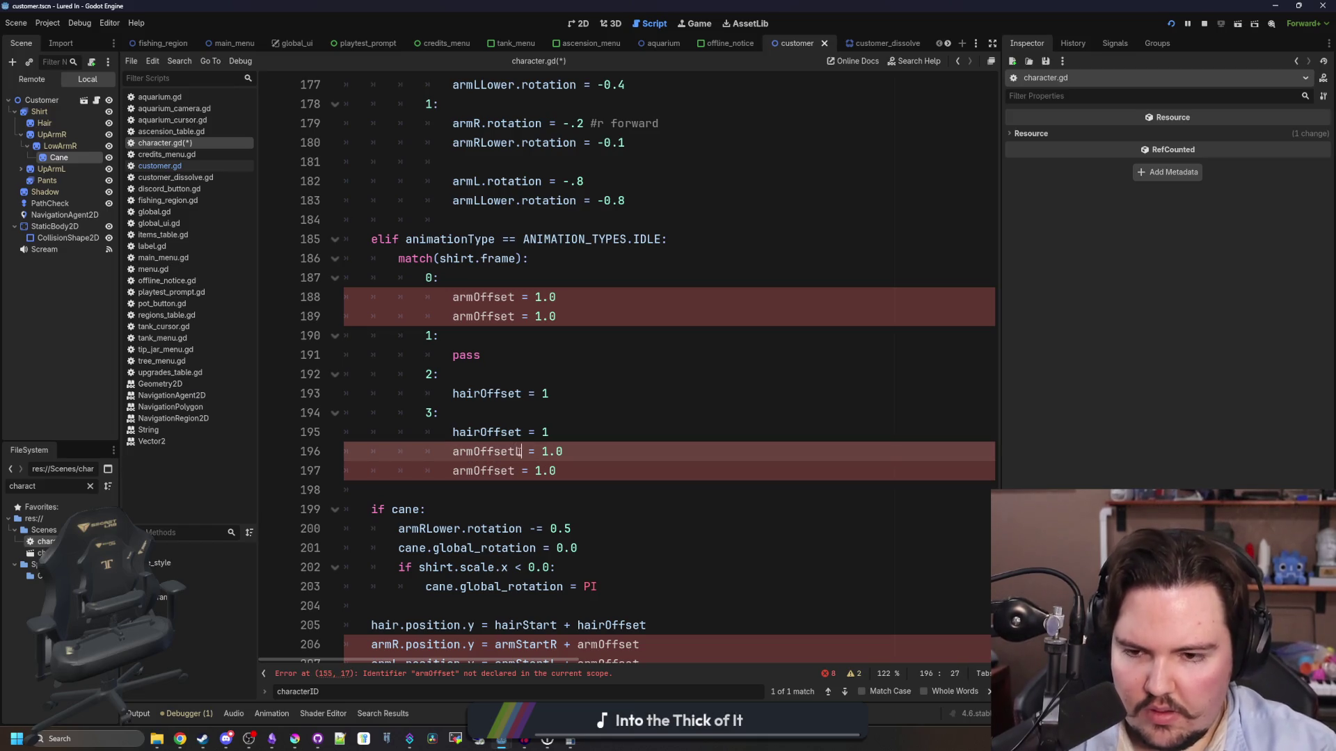
key(Down)
key(Left)
text(R)
key(Return)
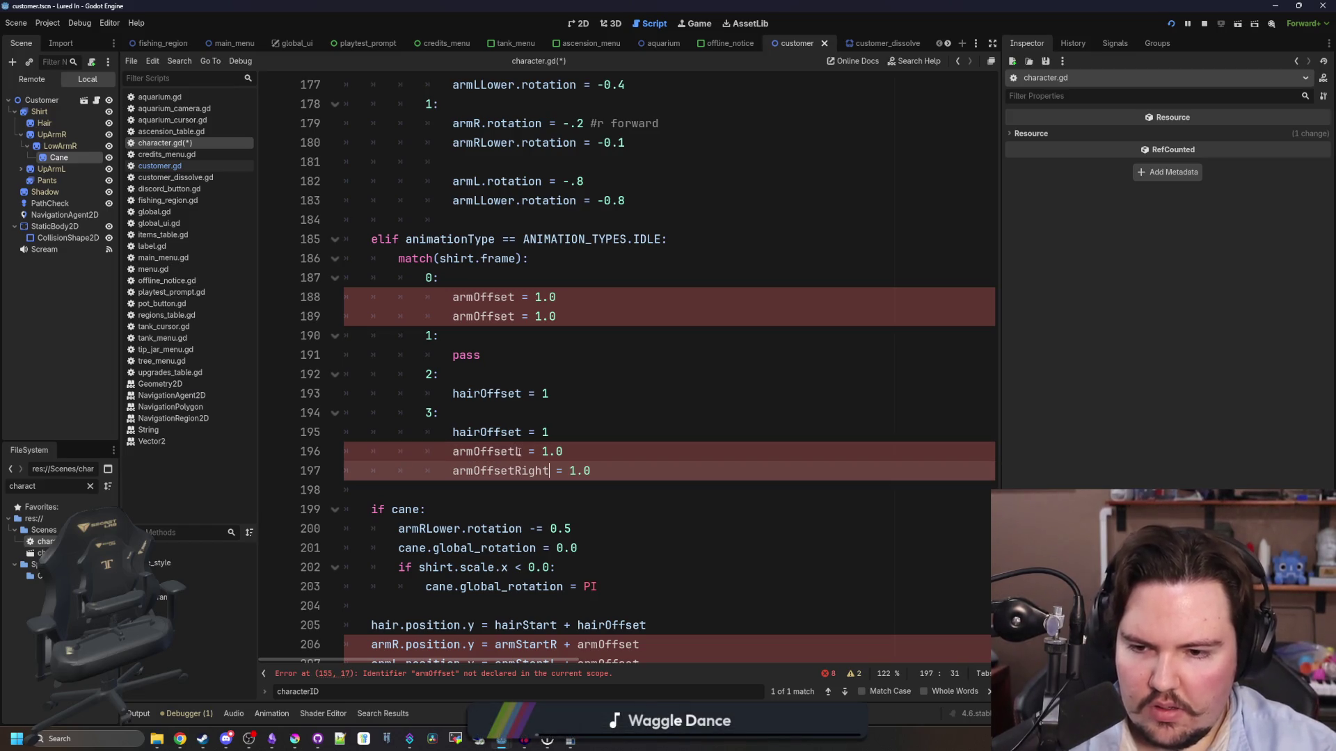
click(520, 452)
click(546, 472)
key(Delete)
key(BackSpace)
key(BackSpace)
key(BackSpace)
- Shorten the declarations to armOffsetL and armOffsetR and fix the remaining idle offset names
scroll(478, 307, up, 14)
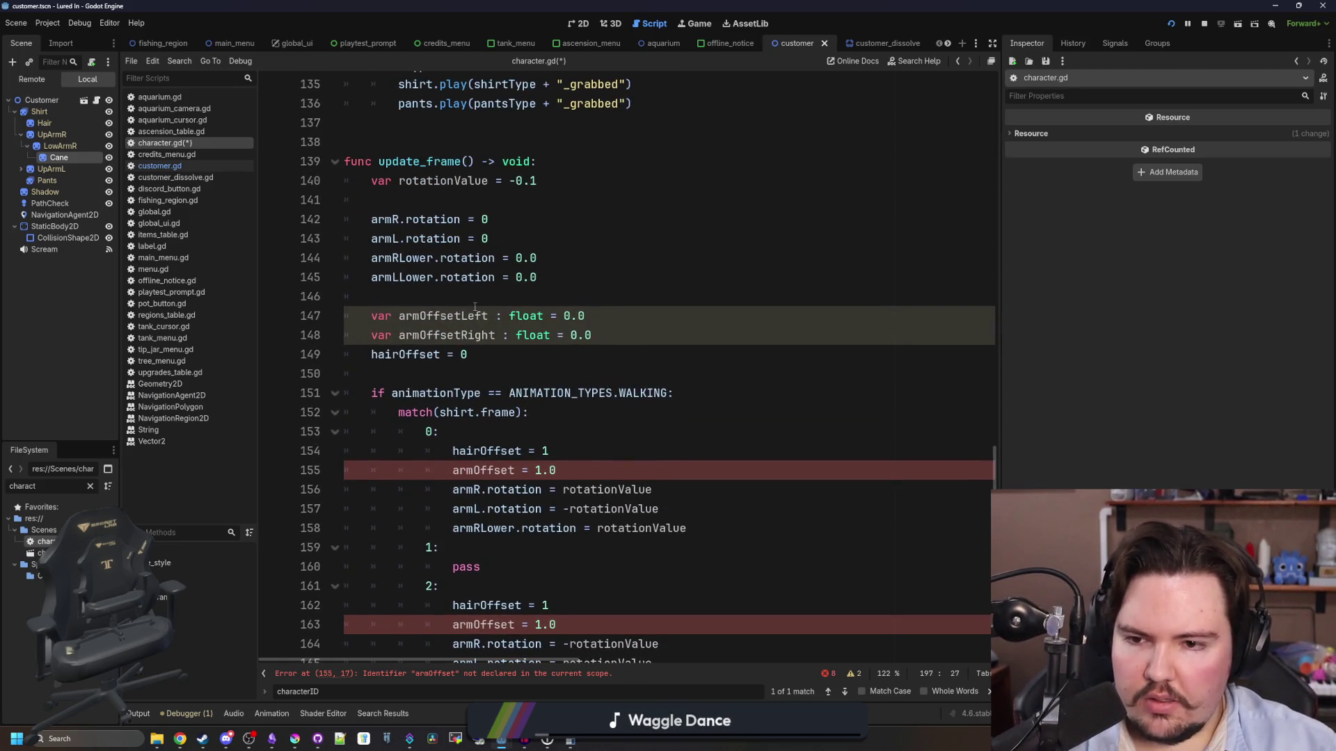
click(487, 316)
key(BackSpace)
key(BackSpace)
key(BackSpace)
click(494, 335)
key(BackSpace)
key(BackSpace)
key(BackSpace)
click(498, 353)
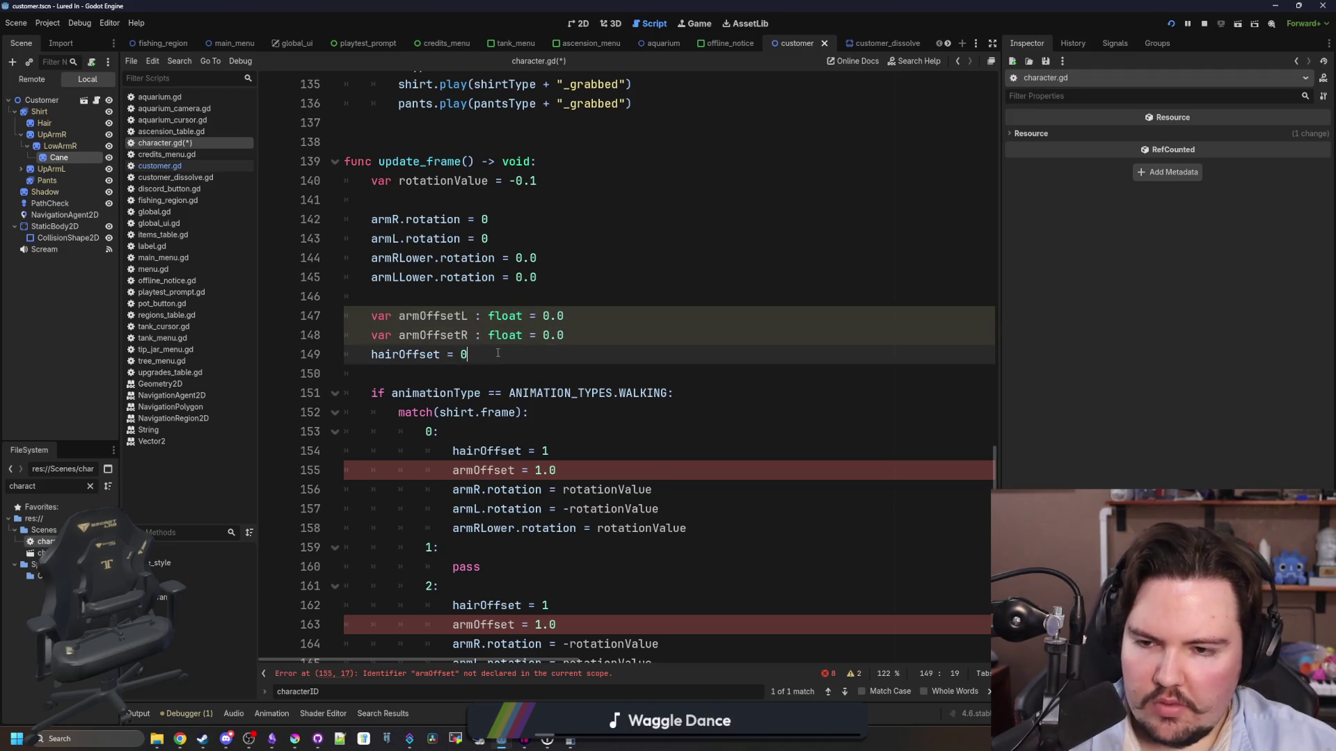
scroll(497, 353, down, 13)
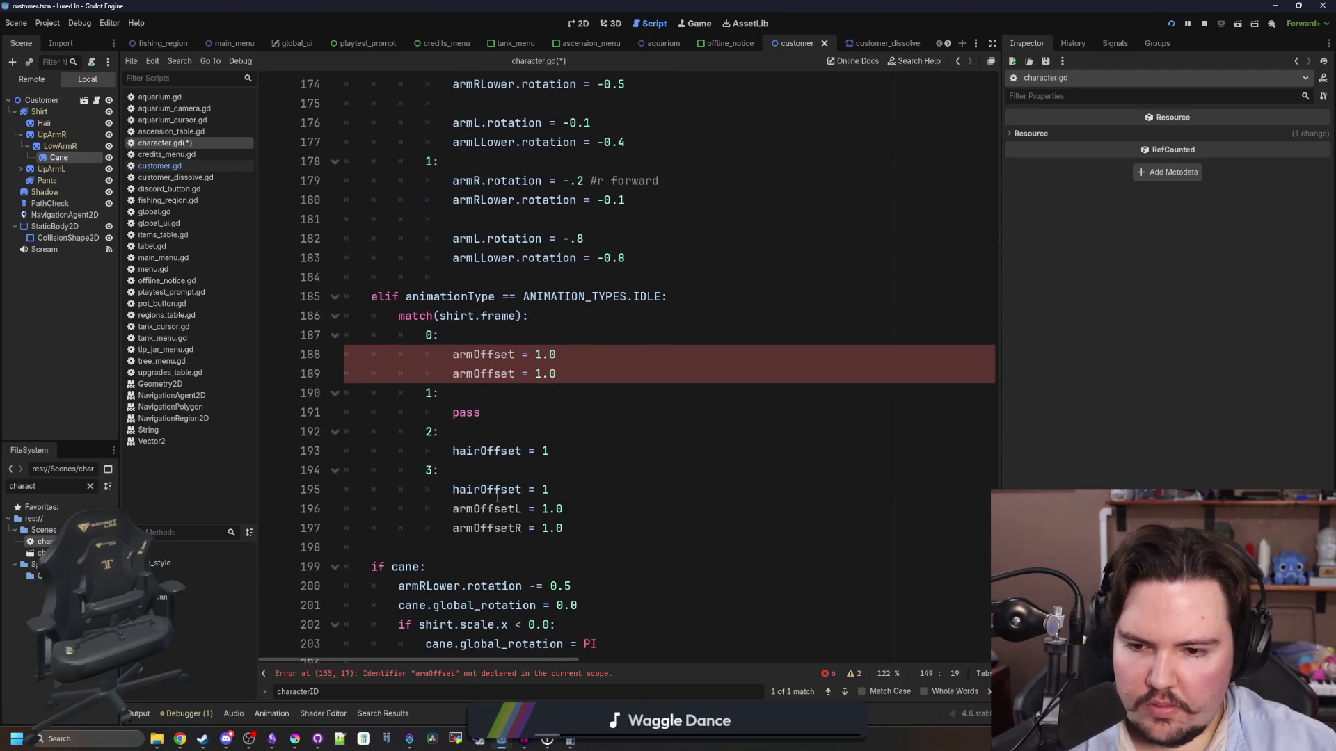
click(523, 356)
click(521, 374)
text(R)
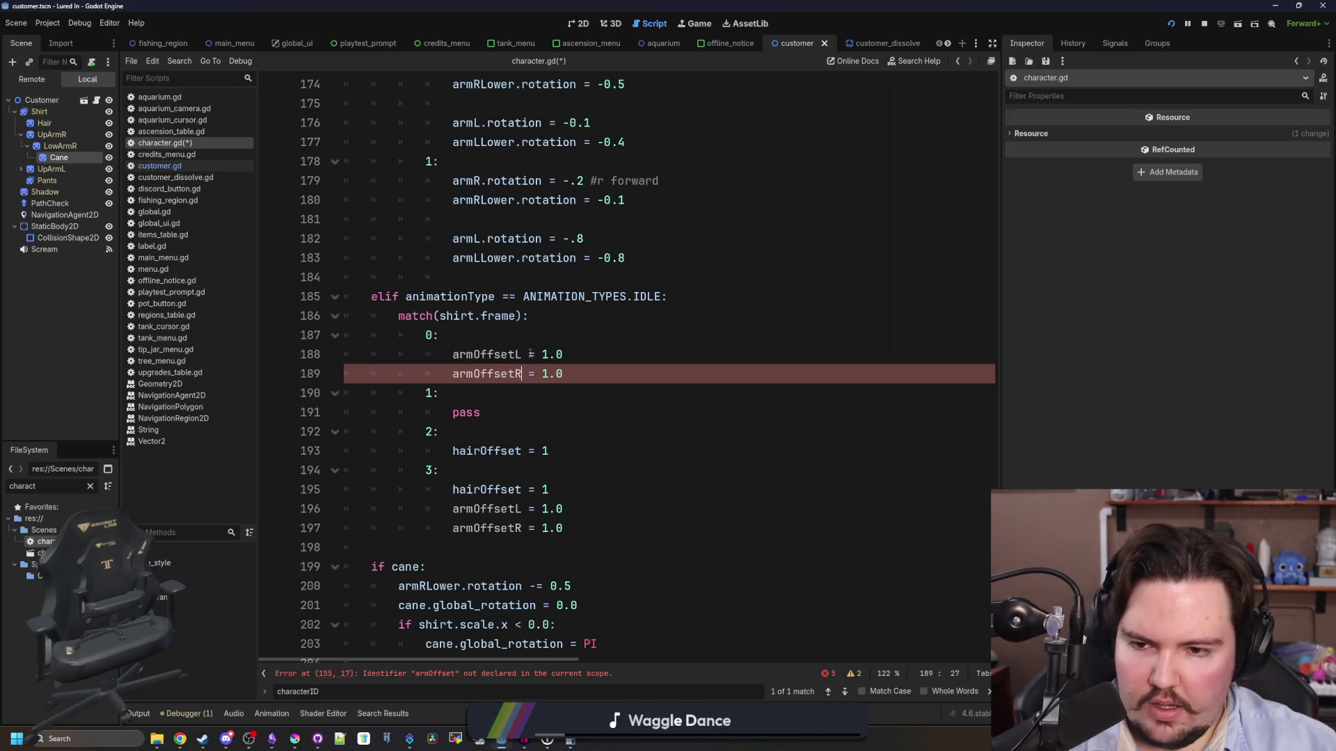
- Duplicate the walking frame 0 and frame 2 armOffset assignments as armOffsetL and armOffsetR pairs
scroll(519, 334, up, 7)
click(521, 276)
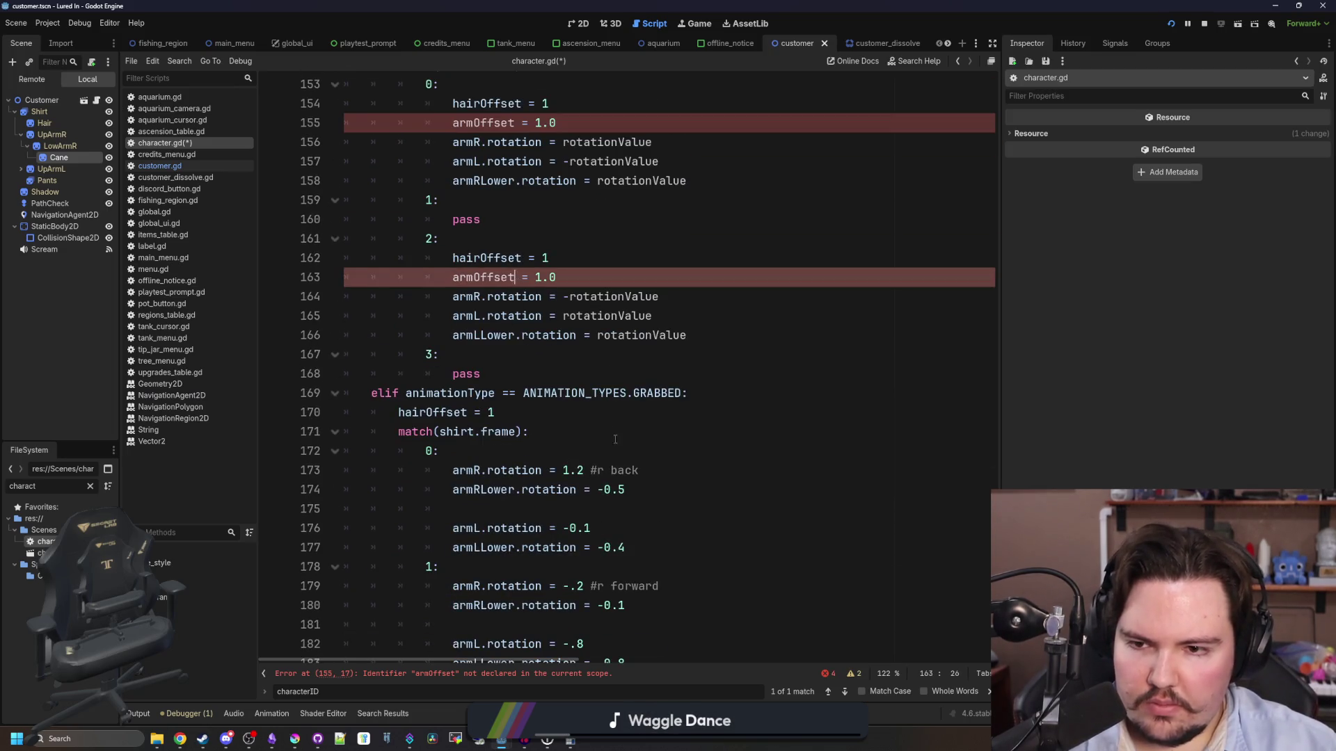
scroll(596, 439, up, 2)
key(End)
key(shift+Home)
key(ctrl+c)
key(End)
key(Return)
key(ctrl+v)
click(551, 238)
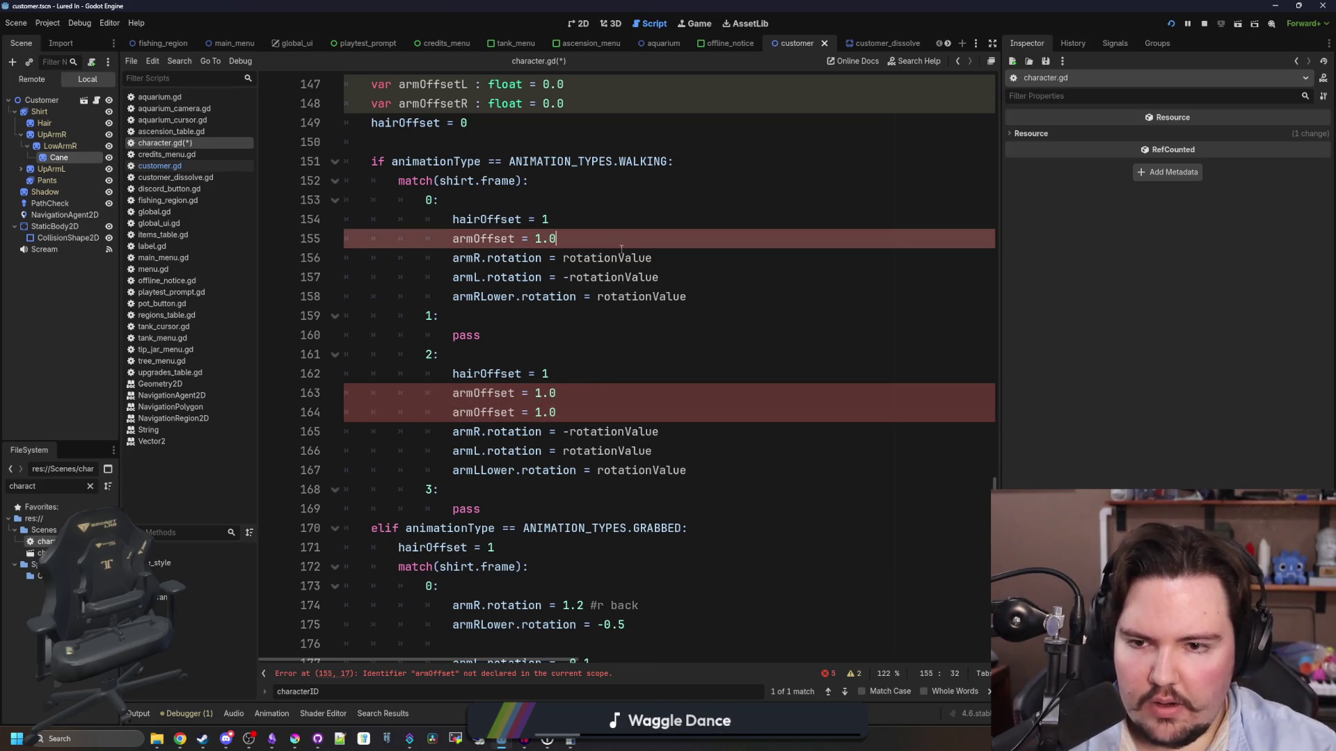
key(ctrl+shift+d)
text(L)
key(Down)
text(R)
key(Down)
key(Down)
key(Down)
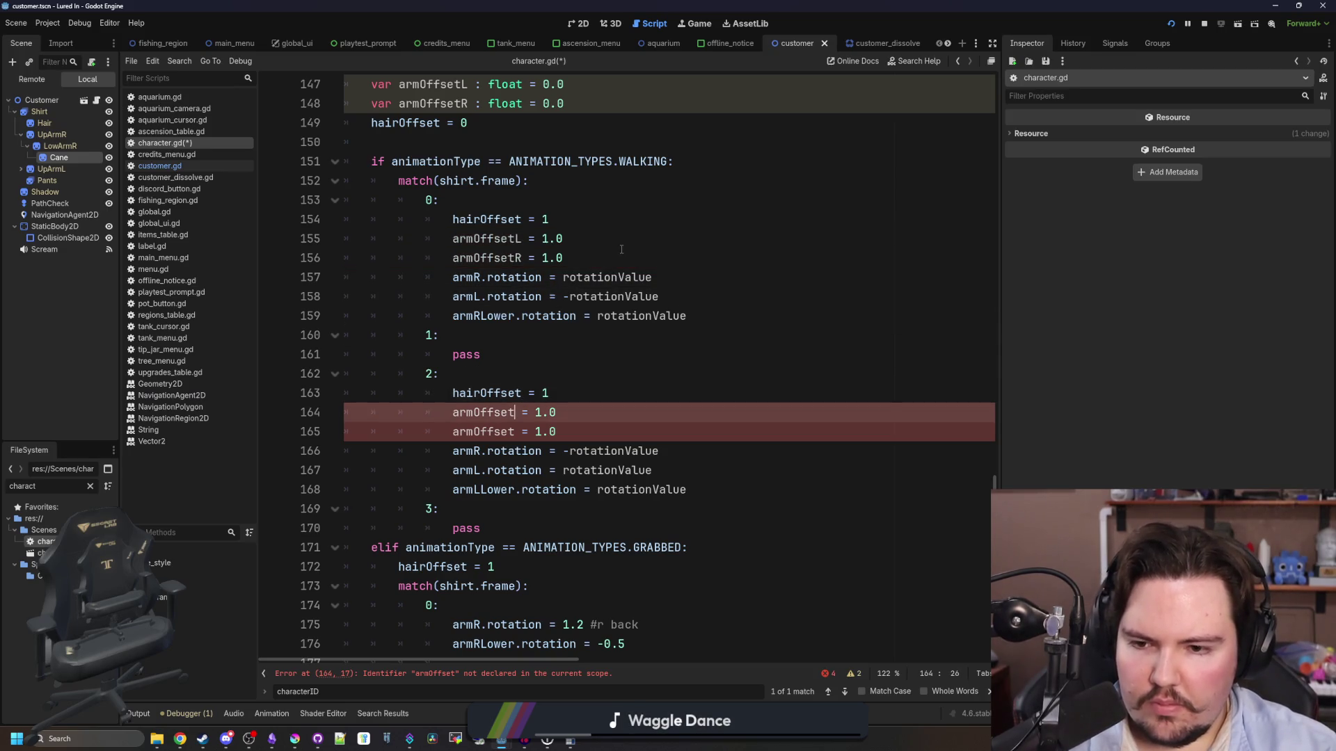
text(L)
key(Down)
text(R)
- Point the right and left arm position lines at their own offsets and save the script
scroll(556, 299, up, 4)
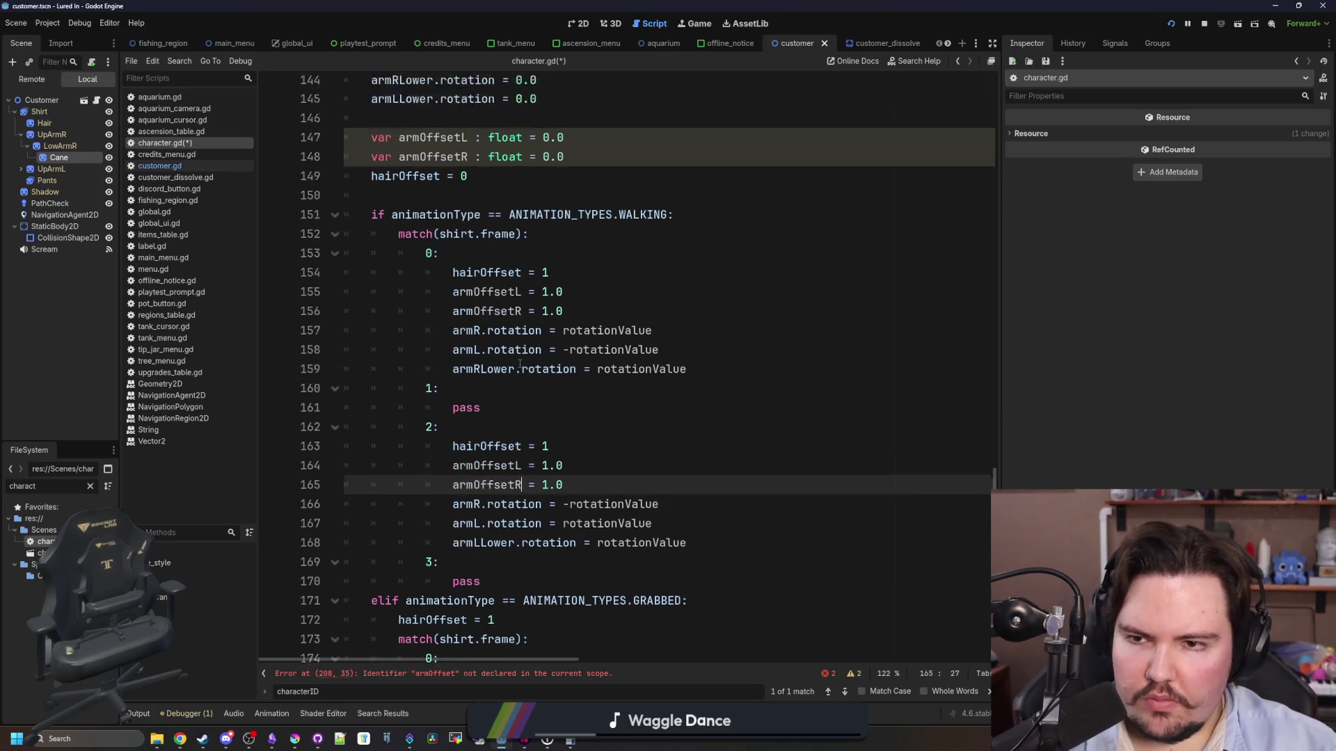
scroll(509, 348, down, 15)
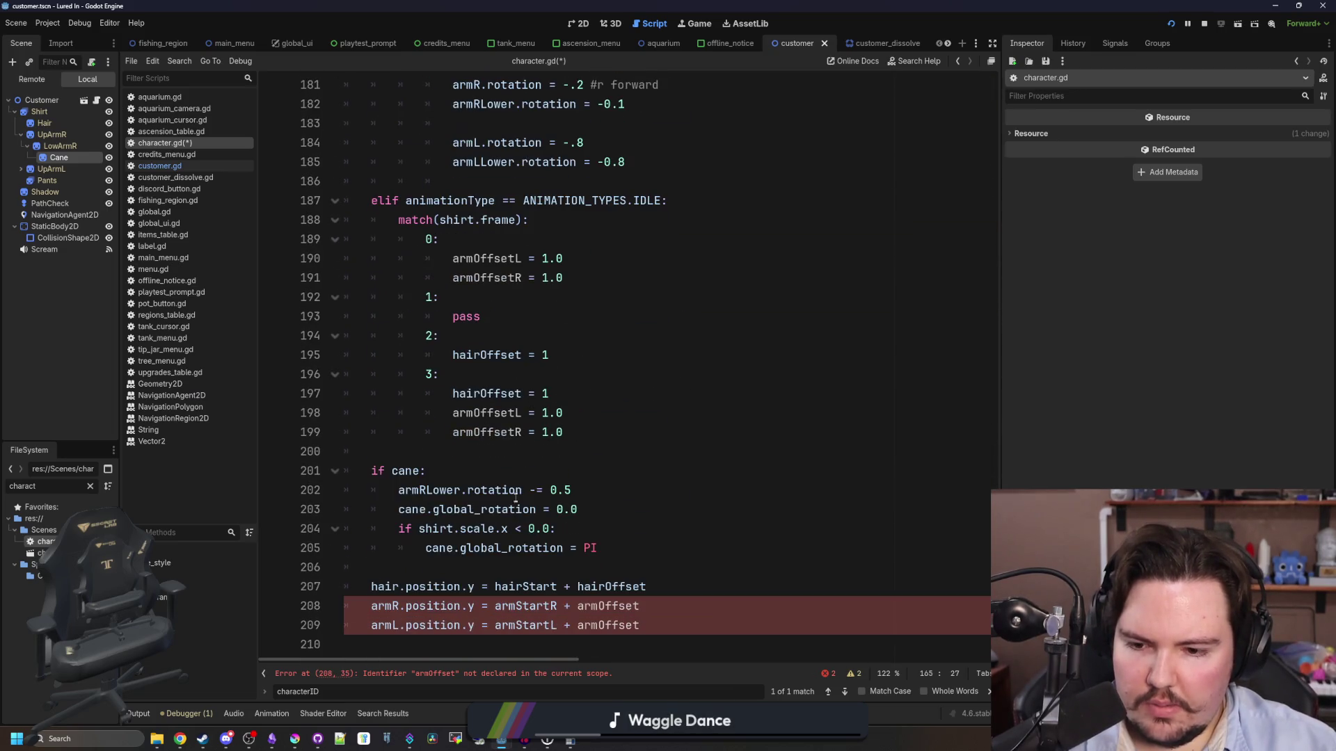
double_click(615, 605)
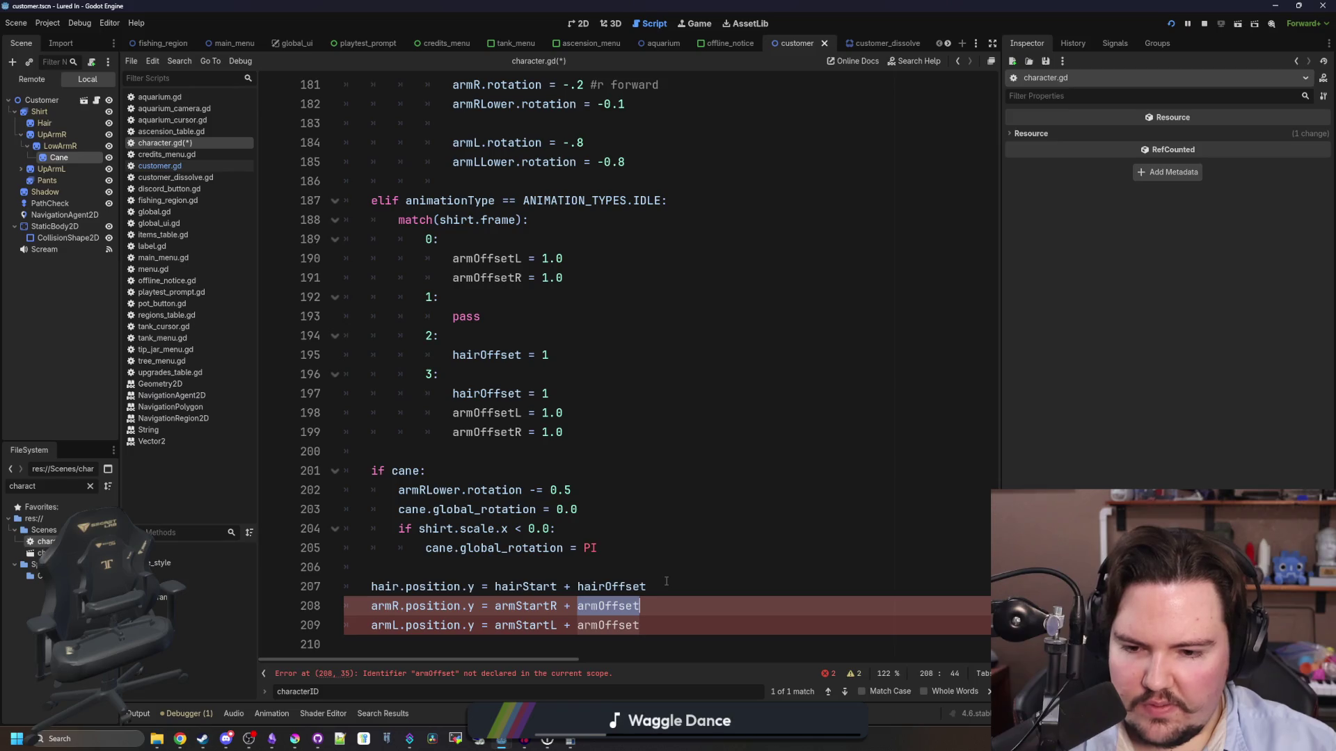
key(Right)
key(Down)
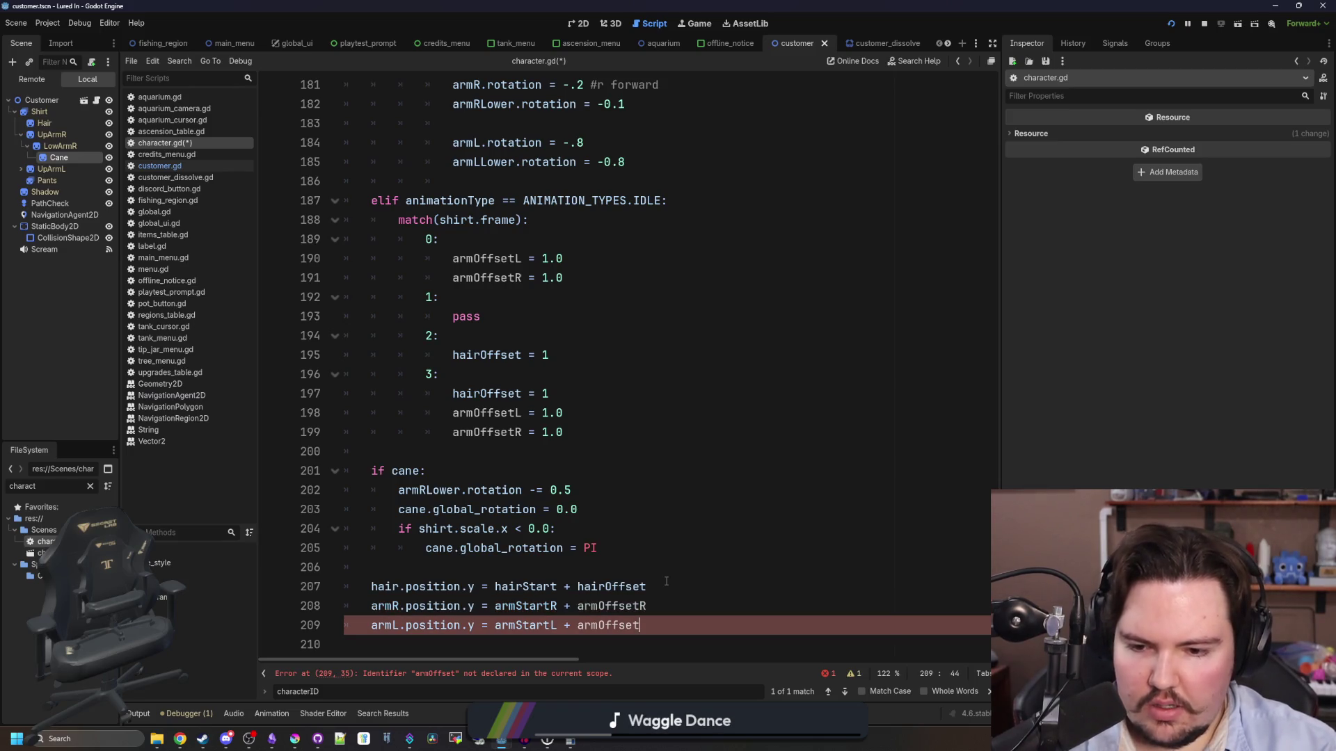
click(666, 581)
key(ctrl+s)
click(659, 551)
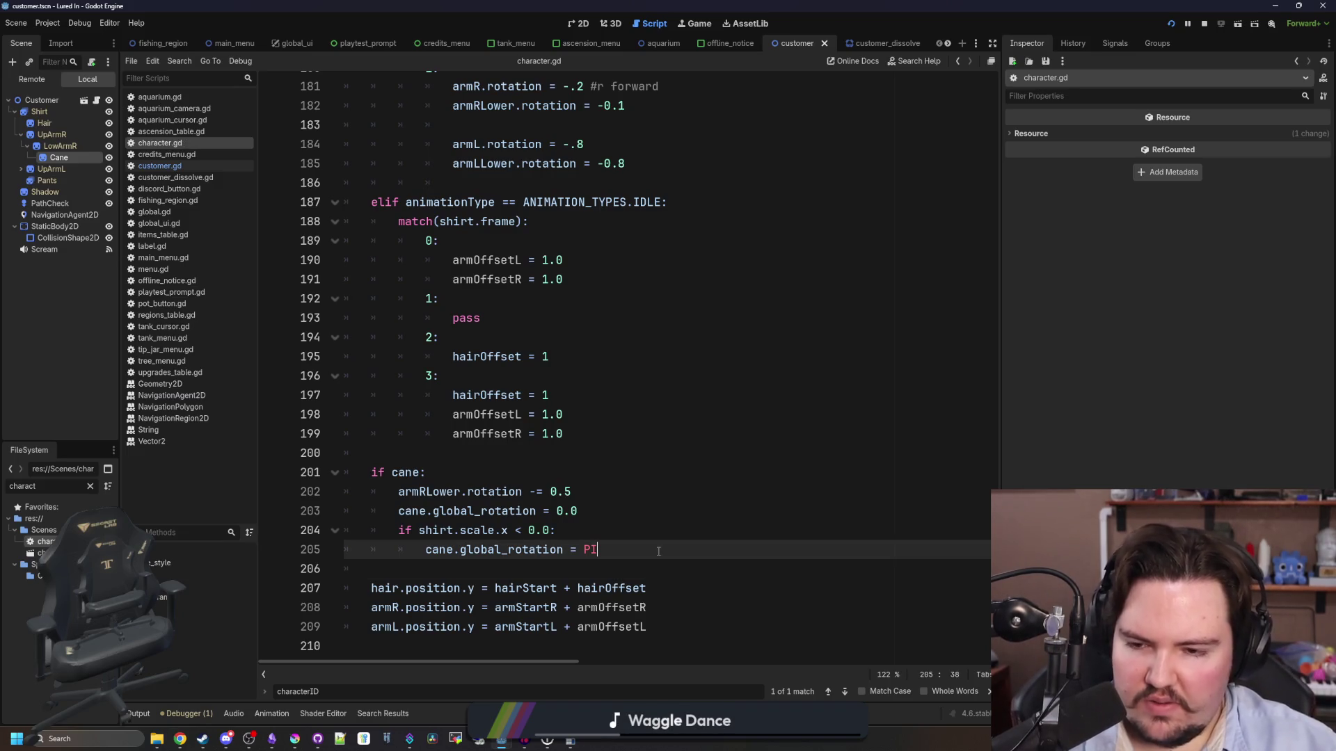
- In idle frame 3, nest the armOffsetR = 1.0 line under a new 'if !cane:' check
double_click(509, 438)
key(Down)
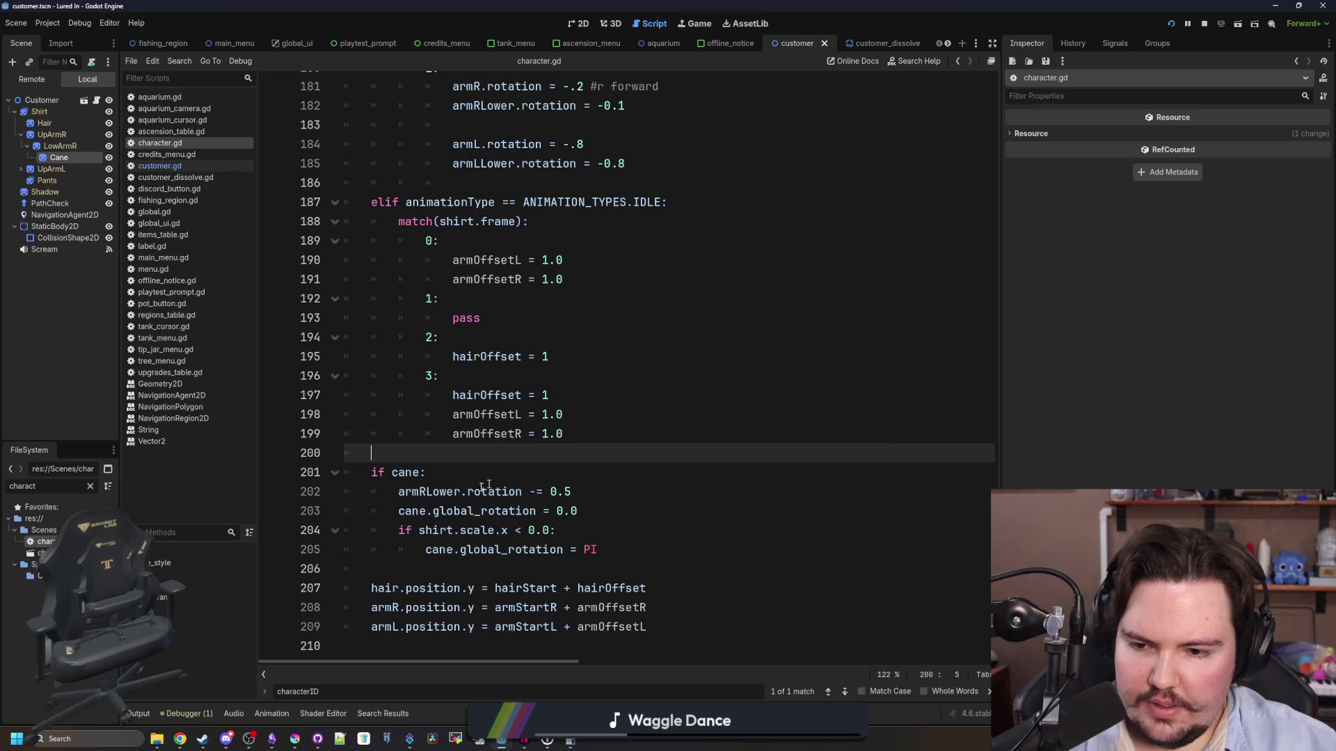
drag(439, 465, 368, 464)
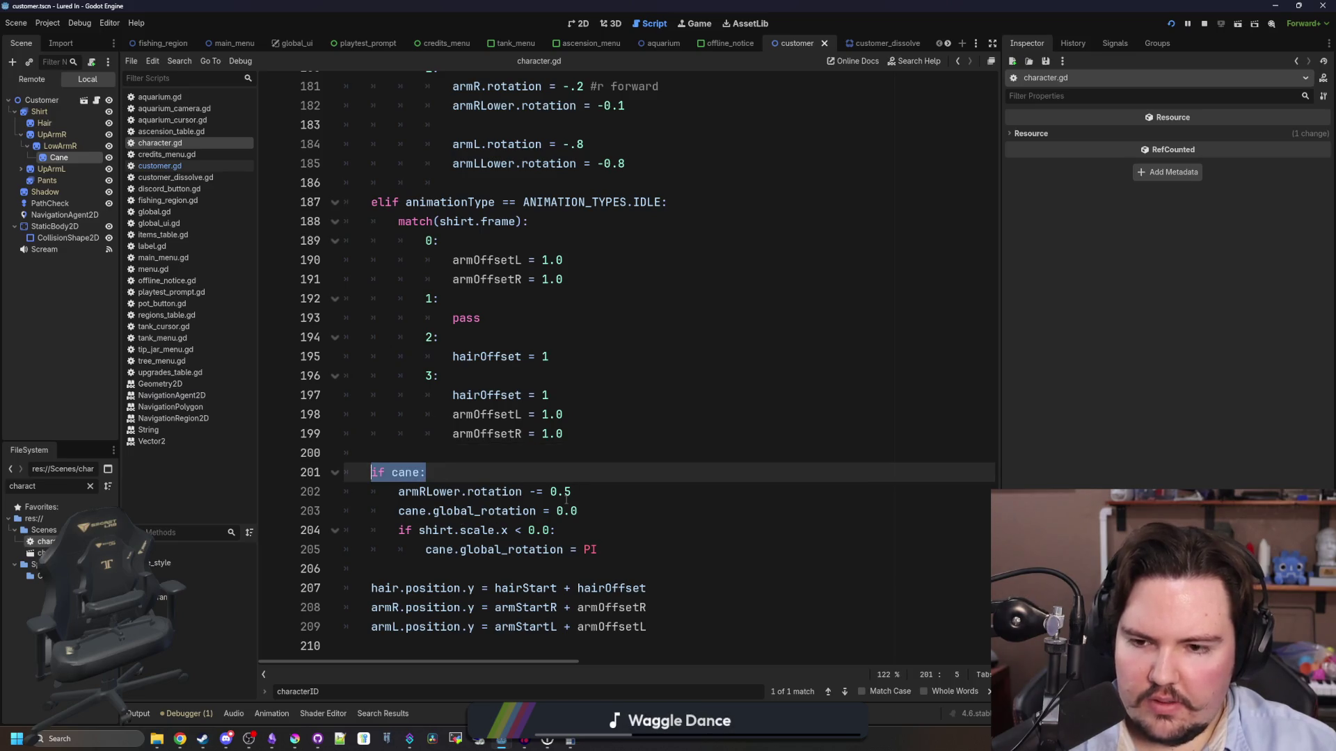
double_click(405, 472)
key(BackSpace)
key(ctrl+space)
text(can)
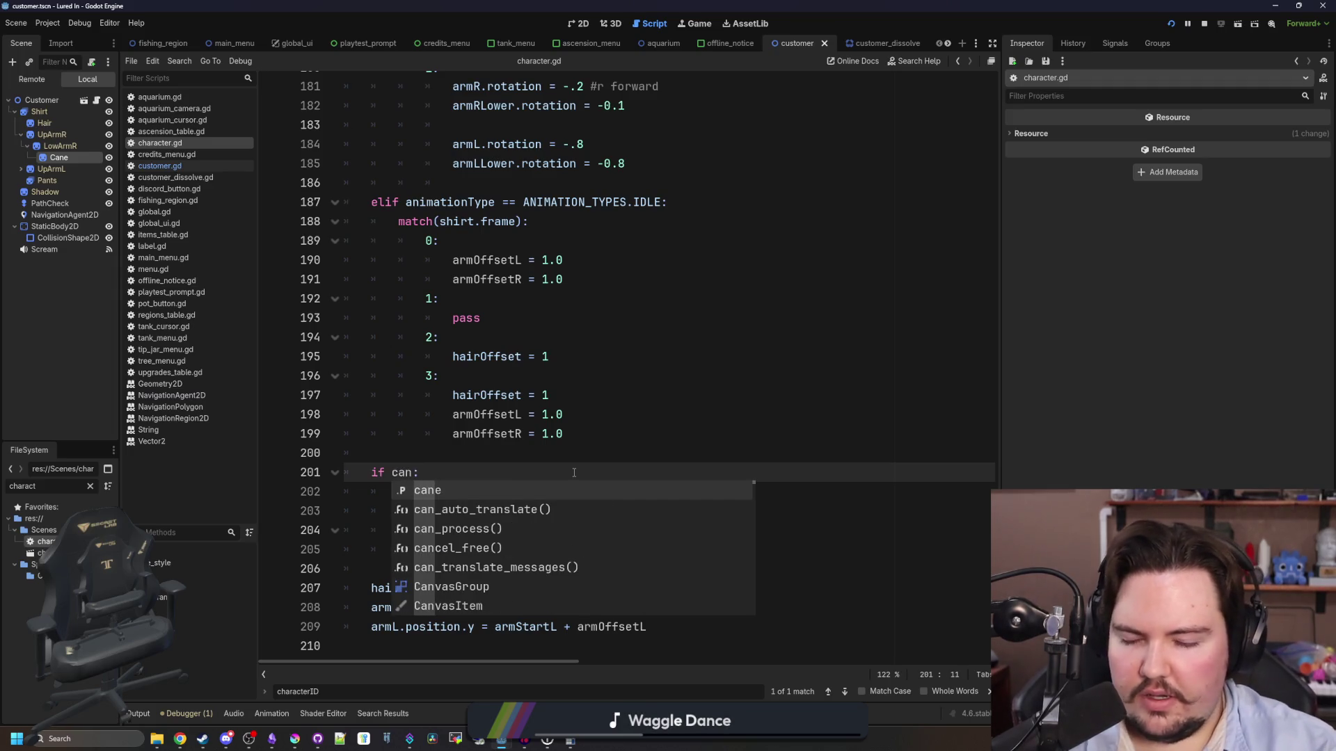
text(e)
click(528, 478)
double_click(403, 468)
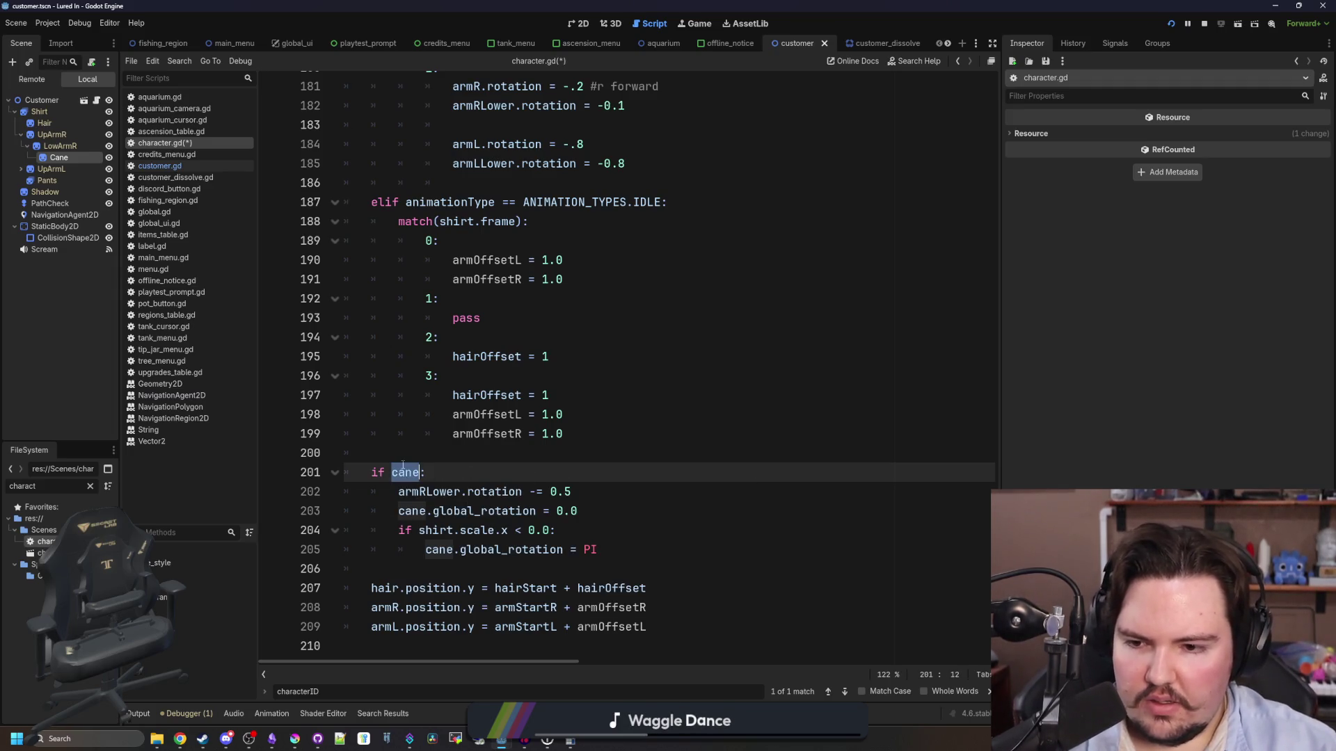
click(598, 420)
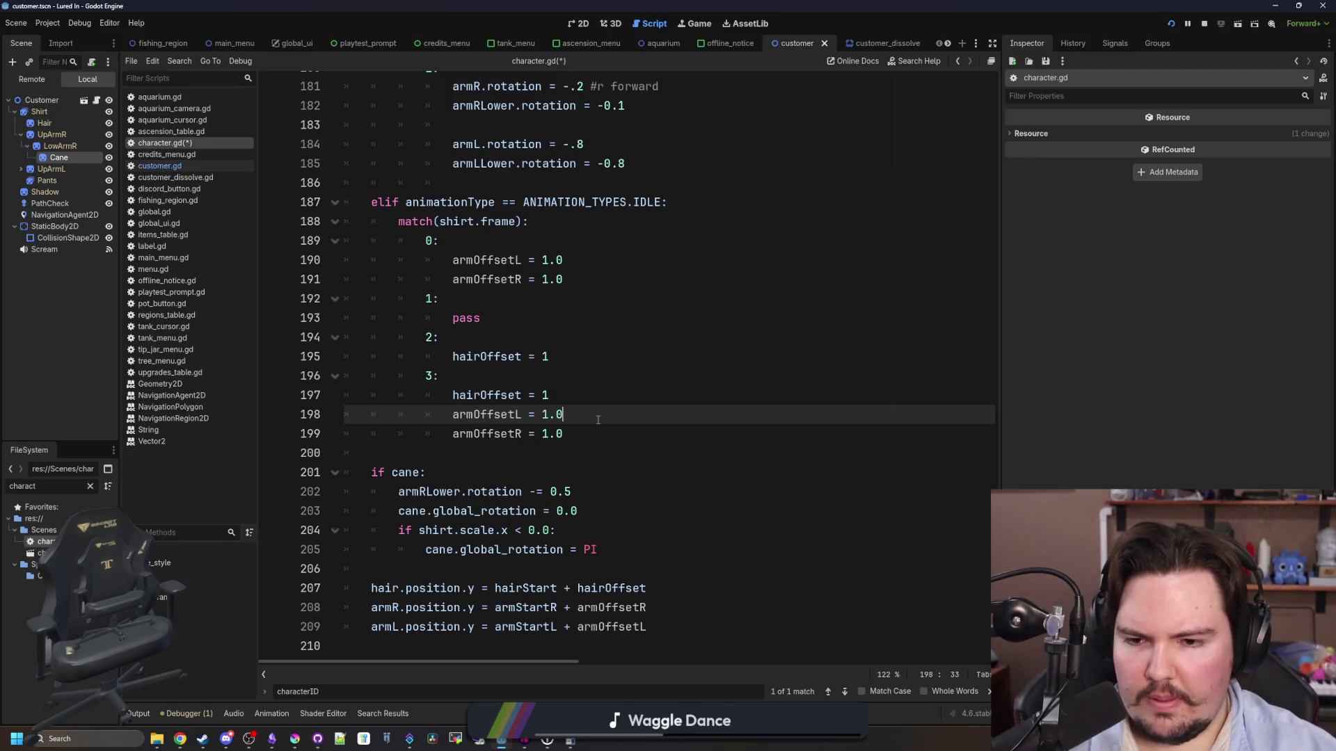
key(Return)
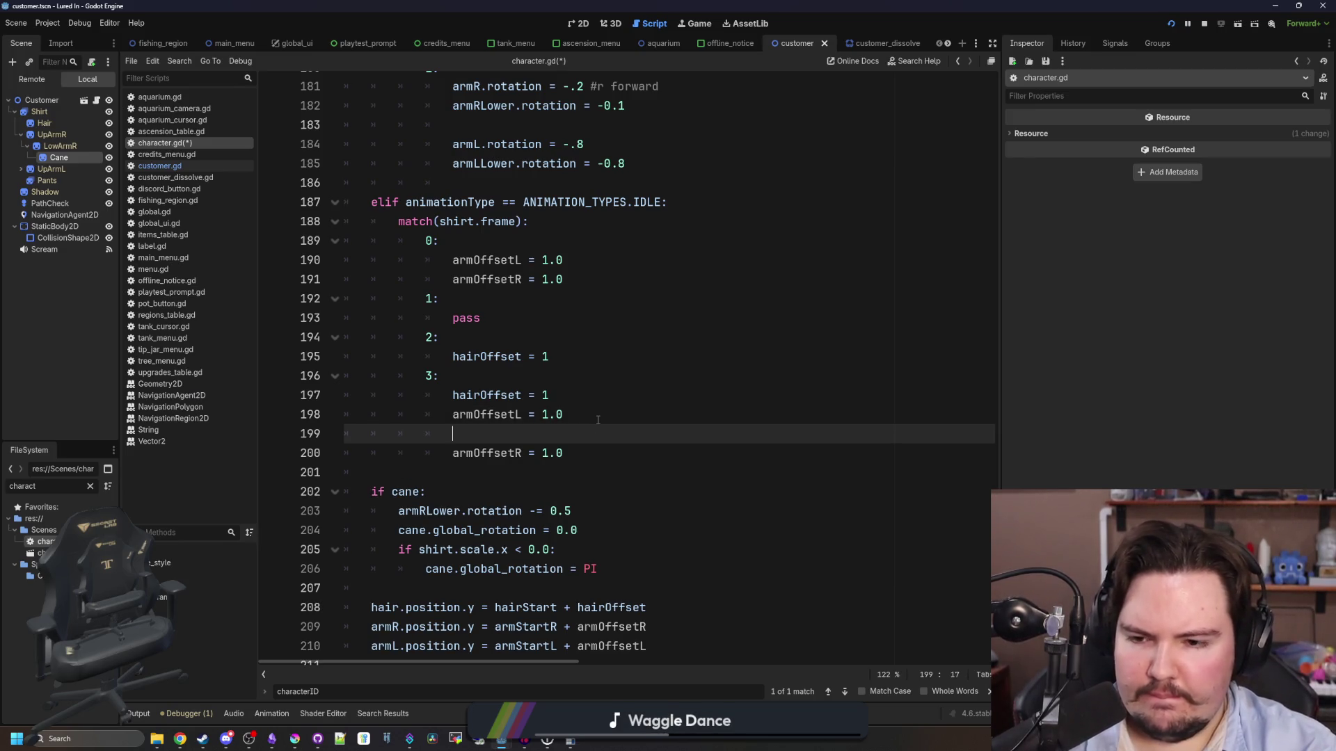
text(:)
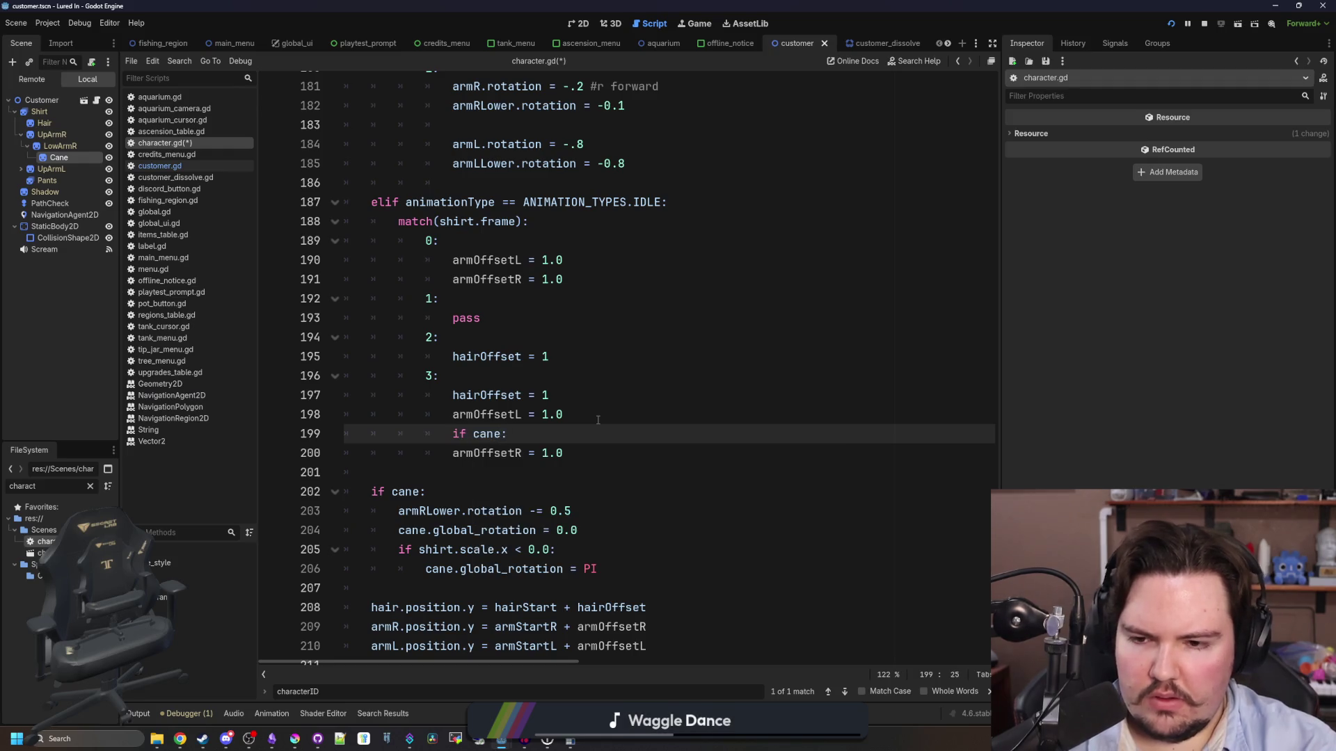
key(Left)
key(Left)
key(Left)
text(!)
click(453, 471)
key(Tab)
- Copy the 'if !cane:' check into idle frame 0, indent its armOffsetR line, save, and view the game
drag(513, 451, 455, 451)
key(ctrl+c)
click(595, 278)
key(Return)
key(ctrl+v)
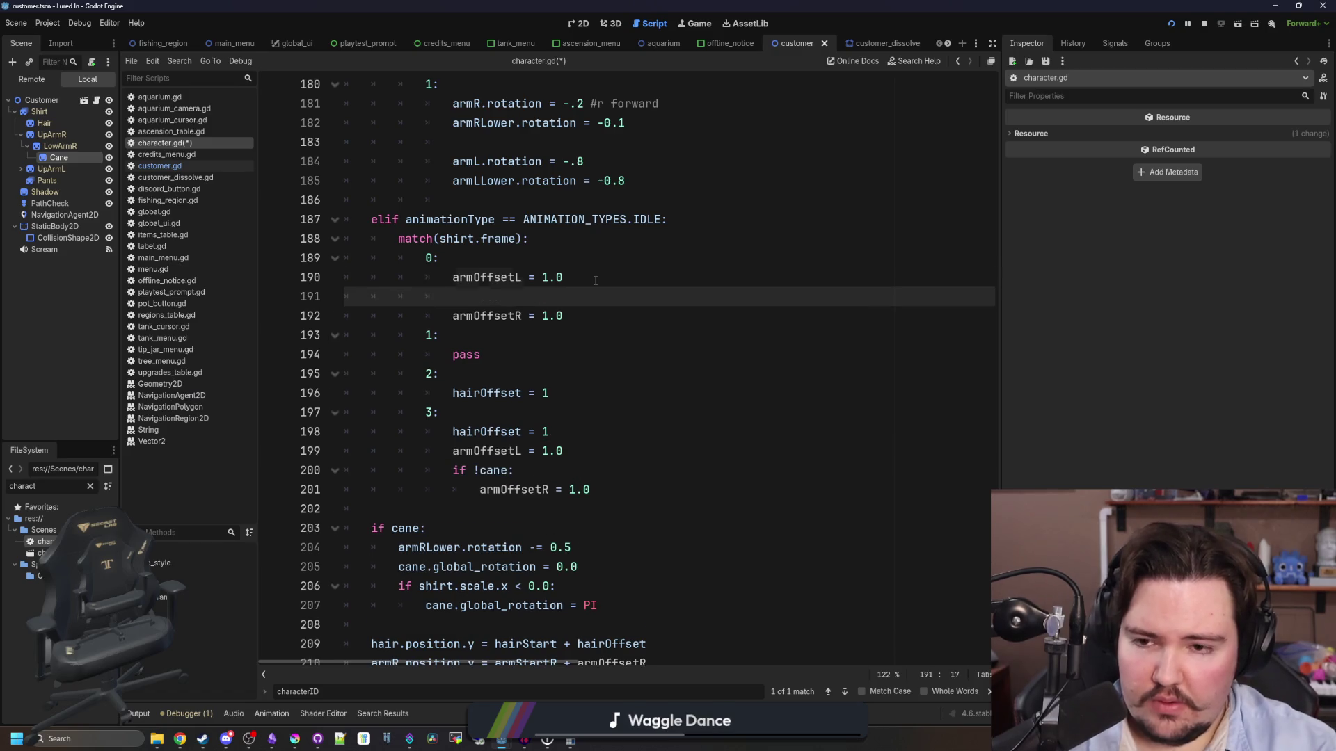
click(452, 316)
key(Tab)
click(488, 354)
key(ctrl+s)
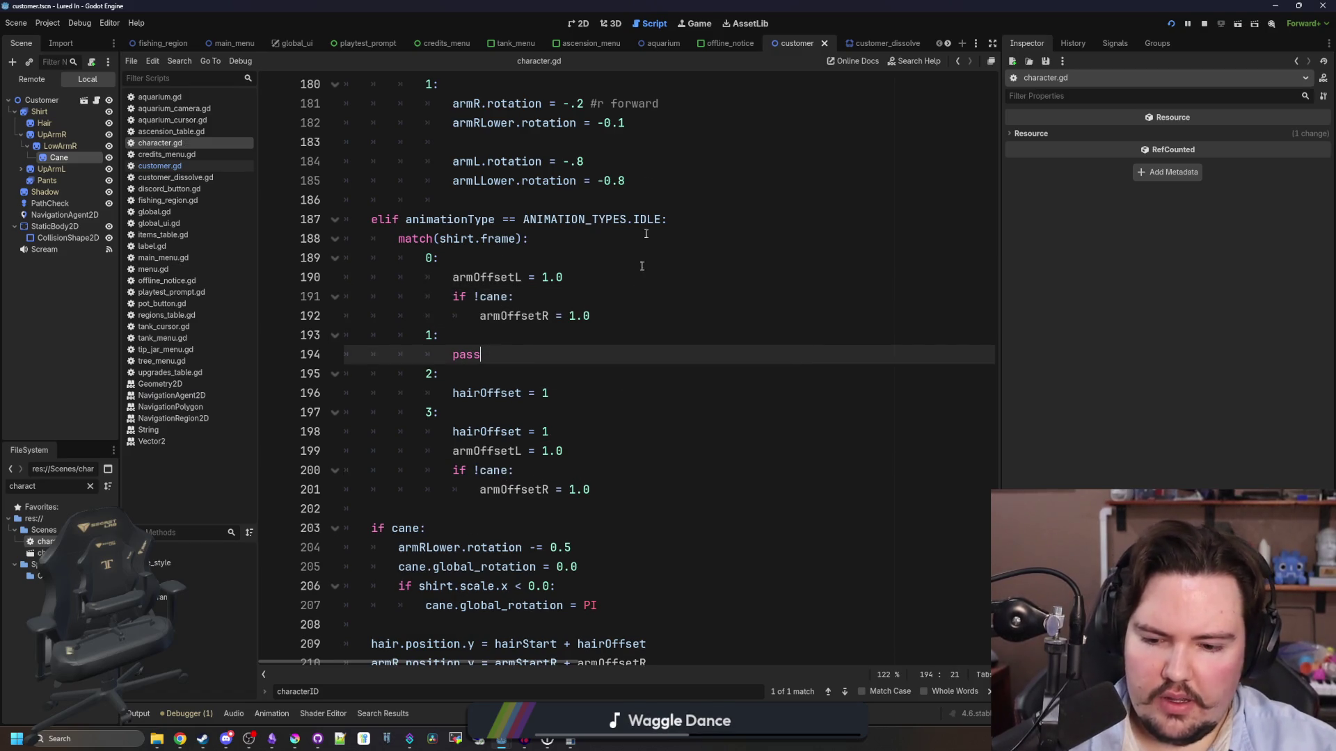
click(693, 23)
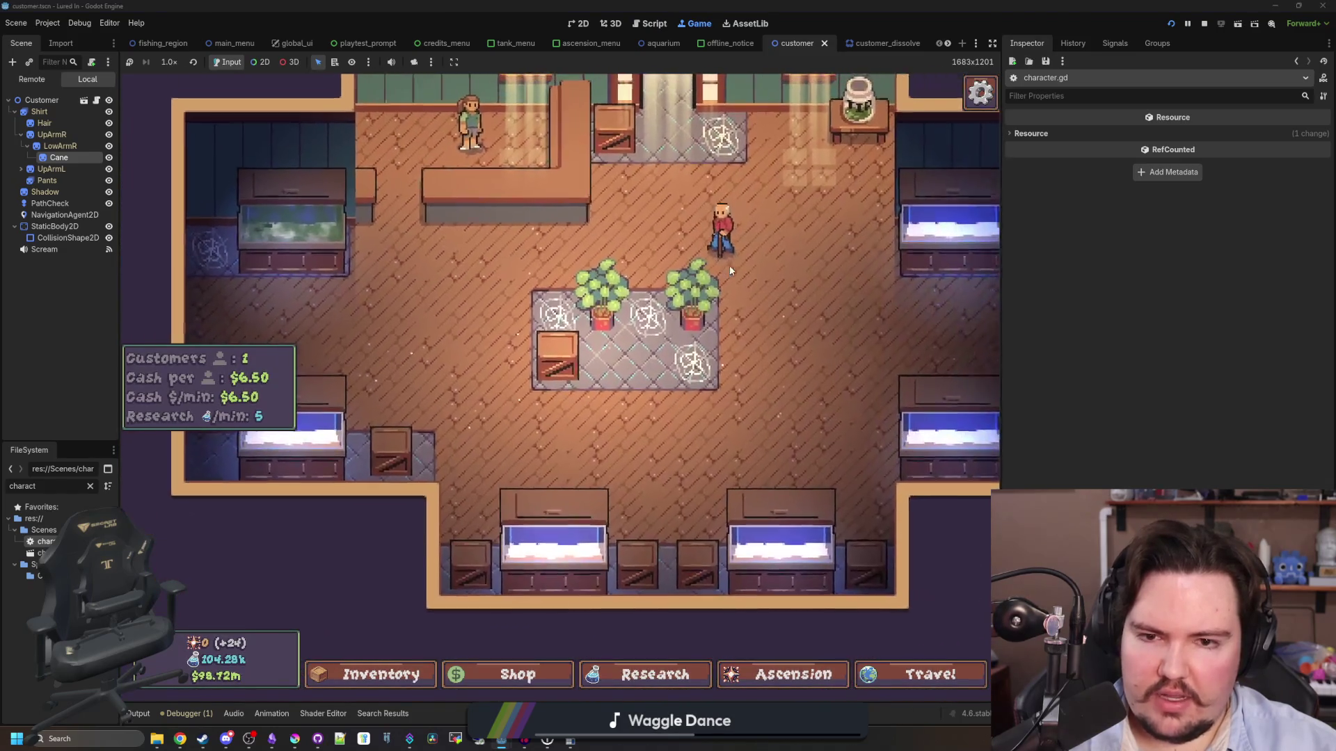
- Drag the grandpa customer in the running game to test his cane, then return to character.gd
click(769, 324)
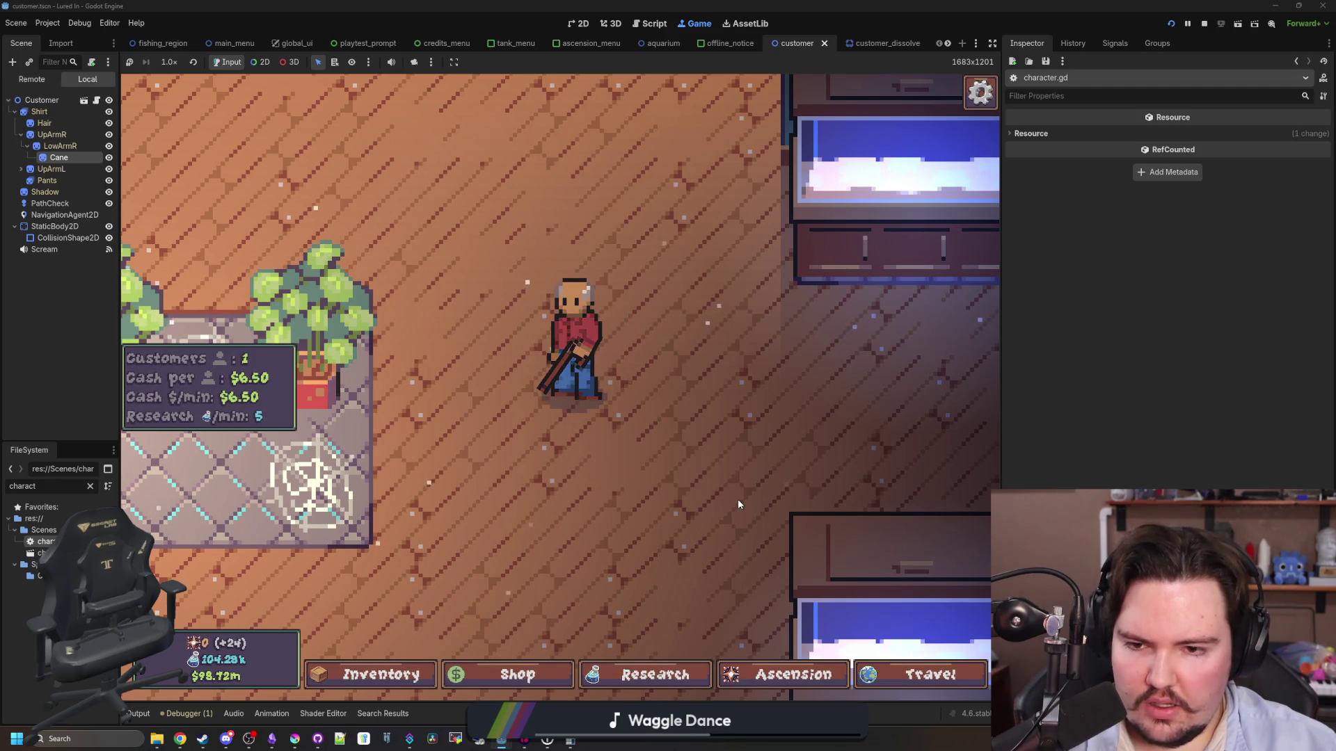
mouse_move(565, 306)
mouse_down()
mouse_move(550, 382)
mouse_move(547, 313)
mouse_up()
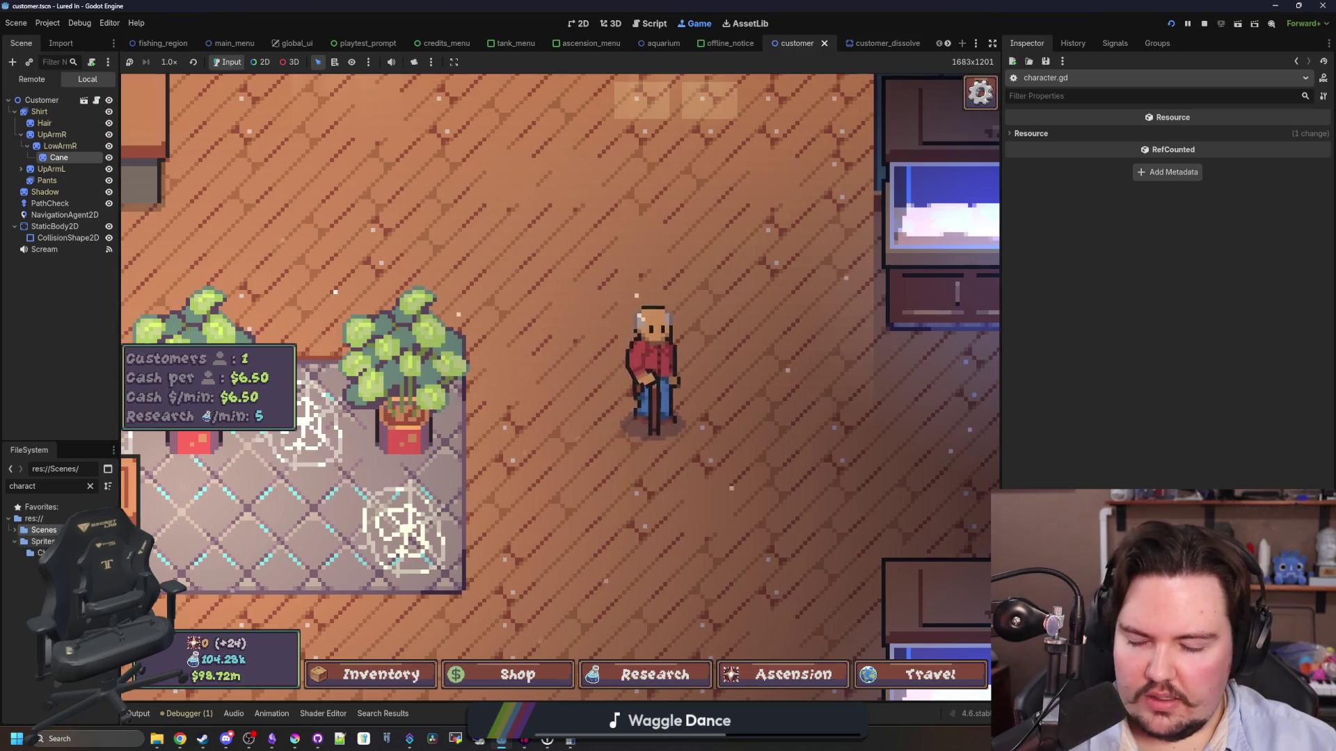
key(ctrl+F3)
scroll(571, 529, down, 1)
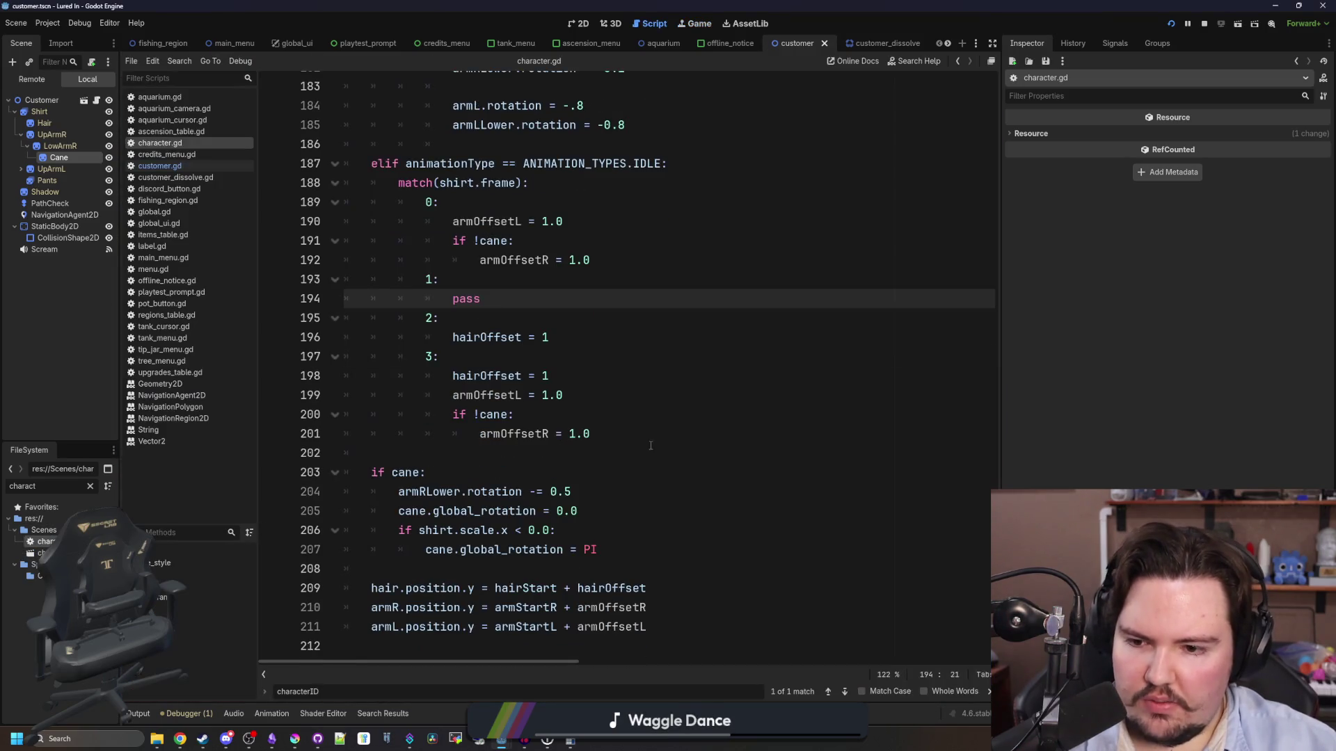
click(571, 453)
double_click(412, 510)
scroll(595, 470, up, 10)
scroll(595, 470, up, 4)
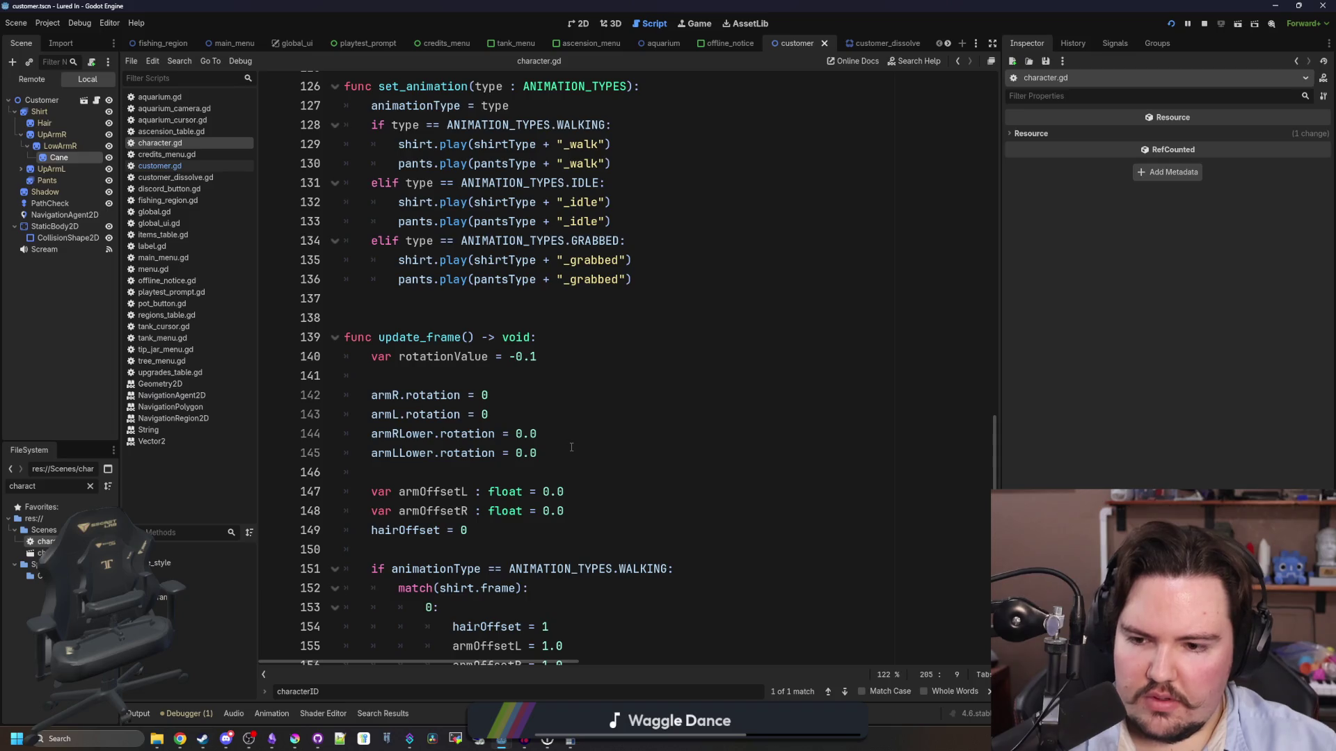
scroll(571, 448, down, 18)
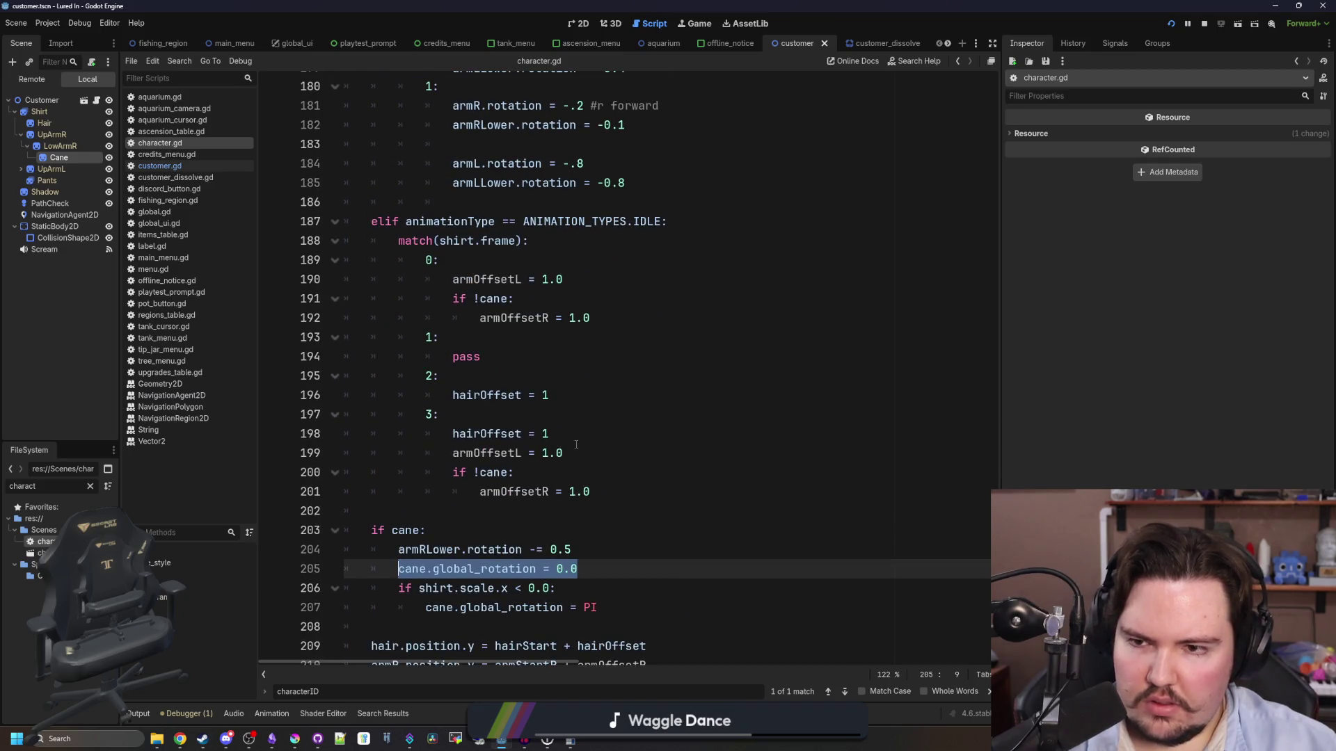
scroll(576, 444, down, 1)
scroll(503, 480, up, 16)
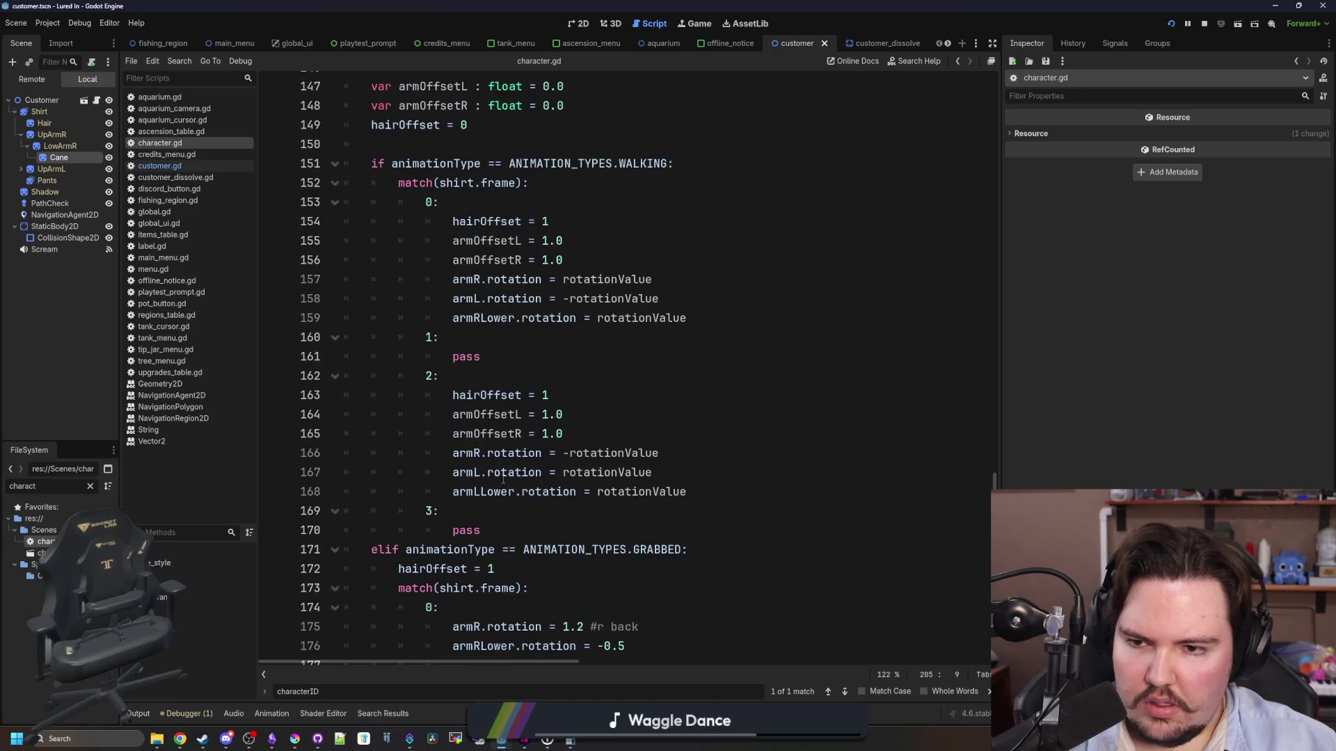
scroll(487, 446, down, 16)
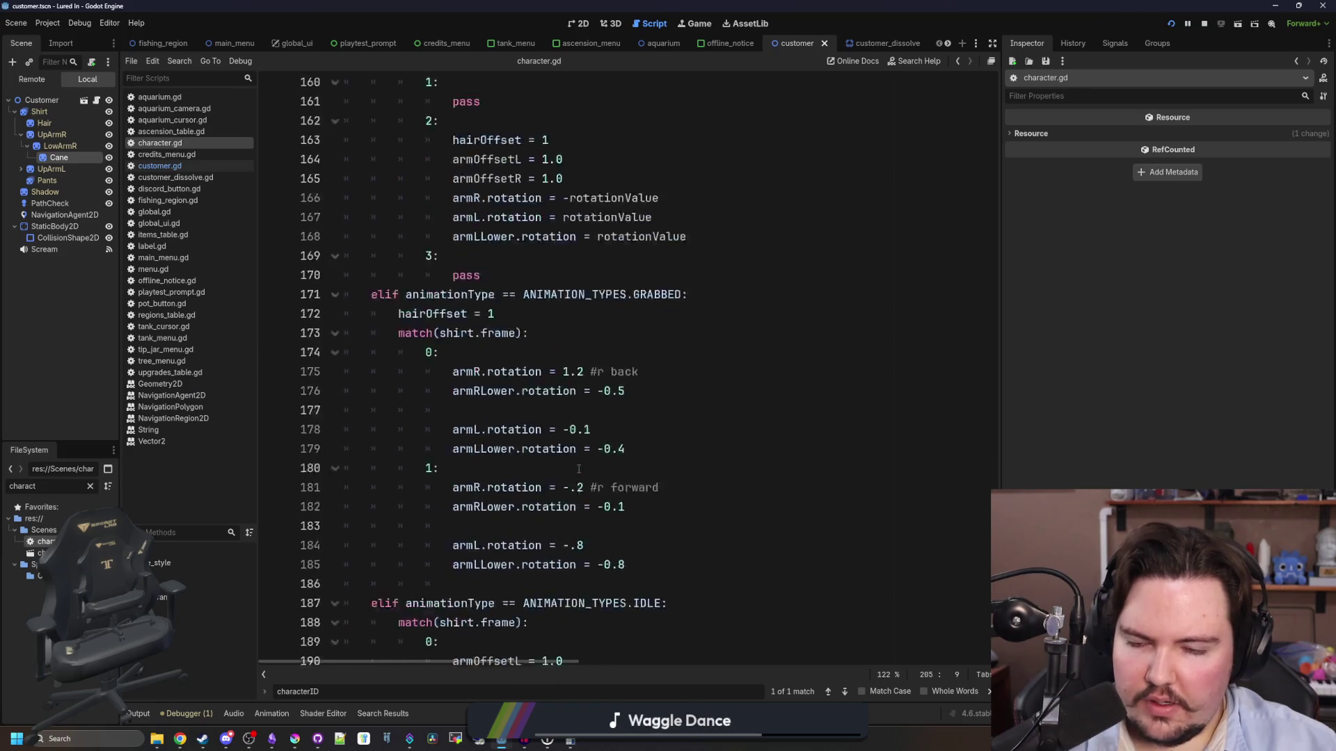
click(437, 435)
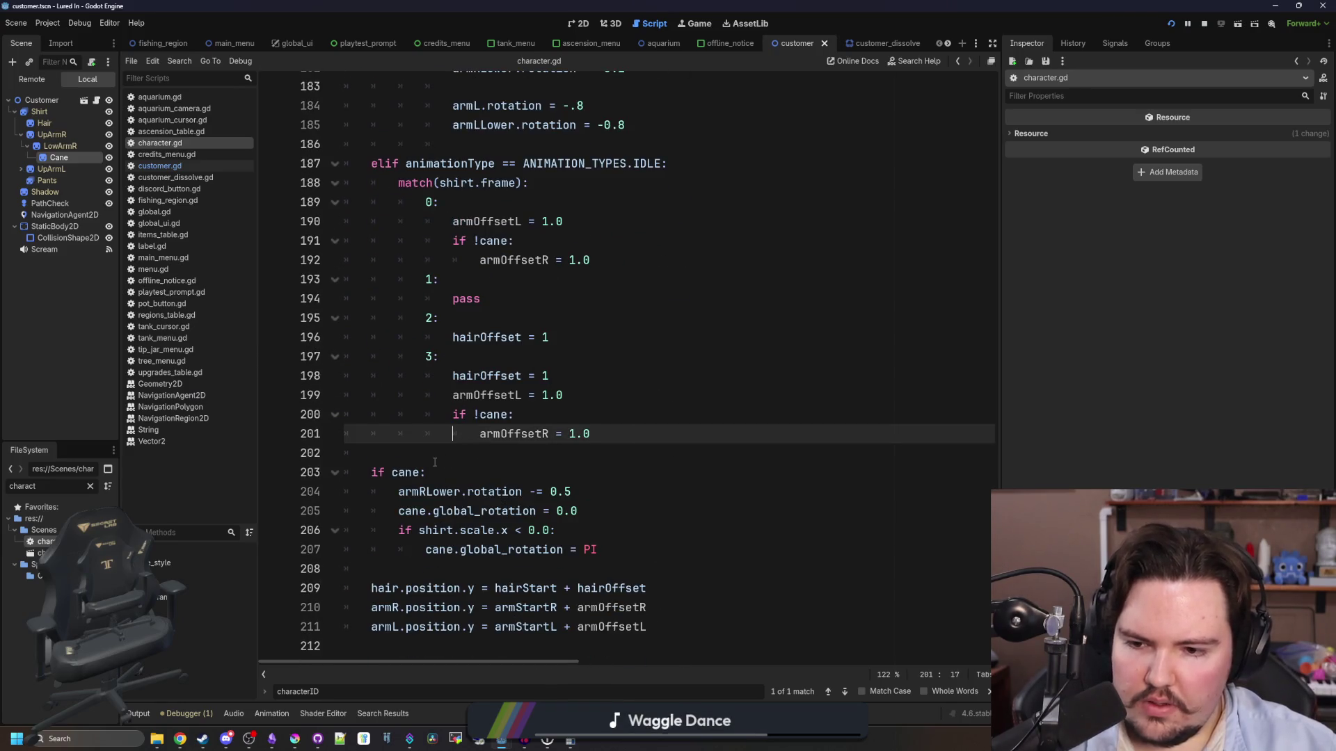
click(435, 460)
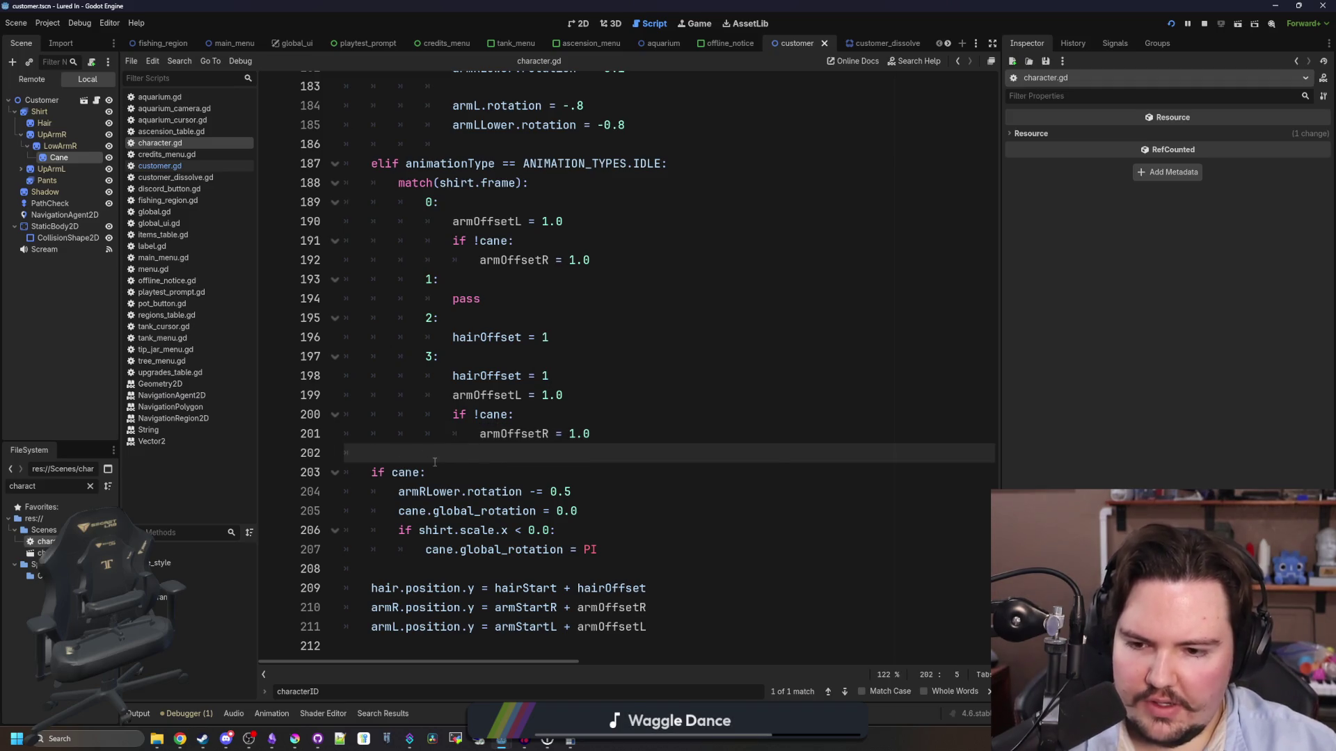
scroll(434, 462, up, 13)
scroll(434, 462, up, 7)
scroll(452, 480, down, 18)
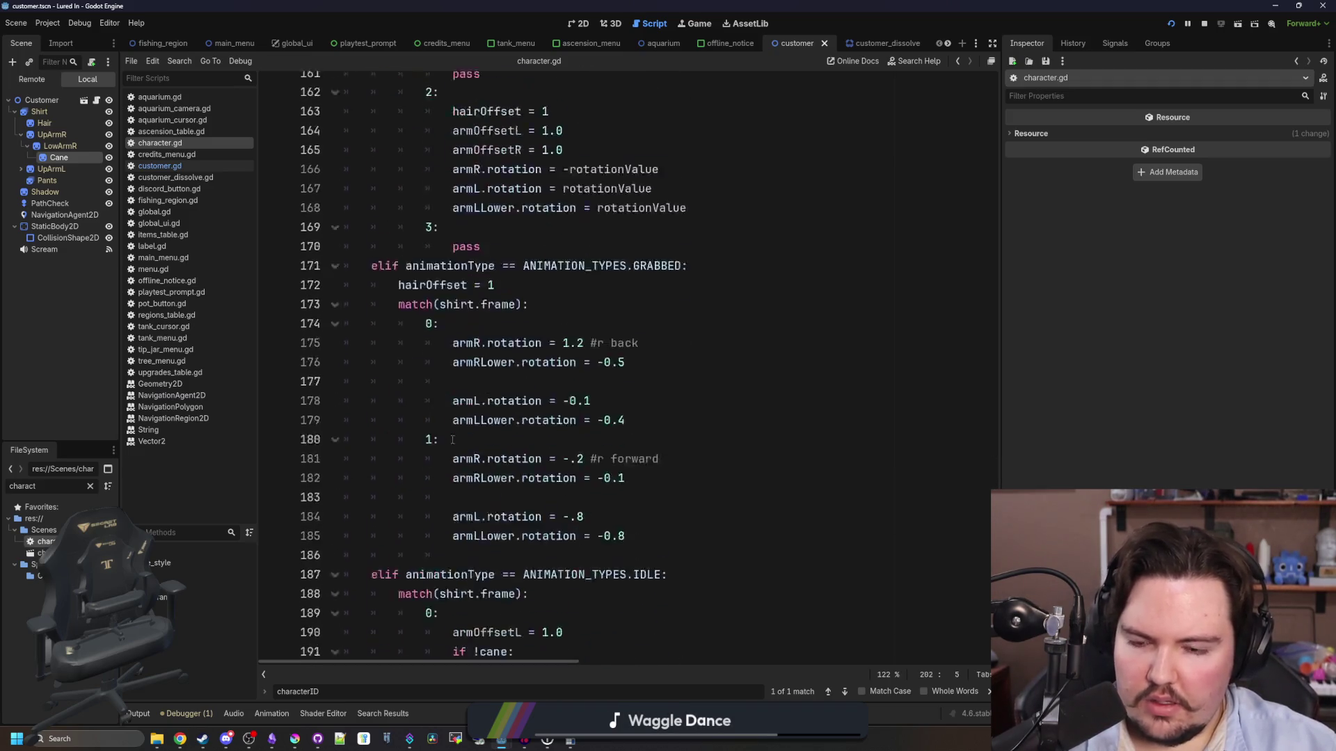
scroll(471, 494, up, 20)
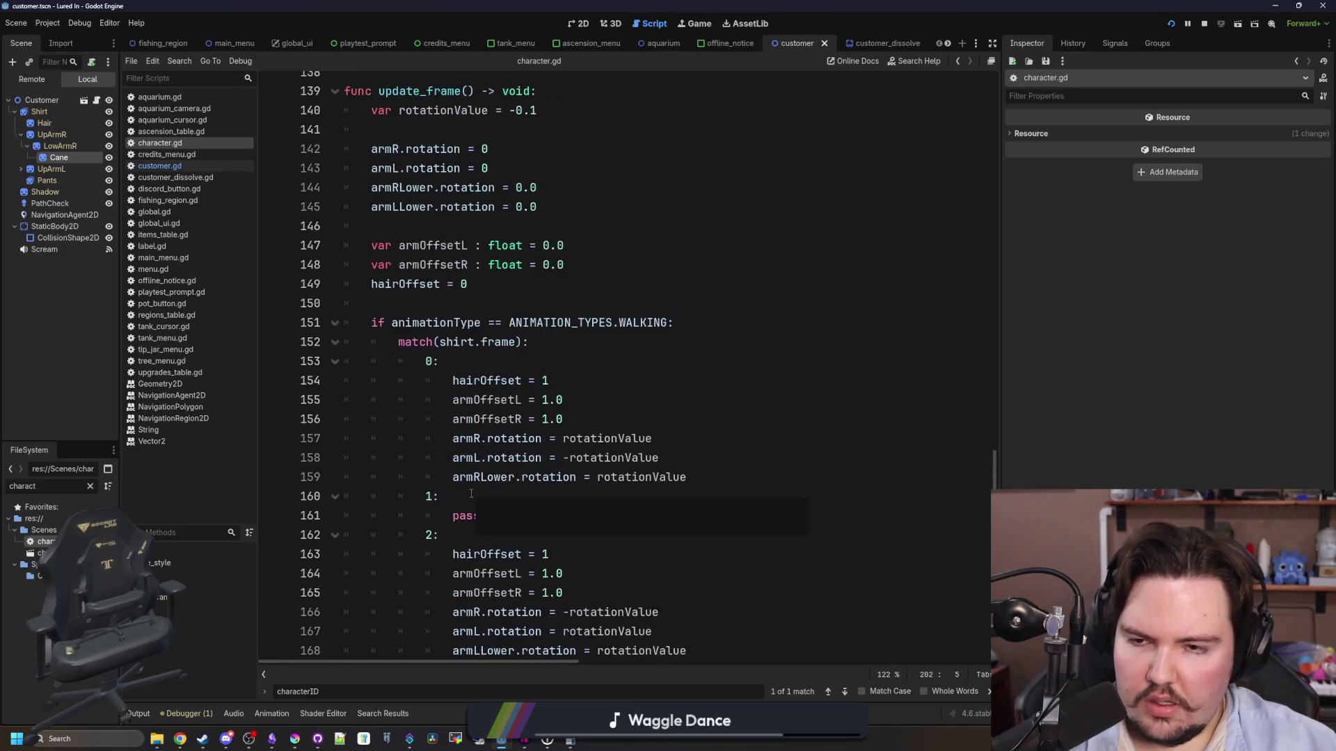
click(479, 474)
scroll(483, 478, up, 20)
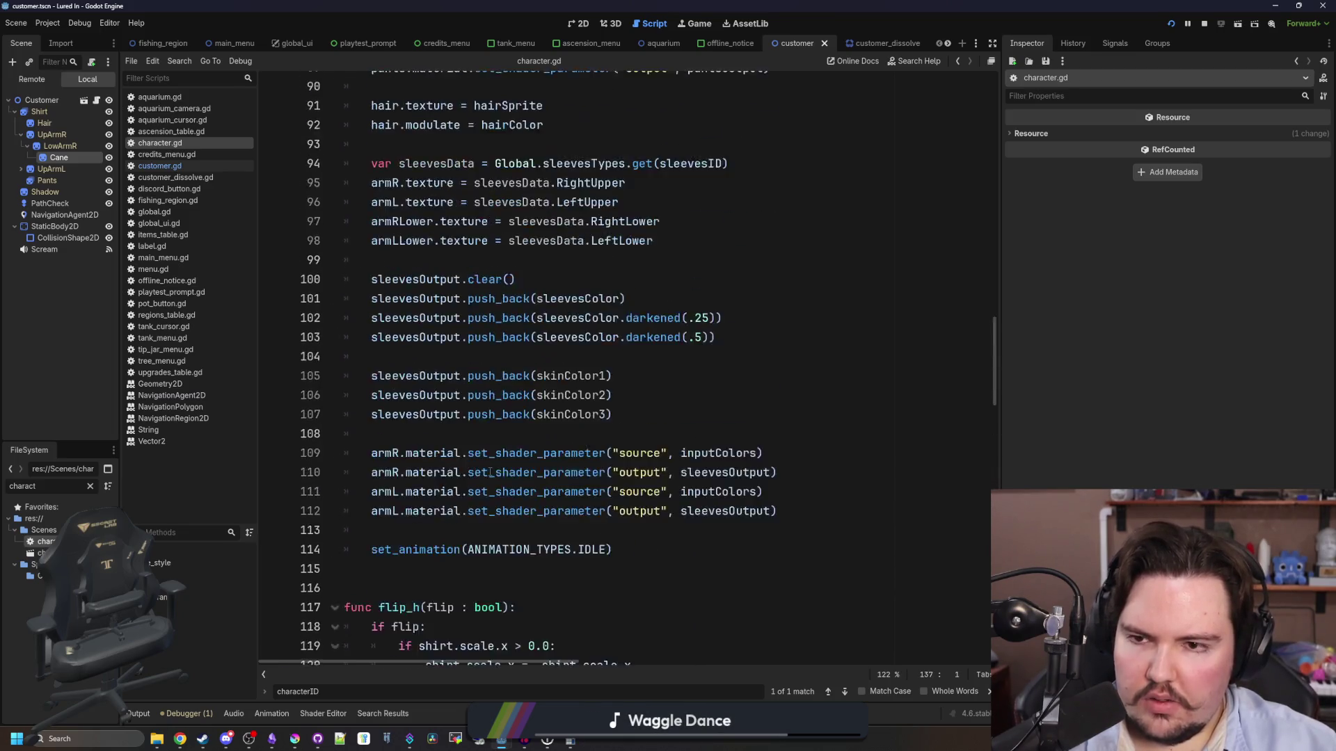
scroll(490, 472, up, 3)
scroll(490, 472, down, 8)
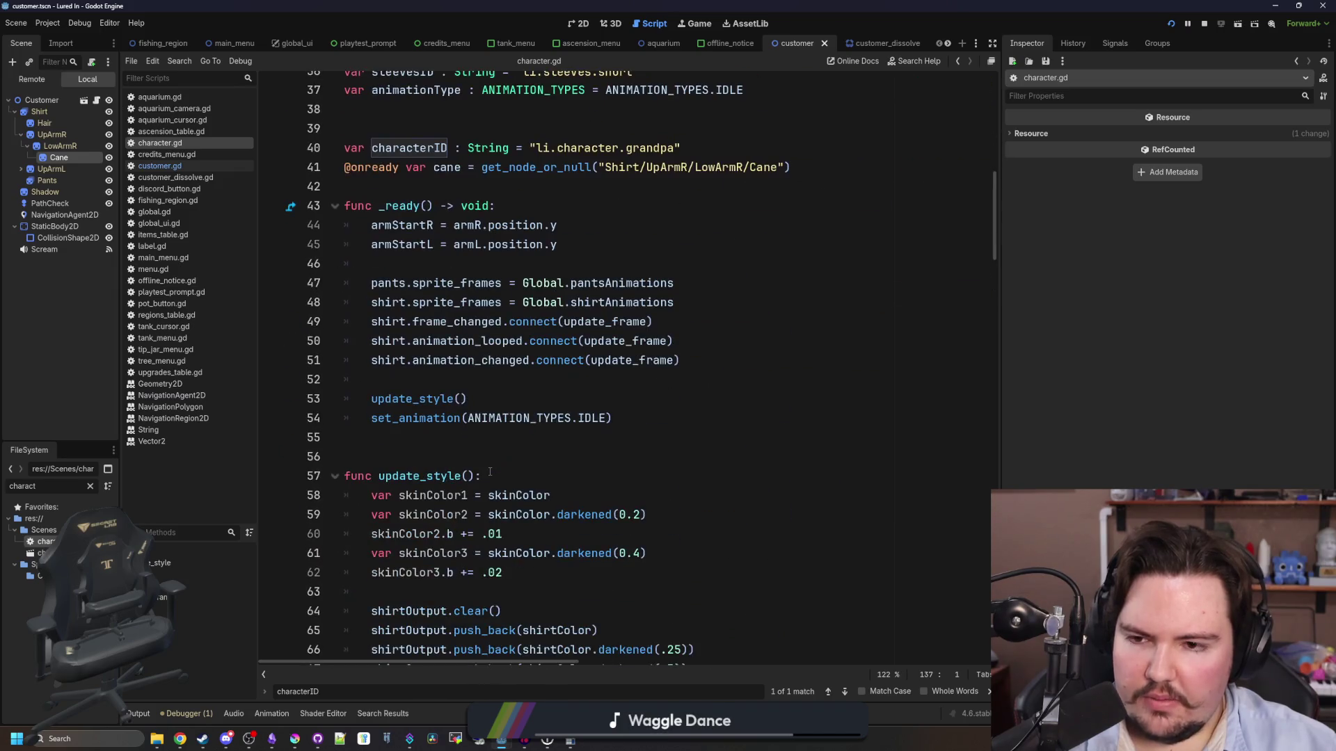
- Open customer.gd and remove the set_animation(ANIMATION_TYPES.IDLE) call from line 222
click(193, 165)
scroll(990, 261, down, 18)
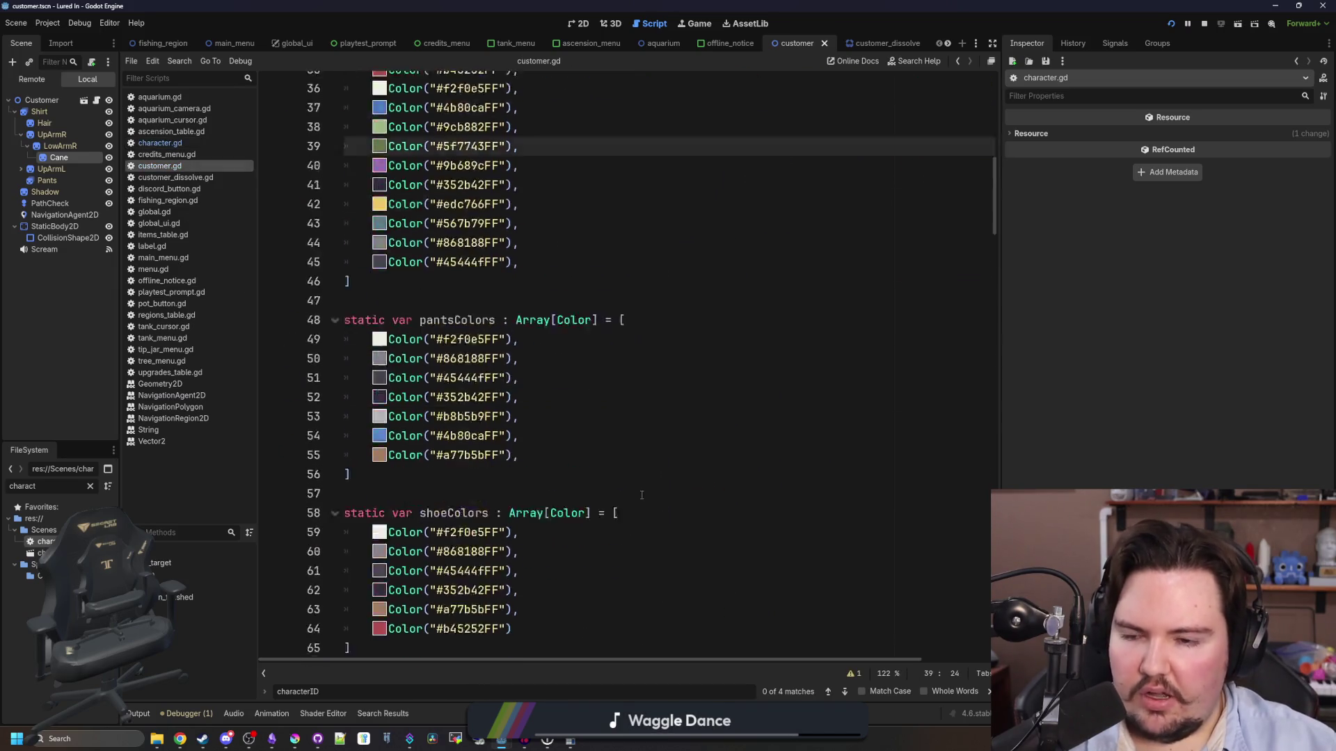
scroll(990, 262, down, 8)
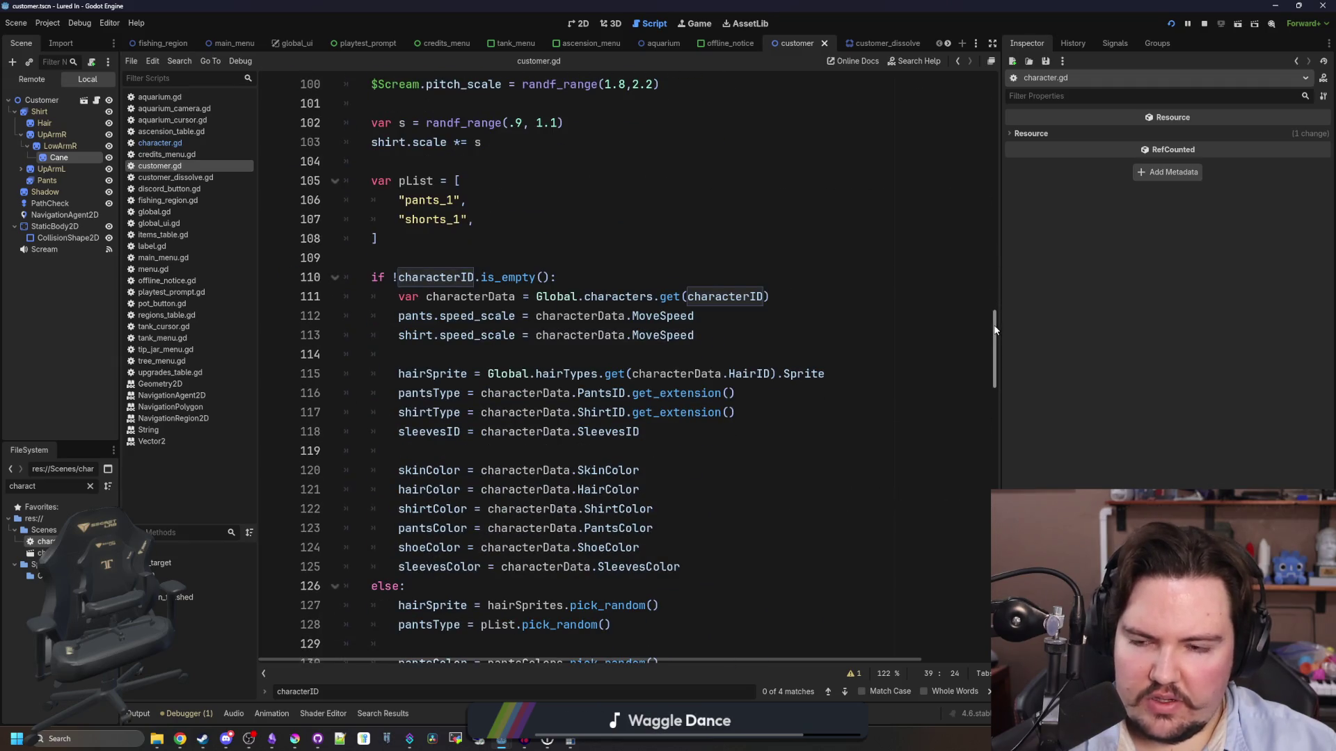
drag(995, 329, 967, 682)
click(567, 527)
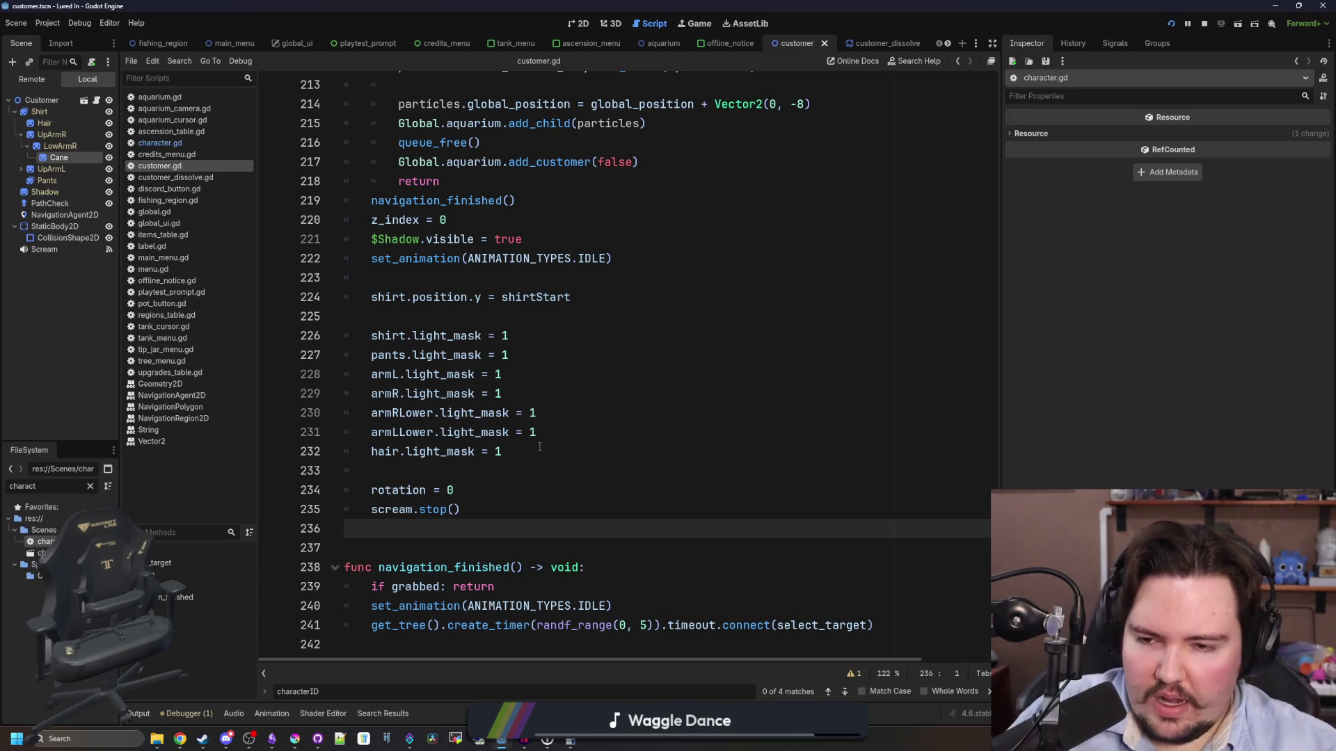
scroll(539, 447, up, 1)
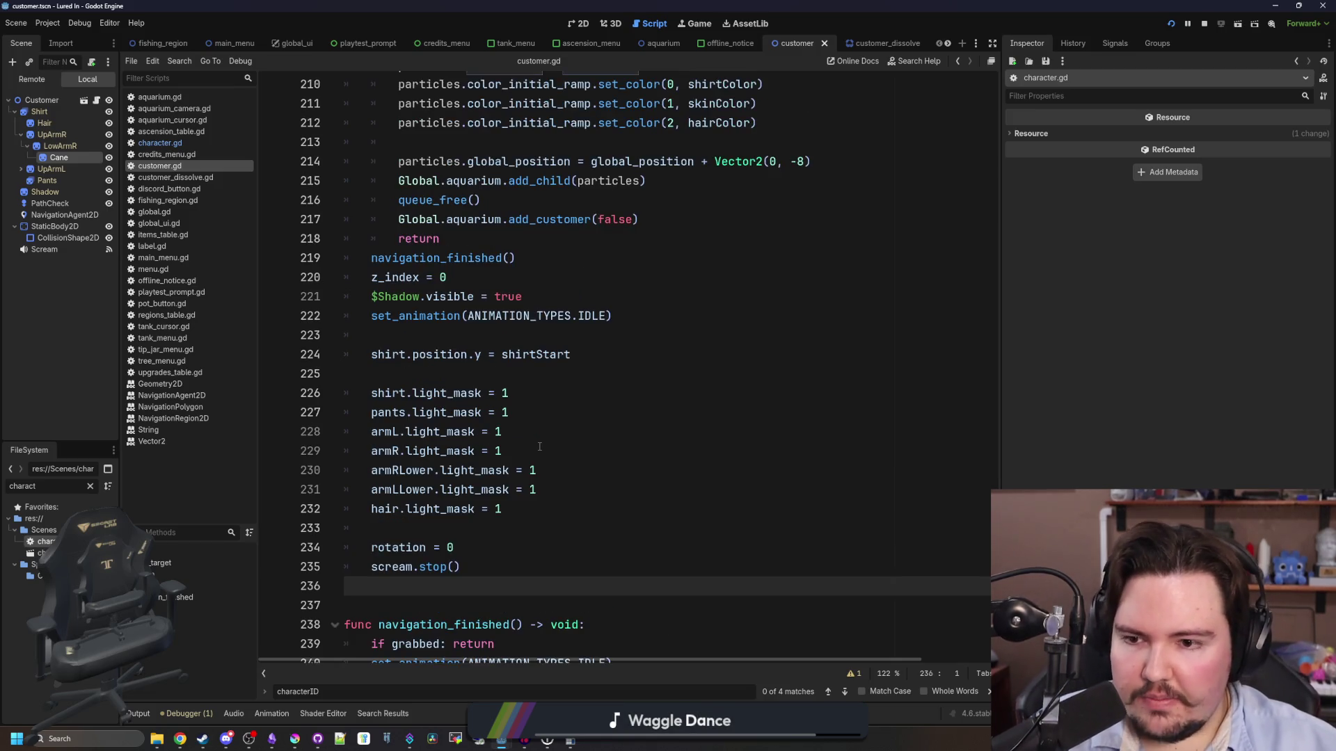
click(443, 335)
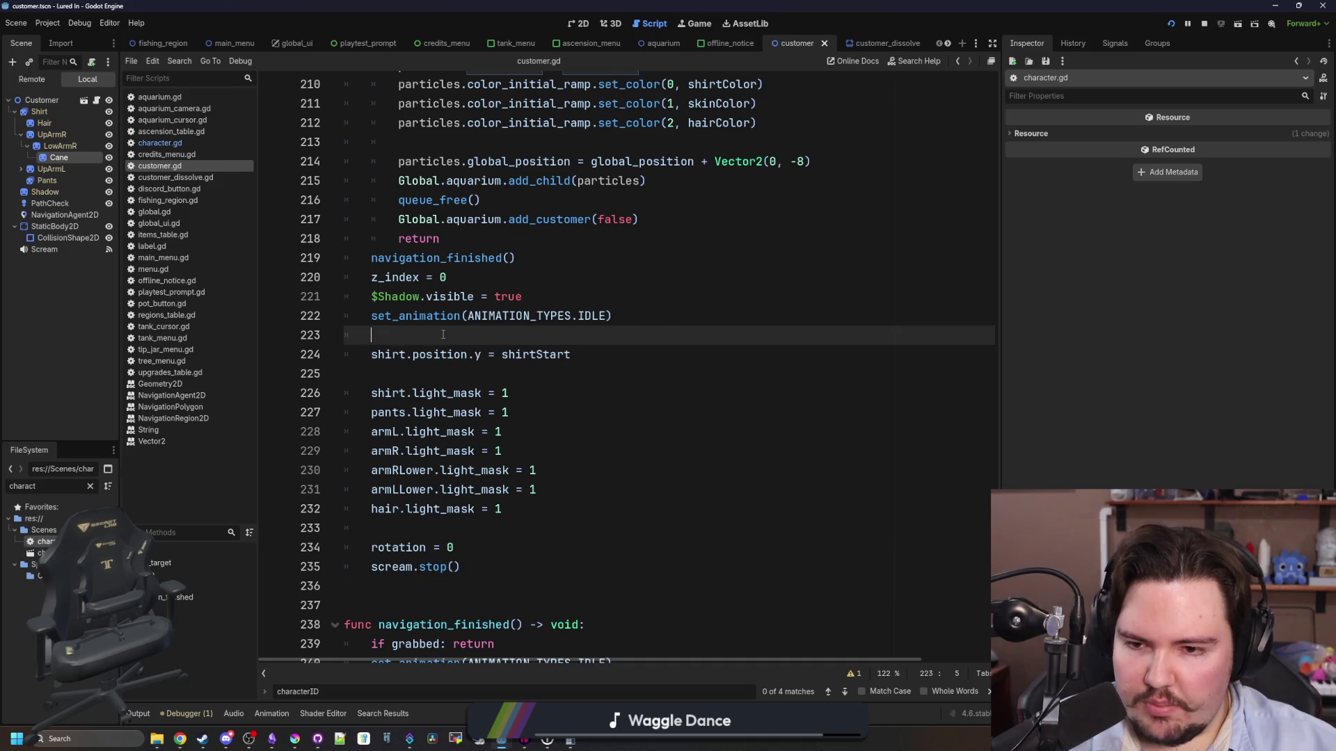
click(664, 319)
mouse_move(665, 319)
mouse_down()
mouse_move(487, 335)
mouse_move(372, 317)
mouse_up()
key(BackSpace)
key(BackSpace)
key(BackSpace)
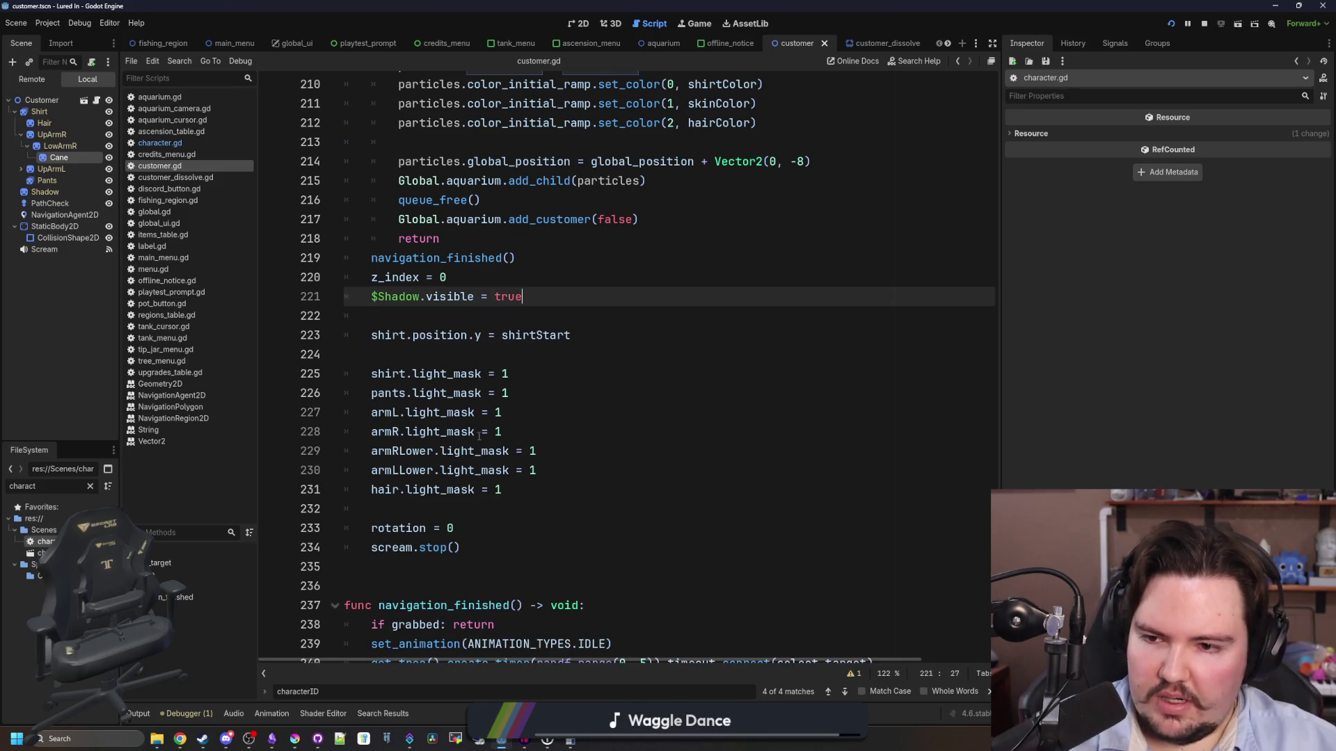
- Paste set_animation(ANIMATION_TYPES.IDLE) after scream.stop() in on_release, save, and open set_animation's definition
click(498, 535)
key(Down)
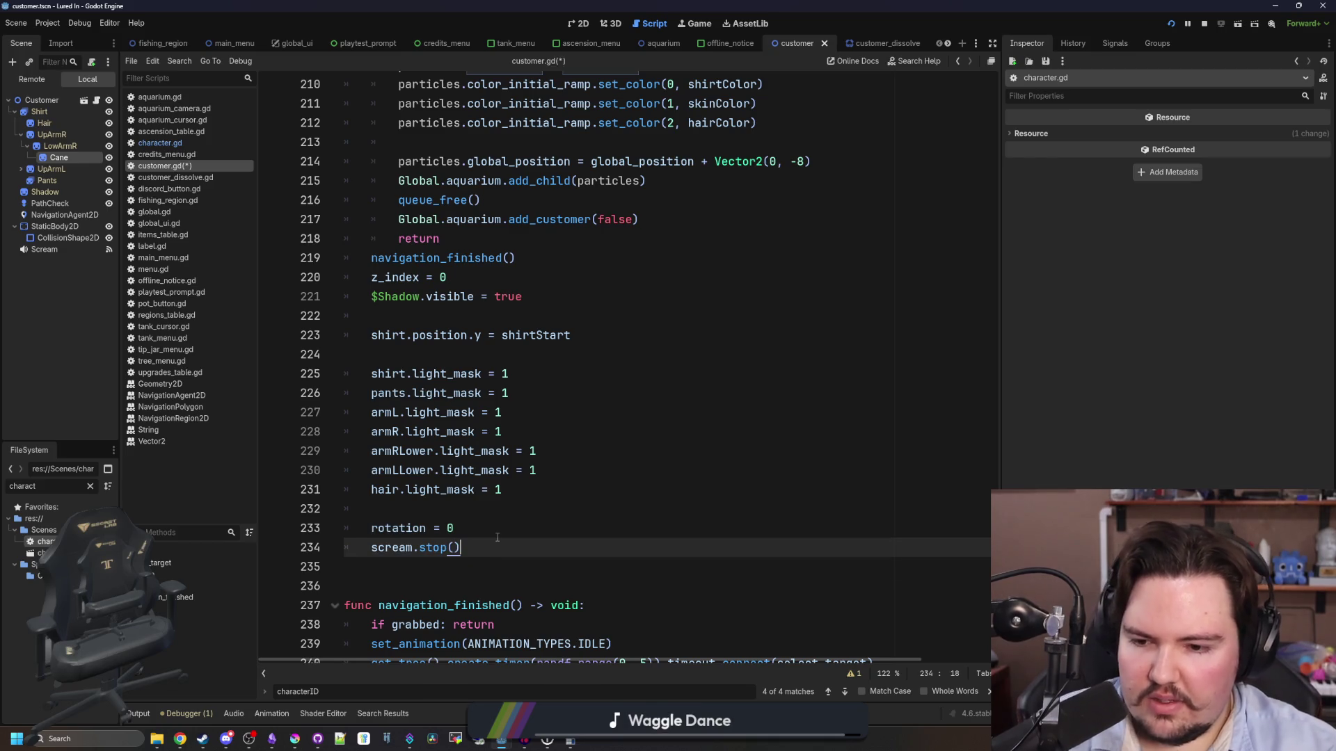
key(Return)
key(Return)
text(set_animation(ANIMATION_TYPES.IDLE))
click(498, 536)
scroll(522, 529, up, 4)
click(549, 520)
key(ctrl+s)
scroll(549, 519, down, 5)
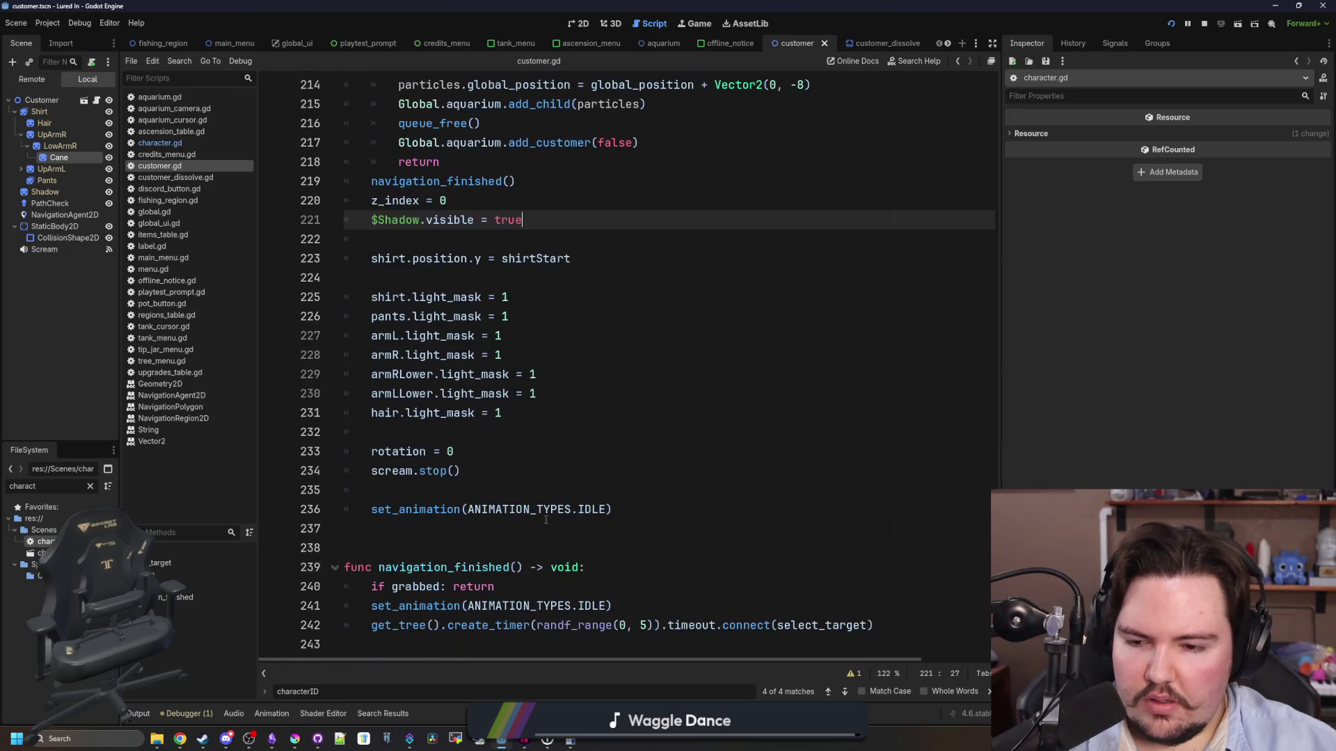
ctrl+click(441, 516)
scroll(450, 509, down, 2)
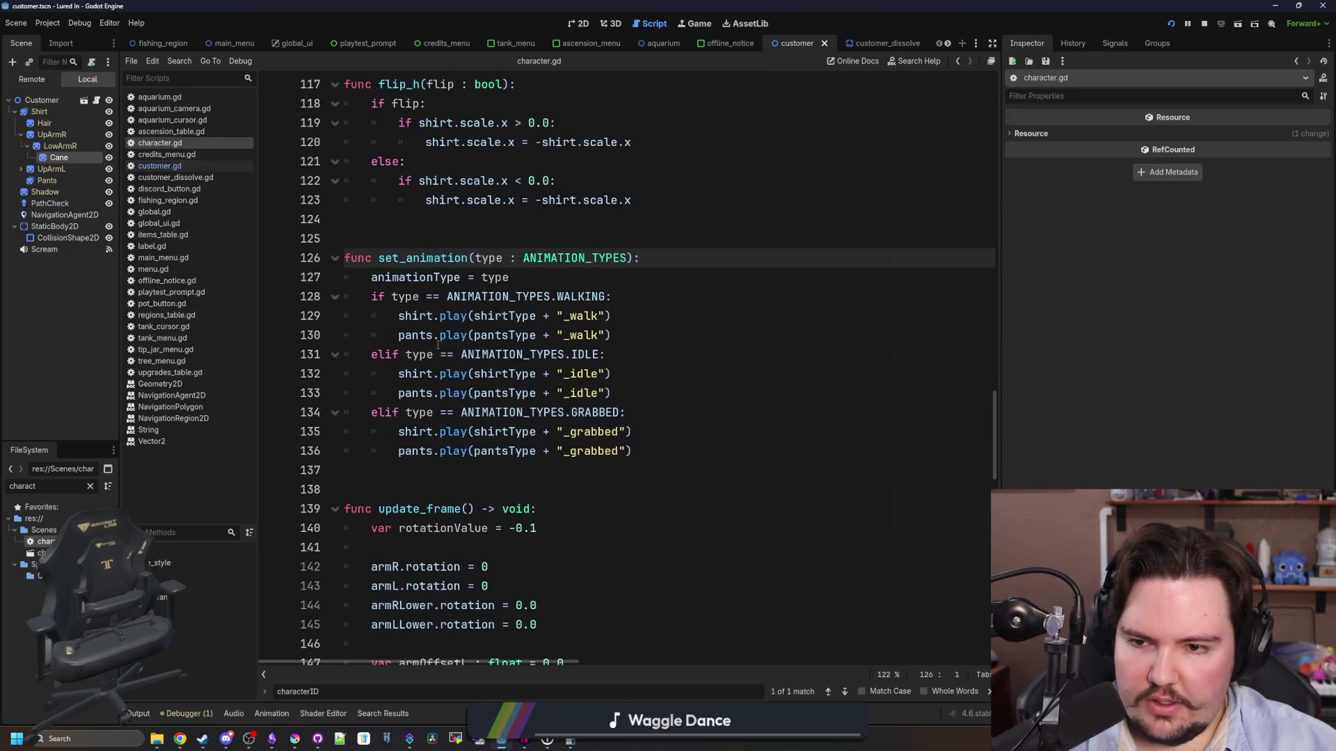
- Review set_animation and the shirt animation_changed connection in _ready of character.gd
mouse_move(383, 305)
mouse_down()
mouse_move(495, 335)
mouse_move(612, 335)
mouse_move(591, 316)
mouse_move(412, 316)
mouse_up()
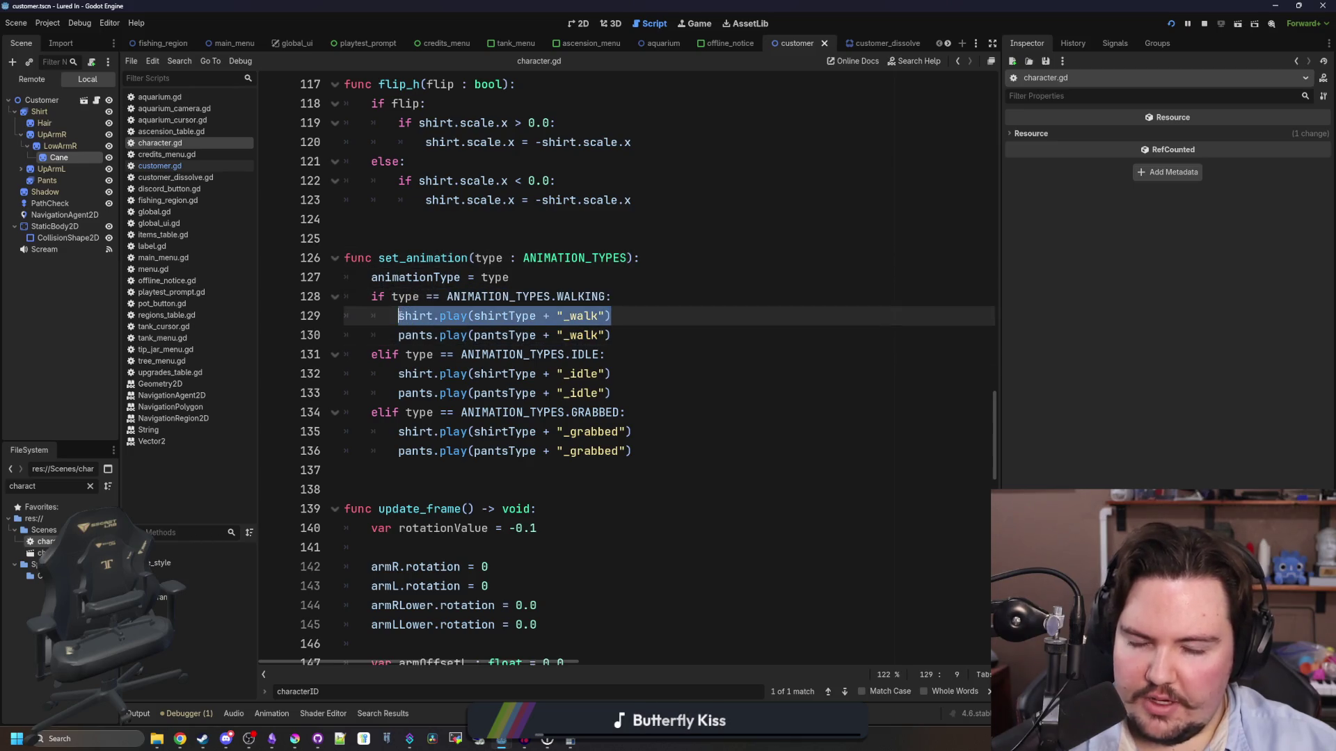
key(Home)
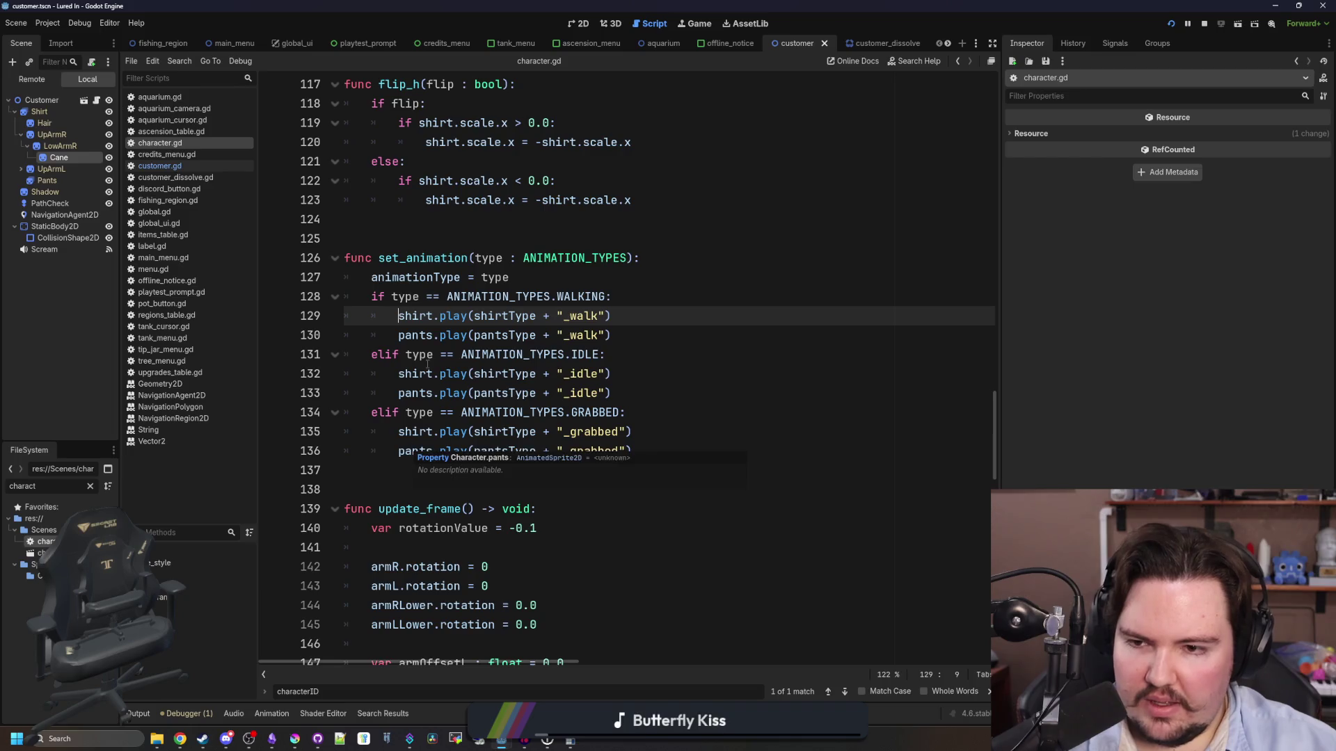
scroll(968, 370, up, 7)
mouse_move(998, 378)
mouse_down()
mouse_move(1004, 89)
mouse_move(1002, 189)
mouse_up()
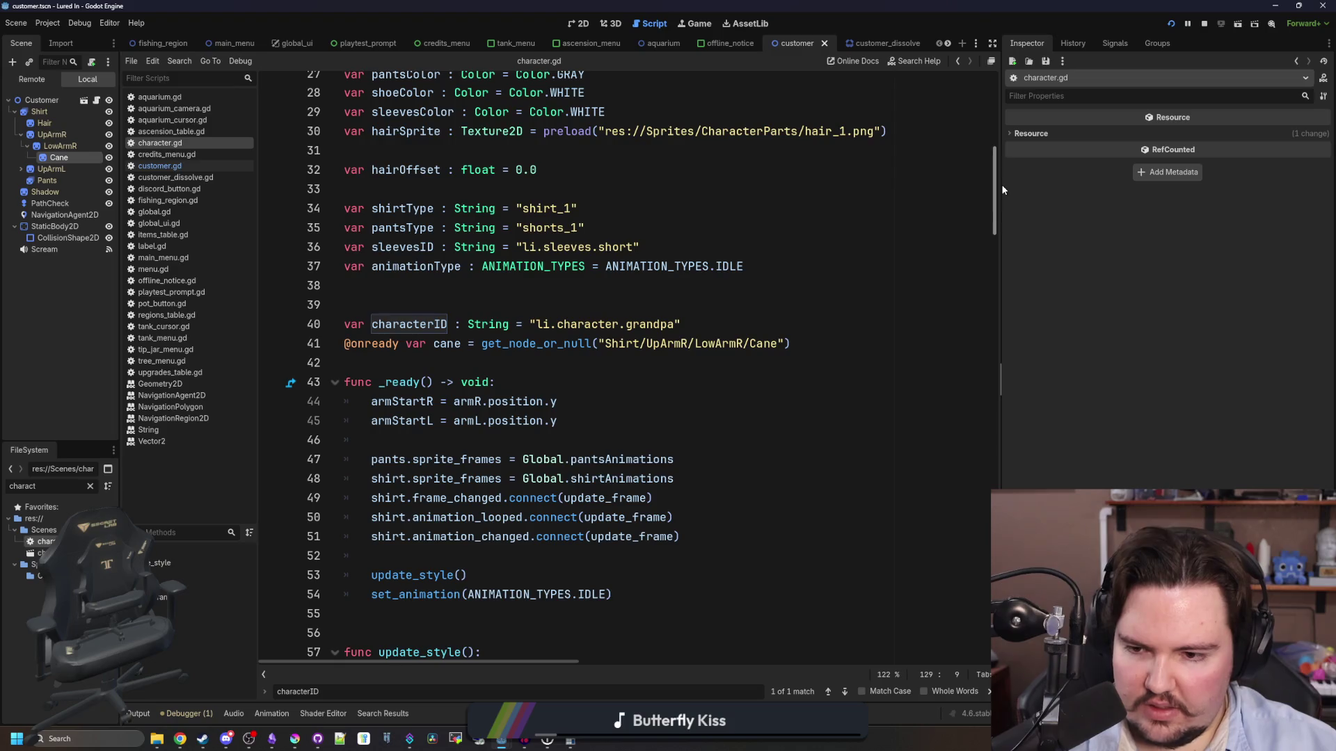
scroll(470, 445, down, 2)
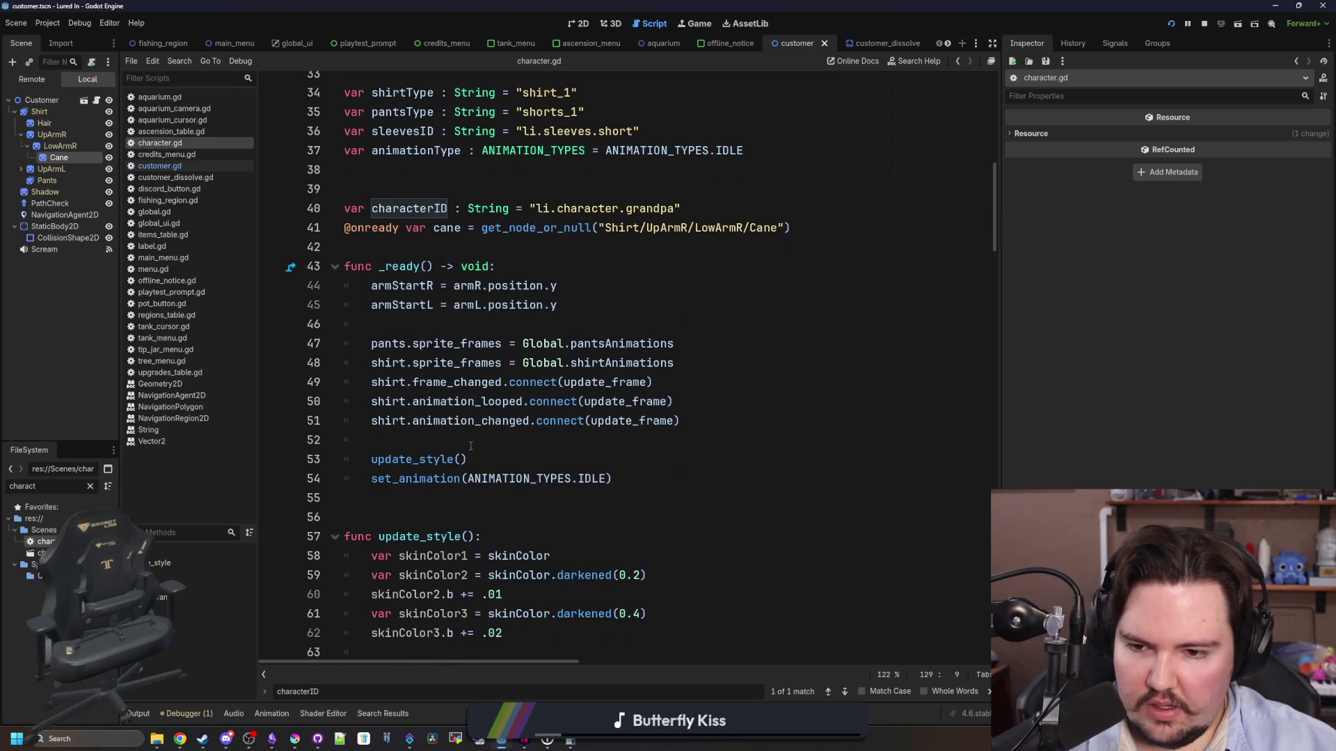
click(673, 402)
drag(681, 420, 370, 419)
click(379, 421)
double_click(384, 421)
- Start an animation line below line 51, discard it, and run the game with F5
click(709, 416)
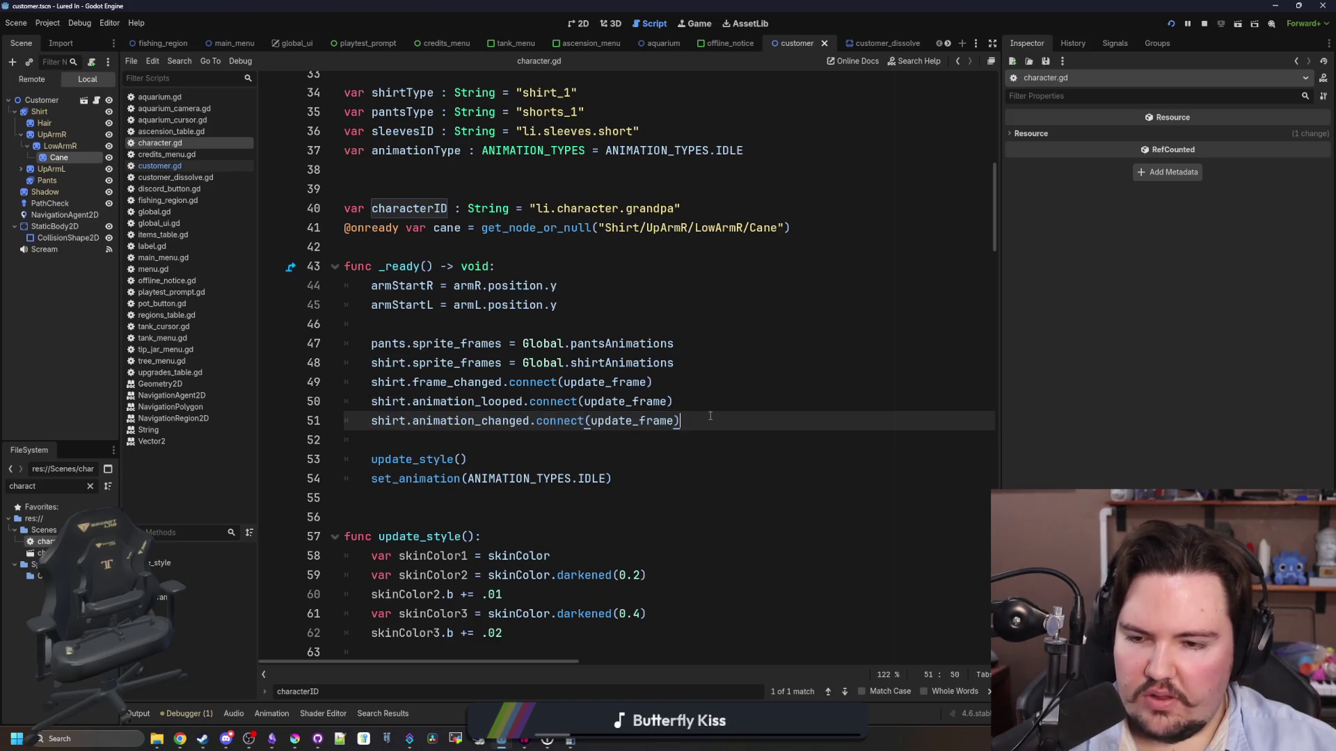
key(Return)
text(animation)
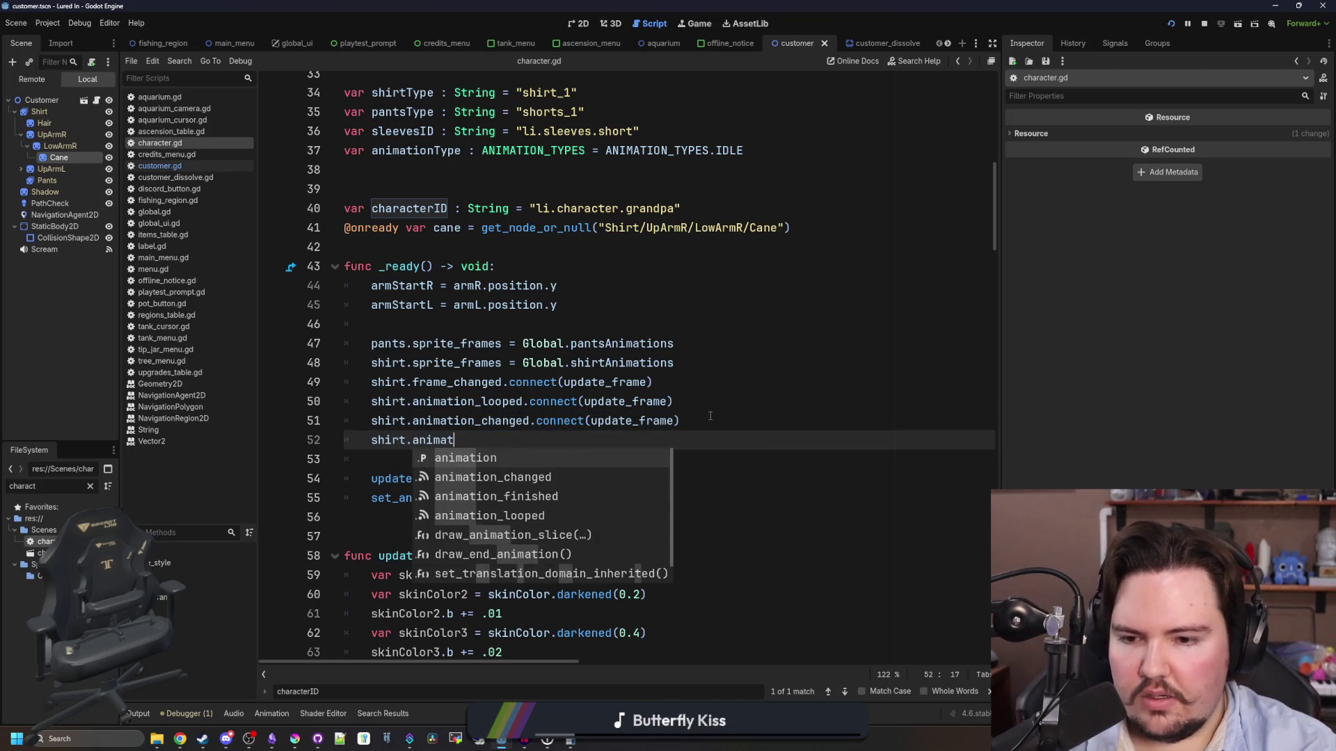
key(BackSpace)
key(BackSpace)
key(BackSpace)
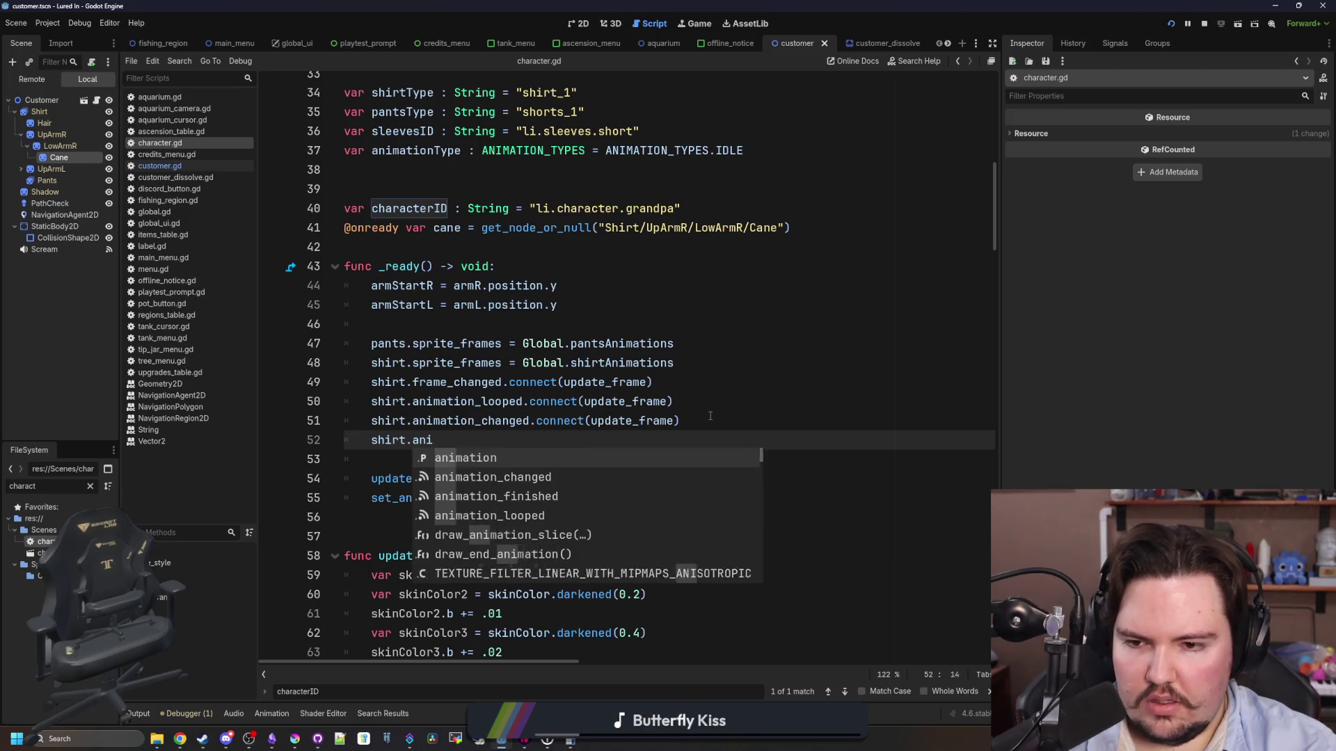
key(BackSpace)
key(BackSpace)
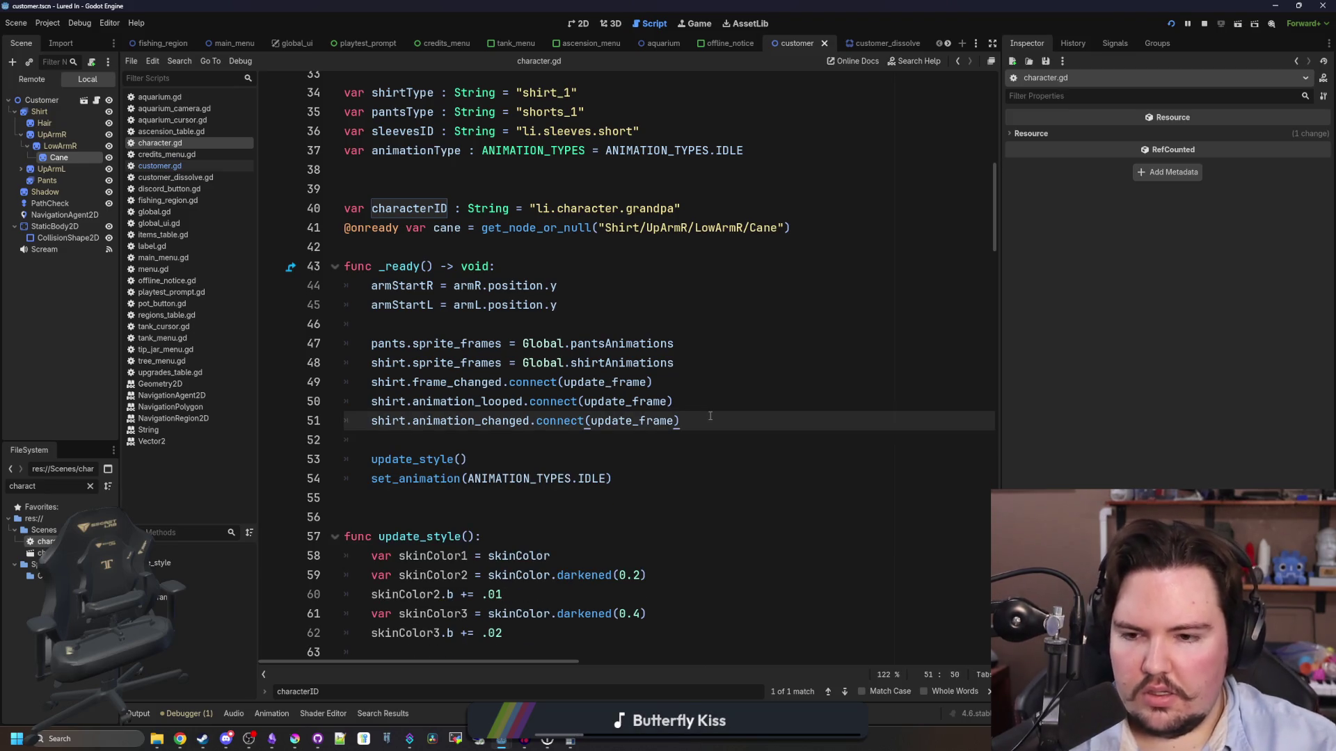
key(F5)
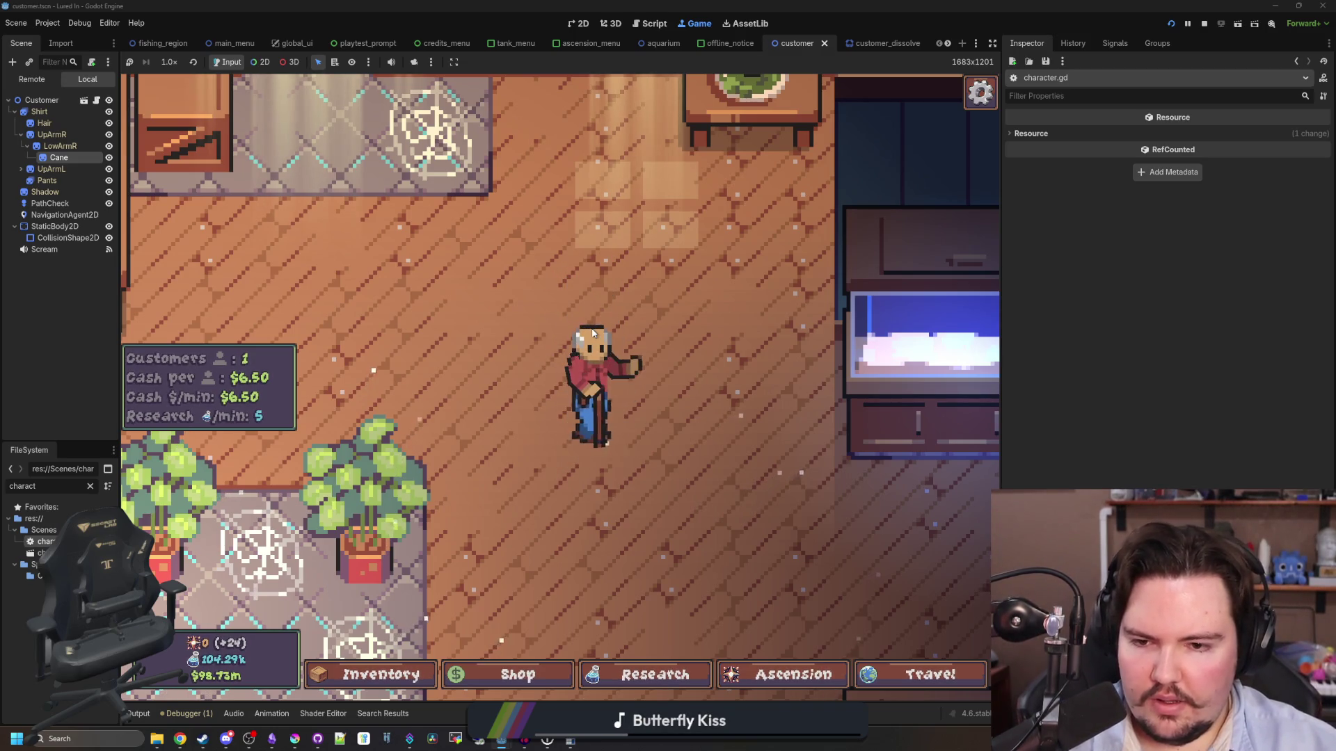
- Drag the grandpa customer in the game to watch his arms and cane, then return to update_frame
drag(593, 334, 617, 334)
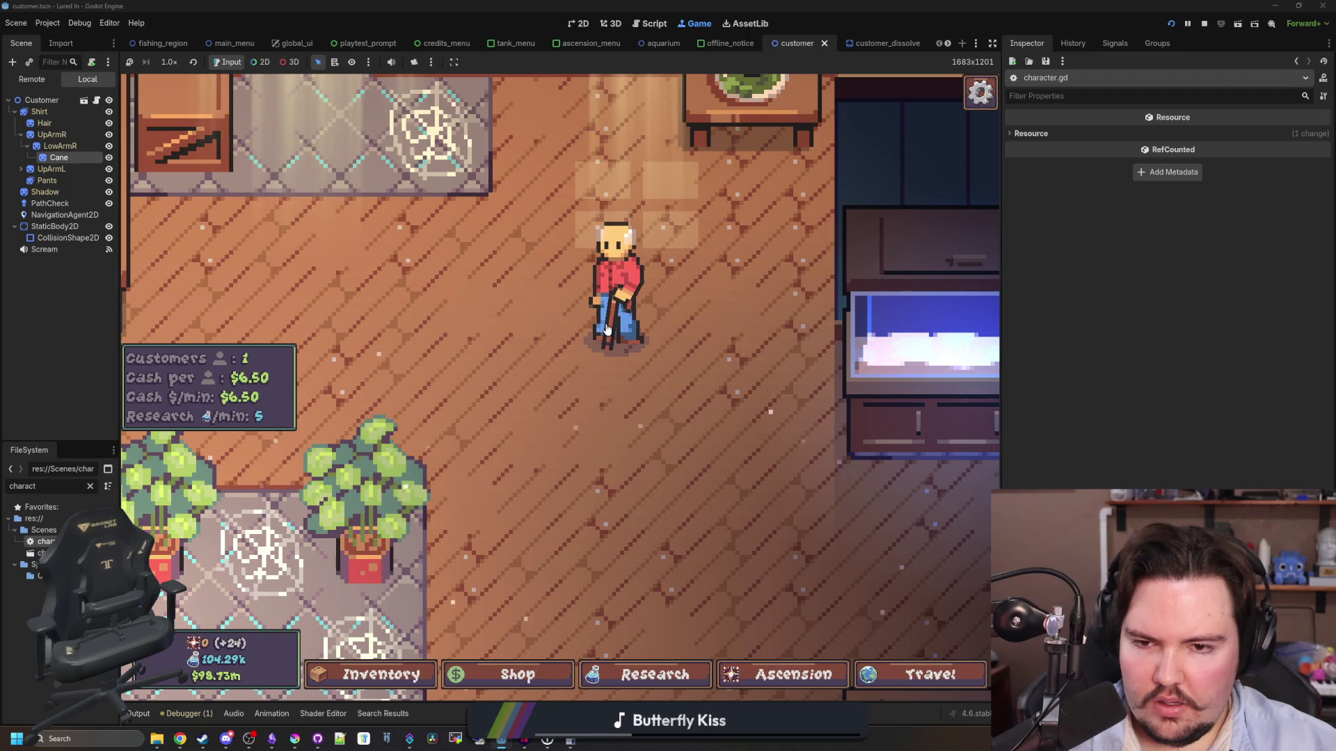
drag(607, 330, 611, 324)
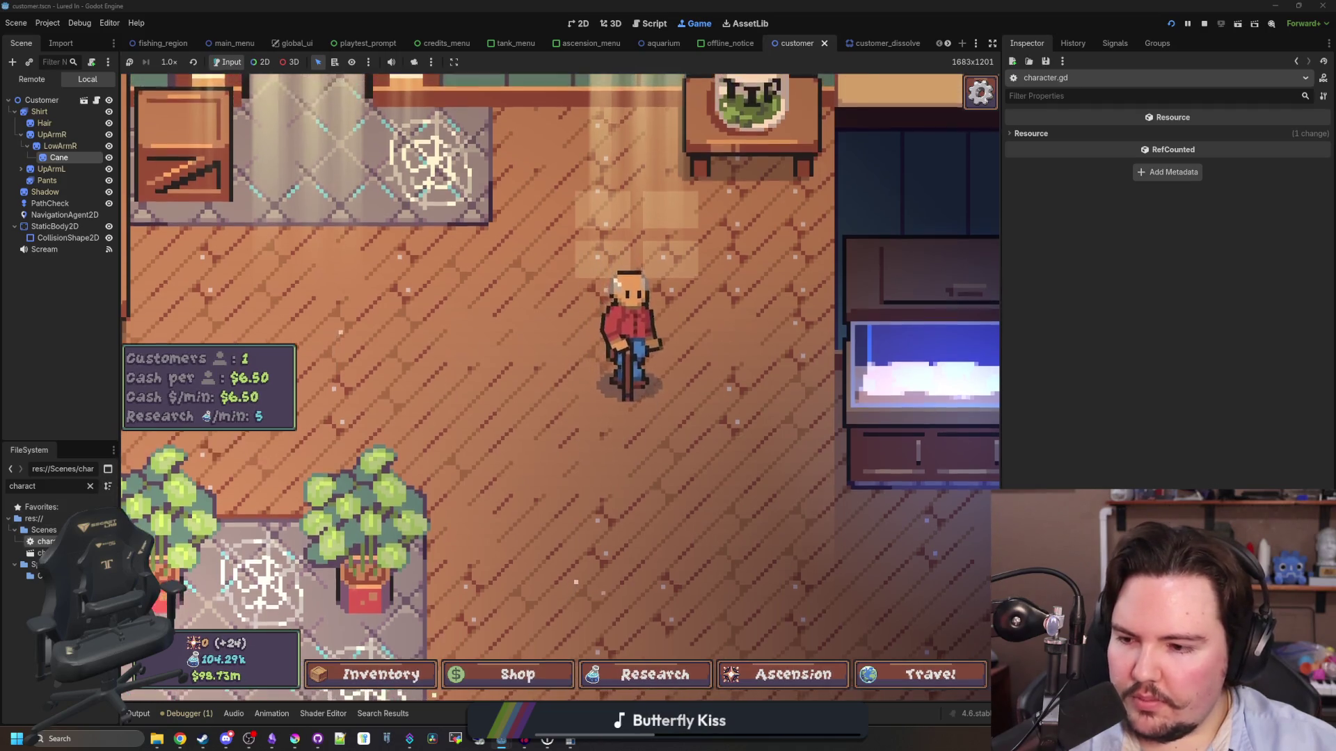
key(ctrl+F3)
scroll(625, 498, down, 20)
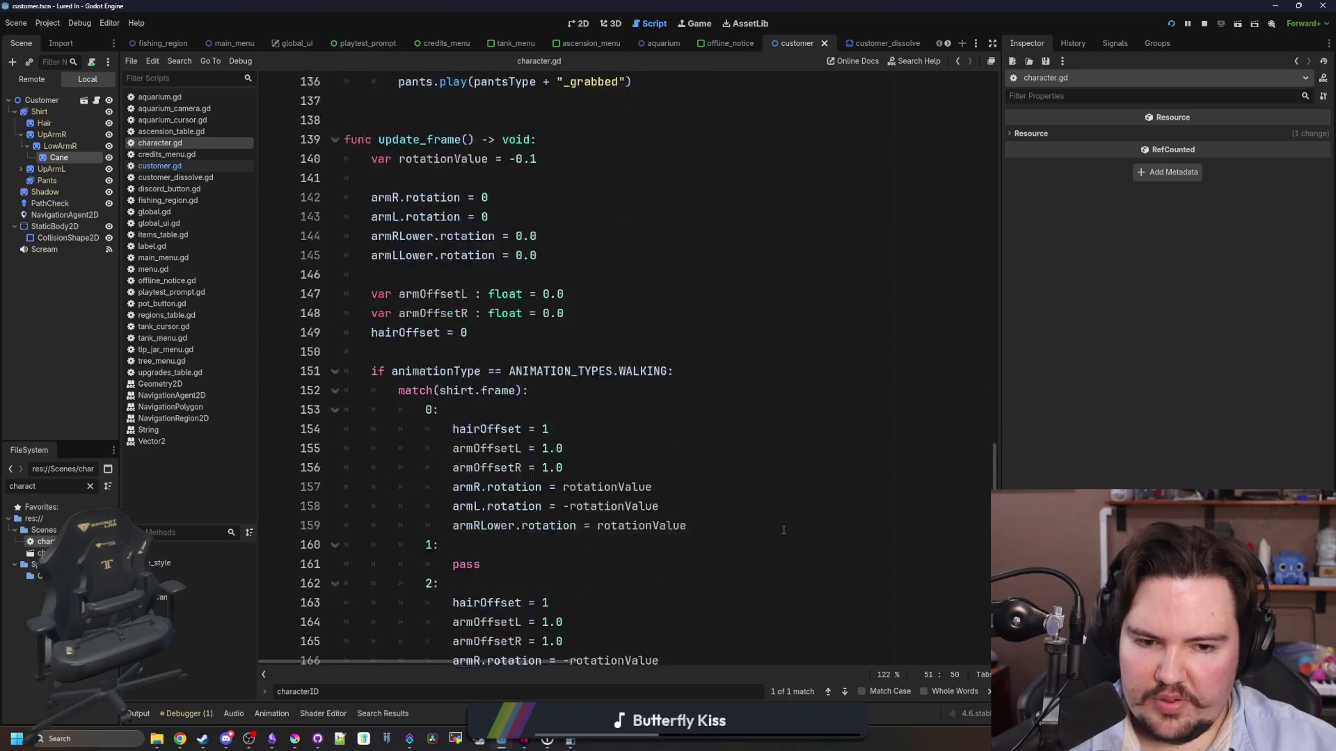
- Add a print("jha") debug line at the top of update_frame and run the game with F5
scroll(626, 498, down, 2)
scroll(534, 393, up, 10)
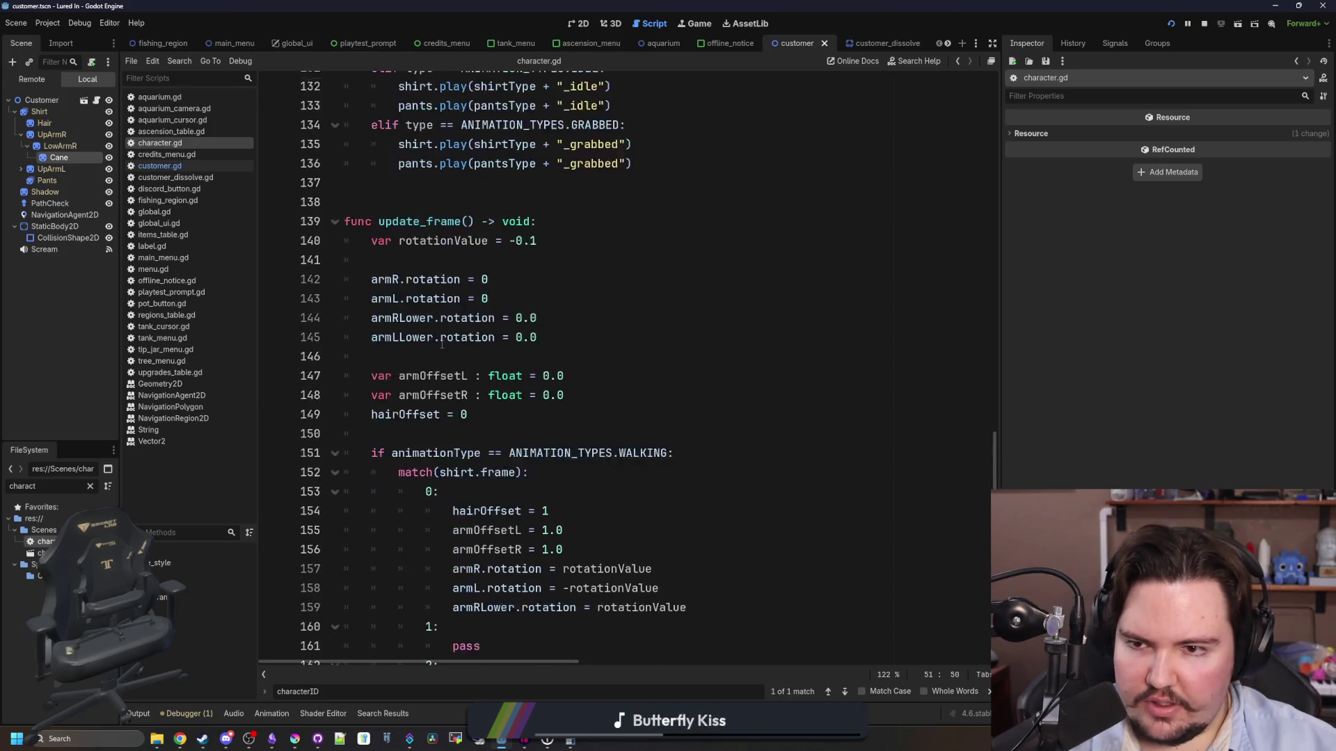
click(566, 344)
key(Return)
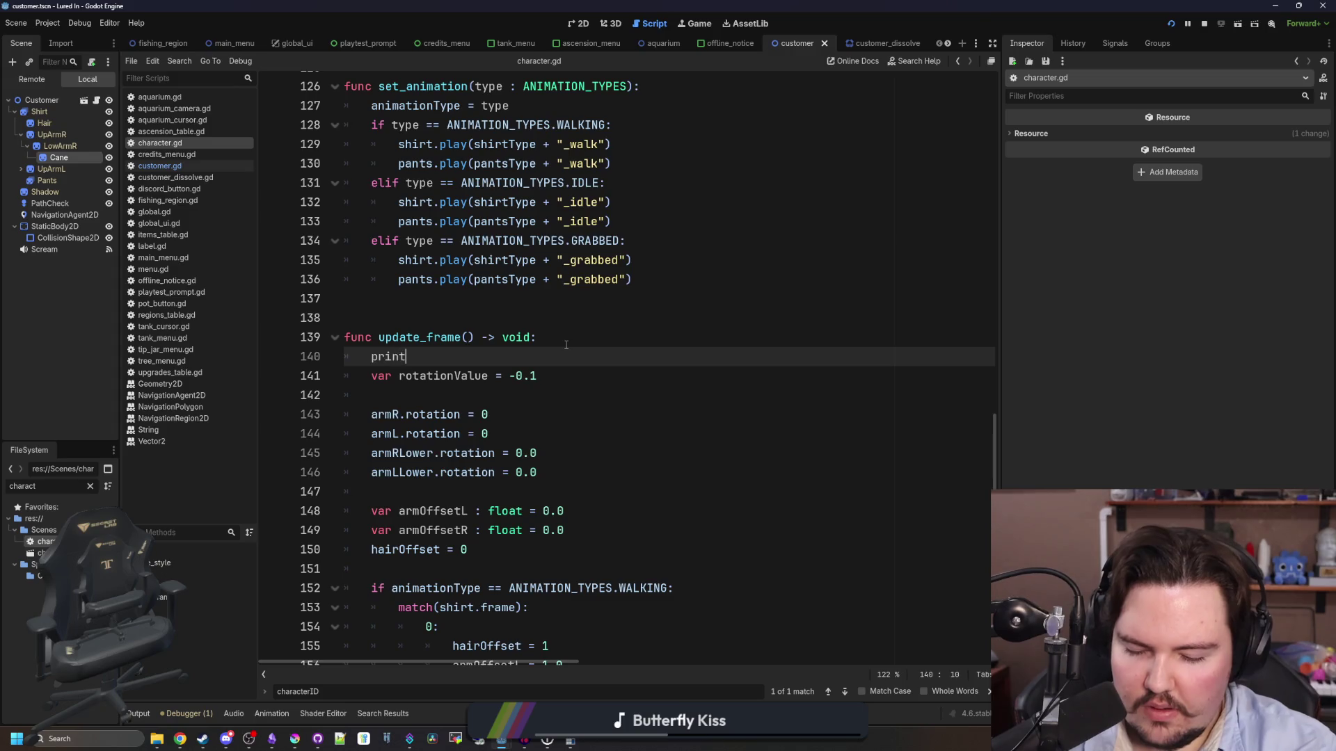
text(hi)
key(F5)
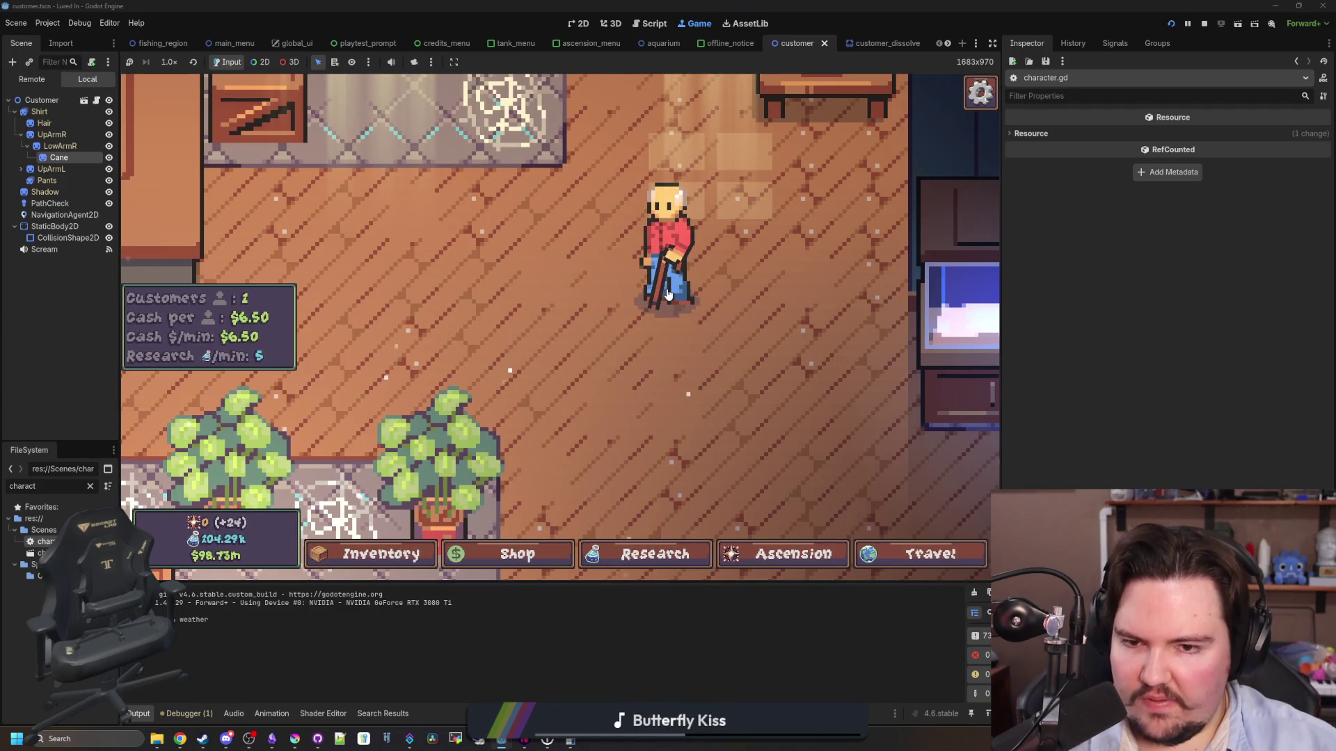
- Grab and release the customer in the game, then go back and select update_frame's debug print line
click(668, 294)
click(668, 295)
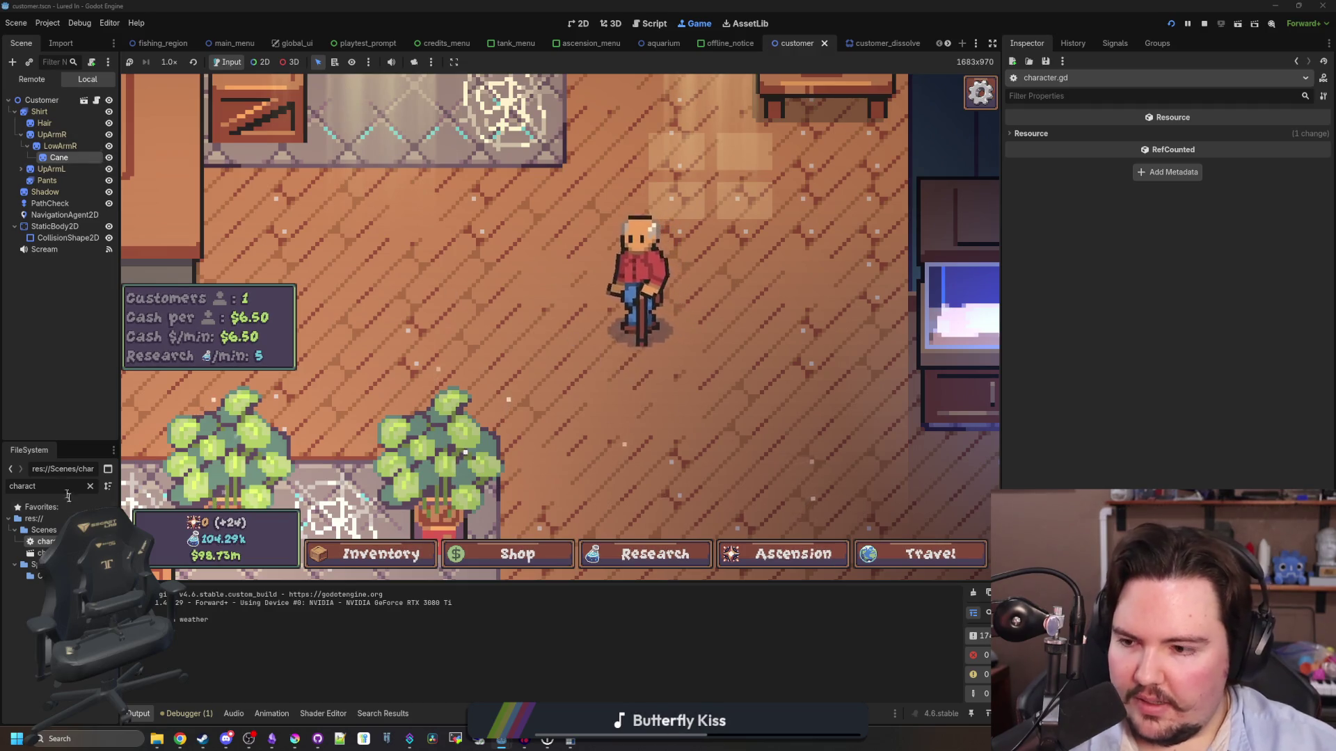
key(ctrl+F3)
triple_click(463, 374)
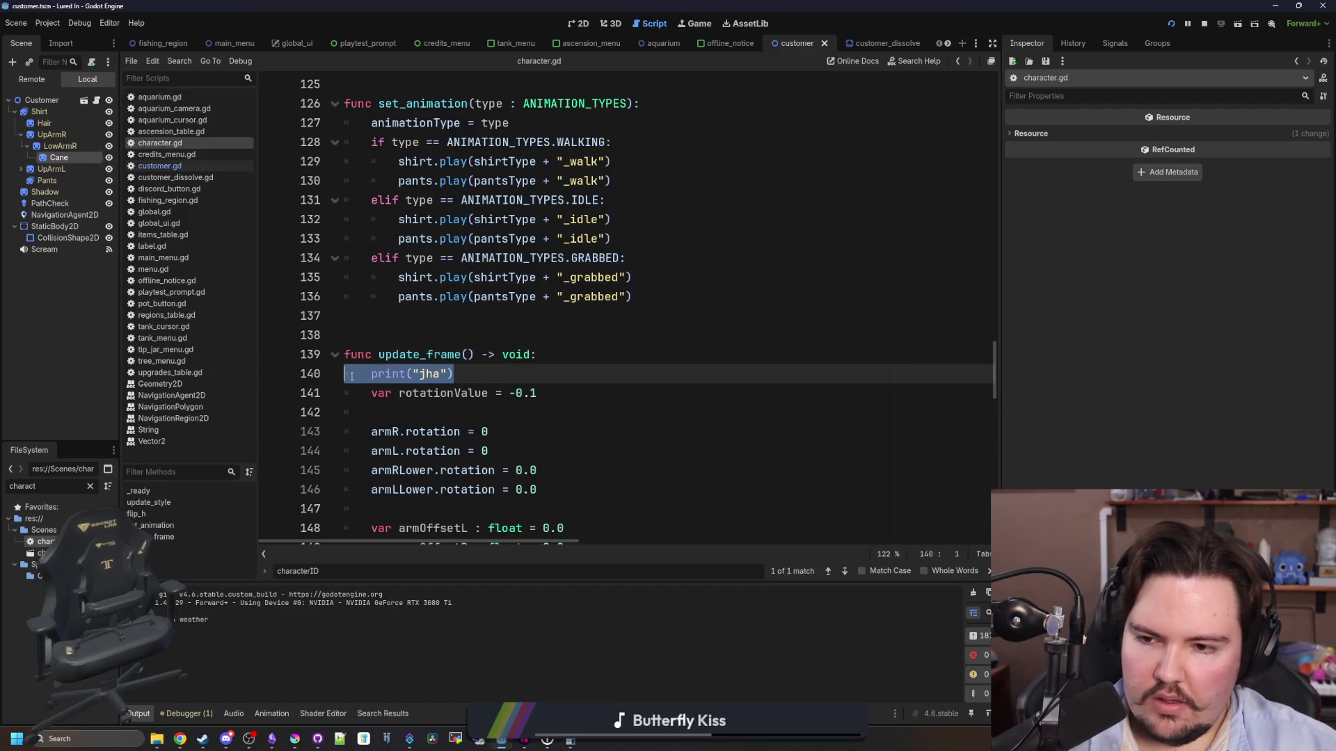
- Delete the print("jha") line from update_frame and save character.gd
key(BackSpace)
click(412, 333)
key(ctrl+s)
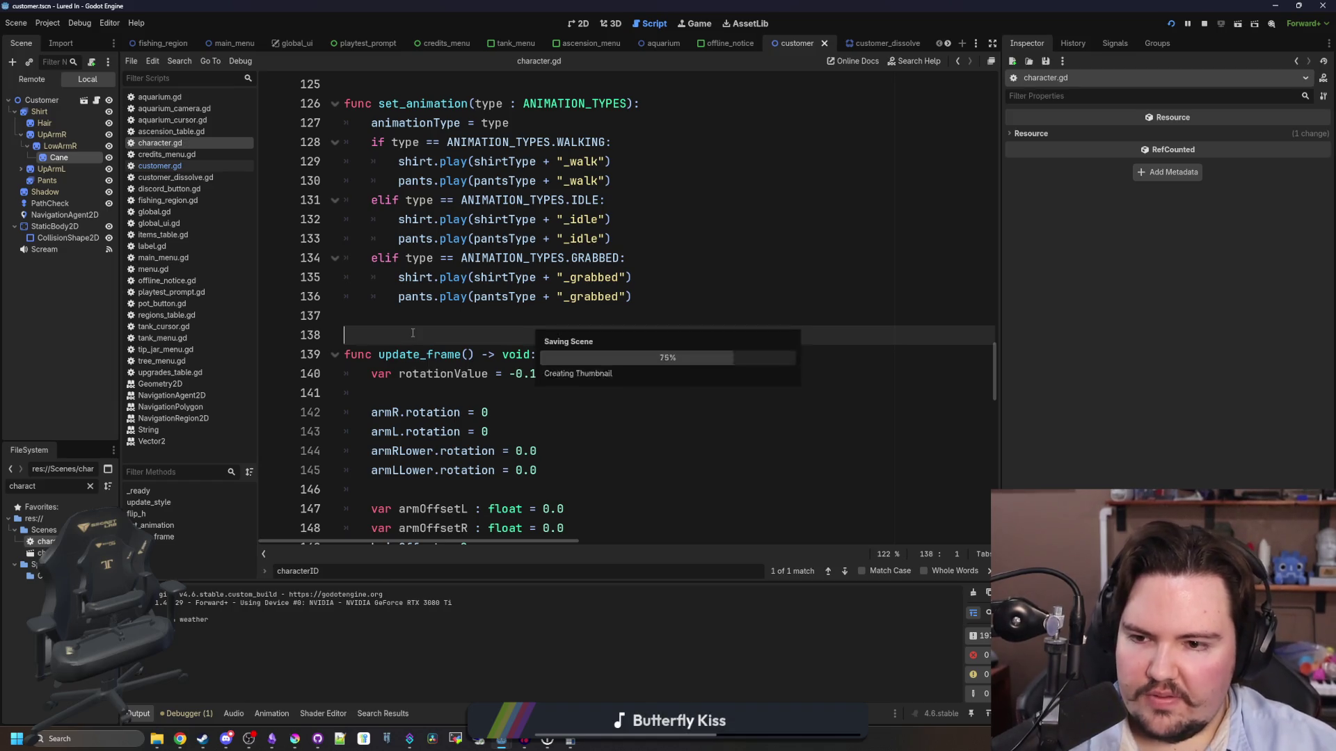
scroll(413, 333, down, 4)
- Add print(animationType) above the walking check, run the game, and move the customer
click(412, 333)
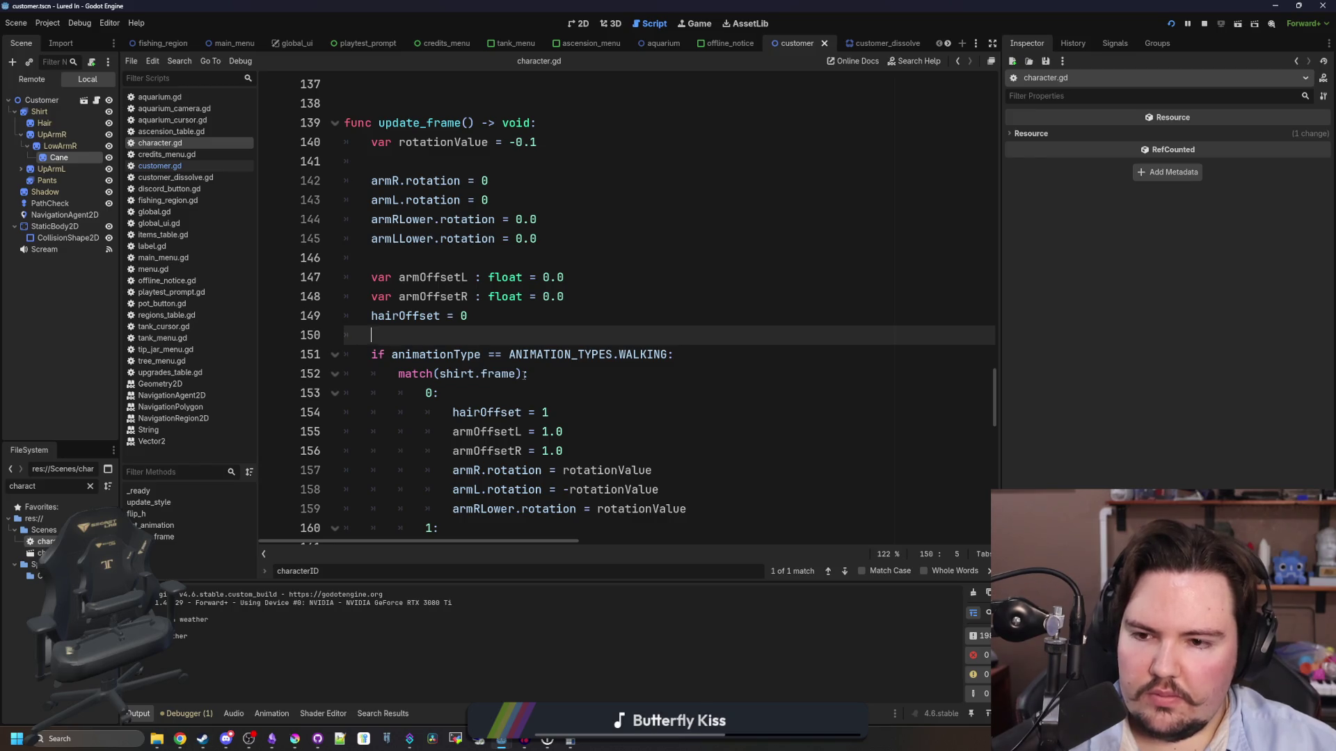
scroll(524, 376, down, 3)
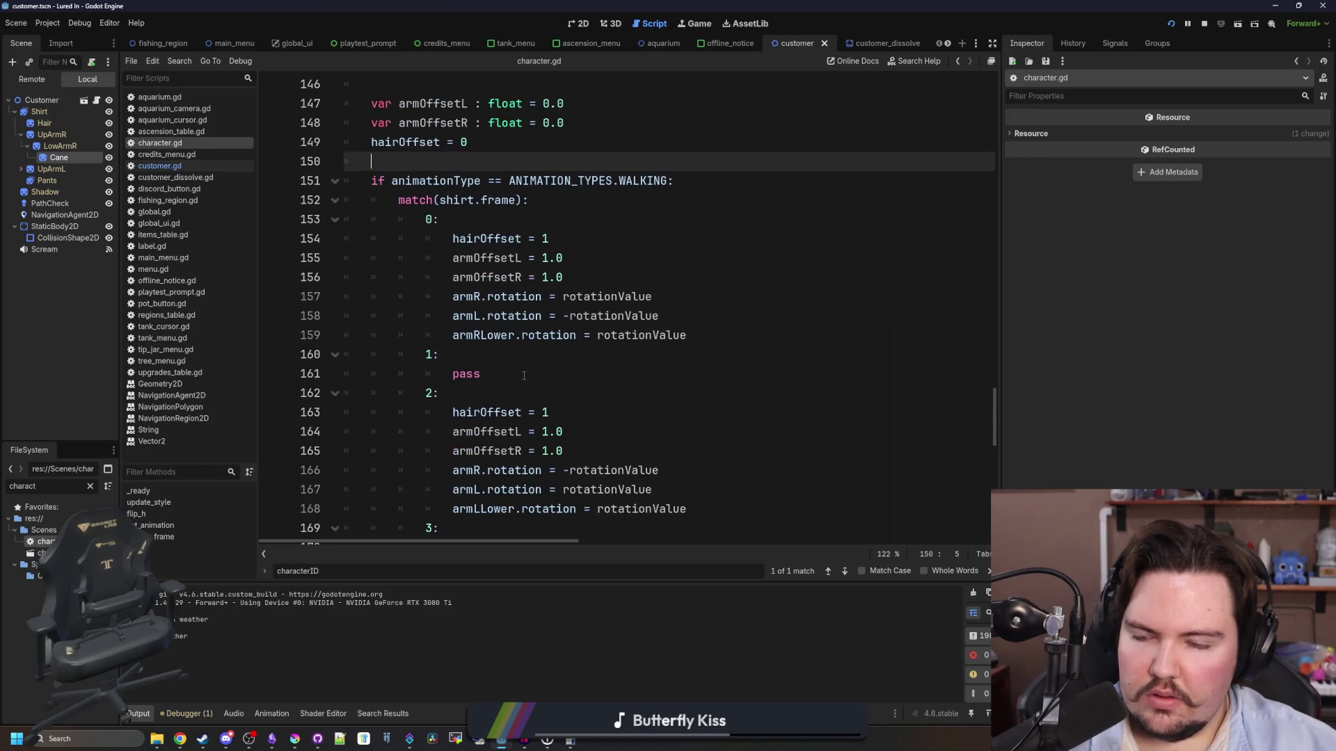
scroll(524, 375, up, 2)
key(Return)
key(Return)
key(Up)
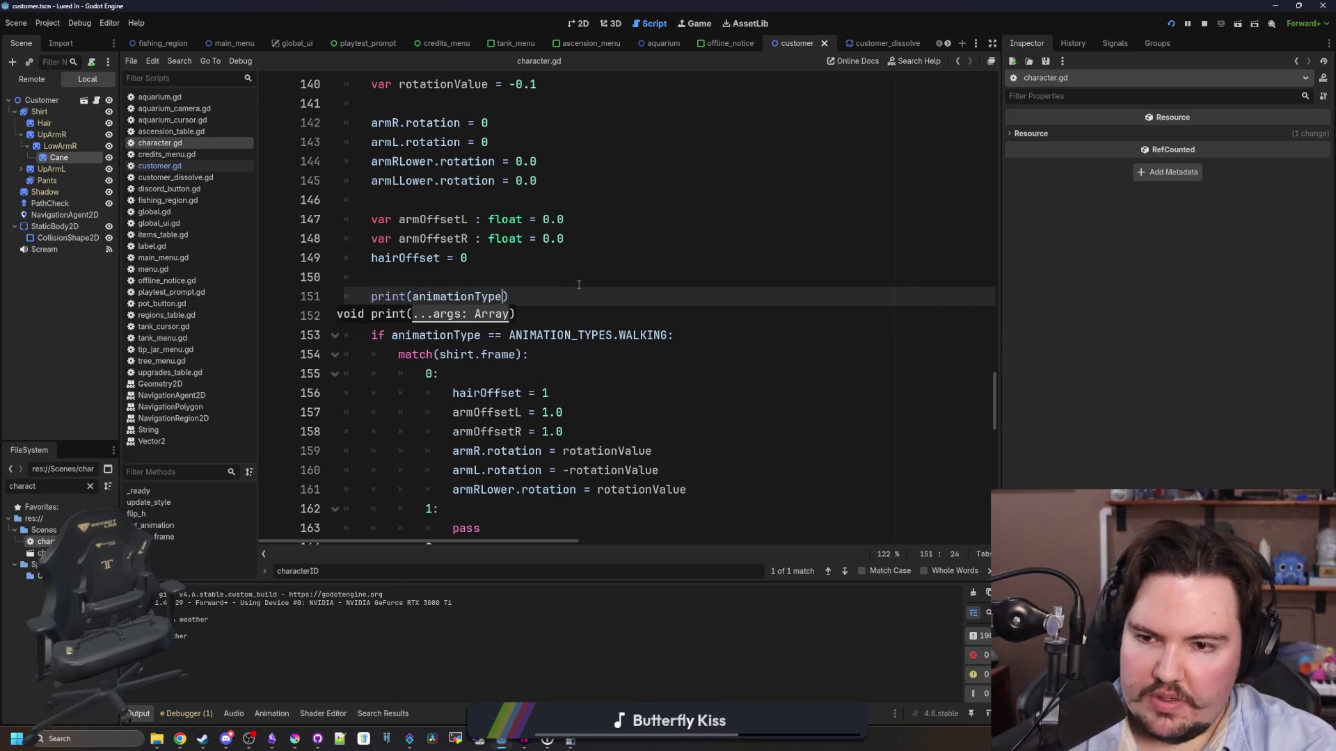
key(F5)
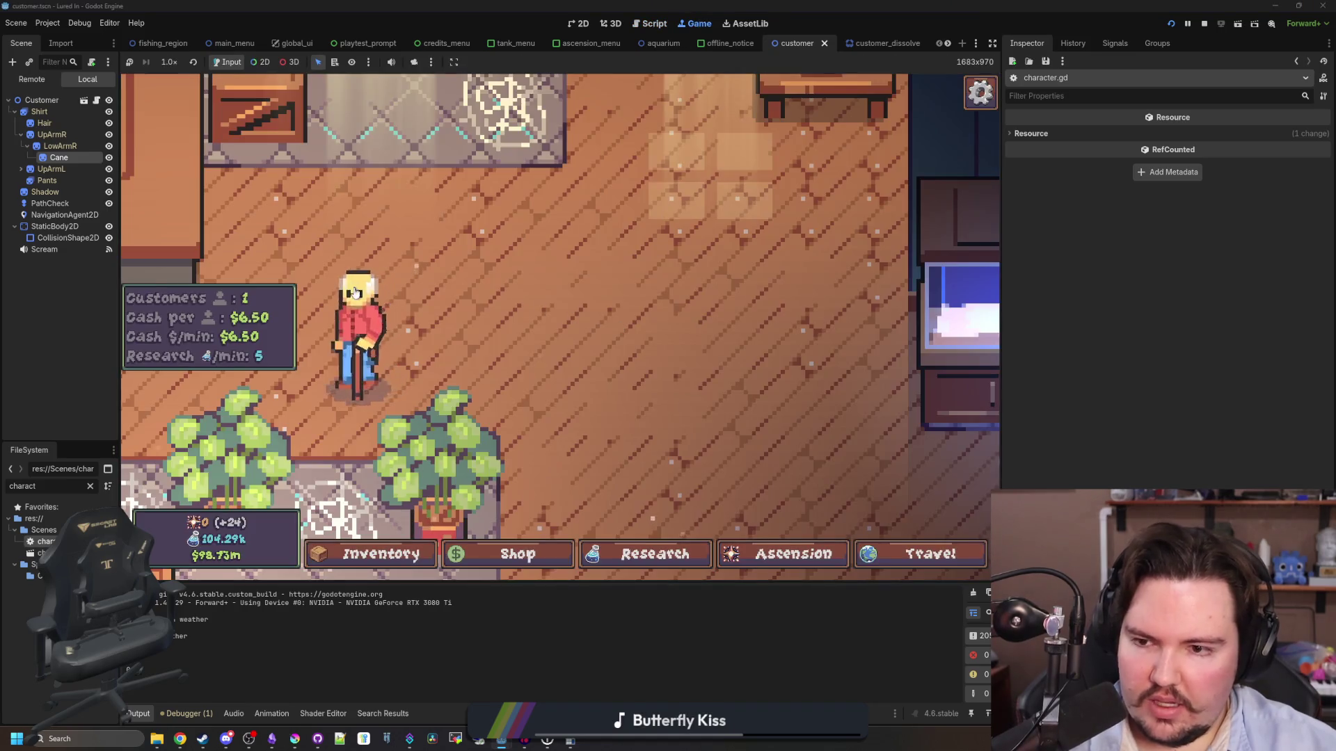
drag(355, 292, 649, 321)
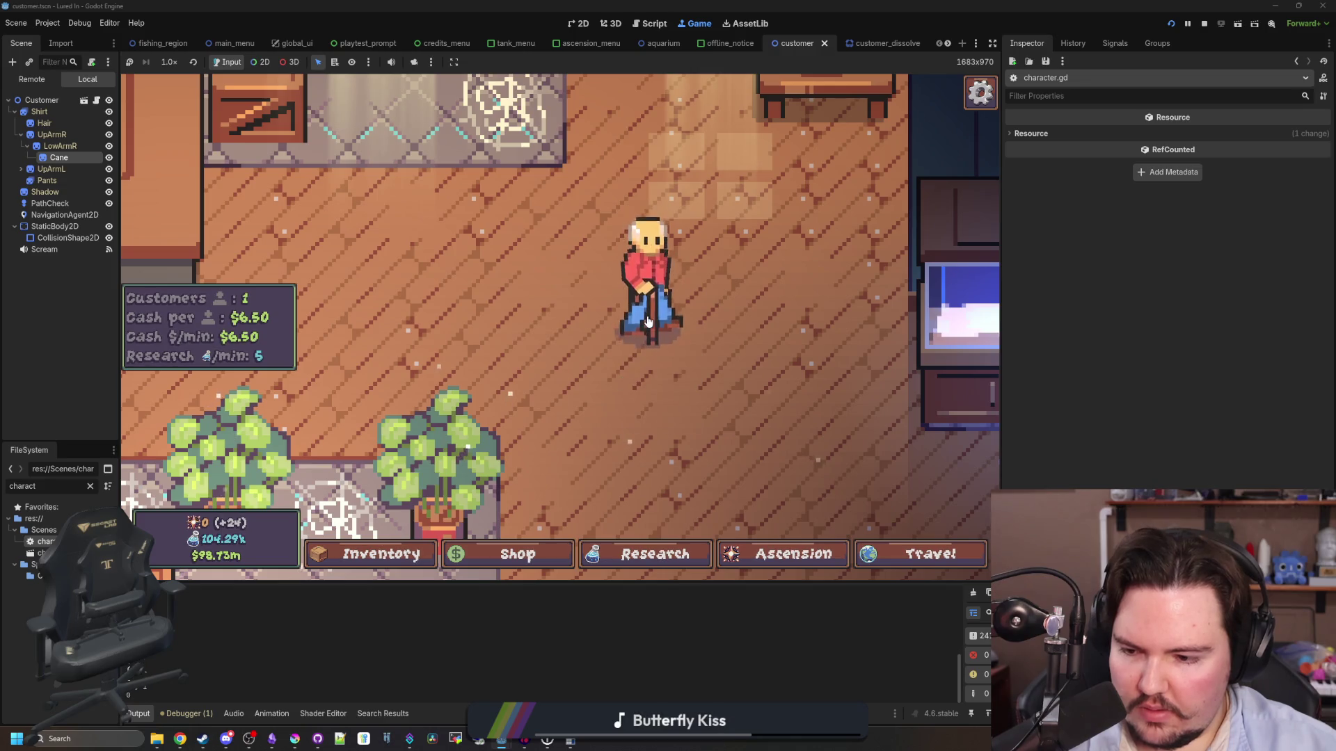
- Carry the grandpa customer around the game to check his cane pose, then open customer.gd
drag(648, 321, 647, 321)
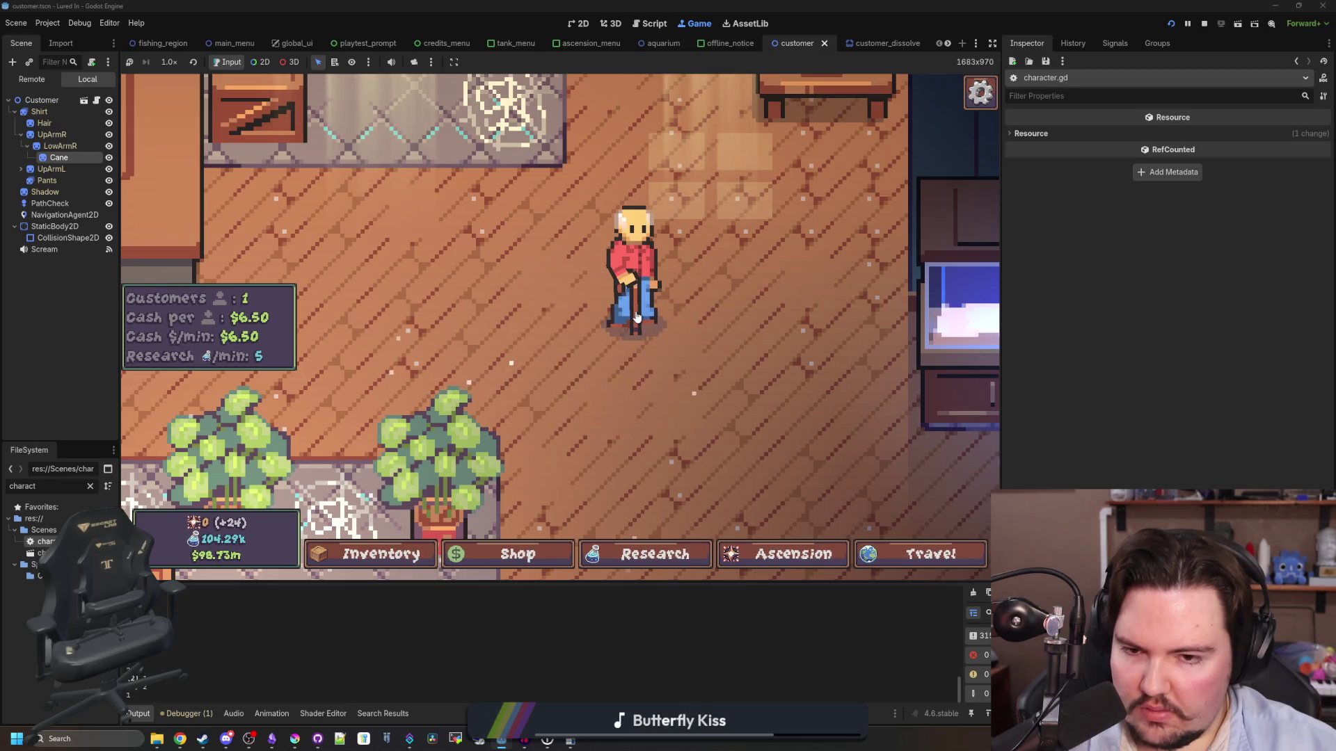
drag(637, 316, 617, 295)
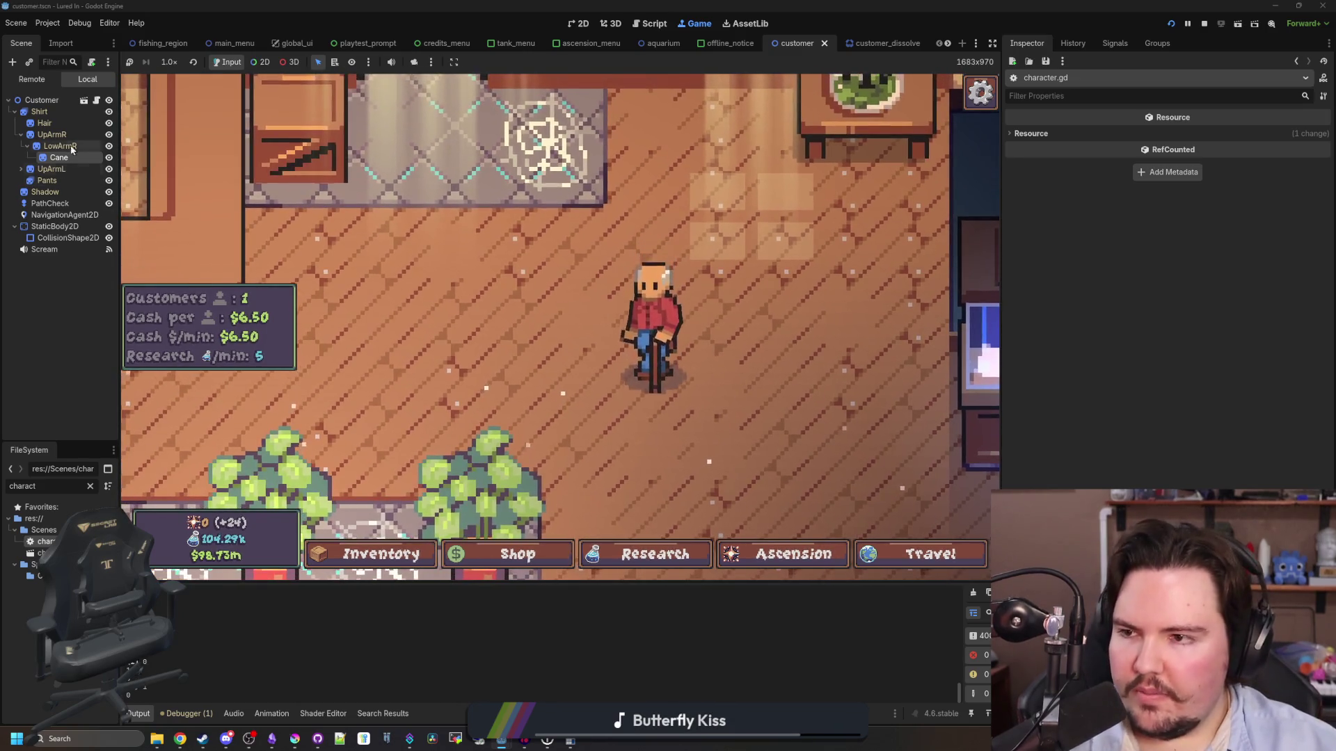
click(96, 101)
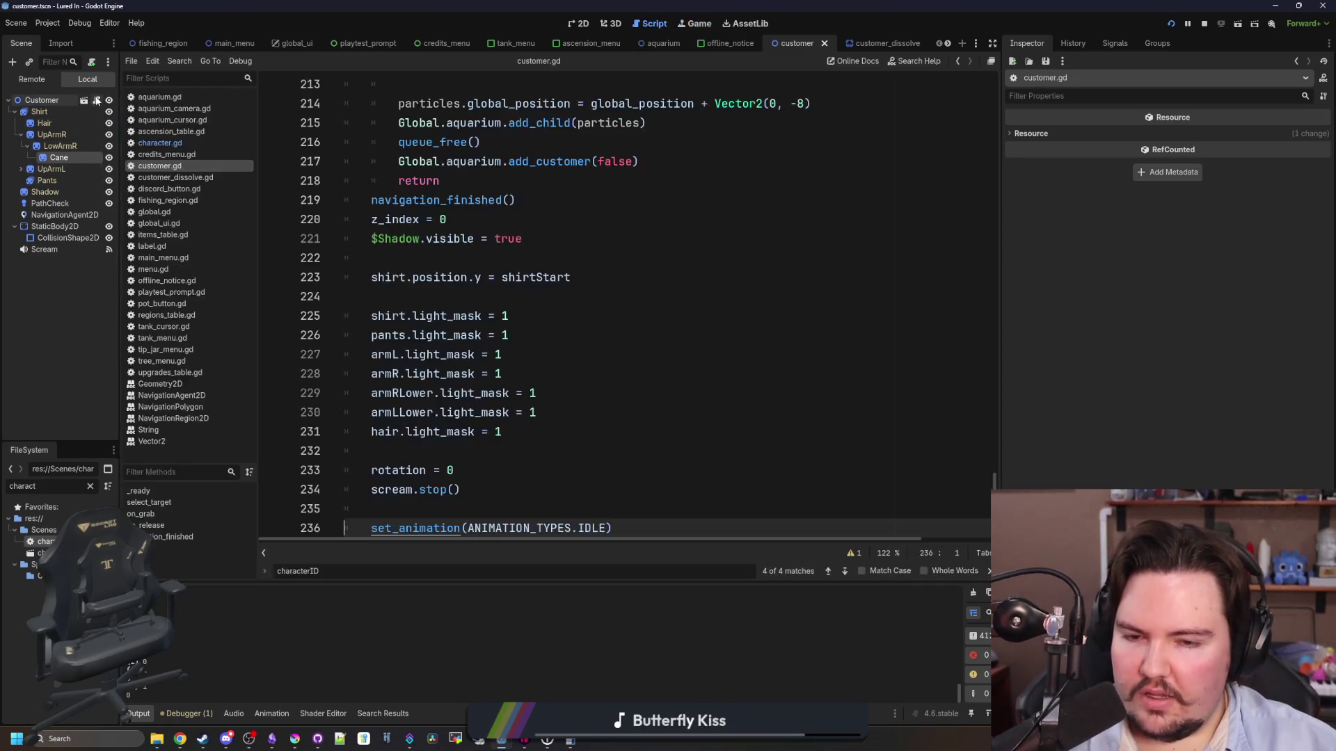
- Switch to character.gd, delete the print(animationType) debug line, and save
click(630, 309)
scroll(630, 310, down, 2)
scroll(698, 367, up, 10)
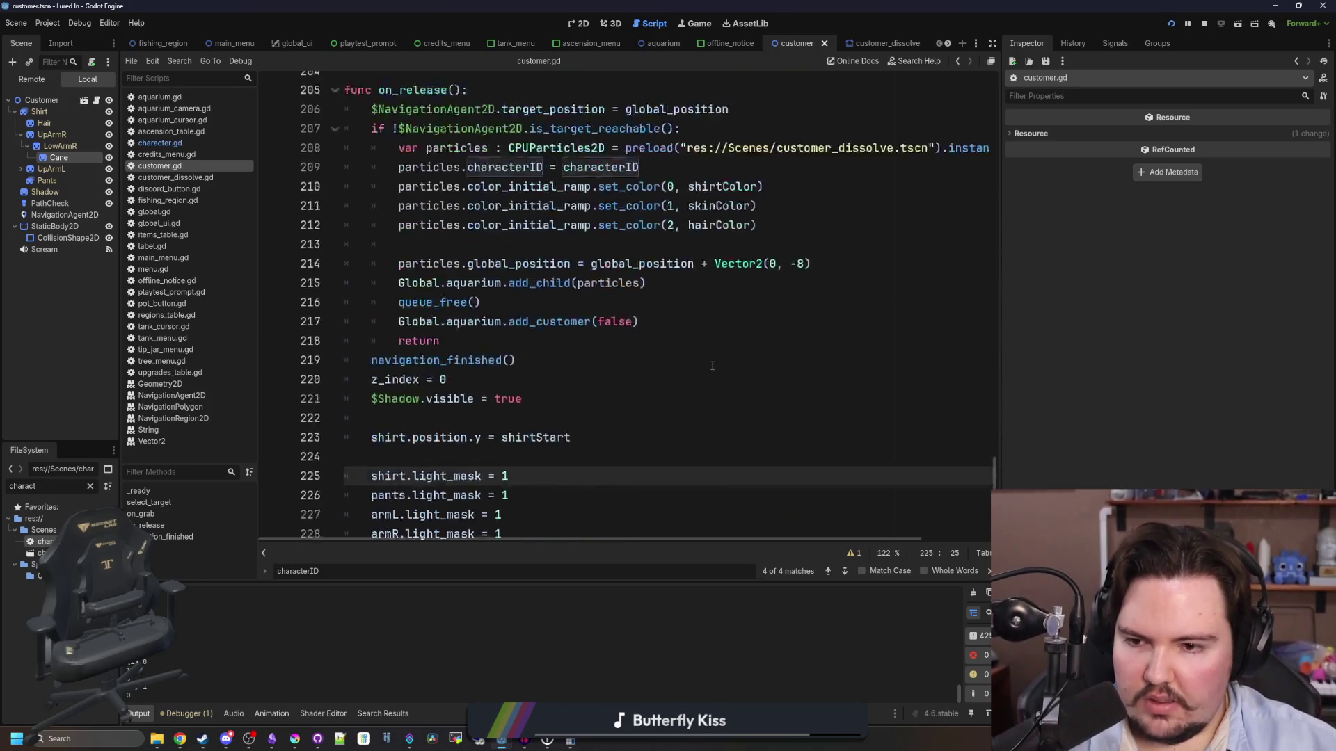
scroll(698, 367, down, 6)
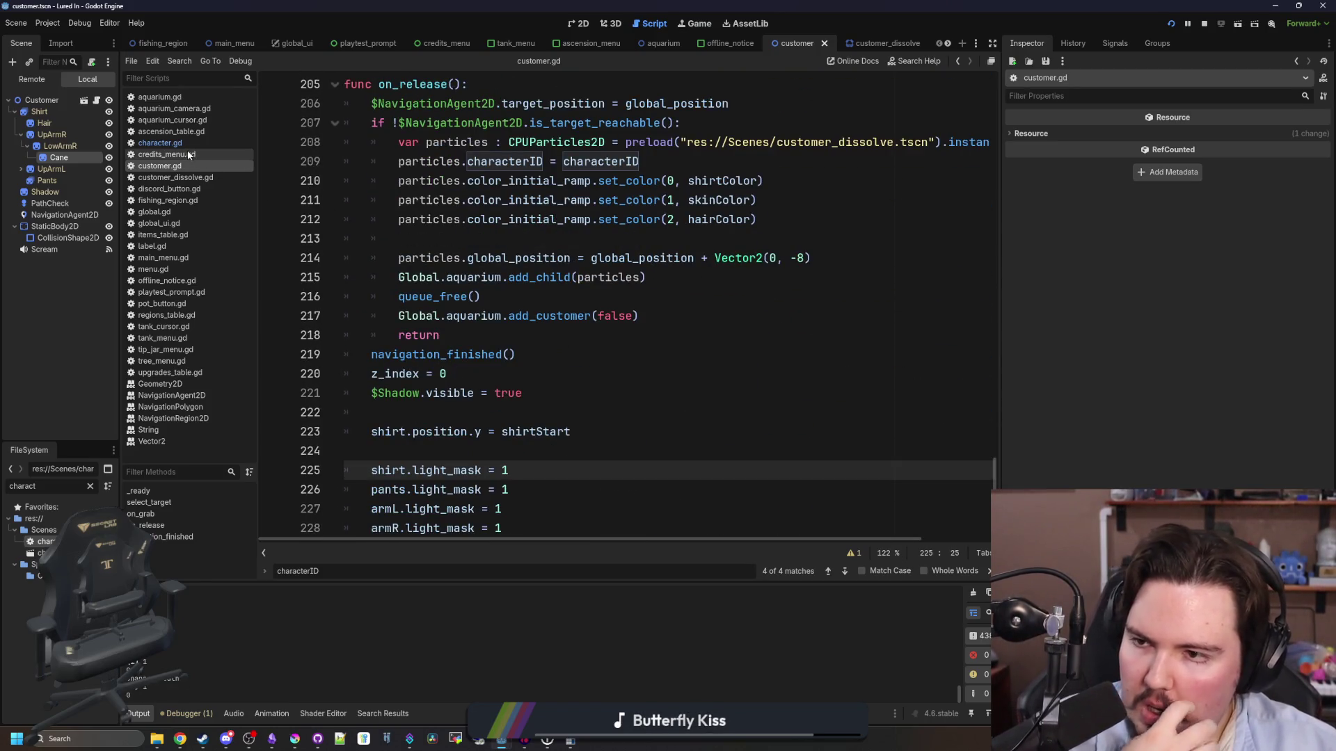
click(183, 143)
drag(537, 285, 511, 296)
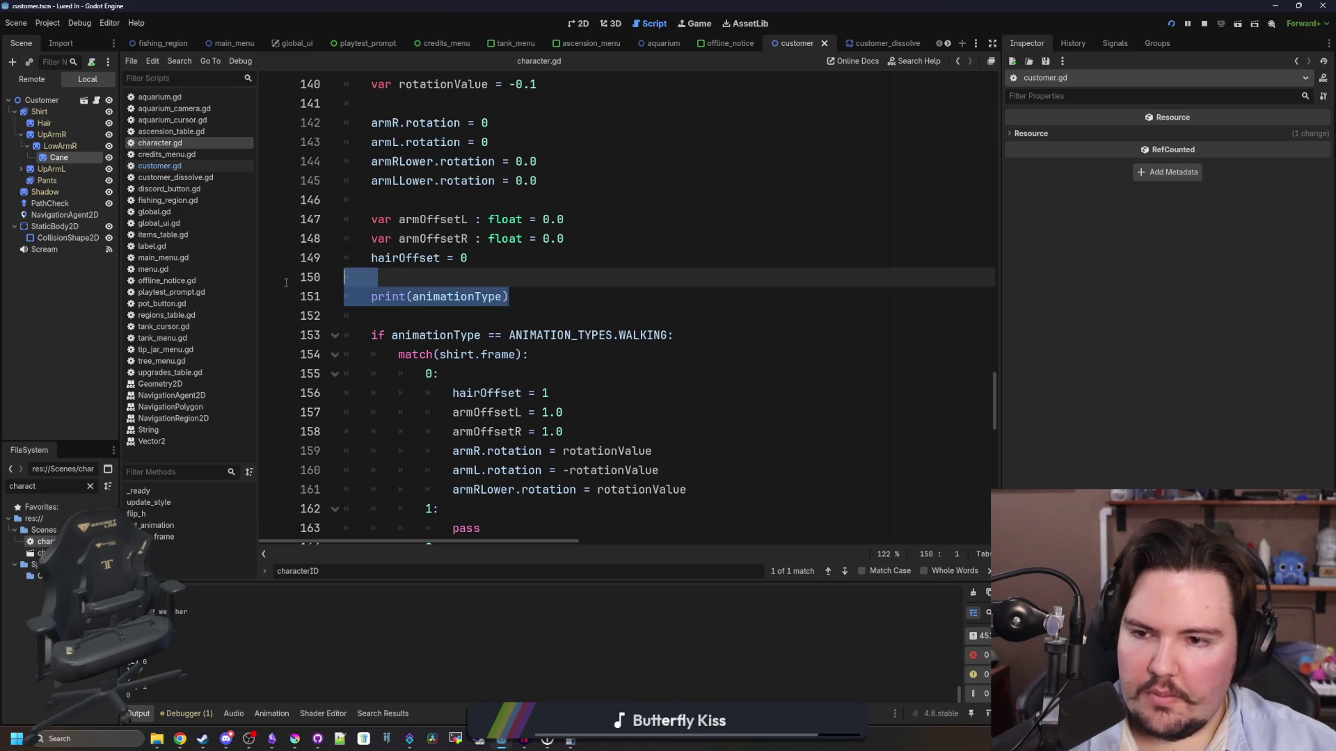
key(BackSpace)
key(BackSpace)
key(BackSpace)
scroll(468, 346, up, 5)
scroll(487, 341, down, 4)
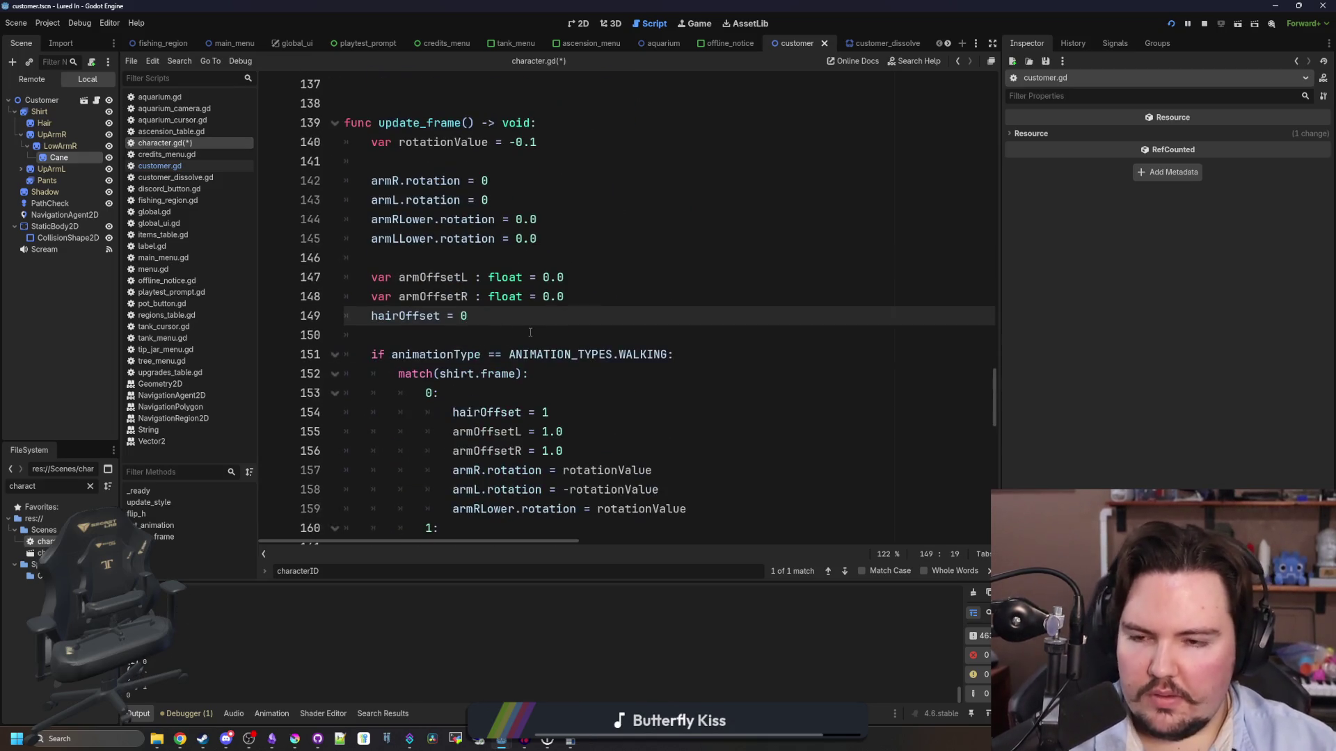
key(ctrl+s)
- Review the grabbed, idle and if cane code, saving along the way, then launch the game
scroll(556, 327, down, 12)
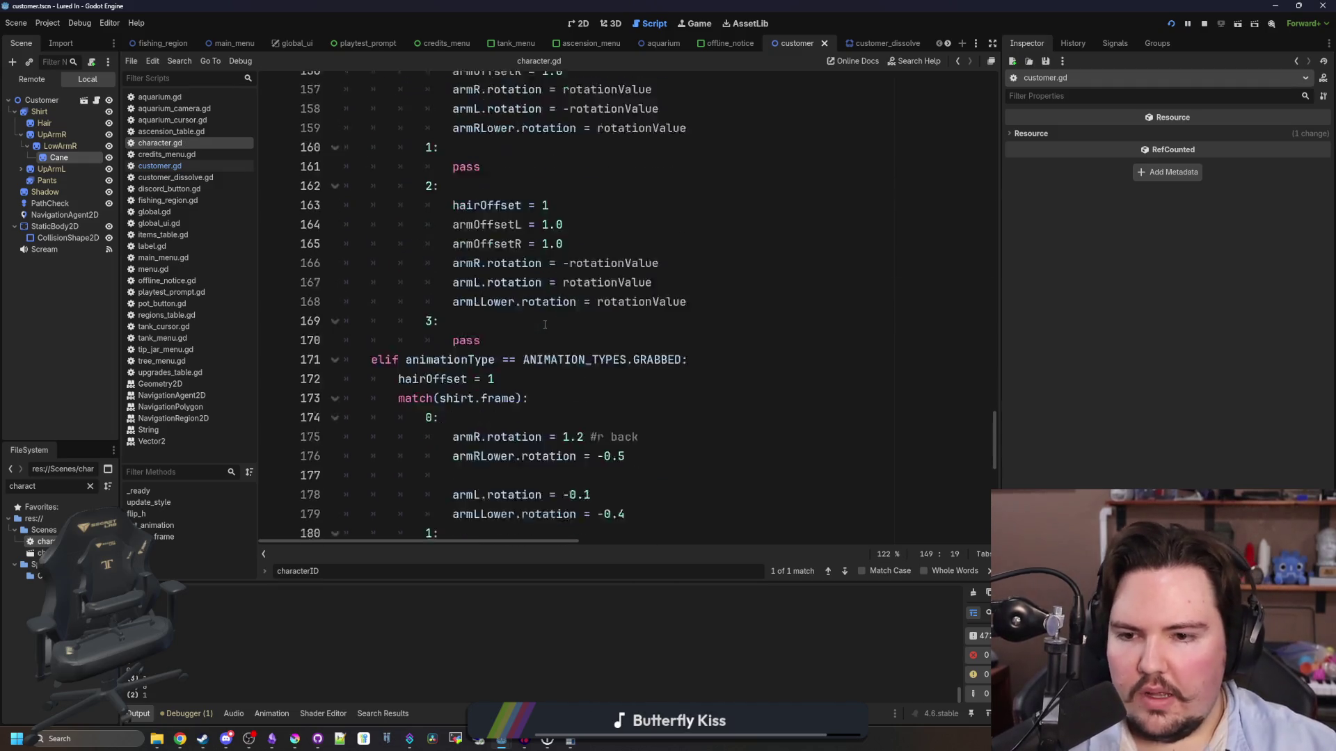
click(579, 331)
key(ctrl+s)
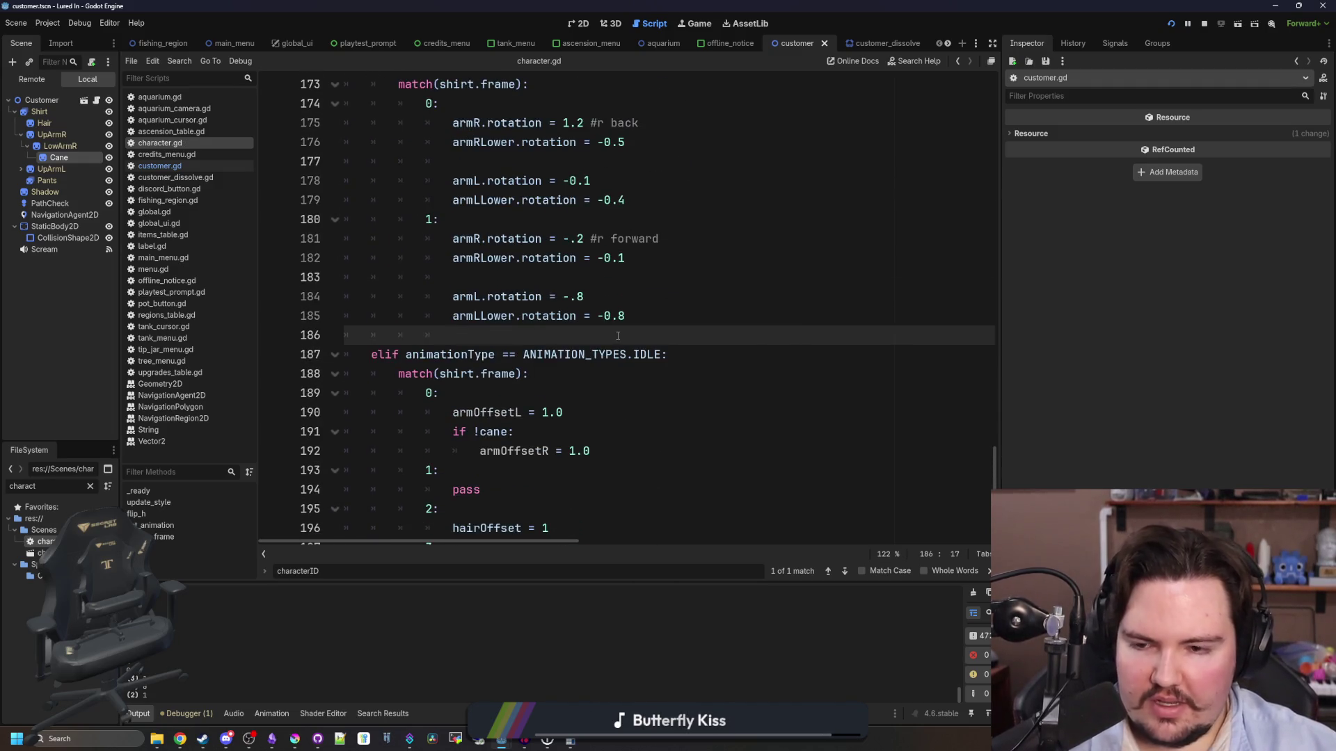
scroll(626, 327, down, 4)
click(714, 324)
key(ctrl+s)
click(589, 276)
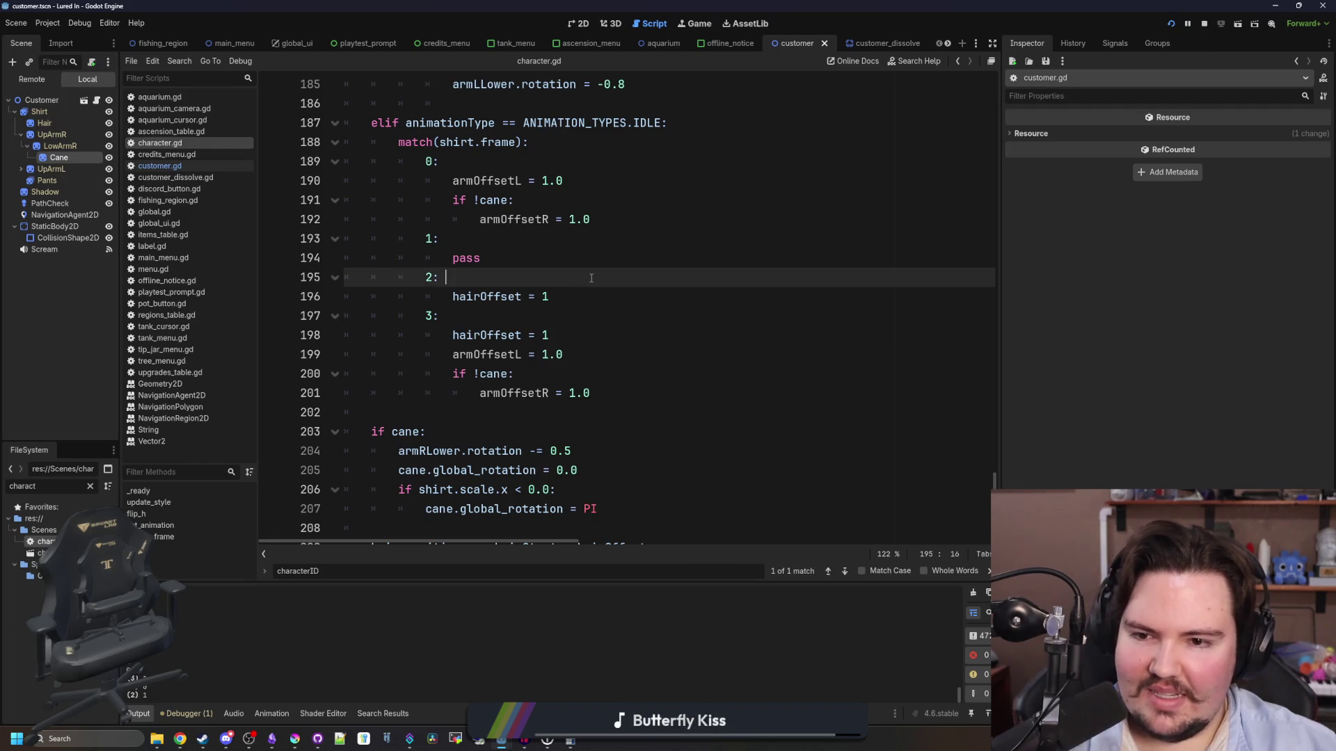
scroll(592, 278, down, 2)
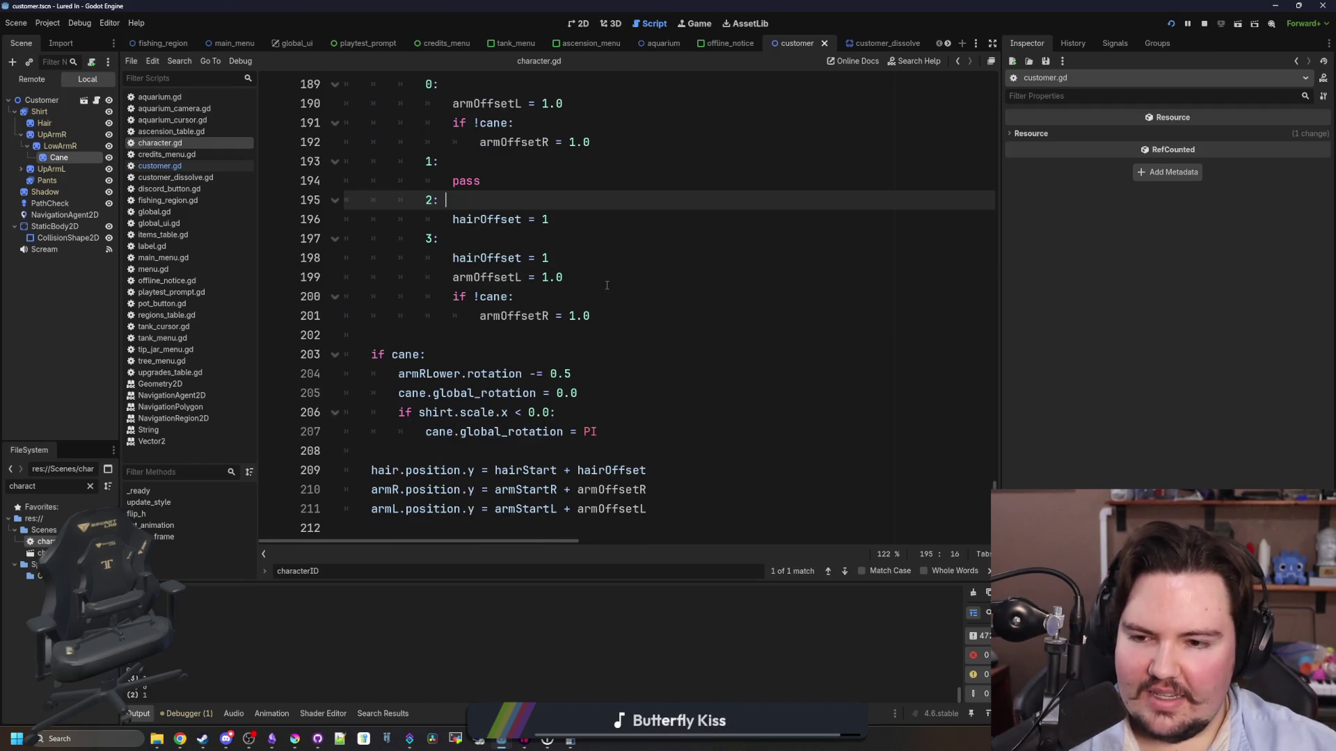
click(565, 349)
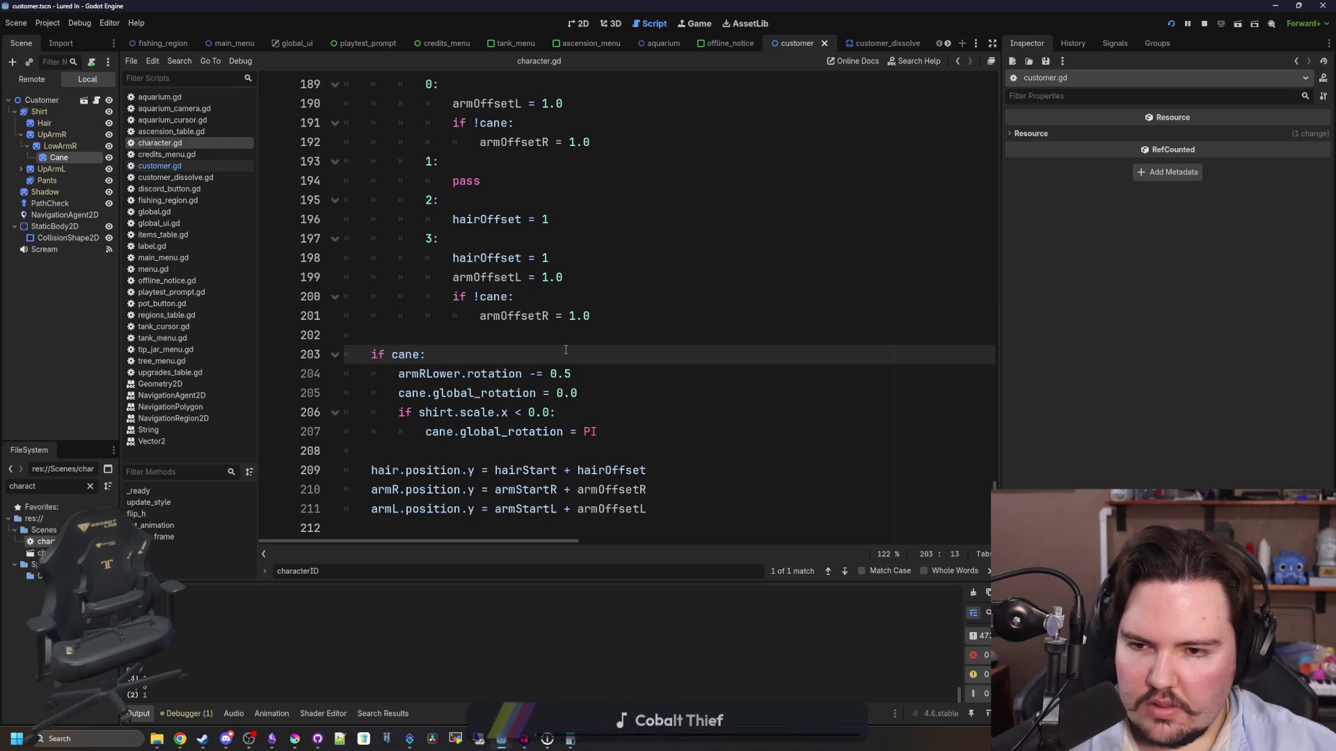
scroll(566, 350, up, 5)
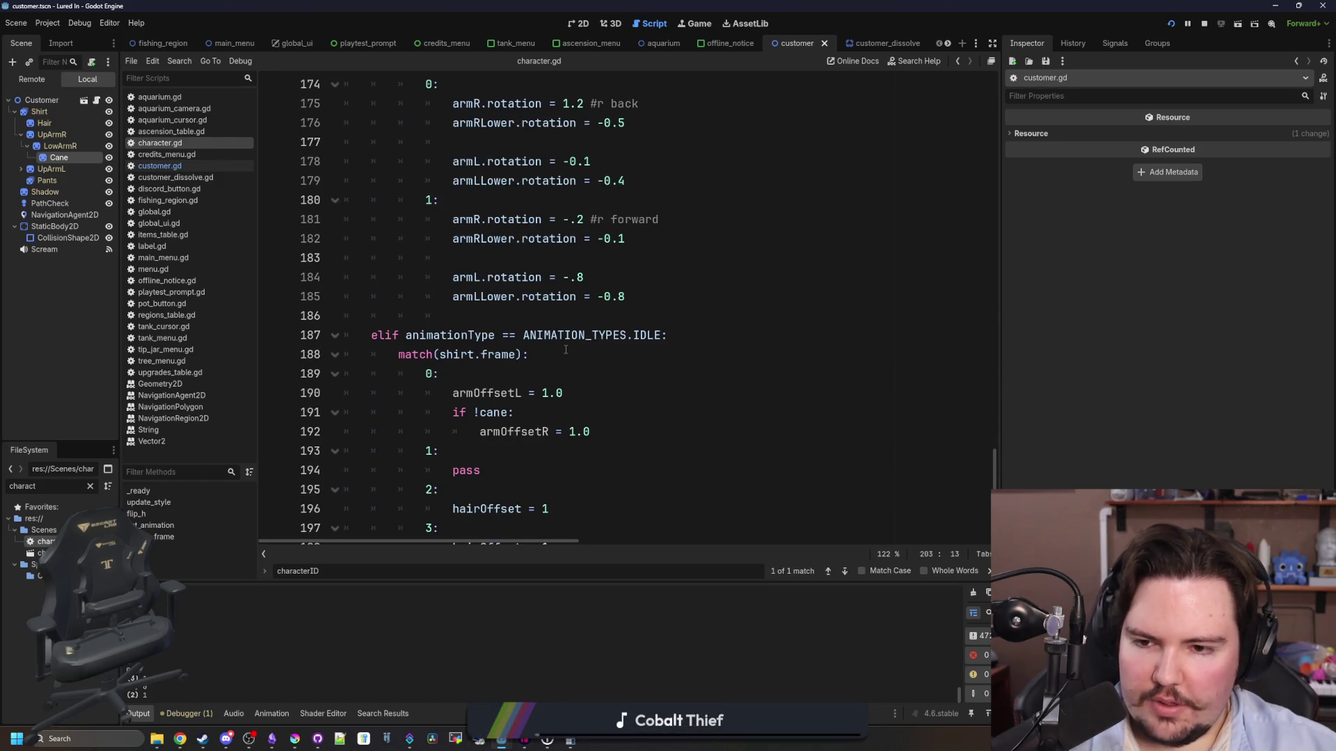
scroll(565, 350, up, 6)
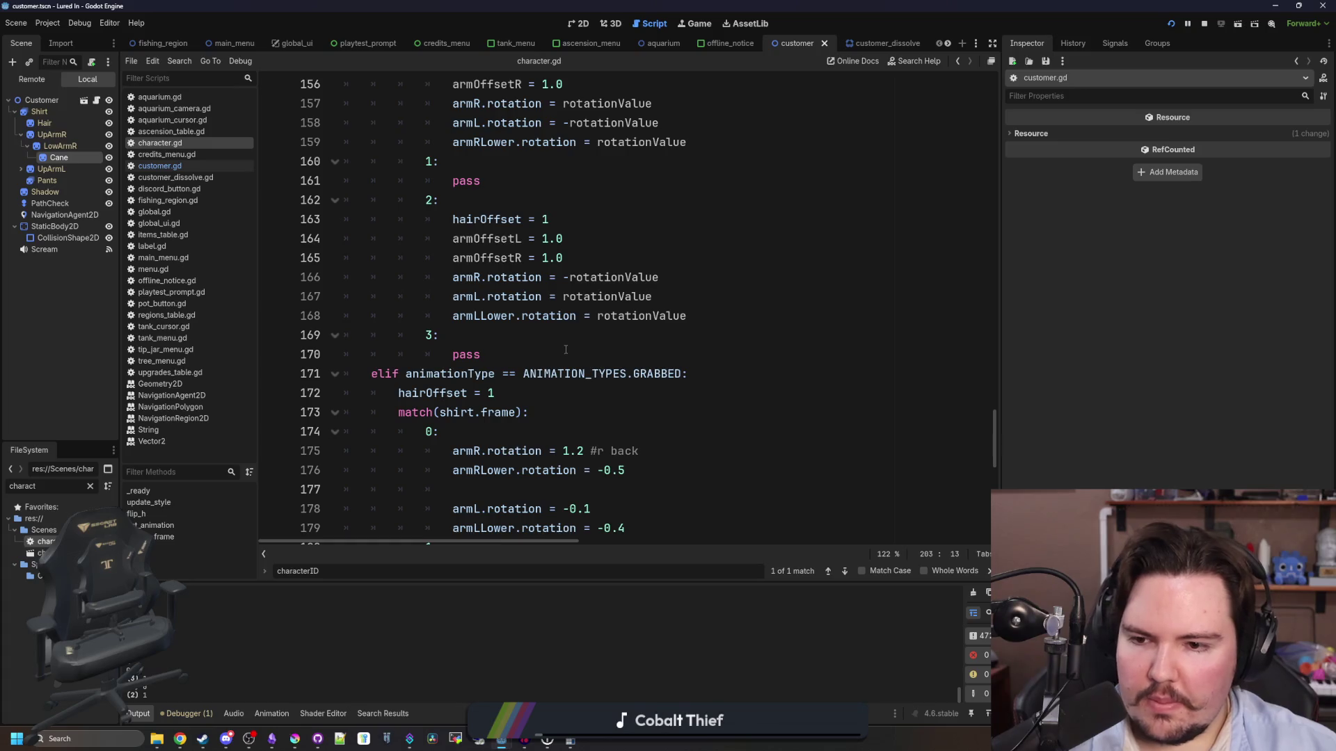
scroll(565, 350, down, 10)
click(460, 393)
key(ctrl+s)
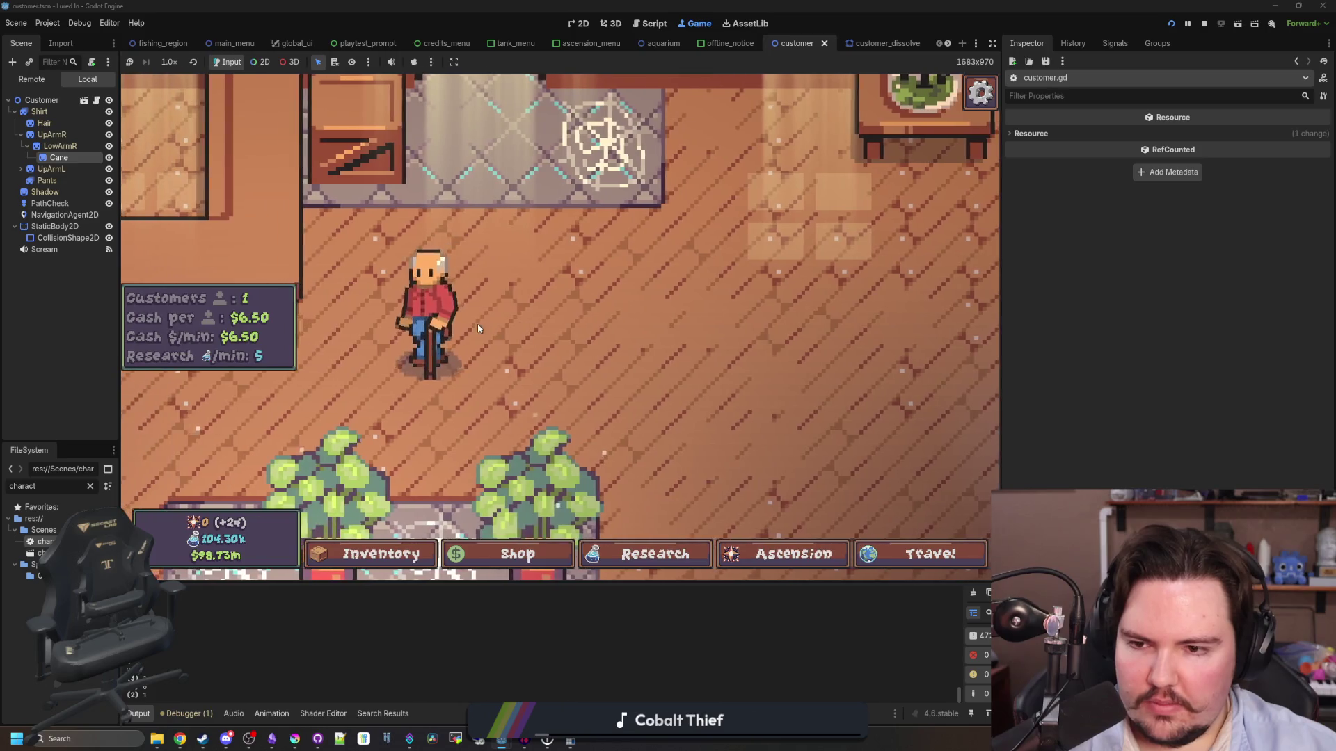
- Add 'rotation = 0' in character.gd's update_frame, right after the arm rotation resets
scroll(778, 441, down, 5)
drag(251, 298, 628, 322)
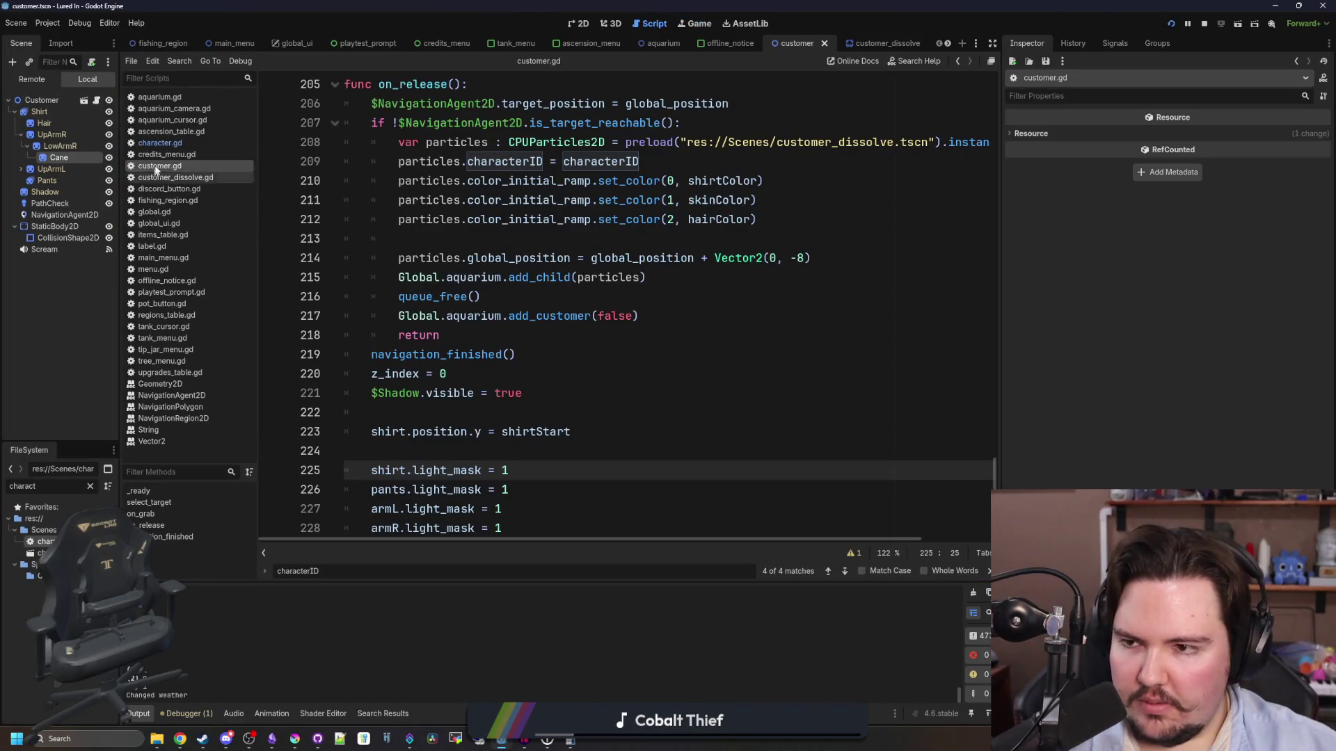
click(159, 144)
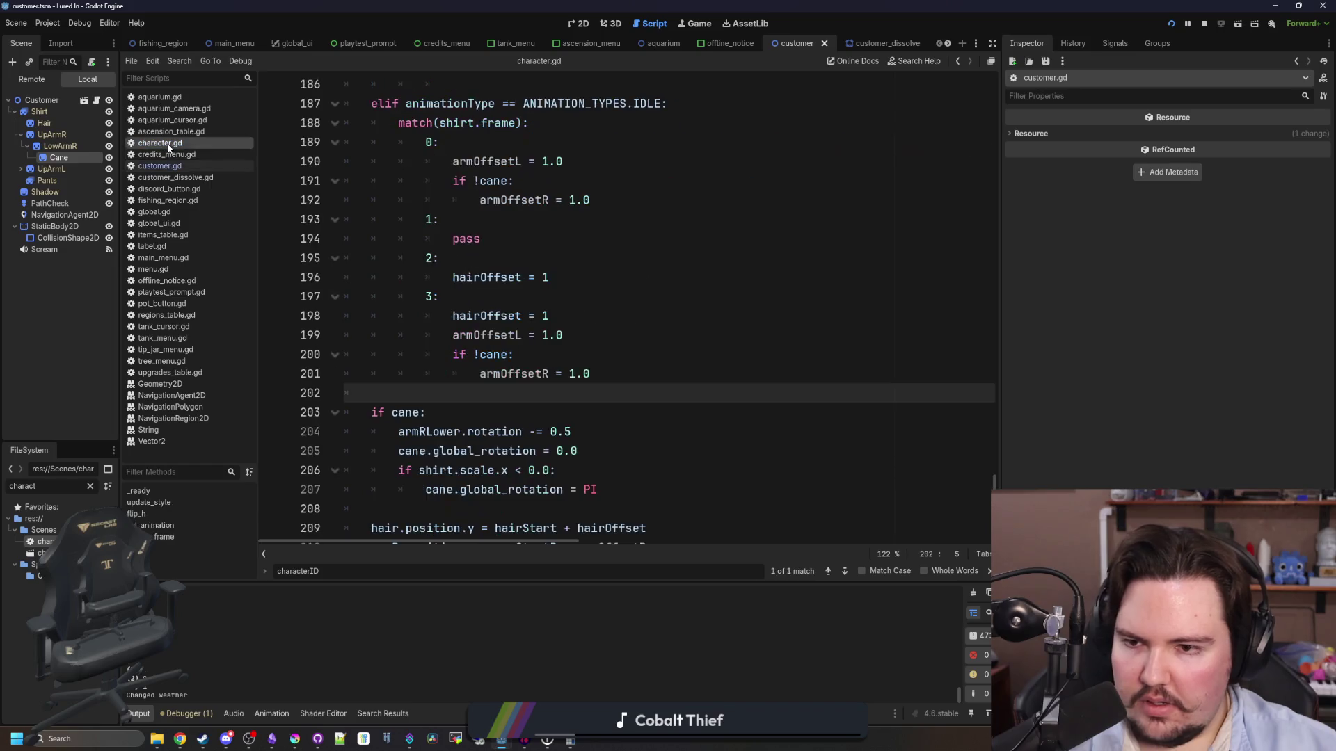
scroll(559, 315, up, 10)
click(578, 448)
key(Return)
text(rotation = 0)
- Run the game, carry the customer across the shop to check the cane, then stop
key(F5)
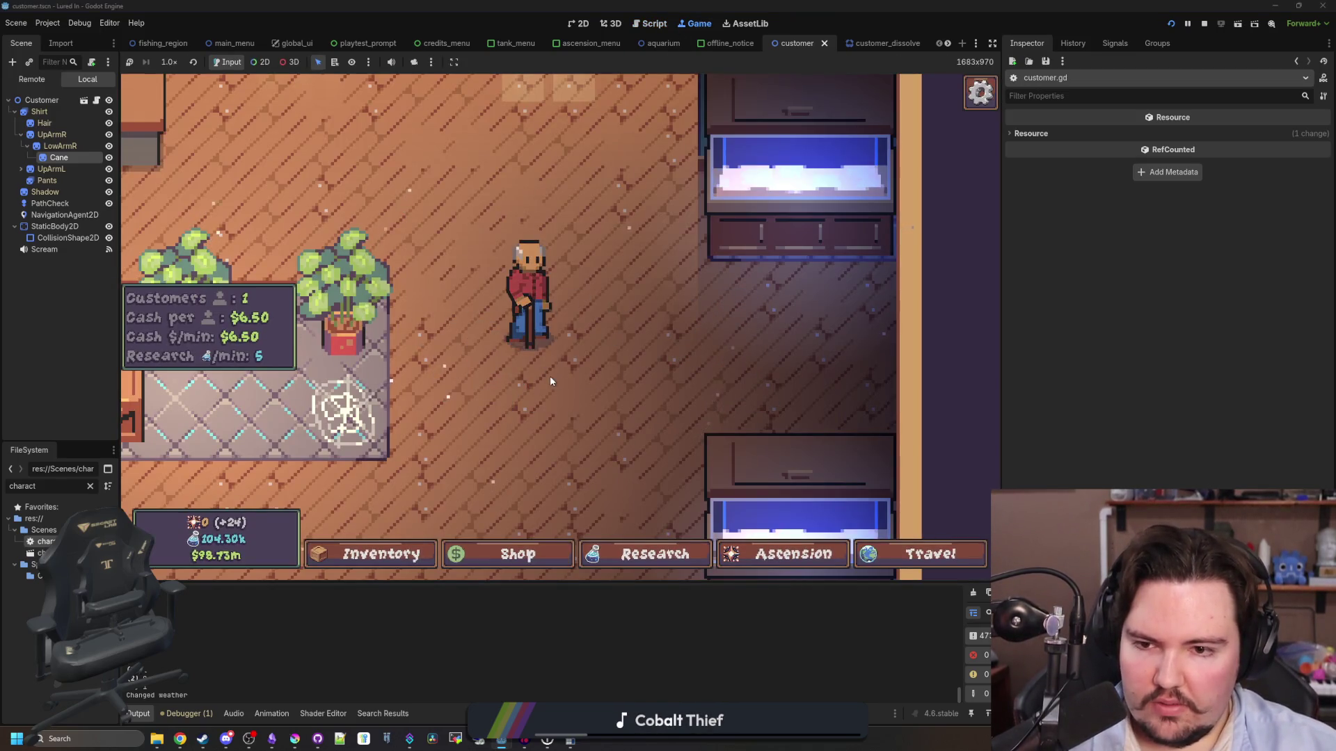
mouse_move(836, 426)
mouse_down()
mouse_move(513, 331)
mouse_move(737, 378)
mouse_up()
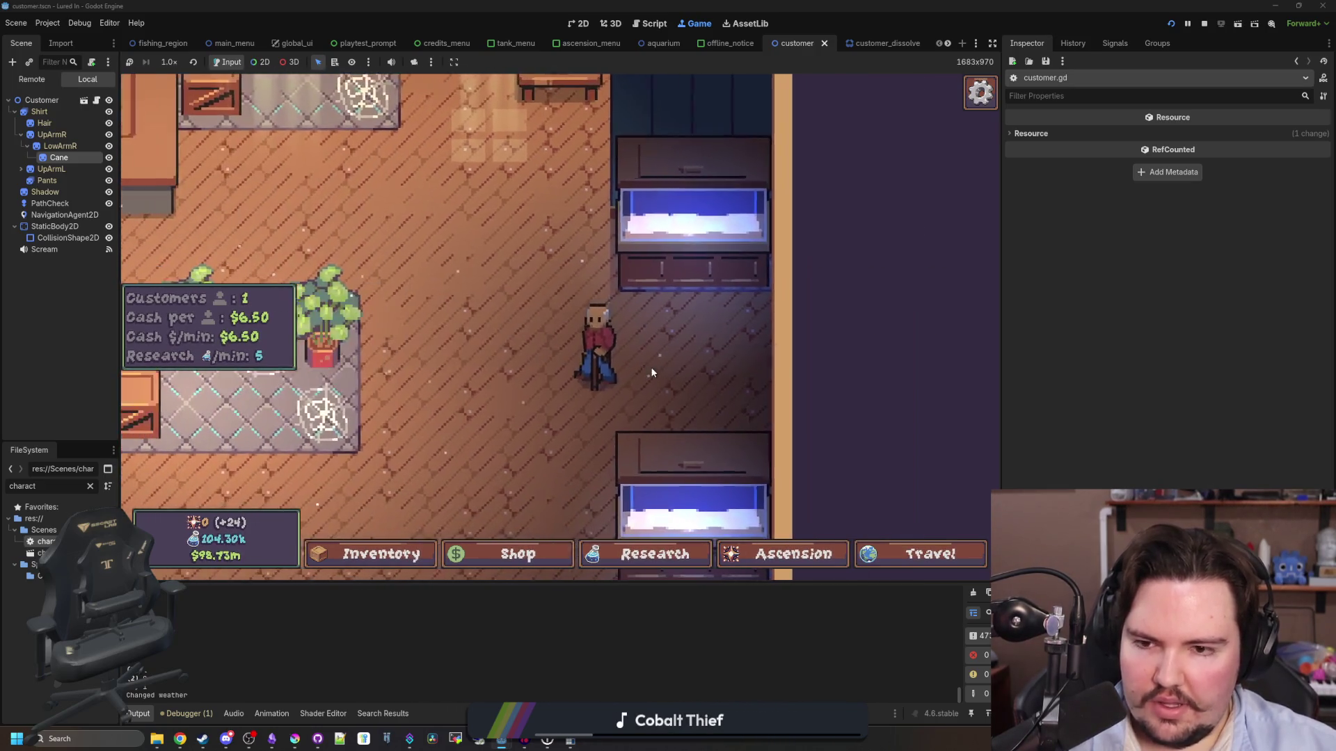
drag(652, 372, 685, 412)
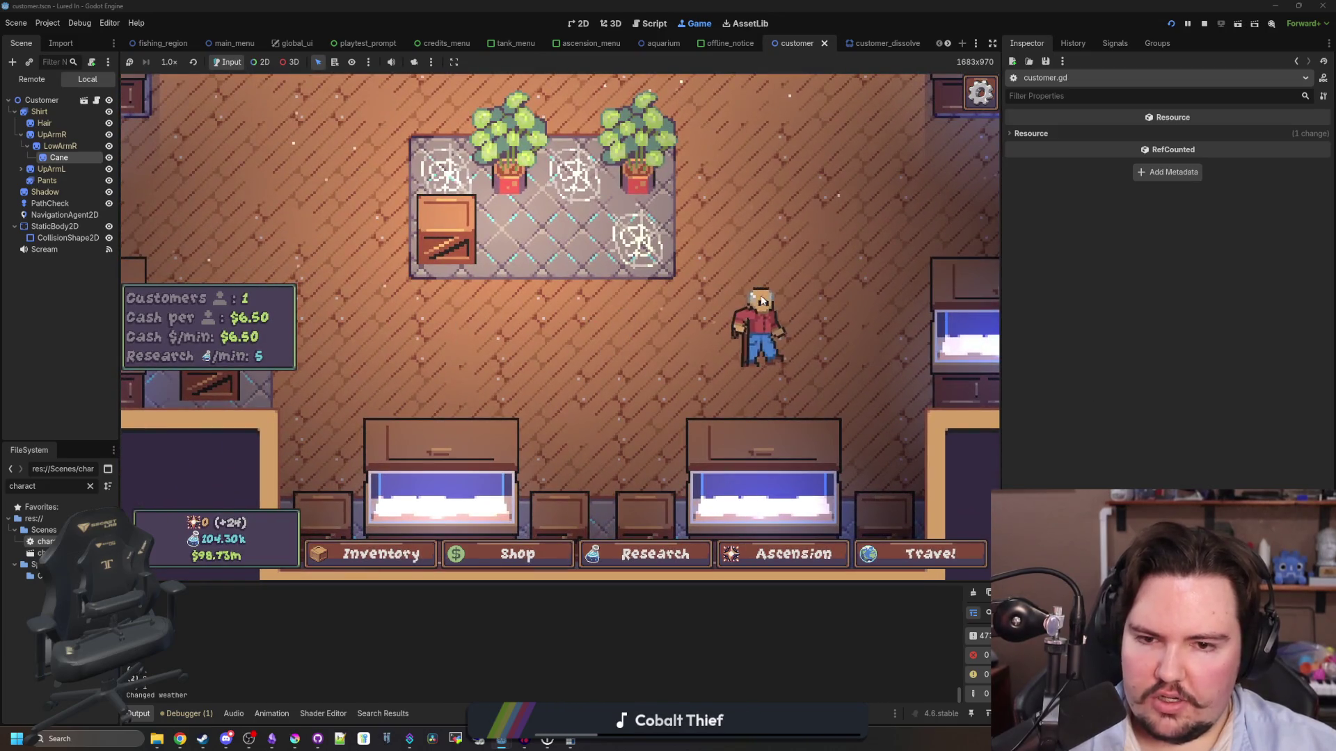
mouse_move(613, 317)
mouse_down()
mouse_move(498, 252)
mouse_move(835, 194)
mouse_move(508, 208)
mouse_move(510, 184)
mouse_move(552, 201)
mouse_move(543, 240)
mouse_move(533, 217)
mouse_up()
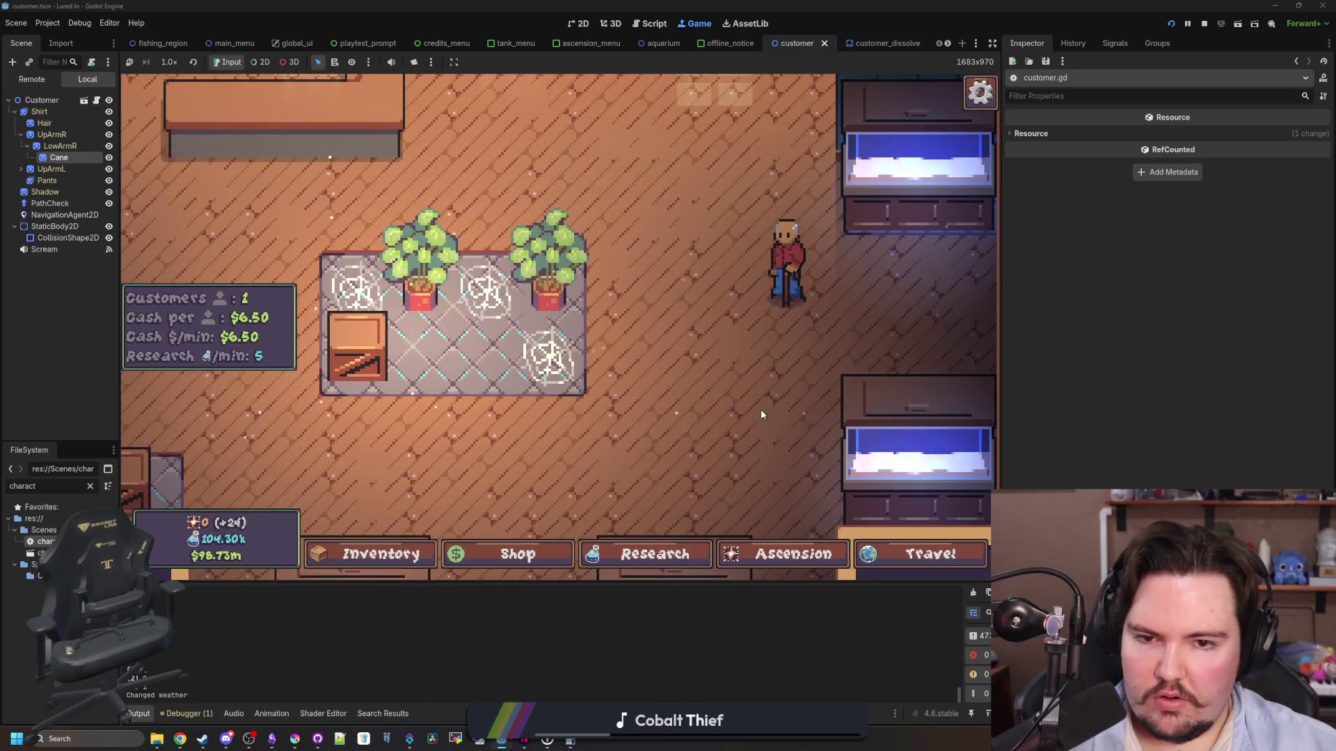
click(1208, 26)
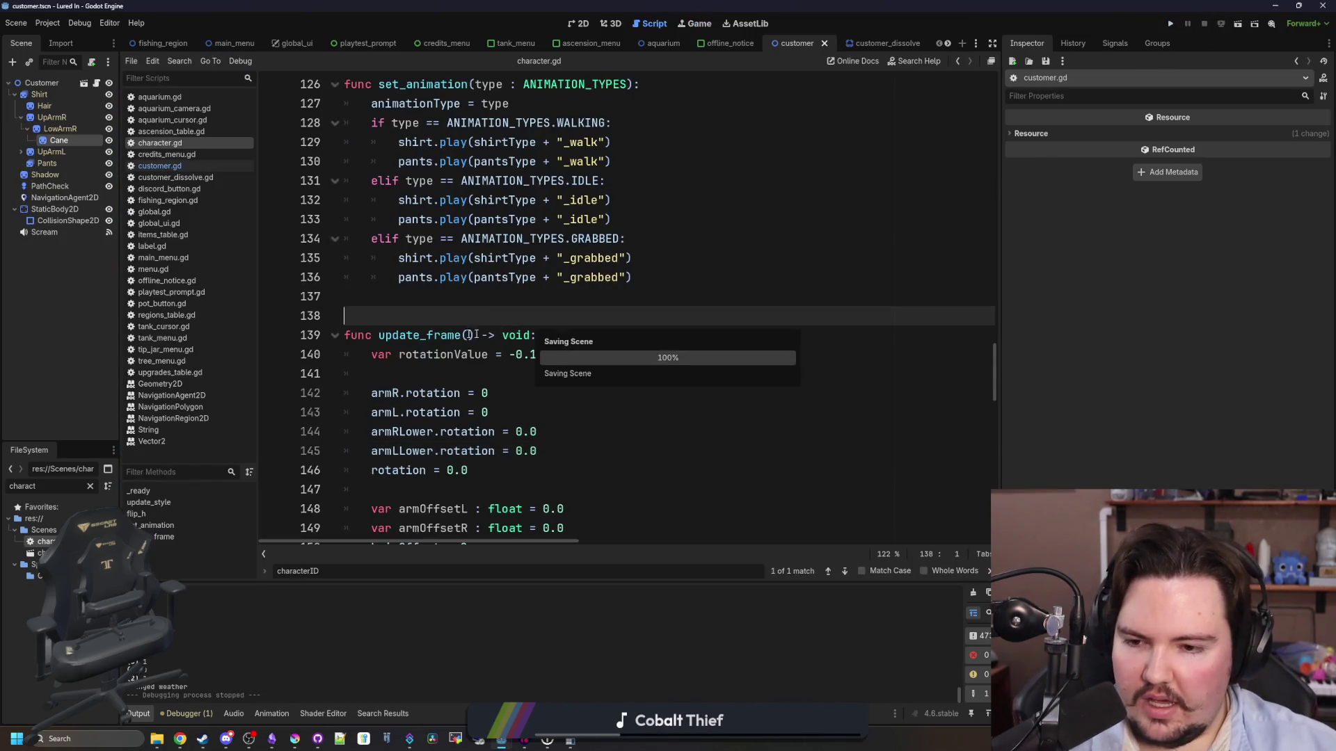
- Review the cane code in character.gd, save the script, and return to the customer's 2D view
scroll(512, 385, down, 10)
scroll(512, 385, down, 7)
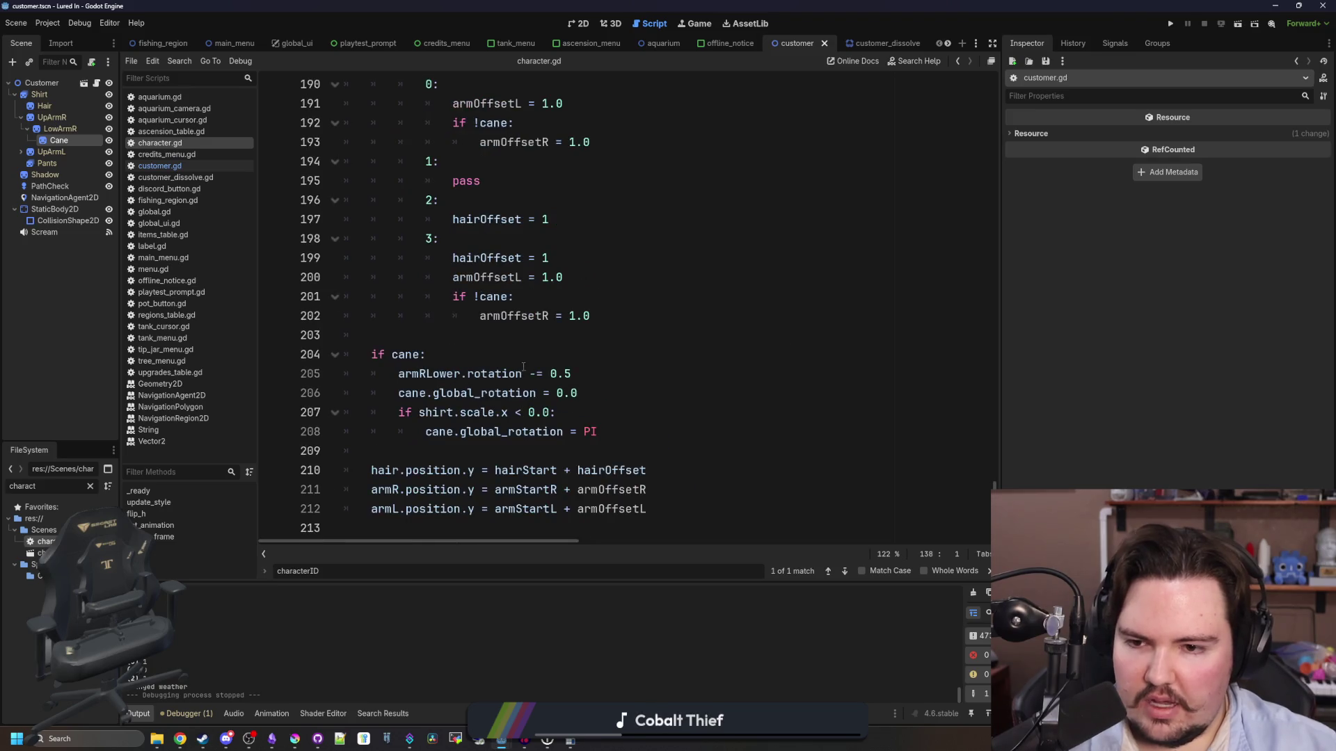
click(486, 331)
scroll(501, 362, up, 20)
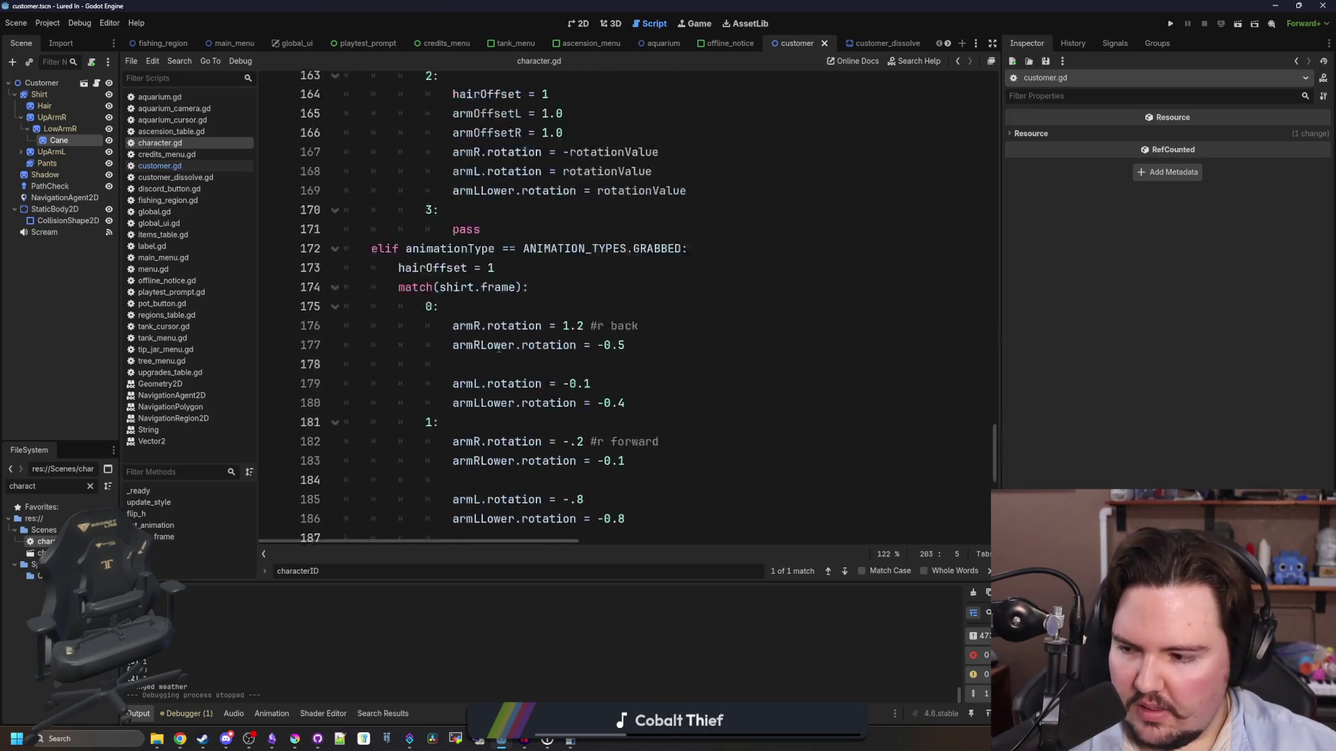
scroll(515, 395, up, 20)
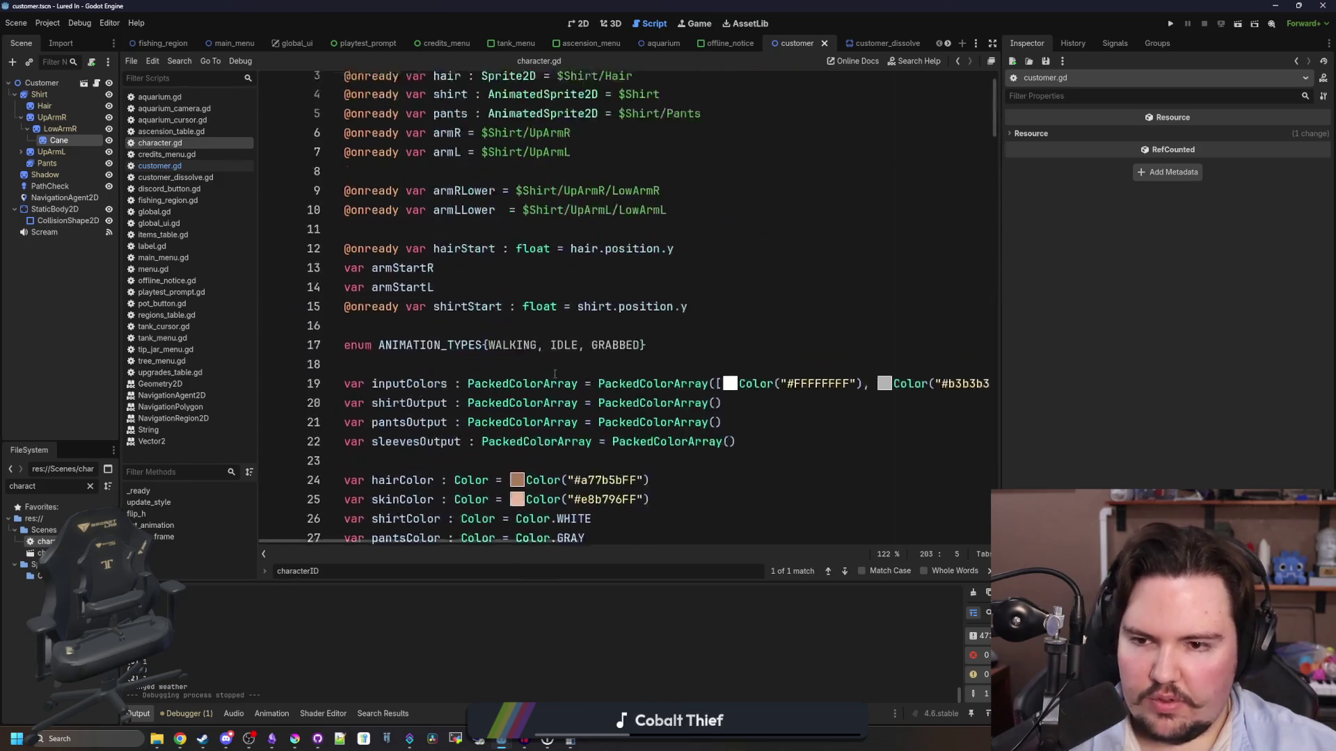
click(493, 334)
key(ctrl+s)
click(461, 282)
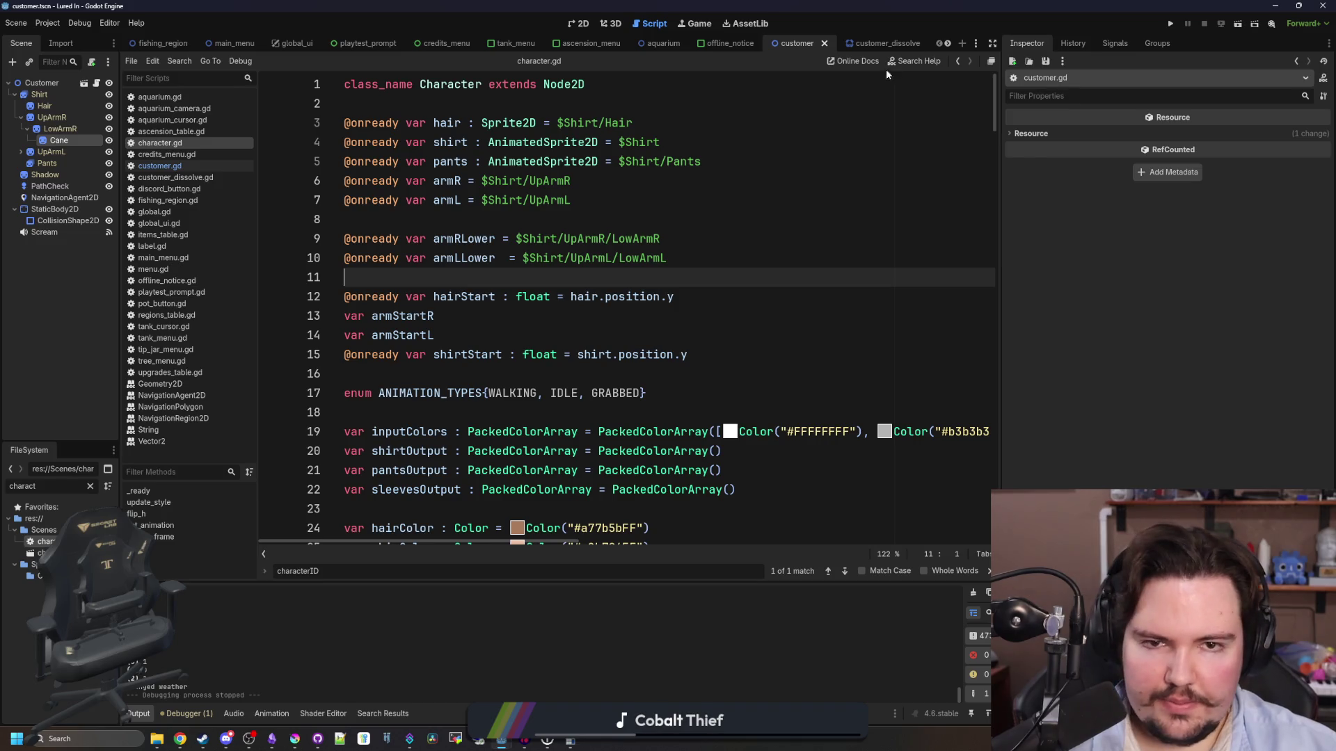
click(578, 23)
scroll(606, 287, down, 3)
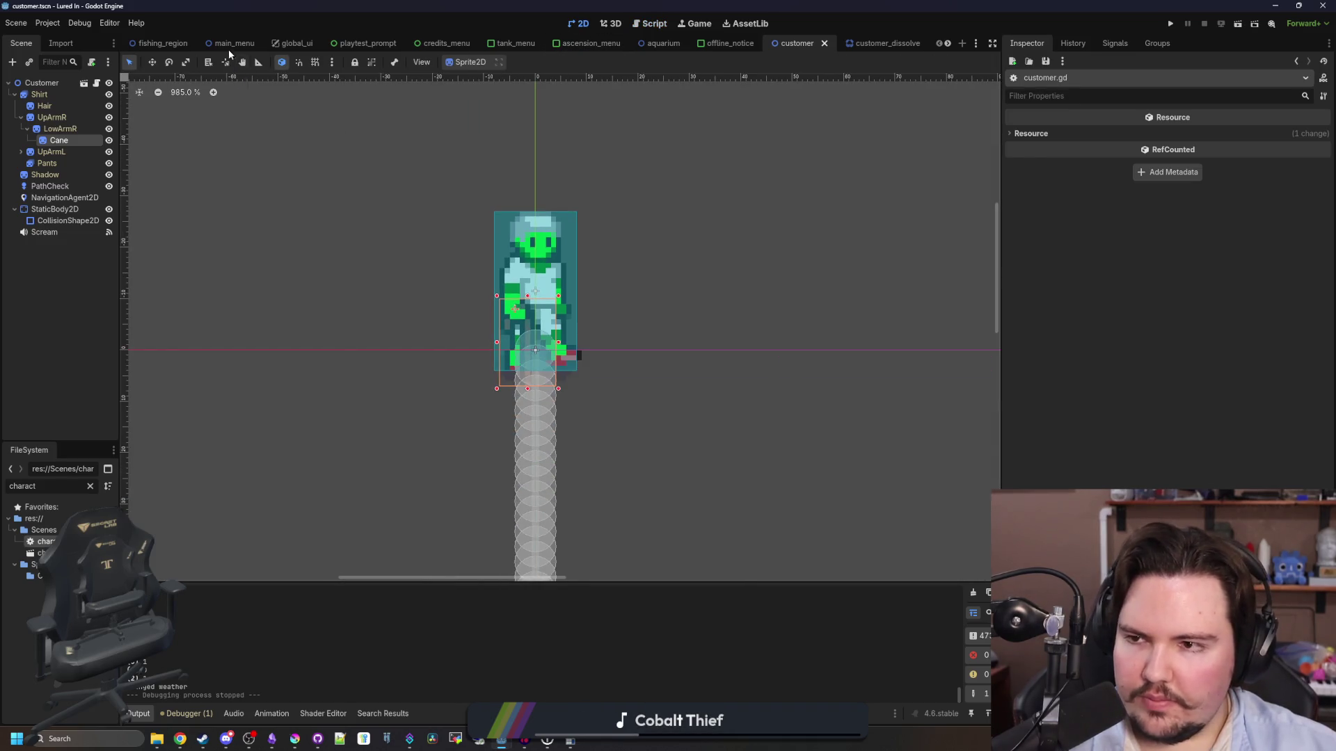
- From the main_menu tab, filter FileSystem by 'aquar' and open aquarium.tscn, then save
click(224, 46)
click(90, 486)
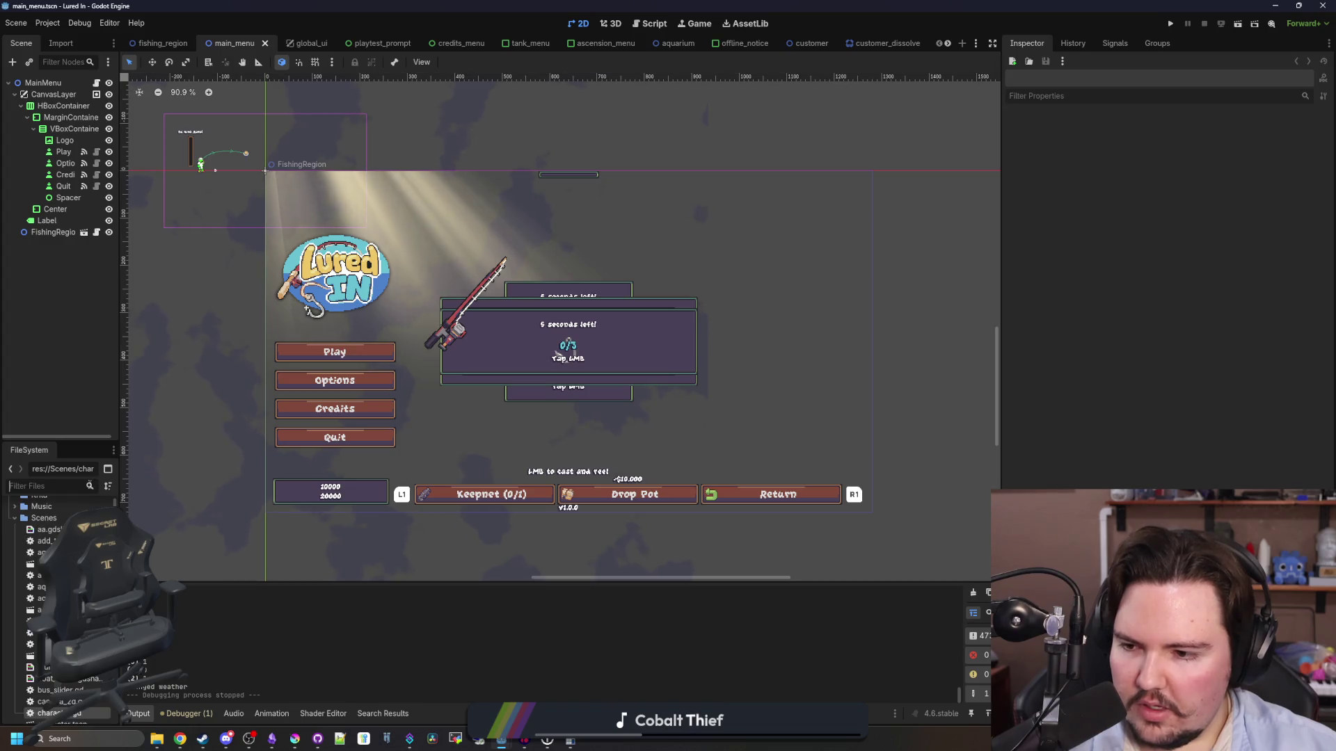
text(aquar)
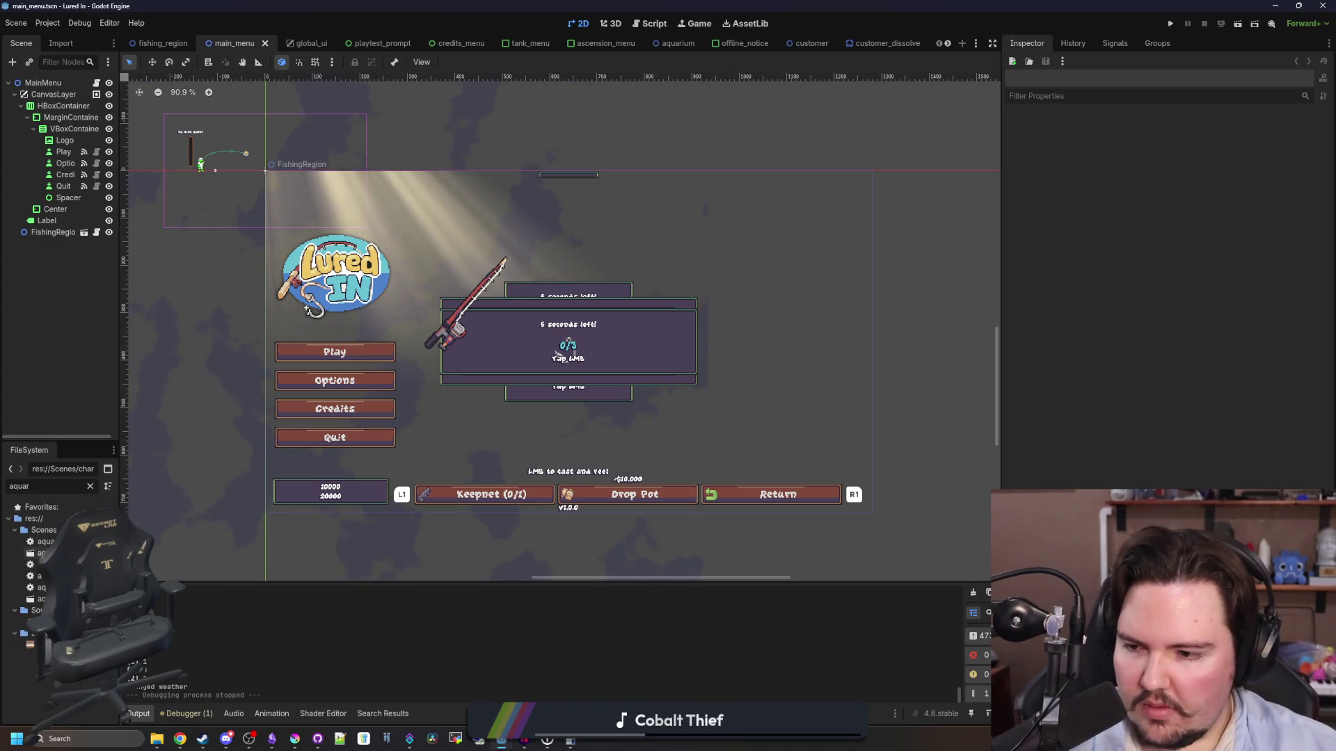
double_click(46, 541)
key(ctrl+s)
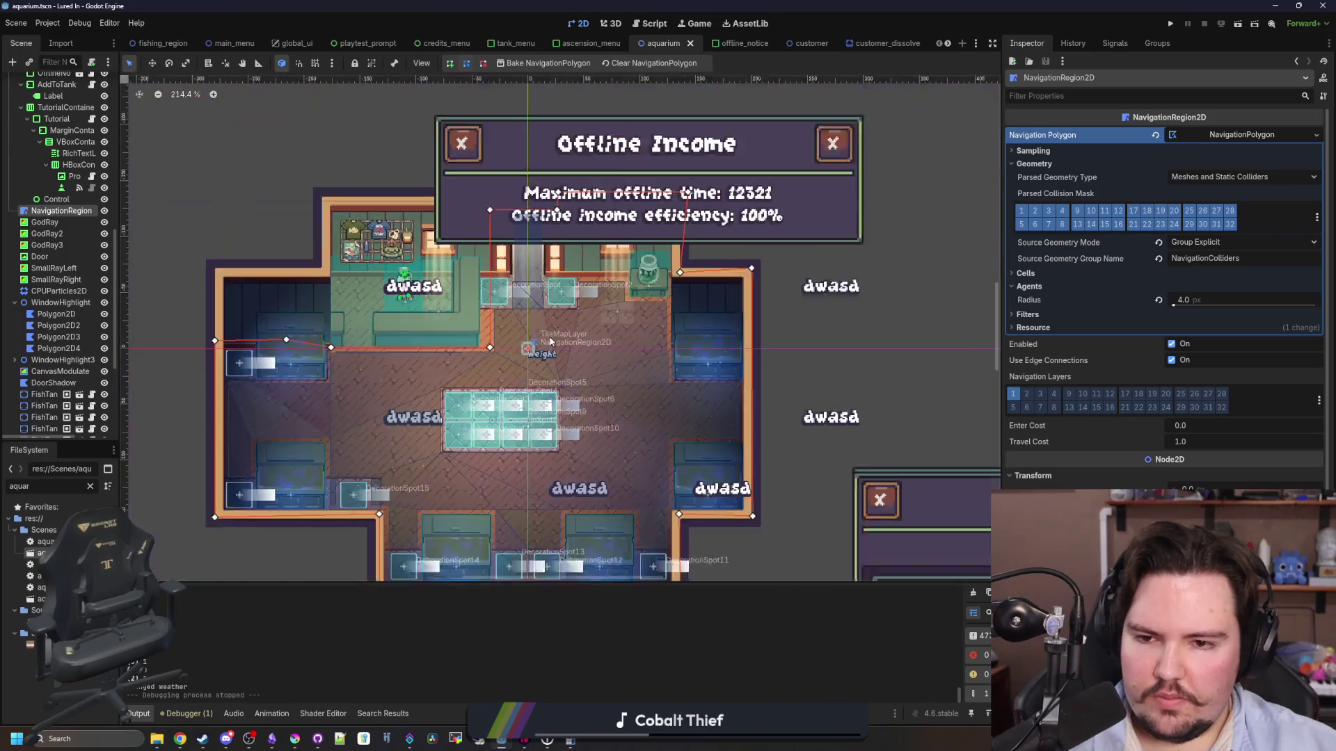
scroll(550, 341, down, 1)
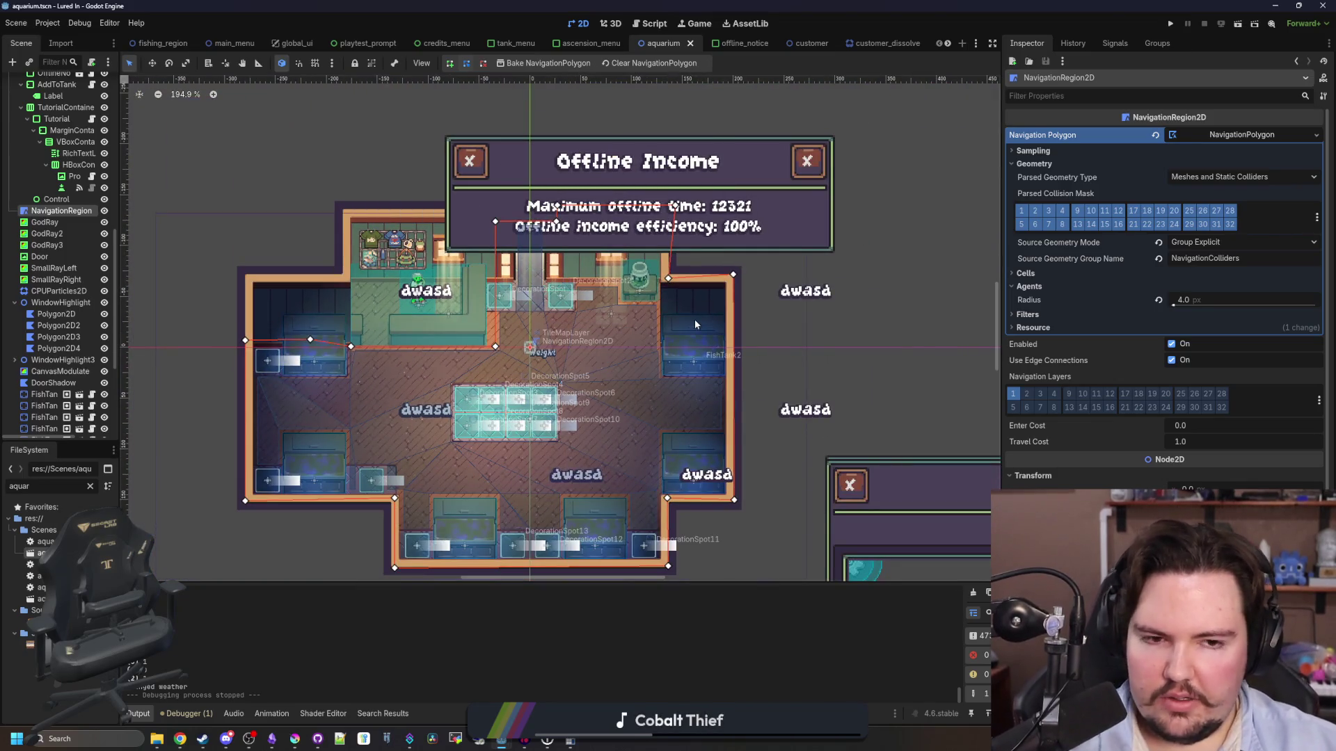
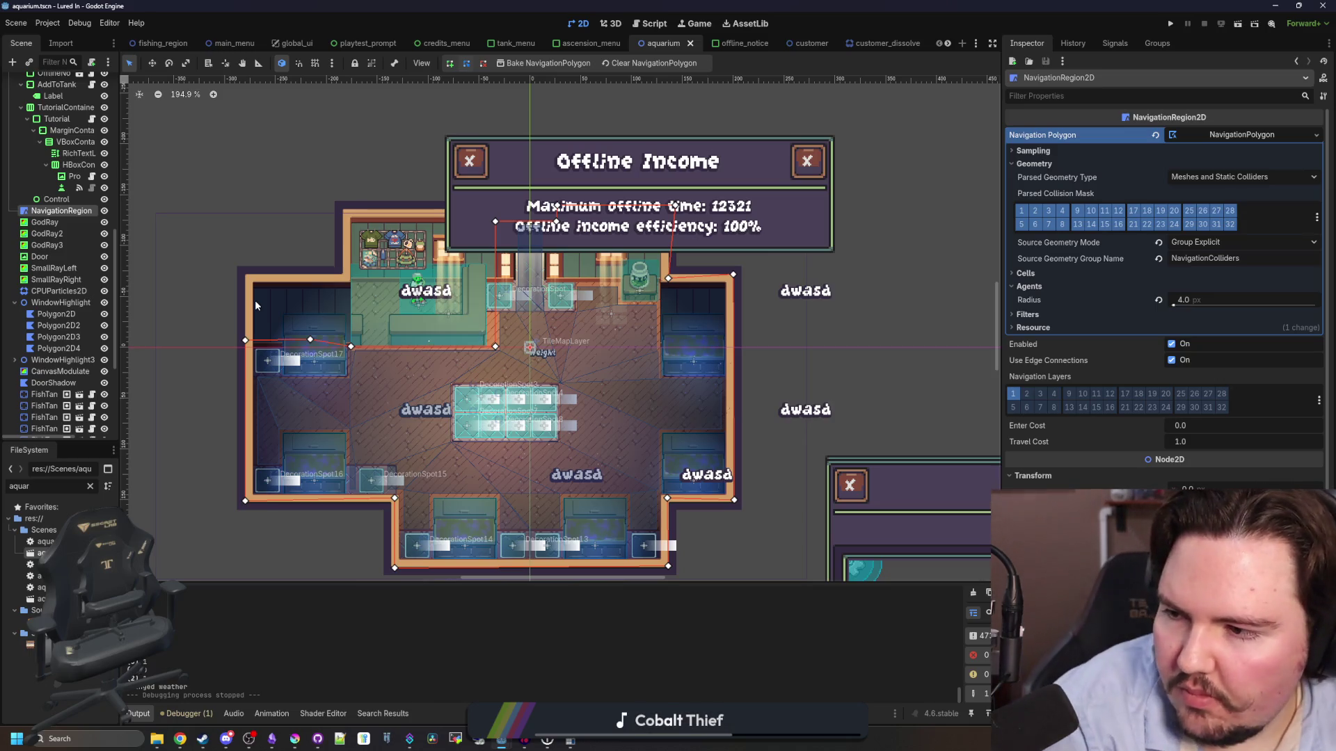
- Save the aquarium scene
scroll(612, 445, up, 3)
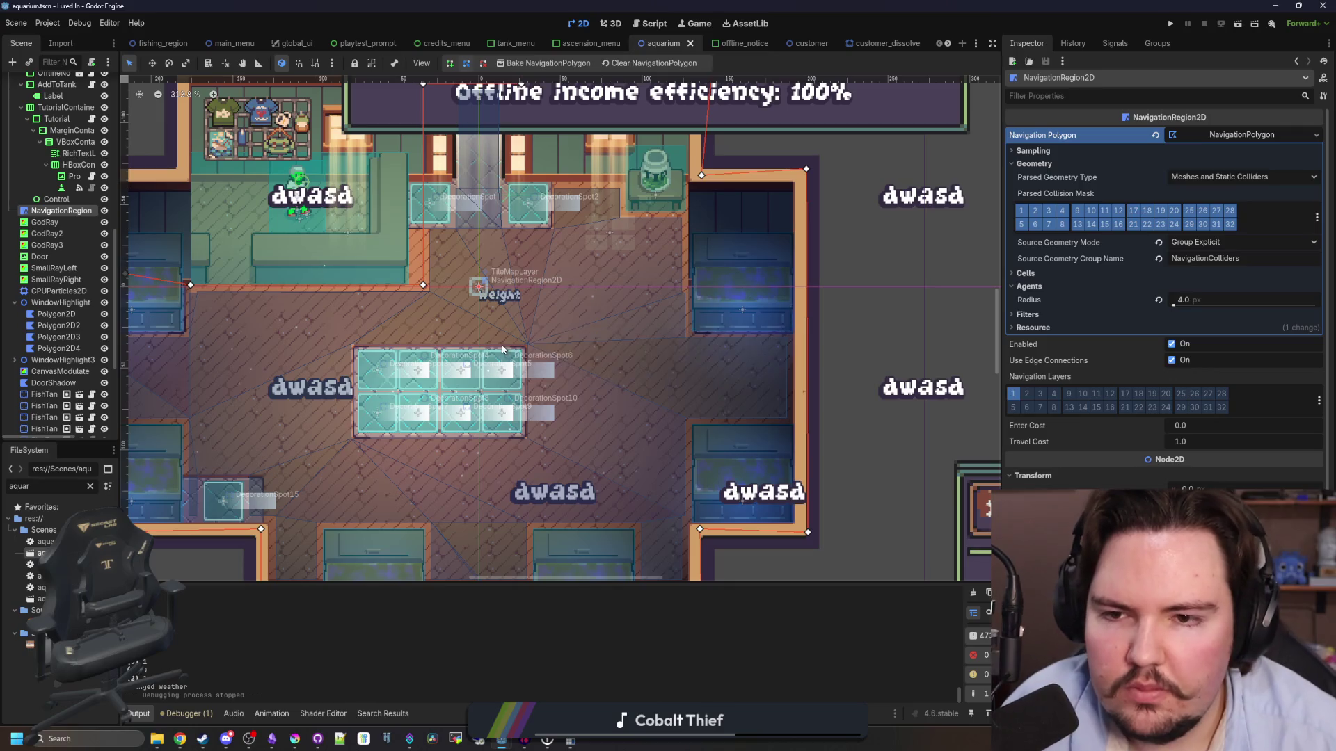
scroll(420, 99, up, 2)
scroll(420, 103, down, 3)
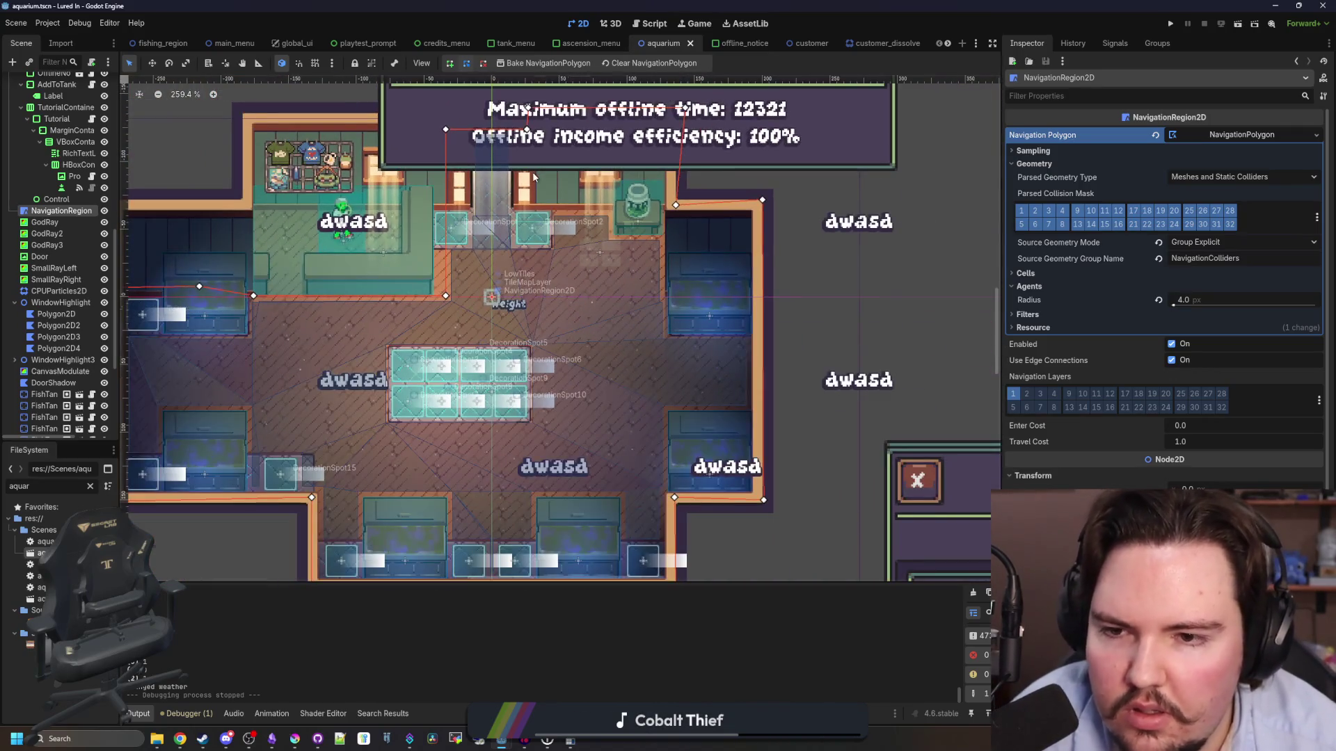
scroll(560, 314, up, 2)
scroll(560, 314, down, 3)
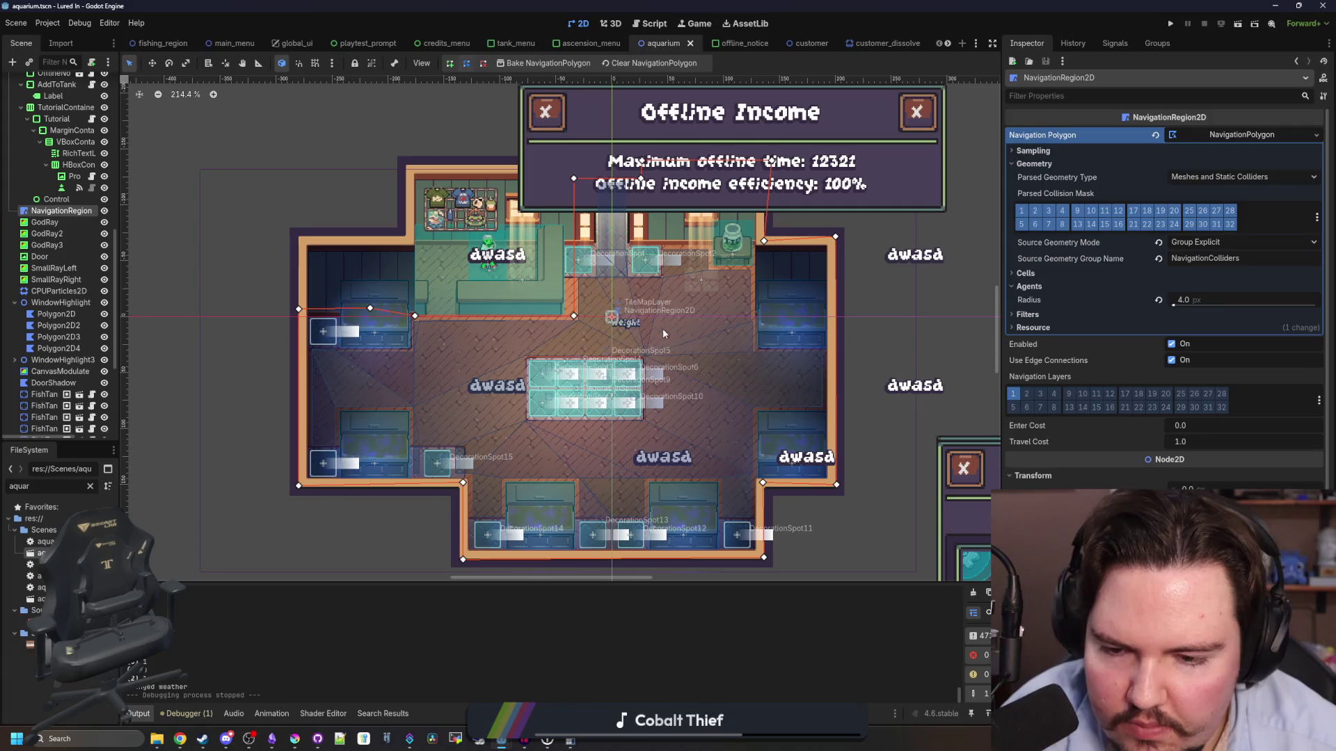
scroll(662, 329, down, 1)
scroll(665, 311, up, 1)
scroll(654, 317, down, 1)
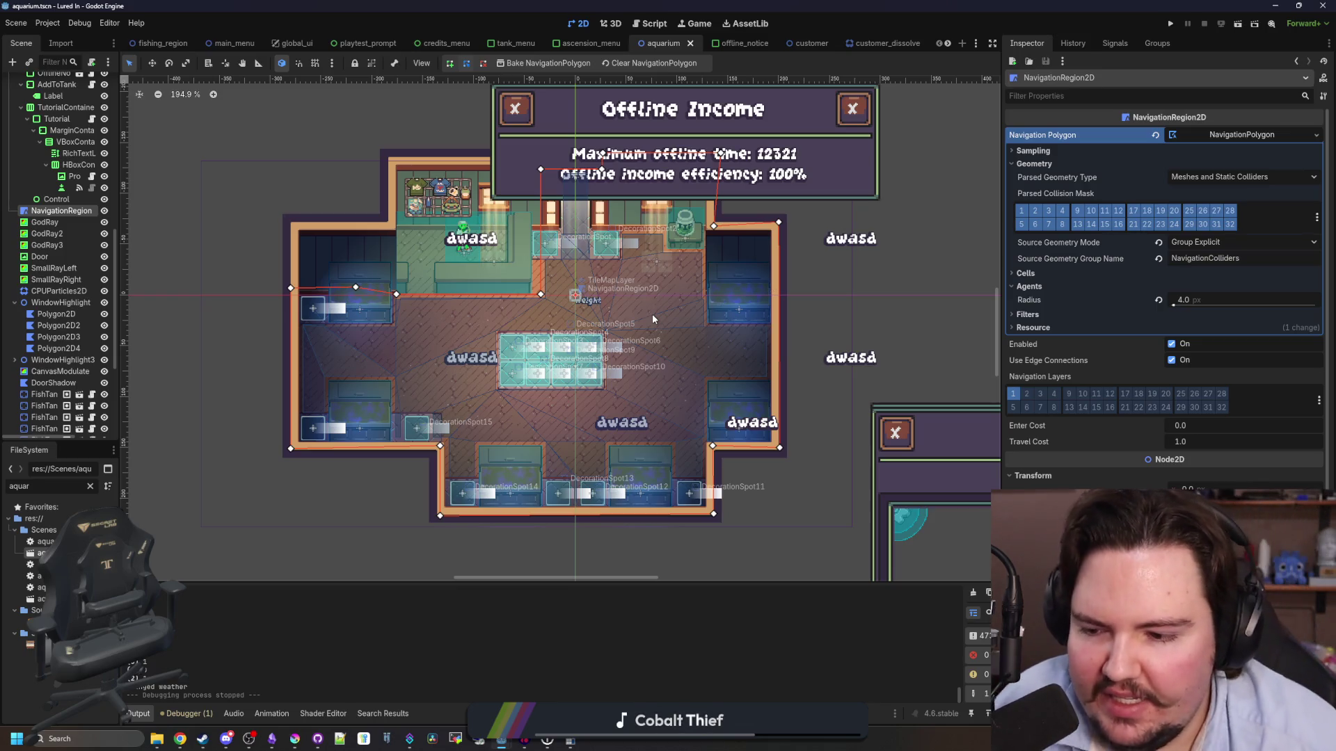
key(ctrl+s)
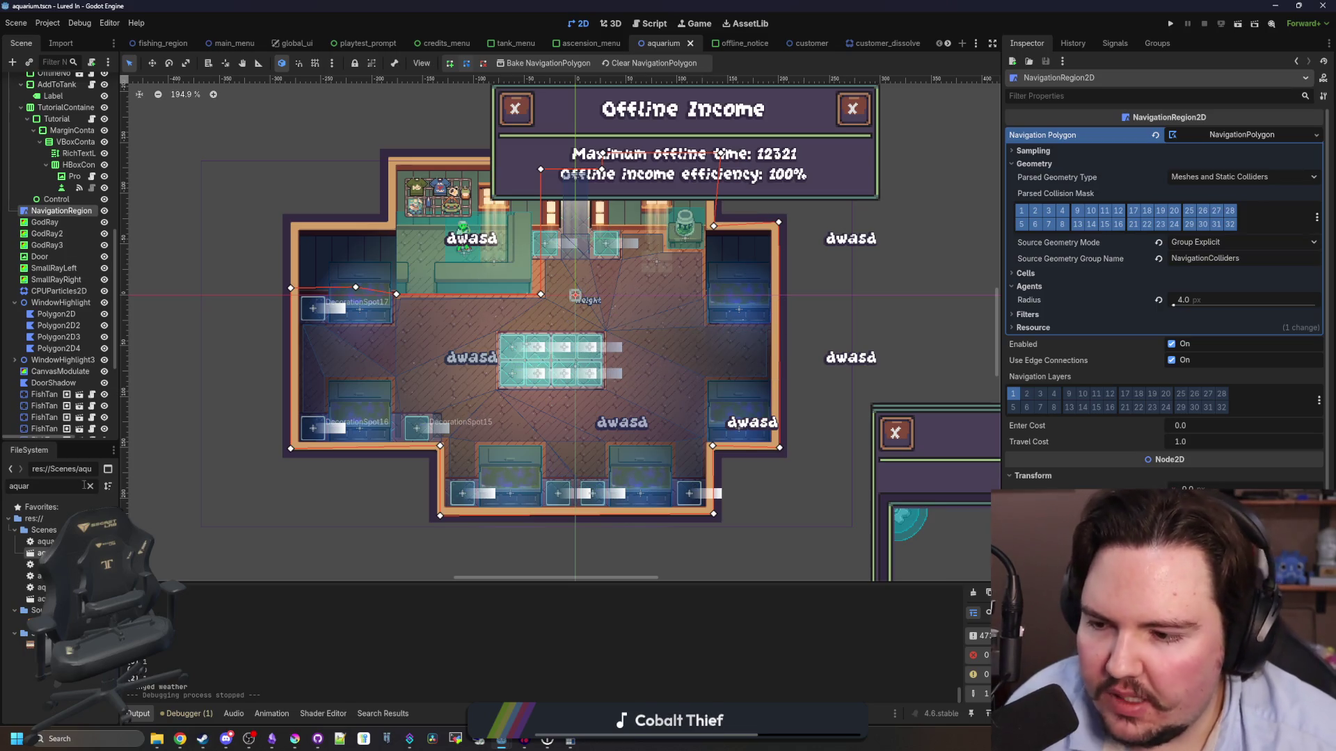
- Filter the FileSystem dock for 'customer' and open customer.gd in the Script editor
click(90, 487)
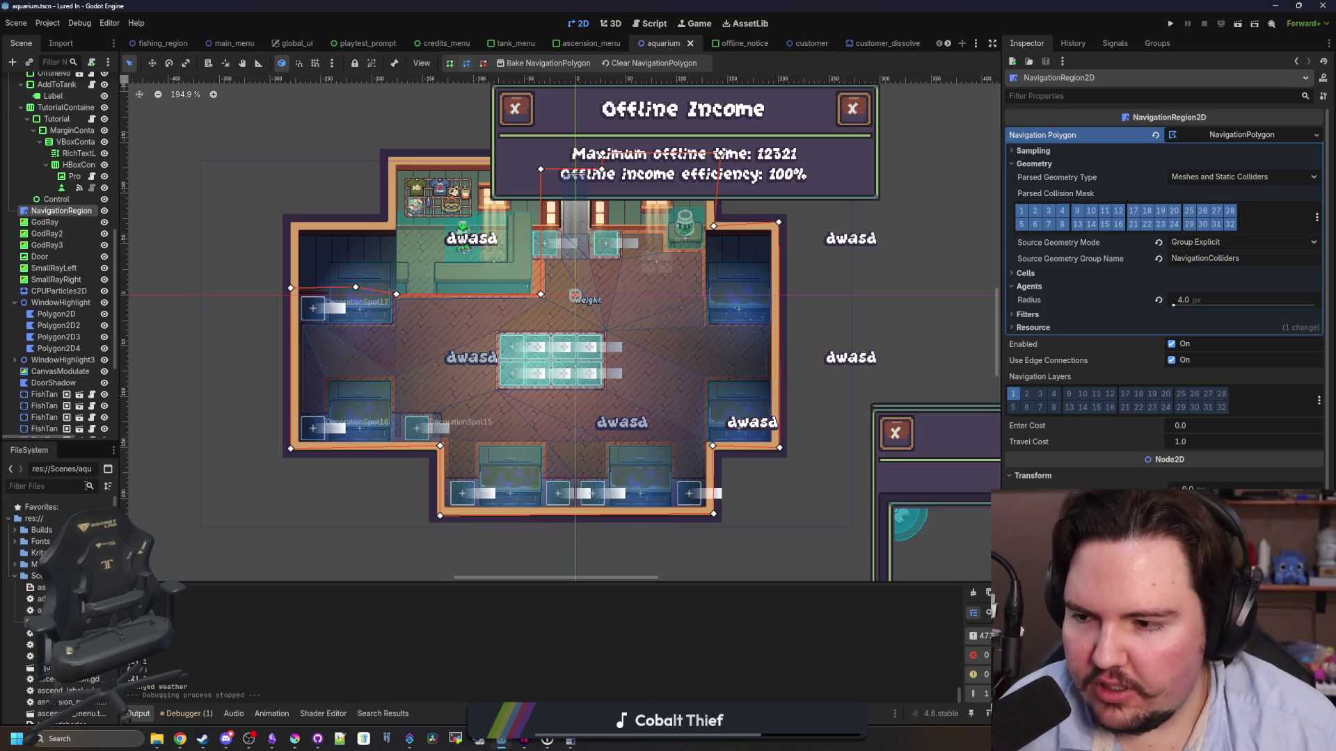
scroll(59, 278, up, 10)
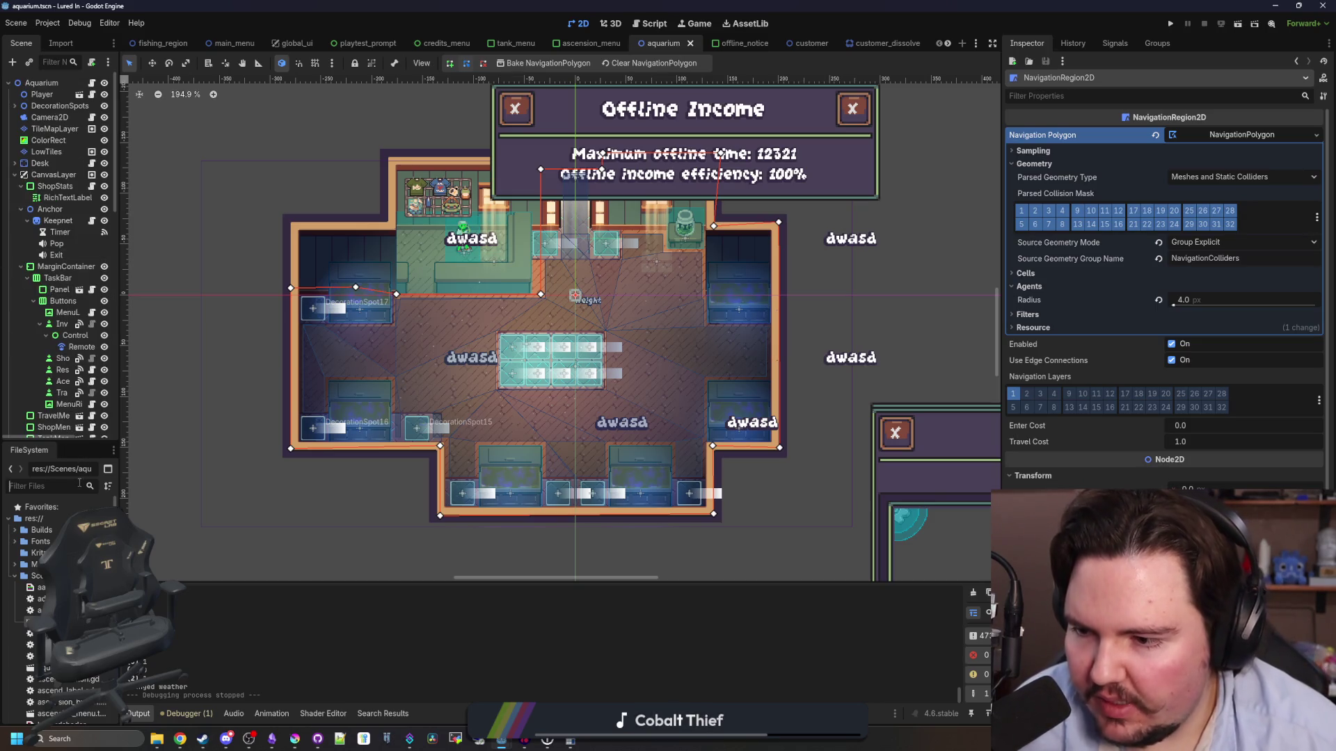
text(customer)
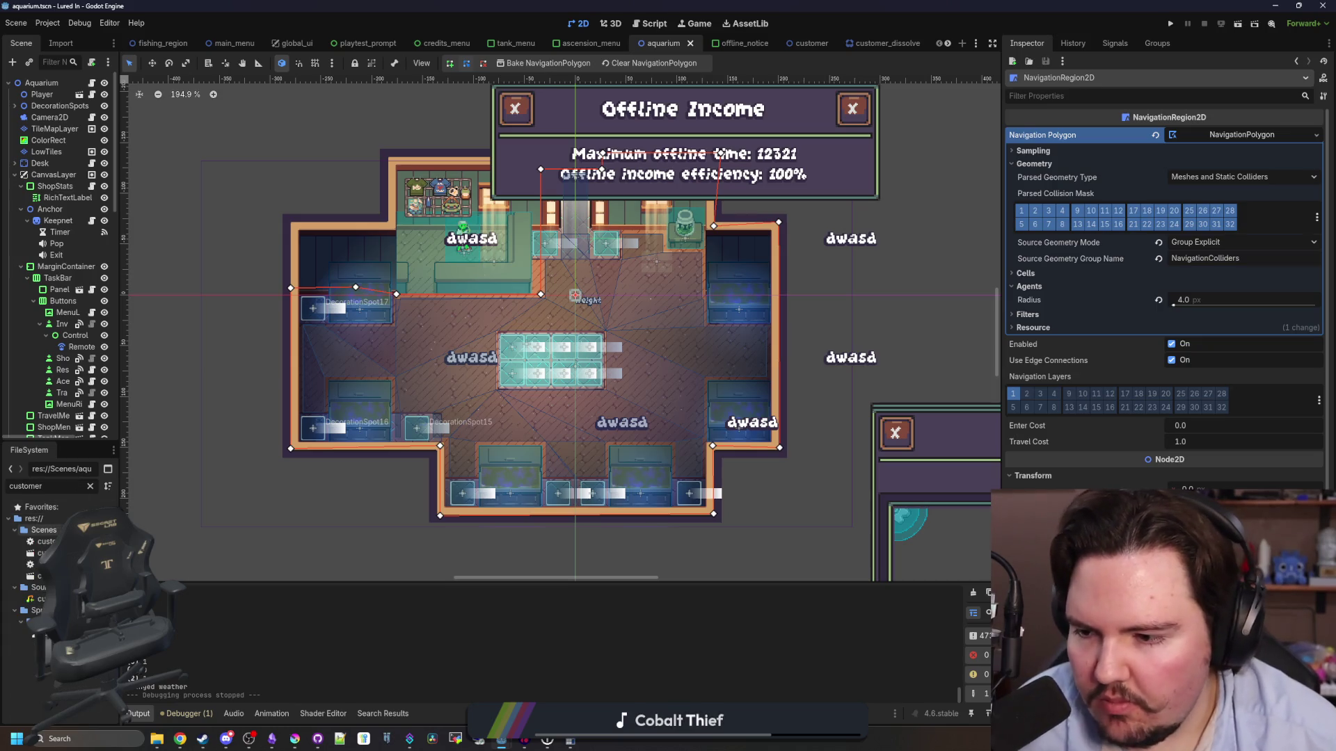
double_click(46, 541)
scroll(809, 409, down, 5)
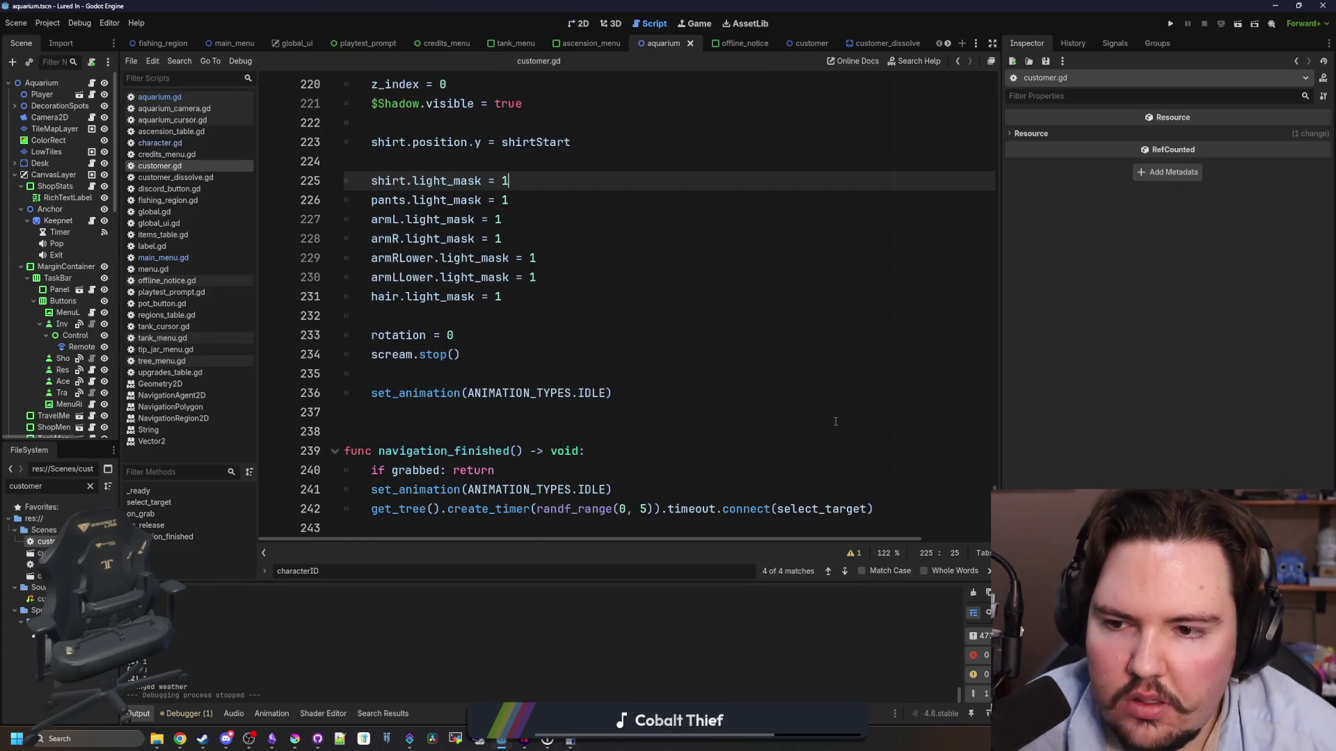
click(721, 367)
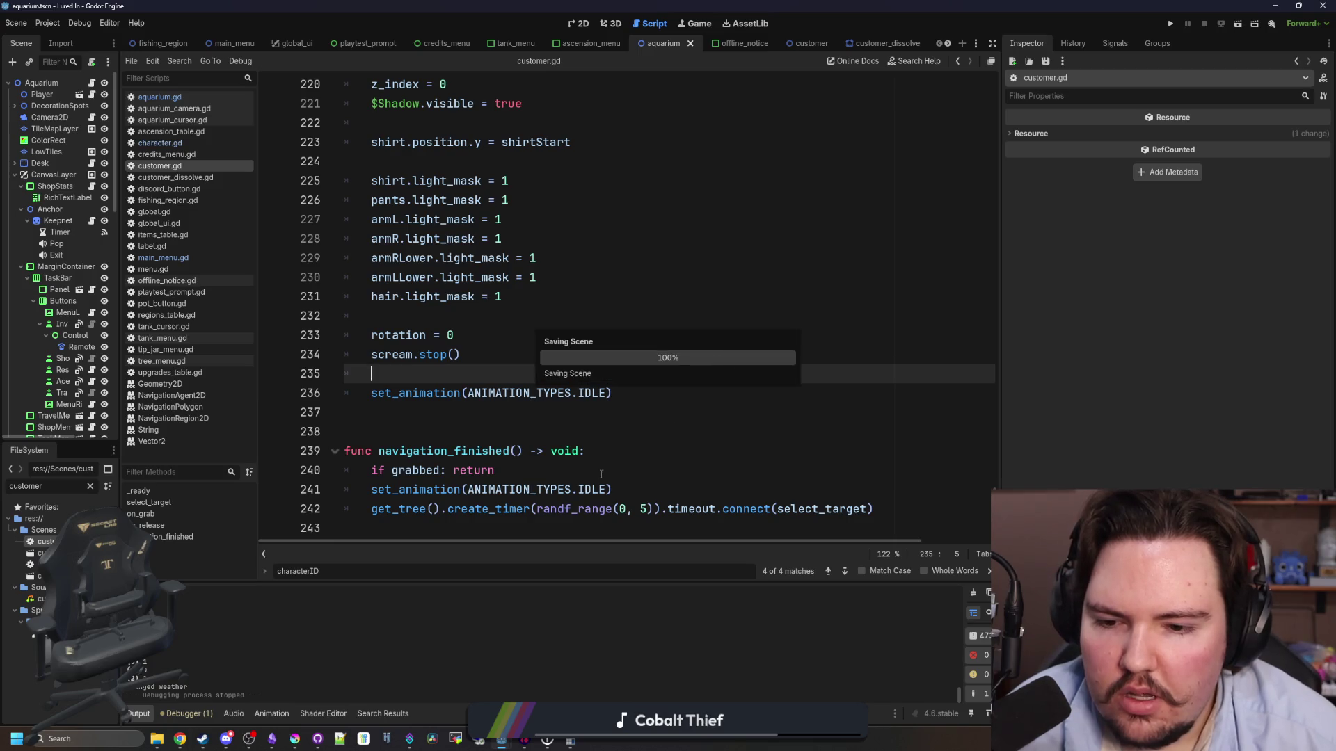
click(688, 470)
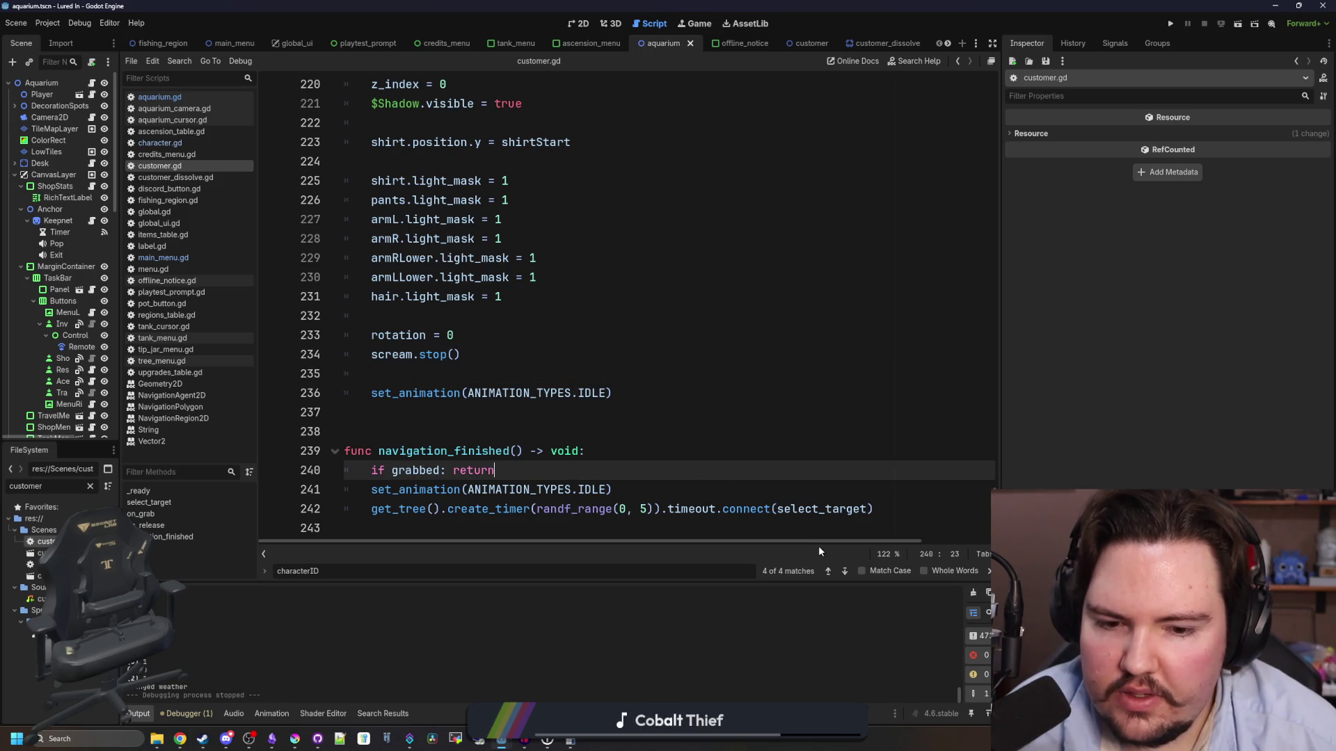
drag(896, 518, 362, 497)
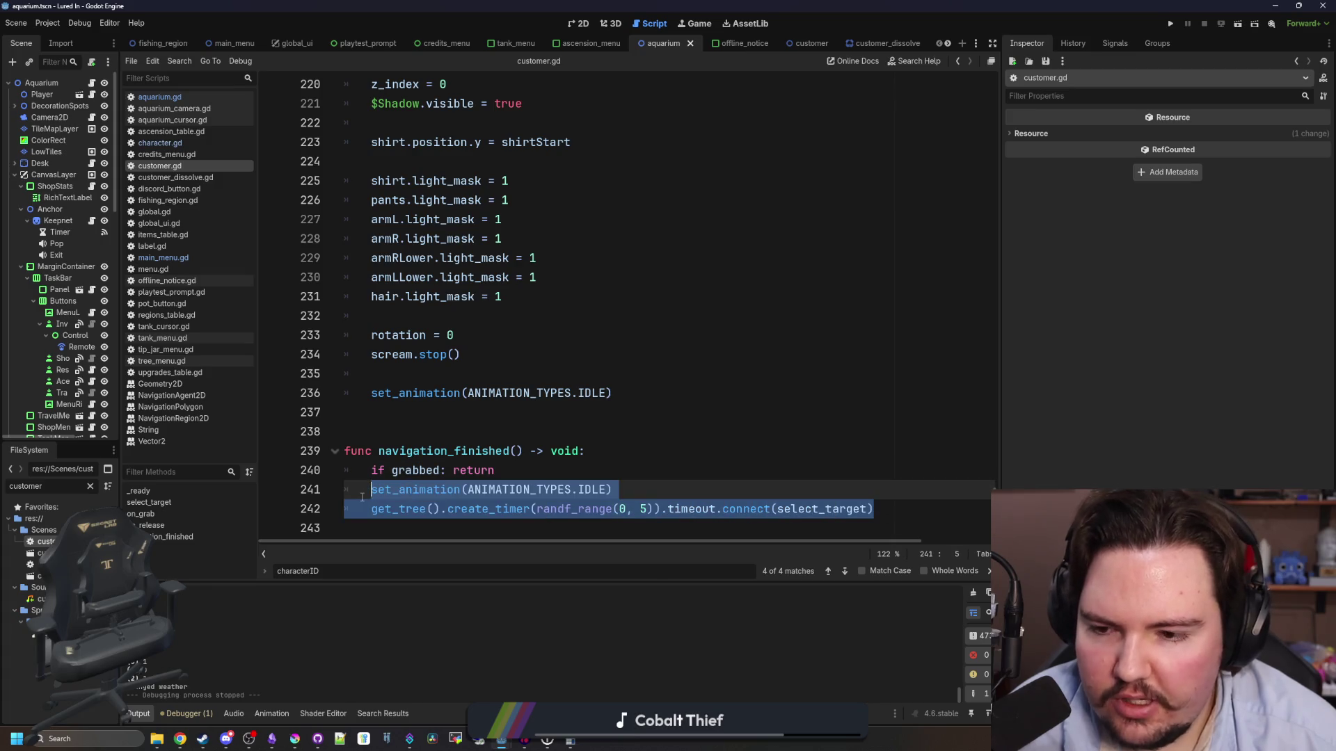
click(480, 414)
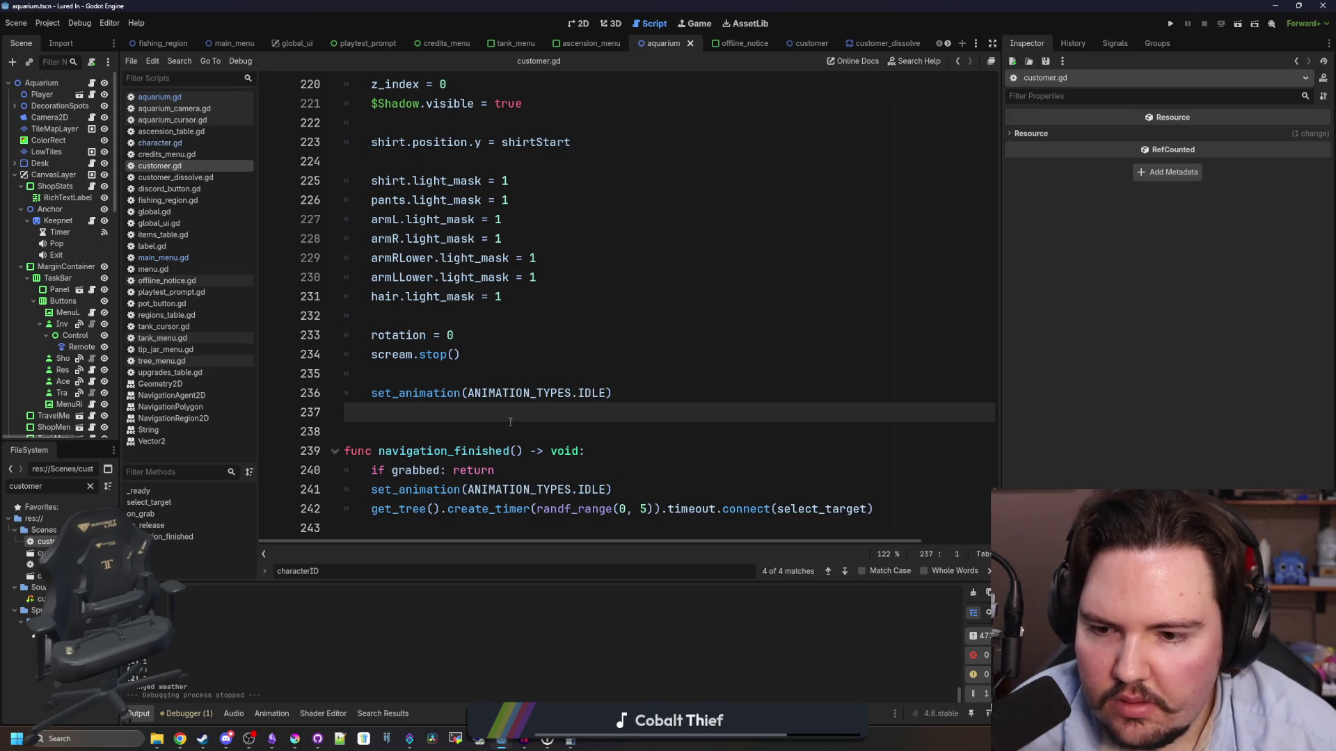
scroll(770, 401, up, 20)
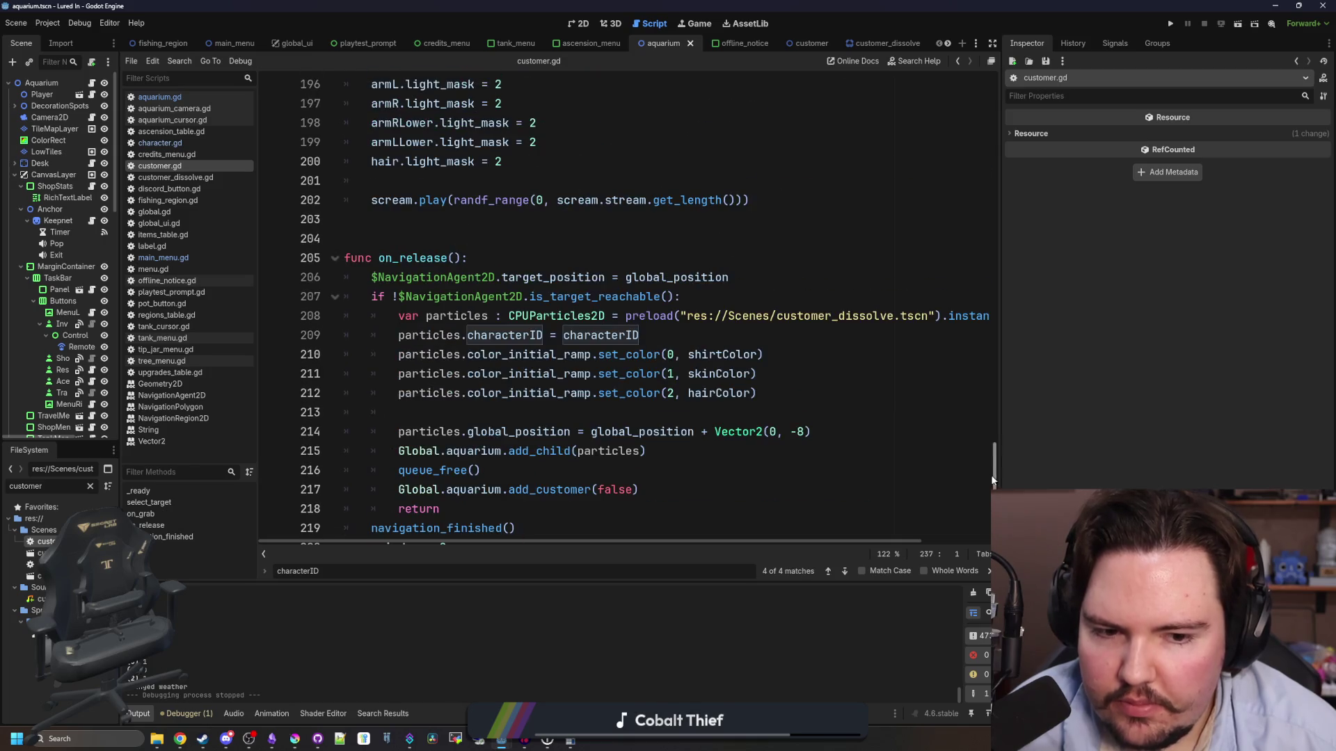
click(548, 262)
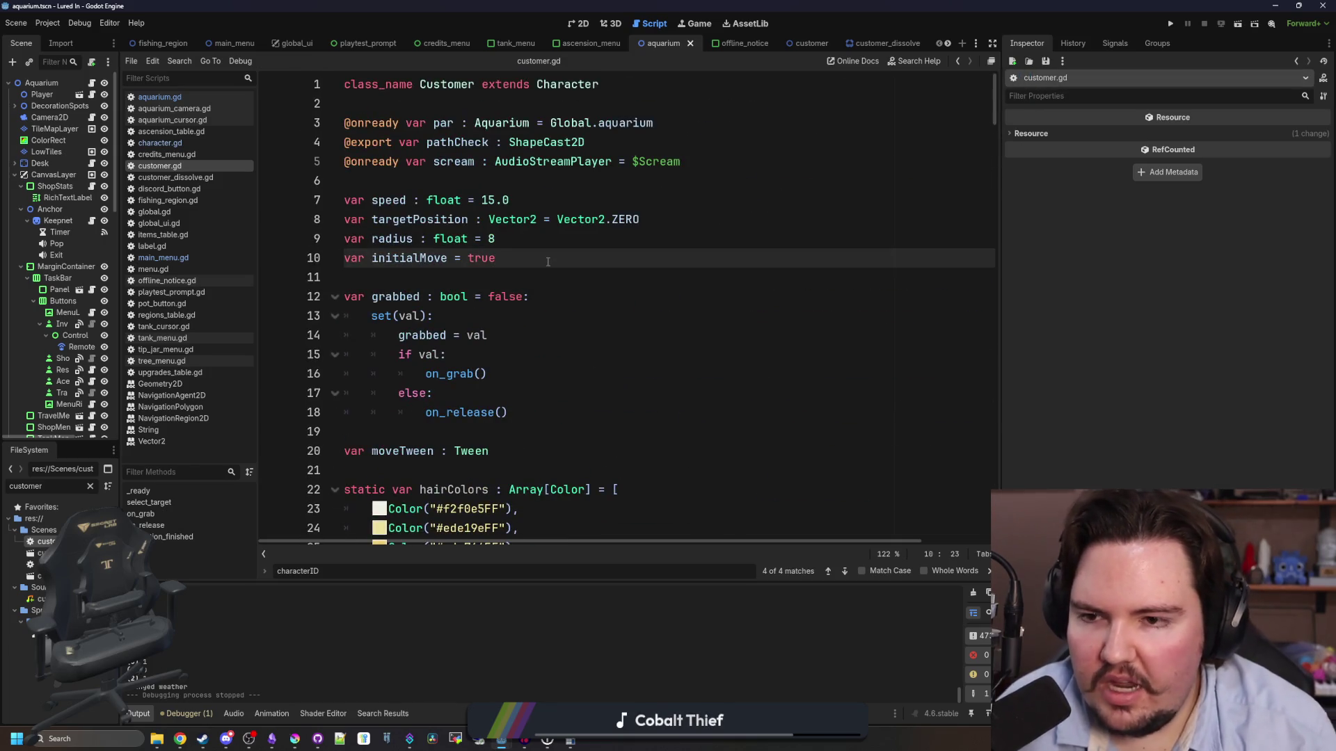
- Declare 'var autoTarget : bool = true' on a new line below initialMove
key(Return)
text(var autot)
key(BackSpace)
text(Target : bool = true)
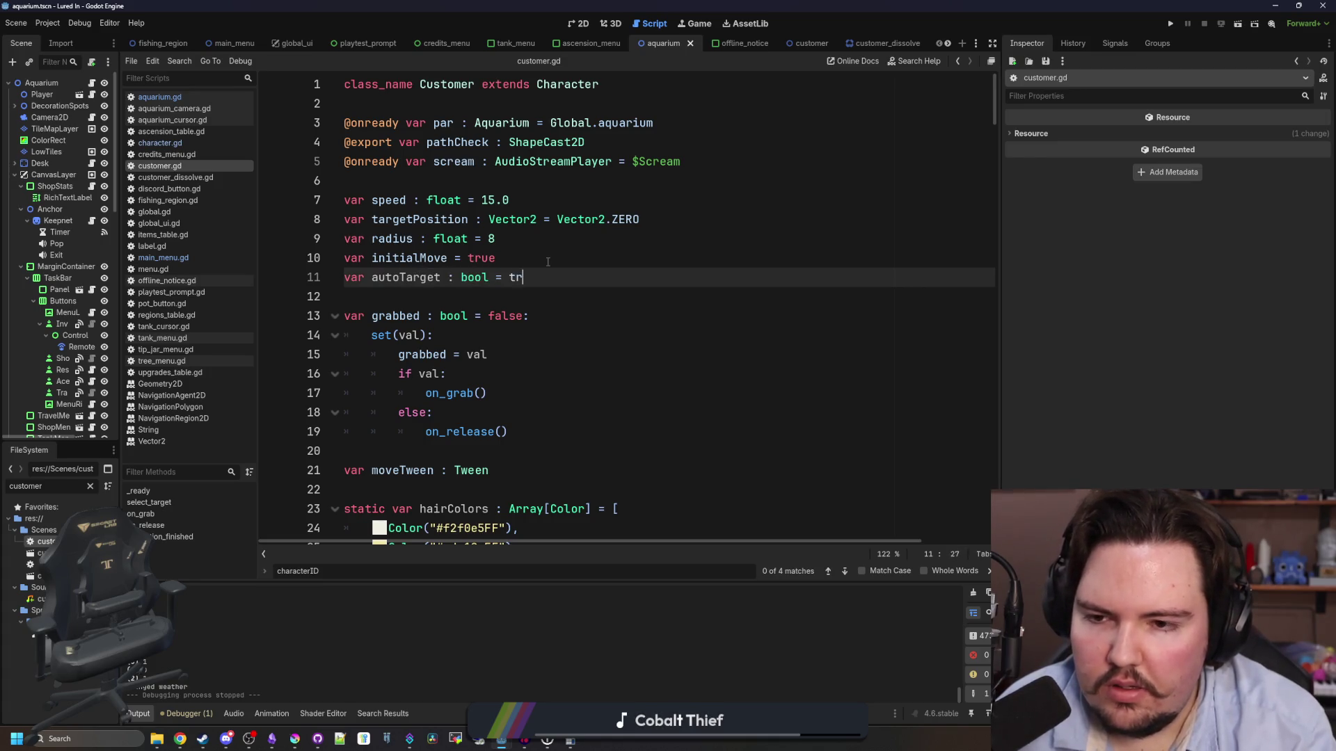
double_click(406, 277)
- Move down to _ready() and place the caret on the blank line after super()
scroll(558, 388, down, 5)
scroll(558, 388, up, 5)
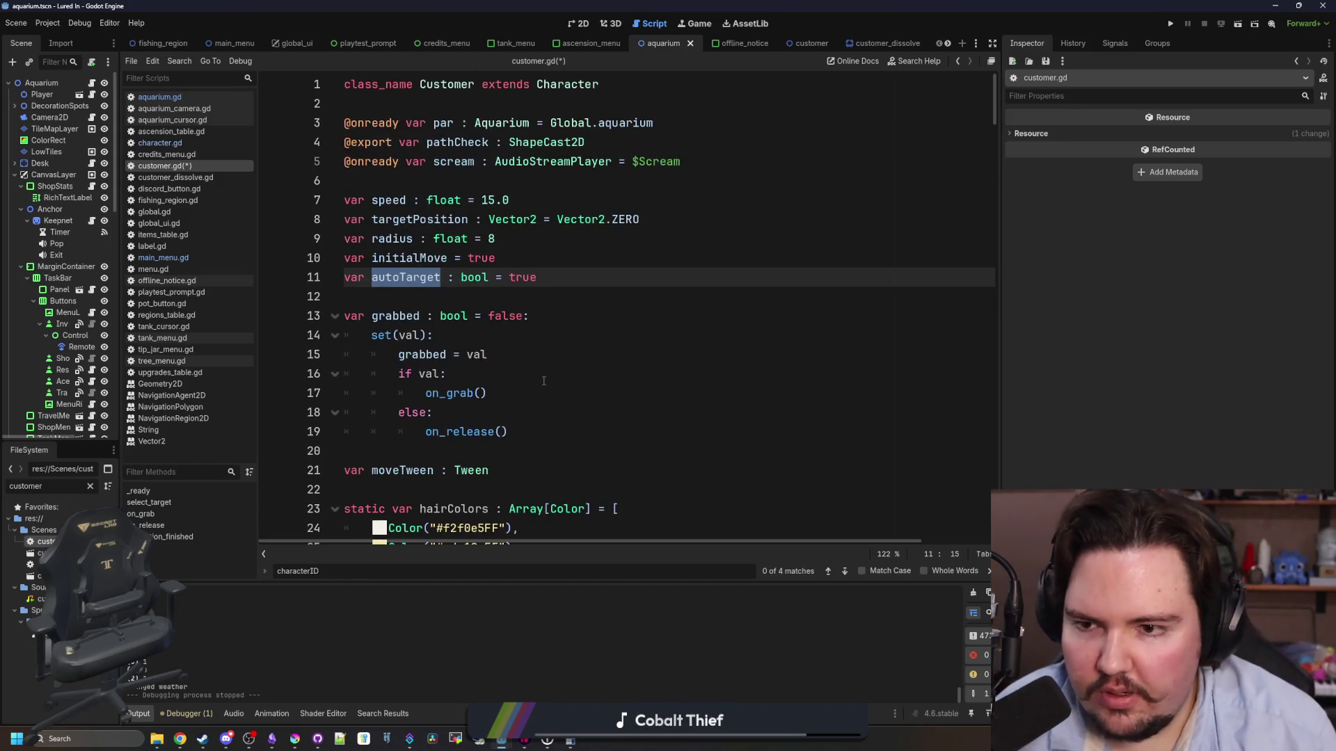
scroll(544, 381, down, 20)
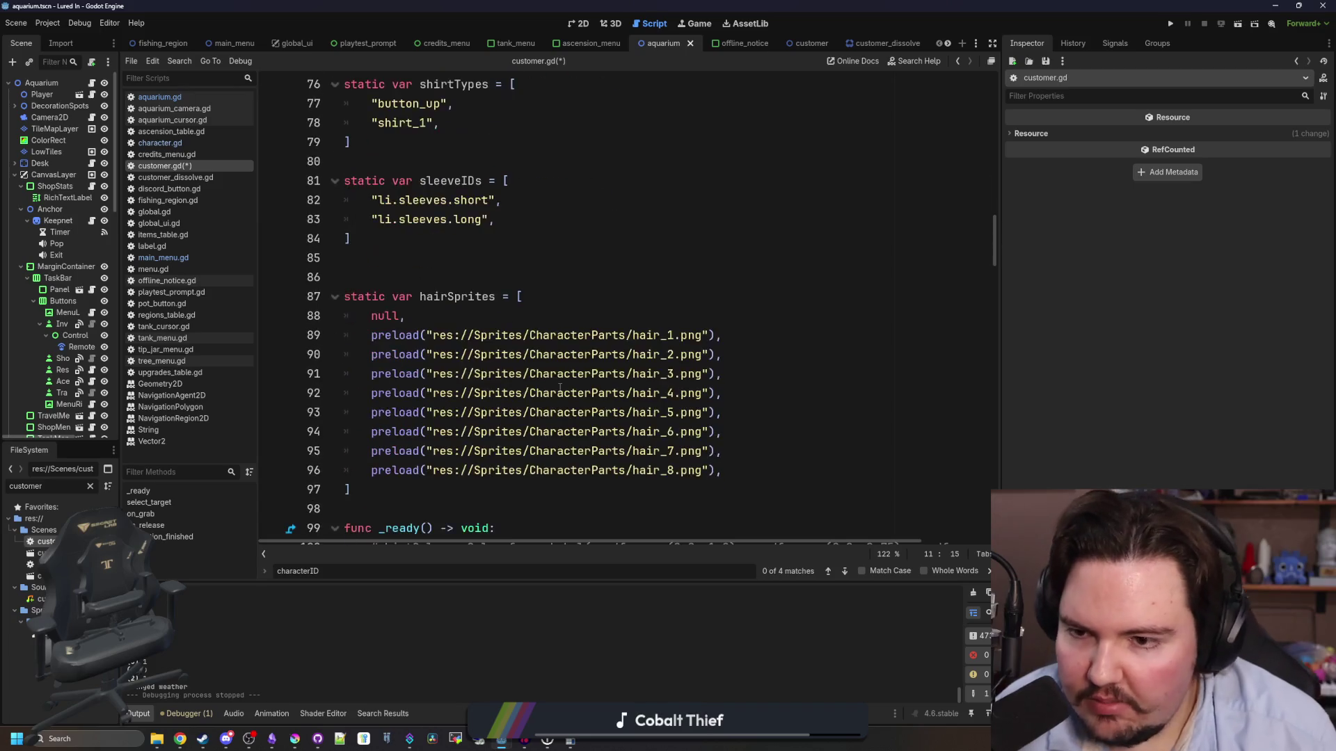
scroll(519, 358, down, 14)
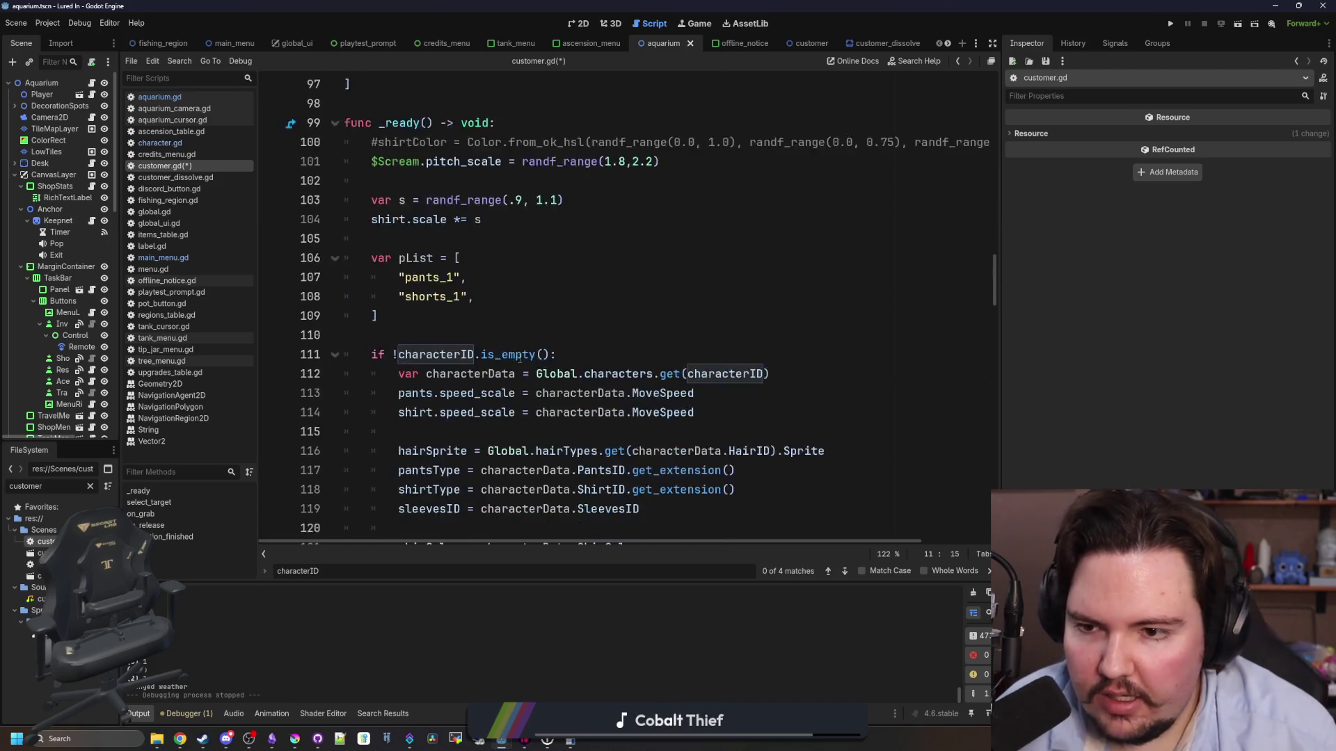
scroll(515, 310, down, 2)
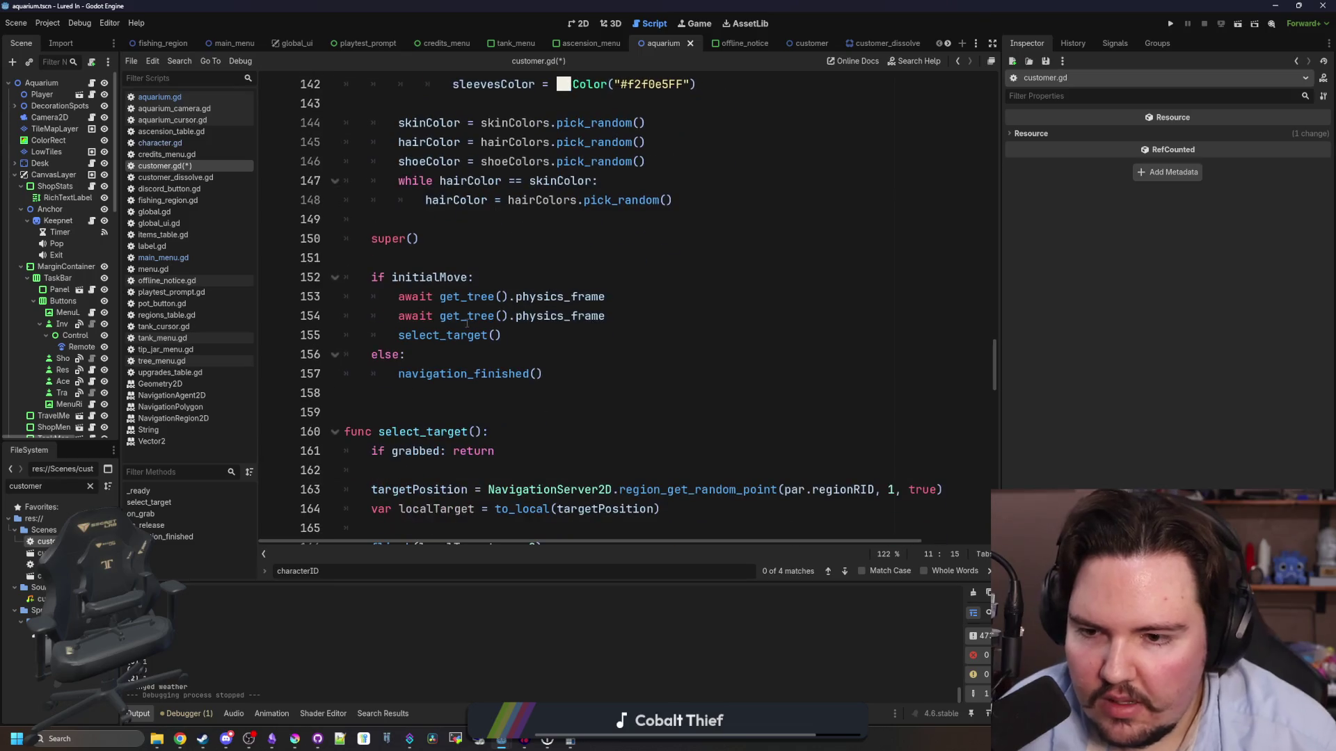
scroll(443, 360, up, 1)
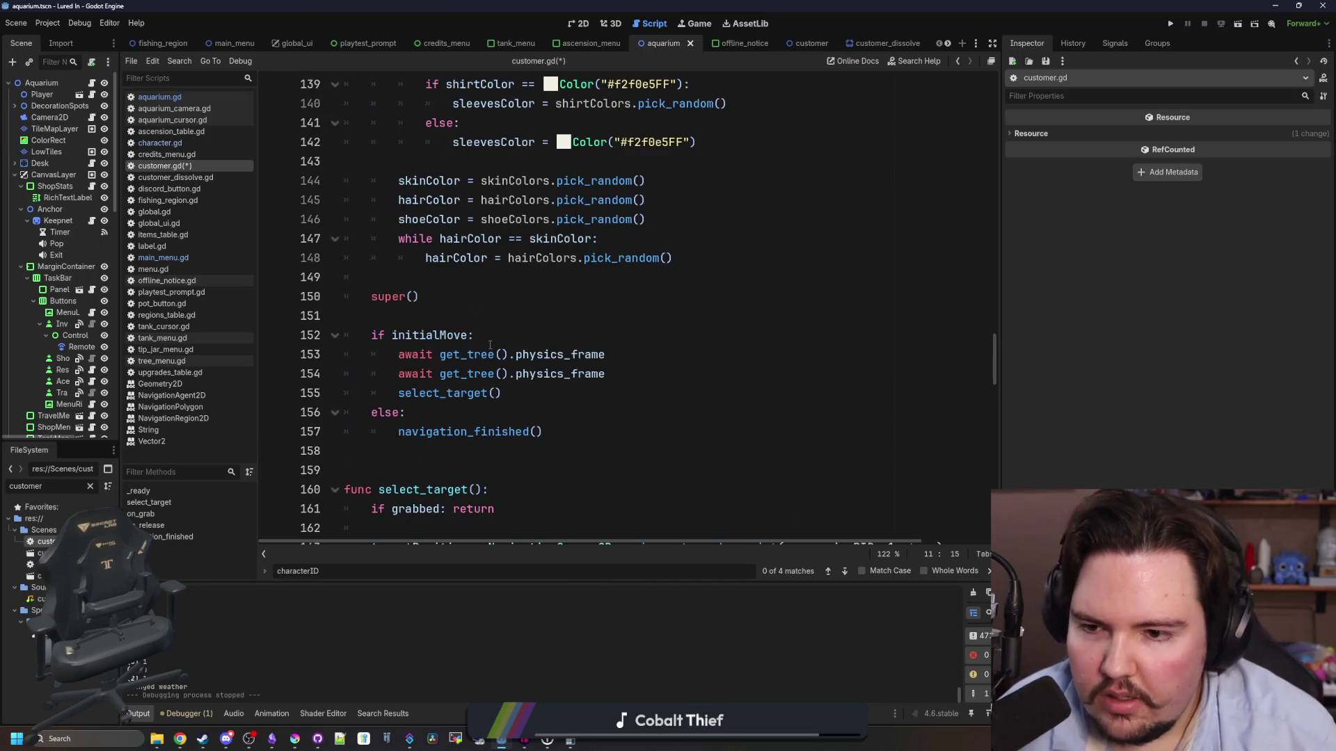
click(535, 310)
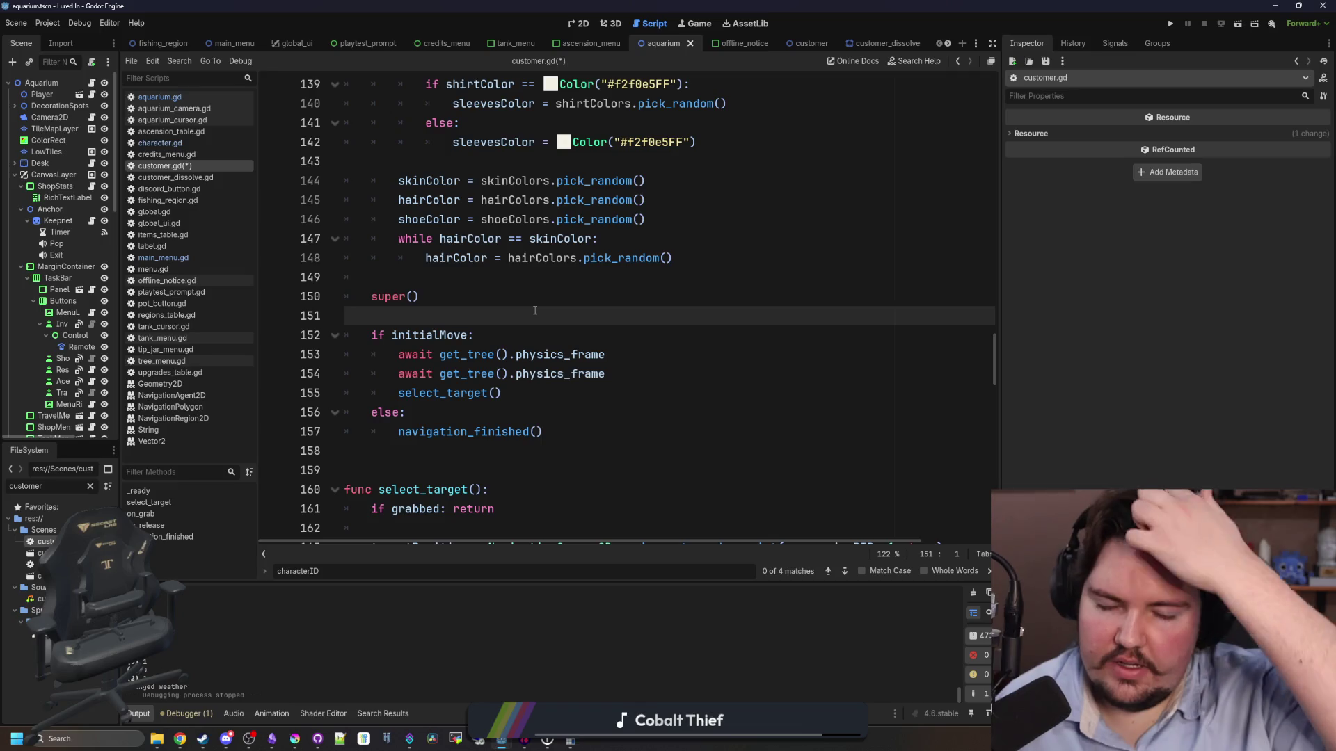
scroll(535, 311, up, 5)
scroll(535, 310, up, 4)
scroll(419, 262, down, 10)
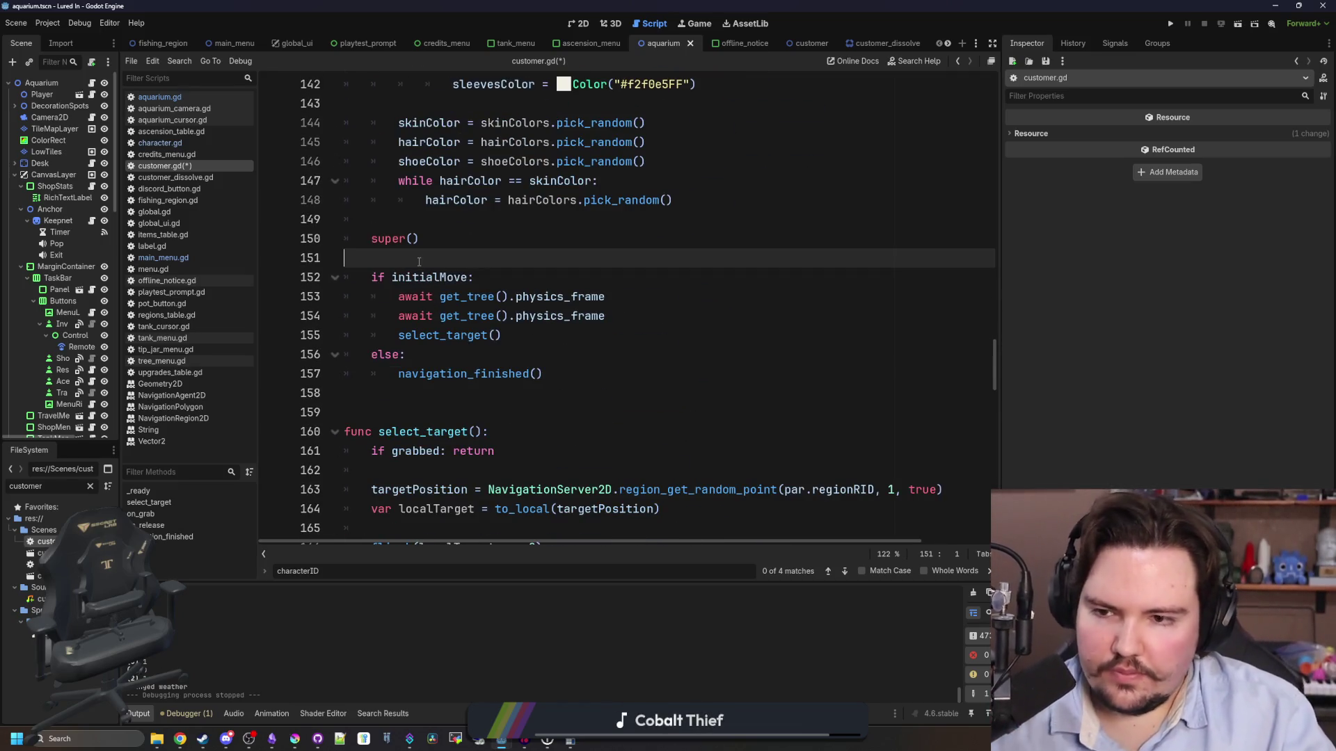
- Add the condition 'if Global.tutorialActive && characterID == "li.character.grandpa":' after super()
key(Return)
key(Return)
key(Up)
key(Tab)
text(if Global.tut)
key(Return)
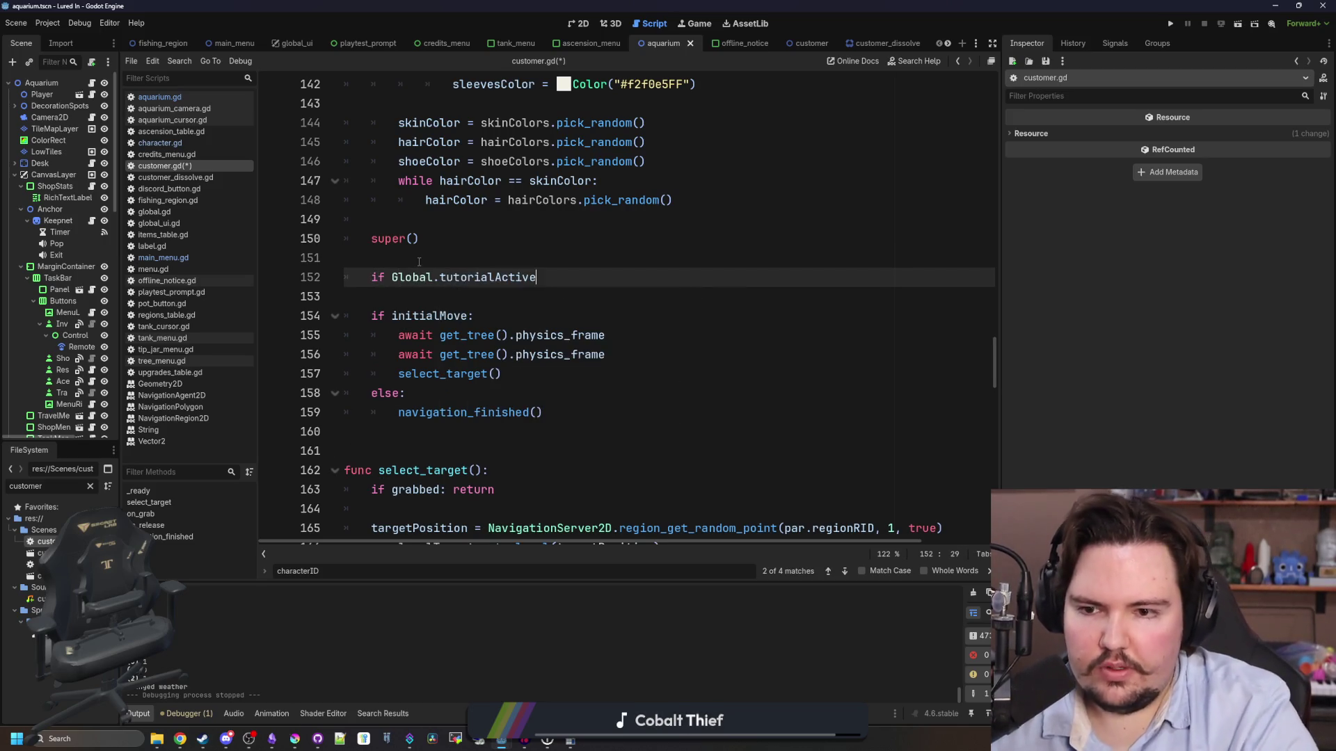
key(Down)
key(Up)
key(BackSpace)
text(&& char)
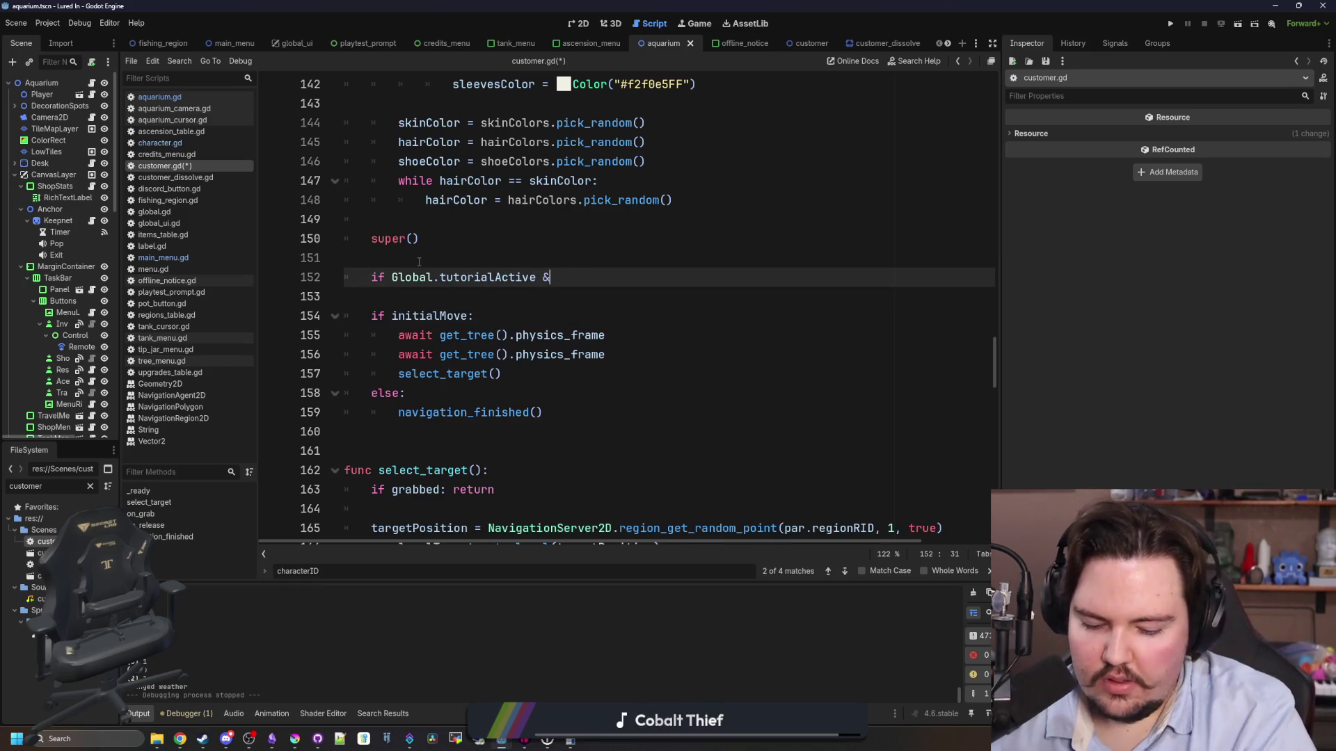
text(acterID == ")
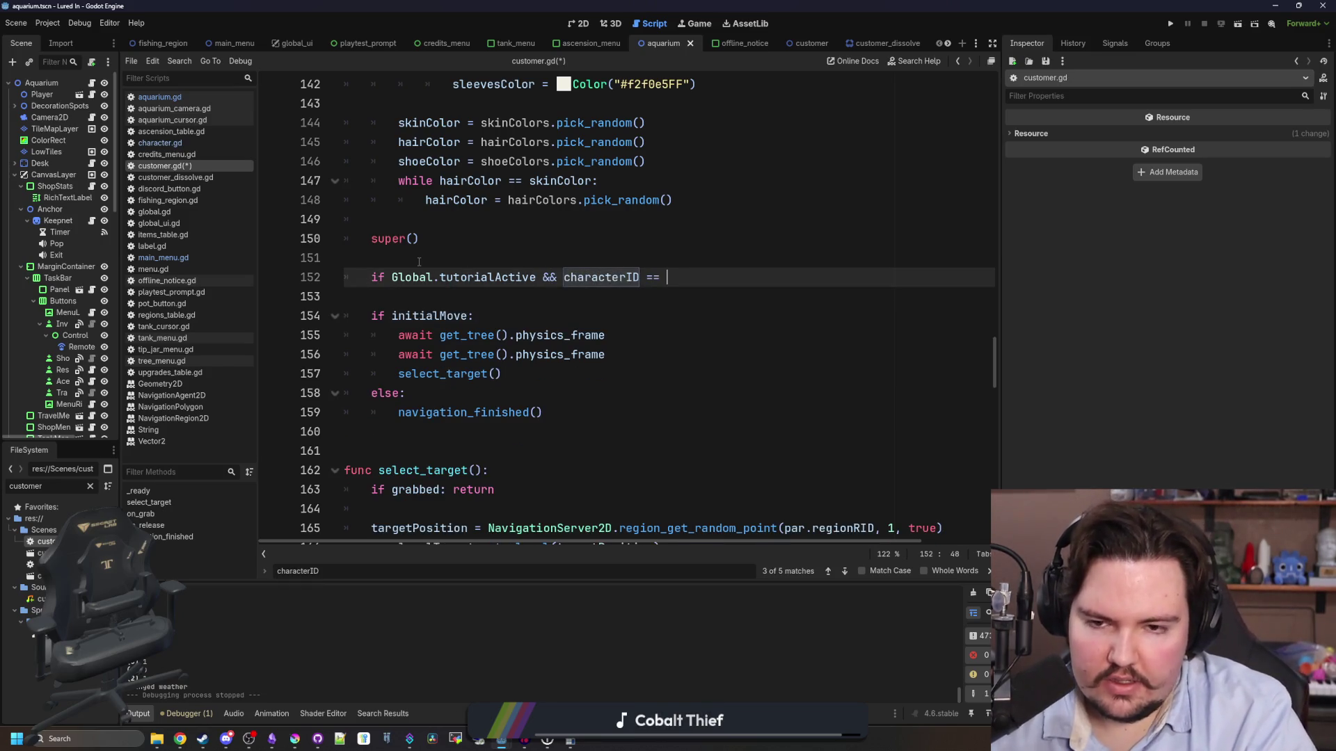
text(li.character.gra)
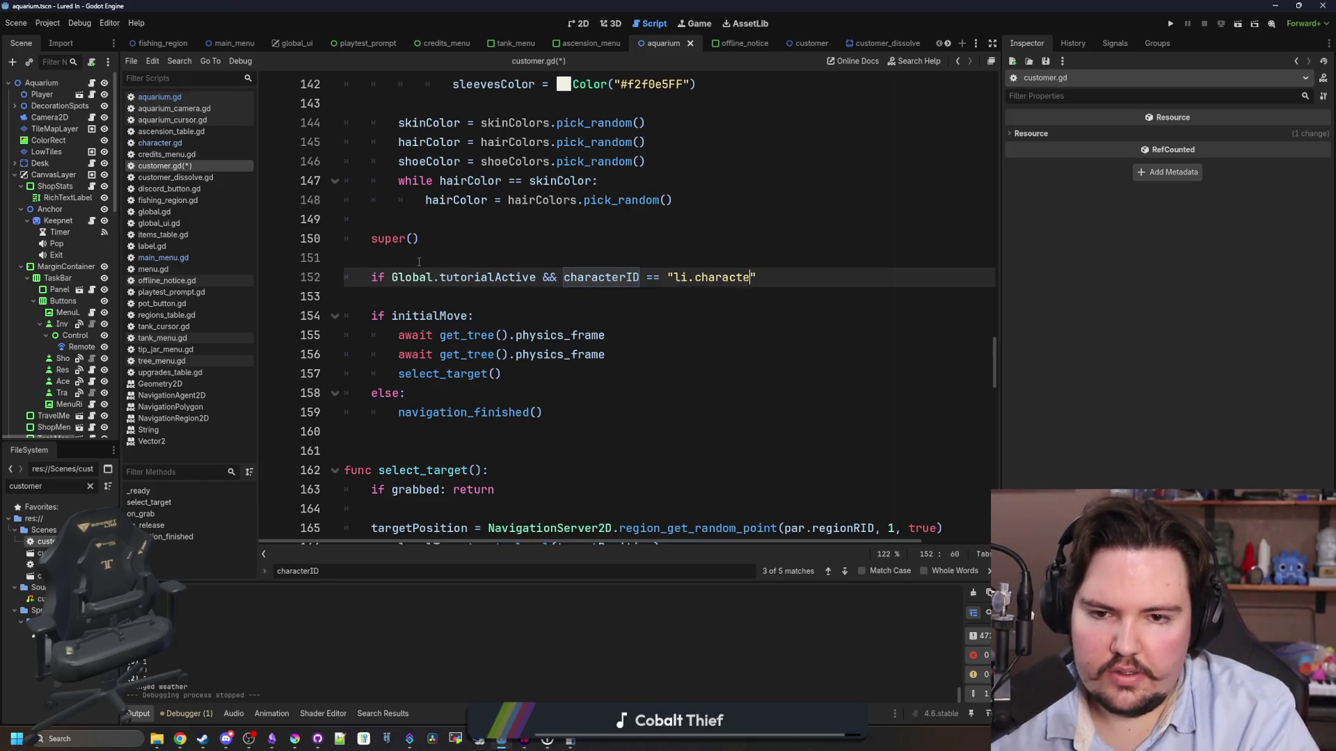
text(ndpa":)
- Add the indented body line 'autoTarget = false' under the grandpa condition
key(Return)
text(autoTarget)
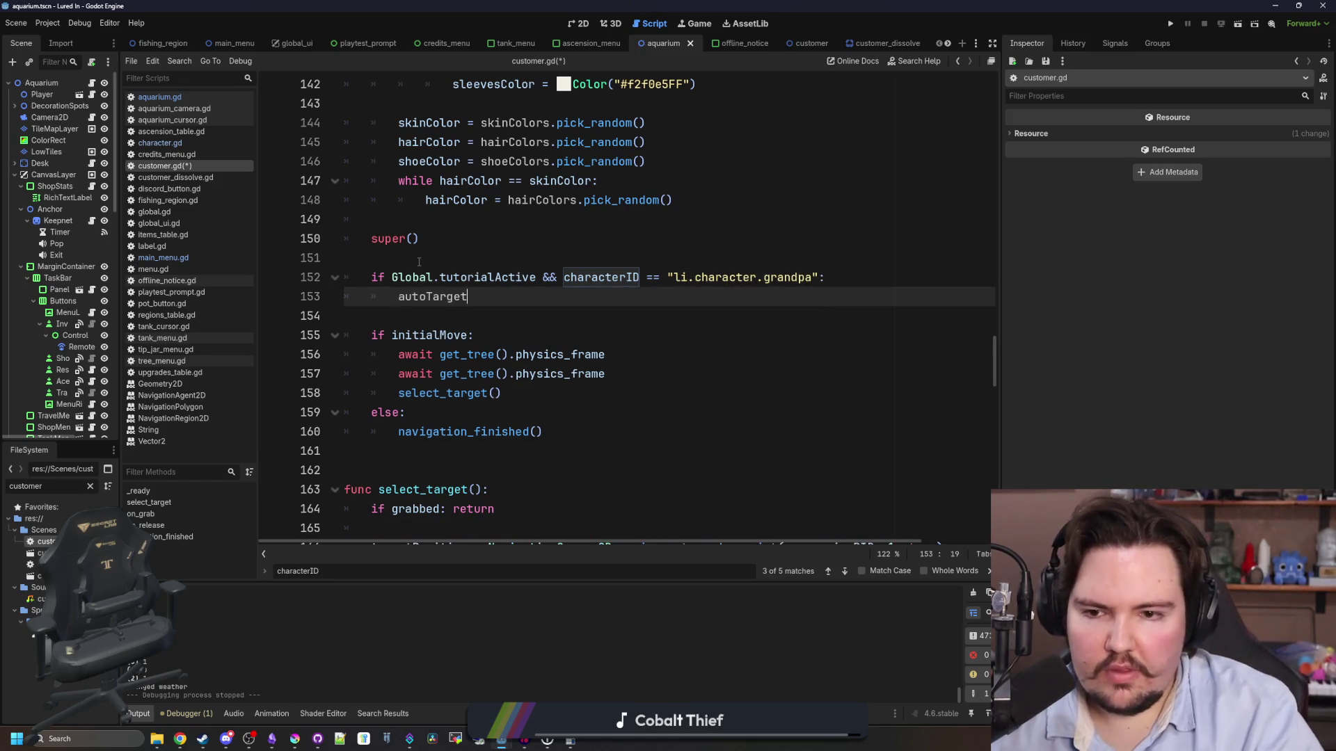
text( = false)
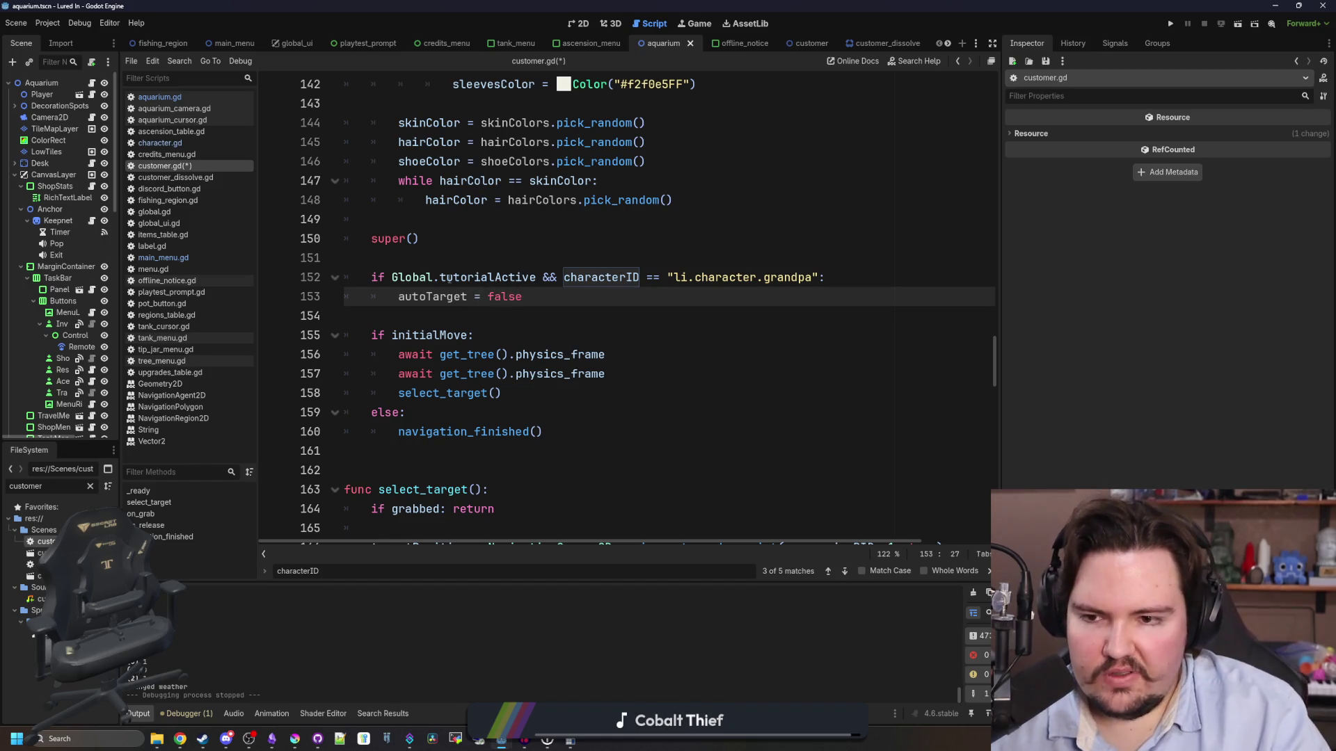
double_click(443, 294)
scroll(926, 423, down, 20)
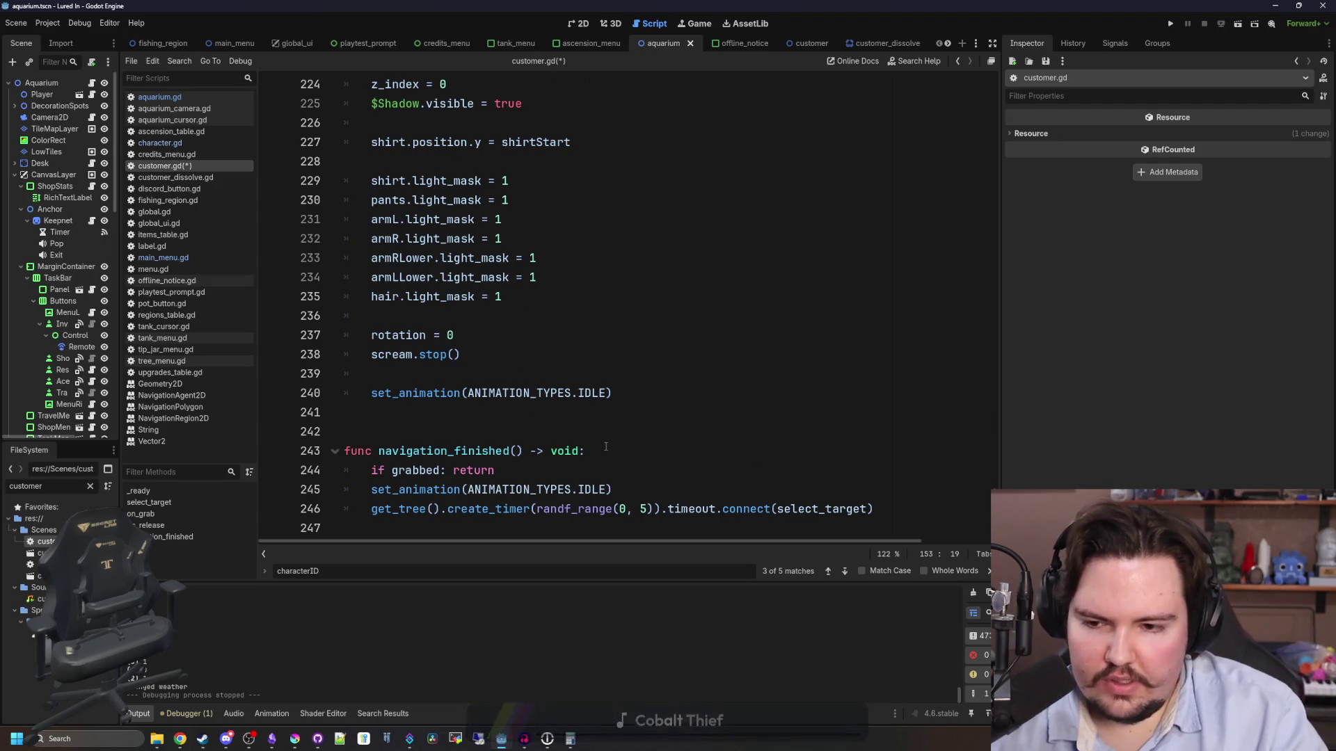
- Add 'if autoTarget:' after the IDLE animation line and indent the timer restart under it
click(626, 487)
key(Return)
text(if autoTarget:)
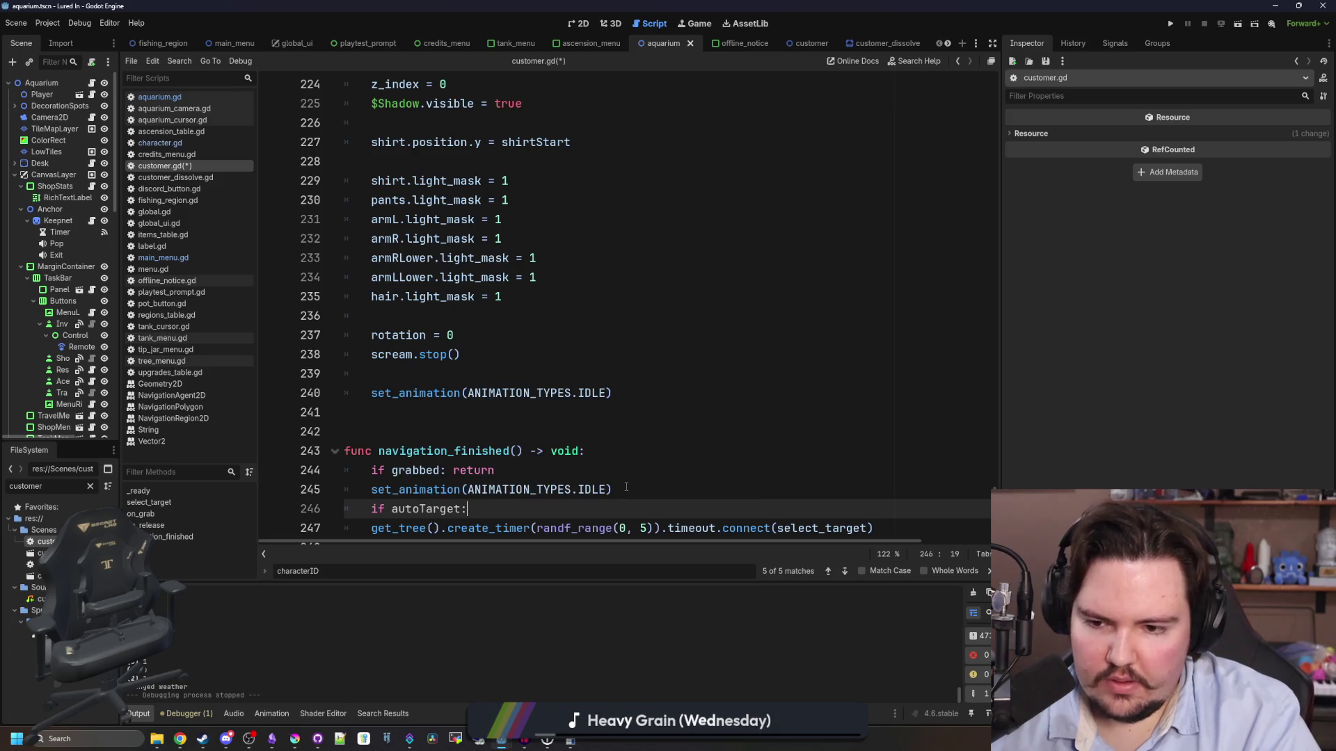
scroll(626, 487, down, 1)
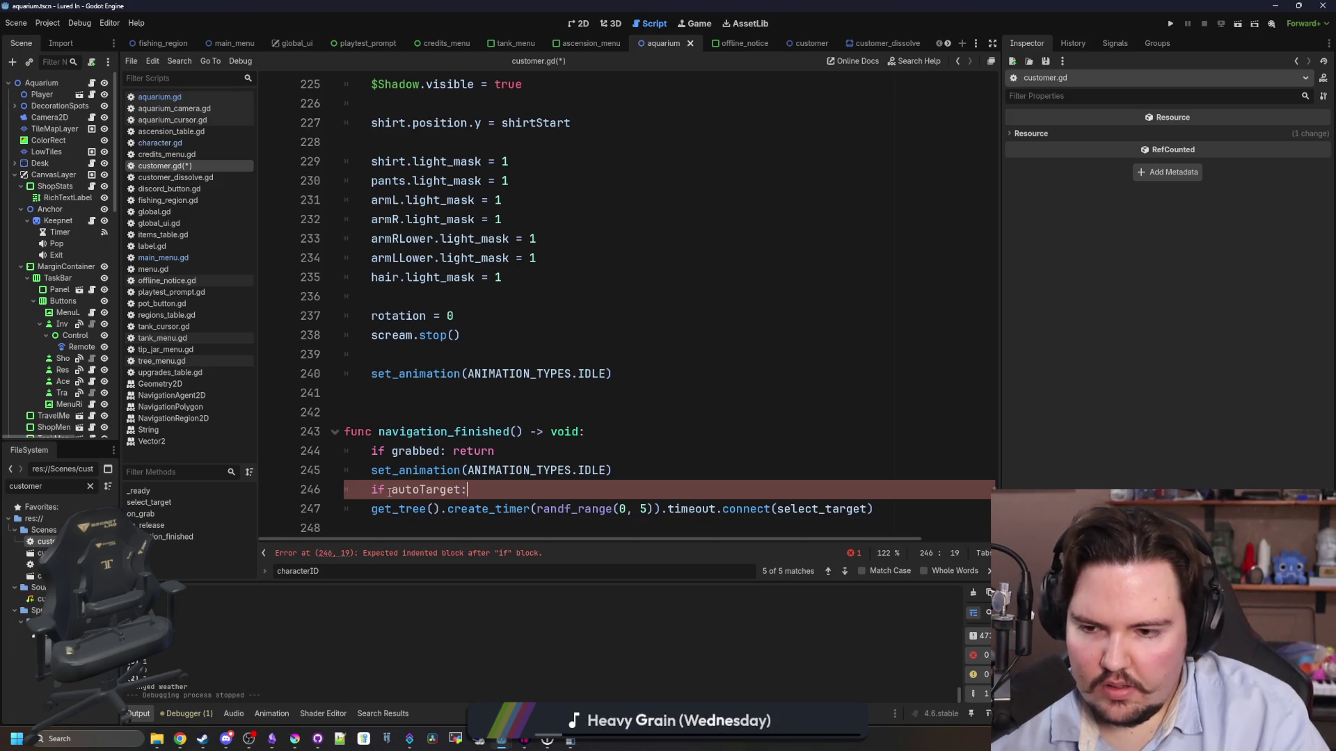
click(371, 509)
key(Tab)
- Jump to the select_target function definition
click(530, 409)
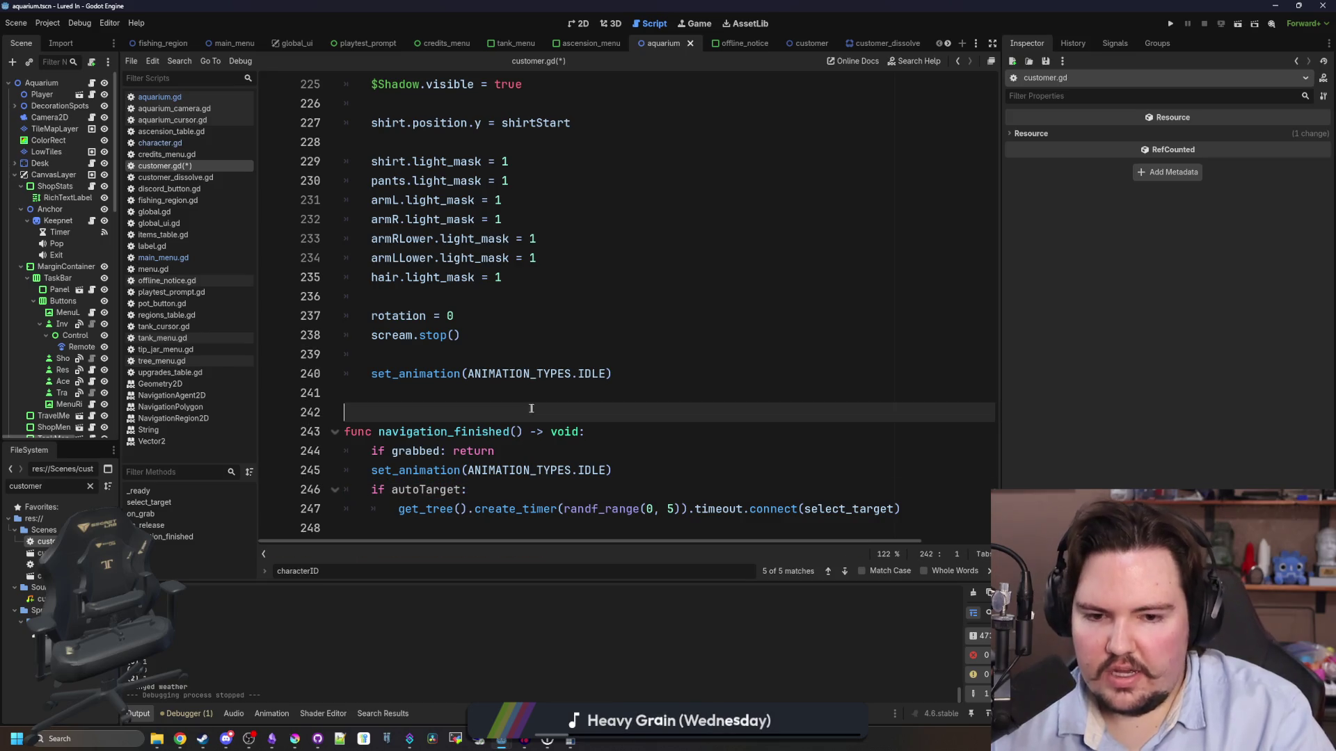
ctrl+click(861, 508)
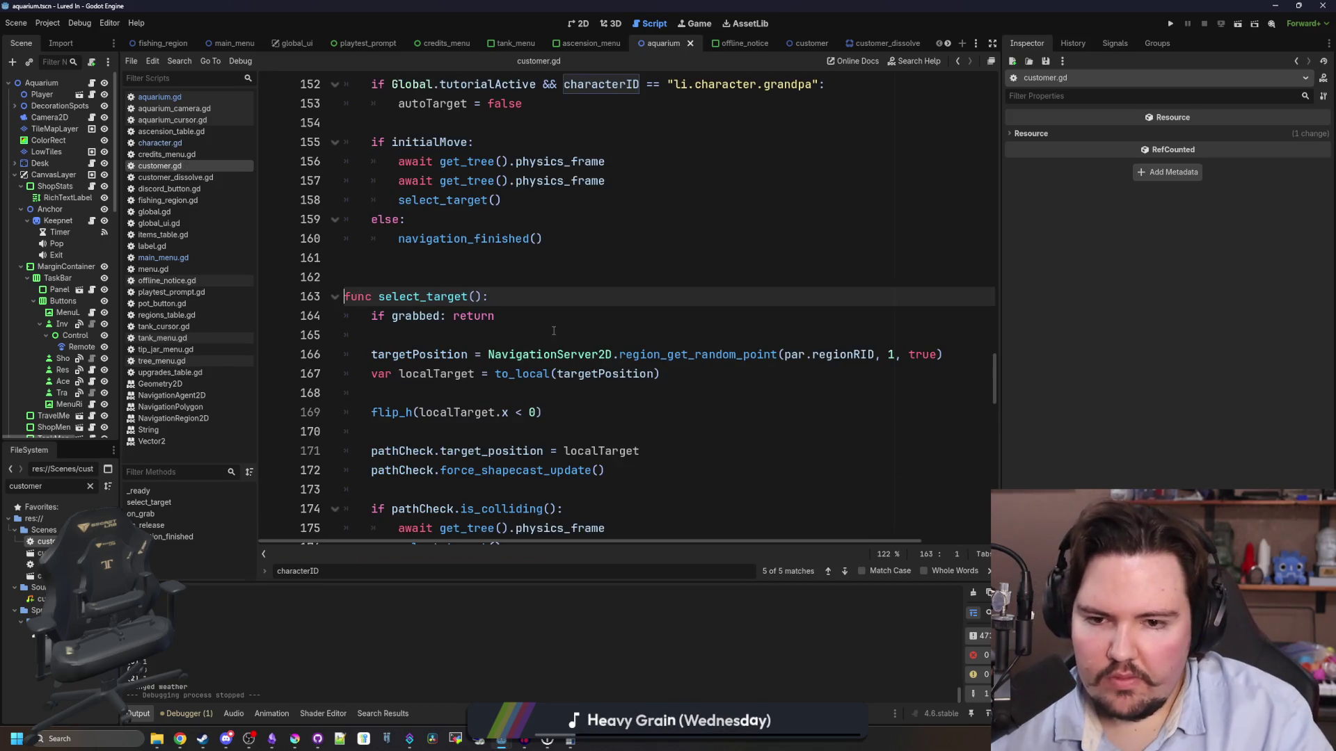
scroll(554, 331, down, 5)
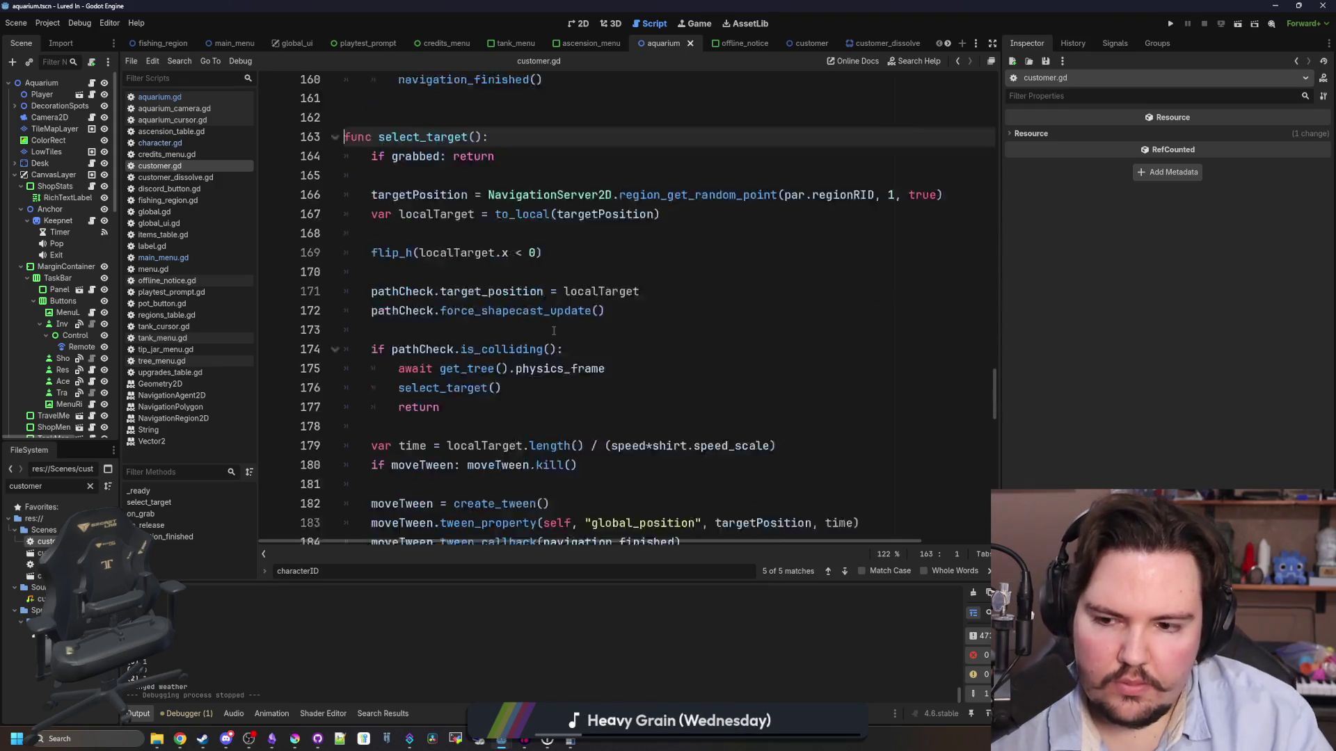
scroll(621, 348, up, 3)
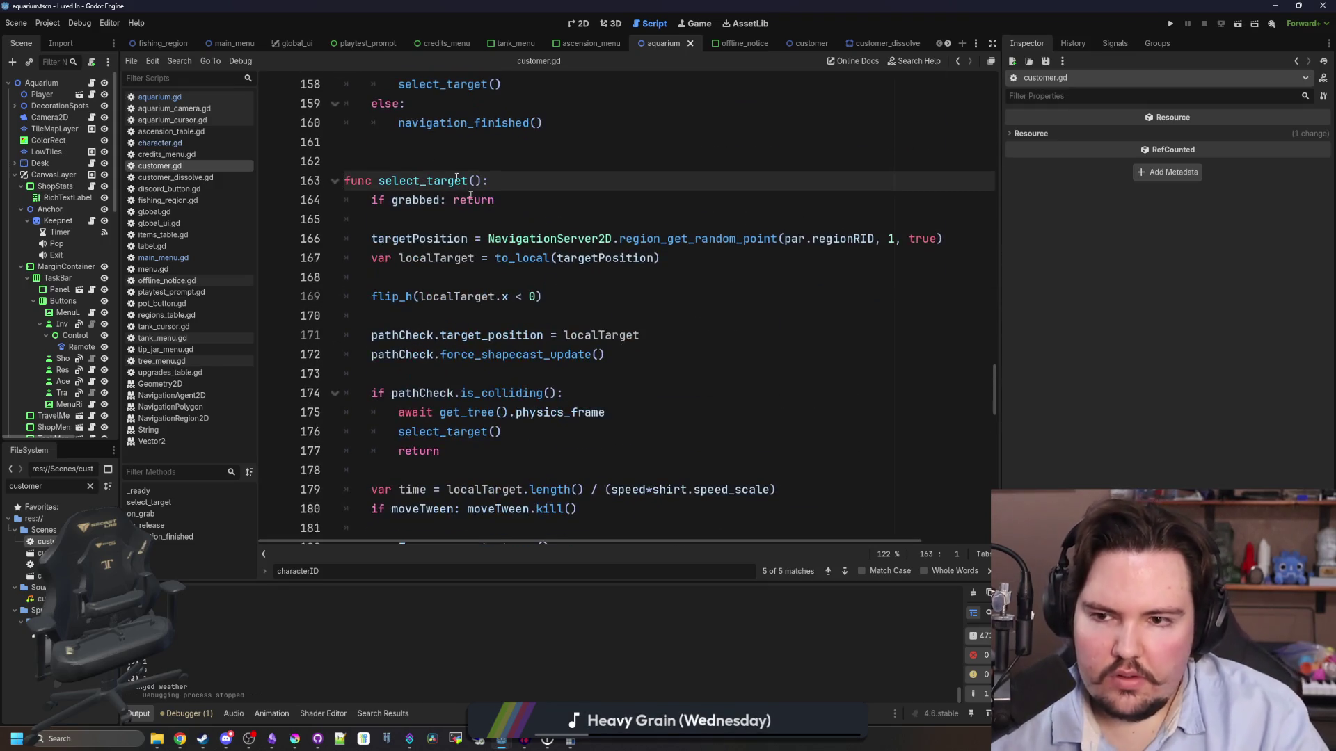
- Add the untyped parameter 'override = null' to select_target's signature
key(Left)
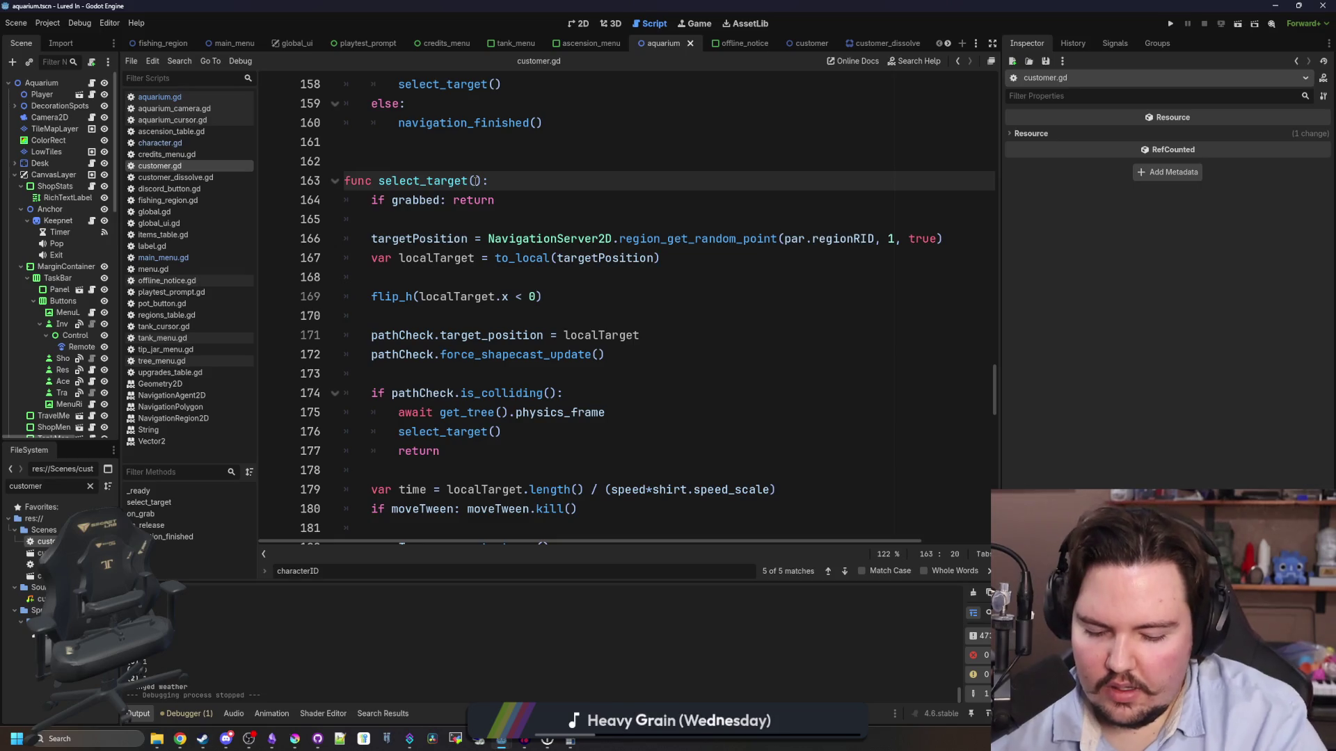
text(ovv)
key(BackSpace)
text(erride : Vector)
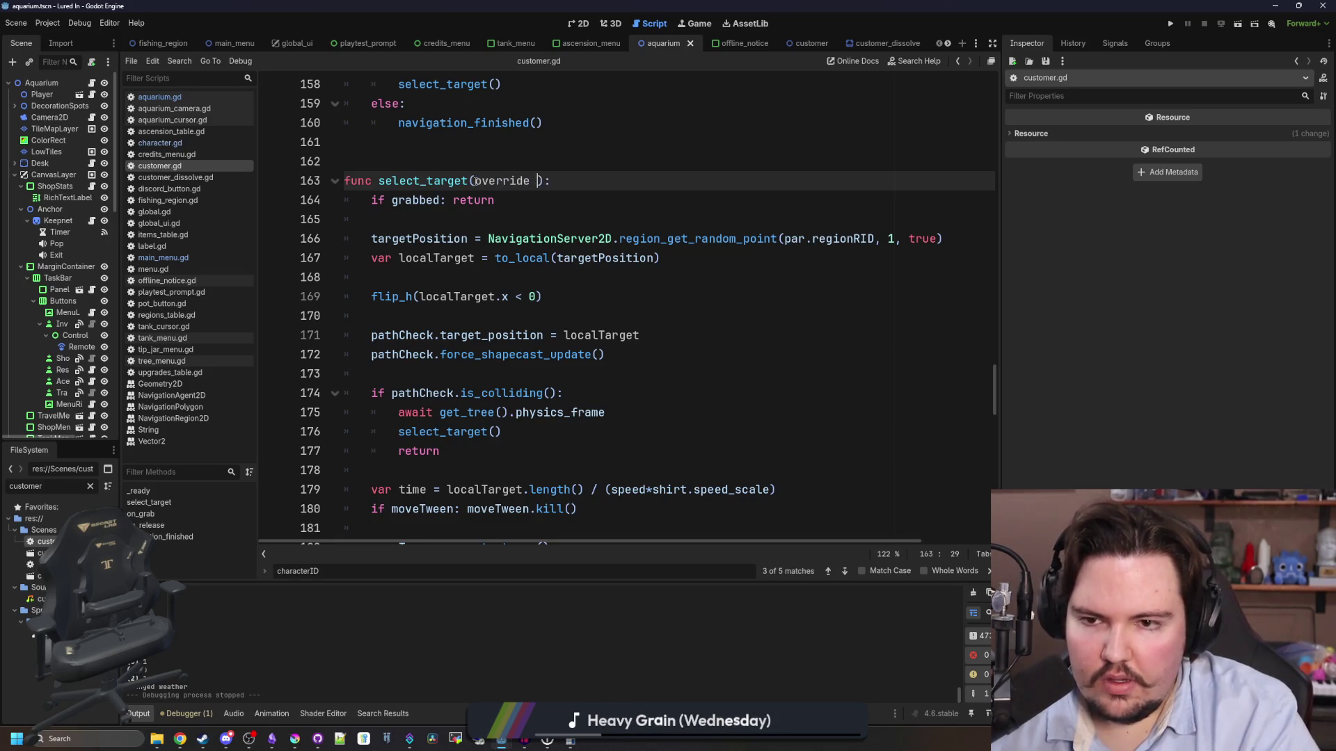
text(2)
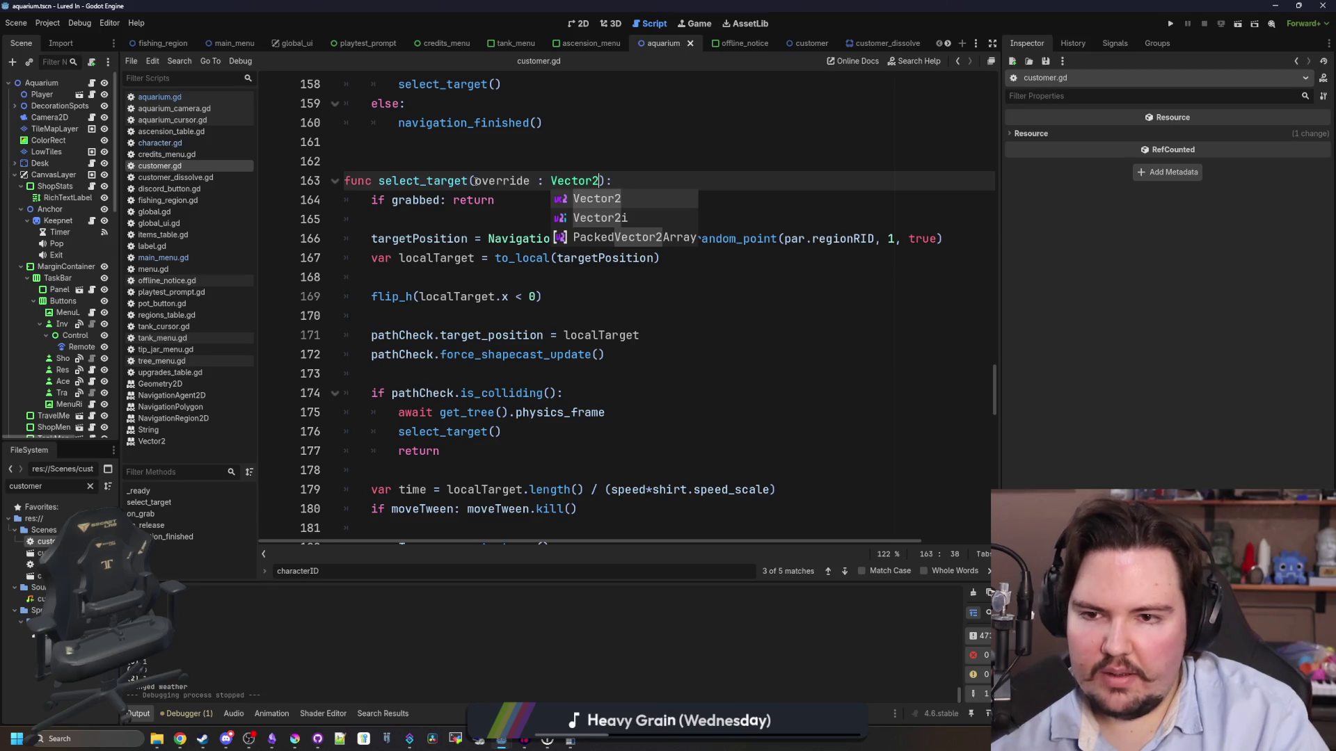
scroll(555, 195, up, 1)
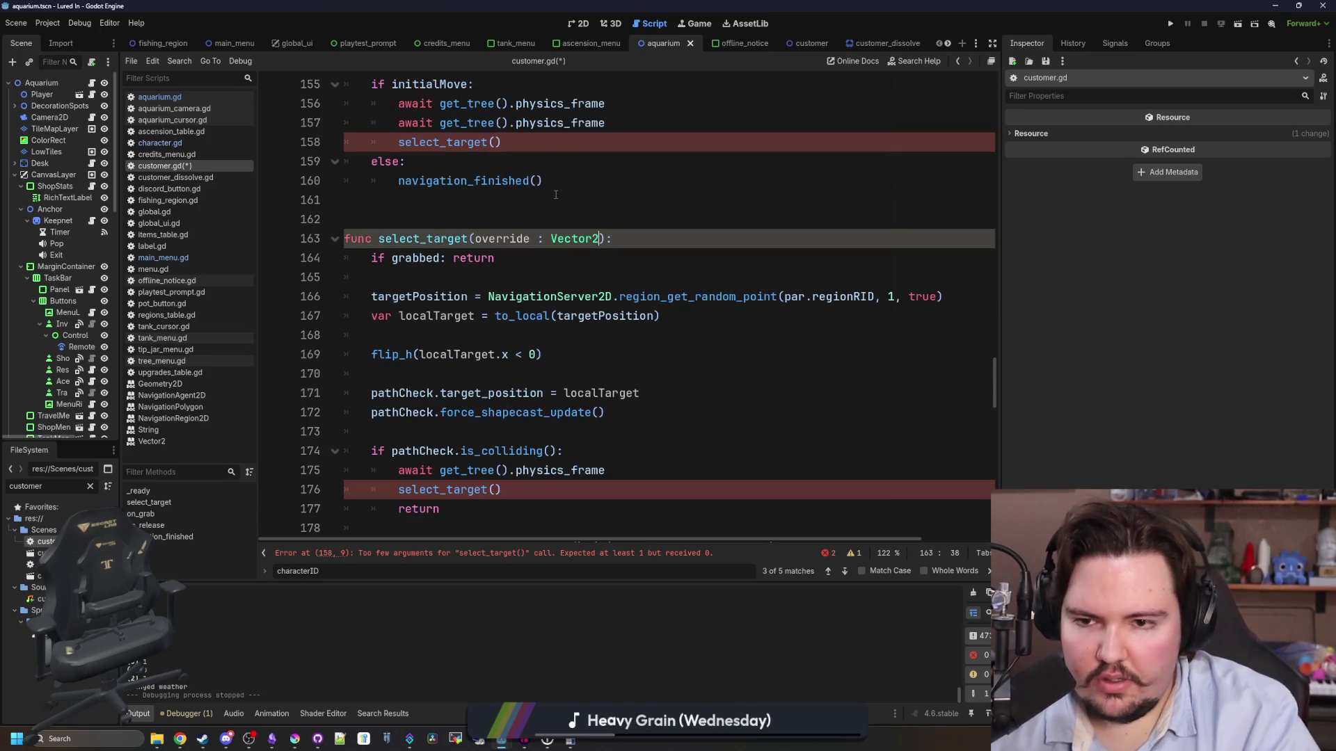
text(= null)
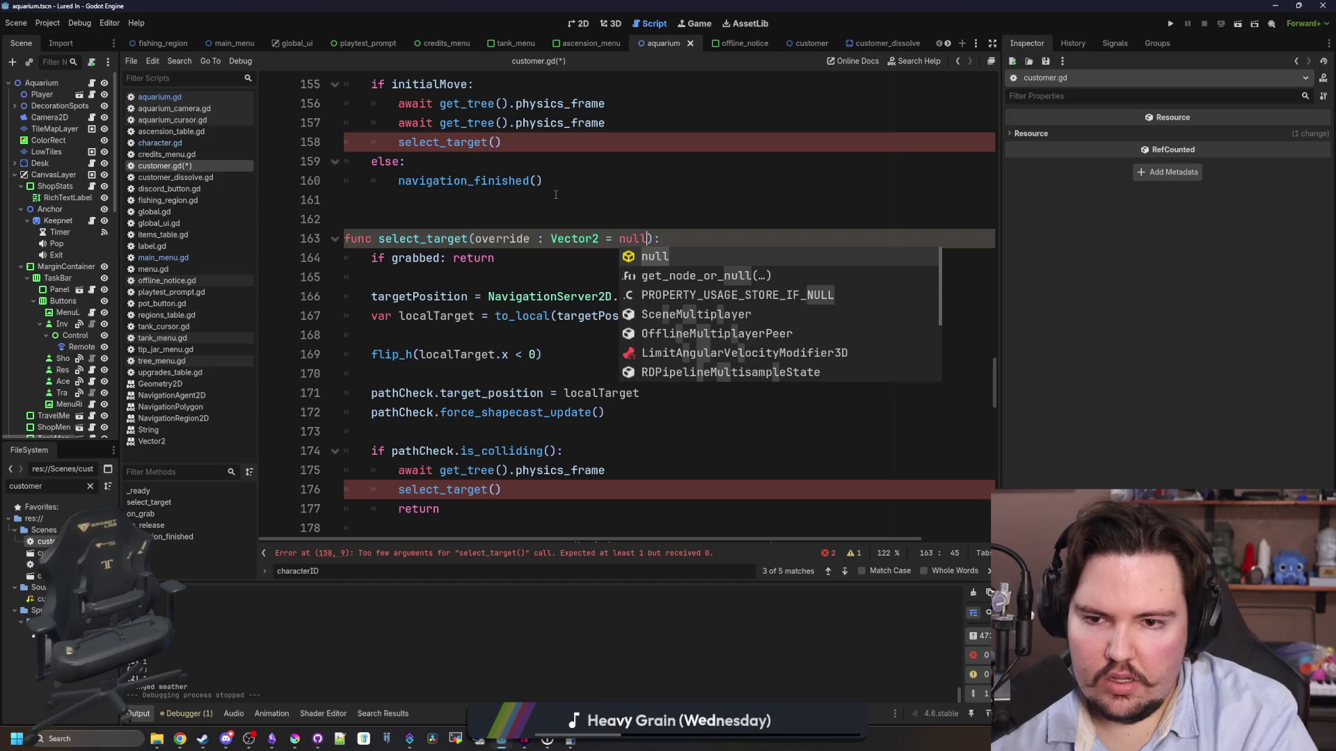
double_click(591, 240)
key(BackSpace)
key(BackSpace)
key(BackSpace)
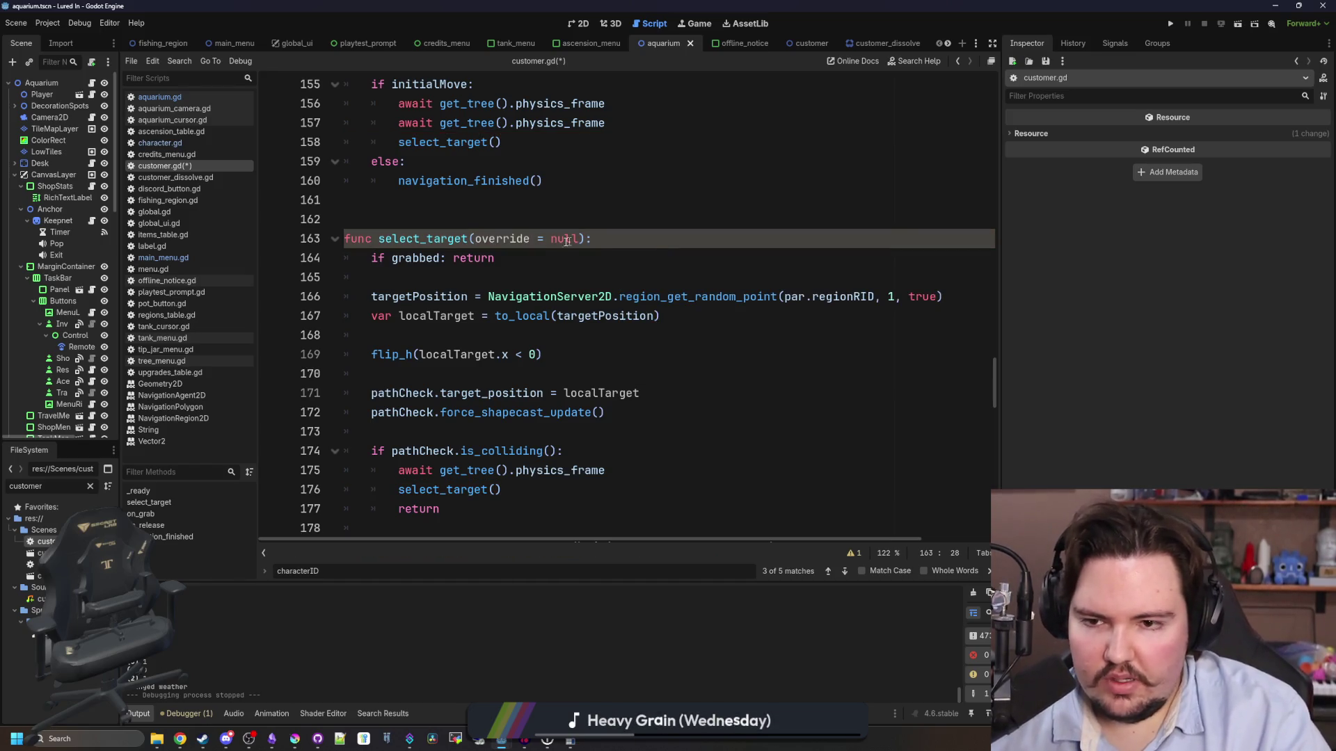
double_click(529, 240)
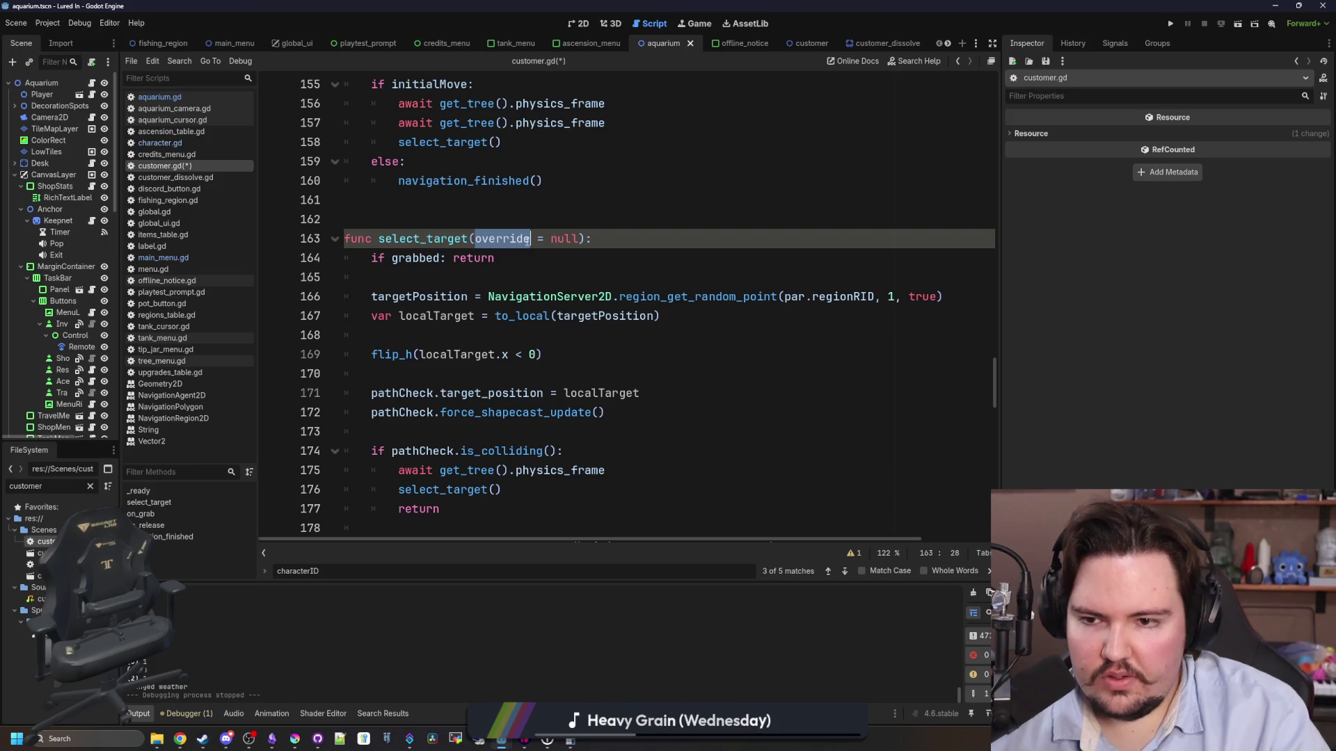
- Add an 'if override != null:' check with an 'else:' branch in select_target
click(494, 278)
key(Return)
text(if override != nul)
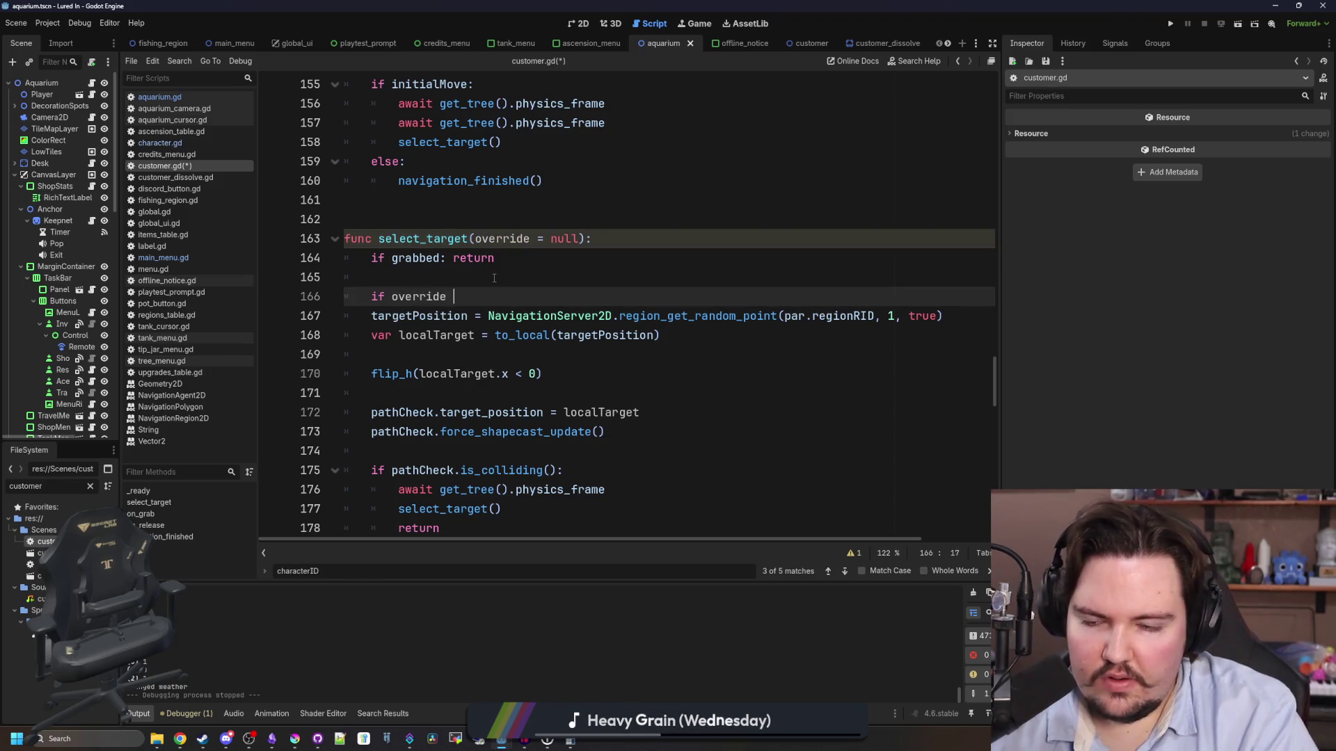
text(l:)
key(Return)
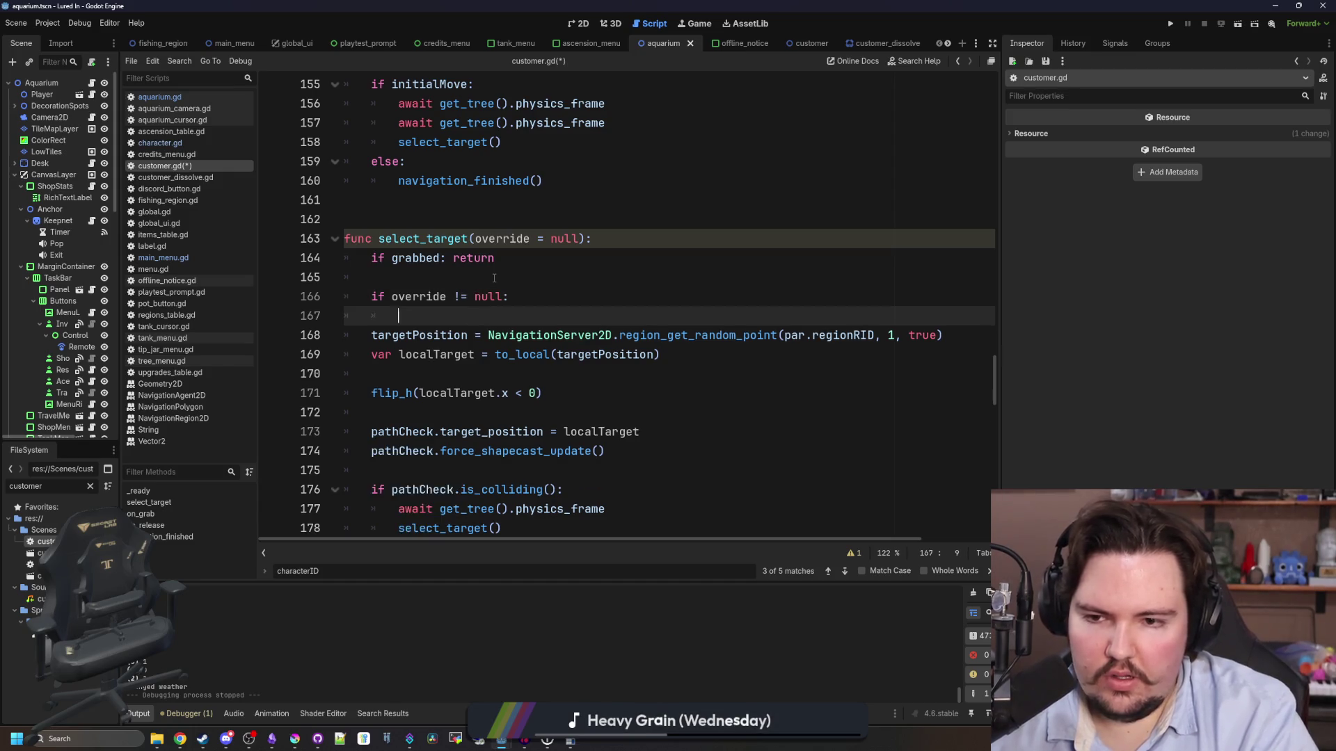
key(Return)
key(BackSpace)
text(else:)
- Indent the random-point line under else and set 'targetPosition = override' in the if branch
click(372, 355)
key(Tab)
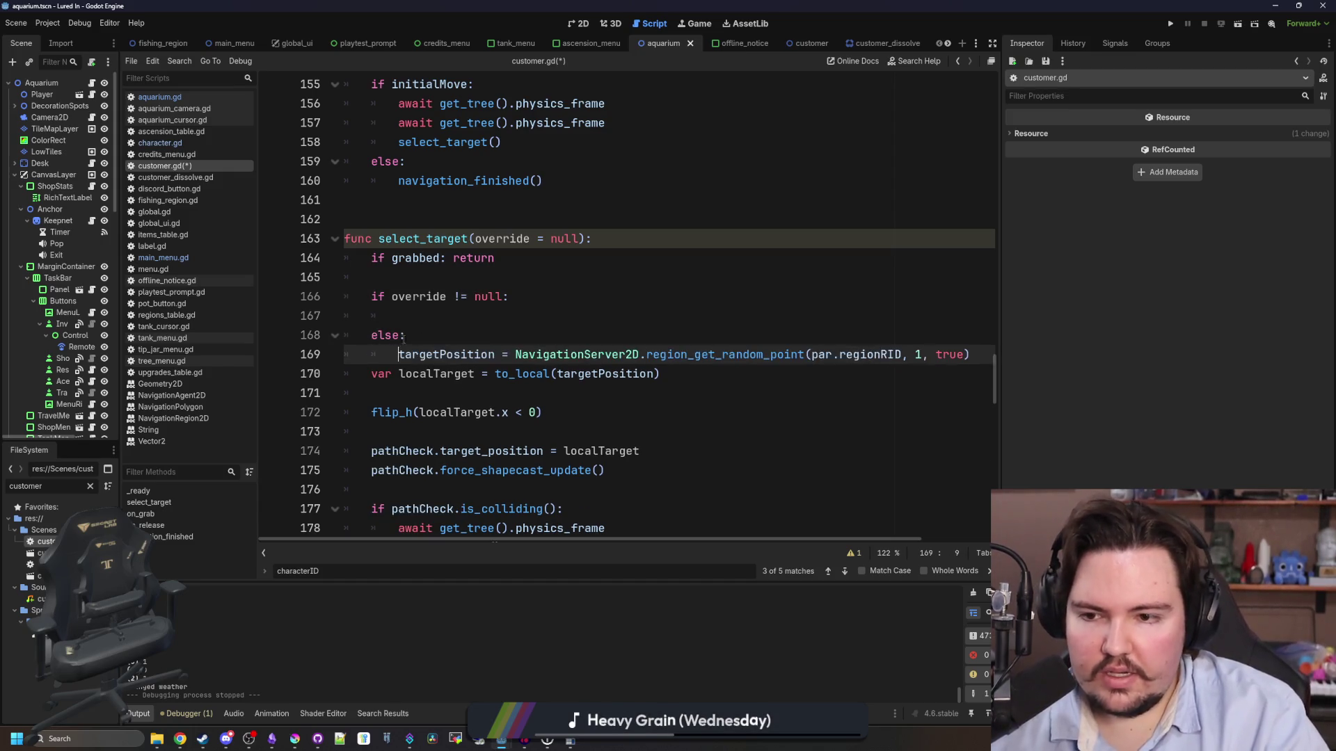
click(427, 317)
text(targetPosition =)
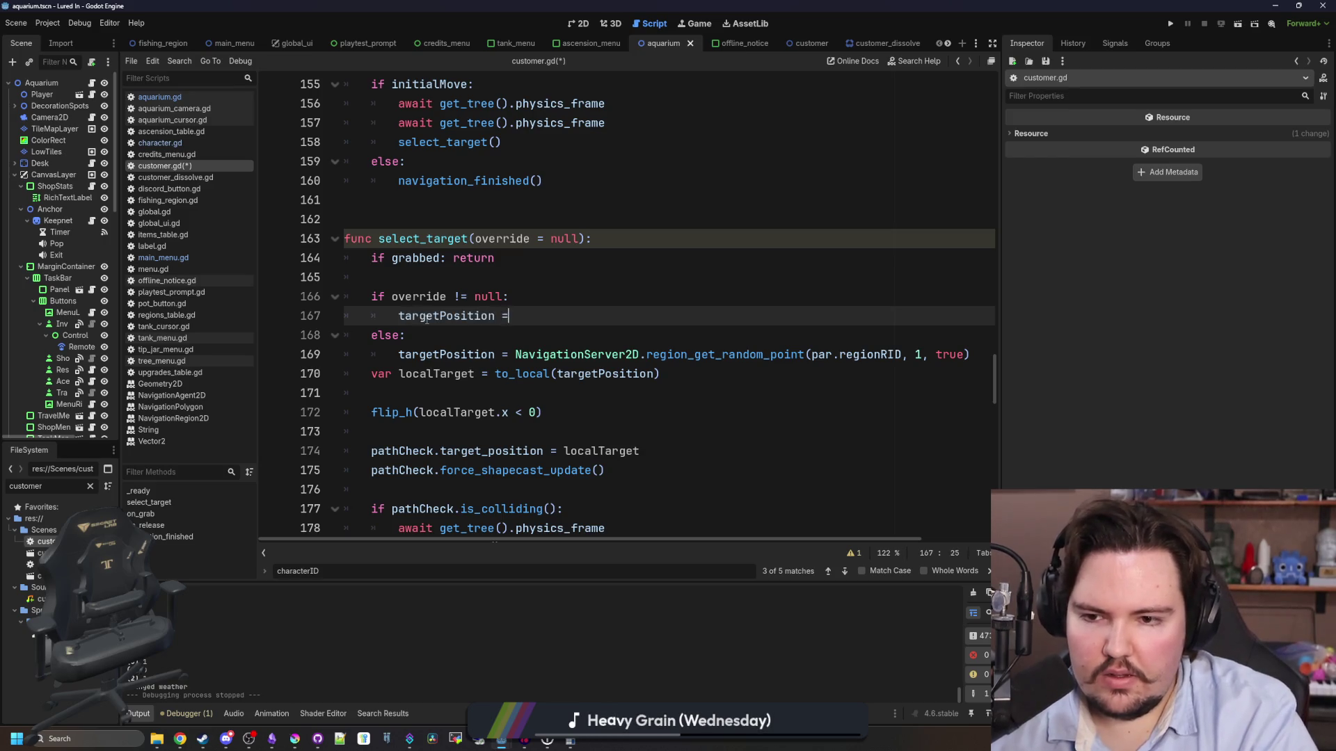
key(BackSpace)
text(override)
key(Escape)
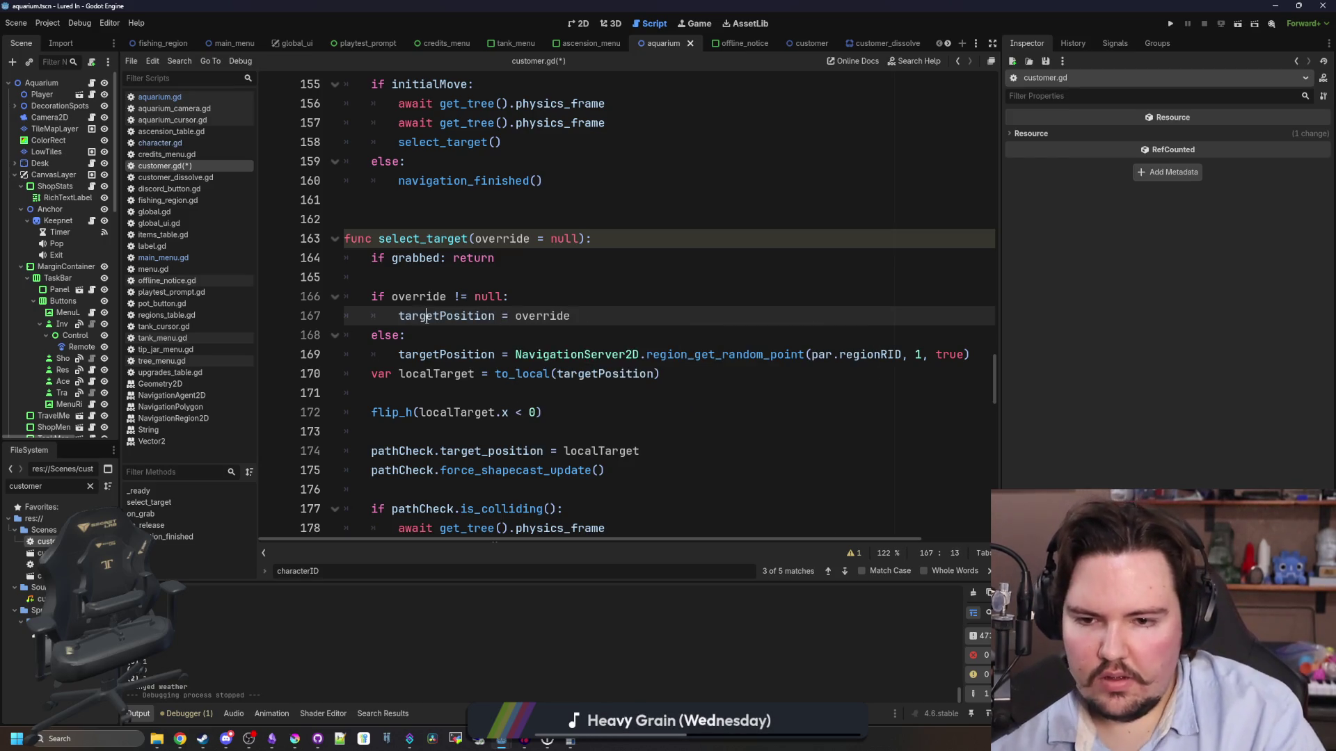
- Save customer.gd
scroll(471, 336, down, 1)
click(508, 315)
key(ctrl+s)
scroll(438, 418, up, 6)
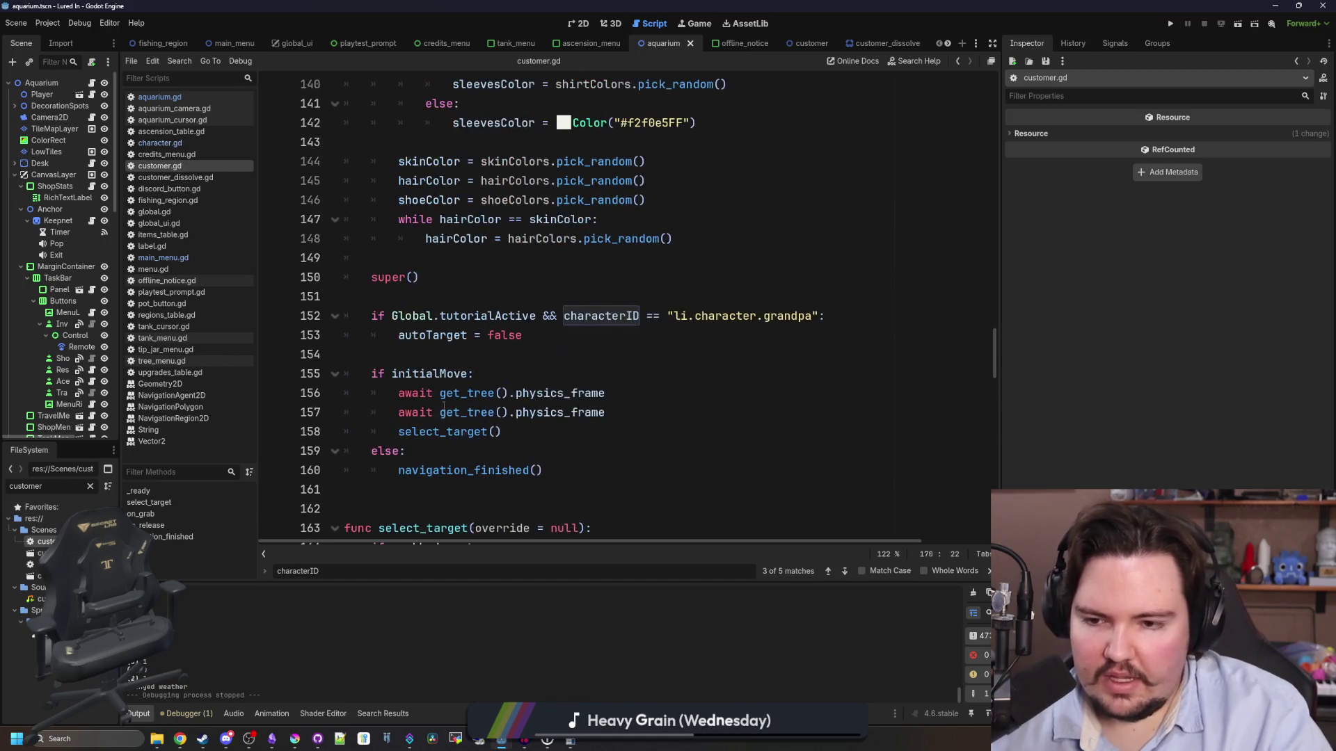
- Insert a select_target call after 'autoTarget = false' in the grandpa branch
scroll(434, 460, down, 1)
double_click(429, 471)
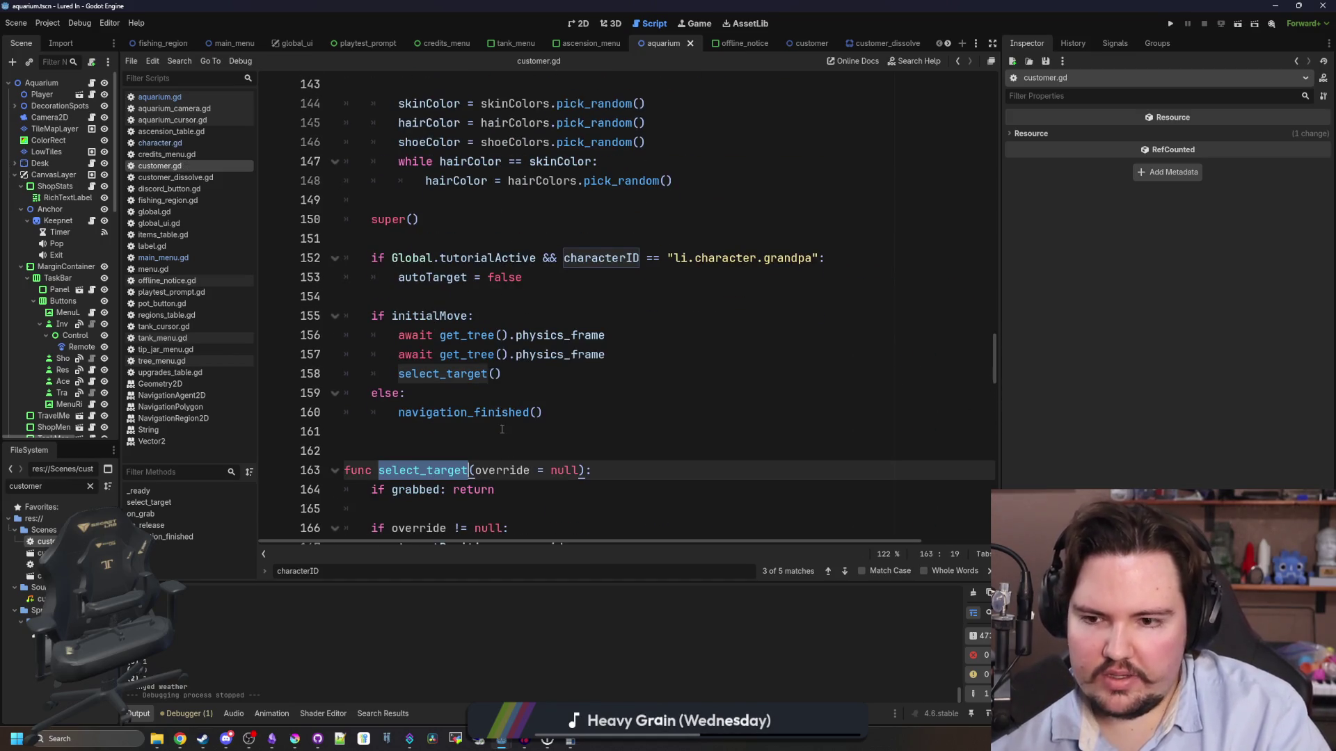
click(565, 415)
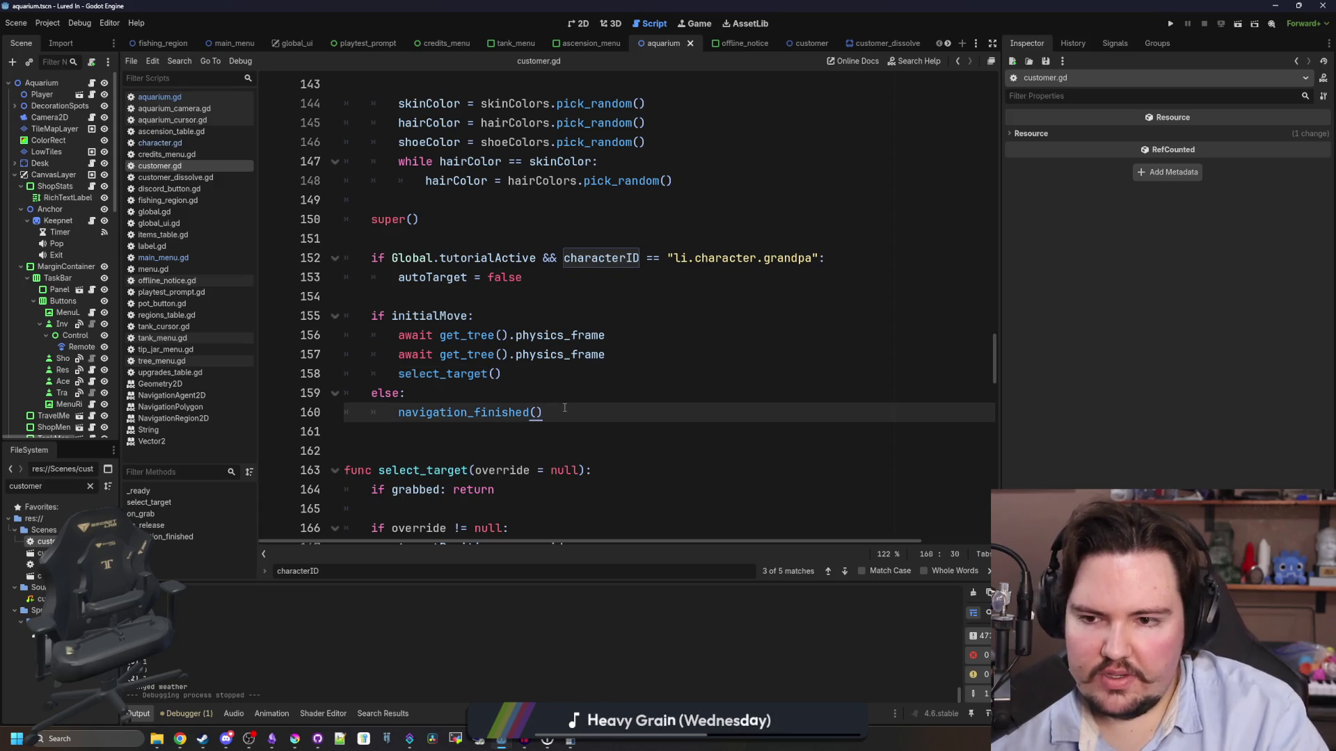
scroll(487, 348, up, 3)
scroll(438, 327, down, 3)
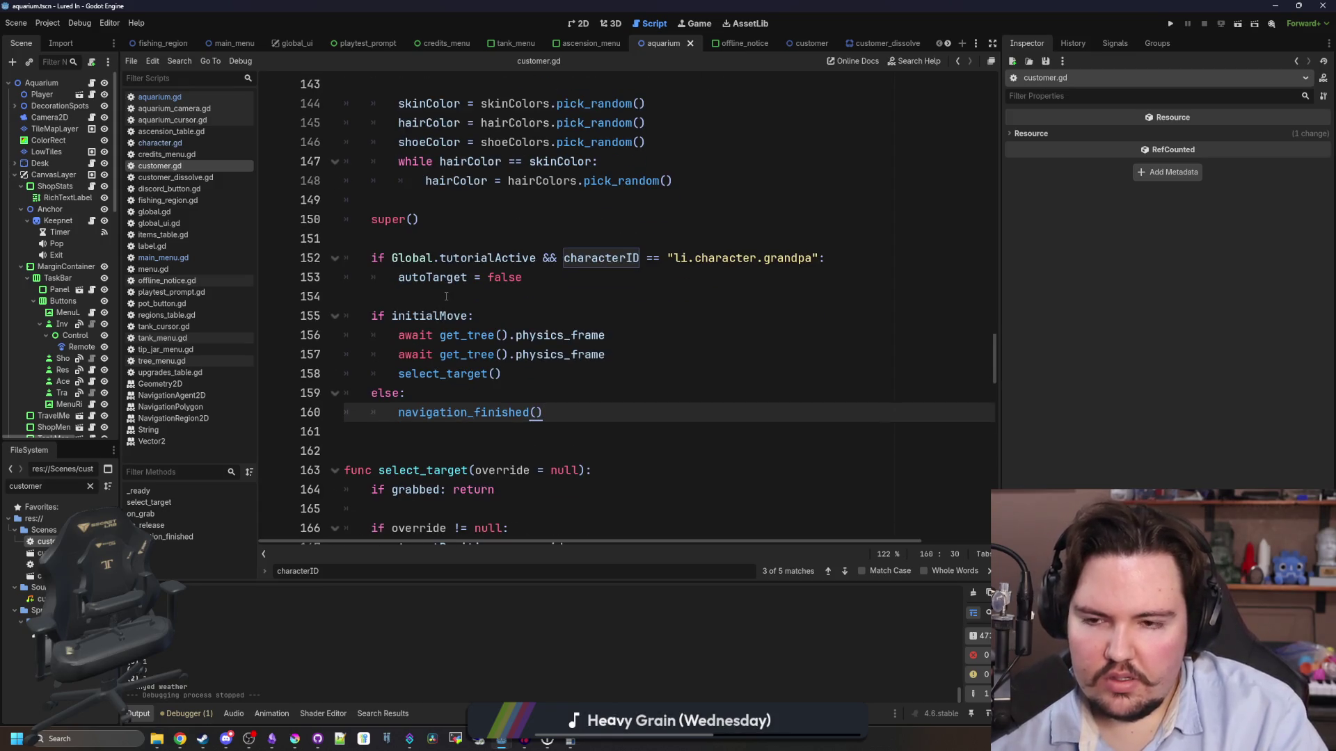
click(445, 297)
click(545, 280)
key(Return)
text(select_target)
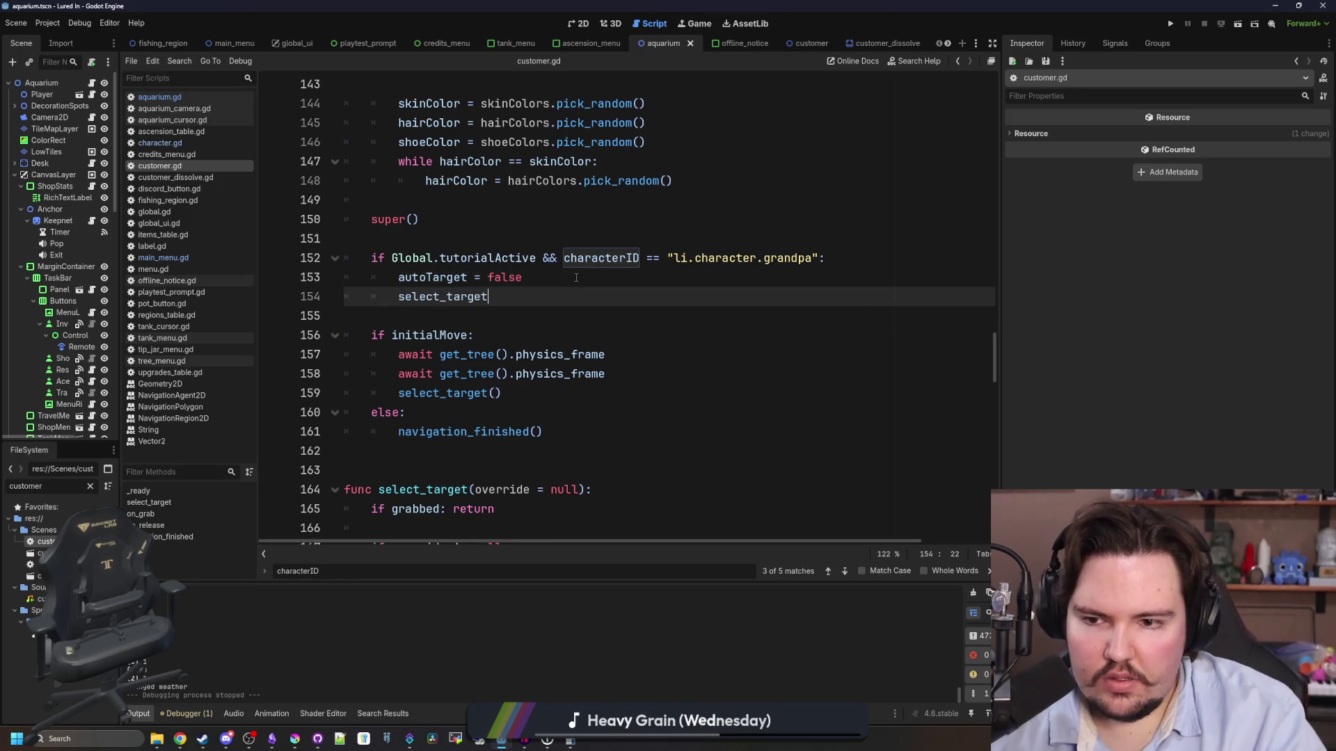
- Add 'else:' below the grandpa check and indent the initialMove block under it
click(394, 316)
text(else:)
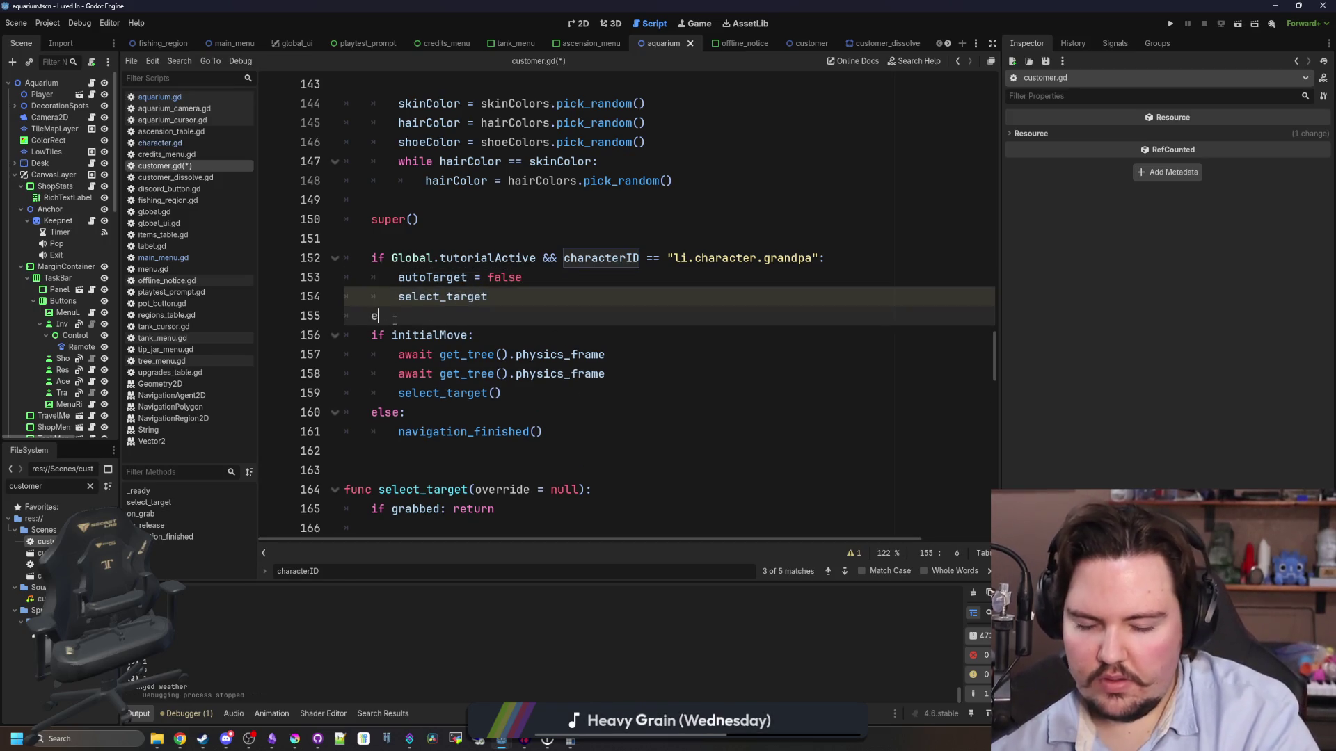
drag(549, 432, 407, 316)
key(Tab)
- Complete the call as select_target(Vector2(0, 24)) and save customer.gd
click(521, 304)
text(()
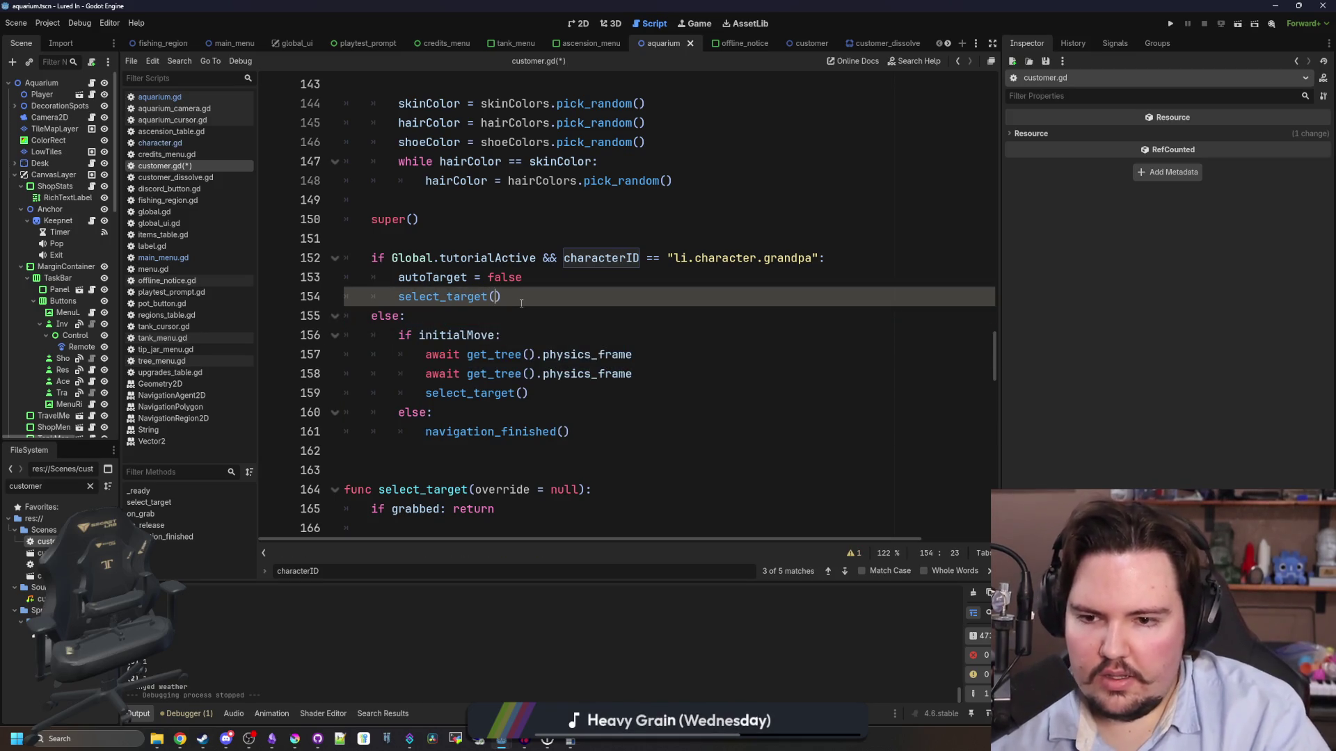
text(Vector2()
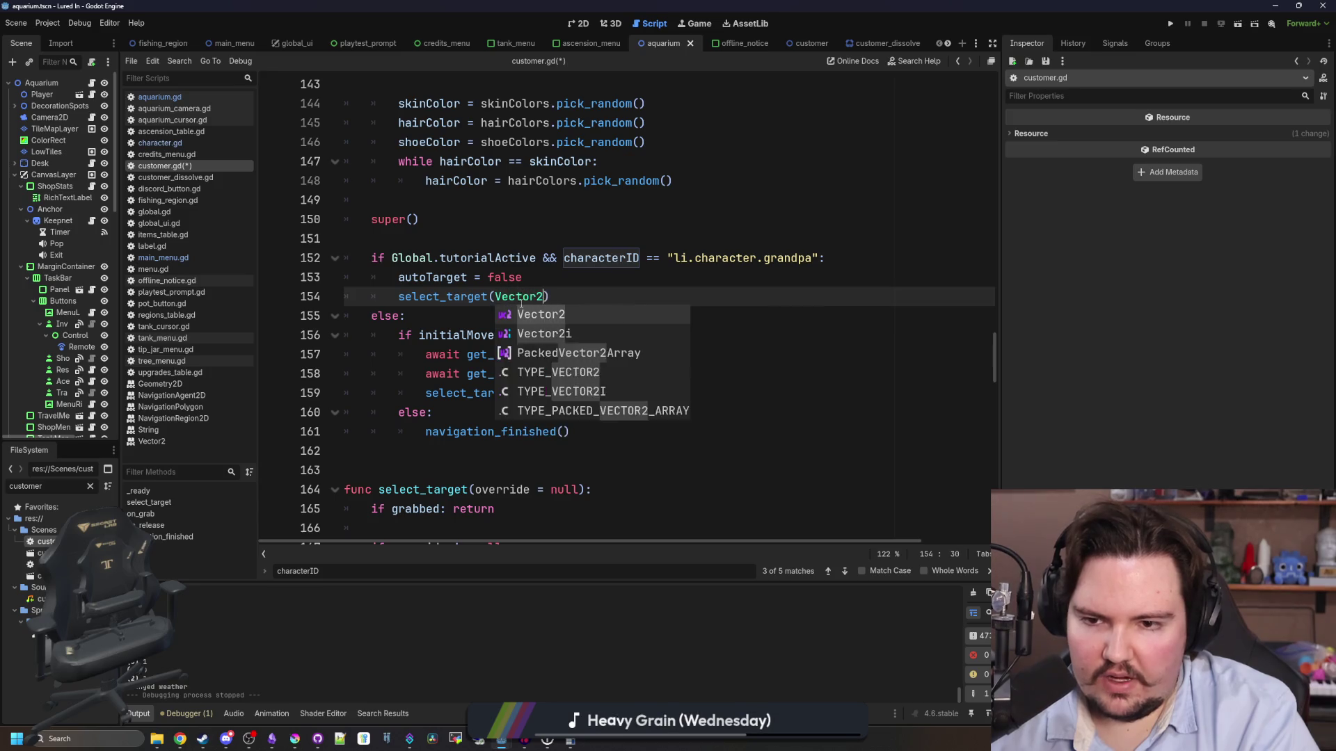
text(0, 24)
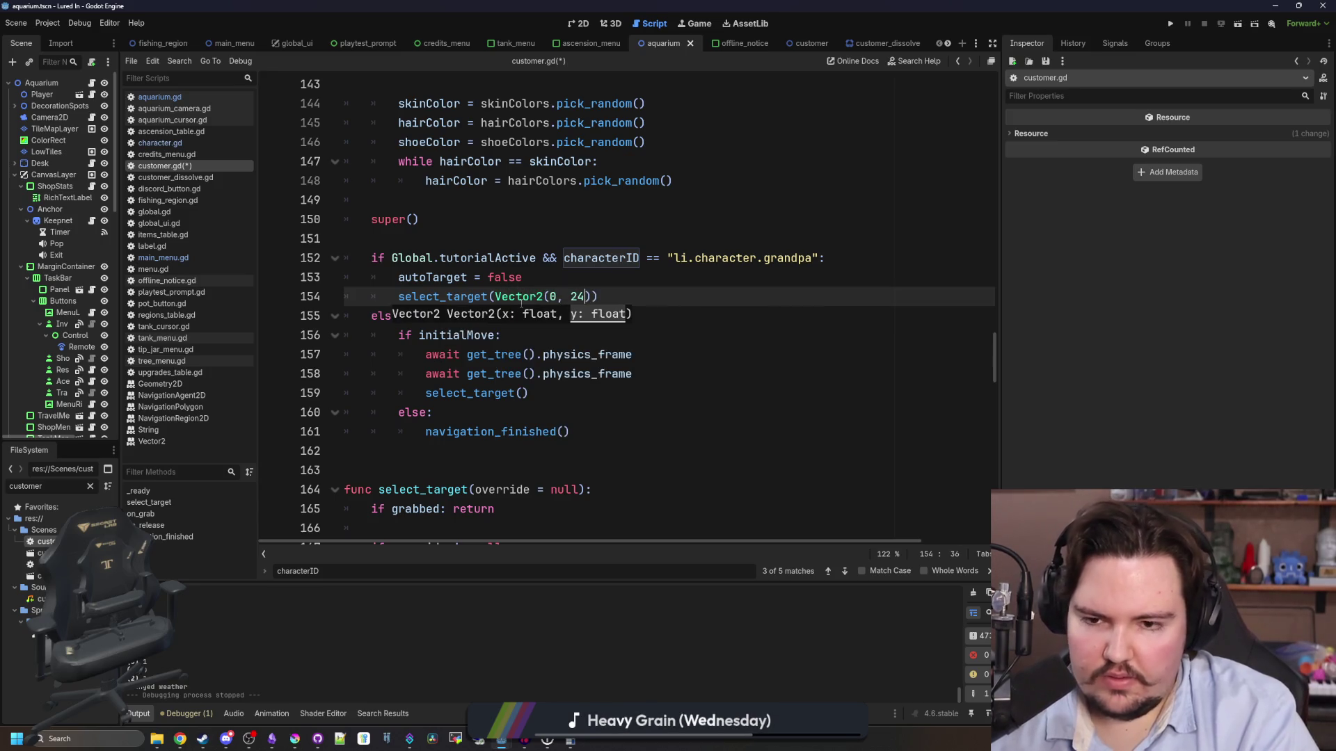
click(578, 280)
key(ctrl+s)
- Switch to the aquarium.gd script
click(446, 220)
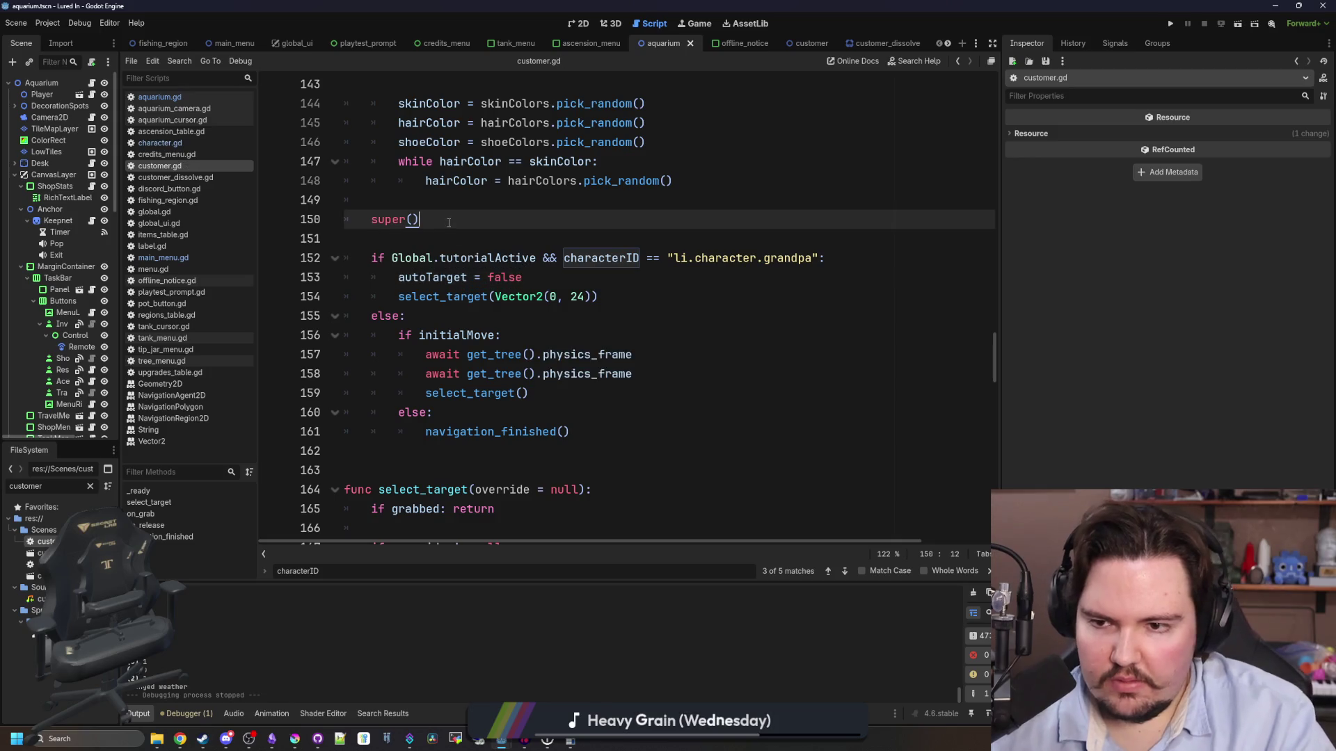
click(437, 235)
scroll(435, 416, up, 4)
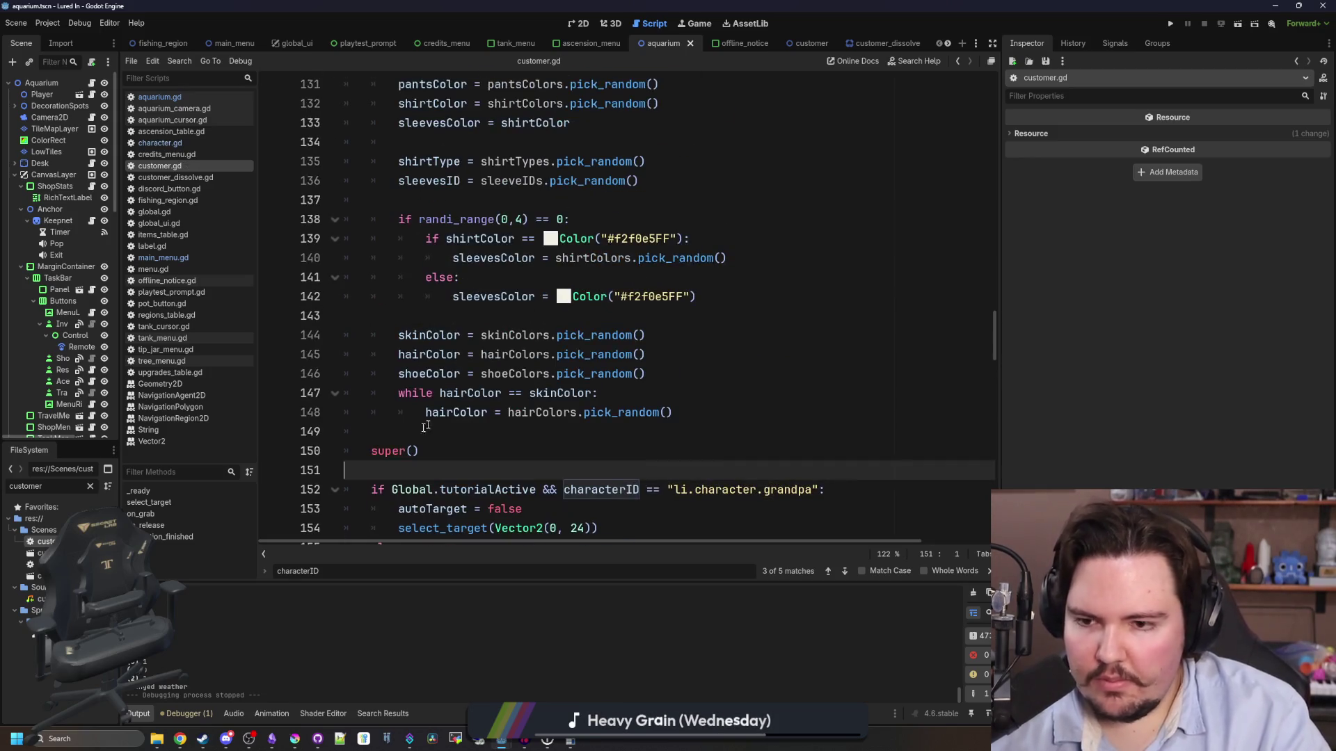
scroll(399, 473, down, 3)
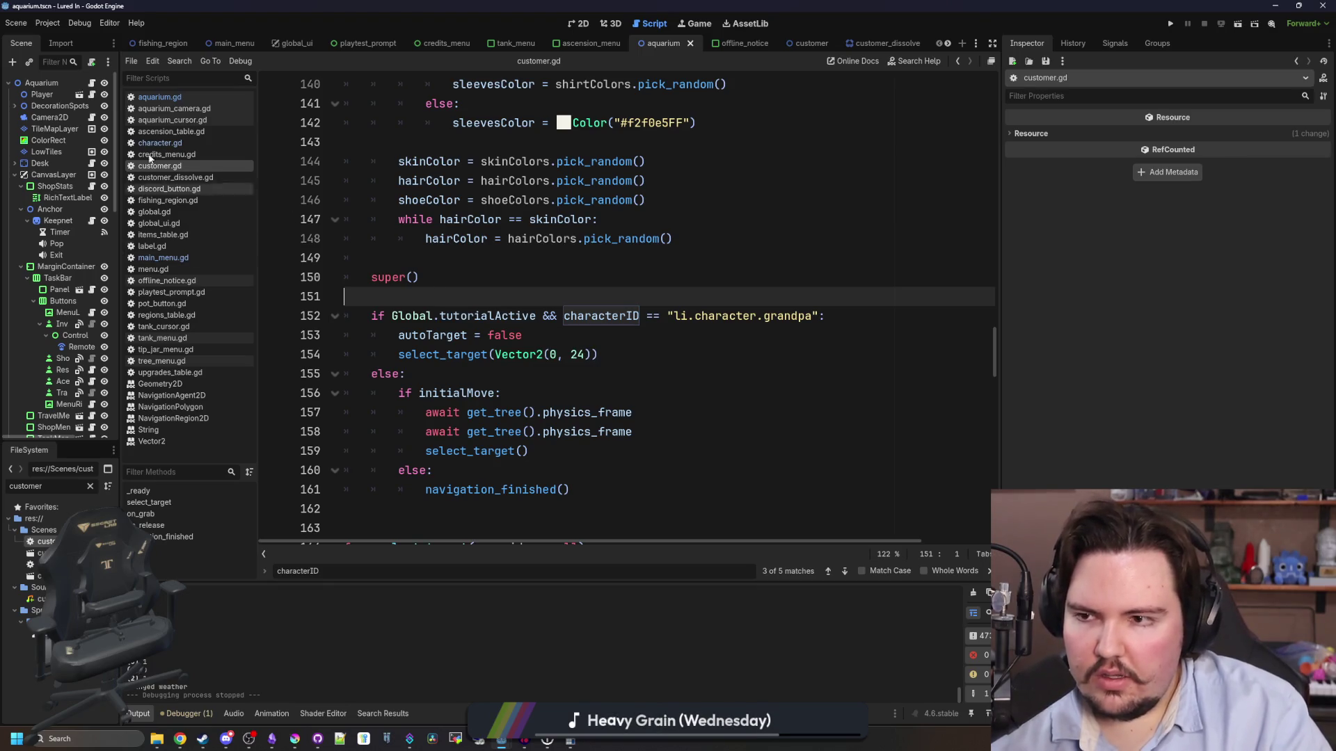
click(170, 98)
- Start a search for 'cre' in aquarium.gd, clear it, and return to the _ready code
scroll(691, 374, down, 4)
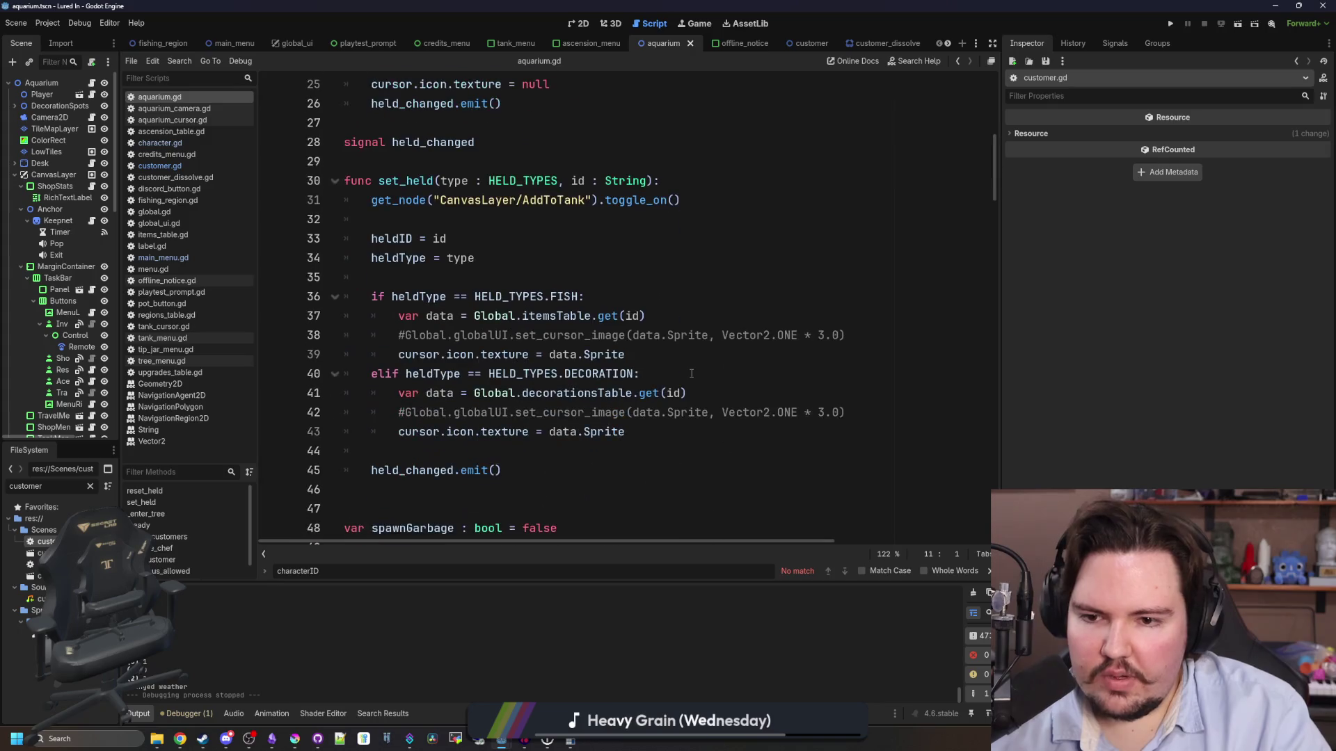
click(528, 388)
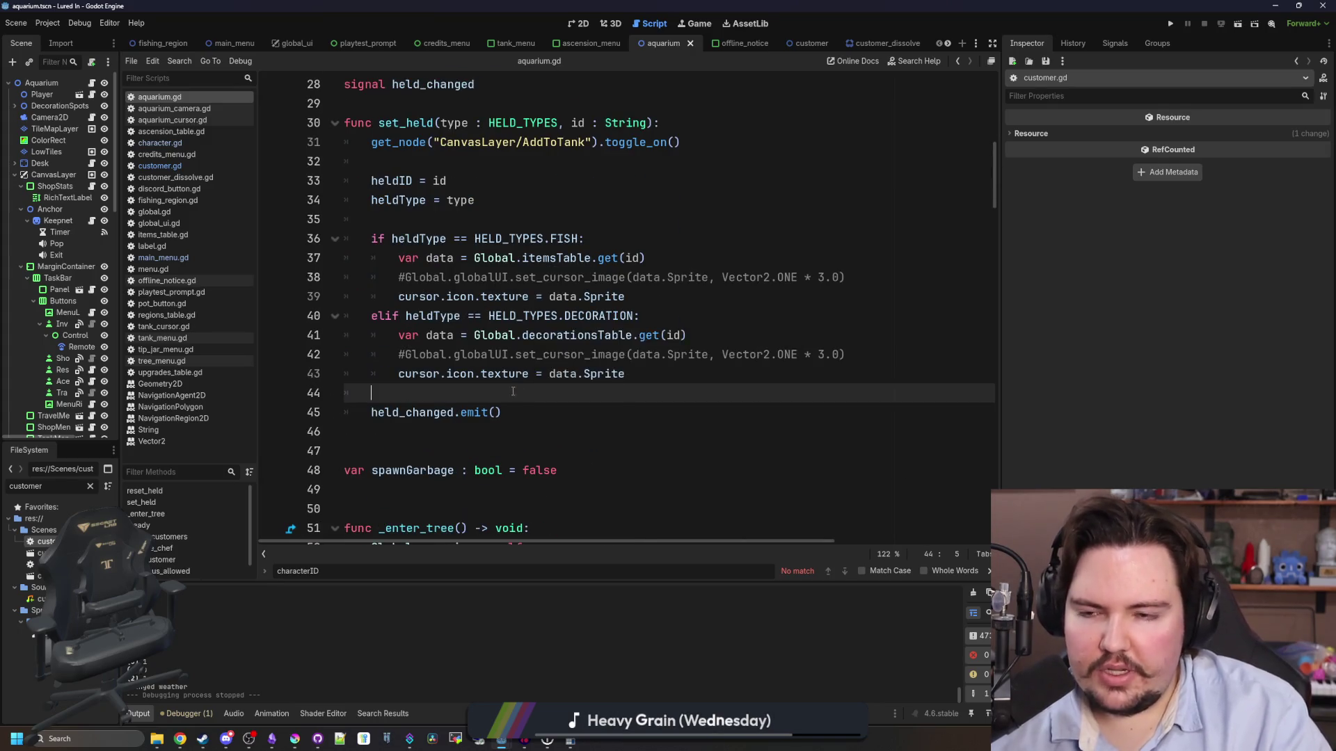
scroll(698, 261, down, 5)
key(ctrl+f)
text(cre)
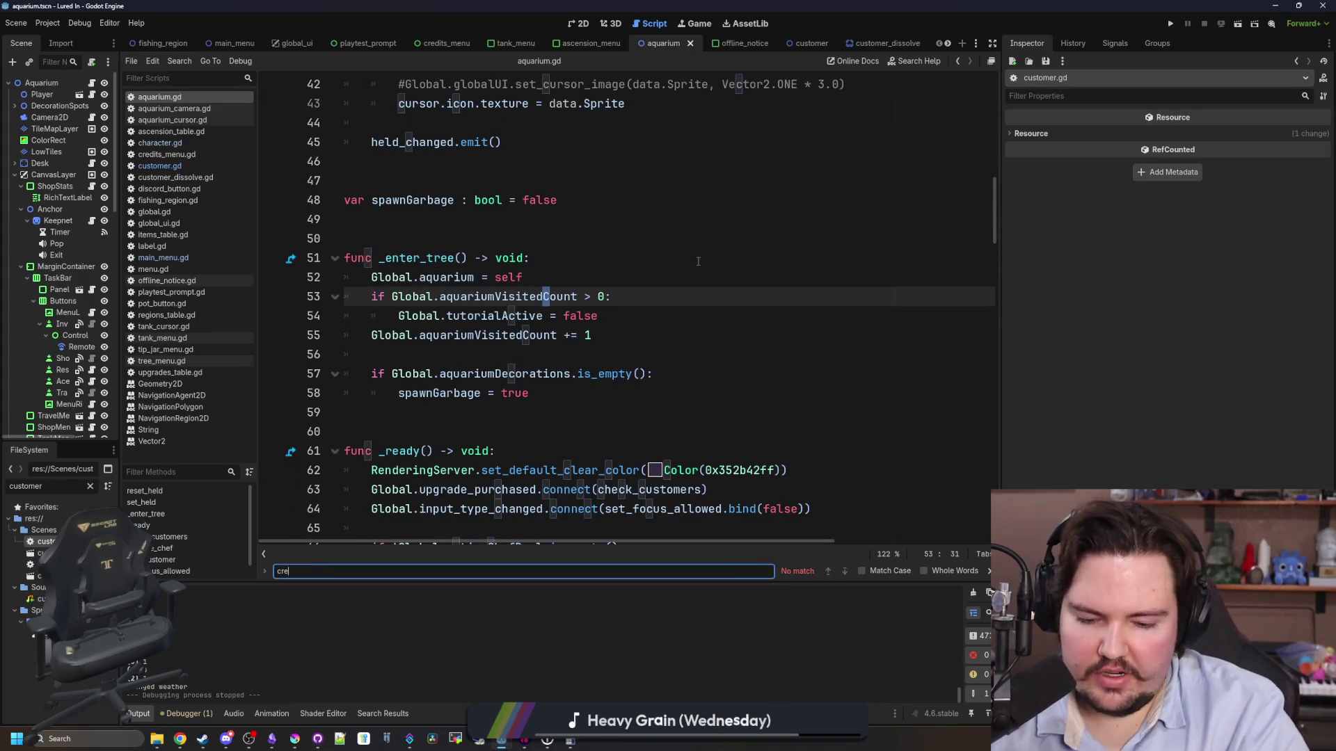
key(BackSpace)
key(BackSpace)
key(BackSpace)
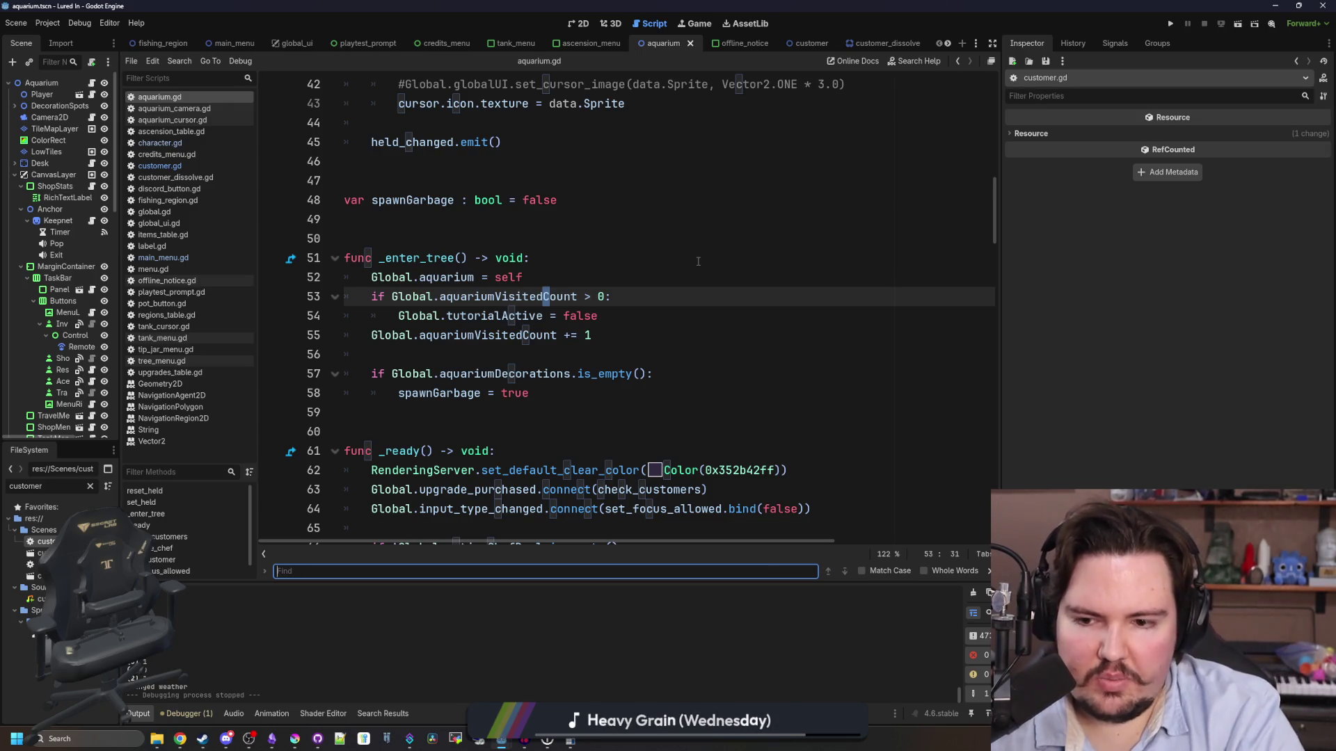
scroll(698, 261, down, 4)
click(504, 335)
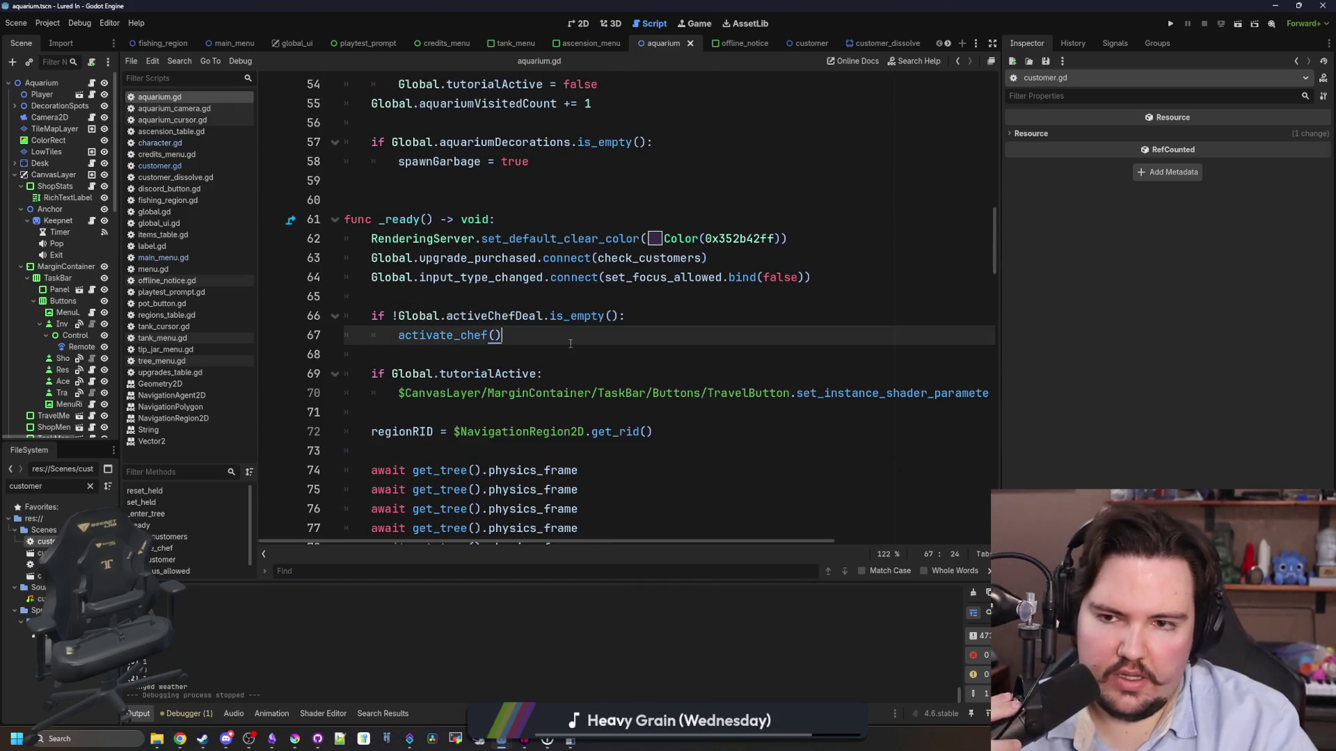
- Widen the script editor and jump to the add_customer definition
drag(993, 363, 1256, 366)
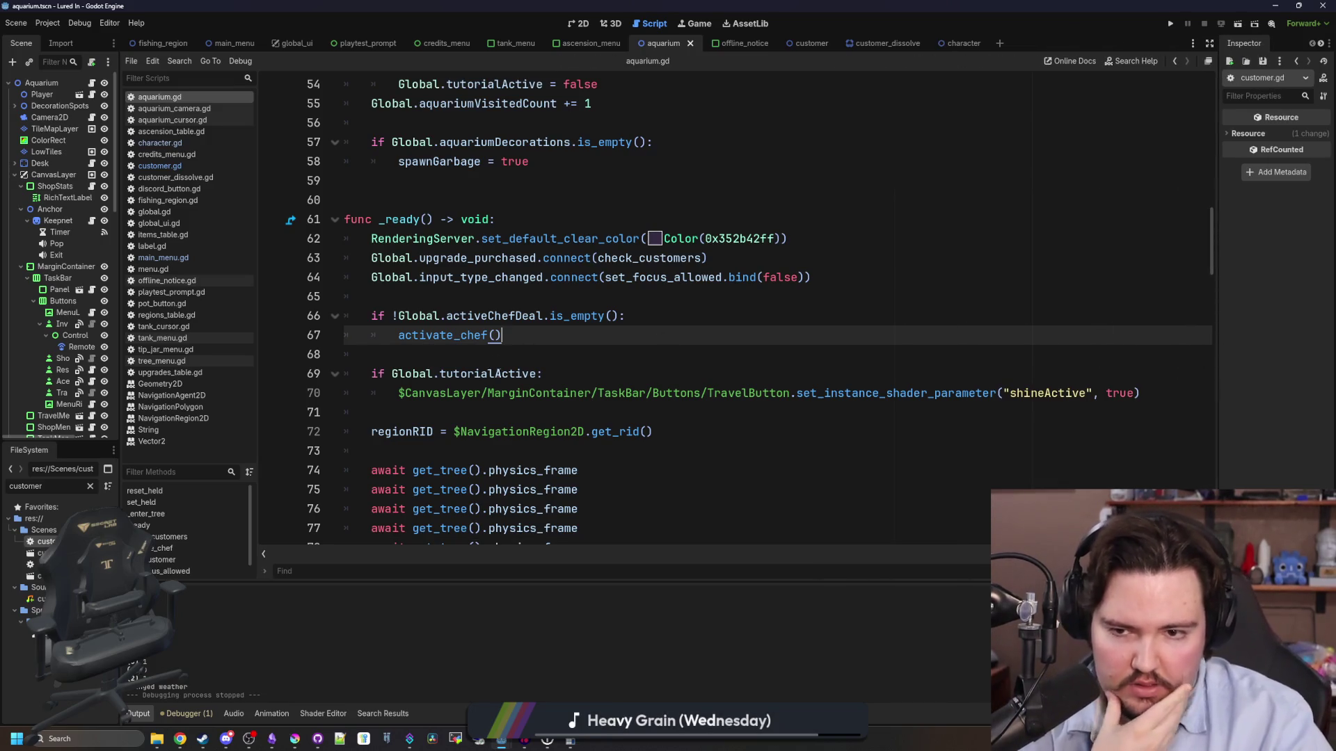
mouse_move(683, 271)
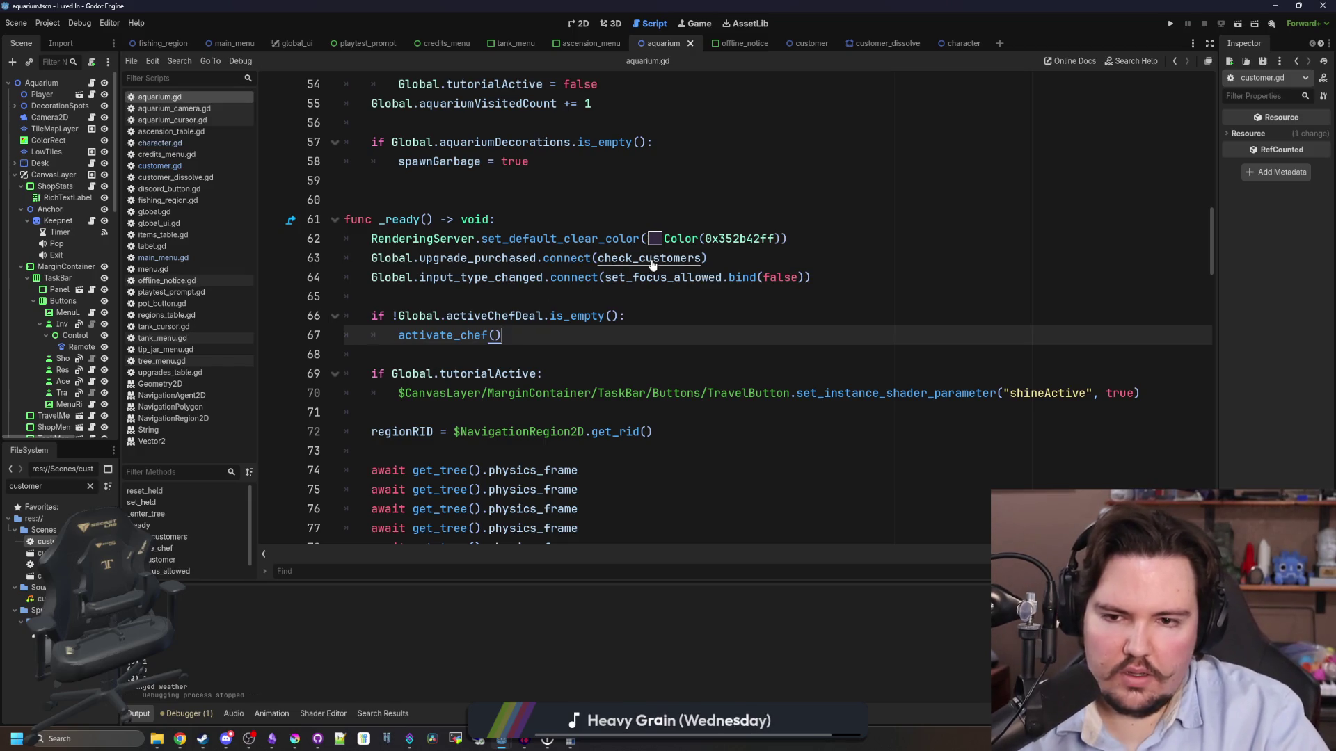
scroll(652, 264, down, 7)
ctrl+click(476, 355)
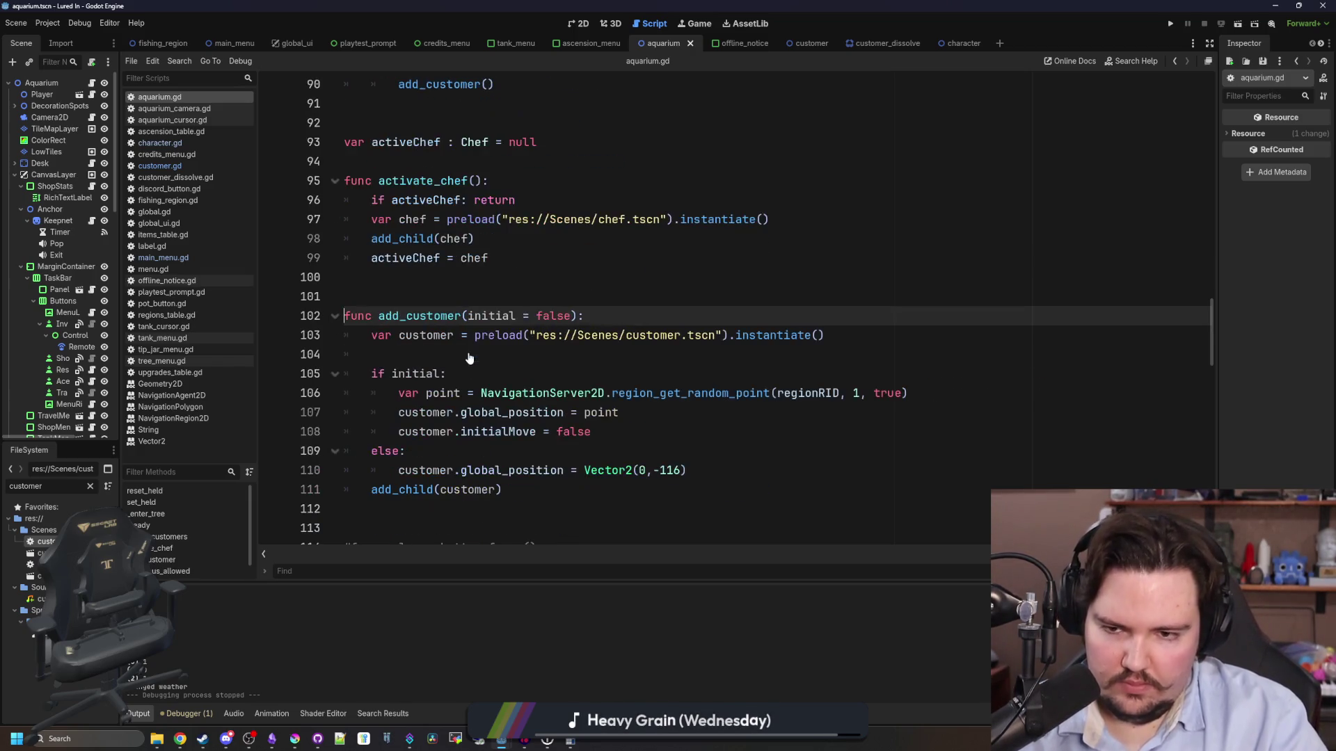
scroll(608, 326, down, 2)
scroll(480, 277, up, 1)
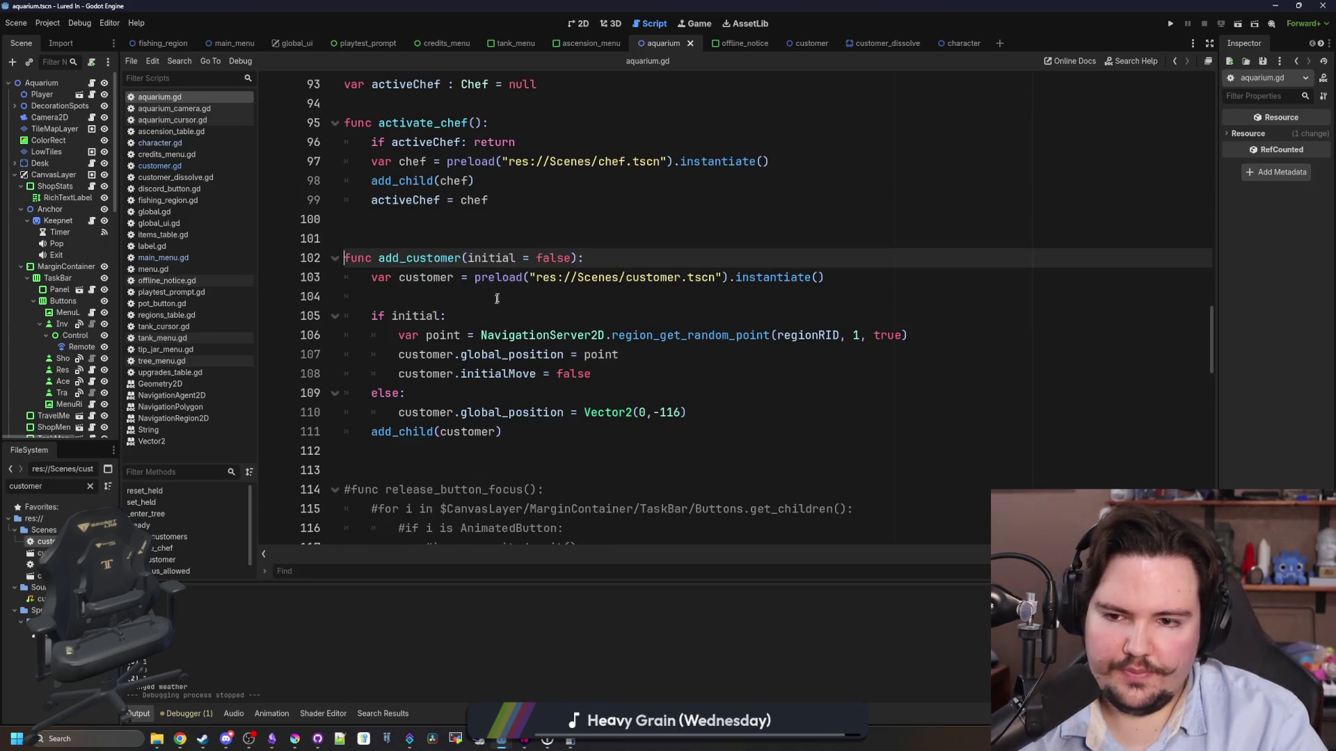
- Insert an empty line between activate_chef and add_customer
click(508, 296)
mouse_move(729, 414)
mouse_down()
mouse_move(348, 393)
mouse_move(440, 413)
mouse_up()
key(Up)
key(Up)
key(Up)
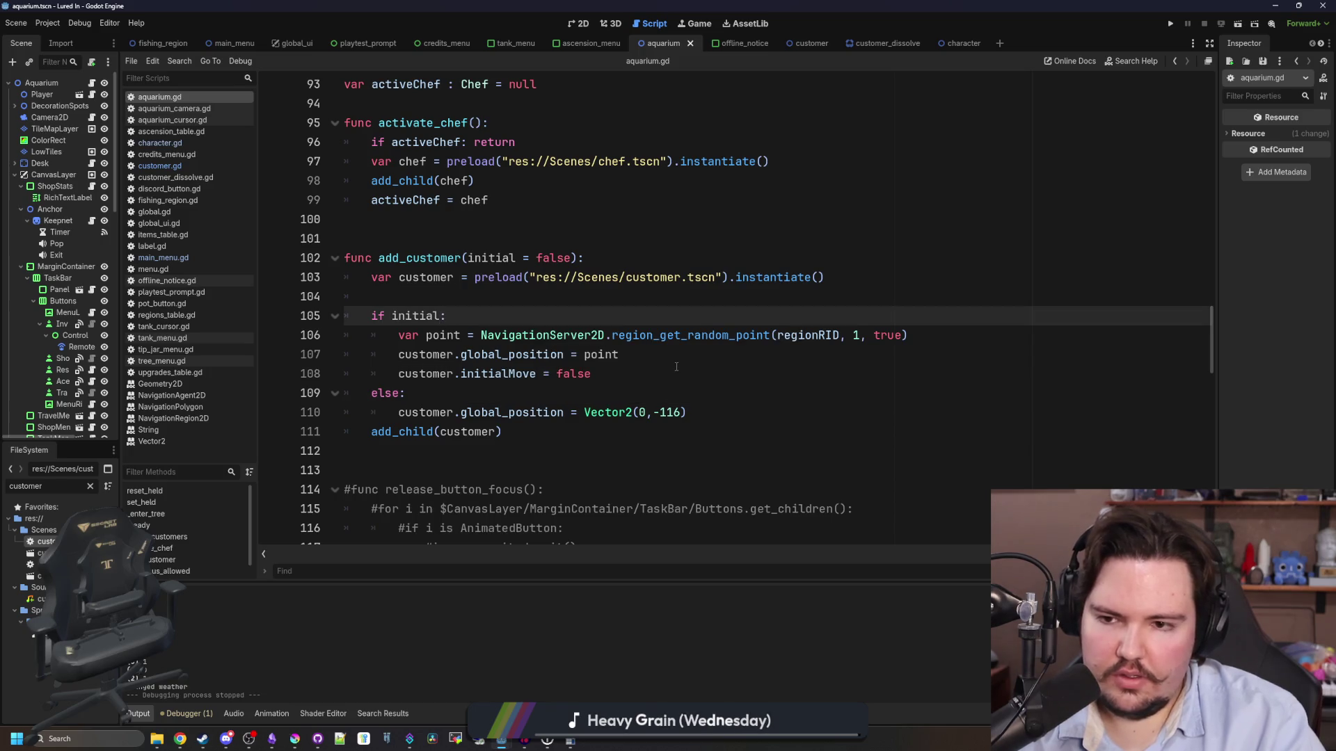
click(420, 221)
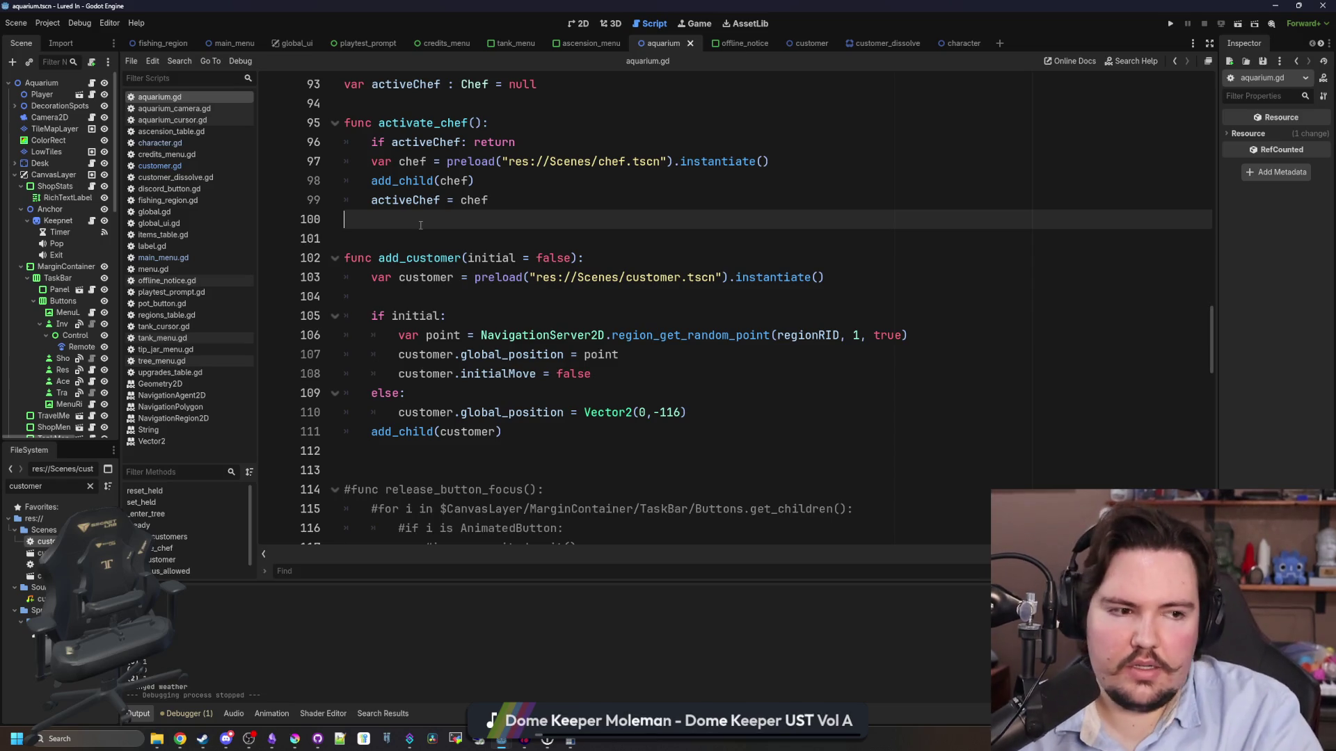
key(Return)
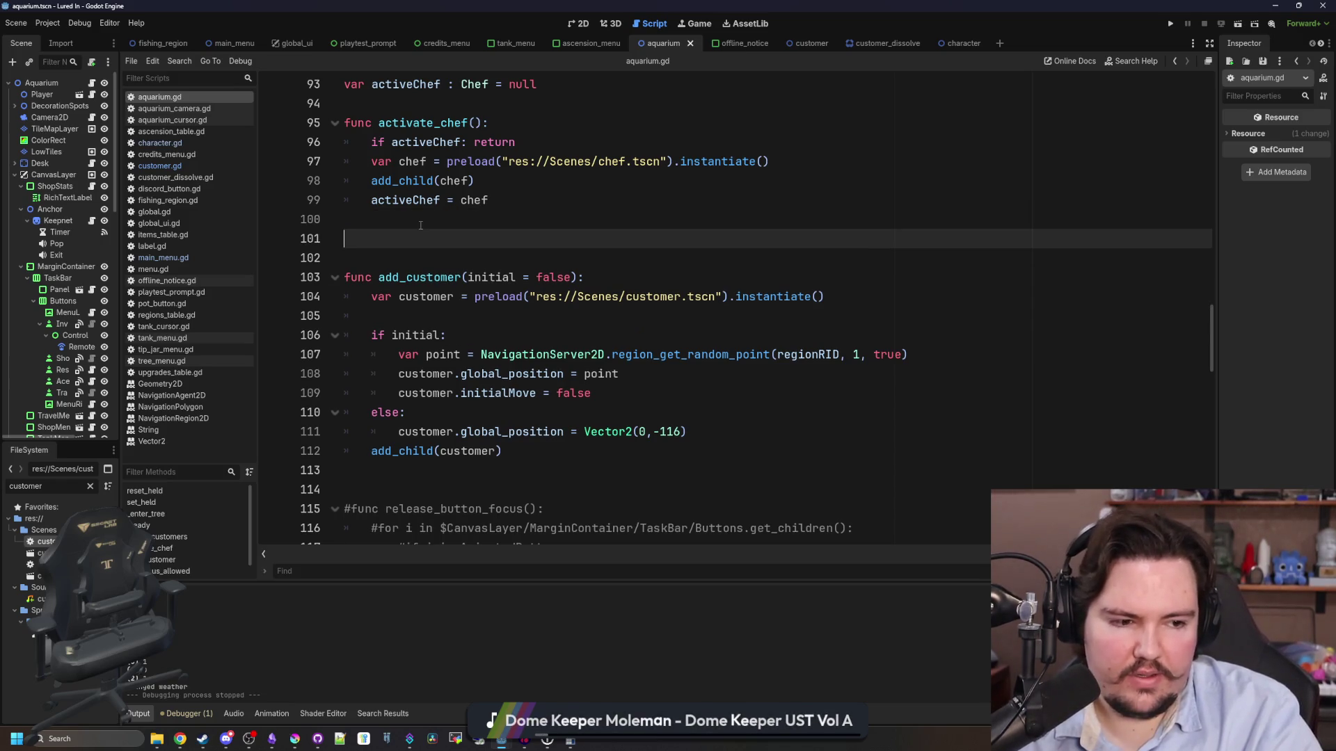
- Declare var grandpa : Customer = null in aquarium.gd
text(var g)
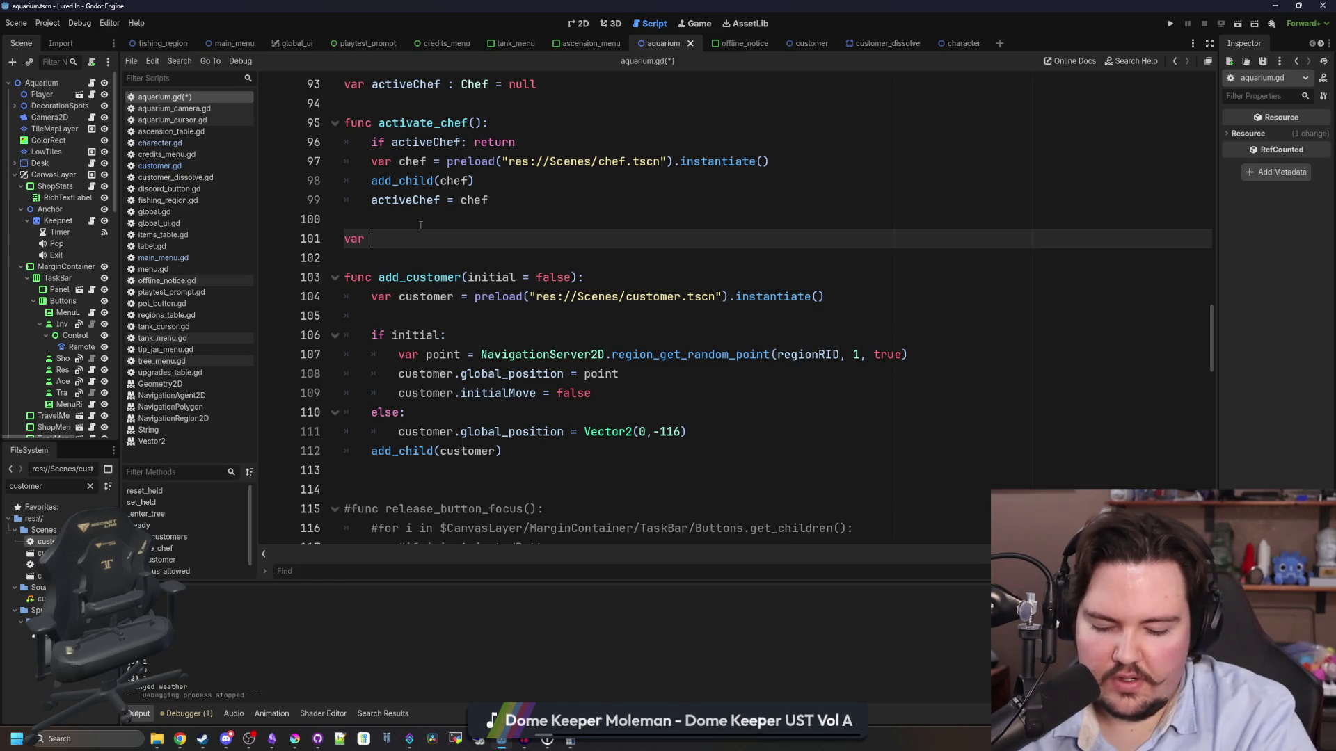
text(randpa : bo)
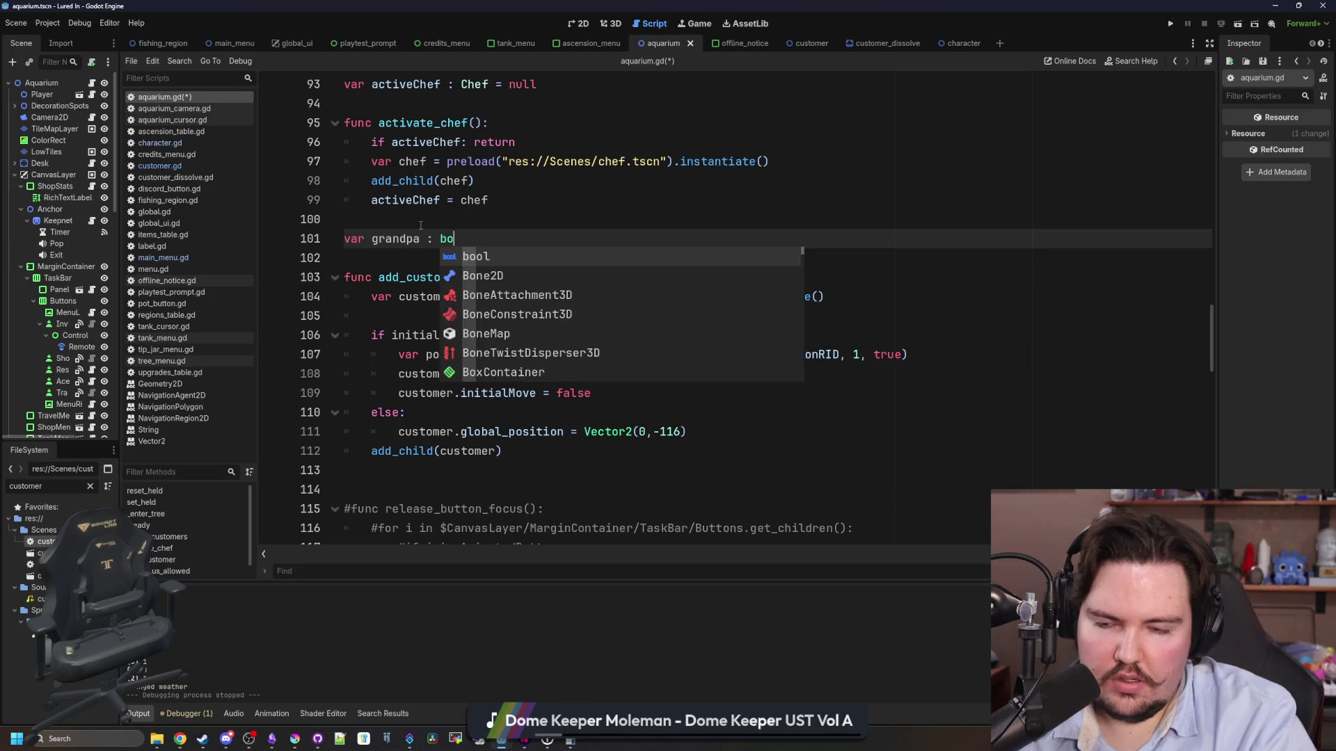
key(BackSpace)
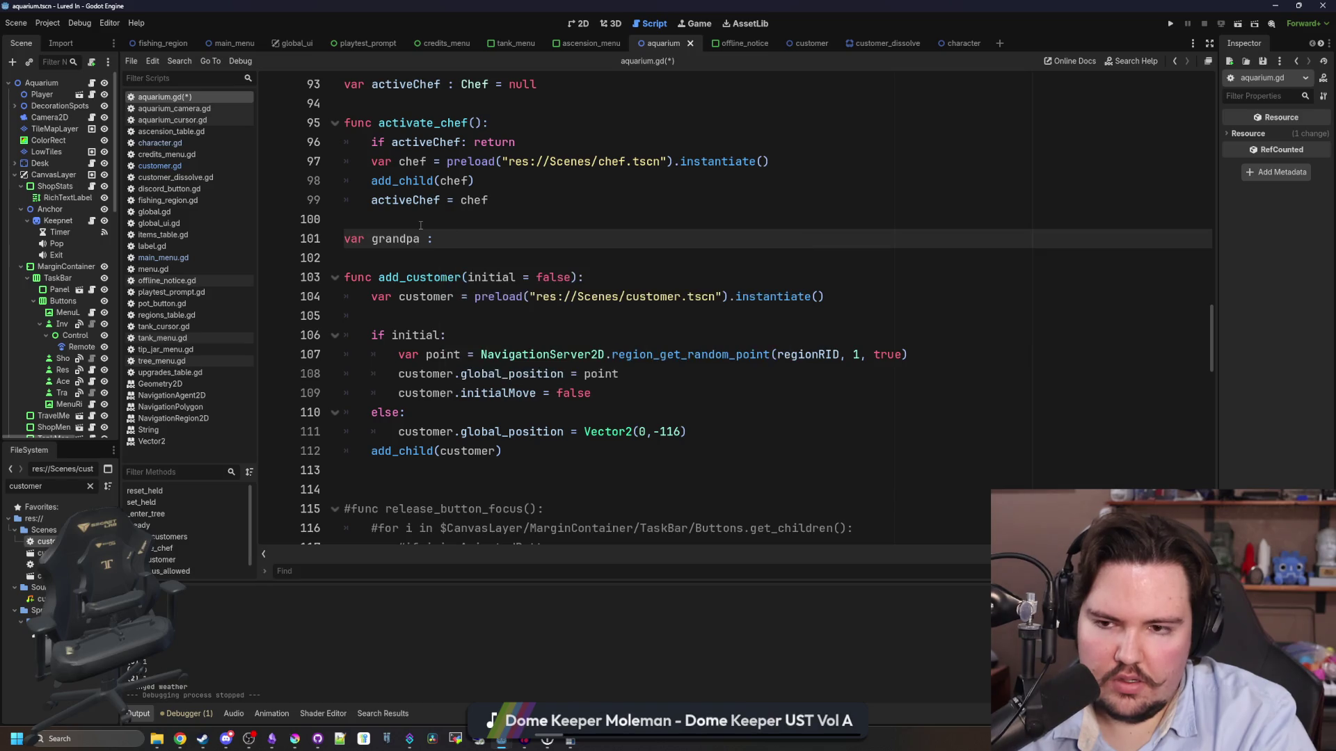
text(Node)
key(BackSpace)
key(BackSpace)
key(BackSpace)
text(Customer = null)
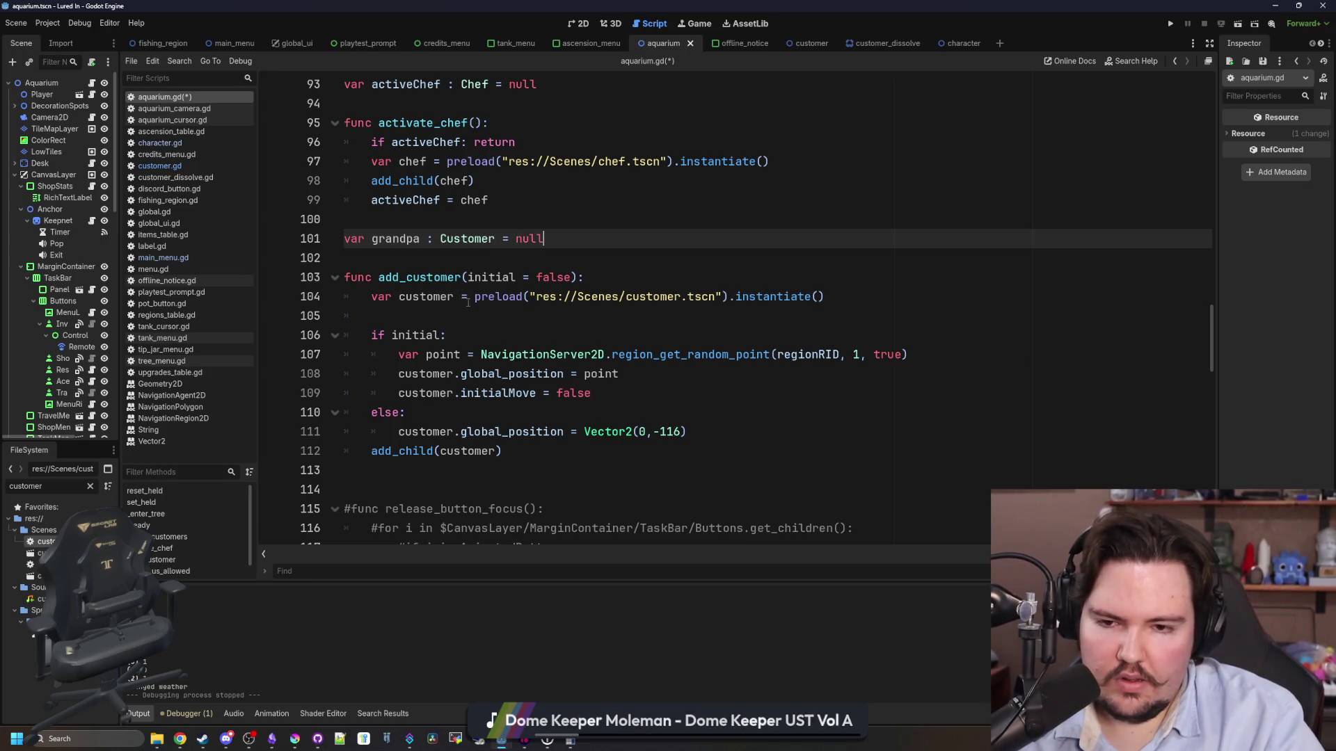
- In add_customer, add an is_instance_valid(grandpa) check setting customer.characterID to "li.character.grandpa"
scroll(467, 301, down, 1)
click(434, 259)
key(Return)
key(Return)
key(Up)
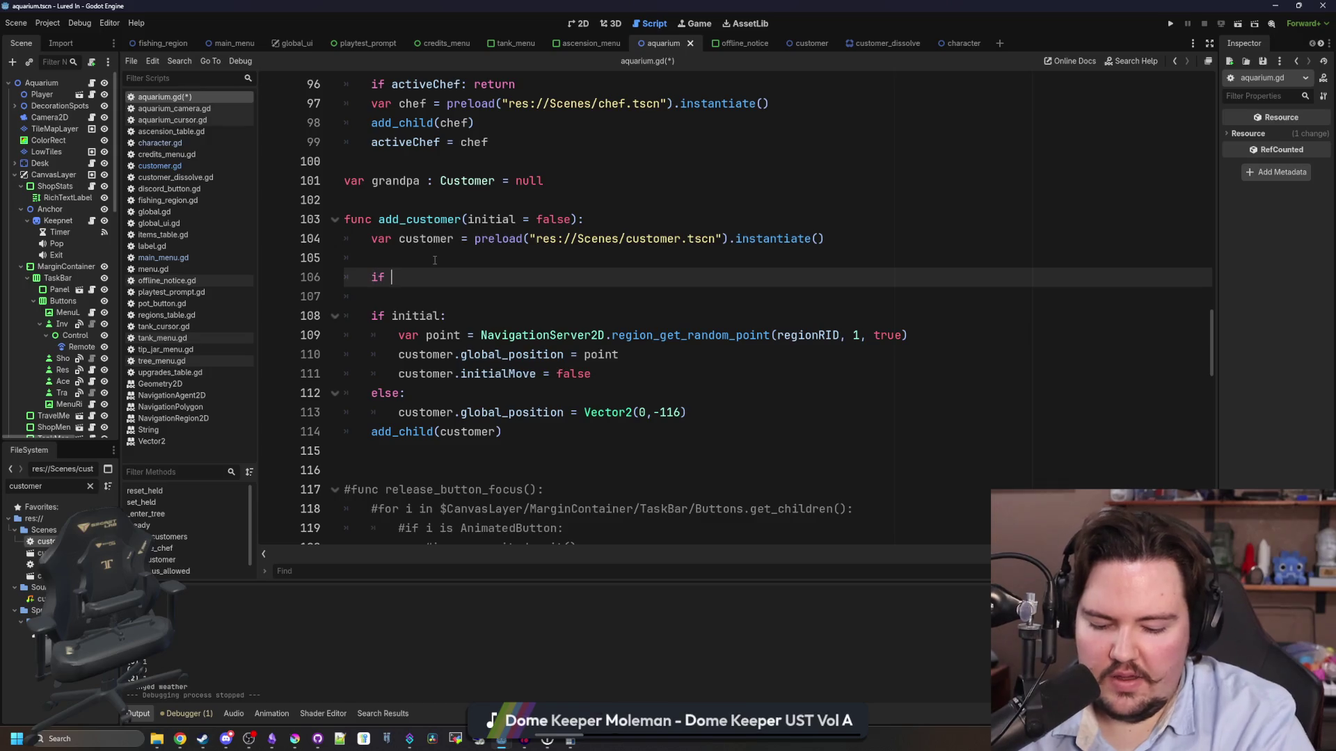
text(is_instance)
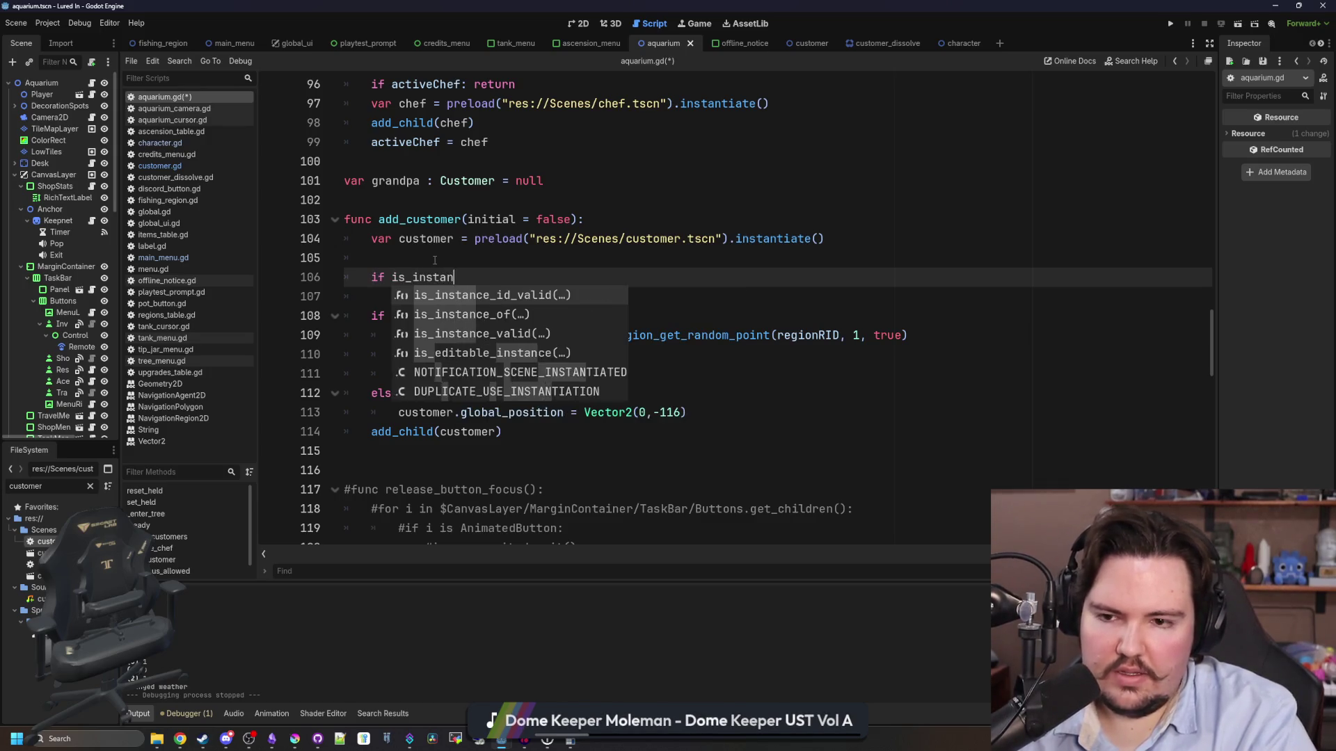
text(_v)
key(Return)
text(grandpa)
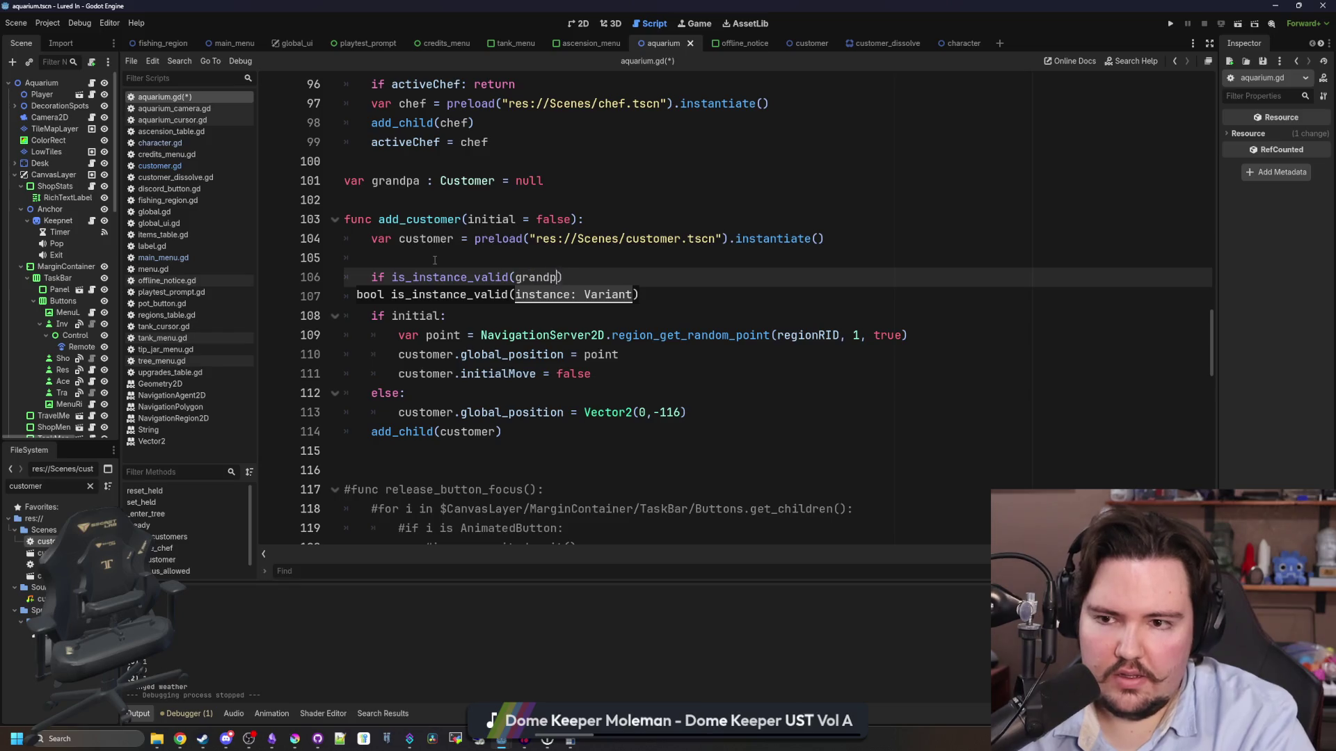
text(!)
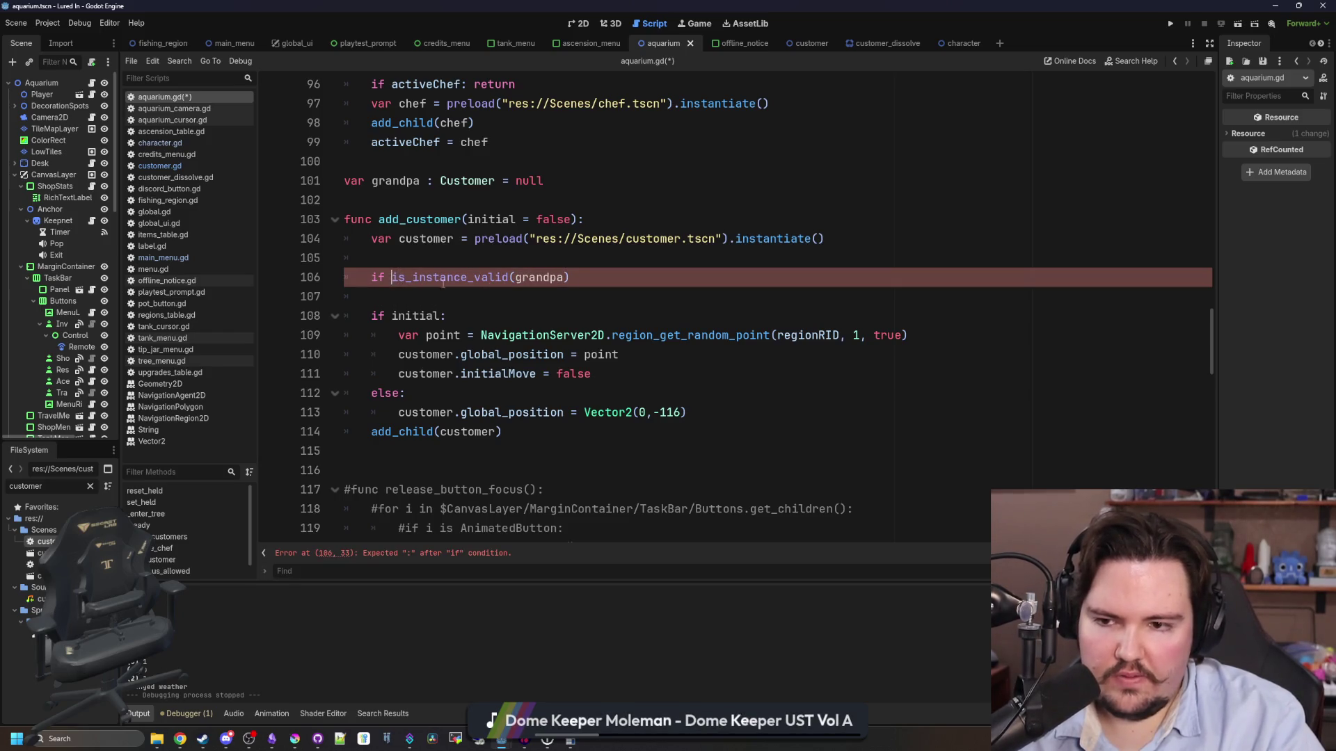
text(:)
key(Return)
text(customer.chara)
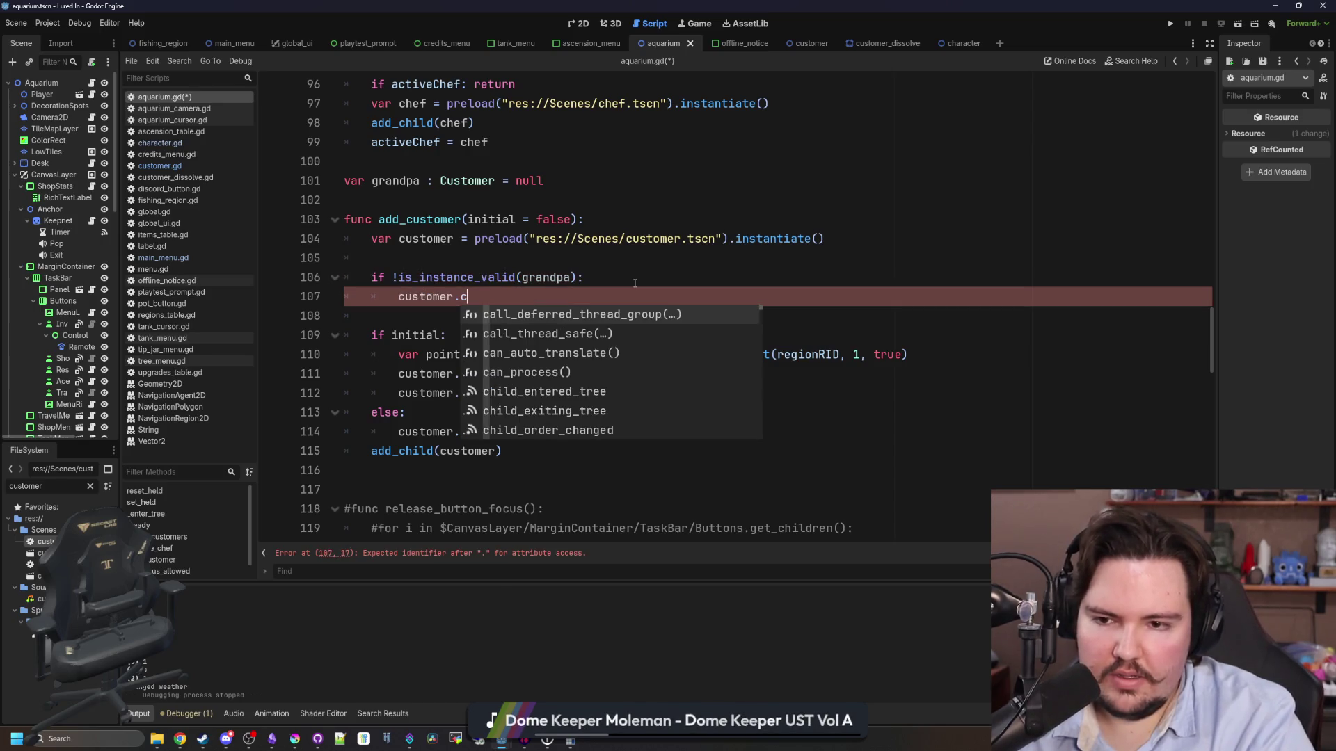
text(cterID = li.)
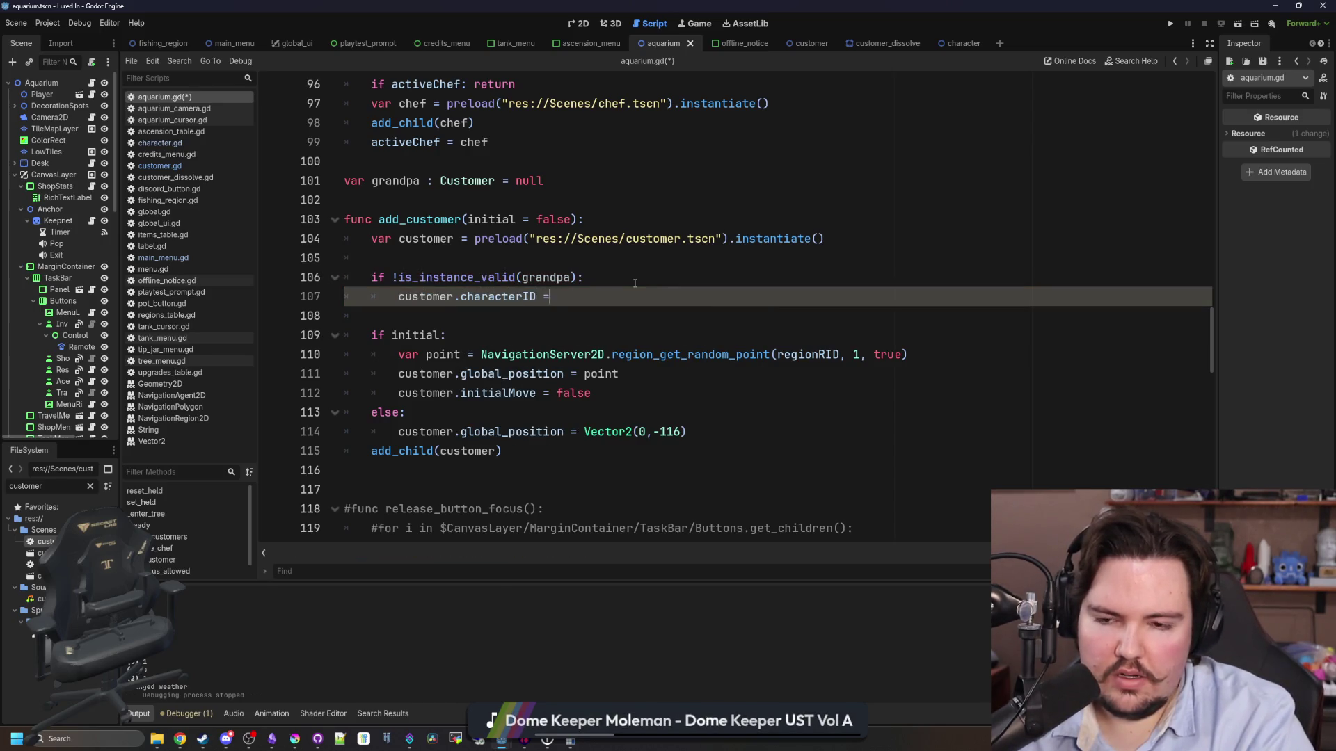
key(Escape)
key(BackSpace)
key(BackSpace)
key(BackSpace)
text("li.char)
text(acter.grandpa)
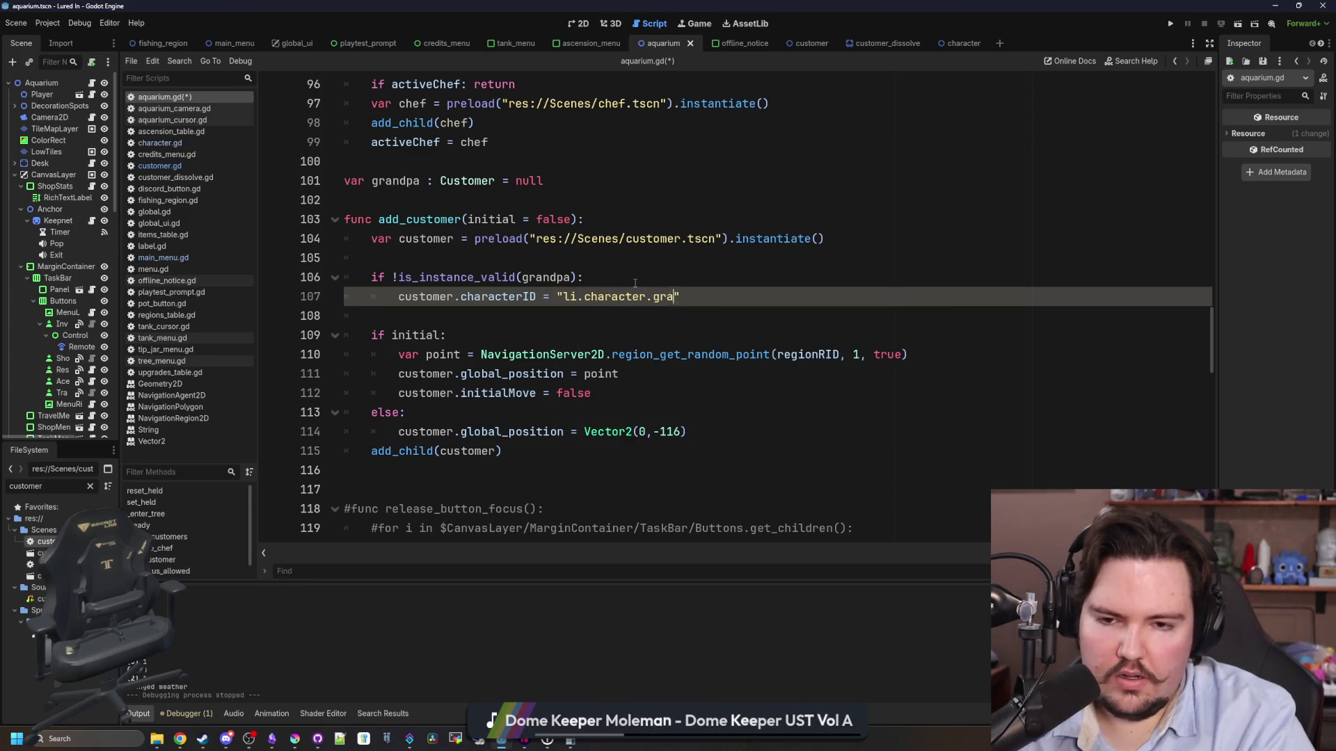
- Assign grandpa = customer inside the new grandpa branch
key(Up)
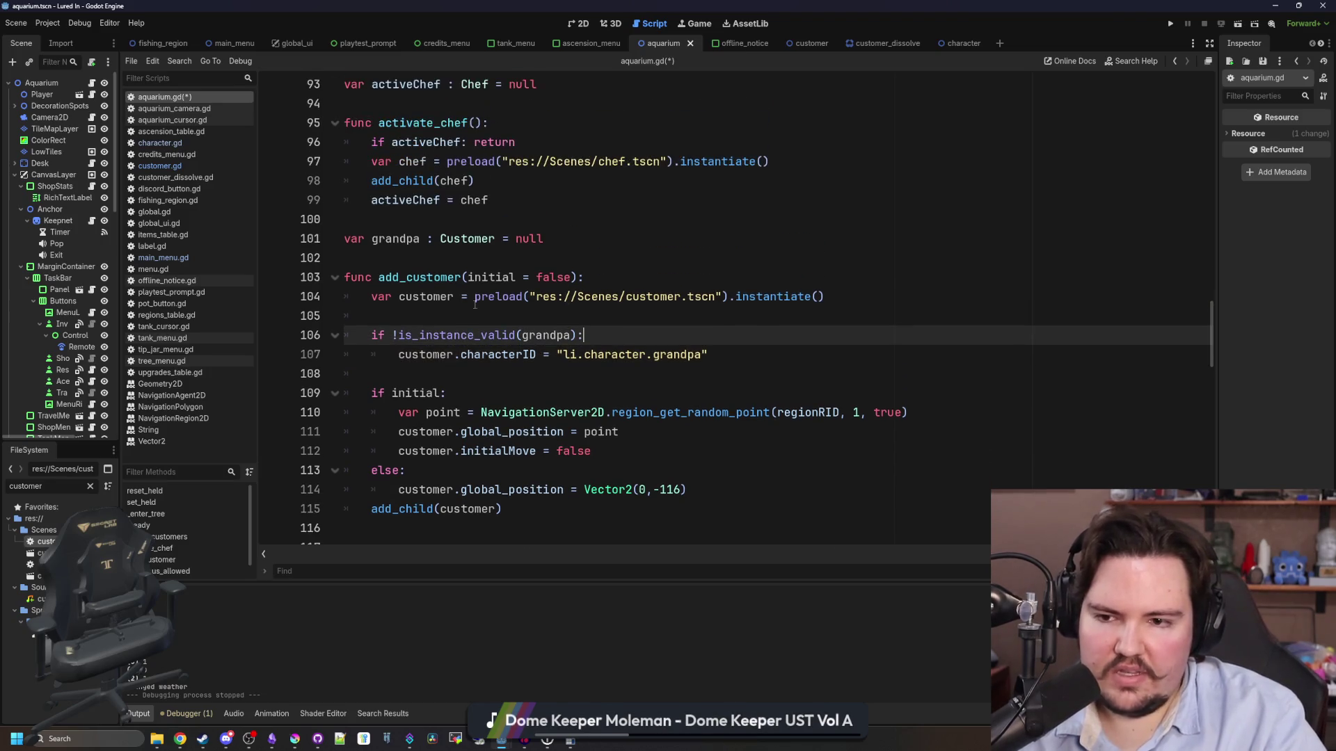
click(765, 301)
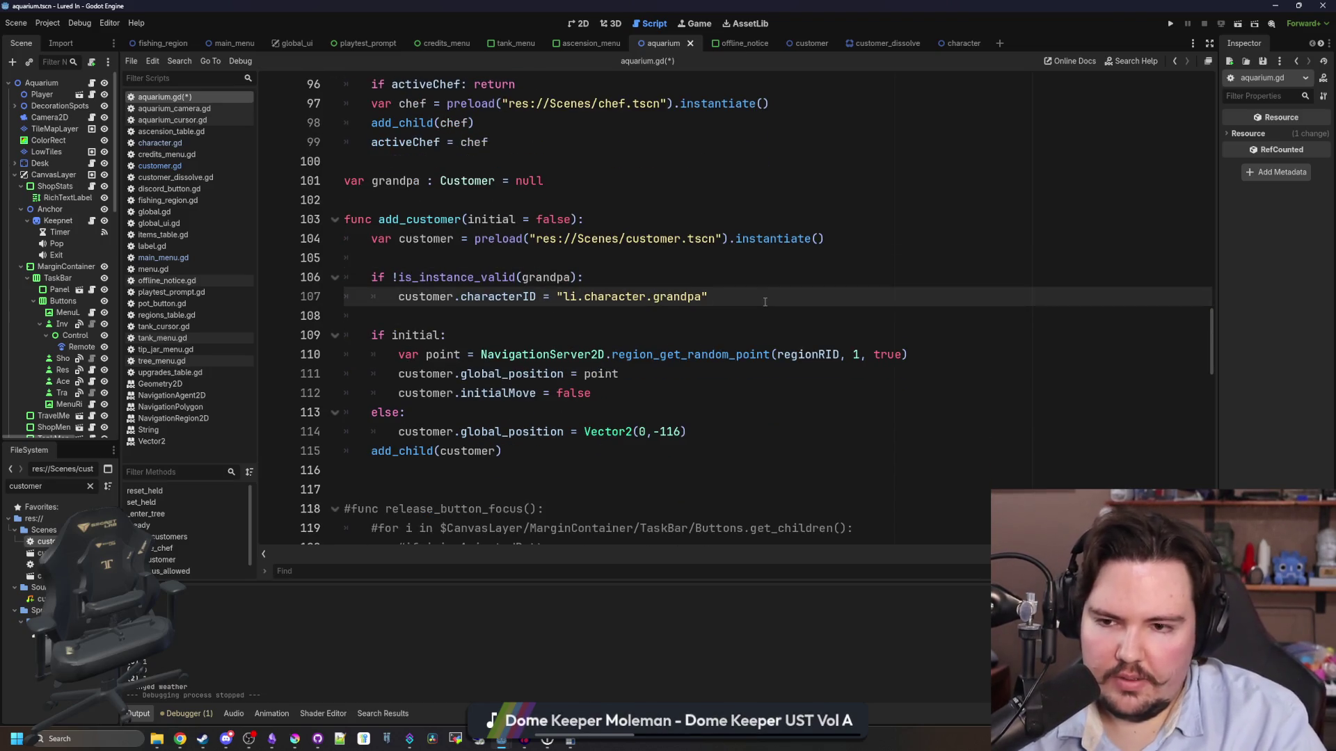
key(Return)
text(grandpa)
key(BackSpace)
key(BackSpace)
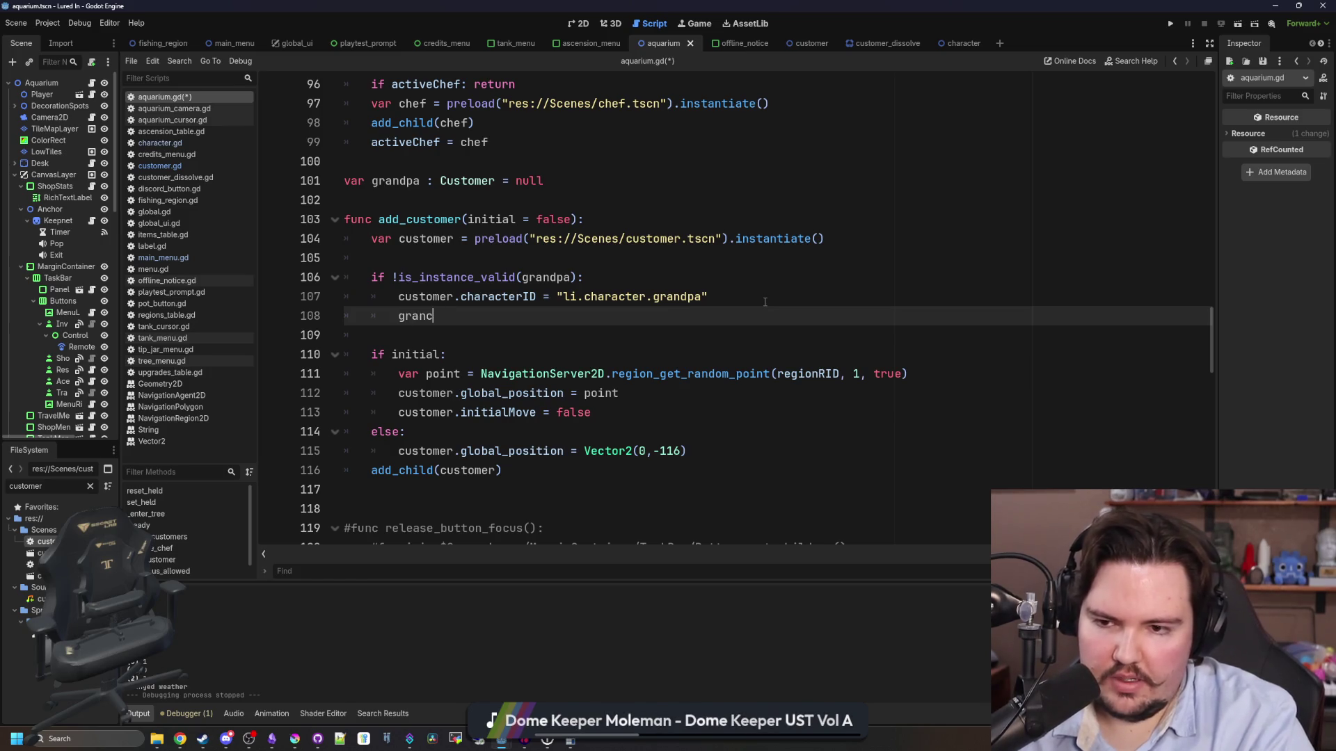
text(pa = custopme)
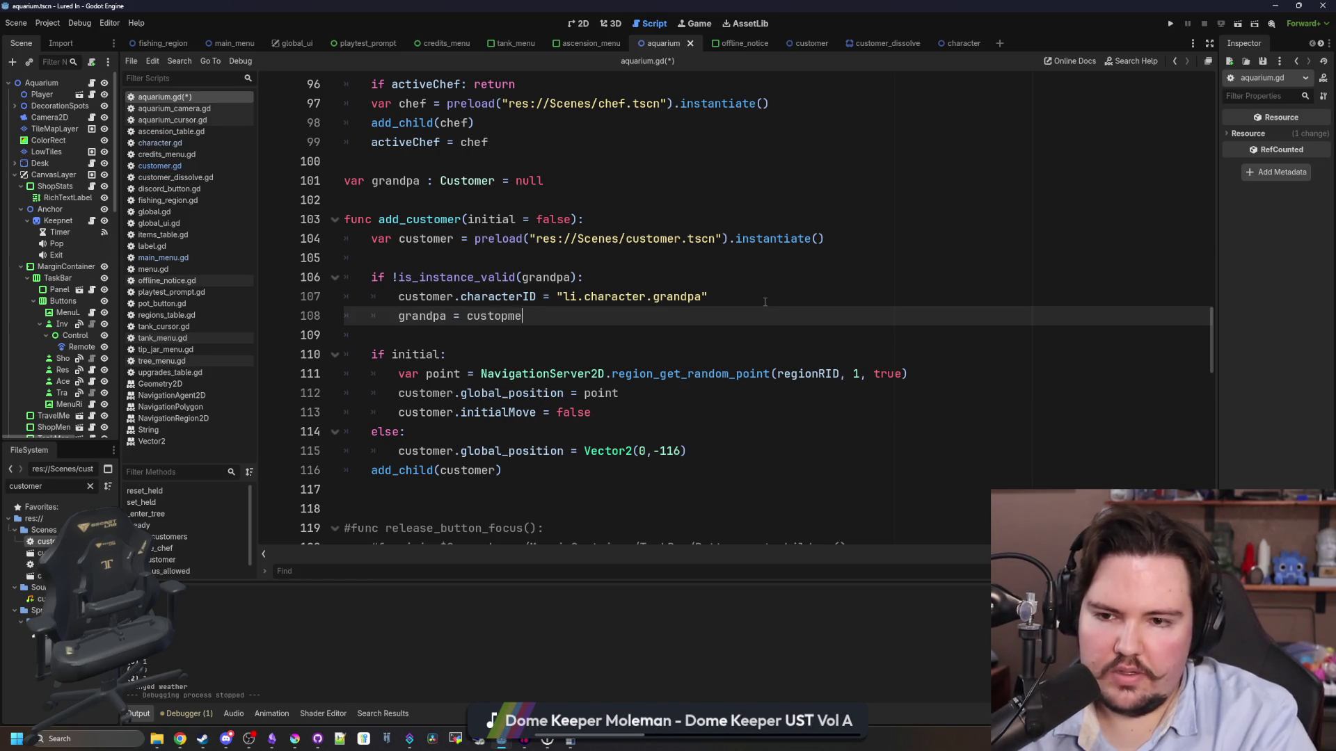
key(BackSpace)
text(omer)
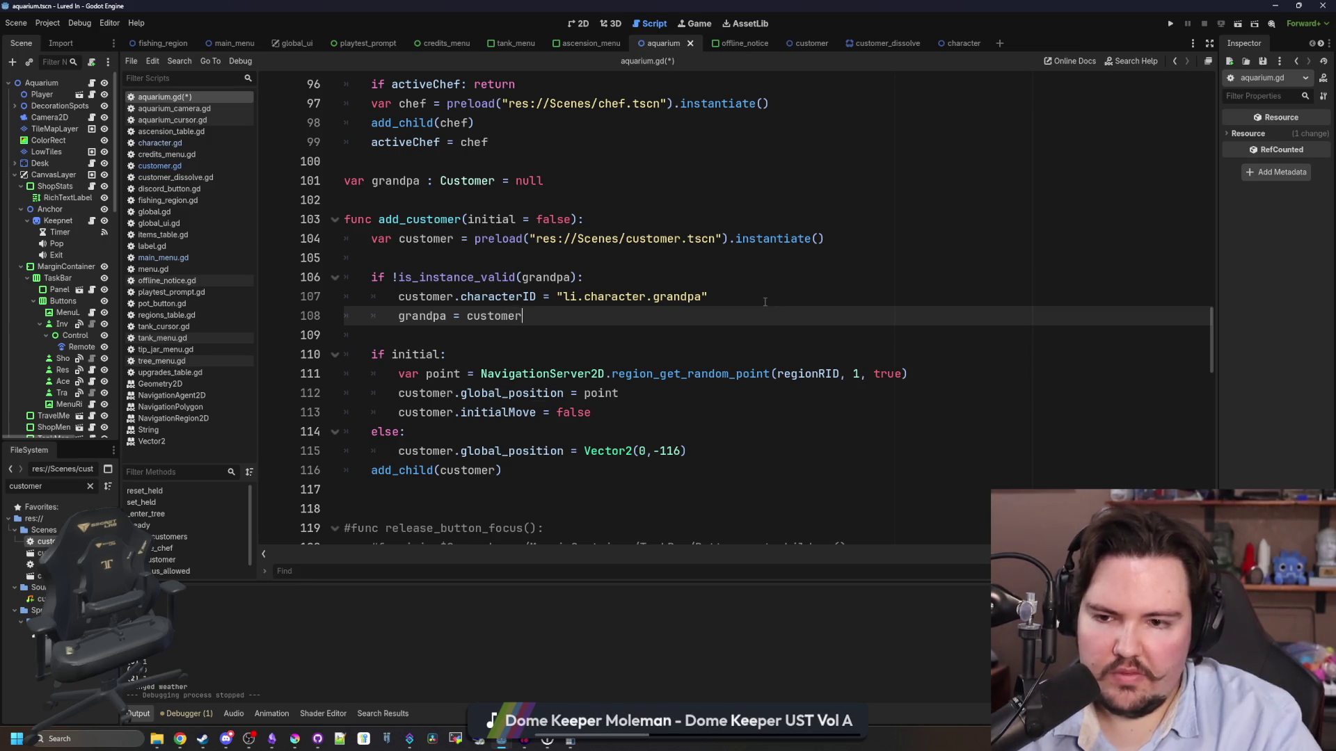
- Save the script and open an empty line above the if initial check
click(431, 339)
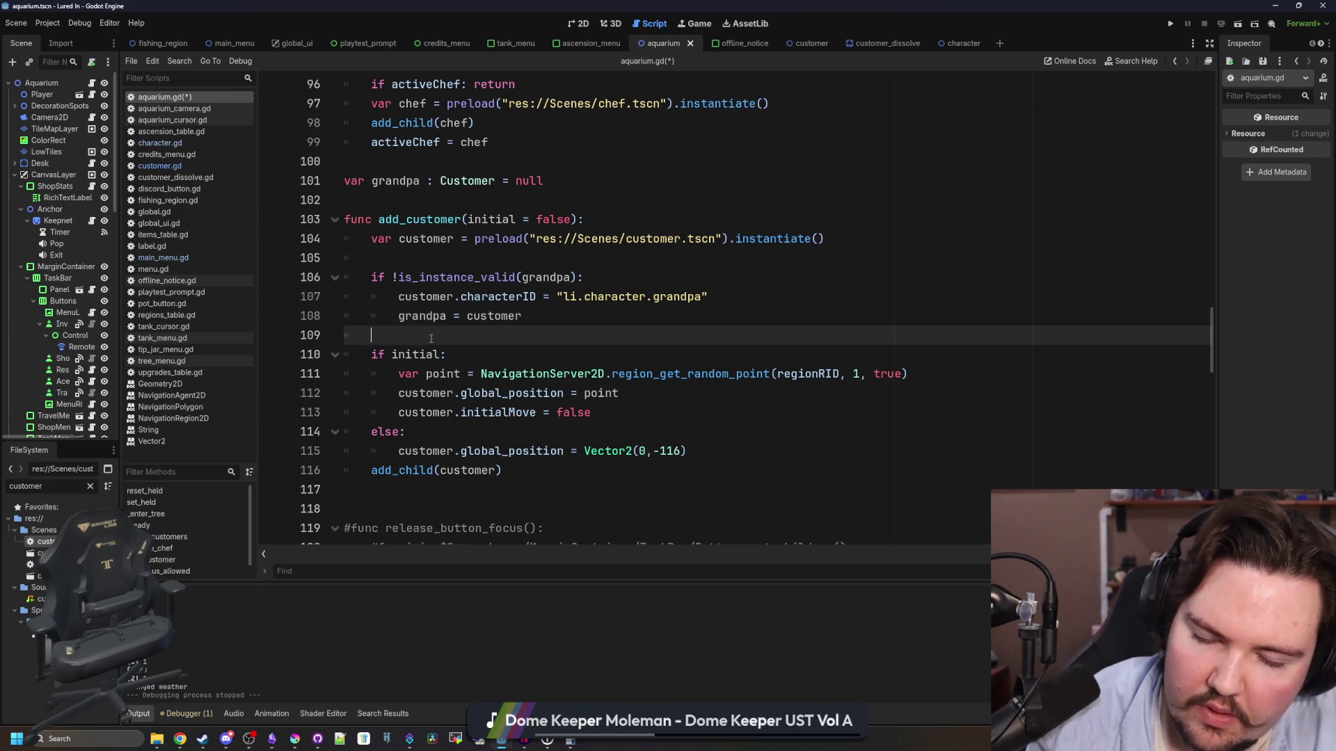
scroll(430, 339, down, 1)
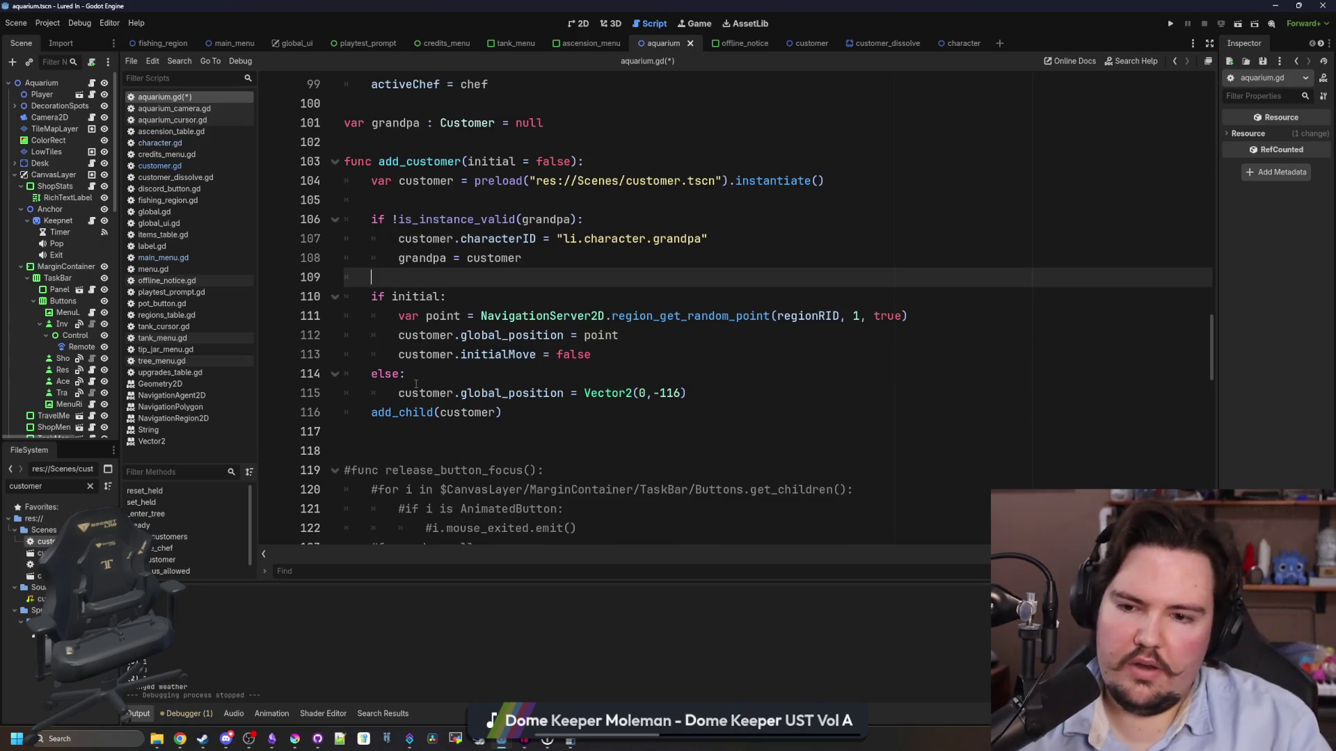
click(448, 371)
key(ctrl+s)
click(441, 284)
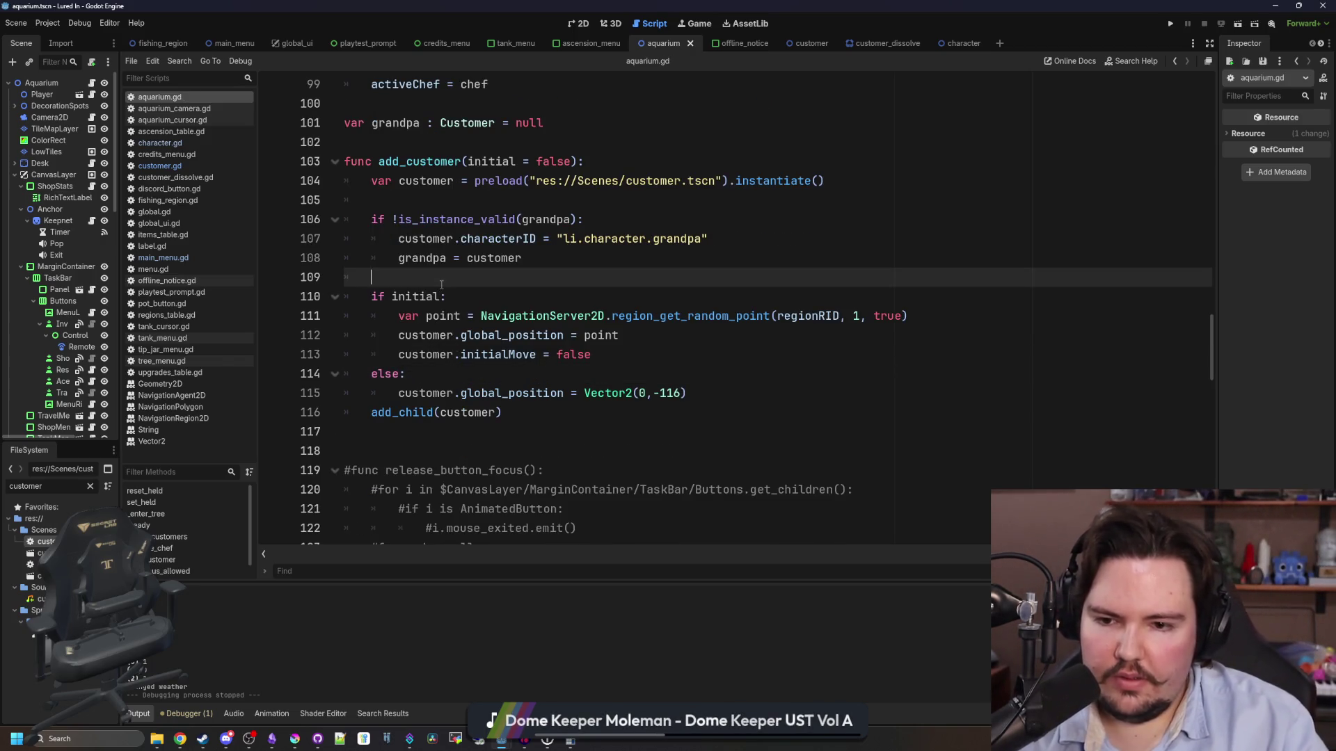
mouse_move(716, 398)
mouse_down()
mouse_move(501, 414)
mouse_move(401, 391)
mouse_up()
key(ctrl+c)
click(425, 279)
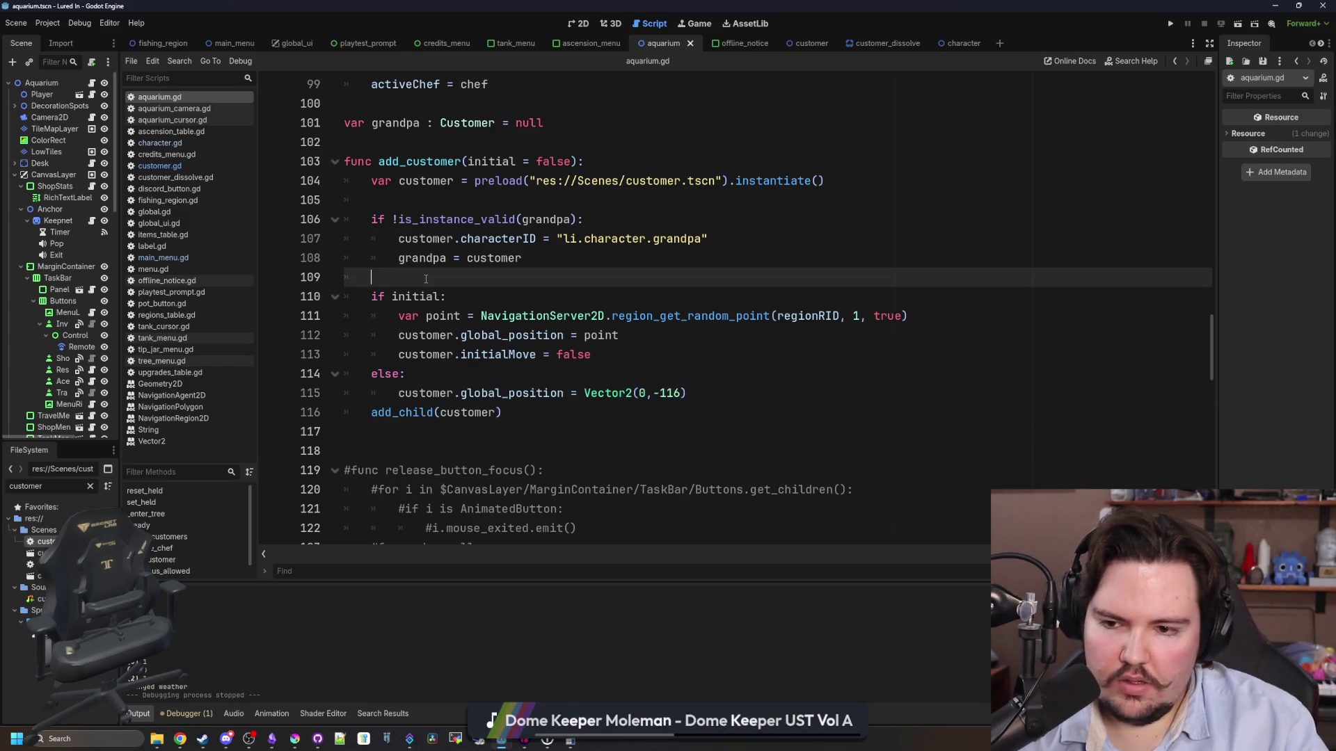
key(Return)
key(Return)
key(Up)
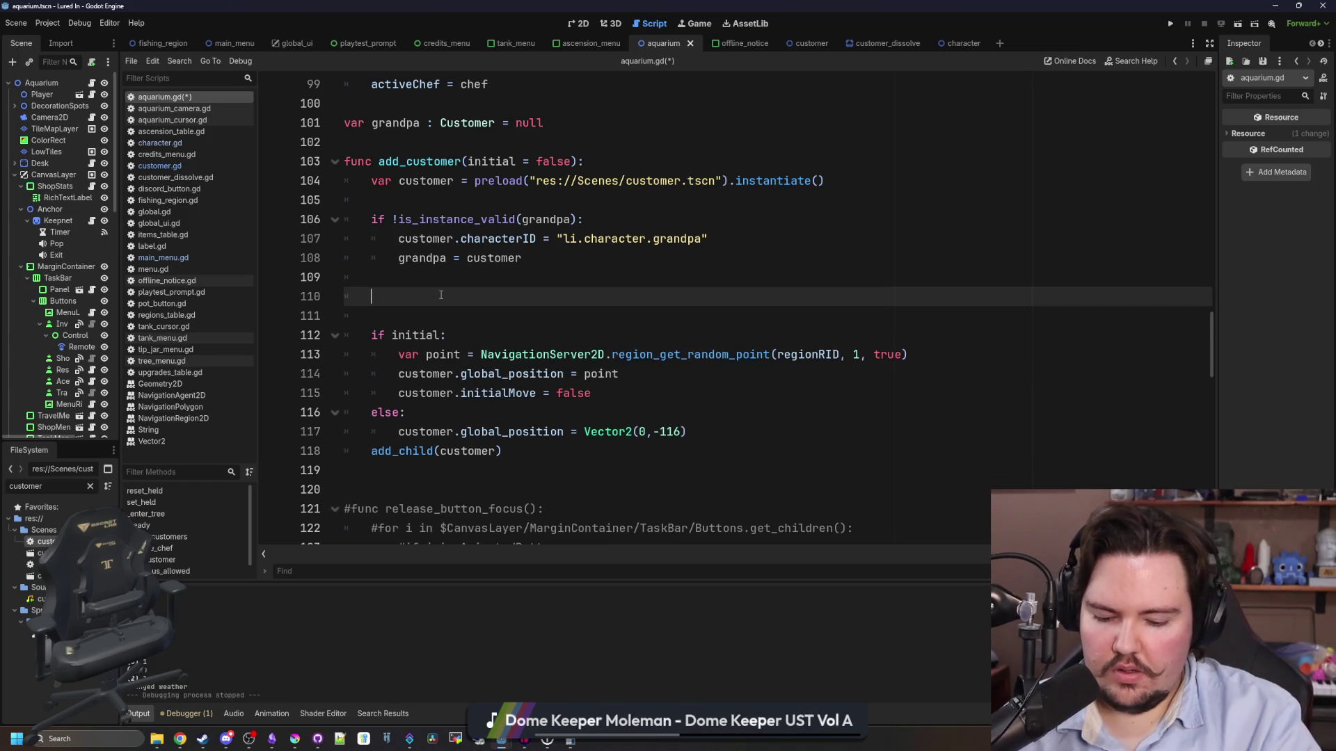
click(364, 334)
- Turn if initial into elif and add a Global.tutorialActive grandpa check spawning him at Vector2(0,-116)
text(el)
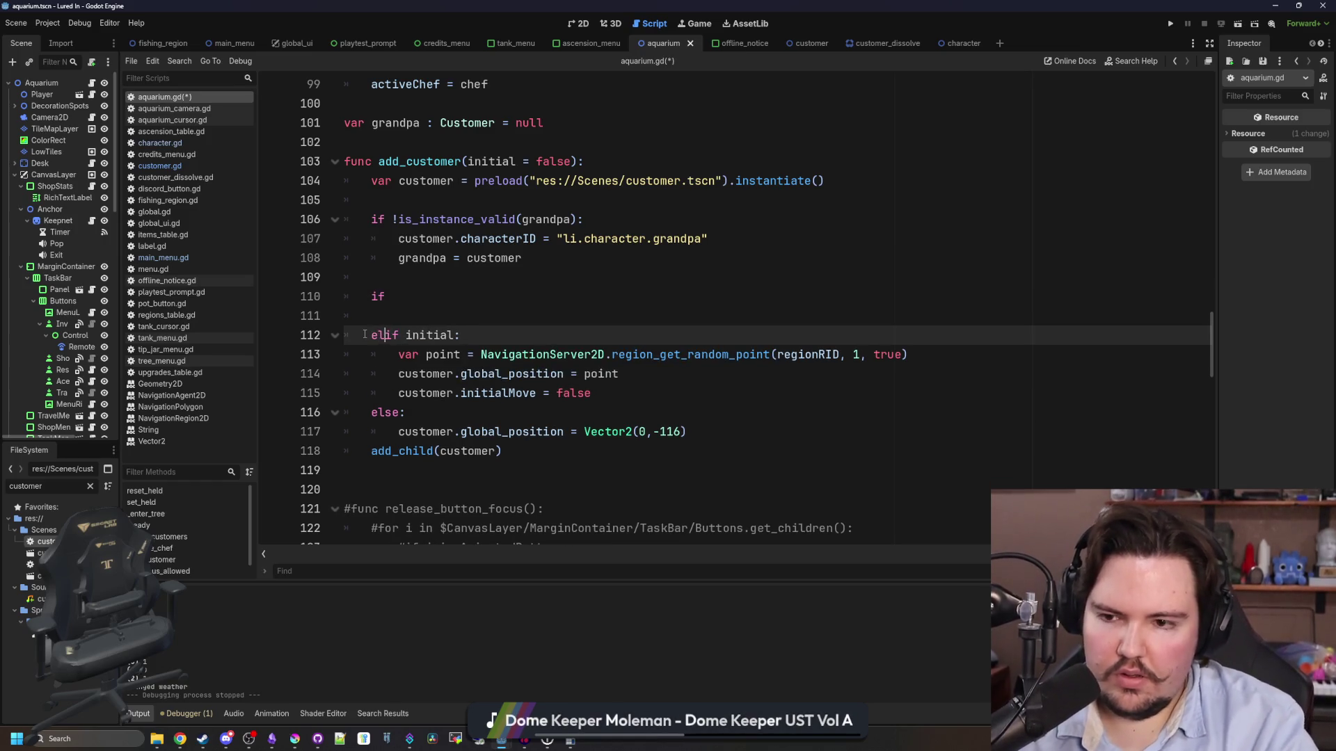
key(Up)
key(Up)
text(lobal.tutor)
key(Return)
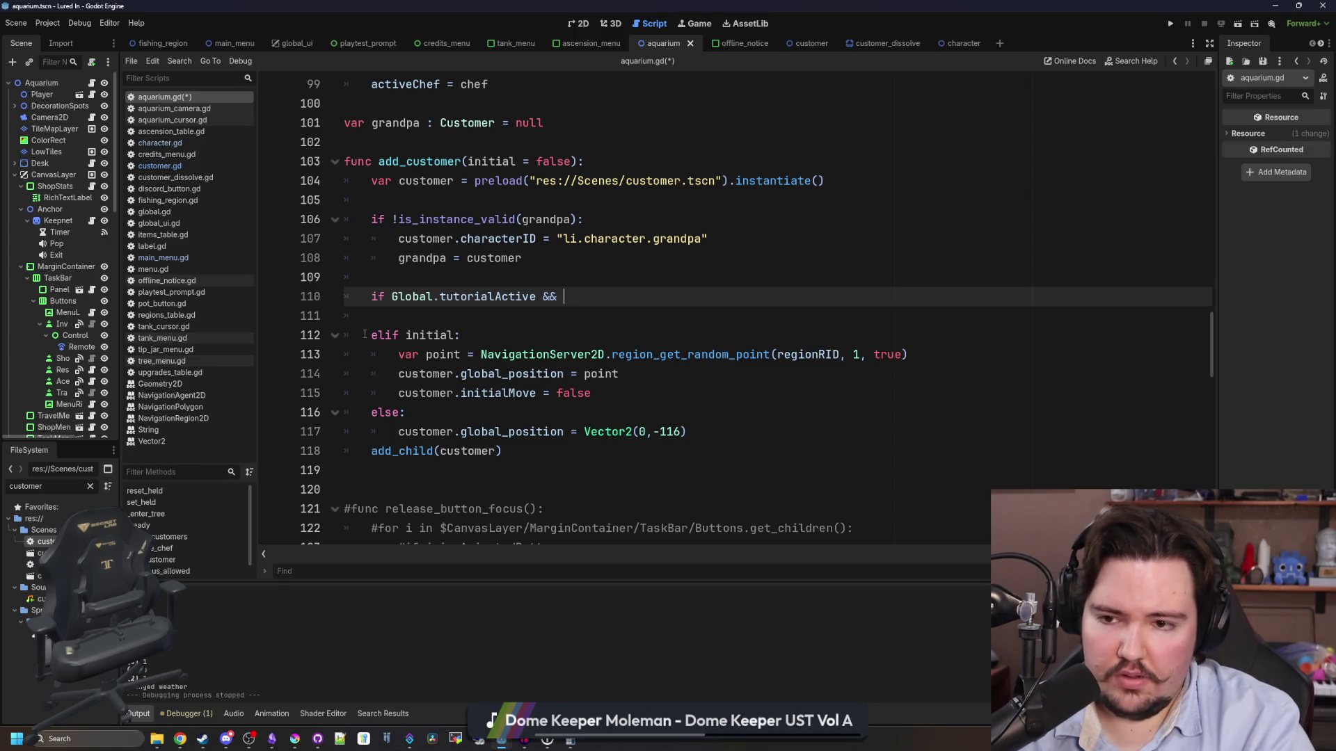
text(grandpa =)
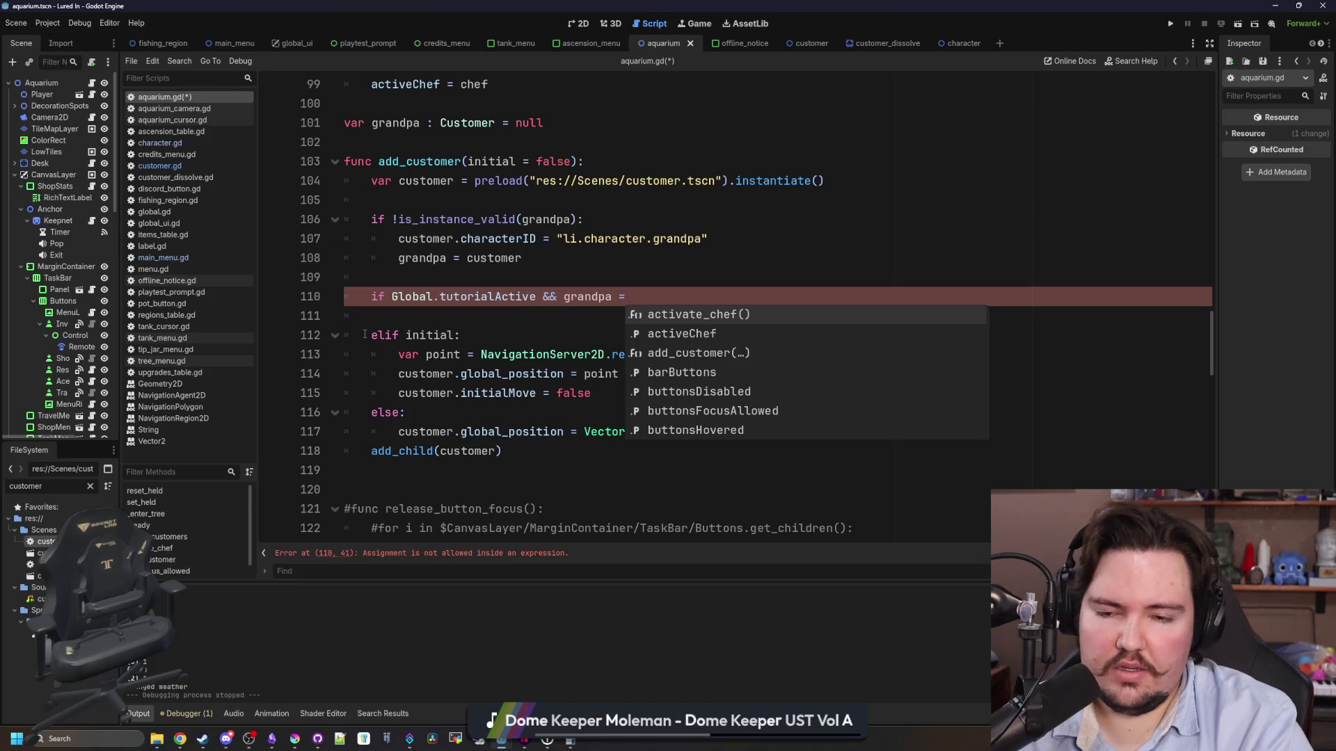
text(= customer:)
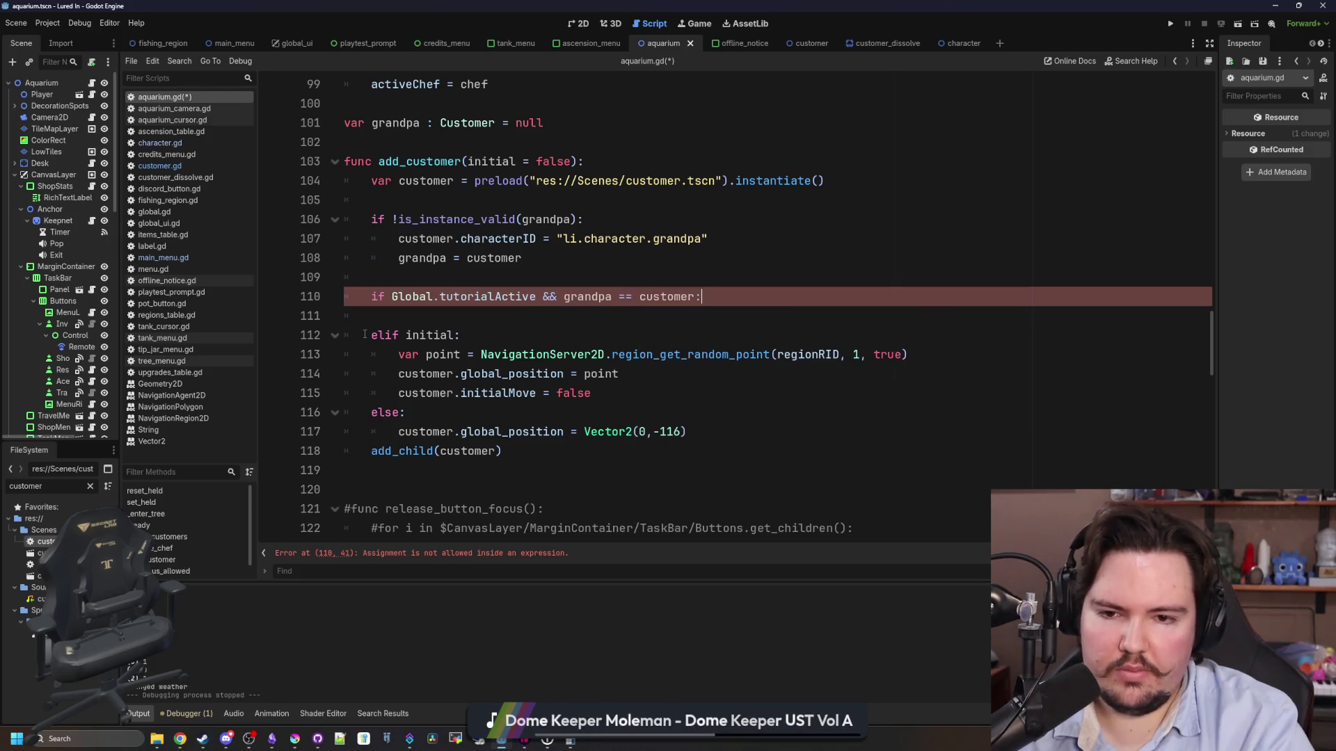
key(Return)
key(ctrl+v)
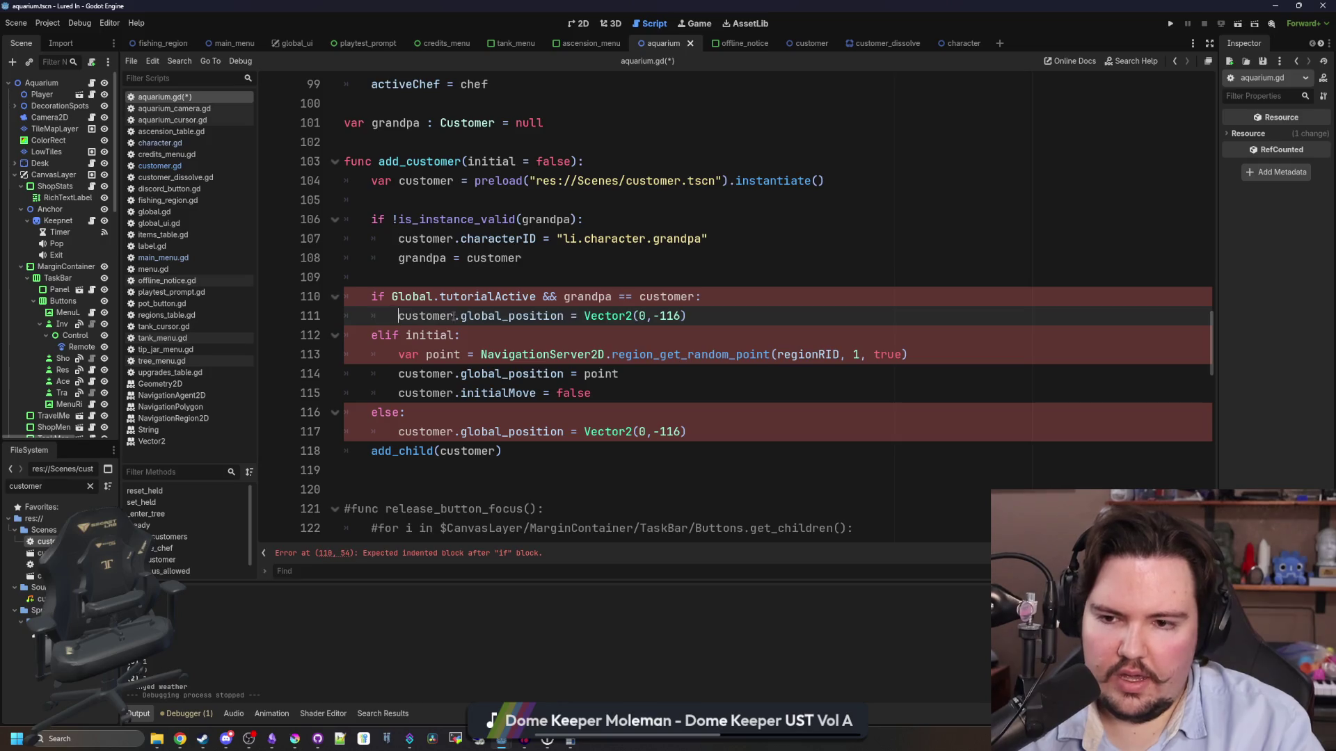
- Save the aquarium script and run the project
key(ctrl+s)
key(Up)
key(Up)
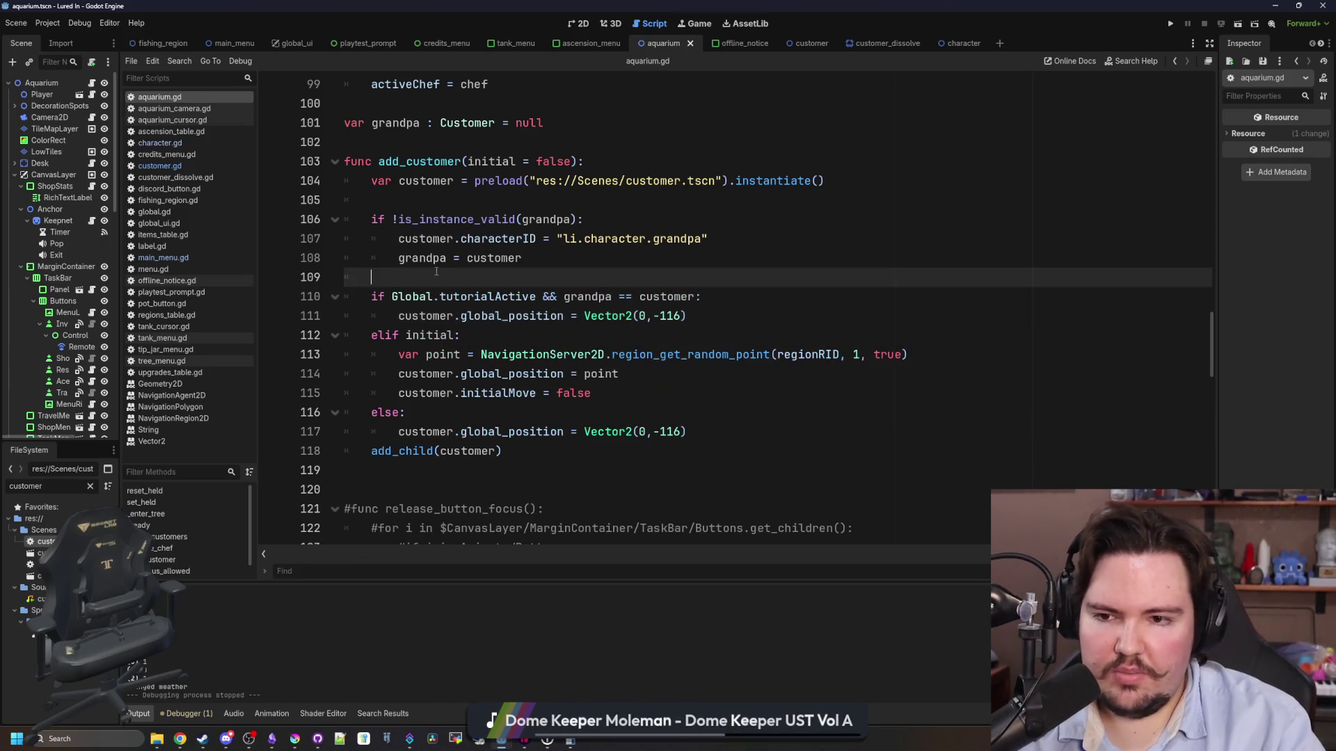
click(1171, 24)
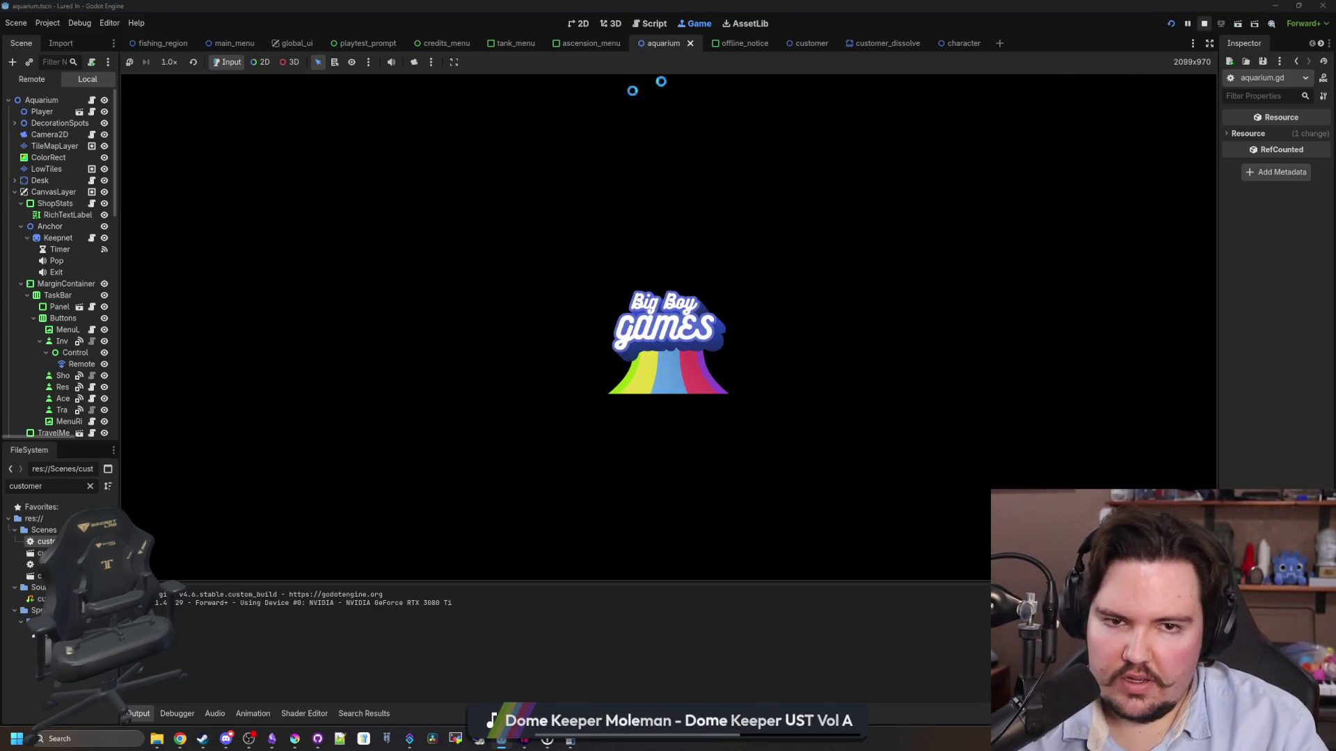
- In character.gd, replace characterID's "li.character.grandpa" default with an empty string and rerun the game
click(962, 43)
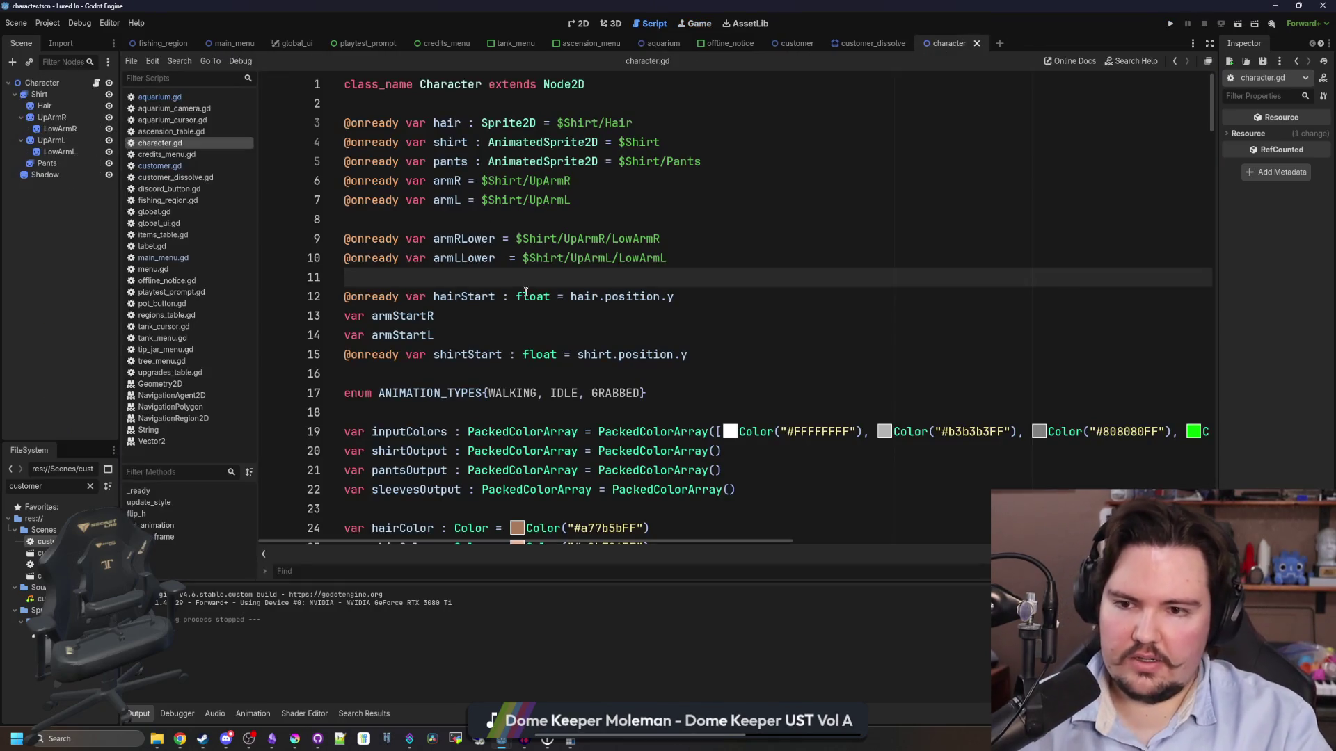
scroll(590, 311, down, 10)
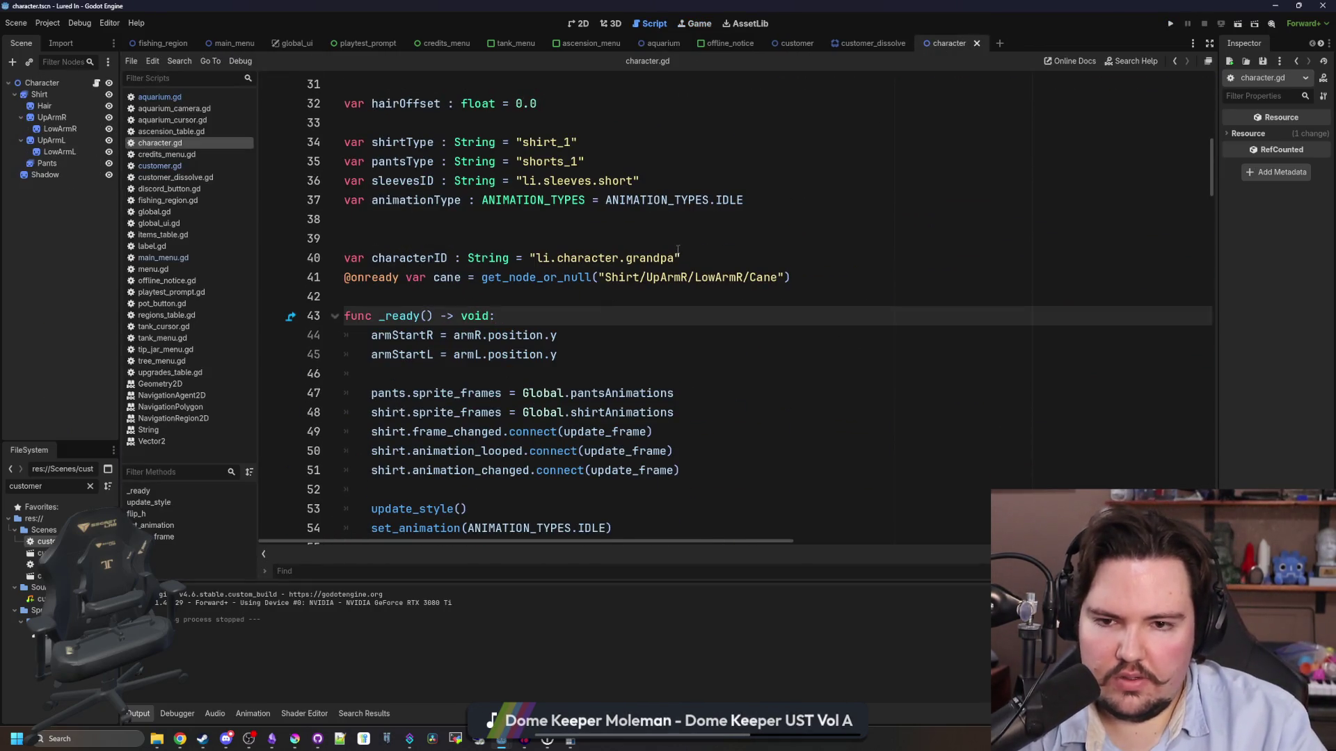
click(672, 258)
drag(676, 258, 540, 258)
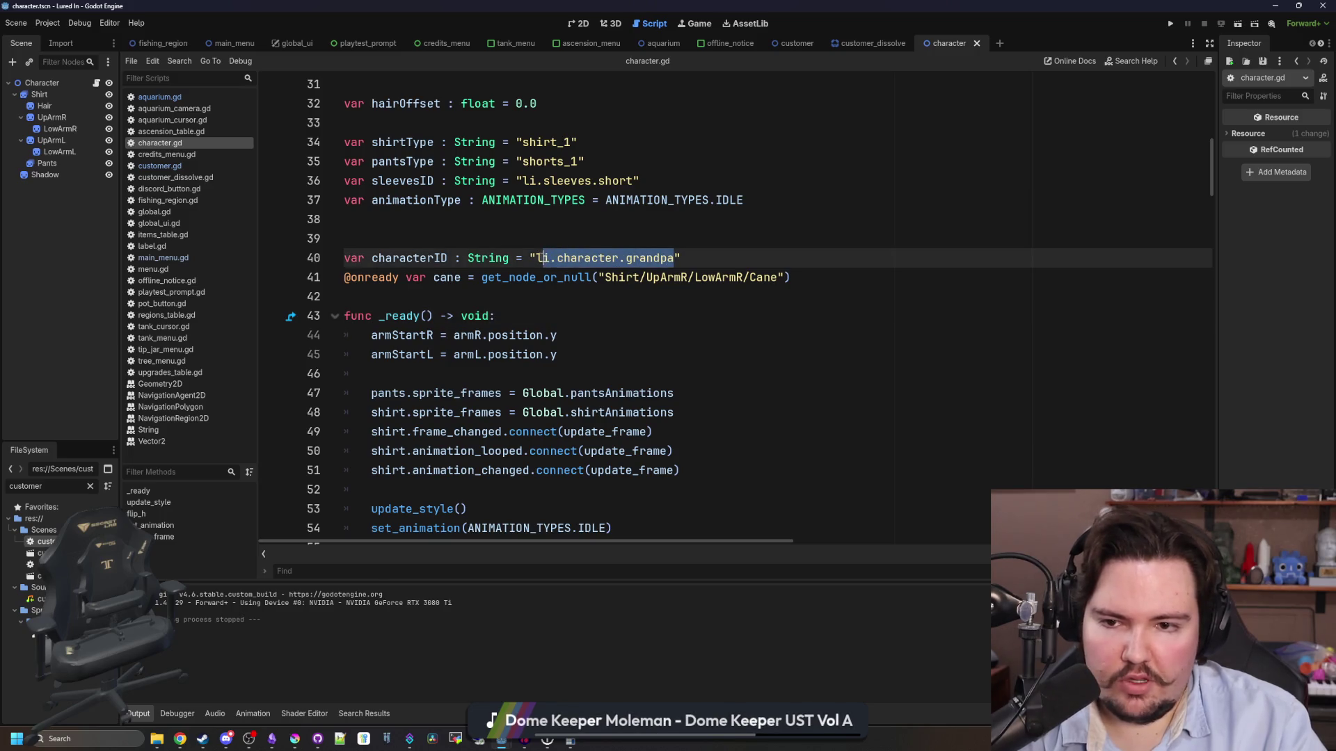
text(l)
key(BackSpace)
text(")
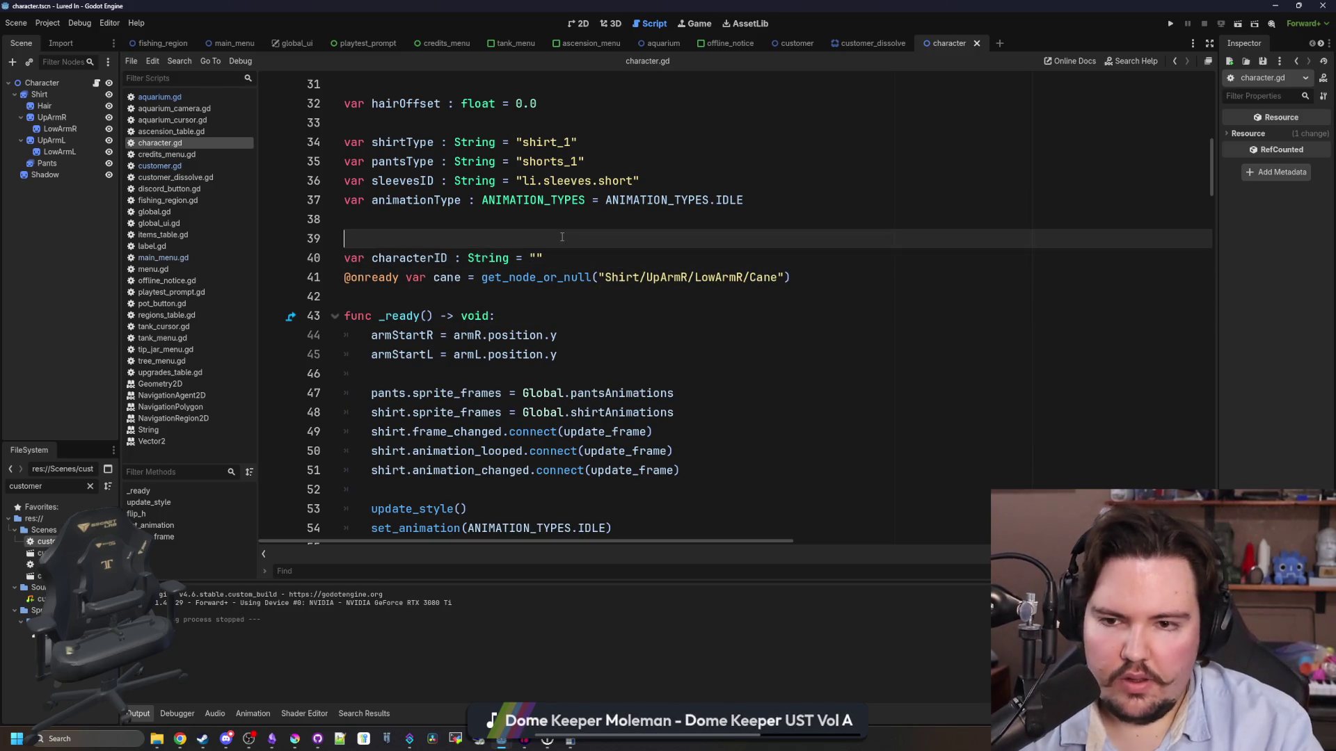
click(1171, 24)
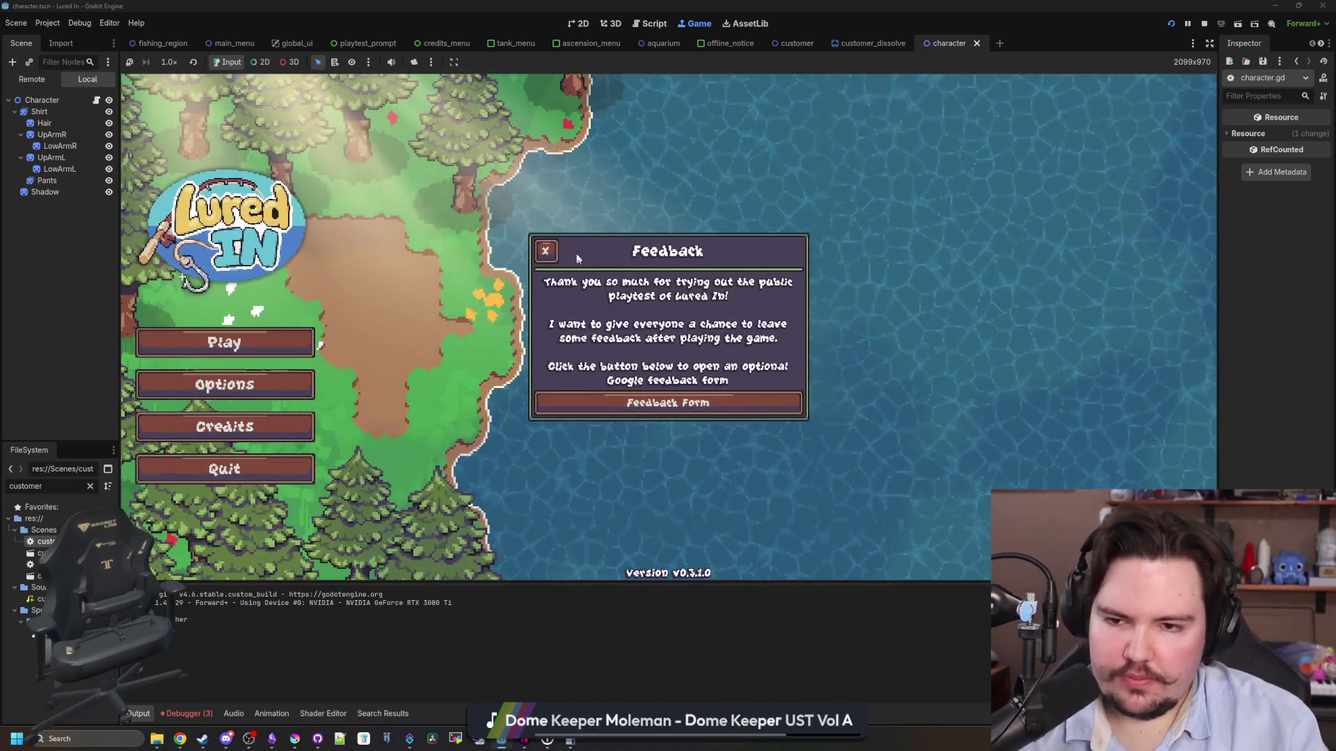
- Dismiss the feedback notice, start playing, and close the Welcome Back summary
click(546, 250)
click(299, 348)
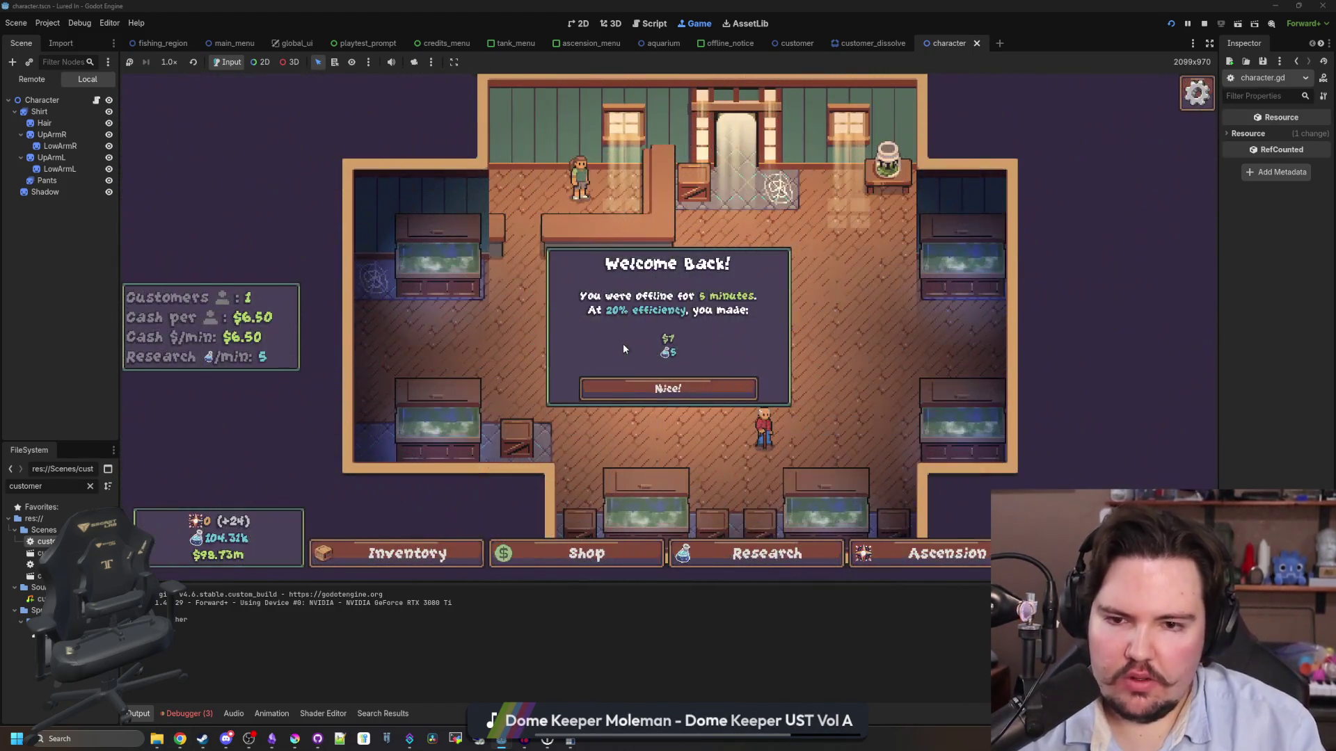
click(668, 389)
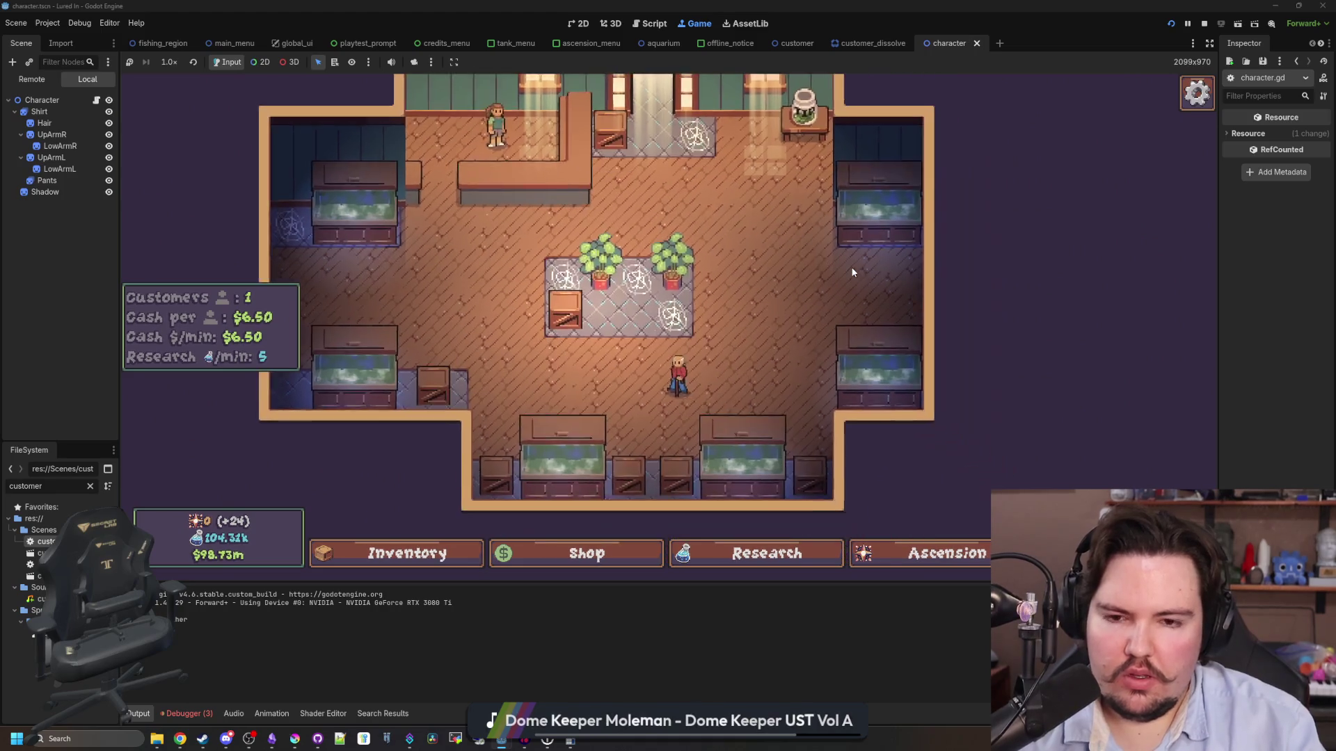
scroll(757, 339, up, 2)
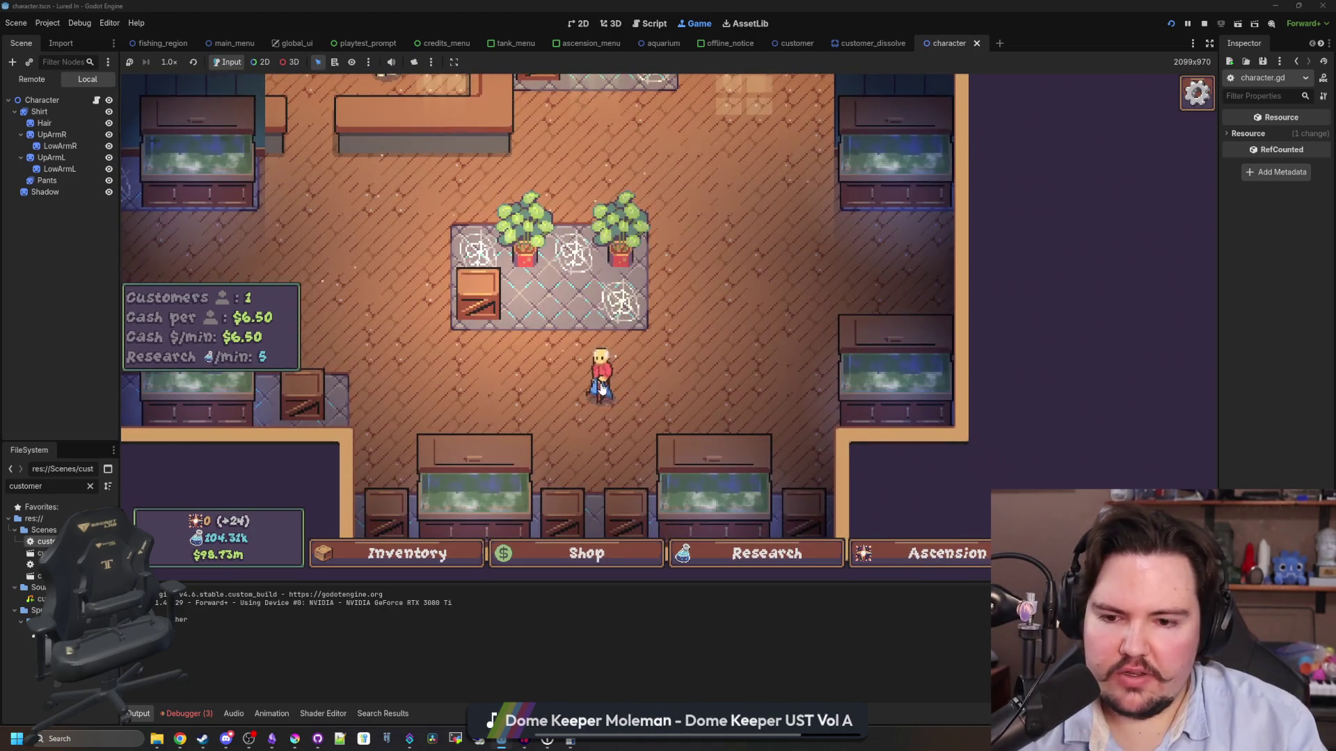
scroll(602, 388, down, 2)
- Buy Advertising three times in Shop > Marketing, close the shop, then stop the game
click(587, 553)
click(698, 203)
click(625, 203)
click(821, 263)
click(822, 264)
click(821, 264)
key(Escape)
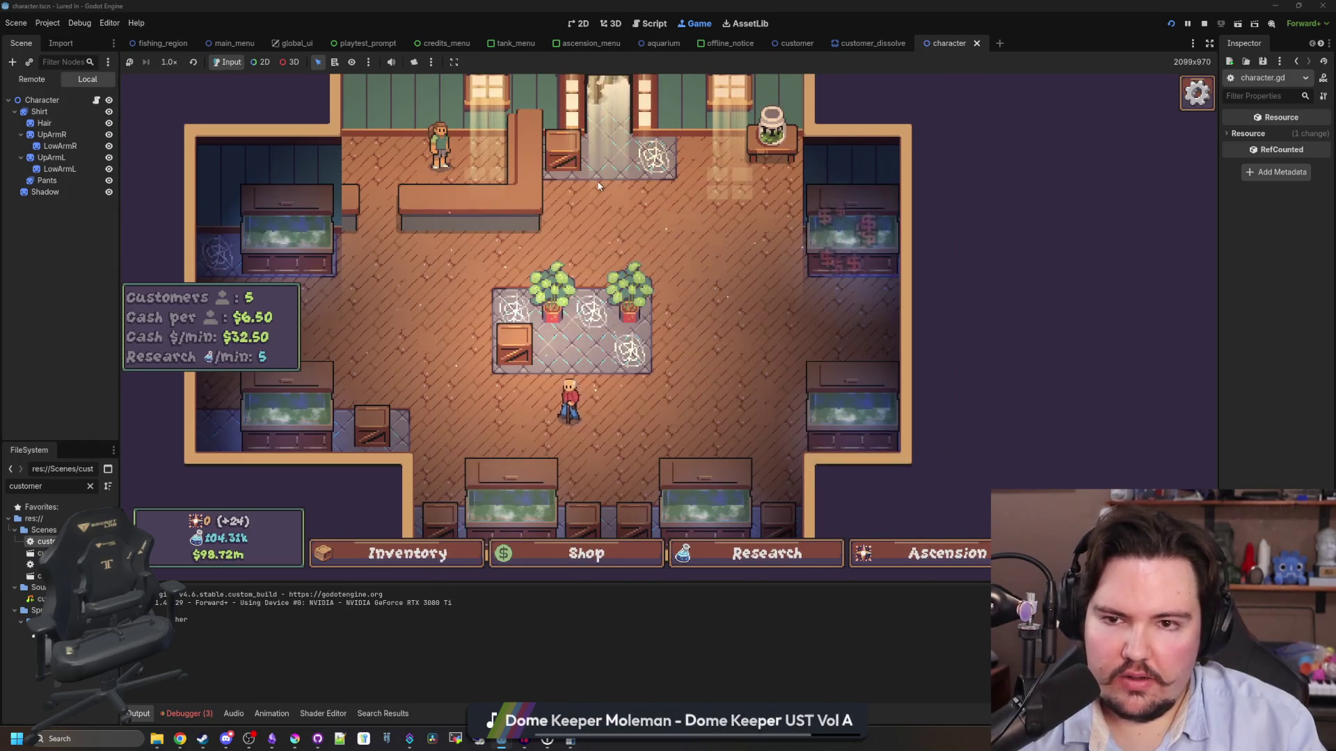
scroll(630, 226, up, 2)
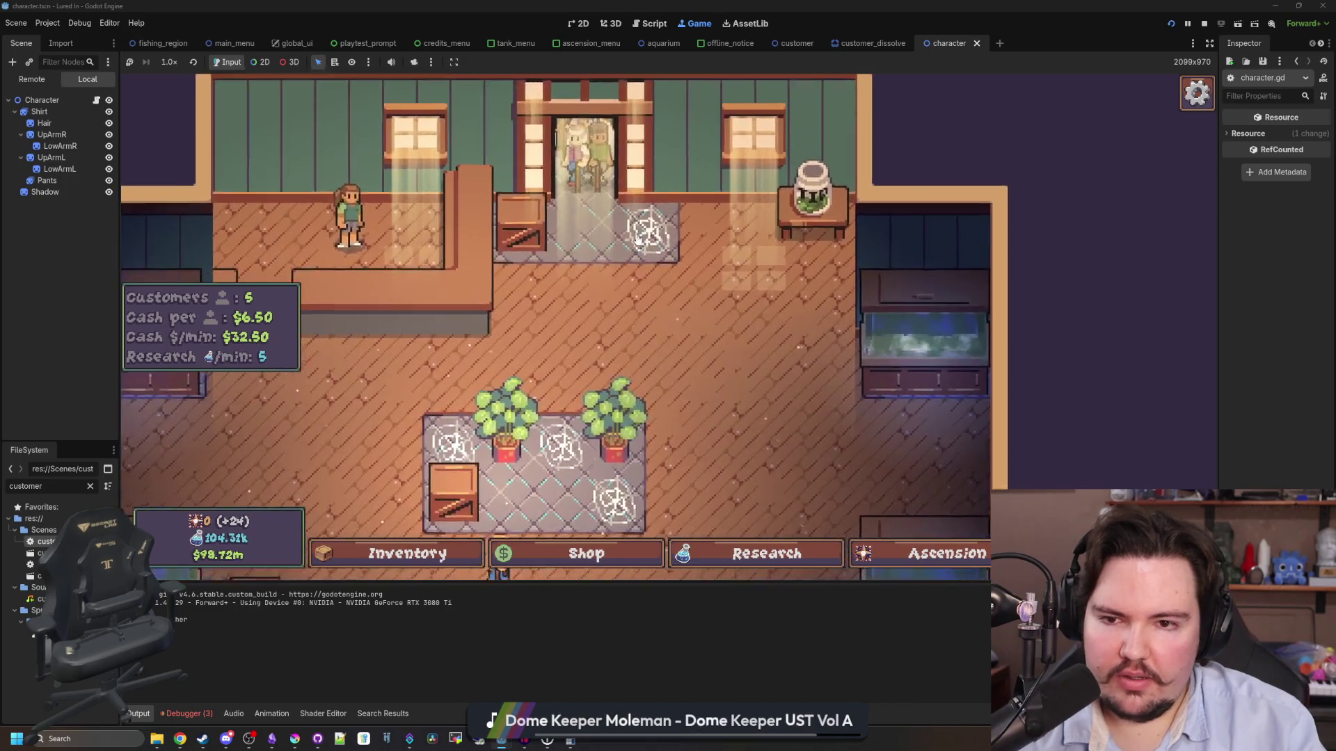
scroll(629, 226, down, 2)
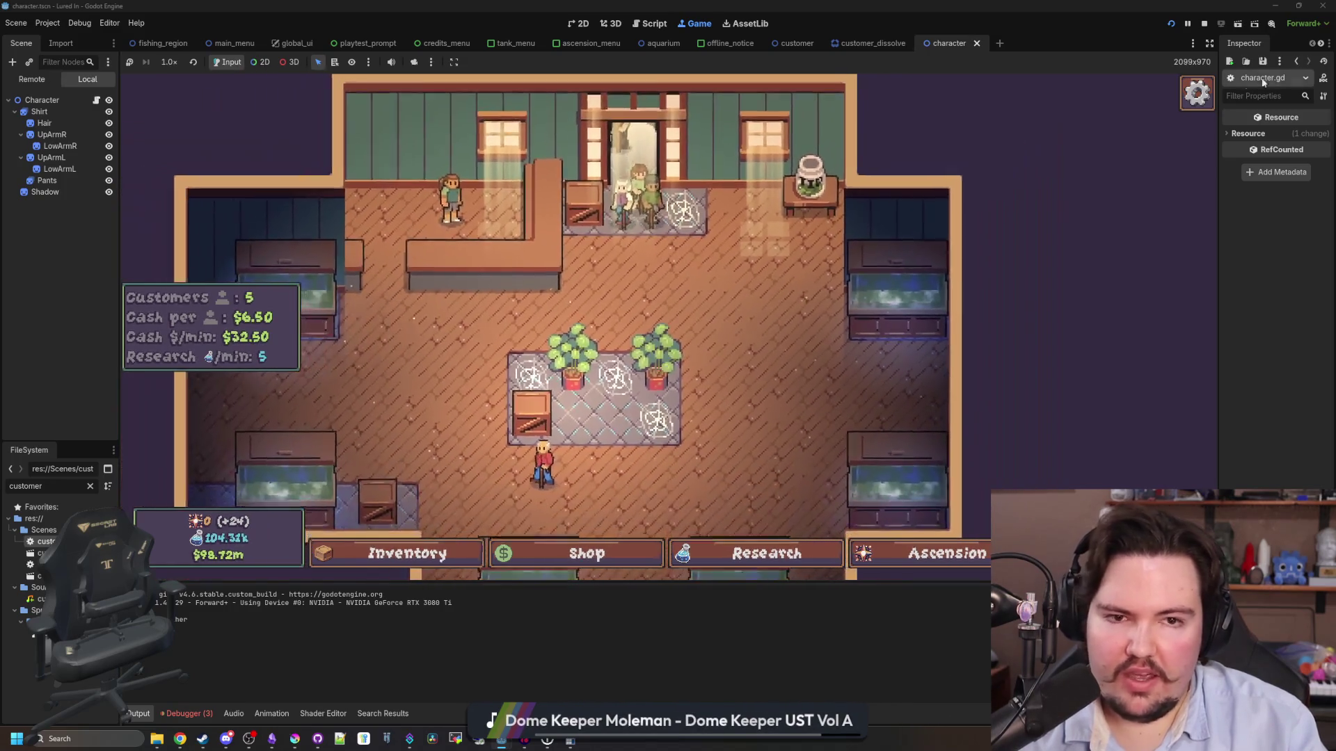
click(1205, 24)
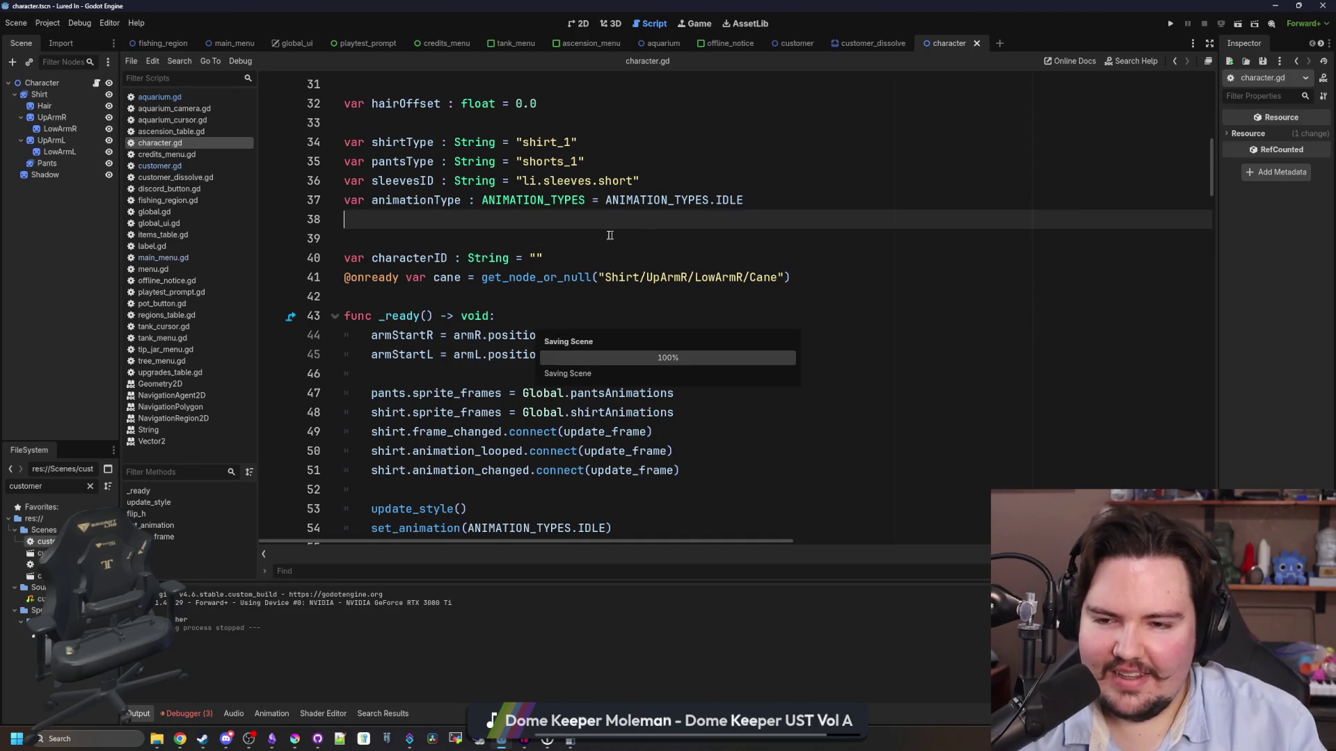
- Try changing the cane's onready annotation to export, then undo it
mouse_move(832, 279)
mouse_down()
mouse_move(480, 259)
mouse_move(479, 274)
mouse_up()
double_click(356, 278)
text(export)
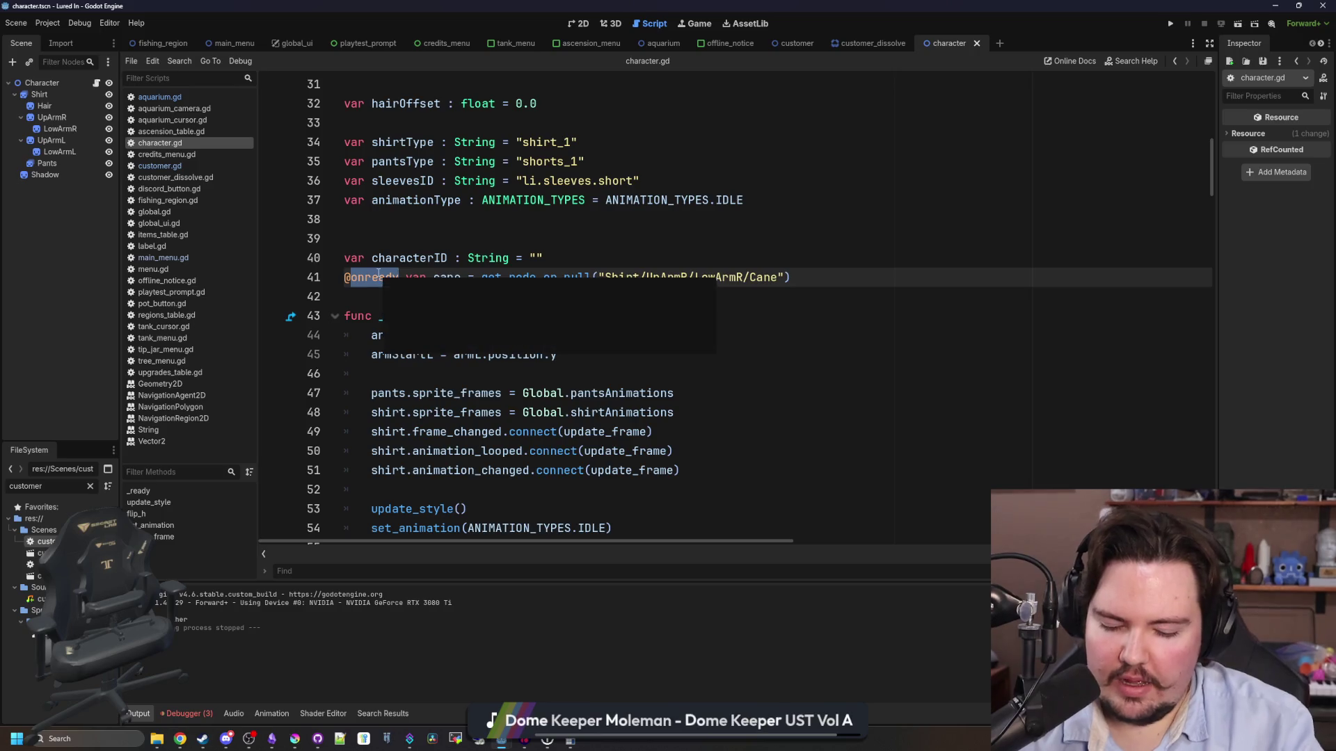
key(ctrl+z)
key(ctrl+z)
- At the end of _ready, add a characterID check against "li.character.grandpa" that sets cane = null
click(666, 257)
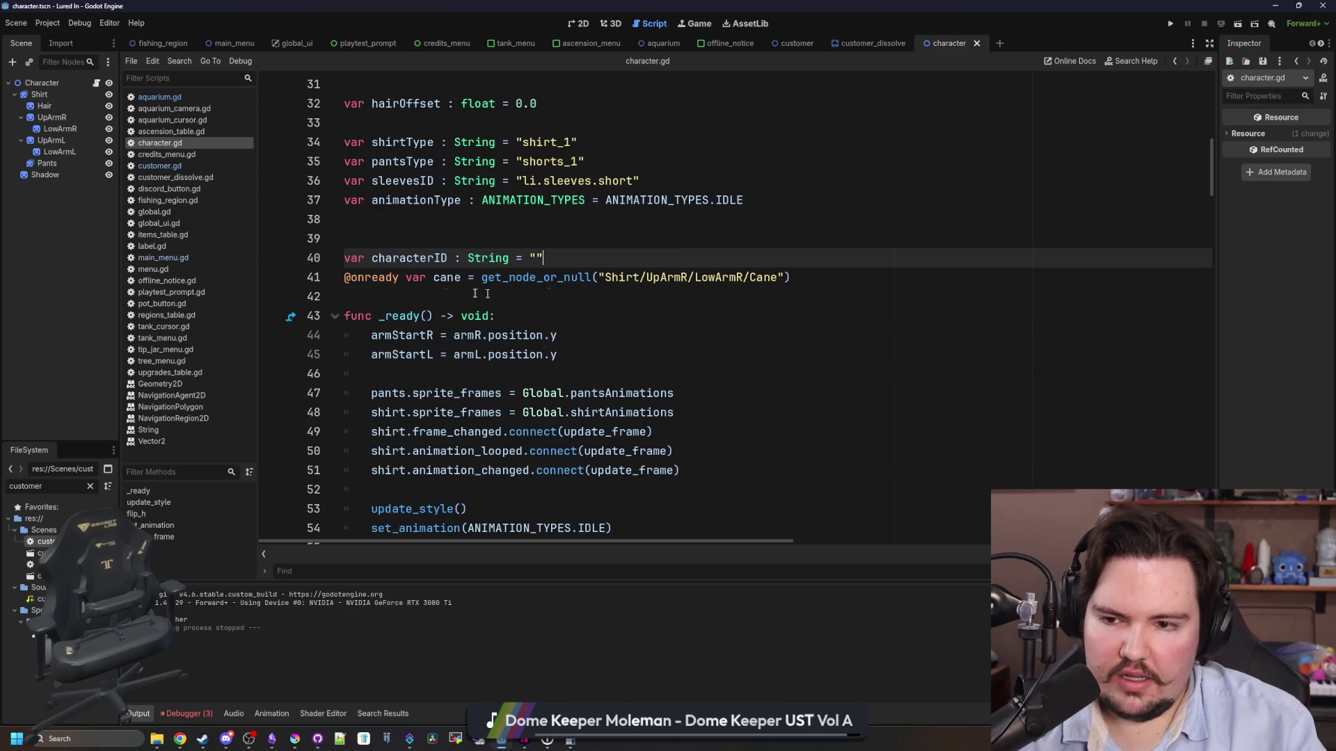
scroll(515, 294, down, 4)
click(652, 295)
key(Return)
key(Return)
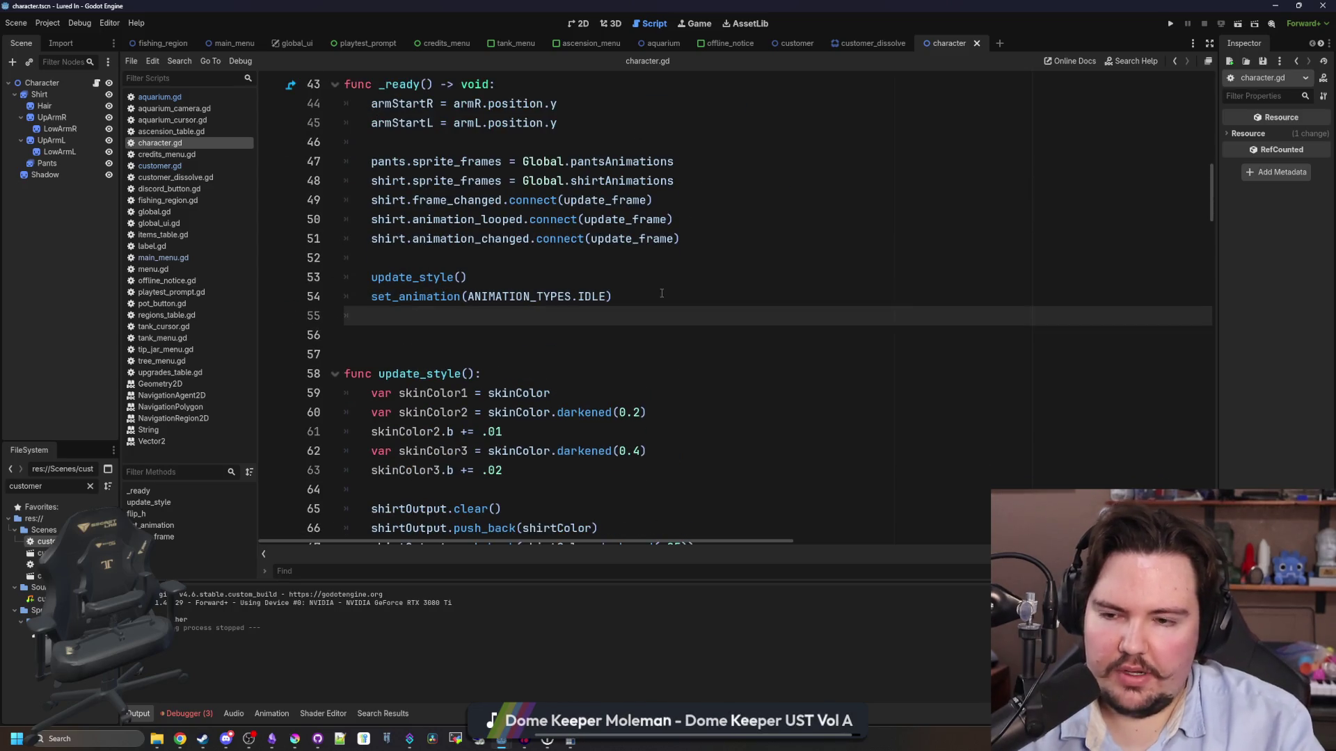
text(if characterID =)
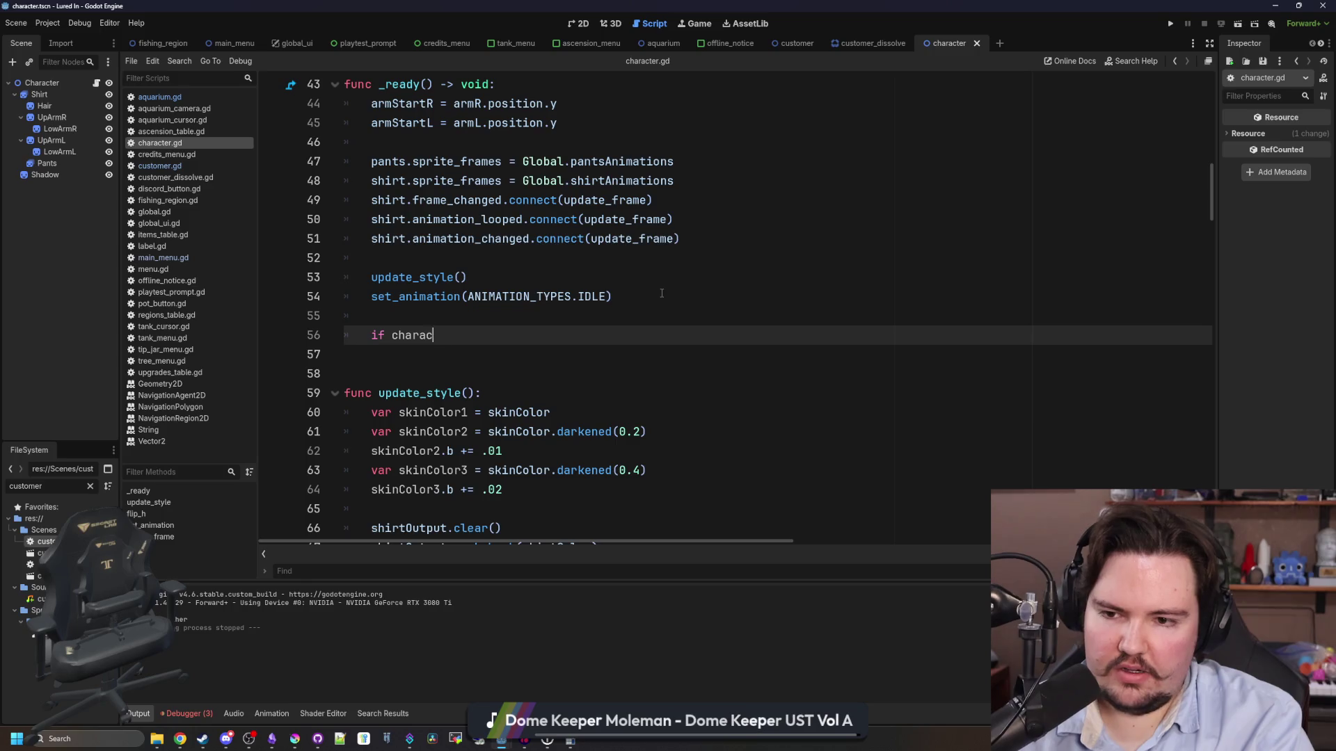
text(= )
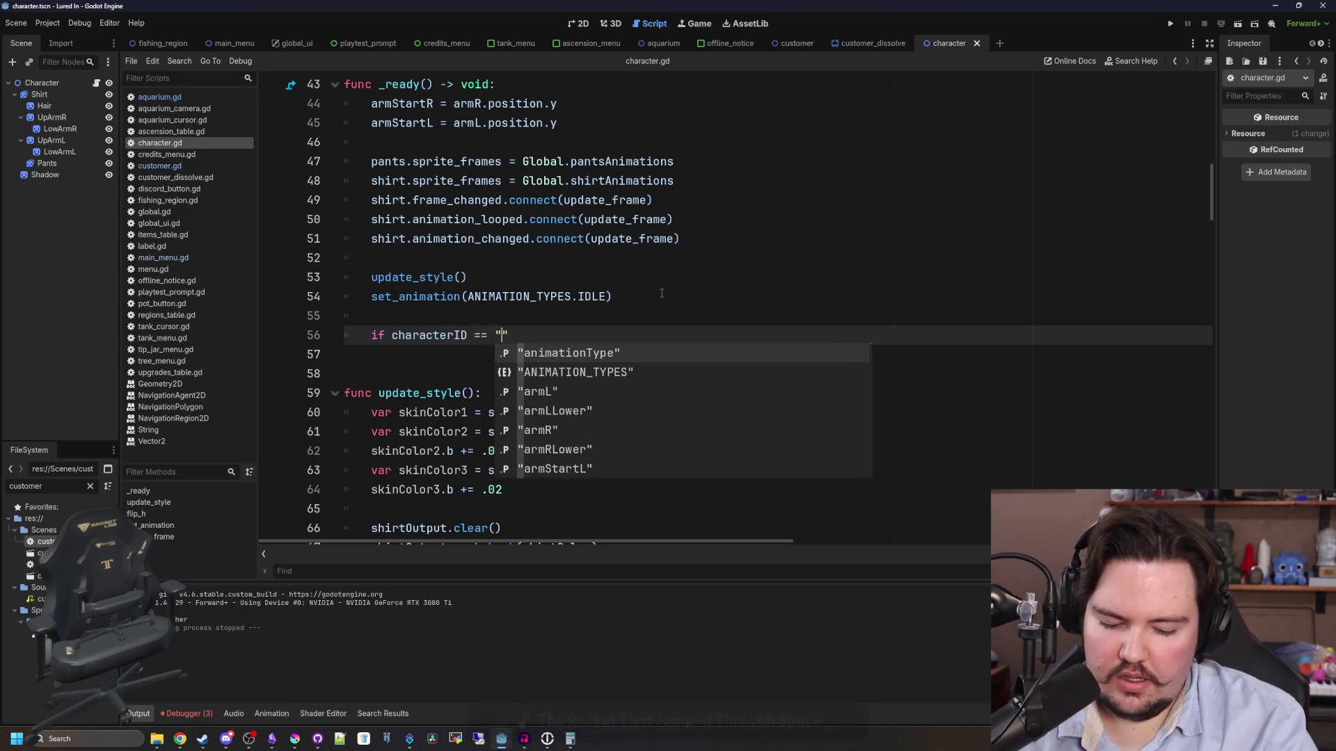
text("li.character.grandpa)
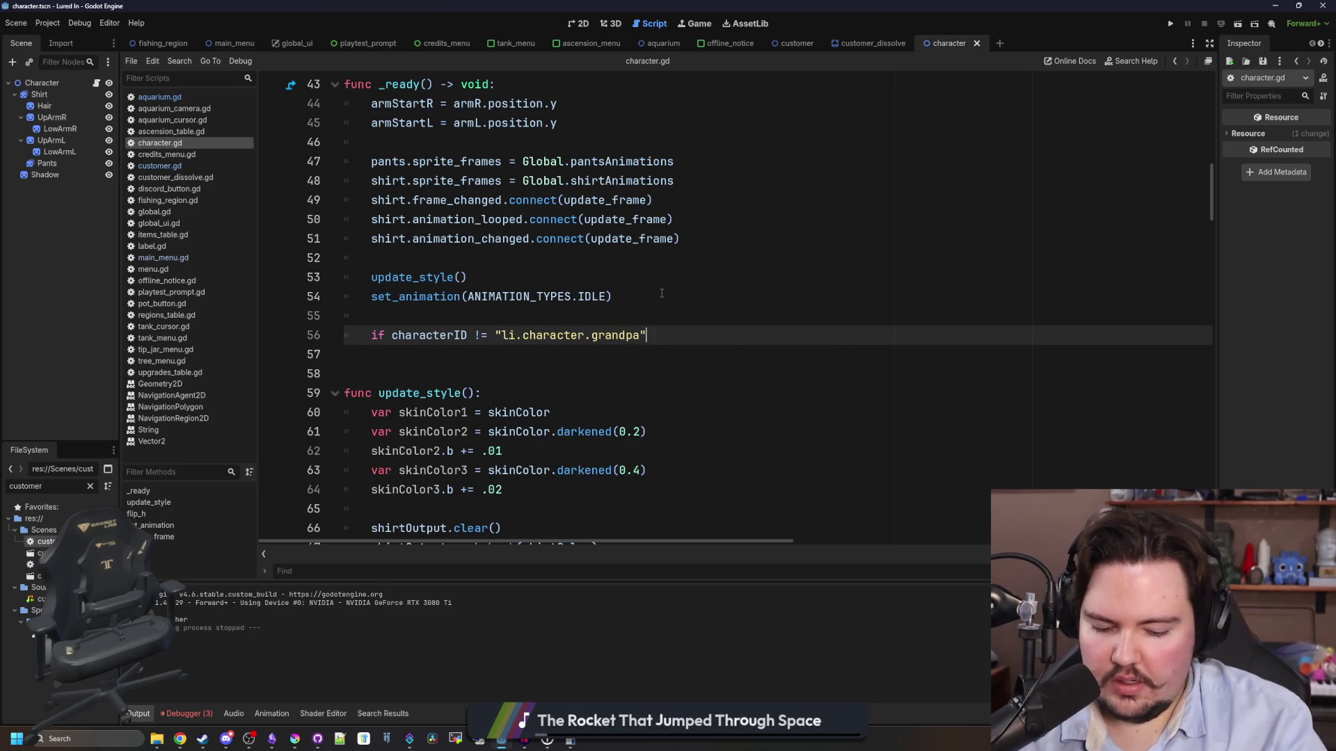
text(:)
key(Return)
text(cane = null)
click(662, 316)
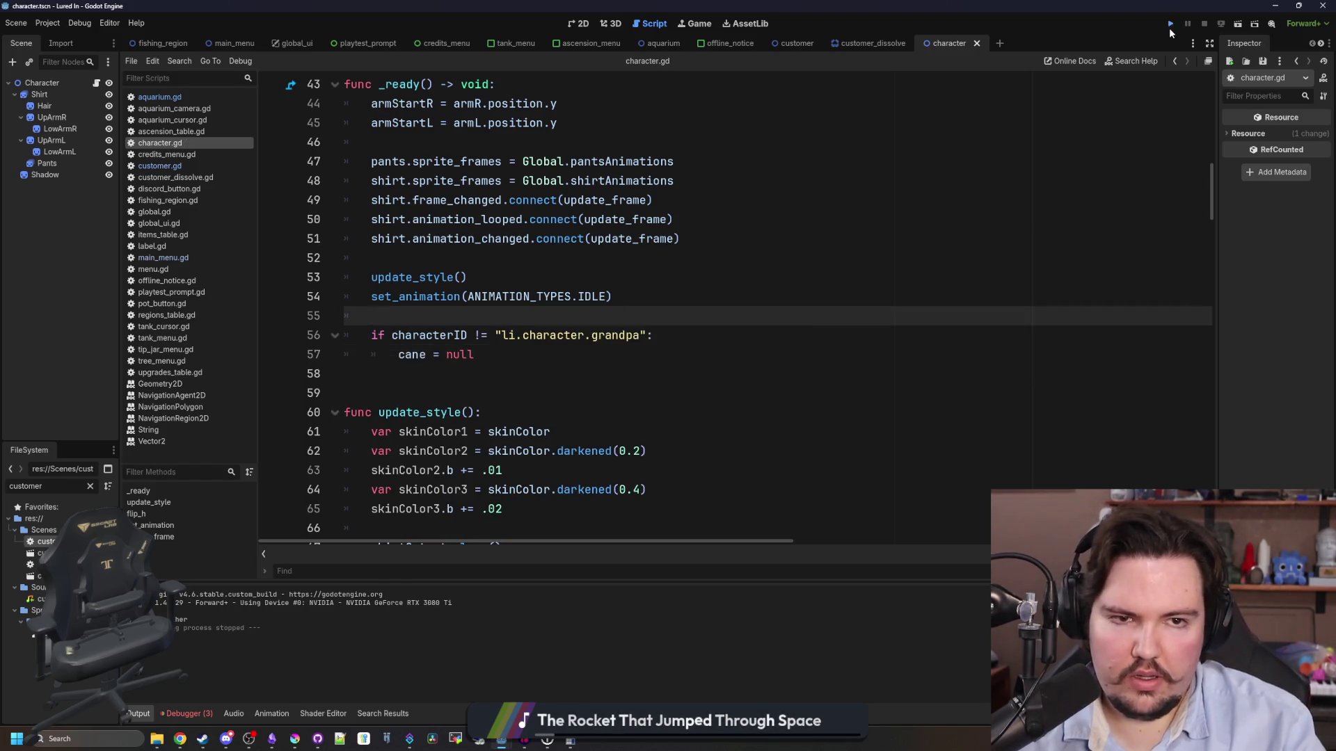
click(1170, 25)
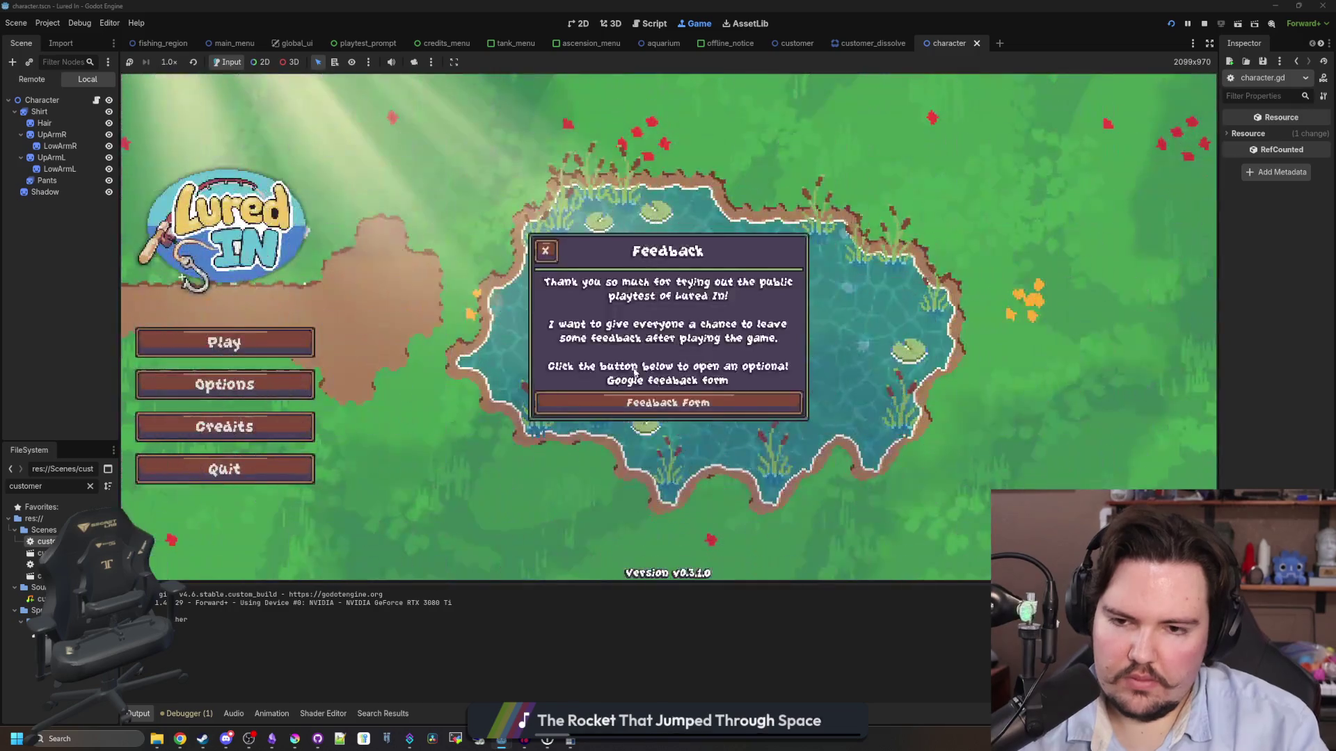
click(245, 339)
click(245, 339)
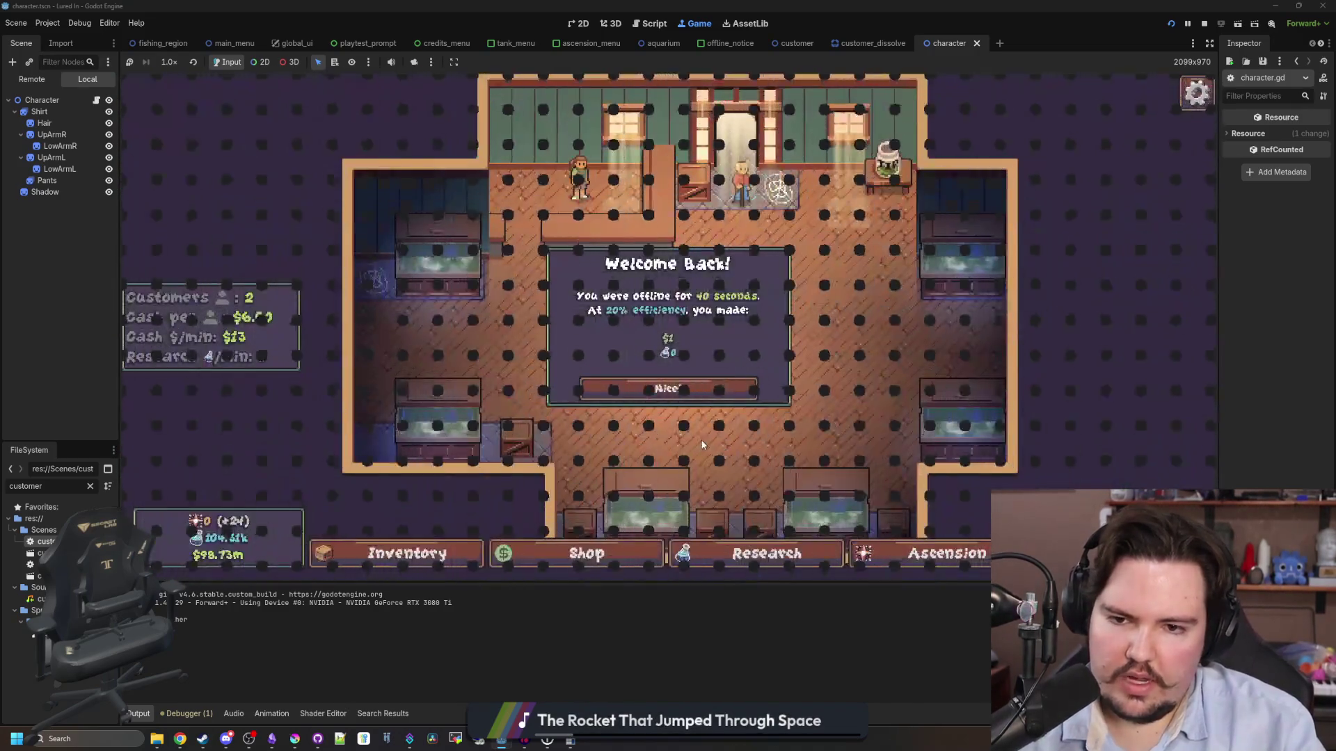
click(668, 361)
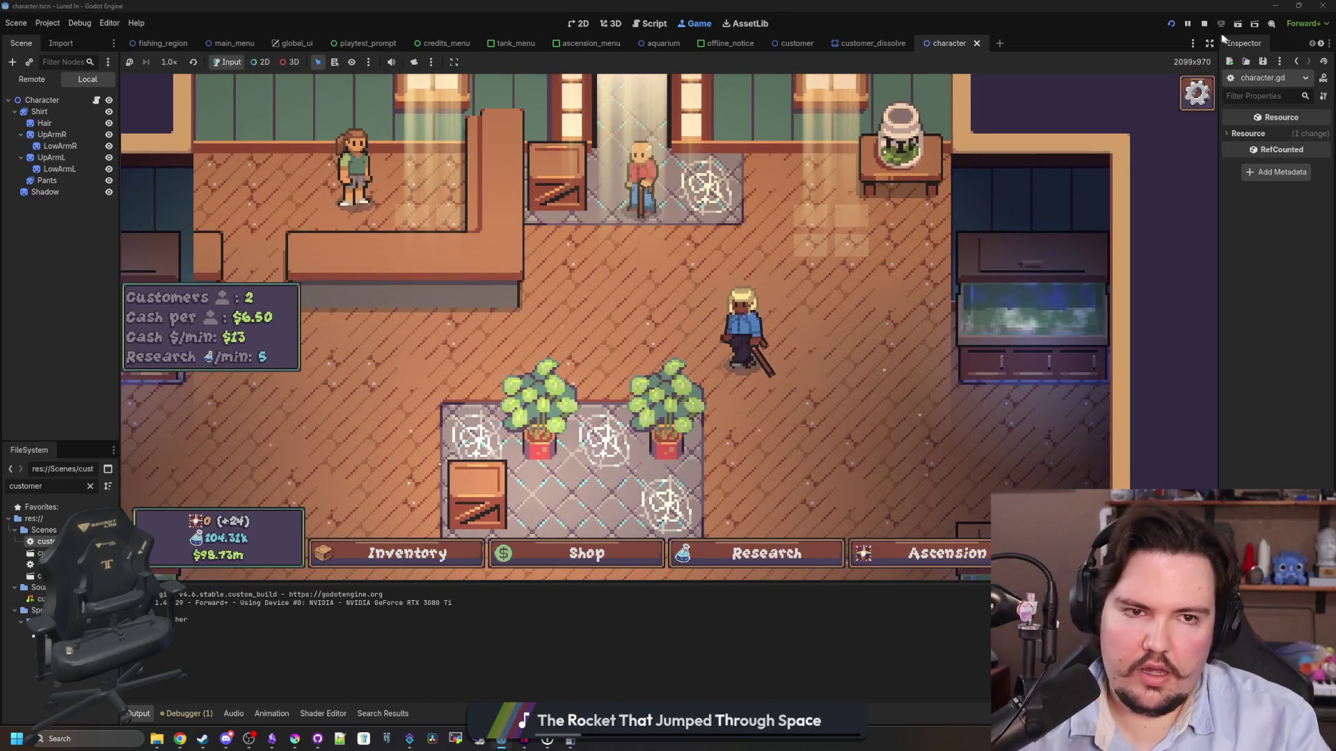
key(F8)
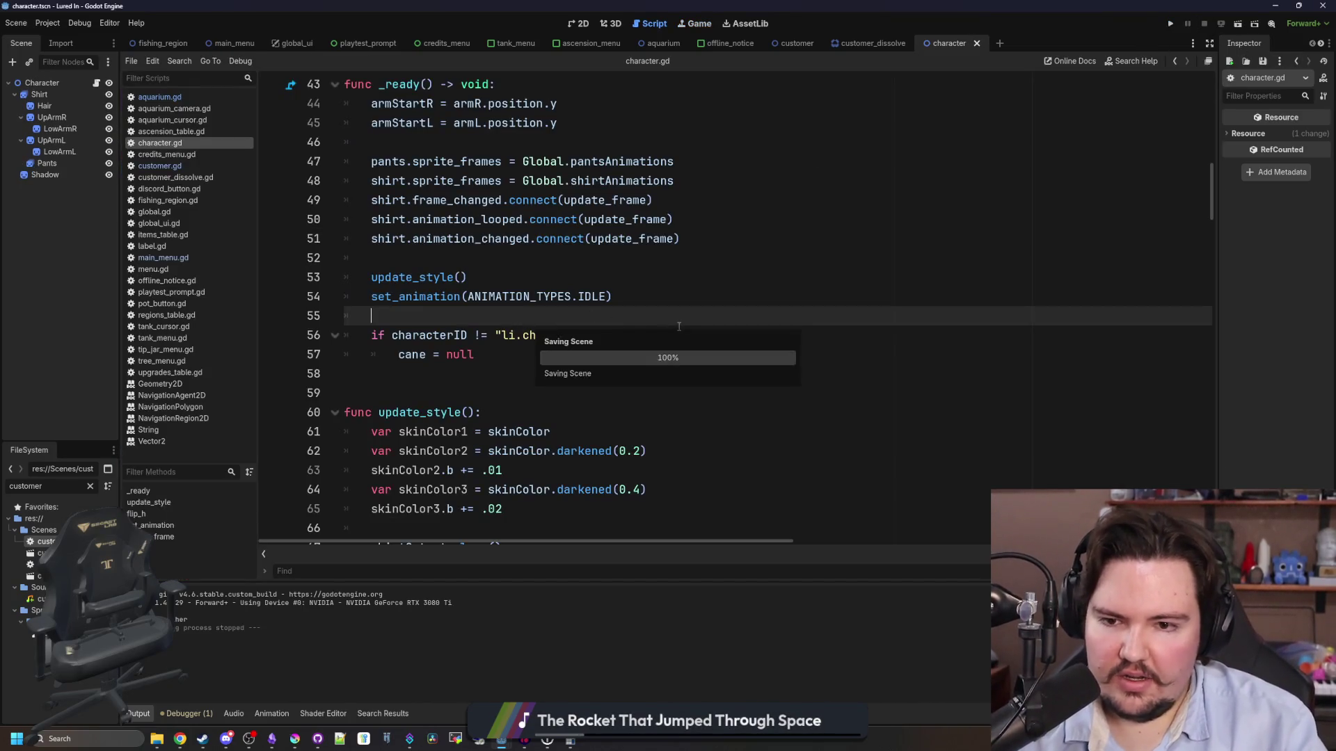
- Insert cane.visible = false before cane = null in _ready and run the game
click(680, 329)
key(Return)
text(cane.visible = false)
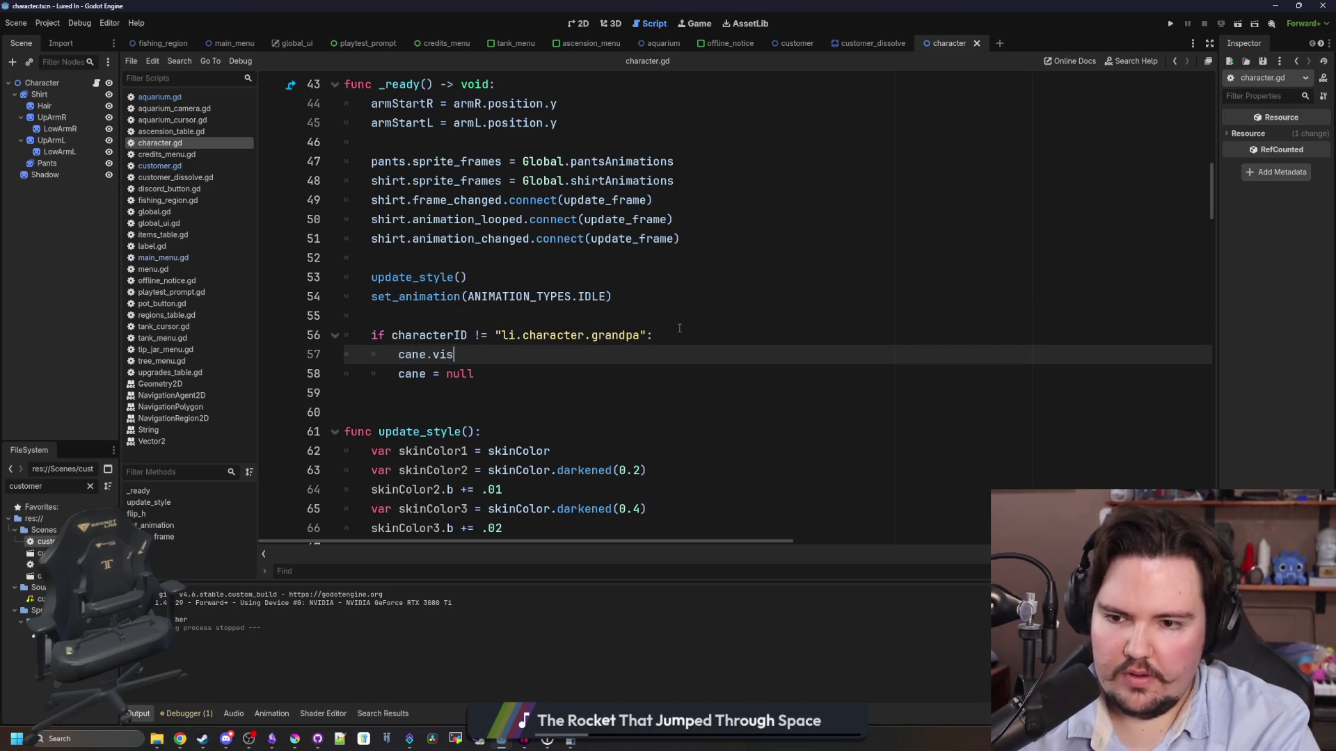
click(680, 328)
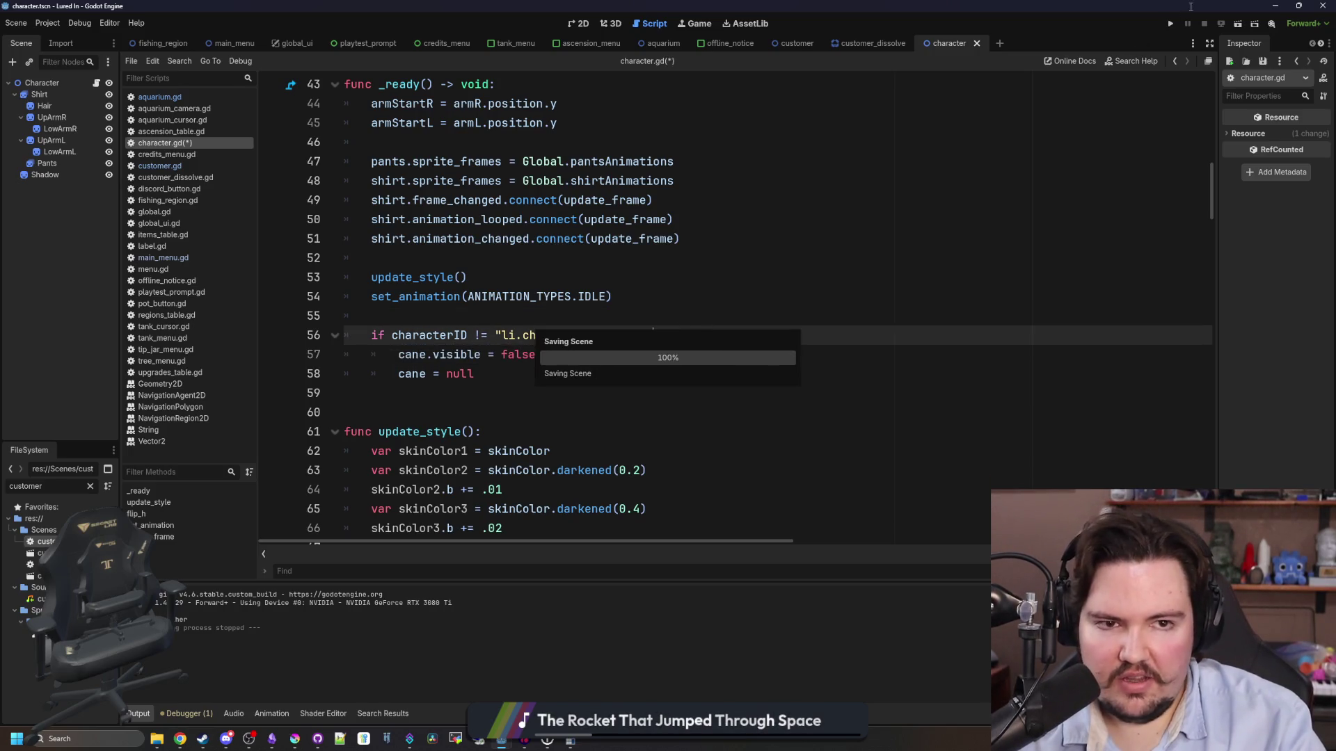
click(1175, 24)
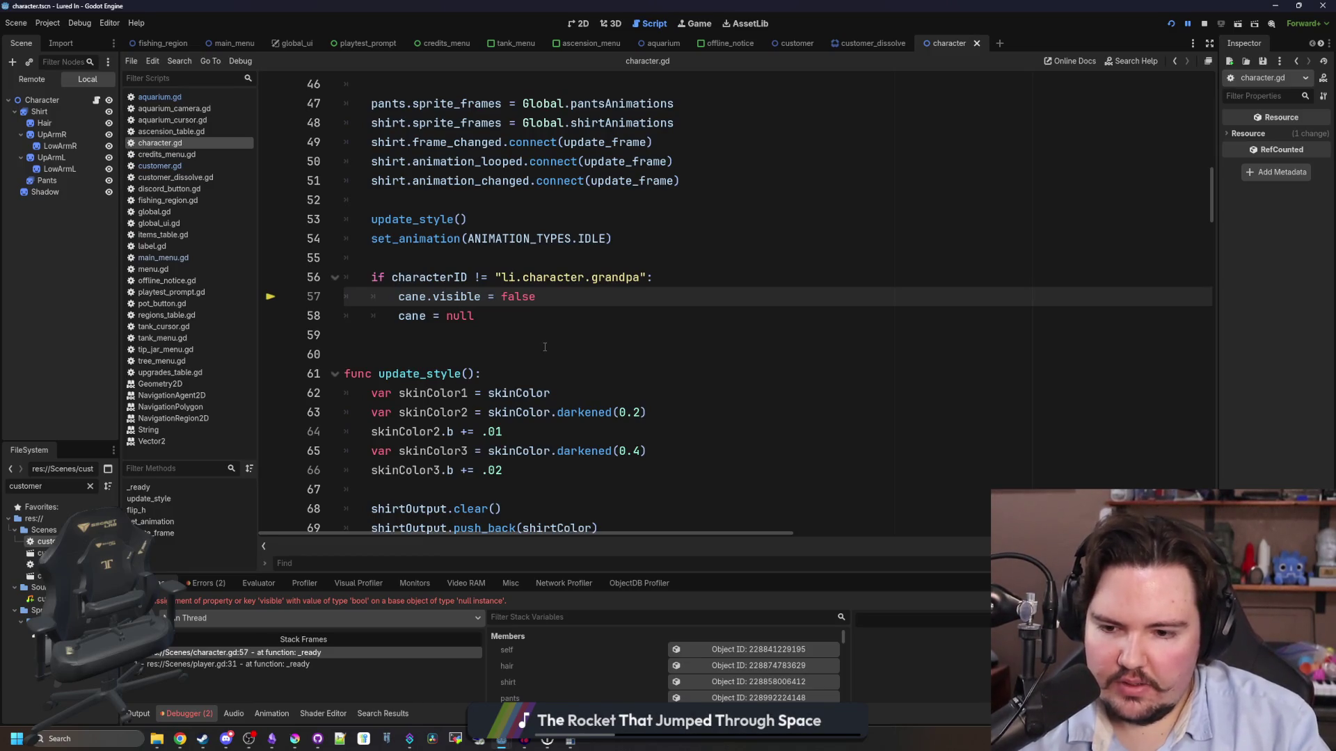
- Add an if cane: line above the cane-hiding code in _ready
scroll(545, 346, up, 2)
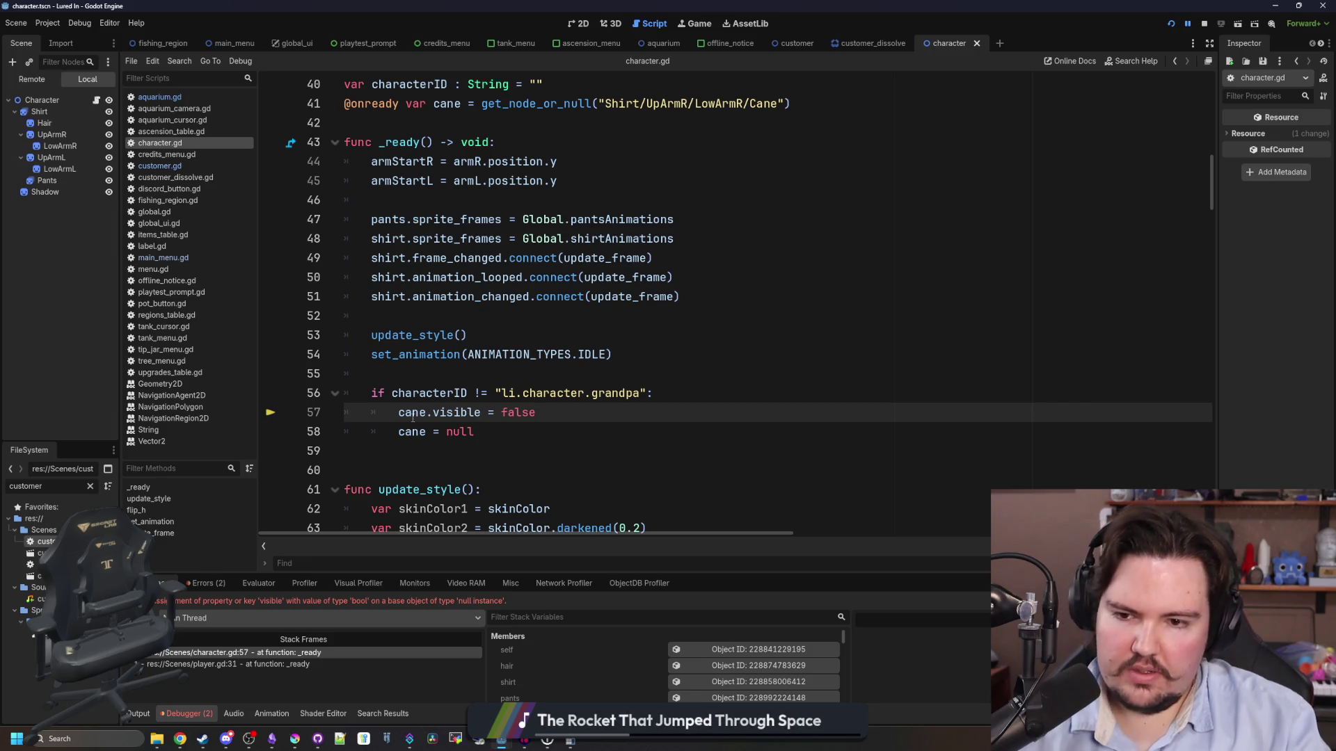
mouse_move(413, 416)
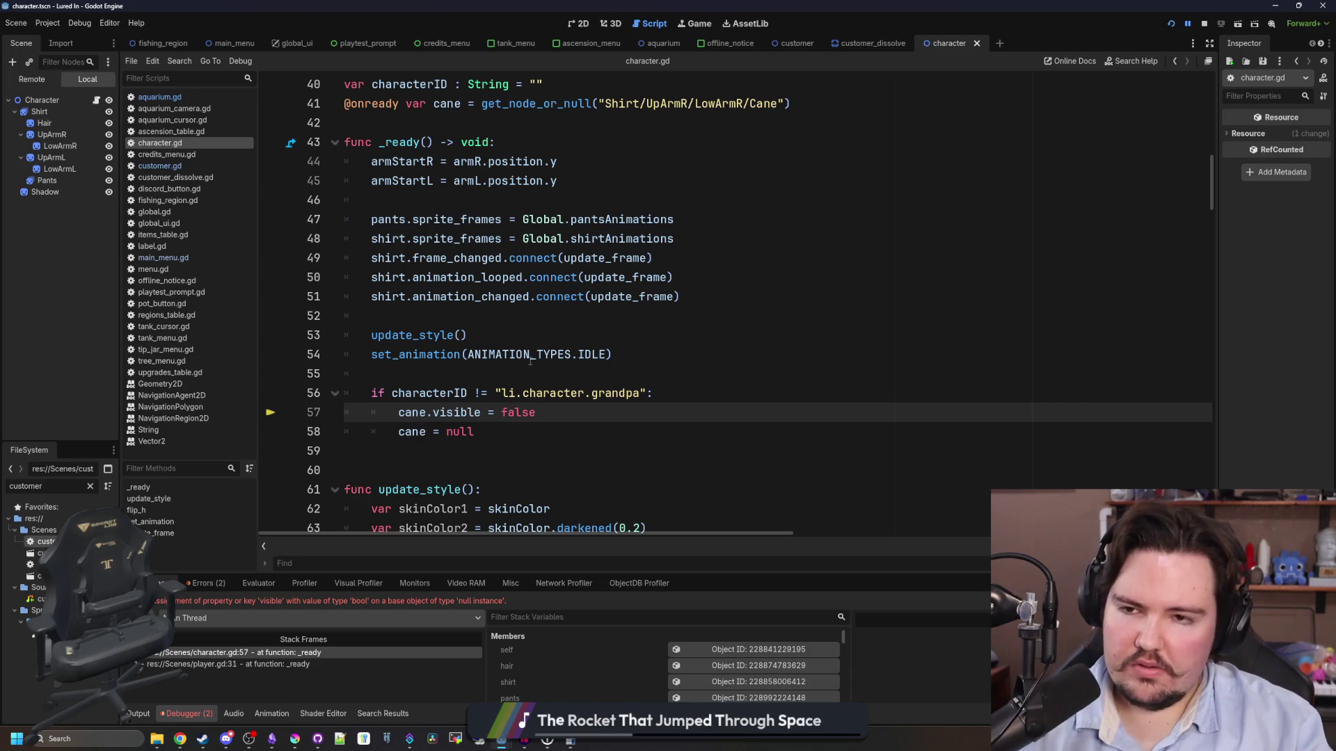
scroll(514, 359, up, 2)
scroll(550, 234, down, 3)
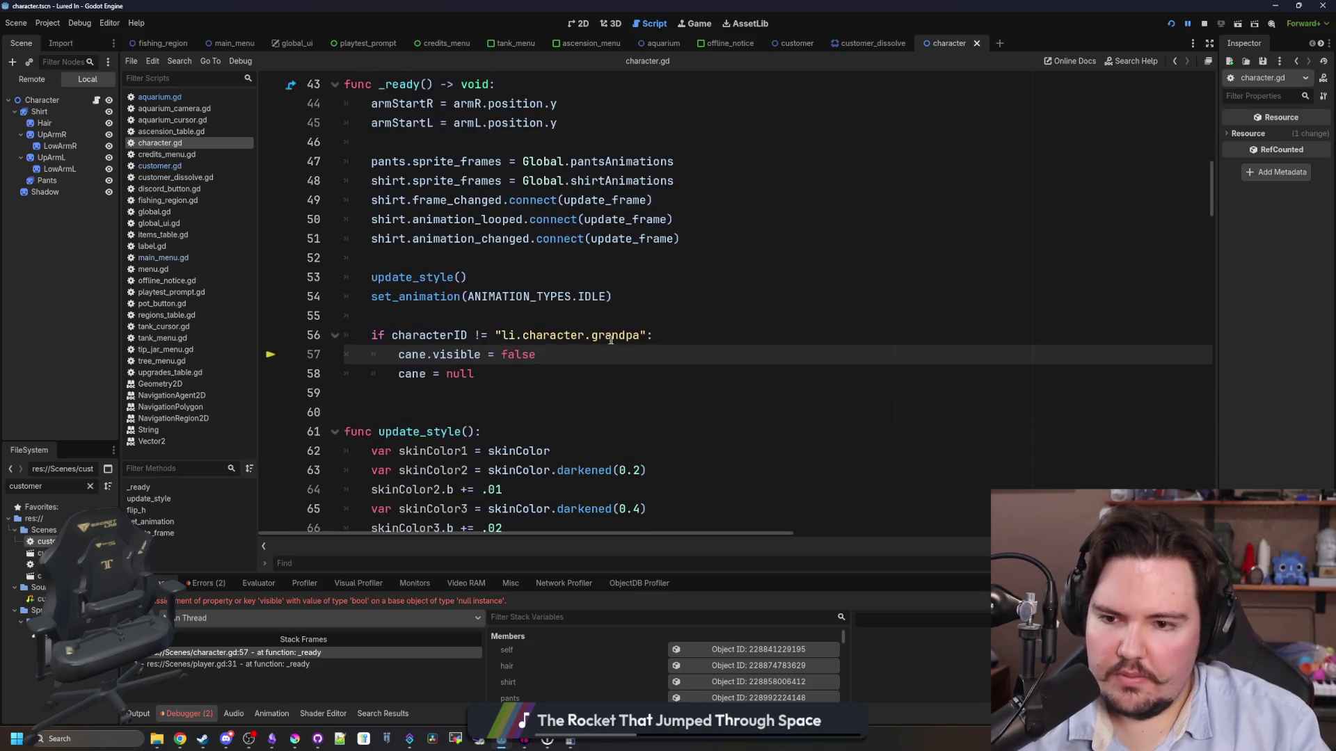
key(Up)
key(End)
key(Return)
text(if canm)
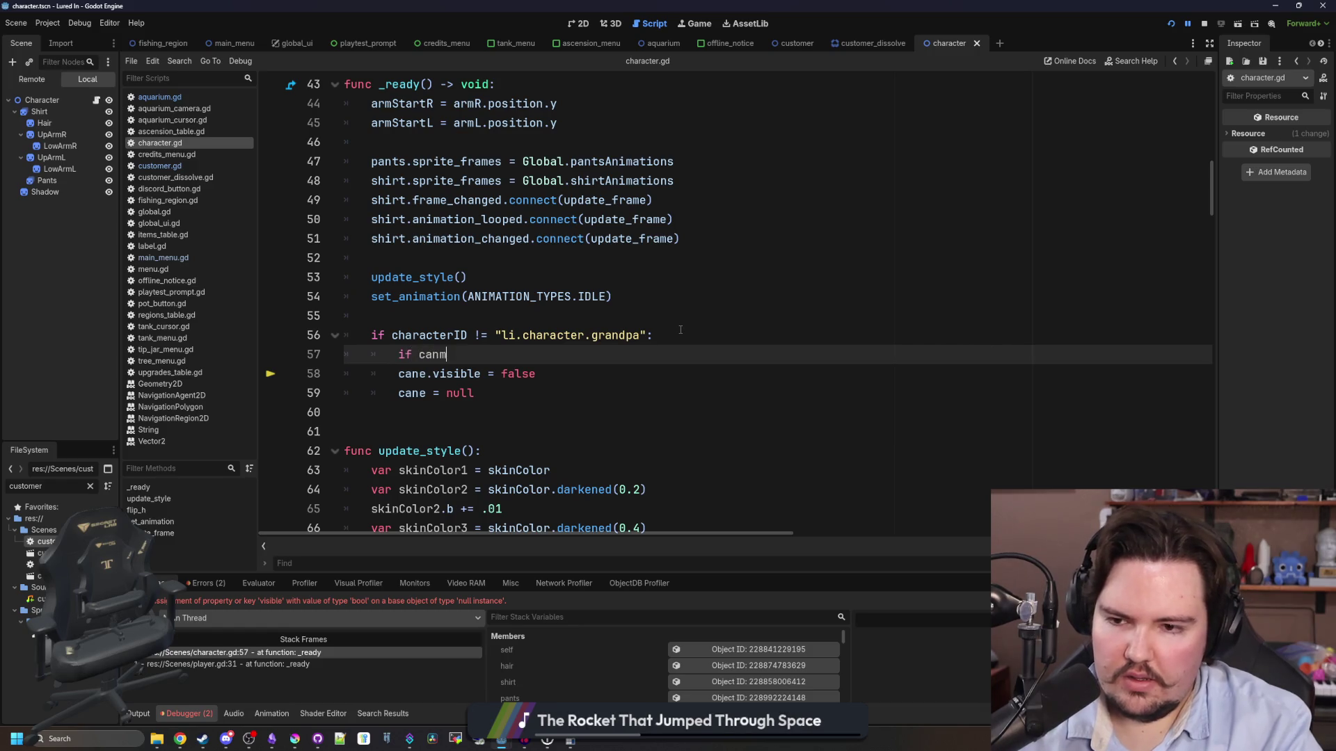
key(BackSpace)
text(e:)
- Indent the two cane lines beneath if cane: and run the game
key(Down)
key(shift+Down)
key(Tab)
click(518, 314)
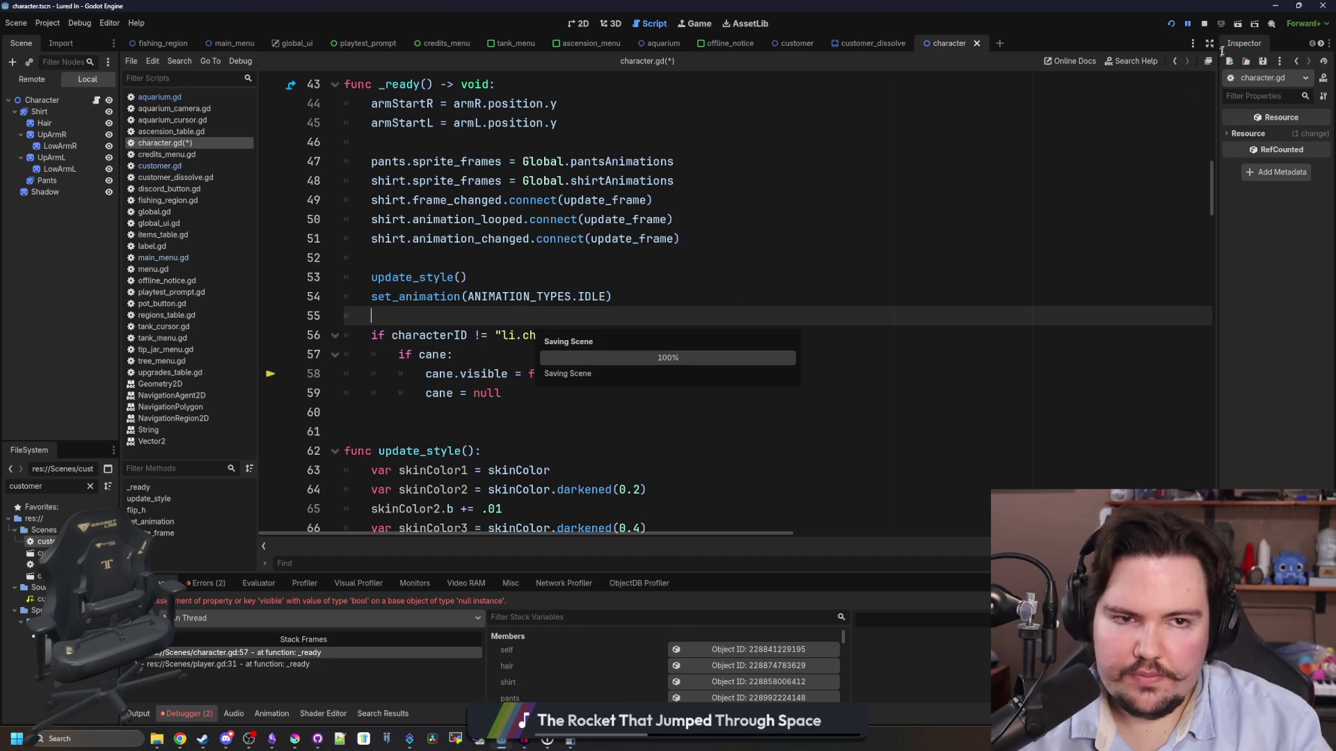
click(1173, 23)
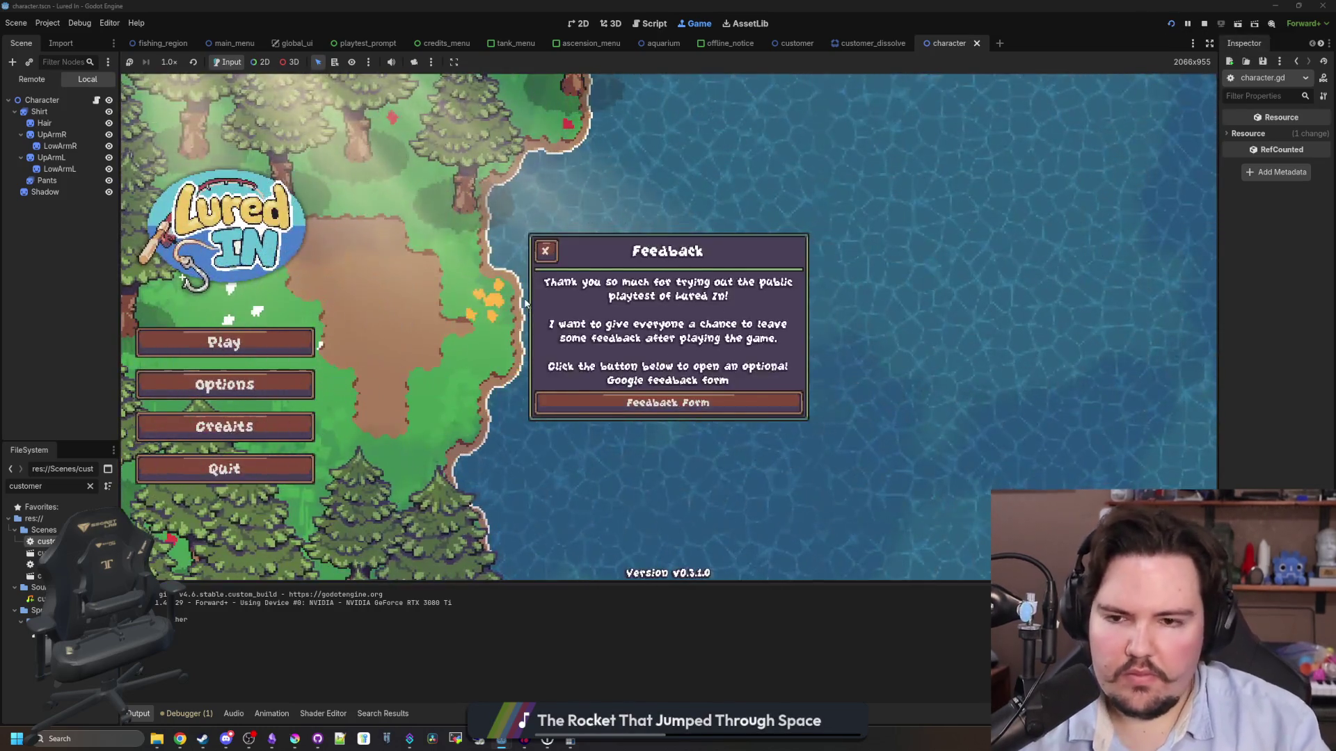
- Start playing and buy Advertising four times from Shop > Marketing
click(545, 380)
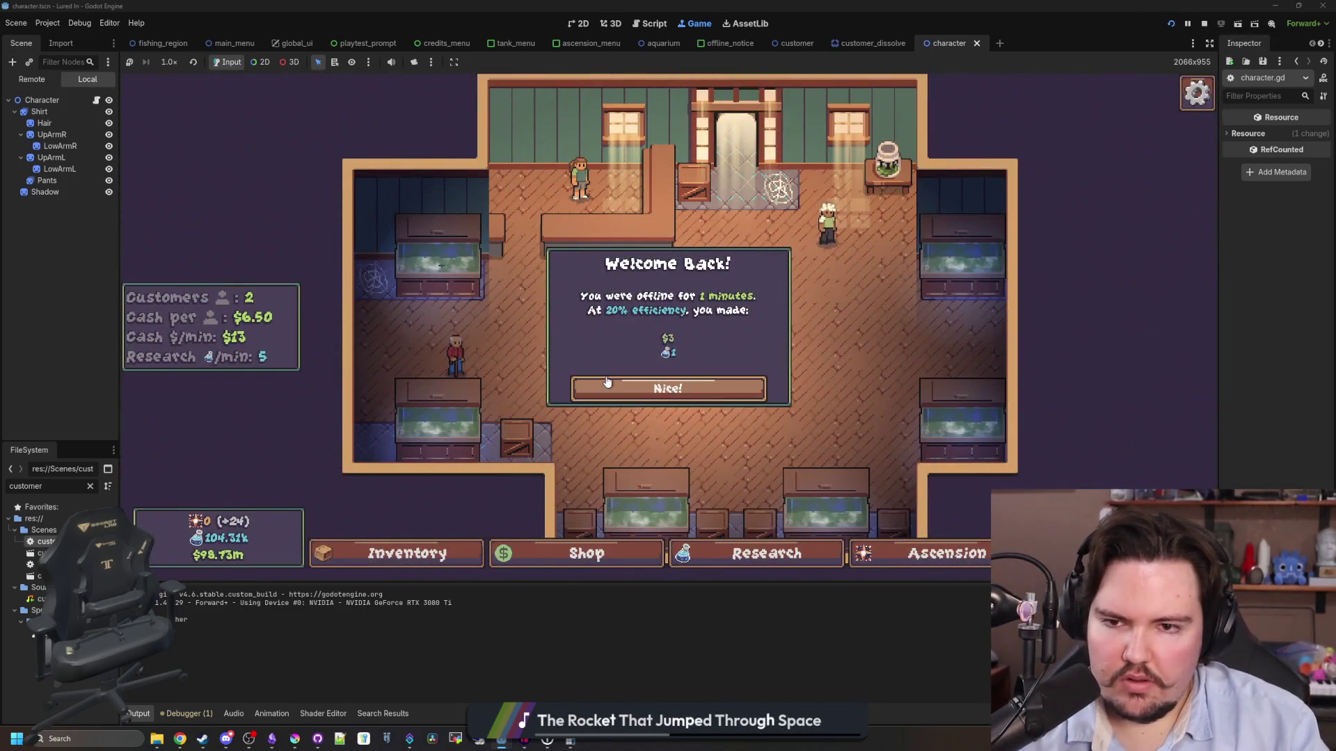
click(670, 388)
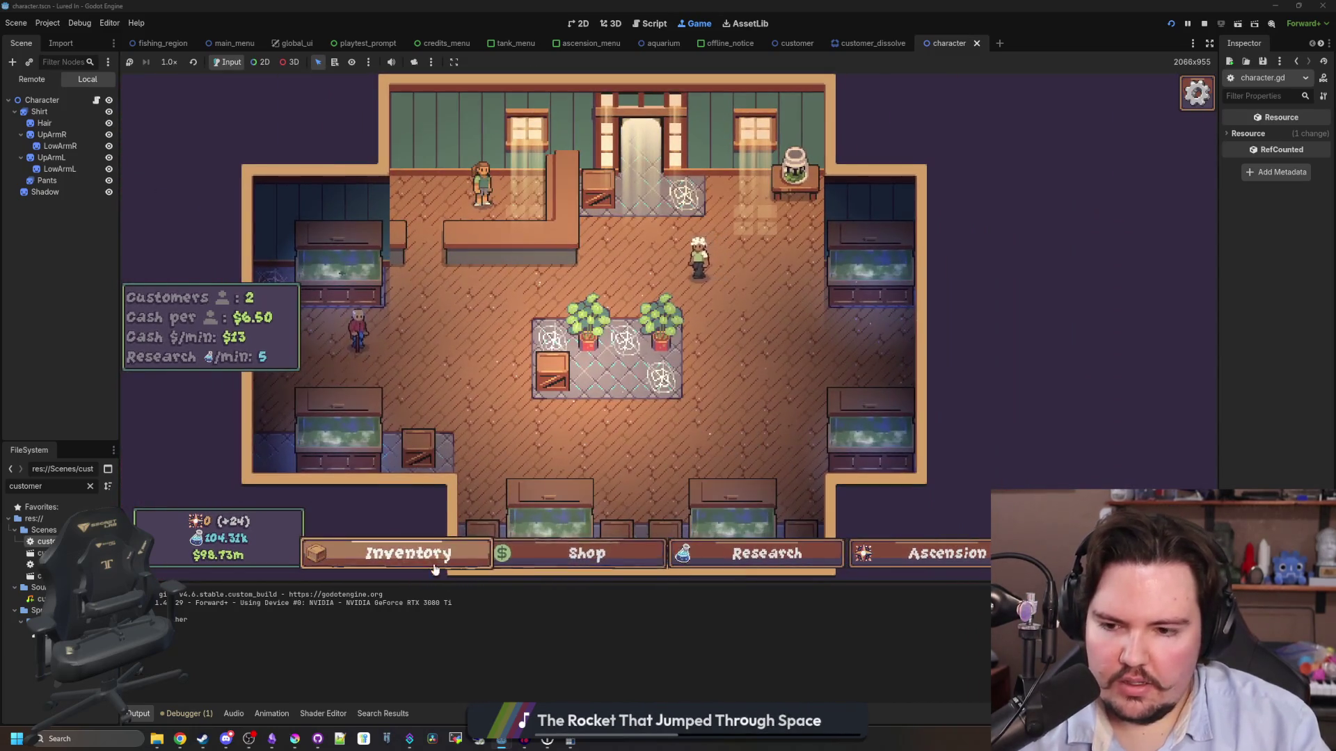
click(542, 568)
click(639, 203)
click(851, 265)
click(853, 263)
click(857, 262)
click(861, 260)
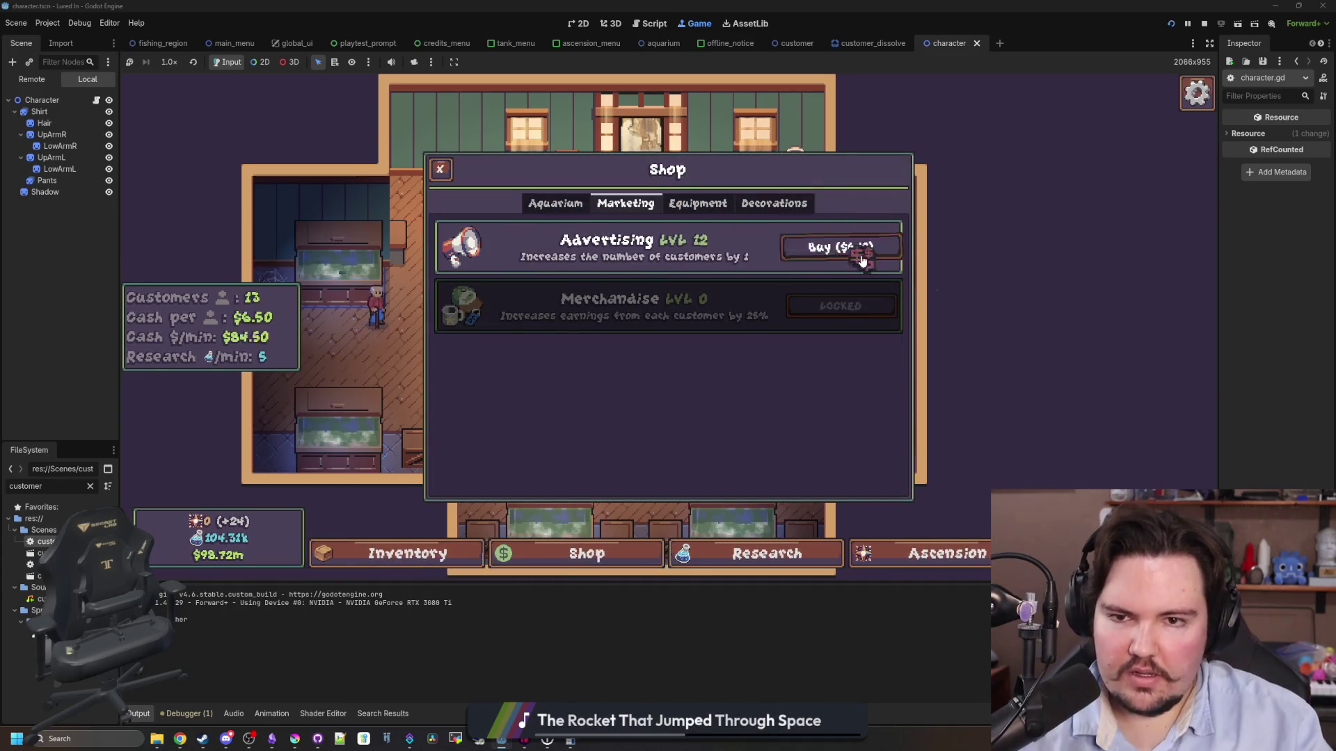
click(439, 169)
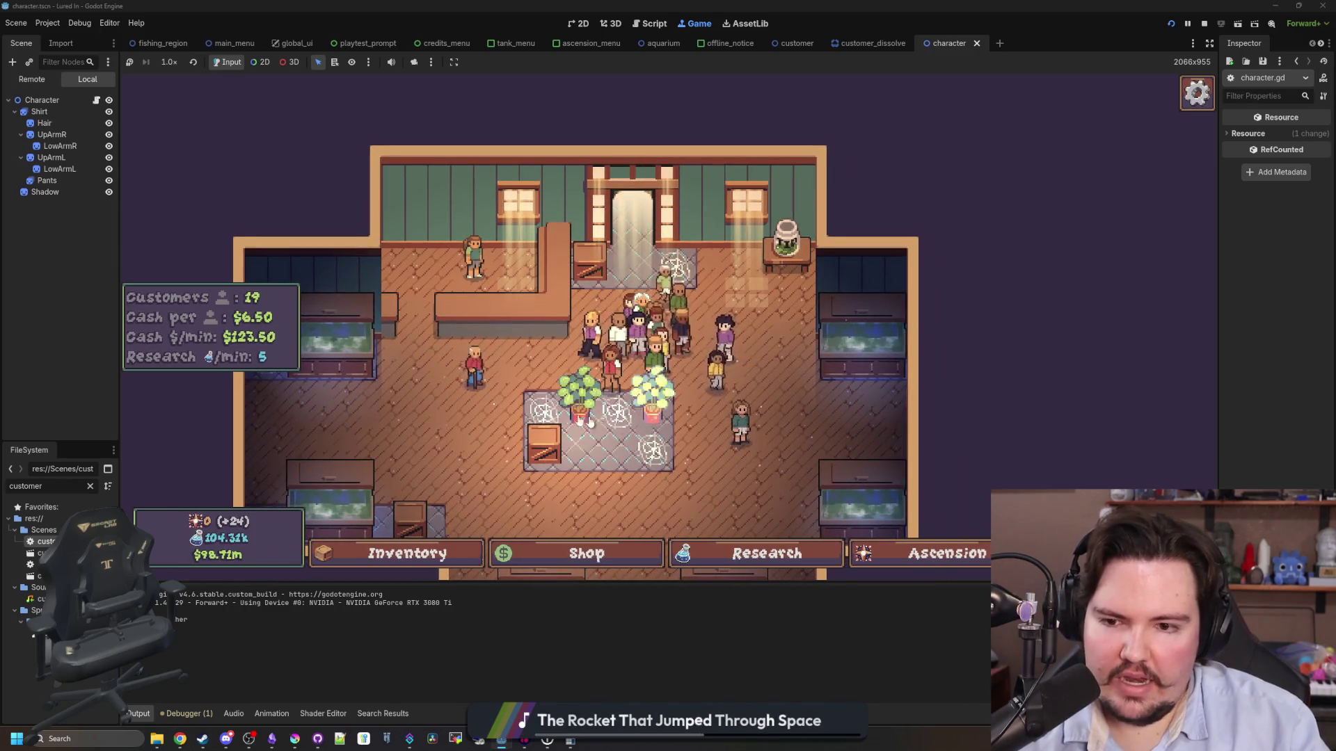
- Throw two customers out of the shop, then stop the game
drag(500, 368, 291, 179)
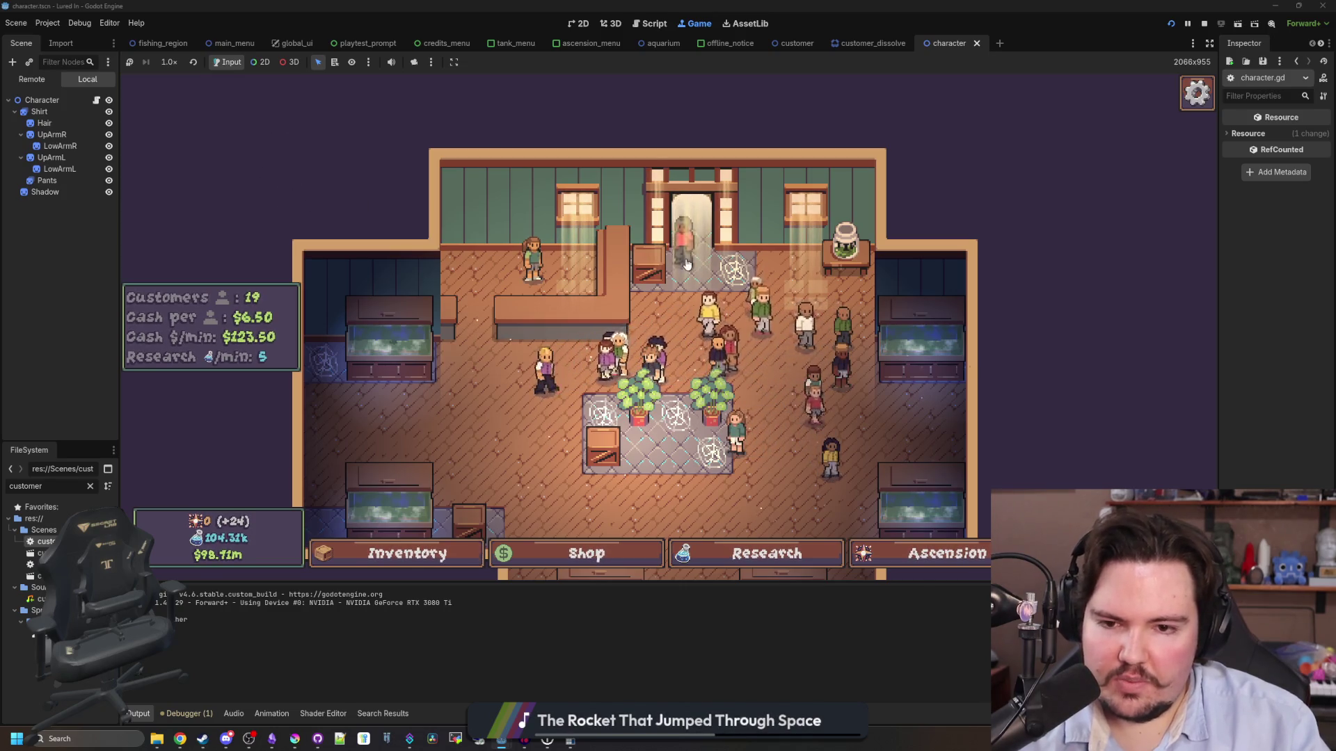
drag(729, 80, 727, 77)
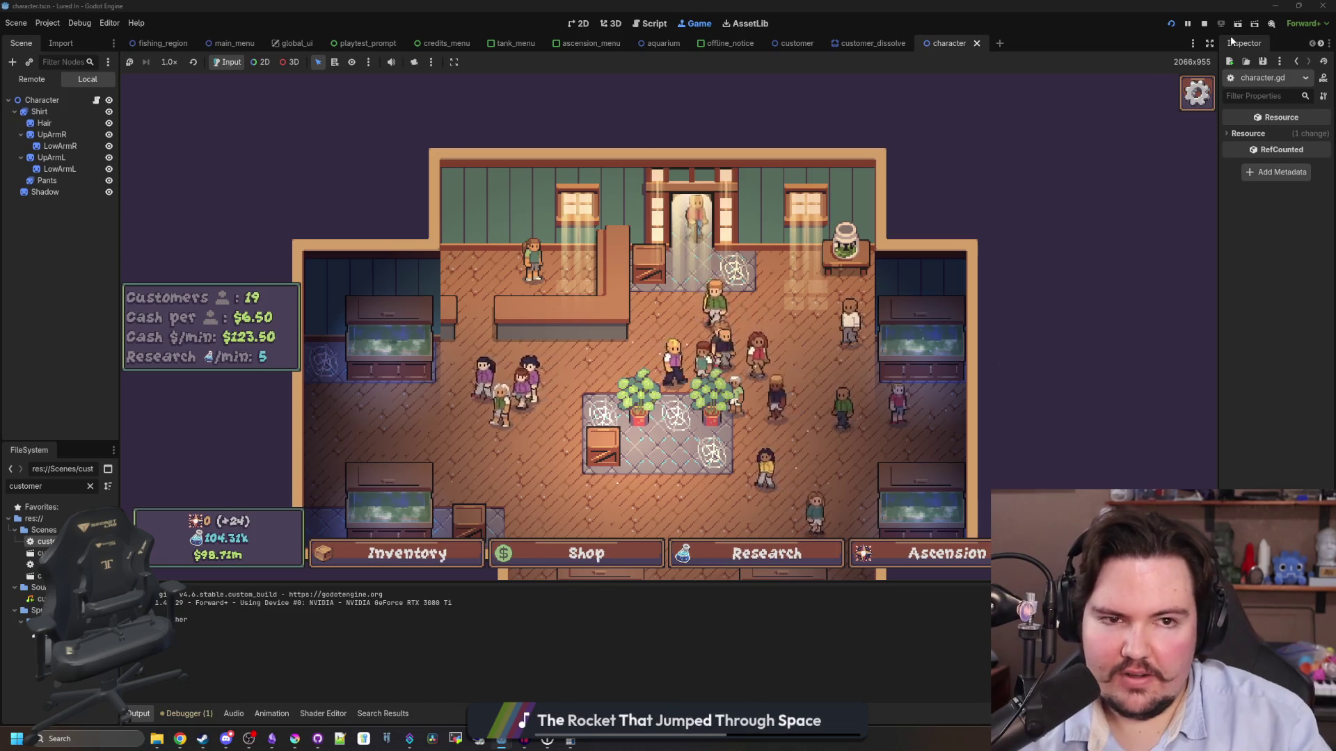
click(1205, 25)
click(541, 264)
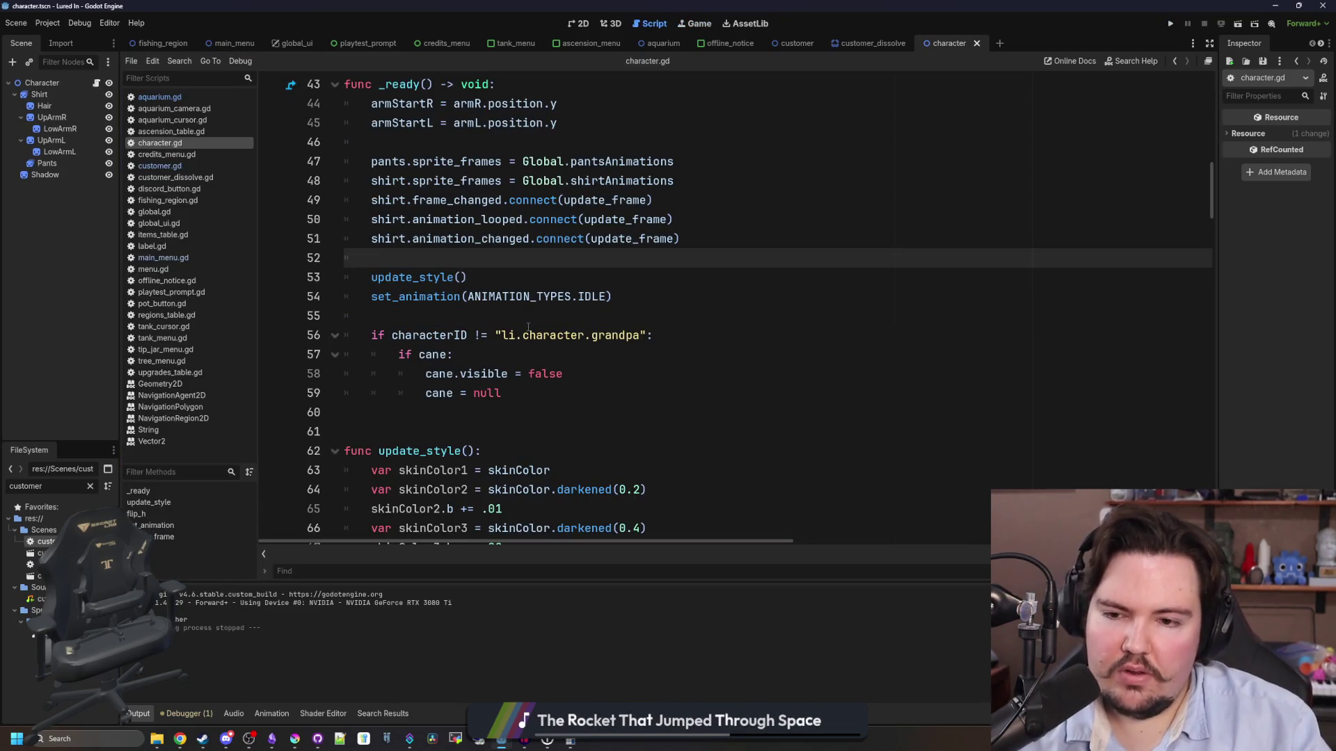
- Open customer.gd and locate the line before queue_free in on_release
click(508, 353)
click(459, 263)
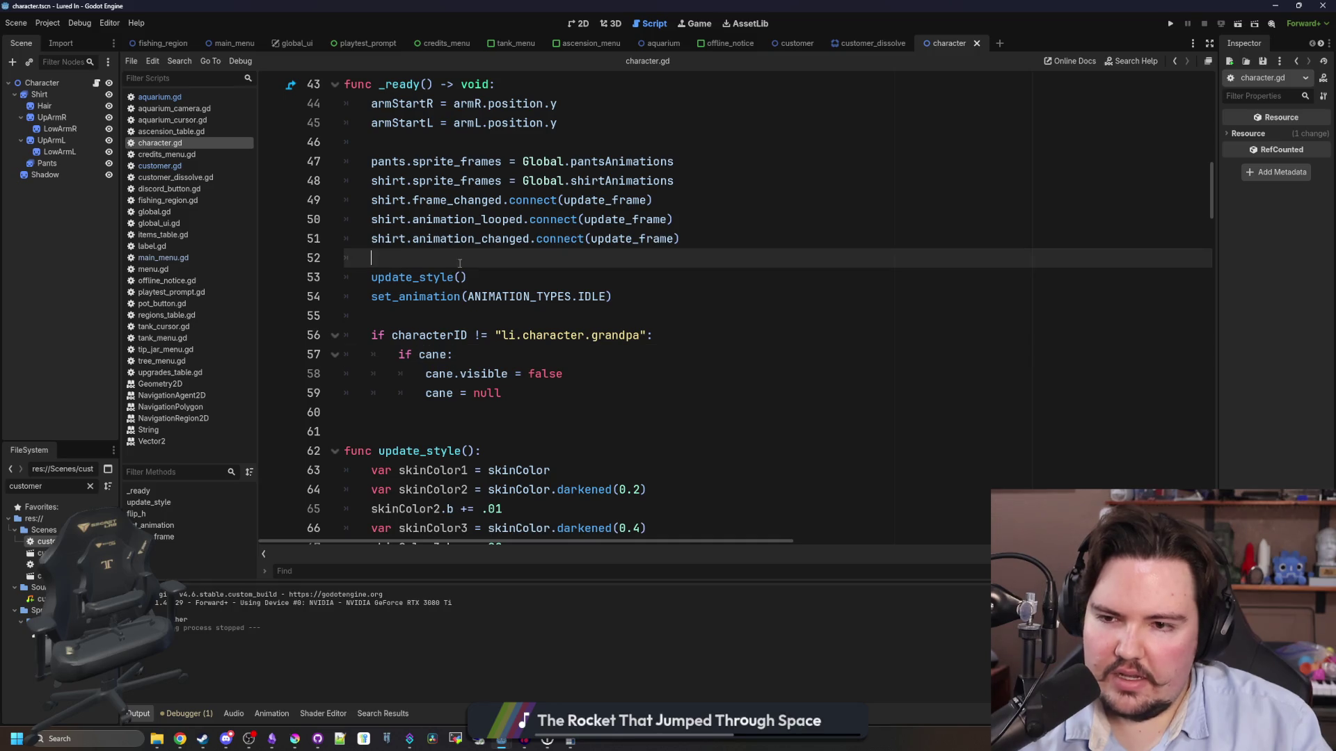
click(175, 168)
click(676, 369)
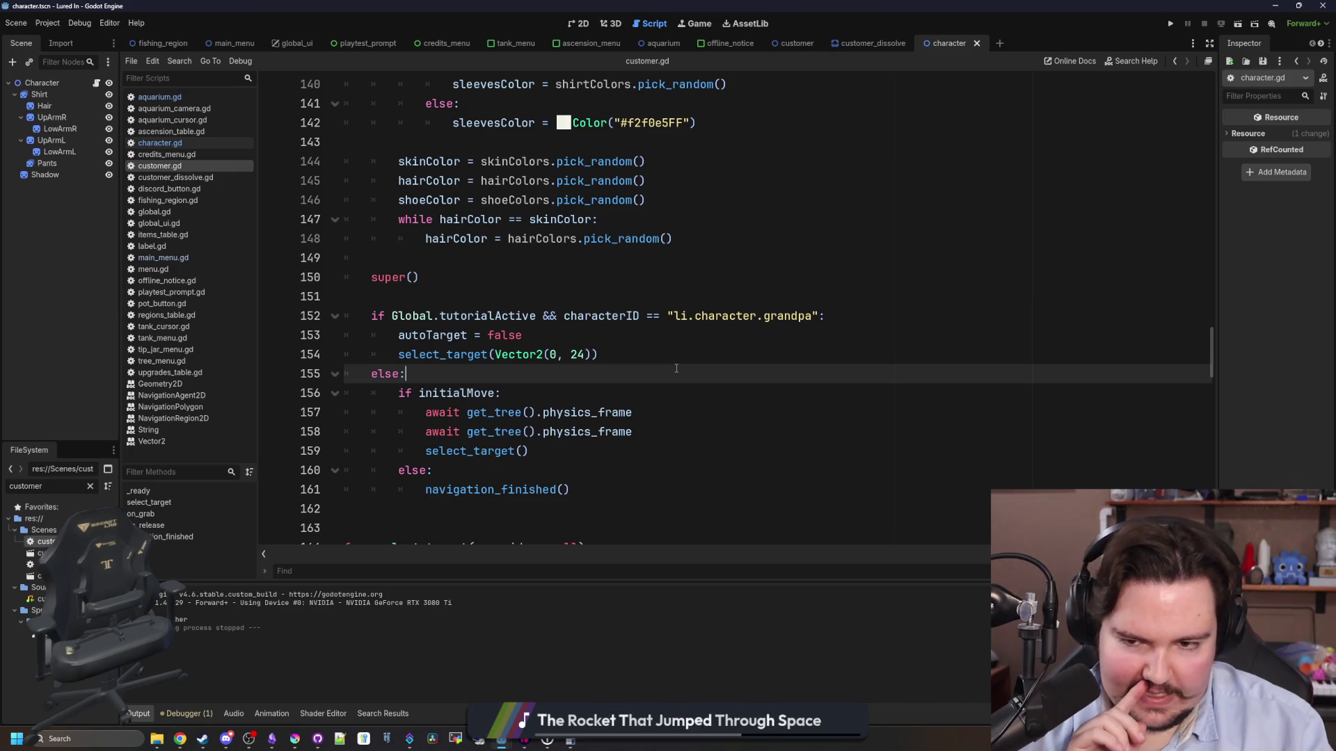
scroll(676, 368, down, 7)
scroll(676, 368, down, 16)
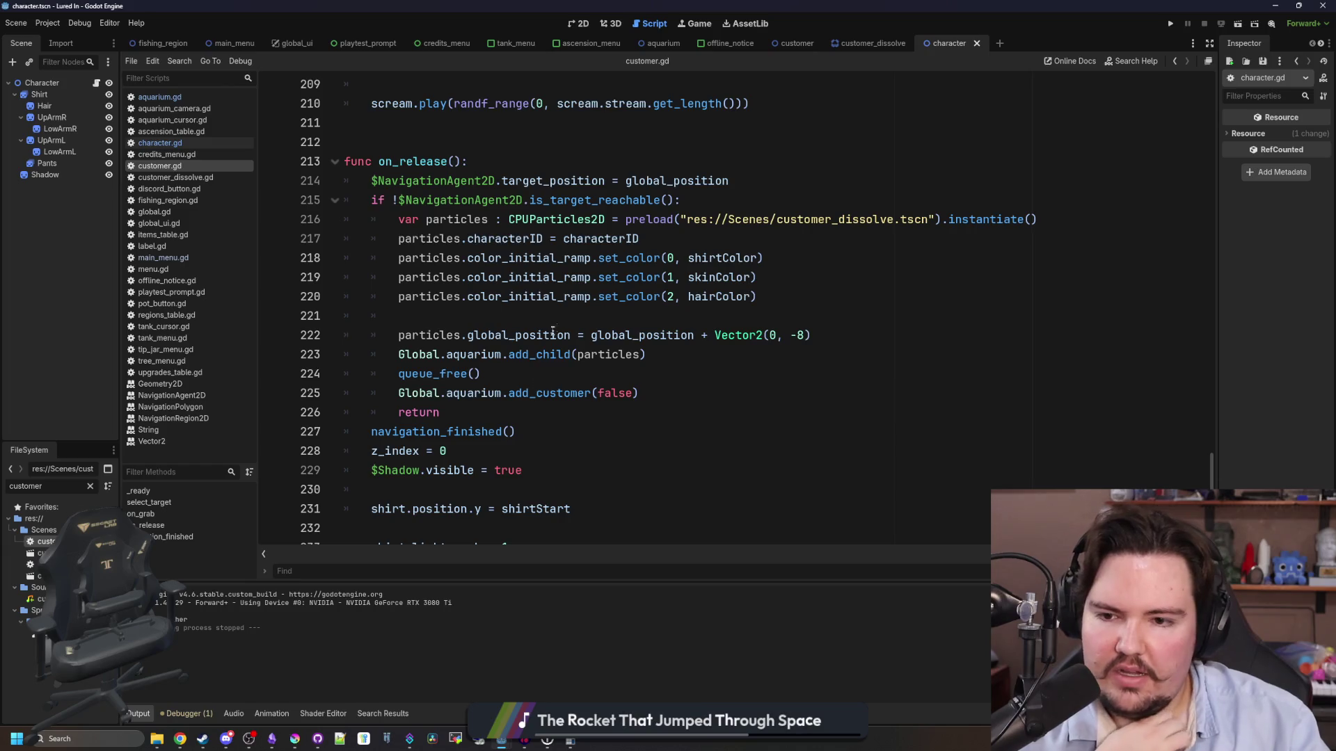
click(552, 318)
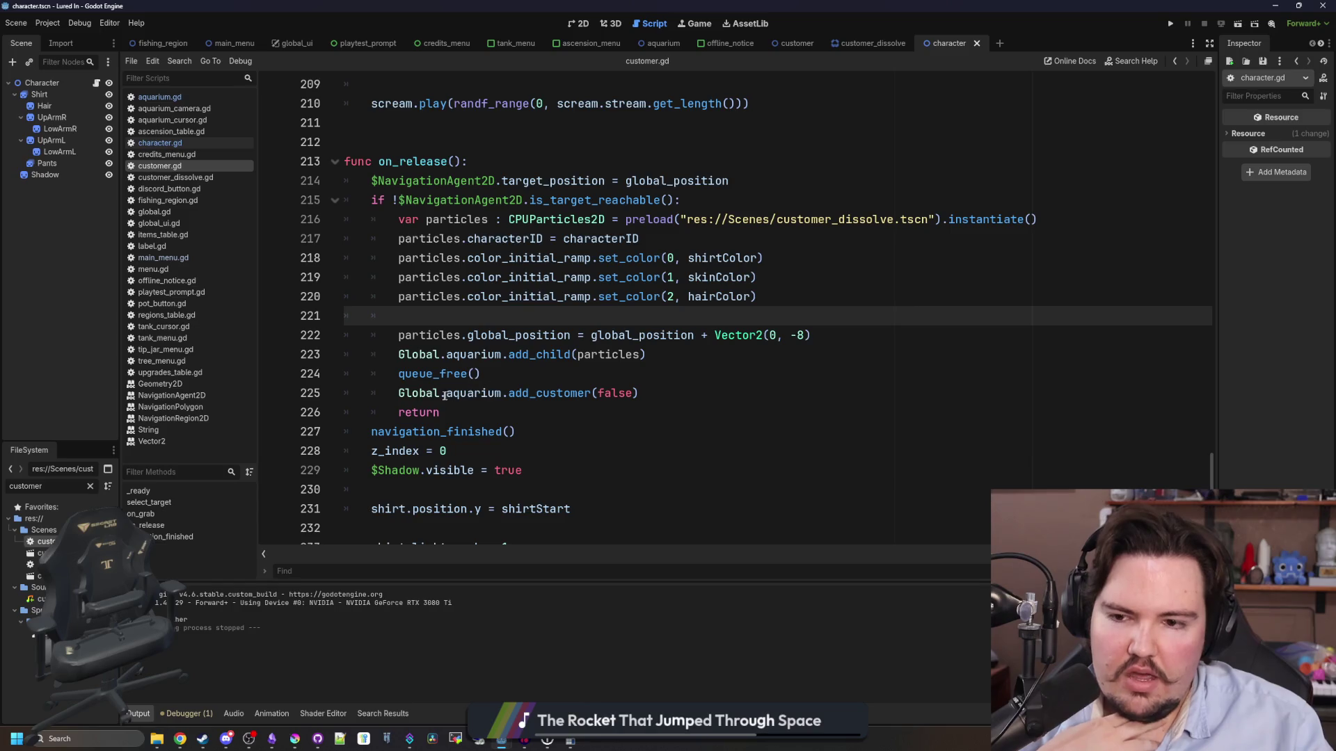
drag(397, 395, 649, 392)
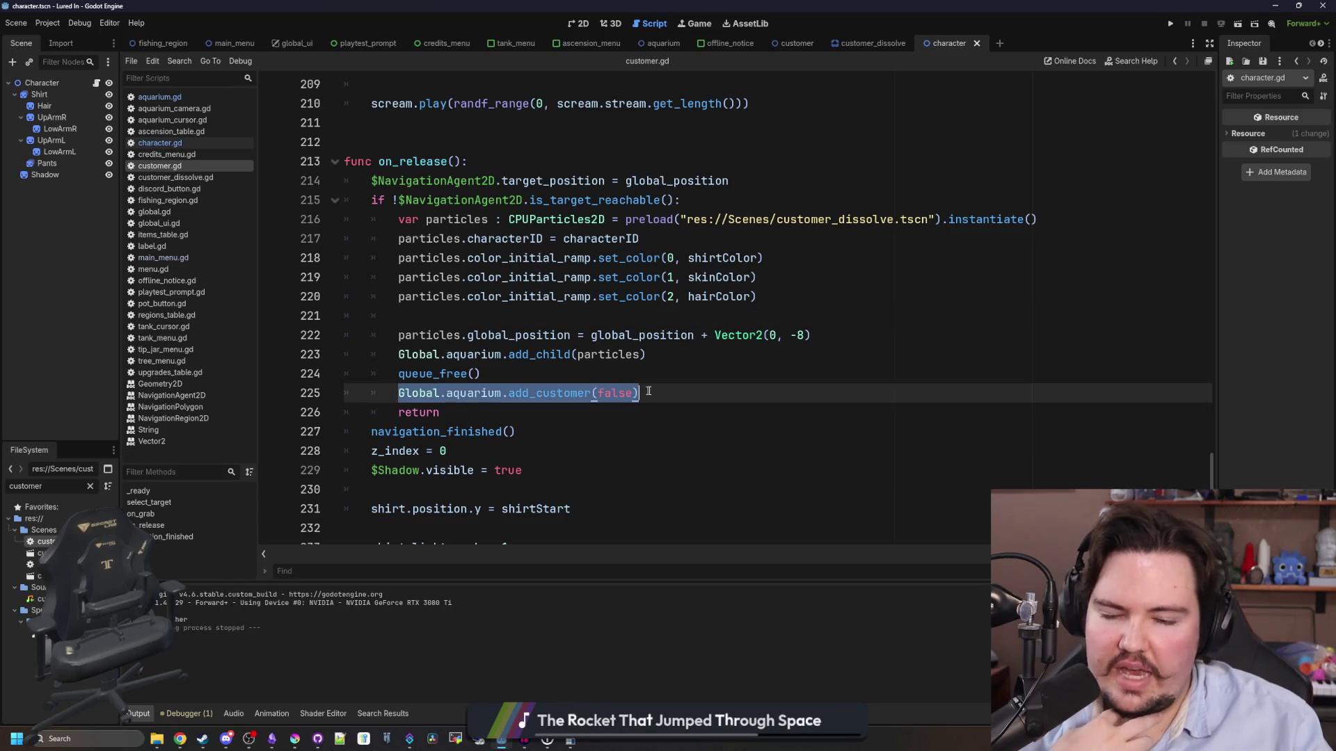
click(516, 381)
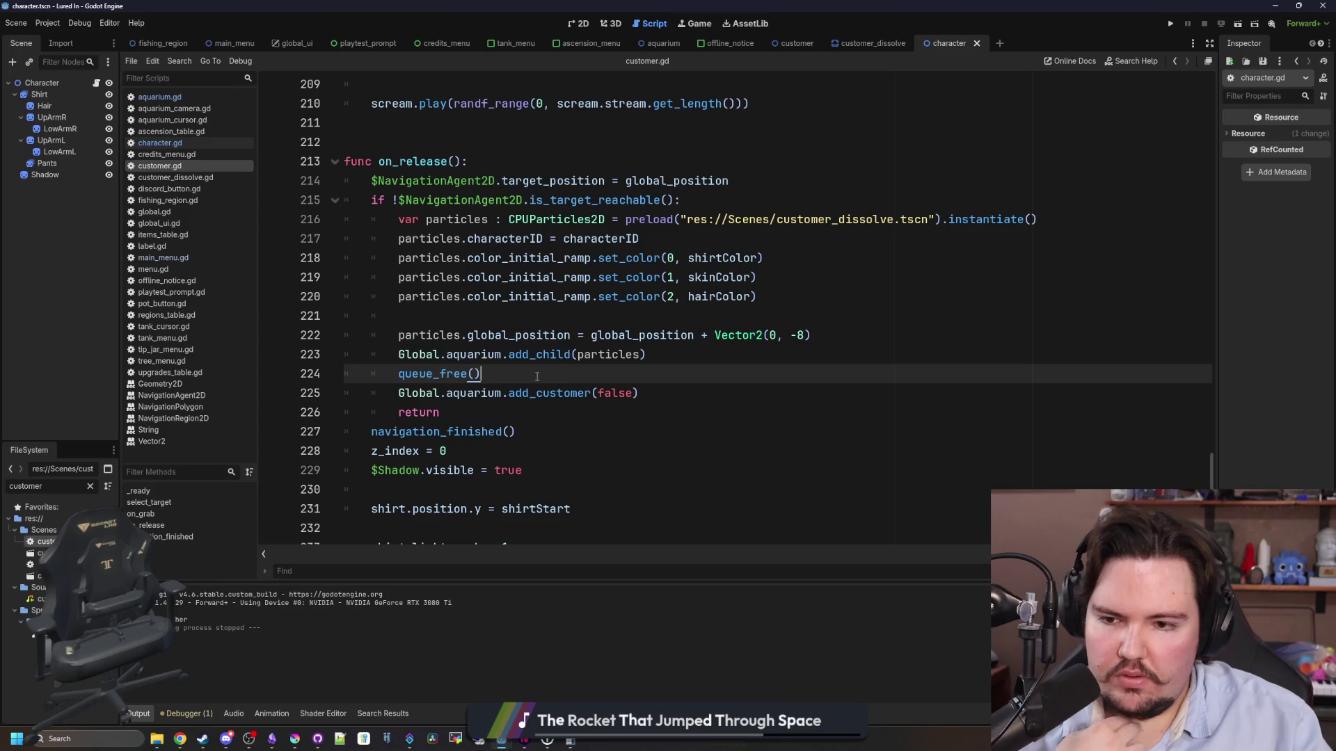
click(670, 357)
- Add a characterID == "li.character.grandpa" check setting Global.aquarium.grandpa = null
key(Return)
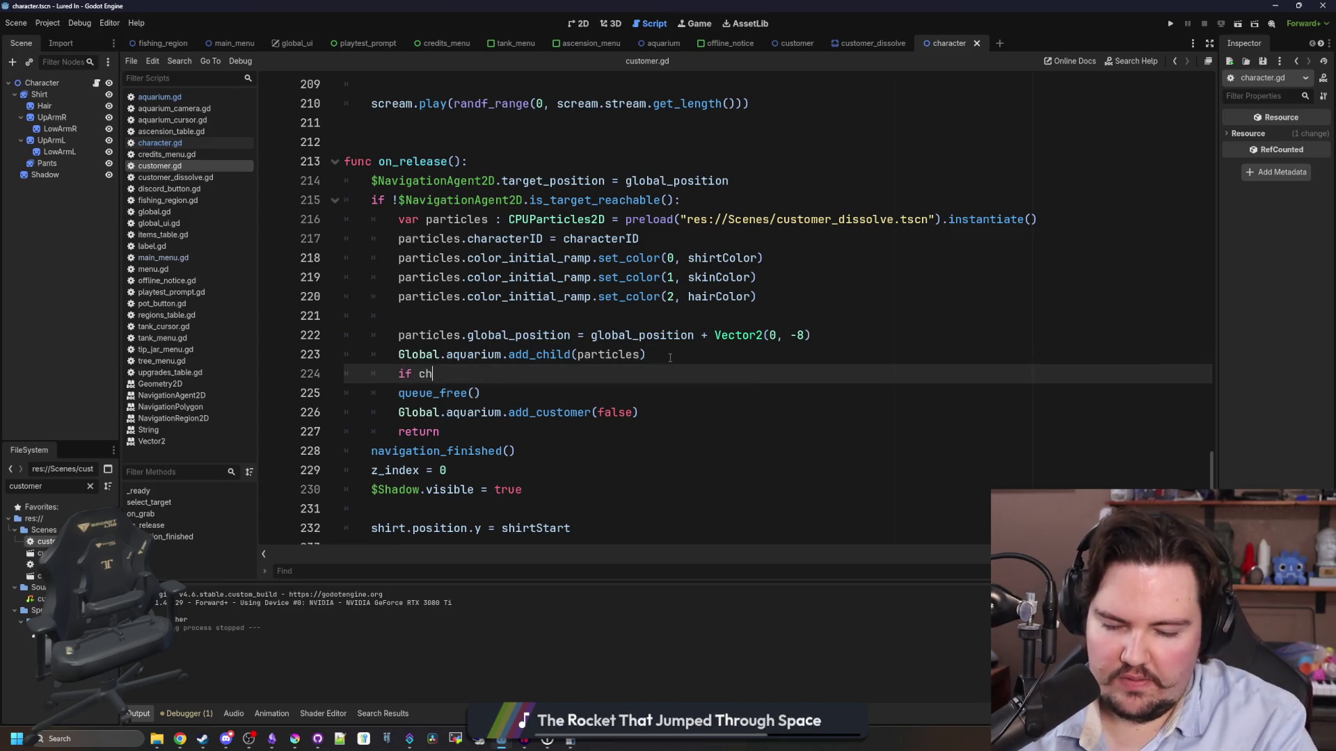
text(= "li.charac)
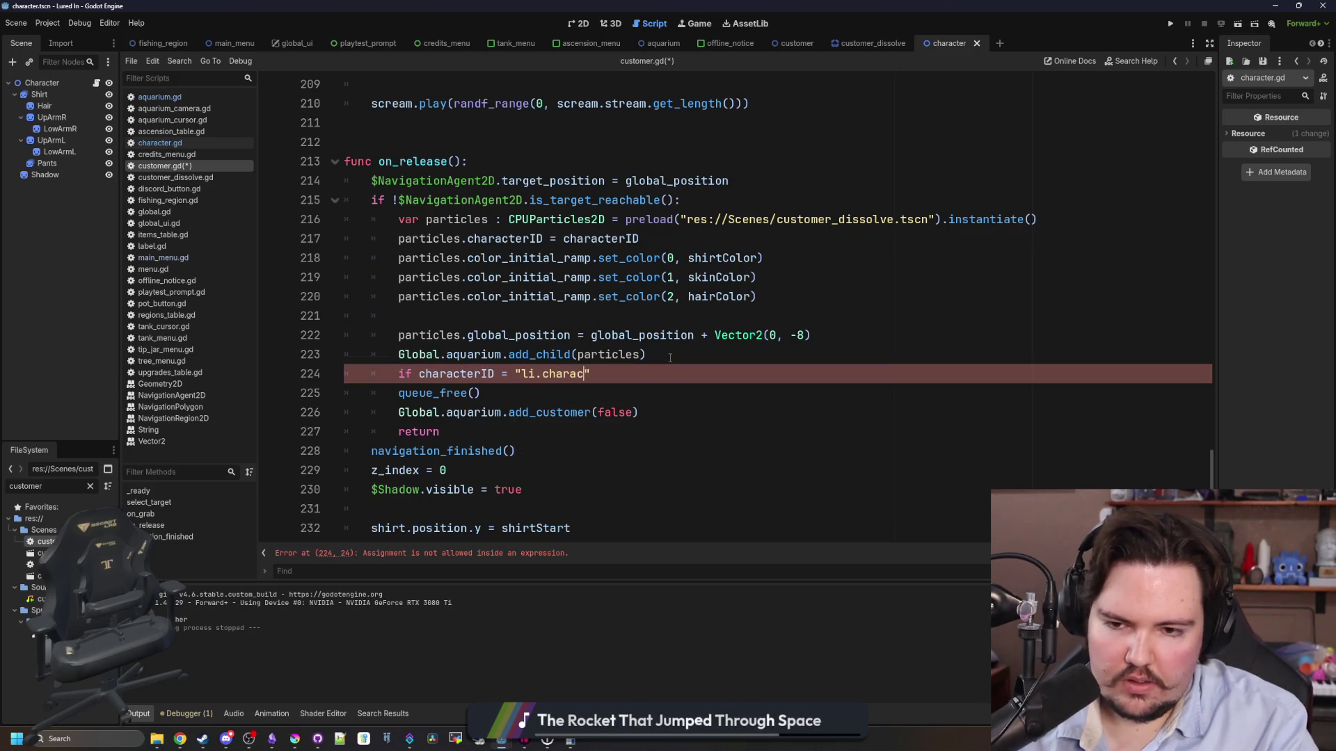
click(670, 357)
key(Down)
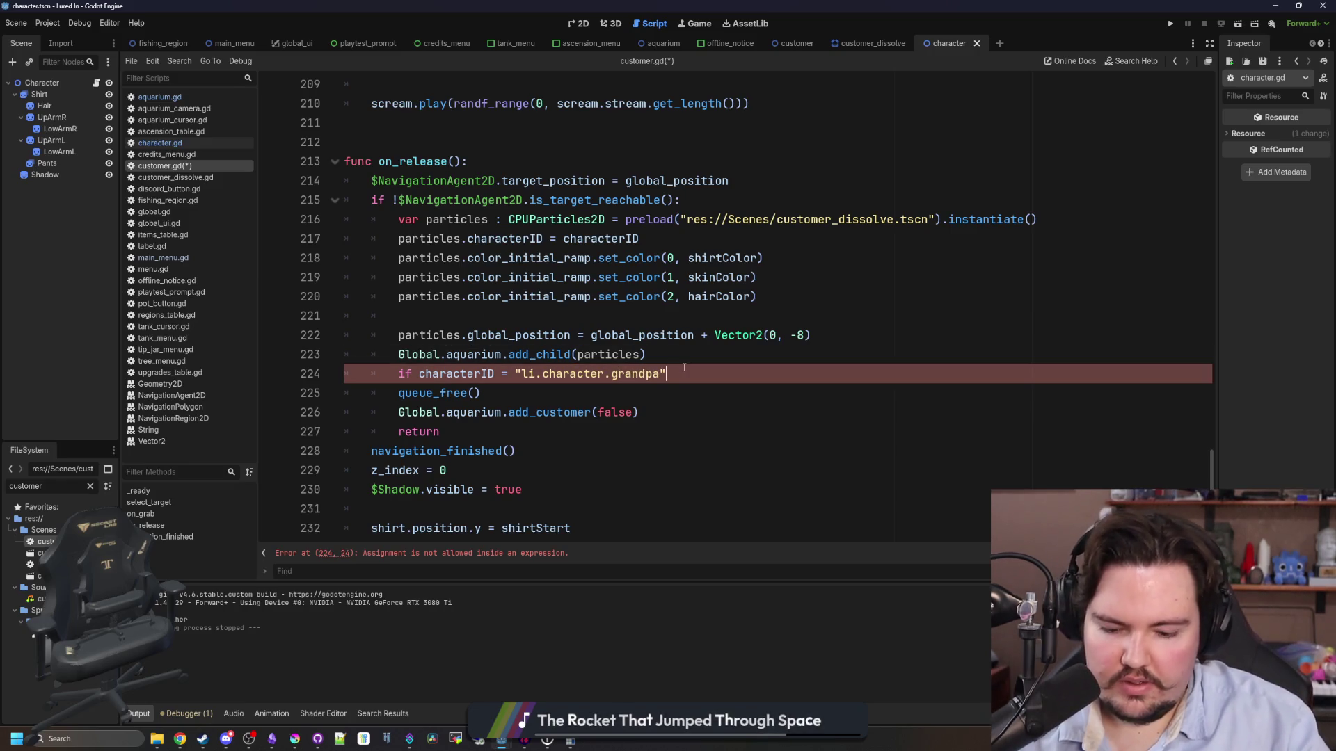
text(:)
key(Return)
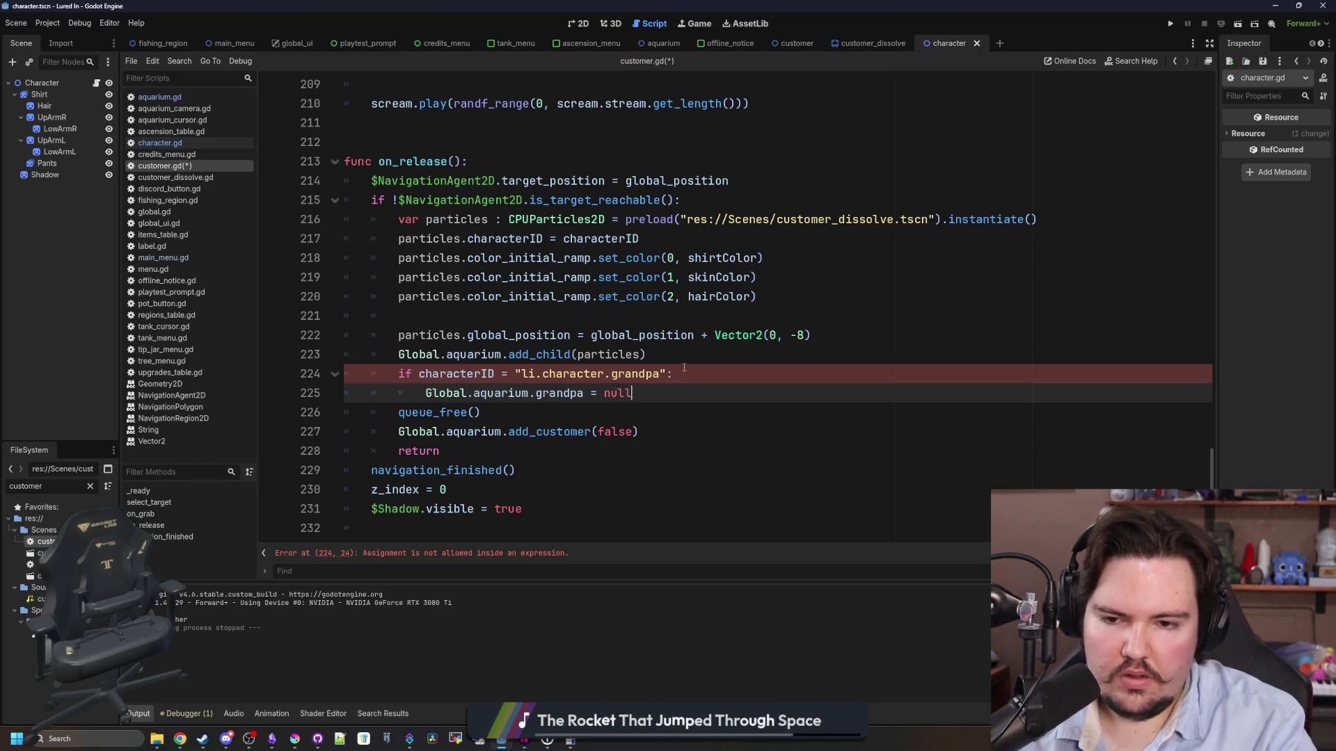
click(684, 367)
click(683, 392)
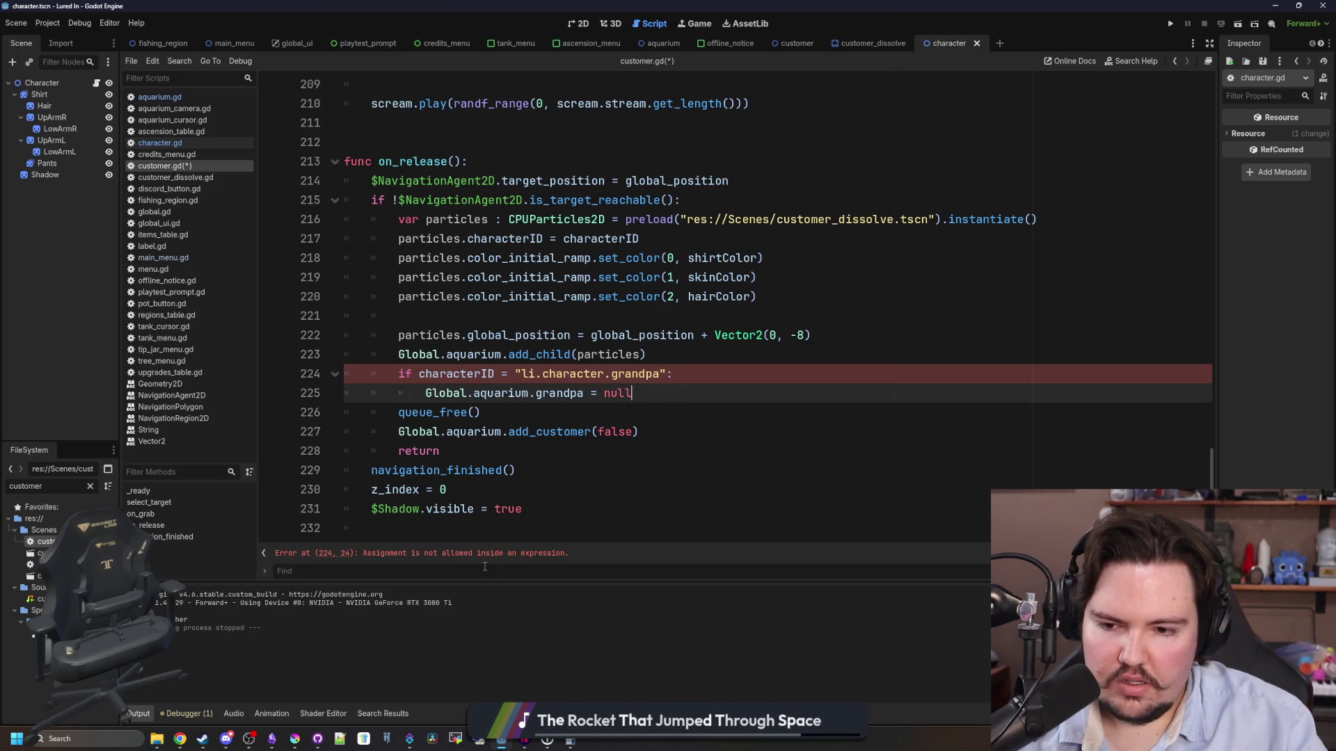
- Fix the comparison to == and run the game again
click(510, 378)
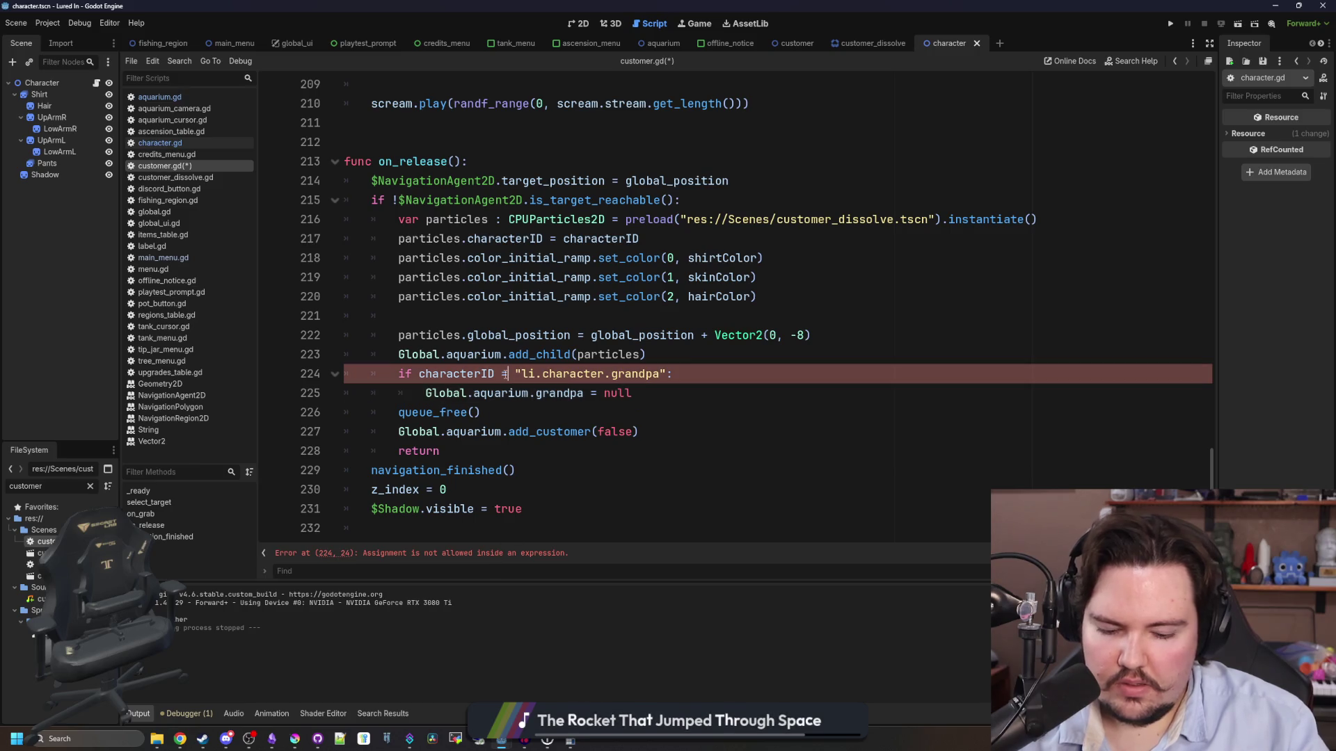
text(=)
click(501, 413)
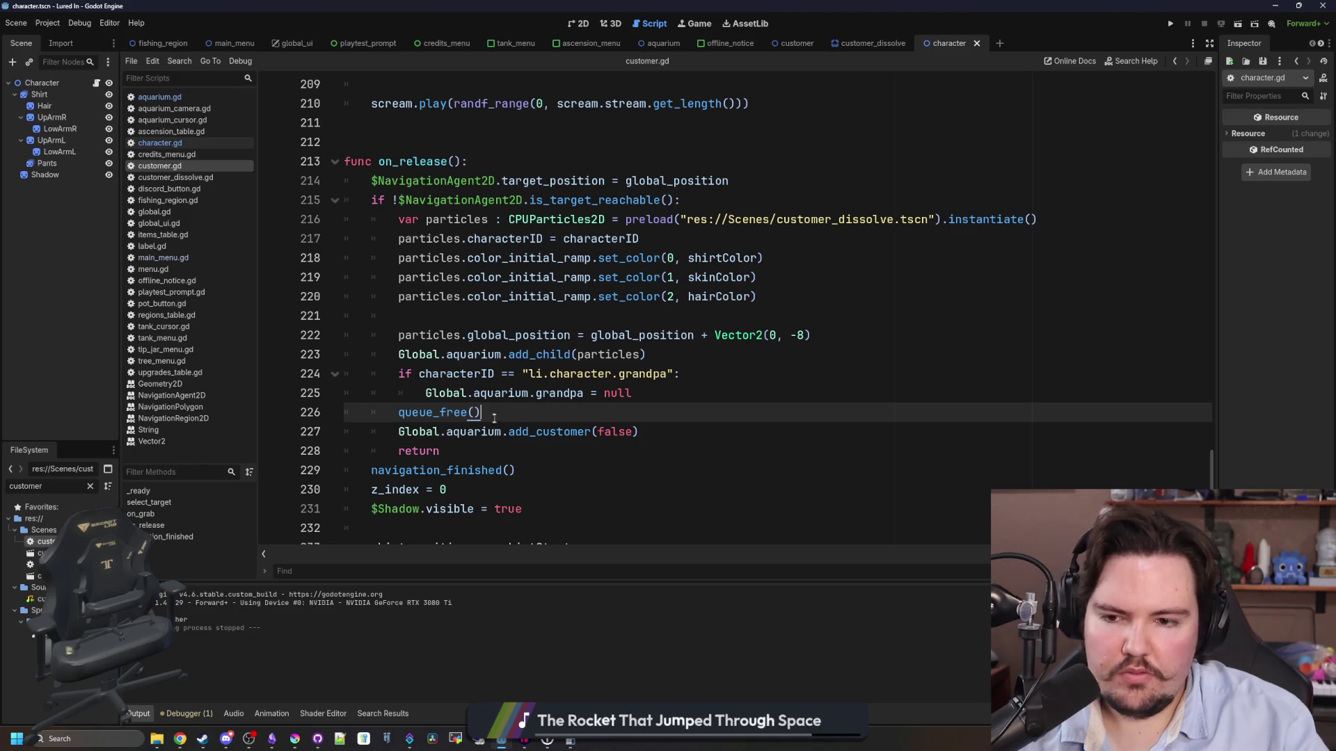
click(1172, 24)
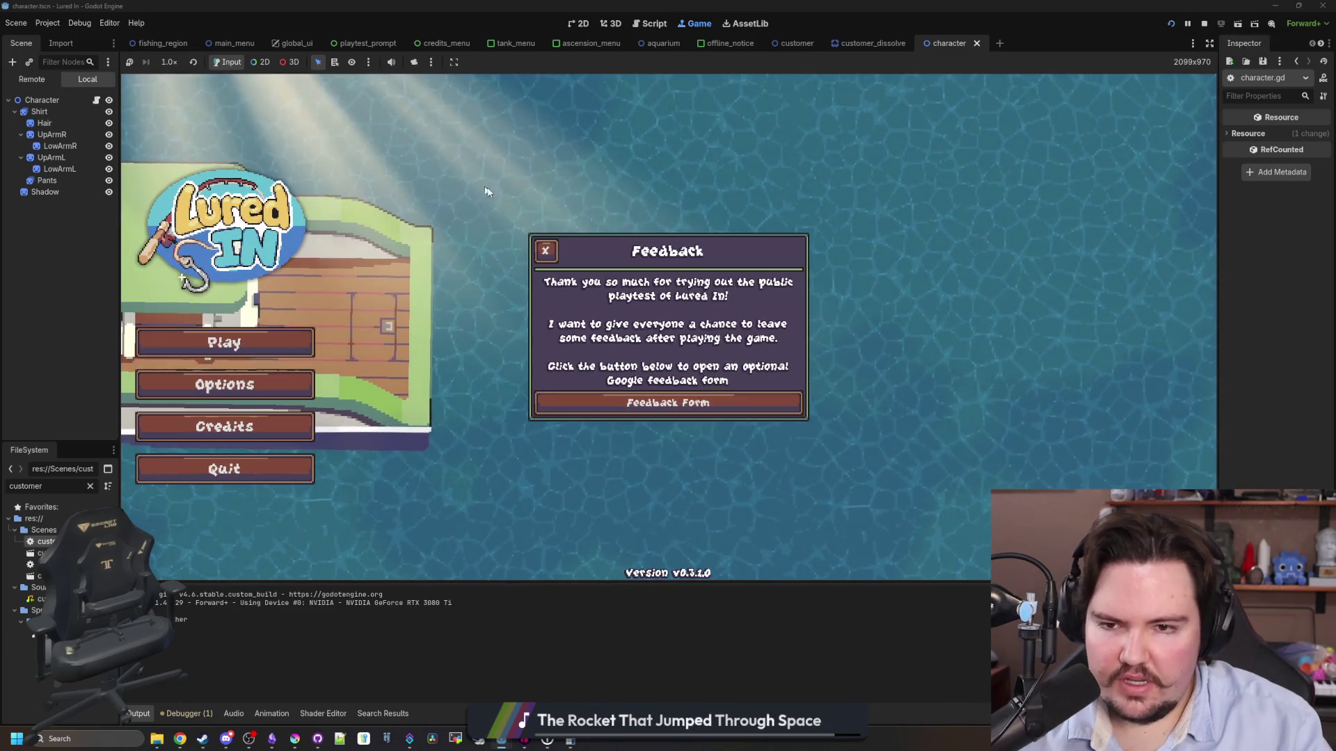
click(546, 251)
click(257, 344)
click(648, 391)
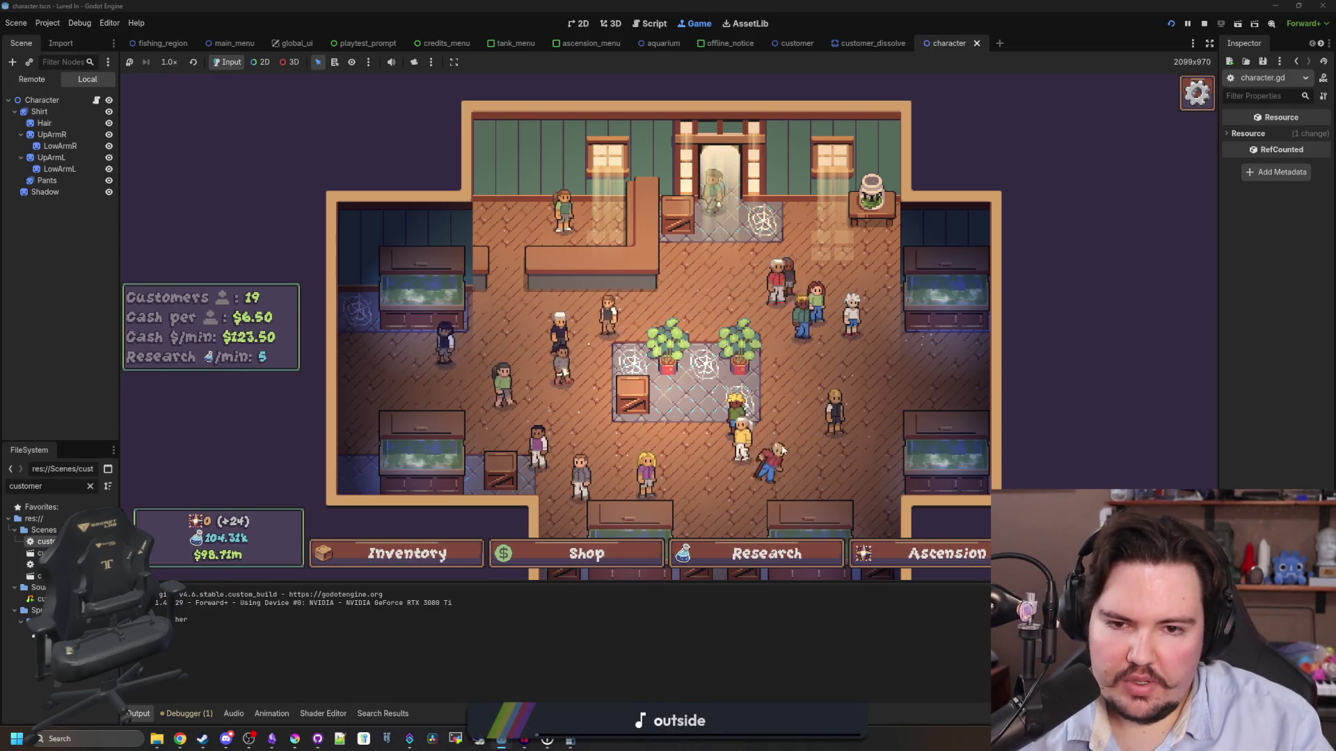
scroll(738, 377, down, 1)
scroll(738, 377, up, 5)
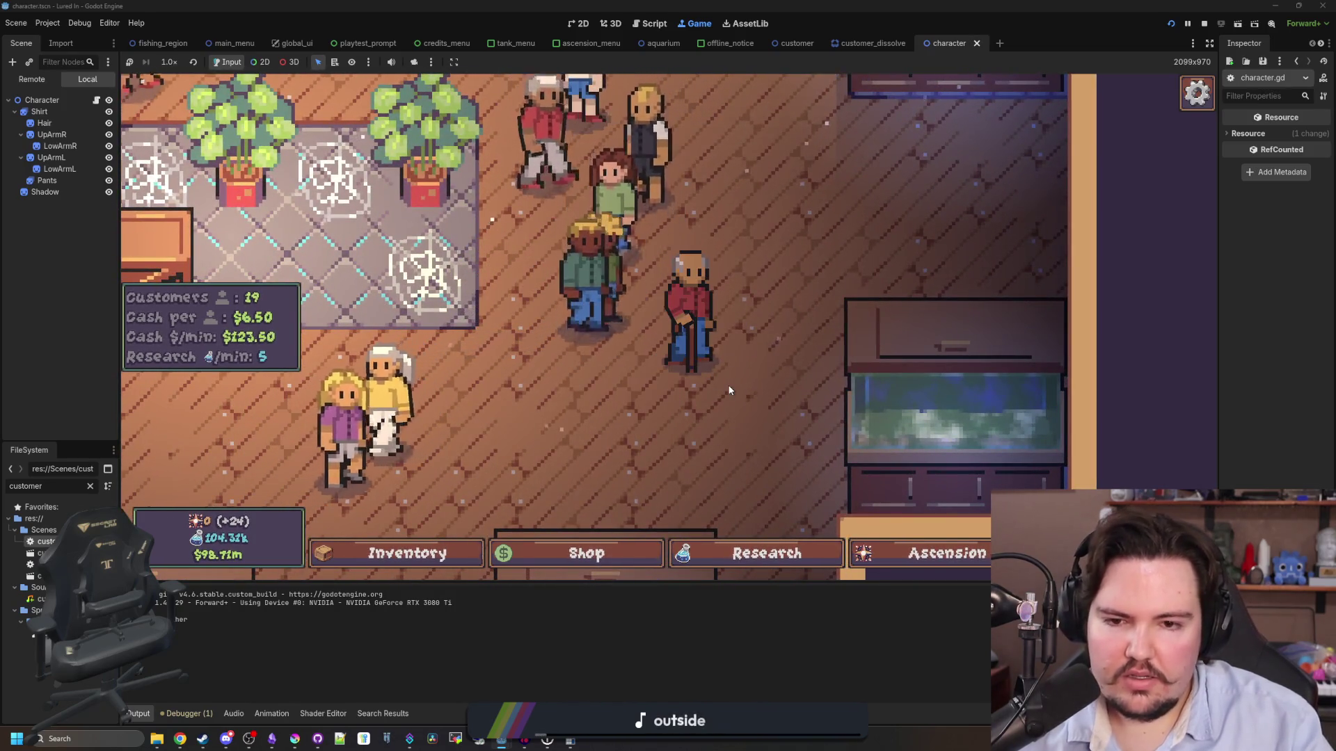
scroll(725, 387, down, 3)
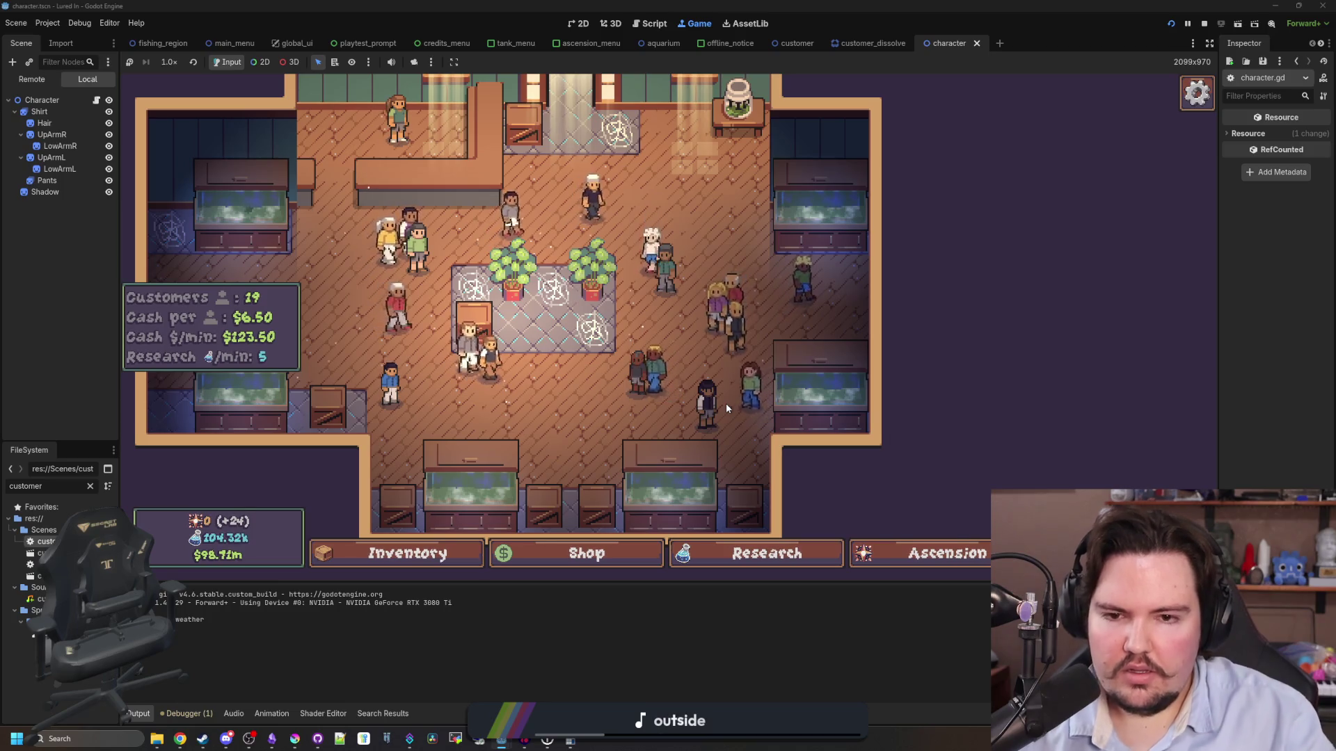
scroll(737, 313, up, 2)
scroll(745, 292, down, 3)
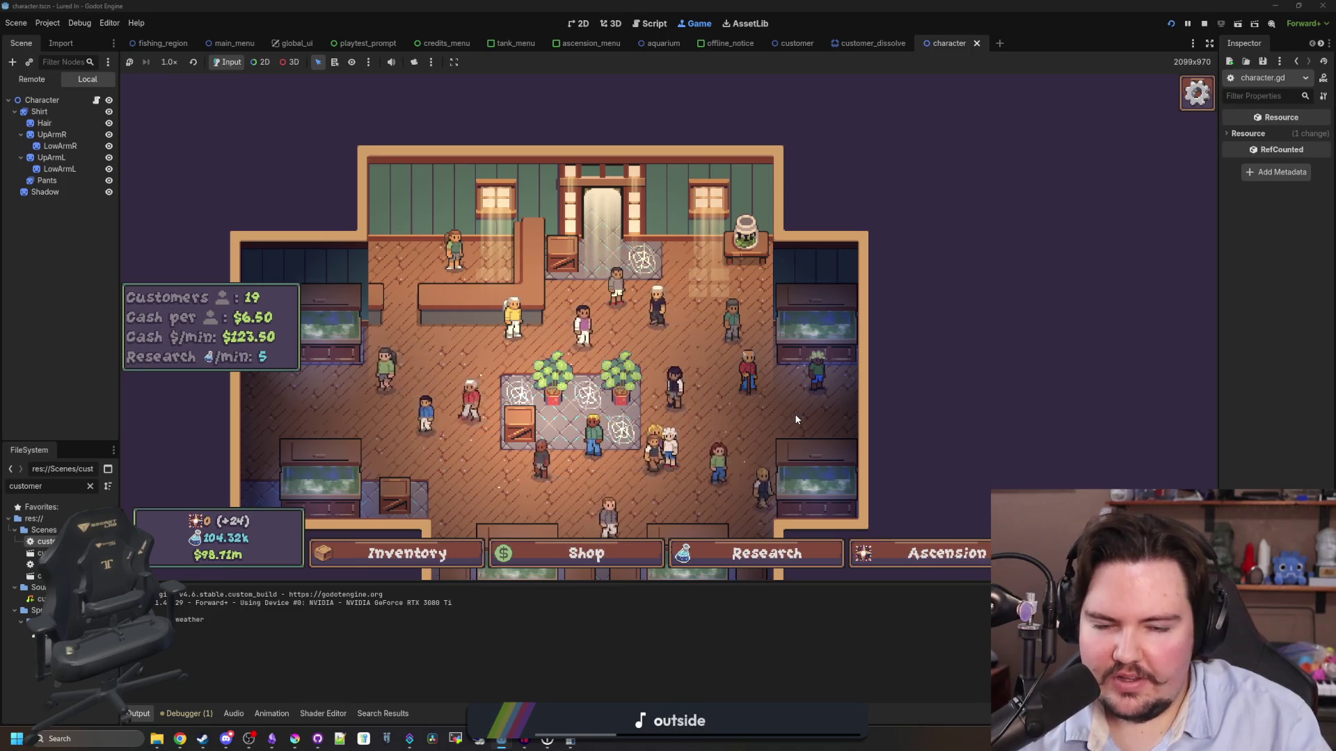
scroll(793, 359, up, 3)
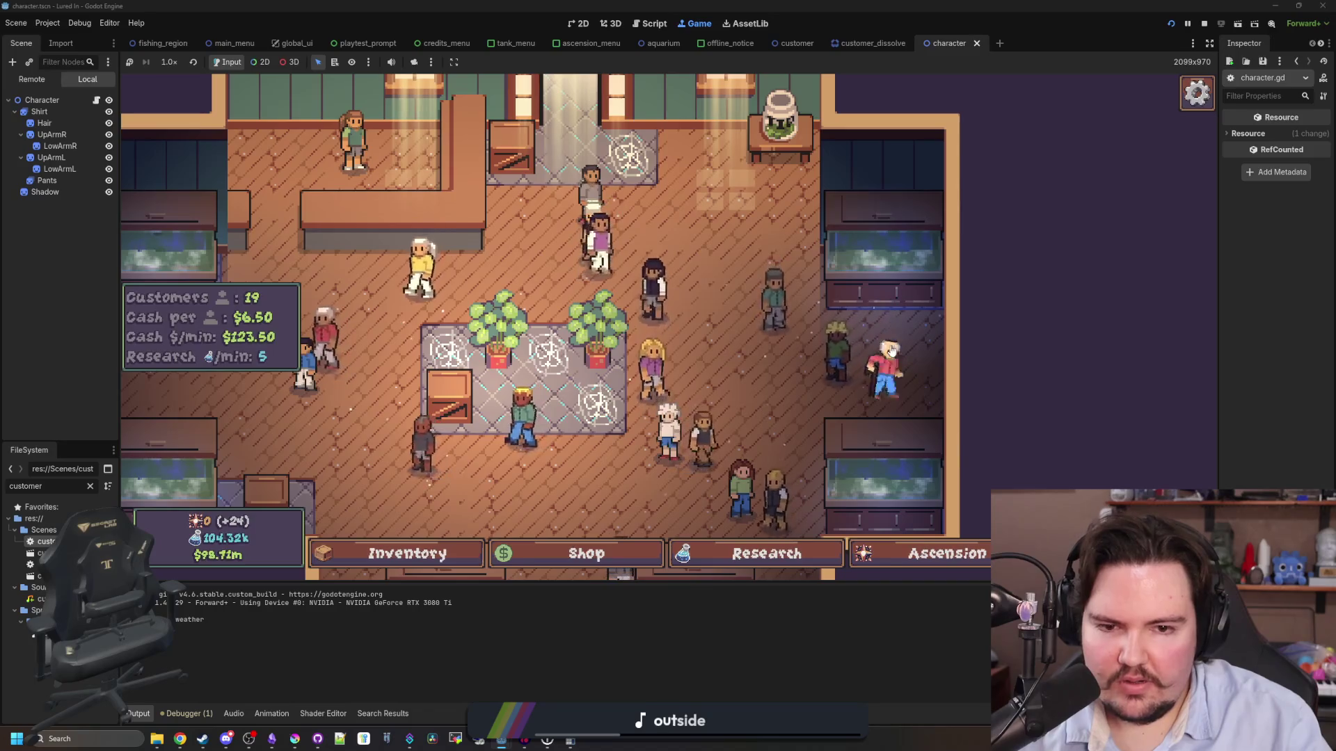
scroll(730, 264, down, 2)
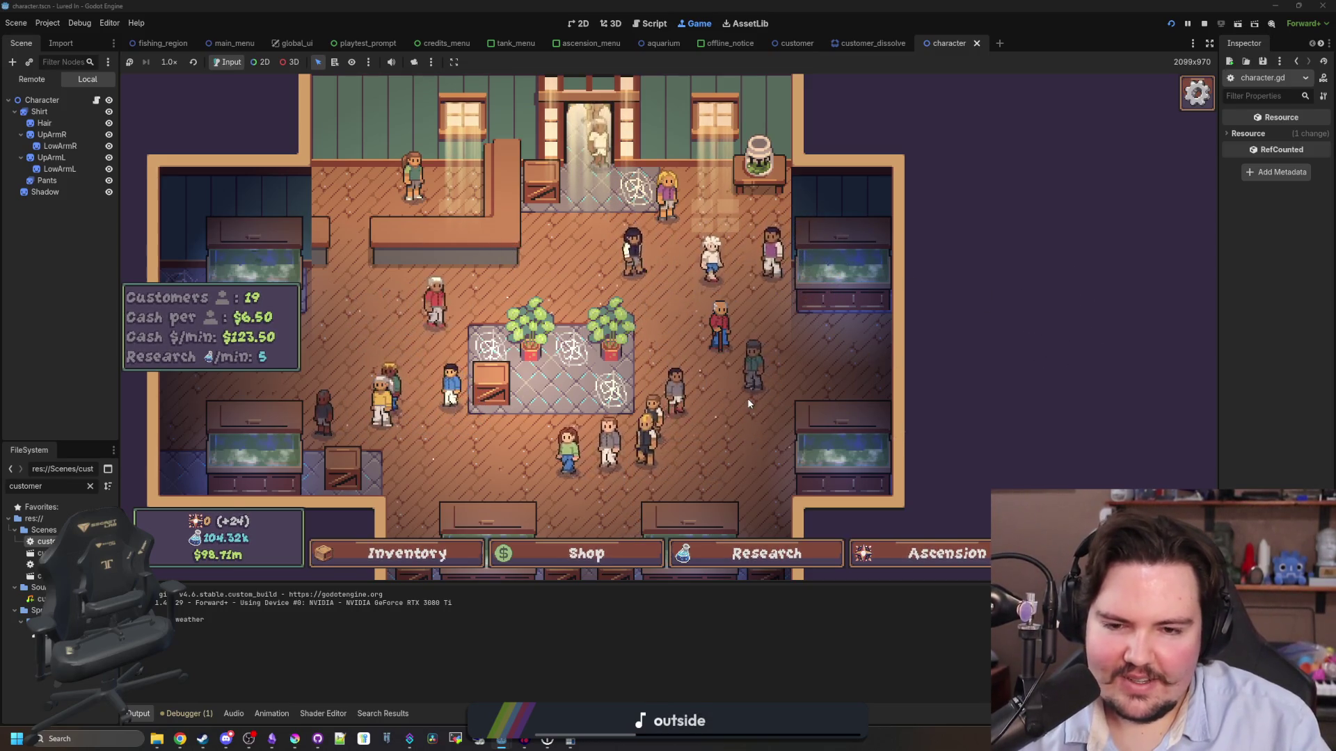
scroll(747, 398, up, 2)
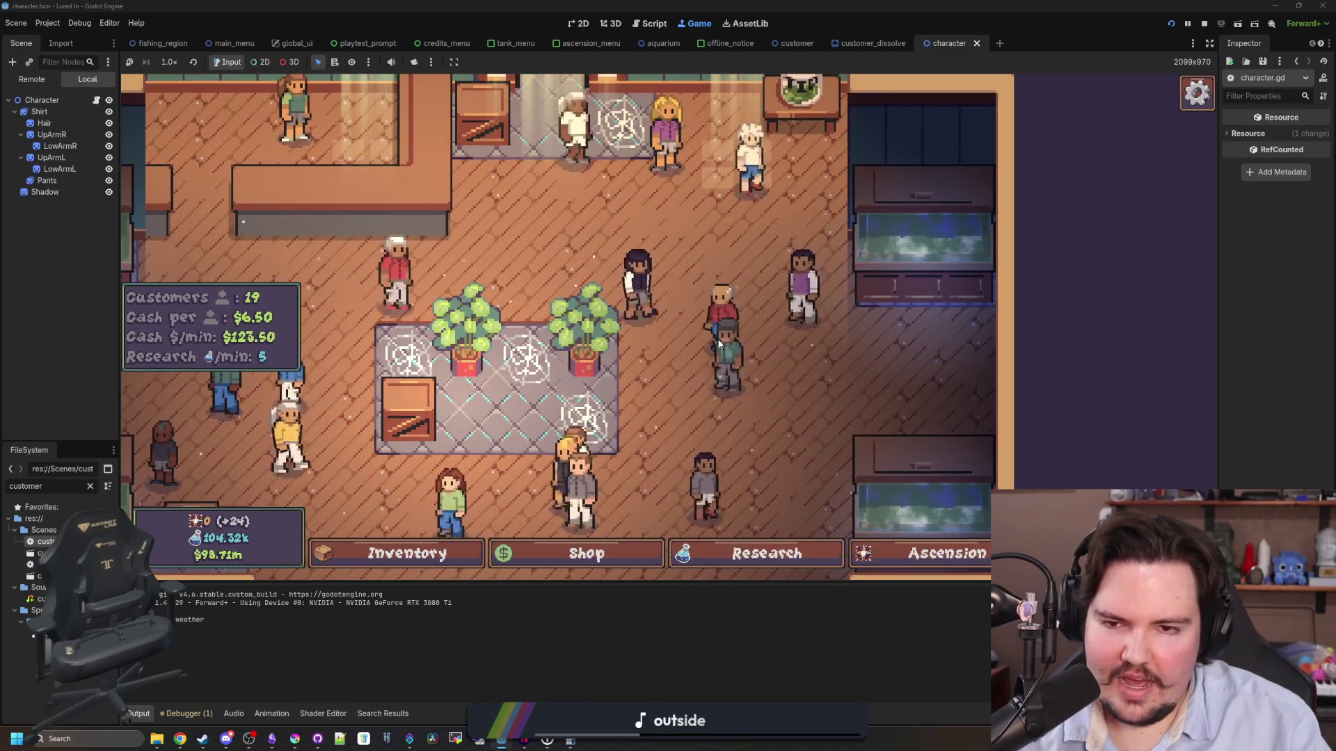
drag(734, 365, 783, 443)
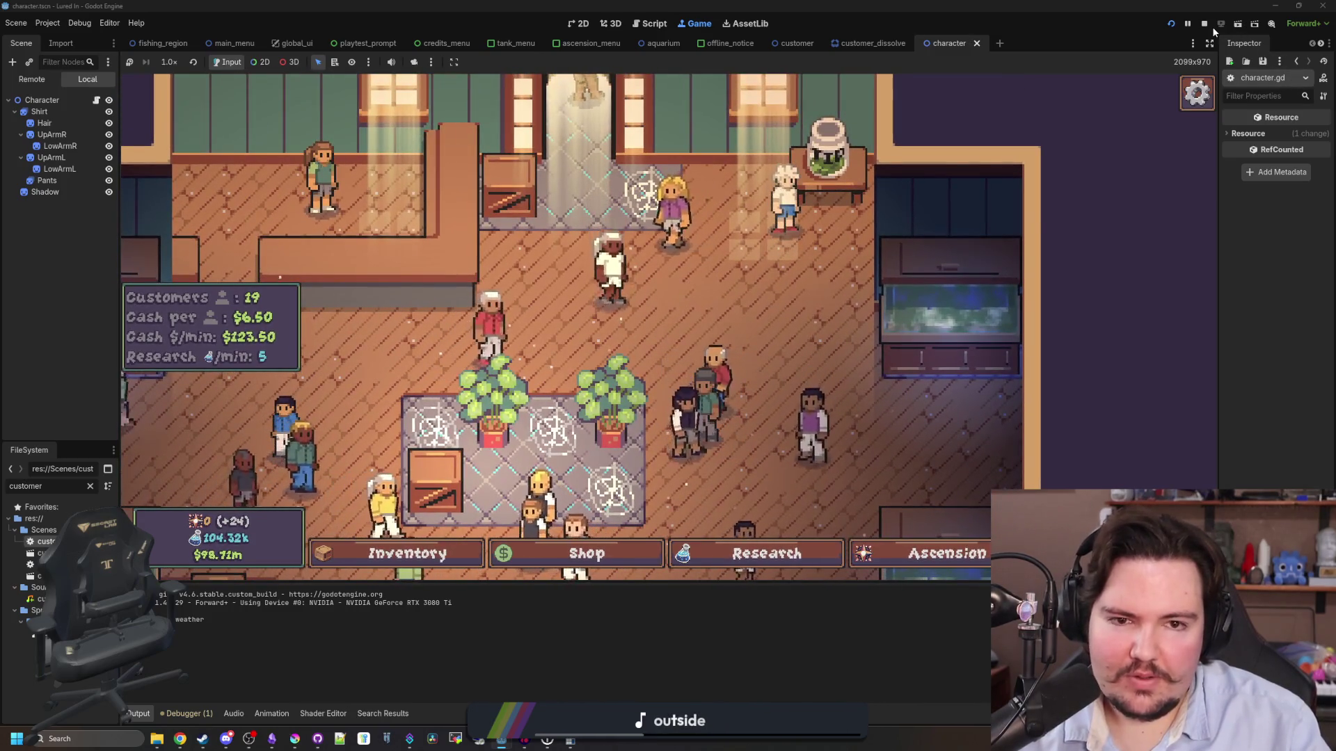
- Enter the 'tutorial' command in the game's secret command menu
key(grave)
text(tutorial)
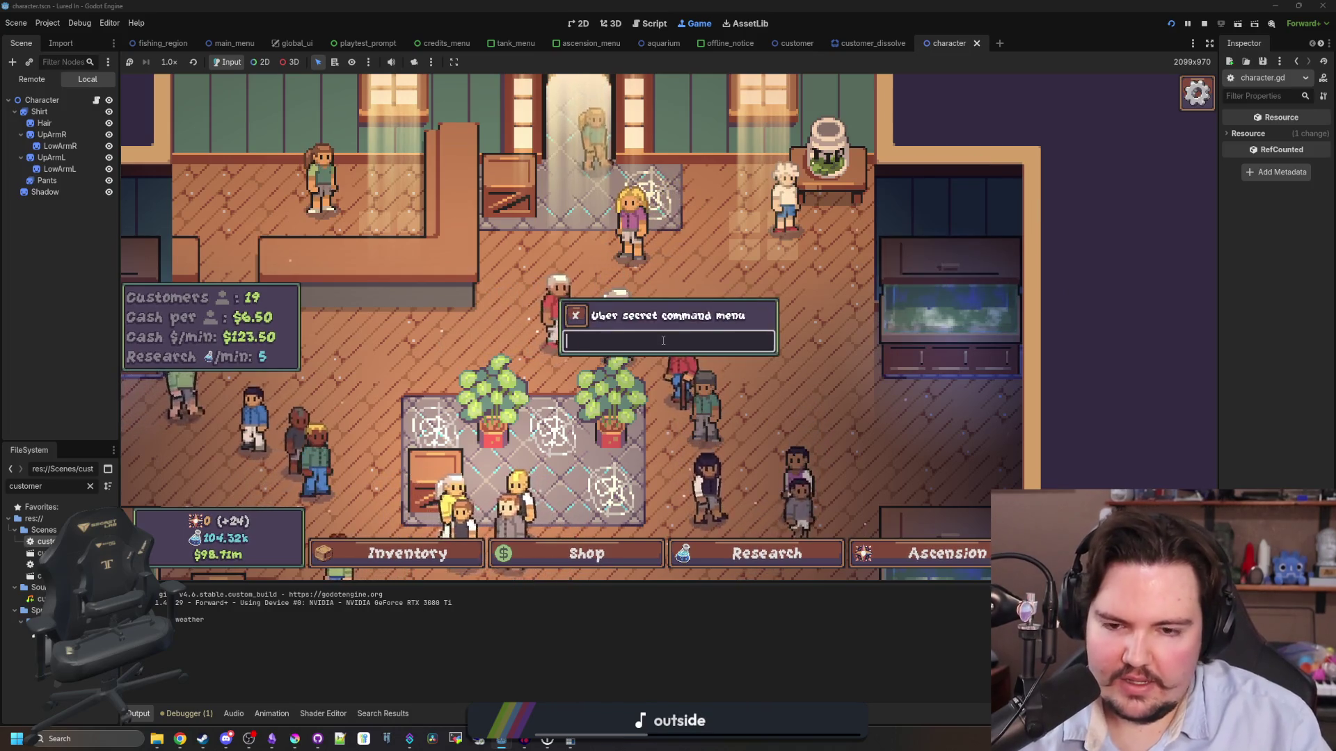
key(Return)
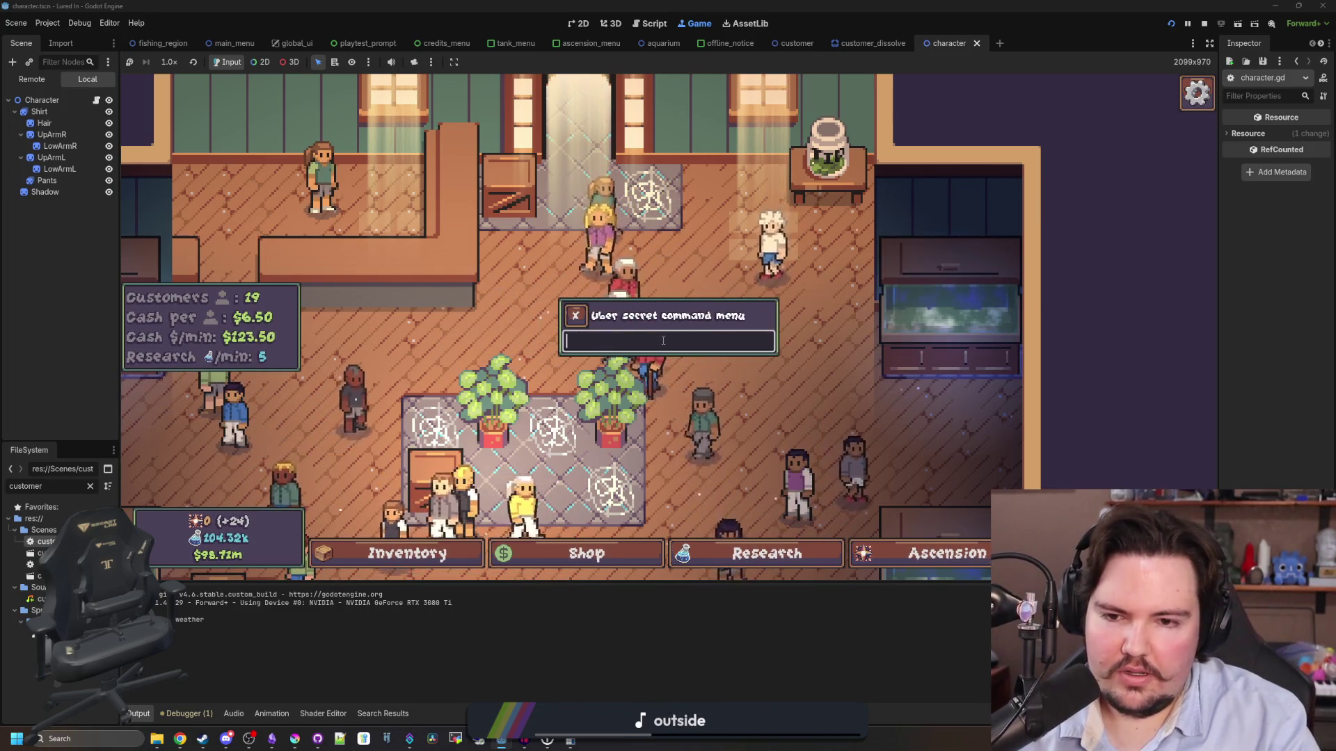
- Quit to the main menu and play into the aquarium until the Welcome to Lured In popup appears
key(Escape)
click(666, 359)
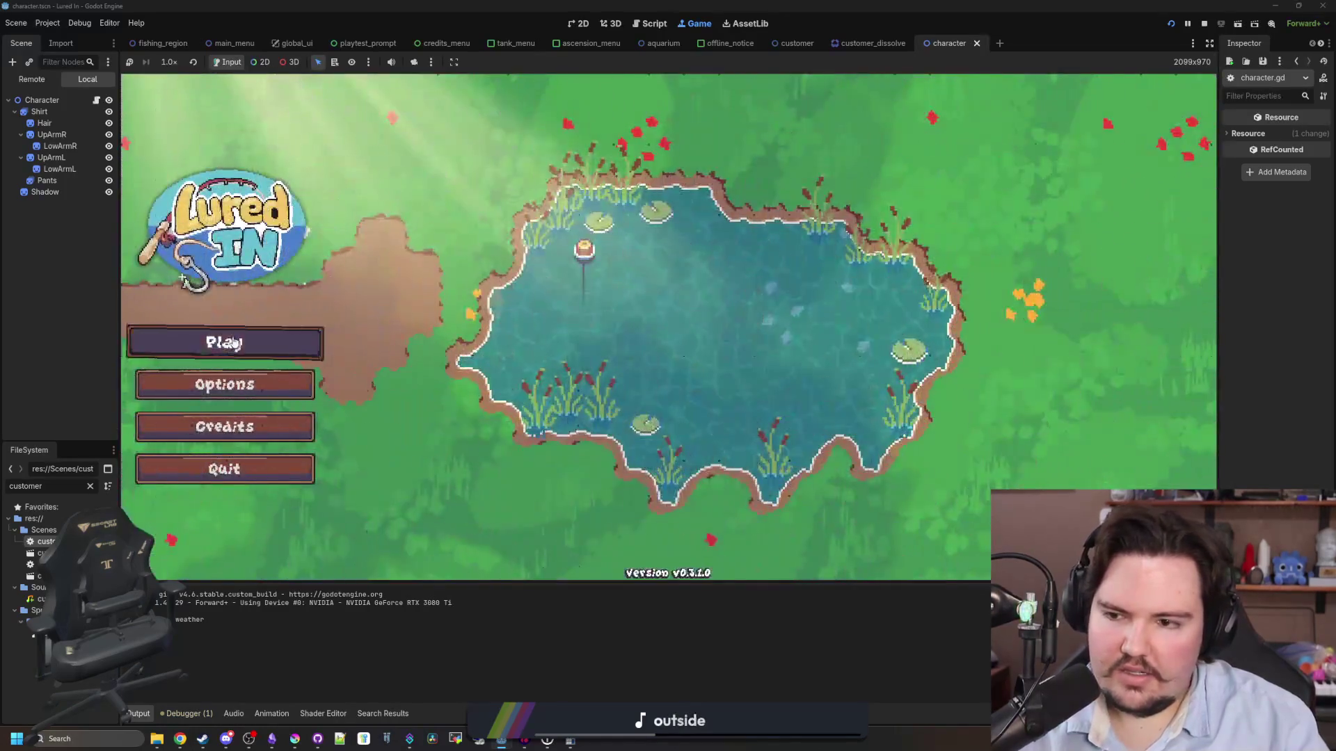
click(235, 334)
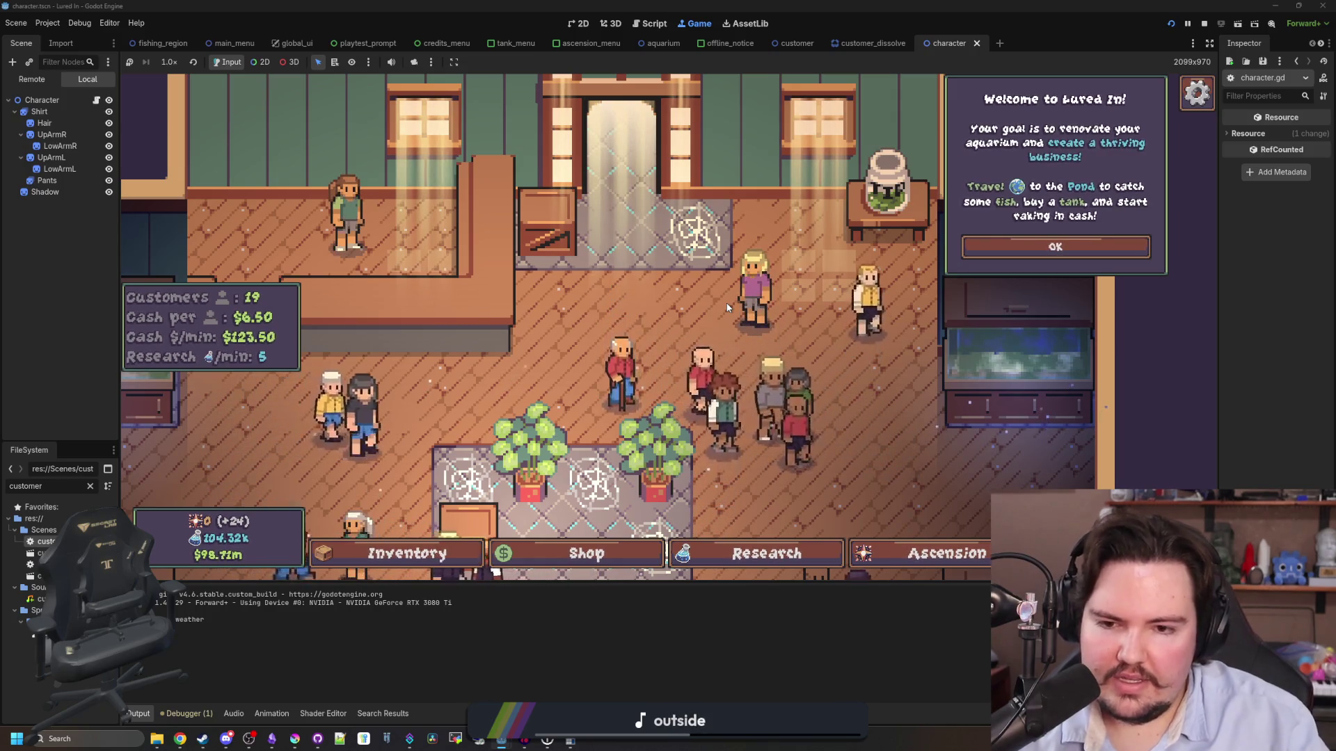
drag(671, 364, 677, 268)
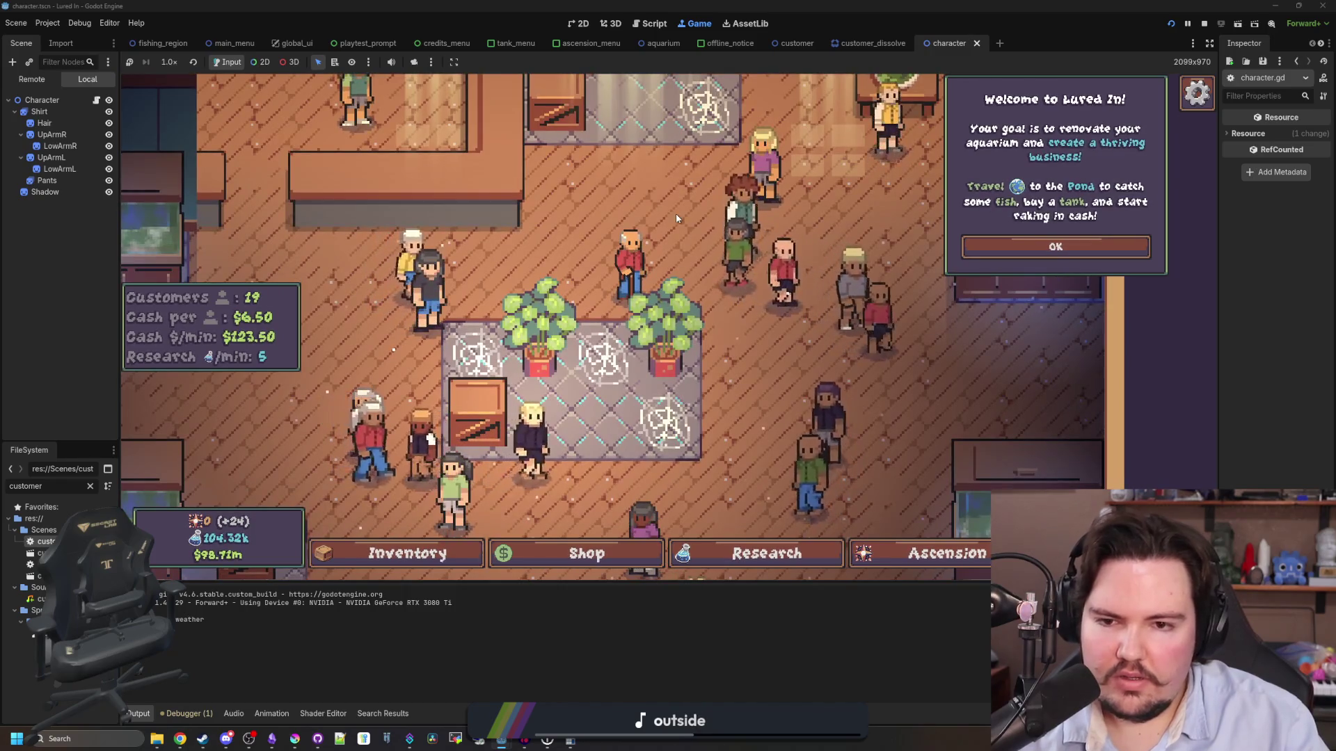
scroll(675, 213, up, 1)
scroll(665, 187, down, 3)
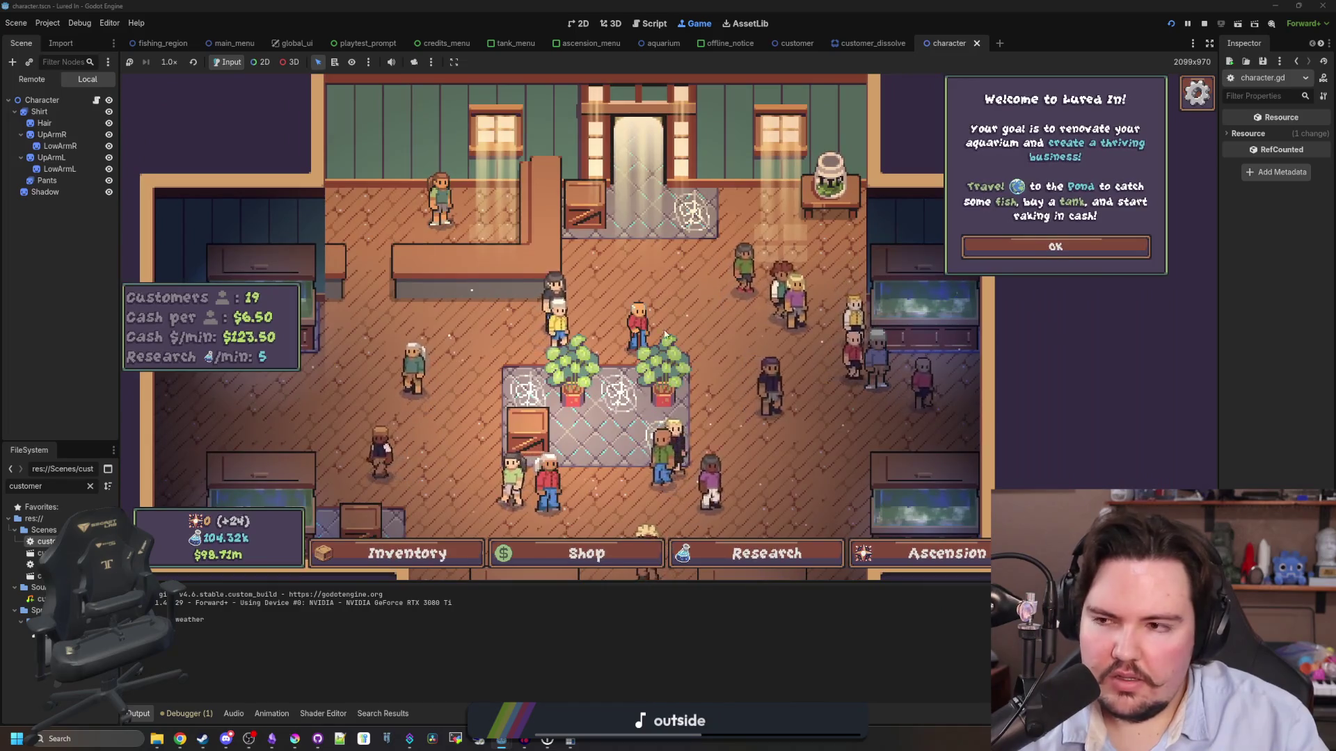
- In the 2D aquarium scene, open customer.gd at on_release's grandpa-clearing code before queue_free
click(578, 27)
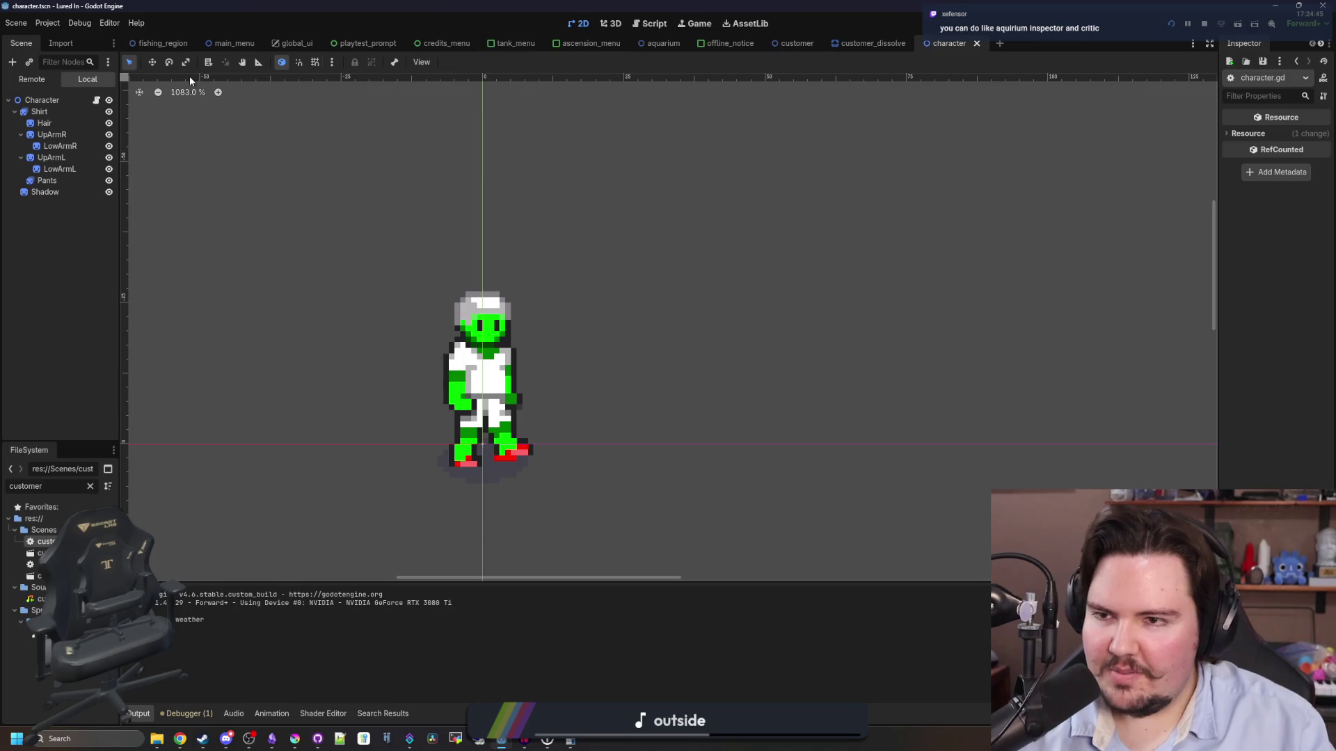
click(219, 42)
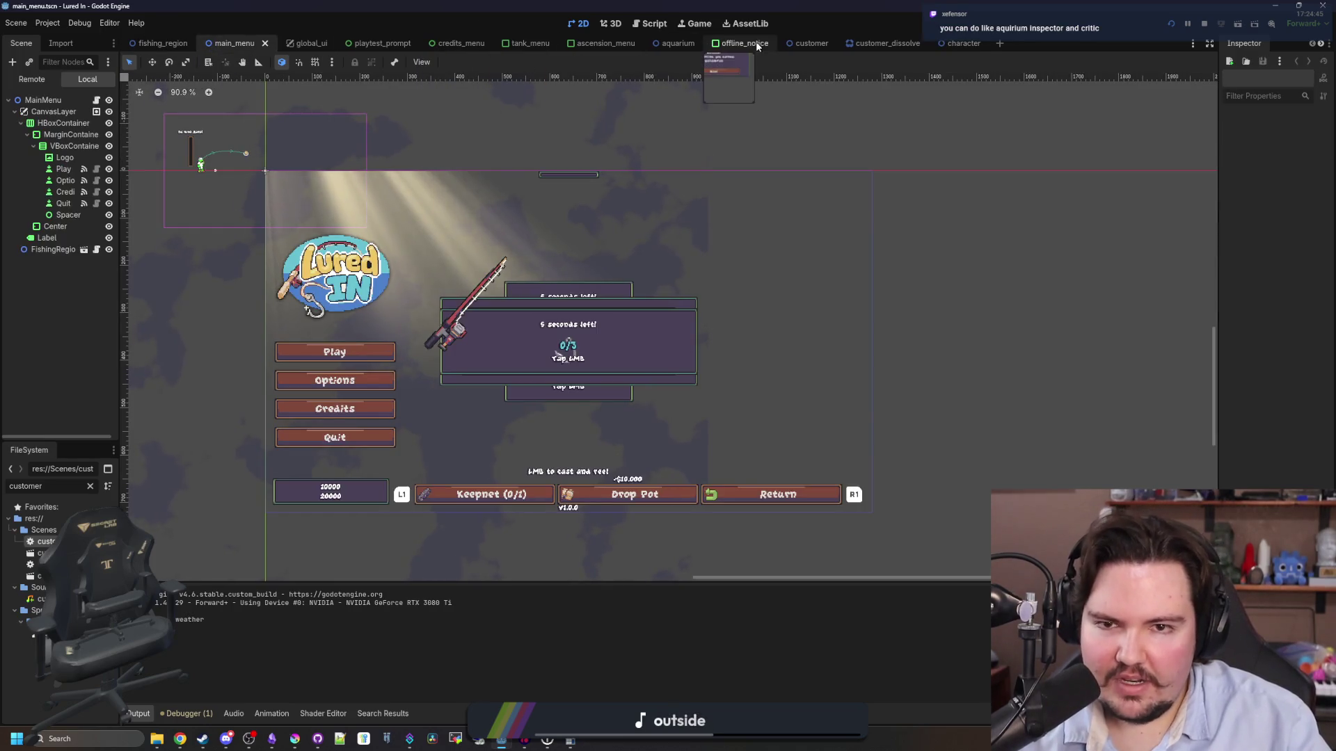
click(675, 43)
scroll(563, 295, up, 3)
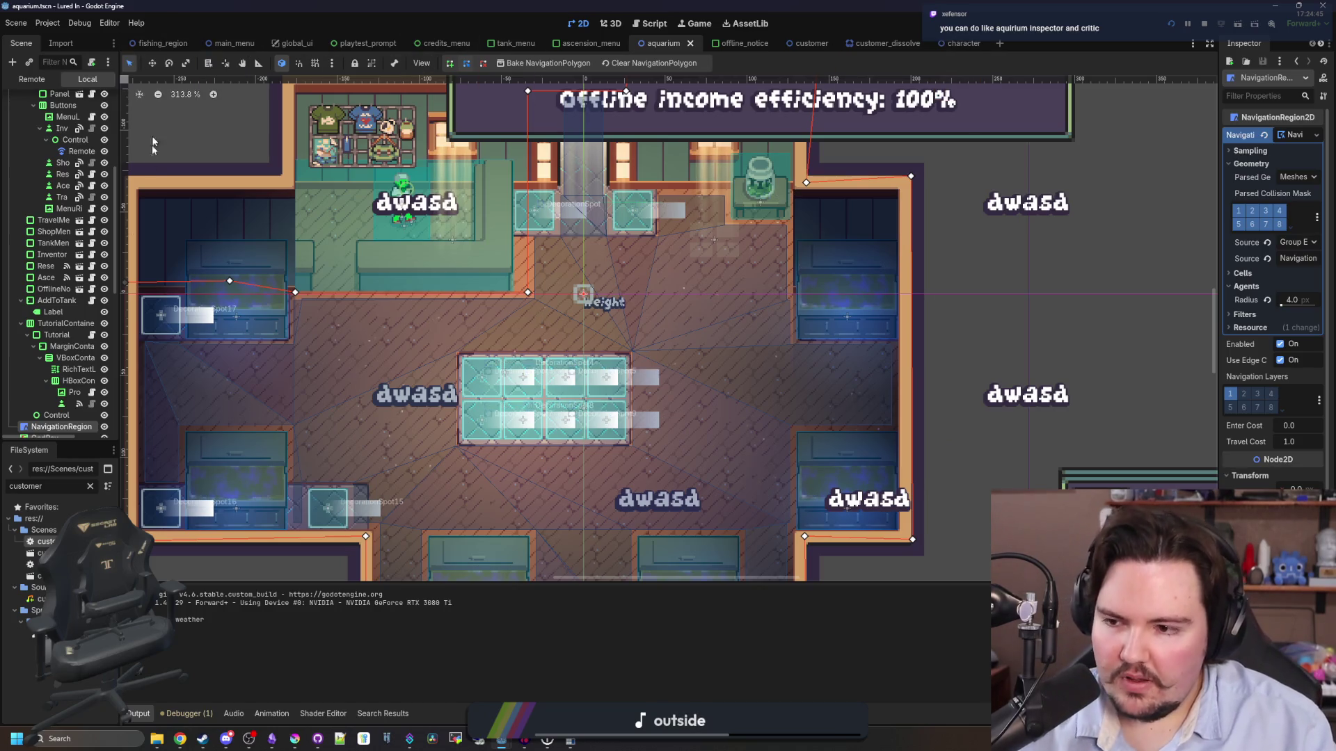
double_click(46, 541)
click(715, 395)
click(577, 410)
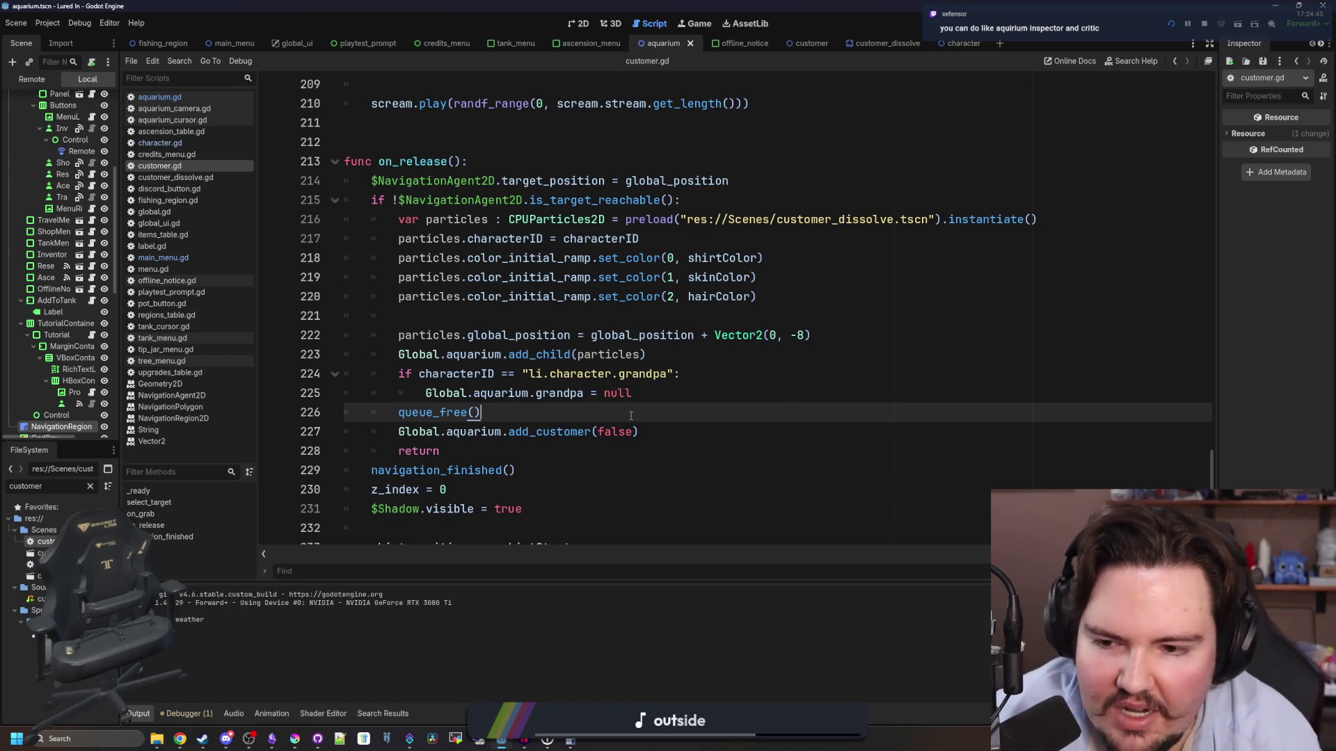
- Look over customer.gd's code, then switch to the character scene tab
click(553, 316)
scroll(554, 323, up, 4)
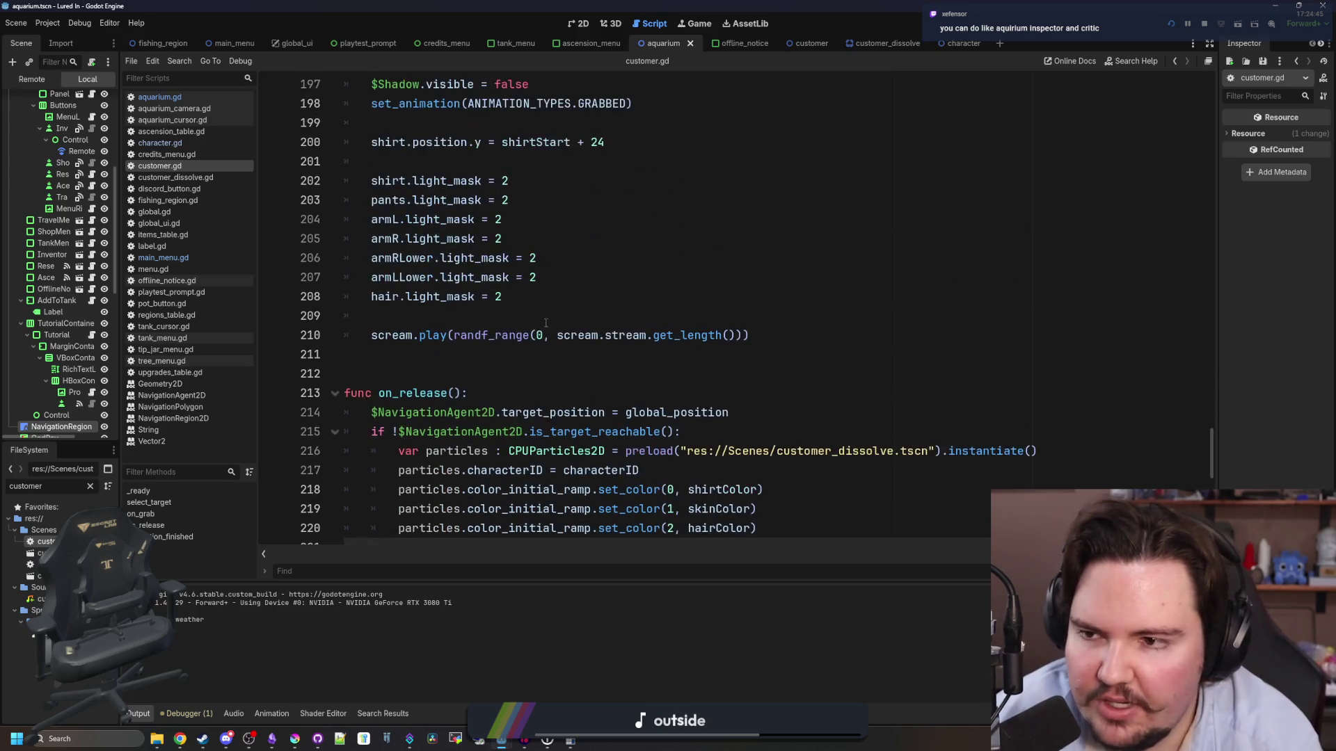
click(487, 367)
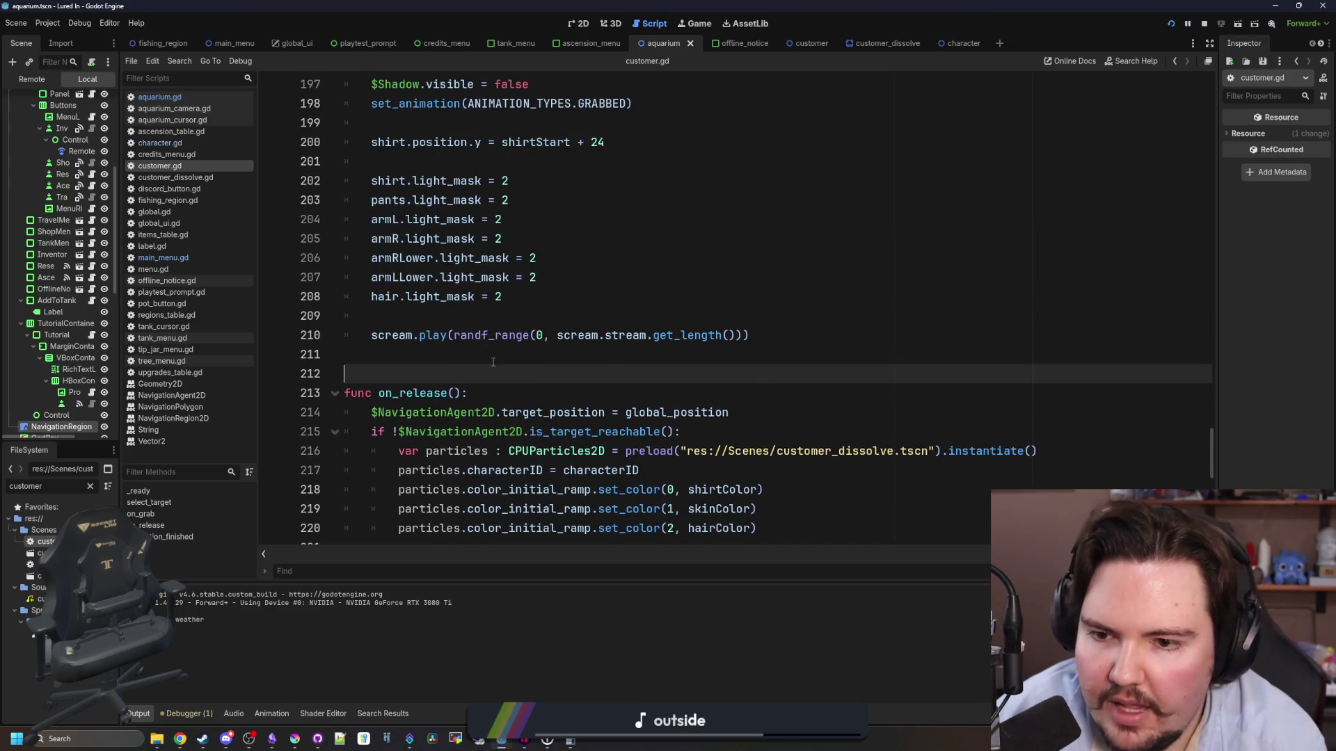
click(491, 354)
click(474, 312)
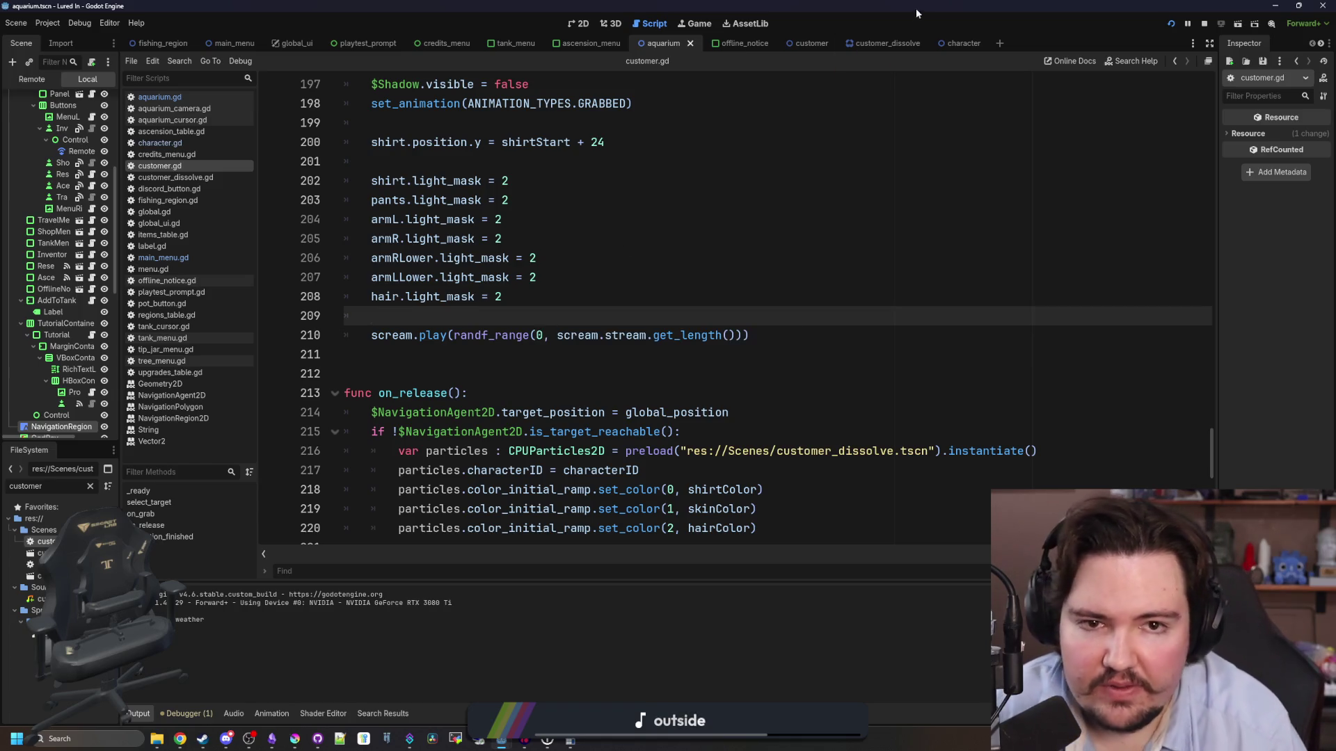
click(961, 43)
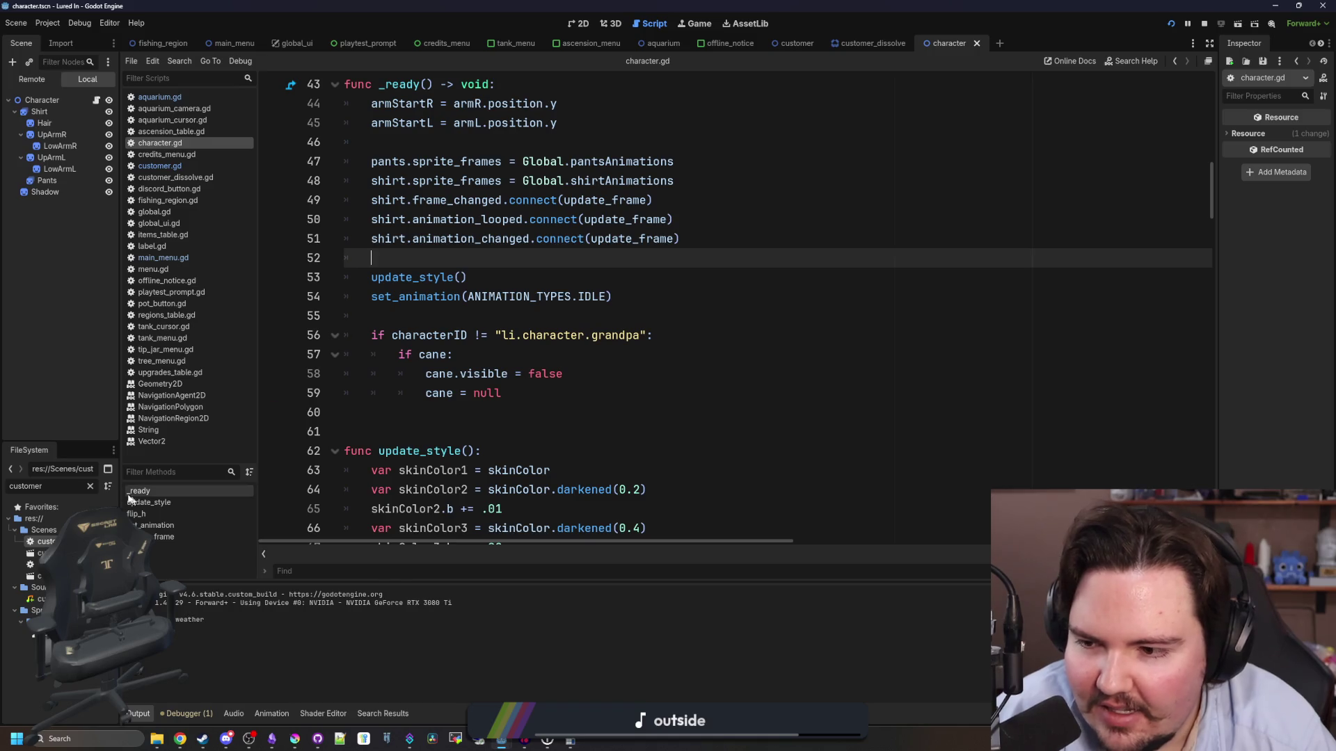
- Filter the FileSystem for 'items', open items_table.gd, and select the li.fish.quahog entry
click(90, 487)
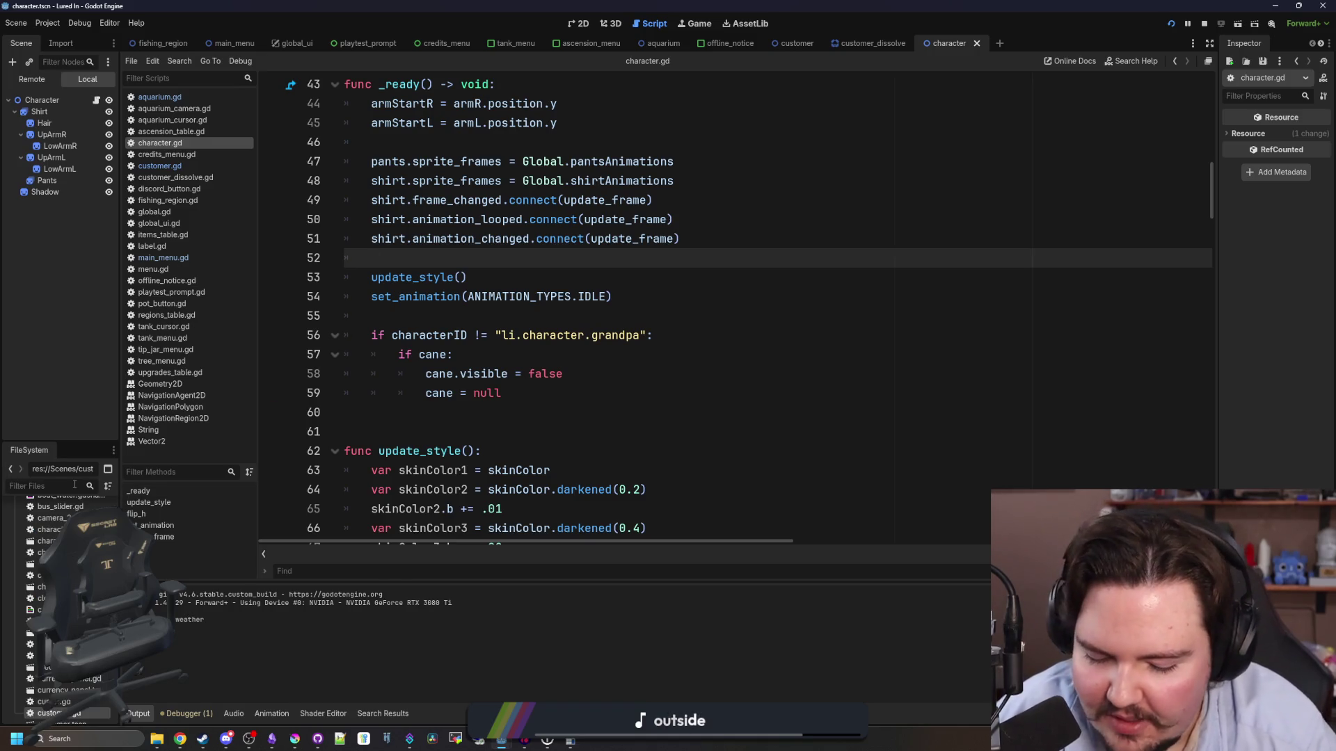
text(items)
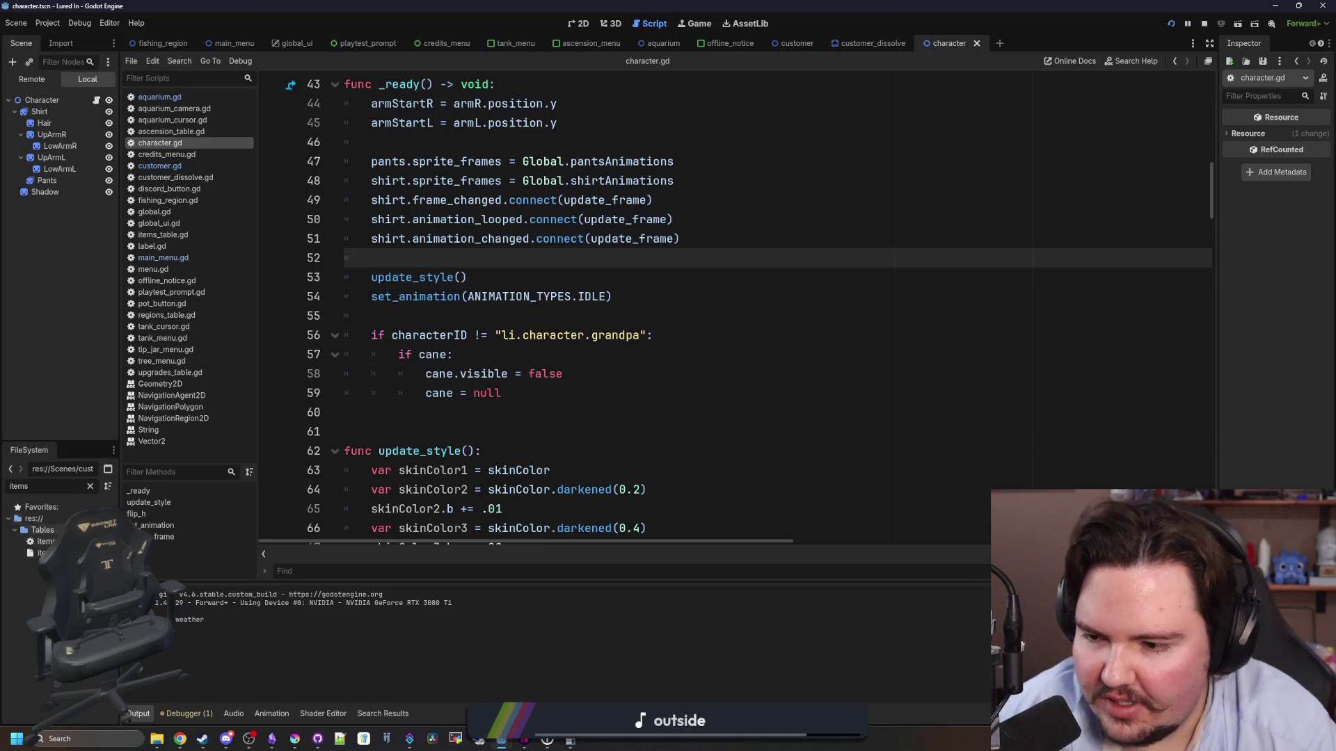
double_click(46, 542)
mouse_move(458, 498)
mouse_down()
mouse_move(379, 268)
mouse_move(377, 279)
mouse_up()
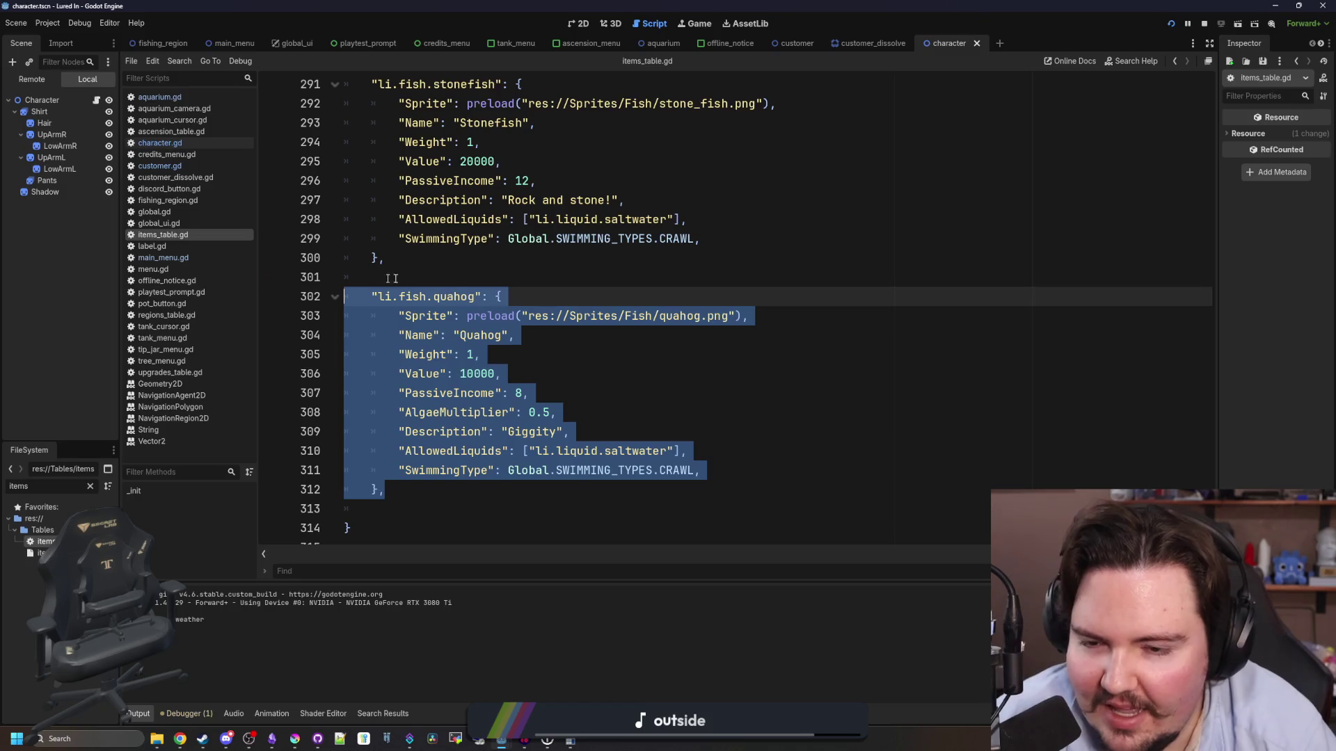
- Inspect the quahog entry's SwimmingType, AlgaeMultiplier and PassiveIncome lines, then select the whole entry
click(378, 279)
key(Up)
scroll(679, 452, down, 1)
drag(678, 453, 511, 456)
click(417, 494)
triple_click(423, 398)
drag(432, 397, 605, 389)
key(Up)
mouse_move(348, 475)
mouse_down()
mouse_move(341, 268)
mouse_move(326, 275)
mouse_up()
mouse_move(387, 474)
mouse_down()
mouse_move(361, 459)
mouse_move(300, 285)
mouse_up()
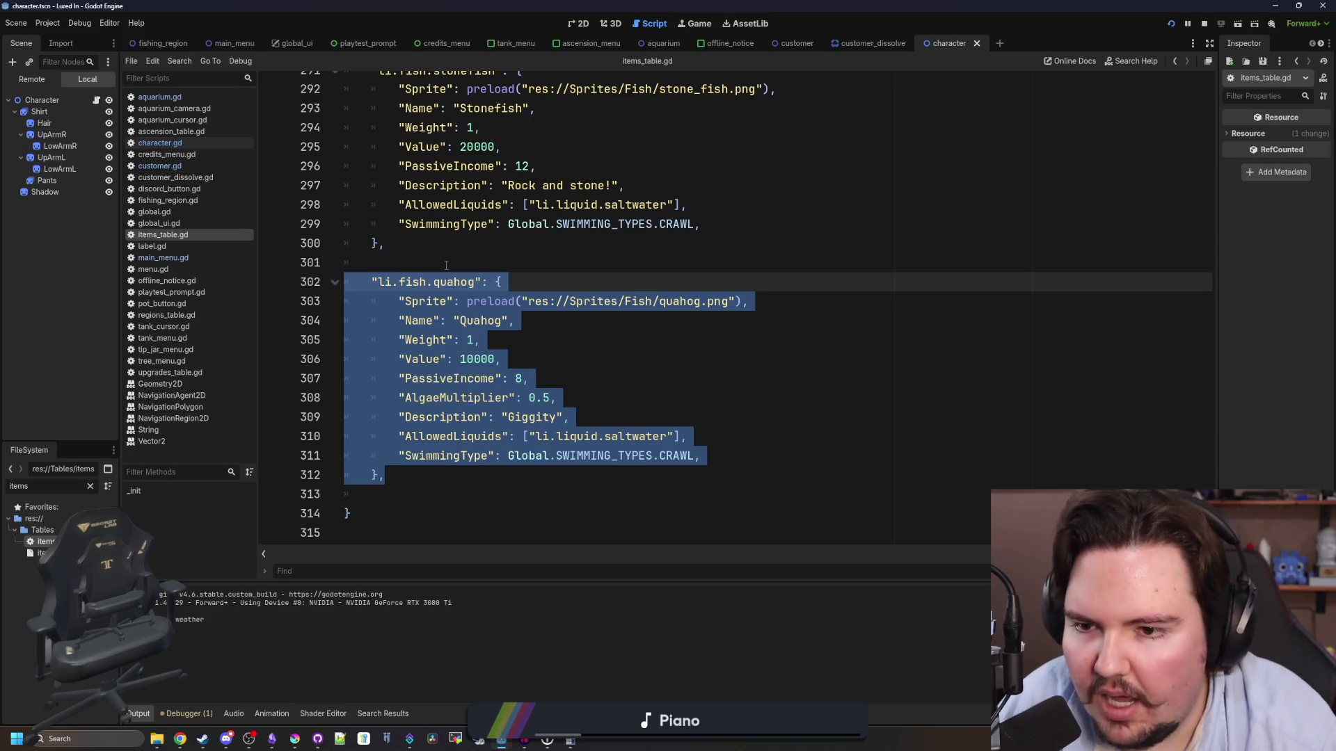
- Scroll up through items_table.gd past the Koi entry and return to character.gd
click(446, 265)
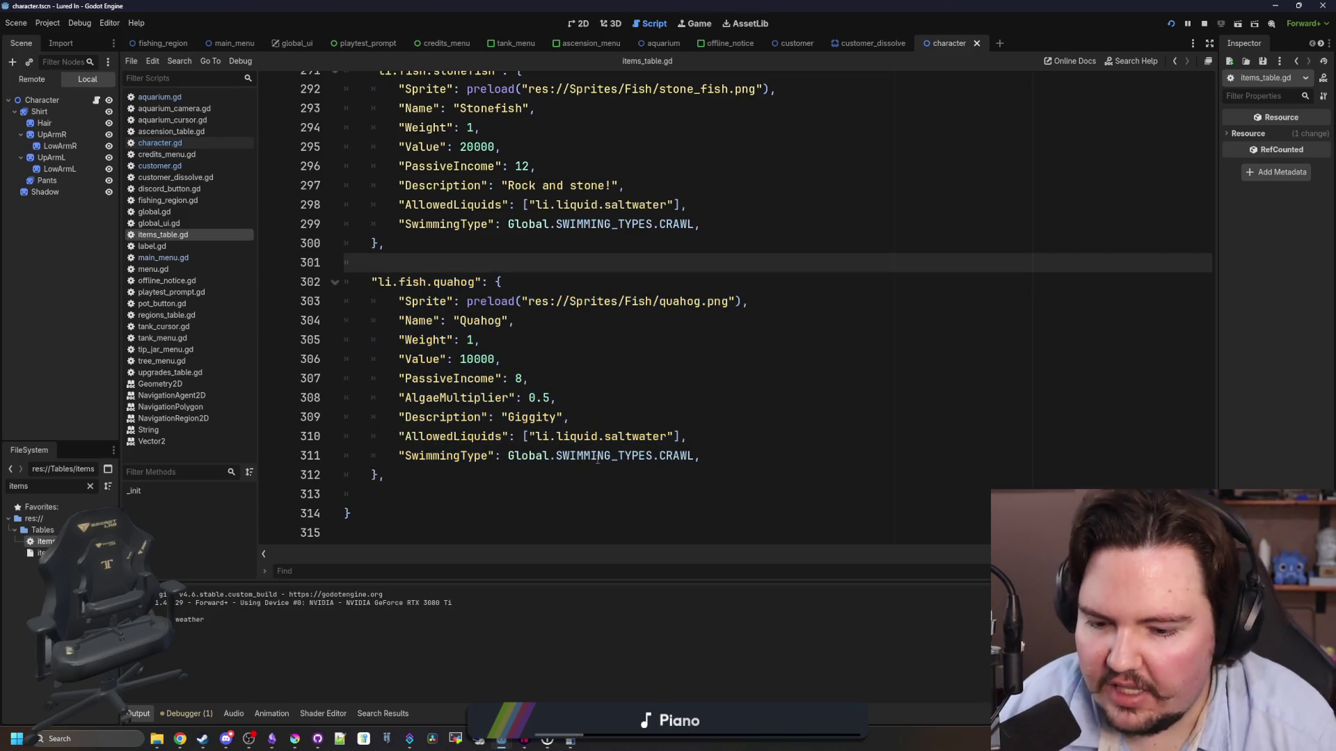
mouse_move(597, 459)
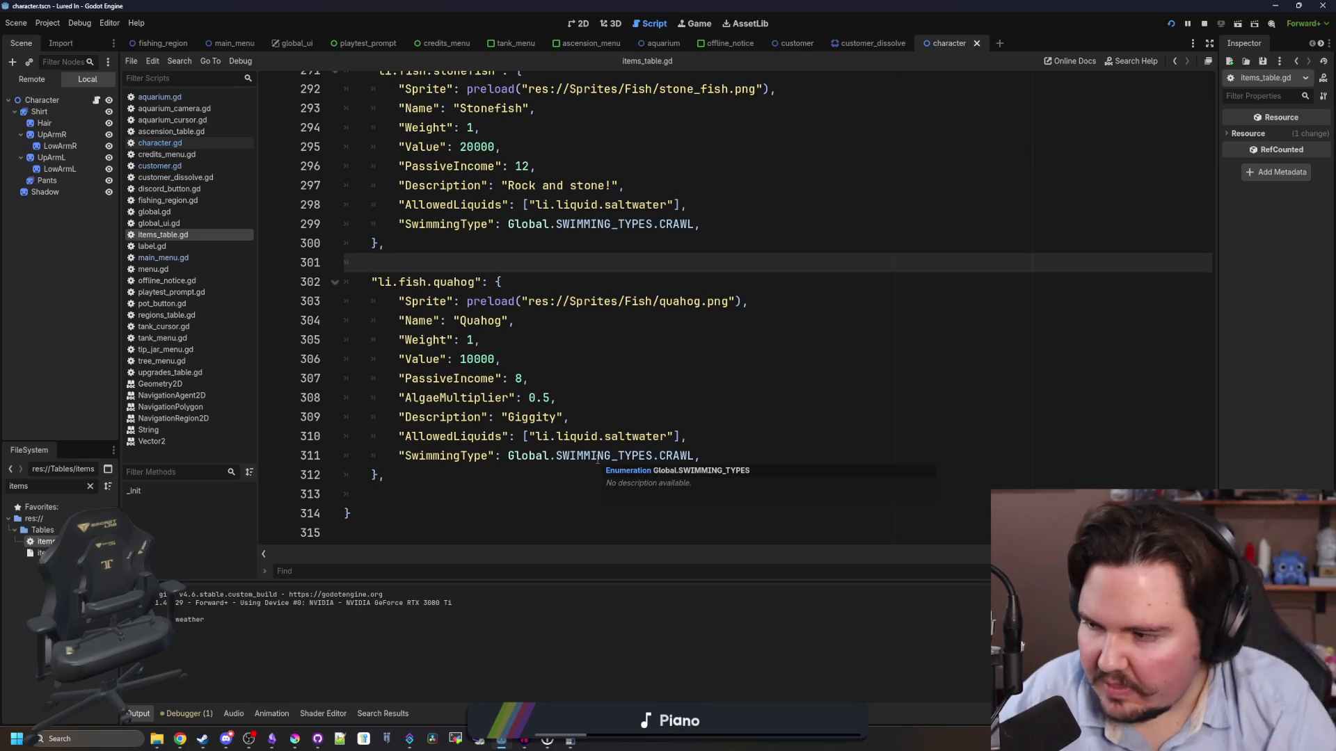
drag(387, 478, 348, 280)
click(479, 262)
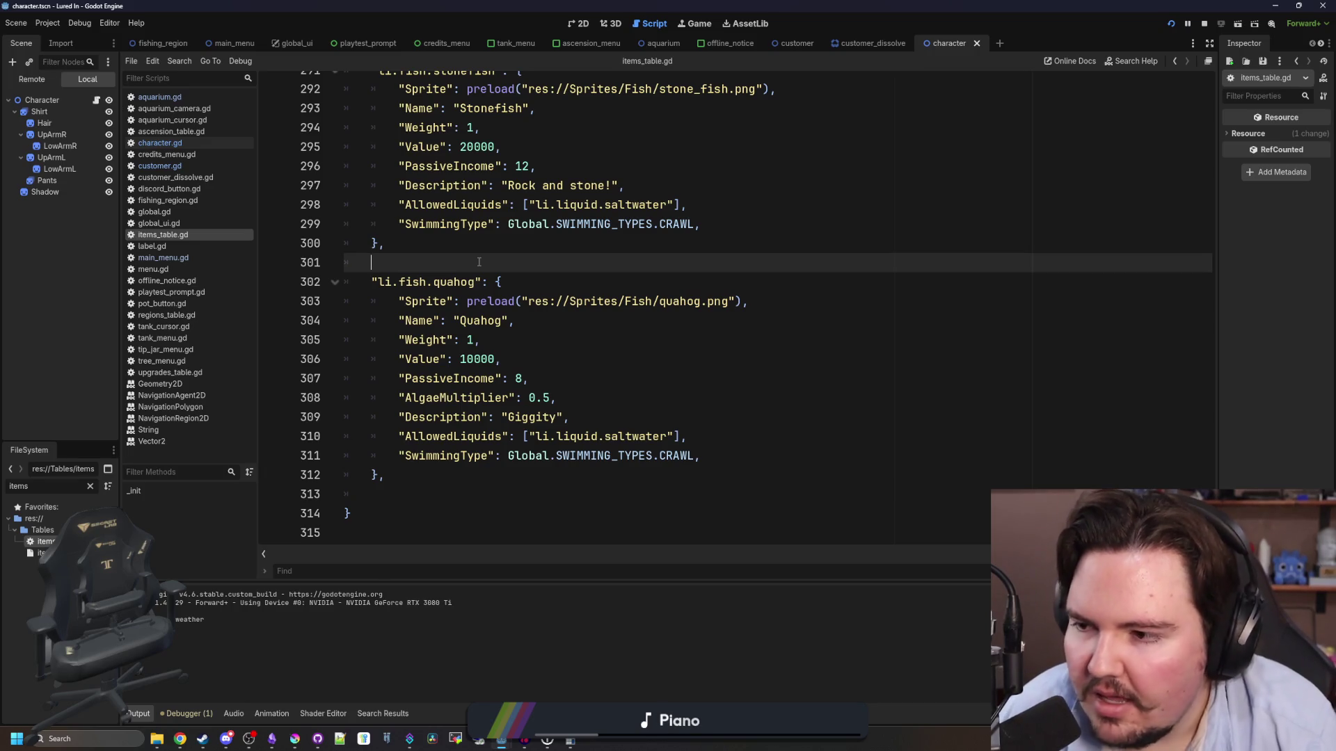
scroll(428, 344, up, 5)
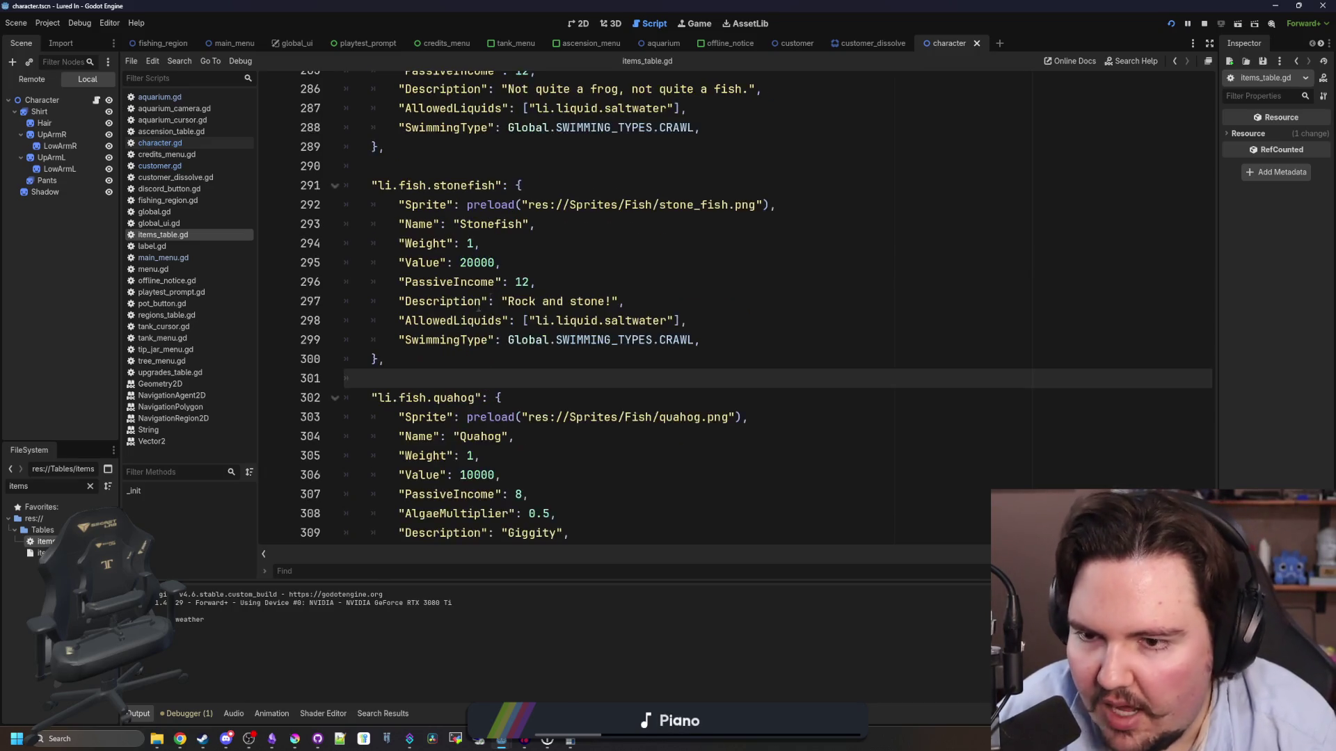
click(429, 344)
scroll(429, 344, up, 20)
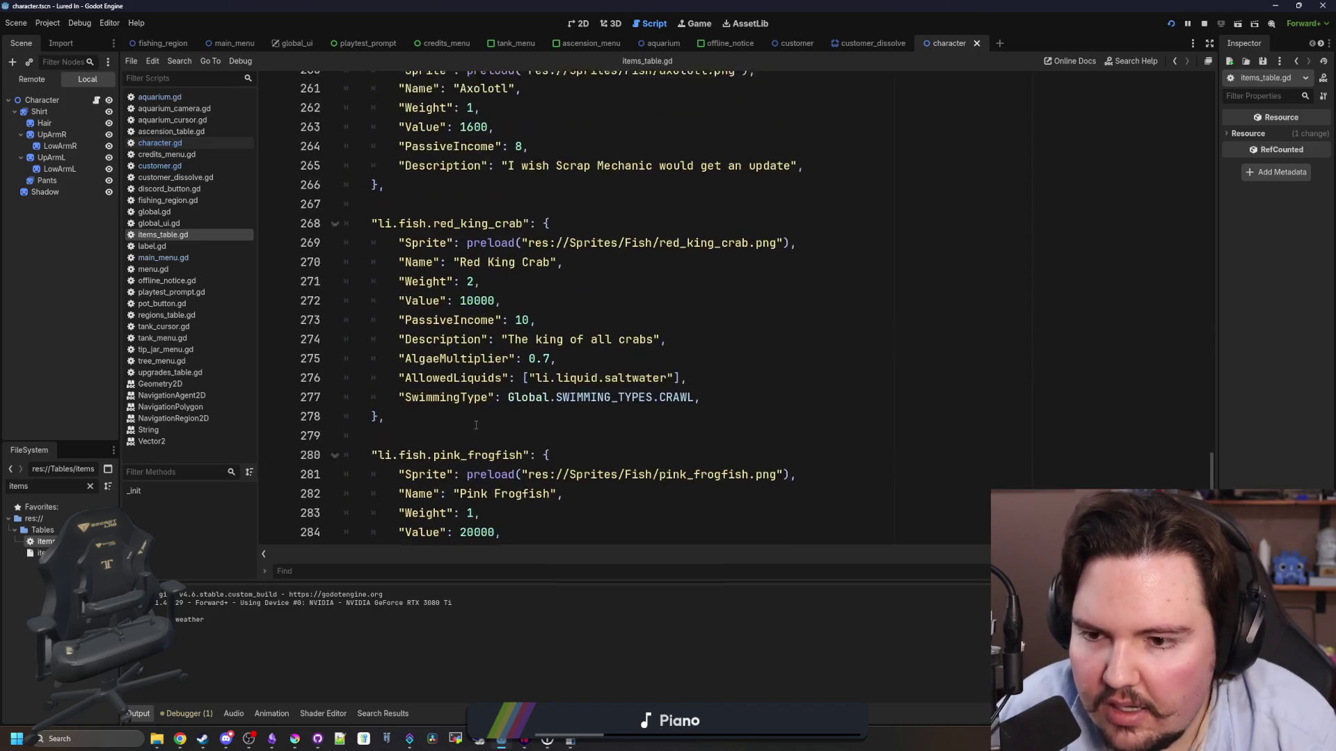
scroll(478, 425, up, 20)
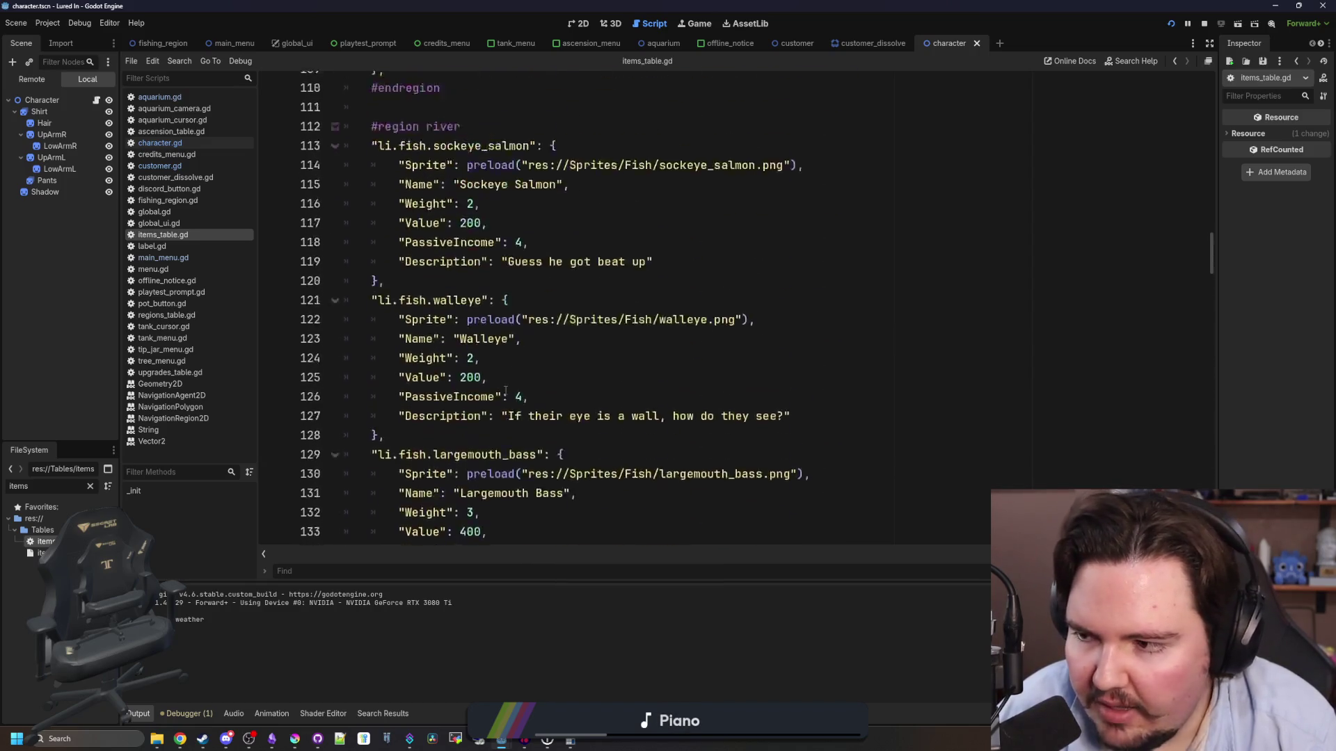
click(517, 270)
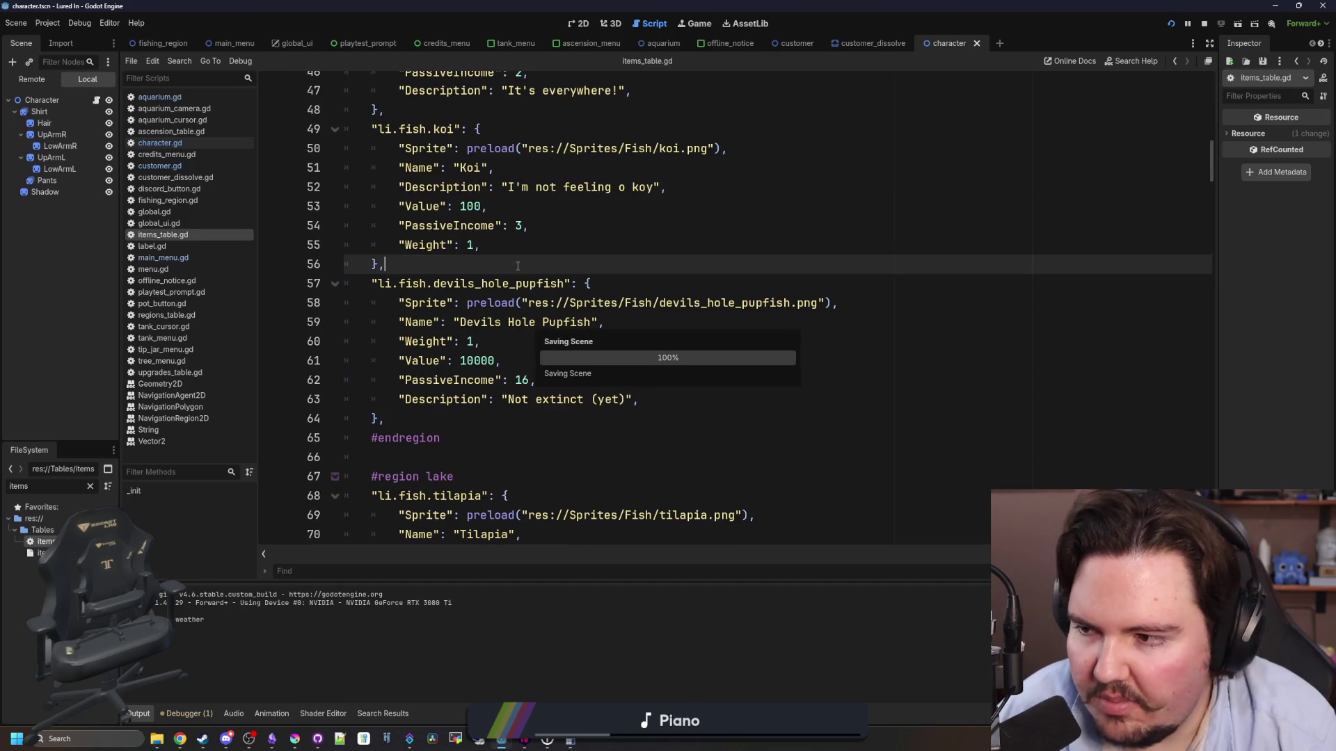
click(211, 143)
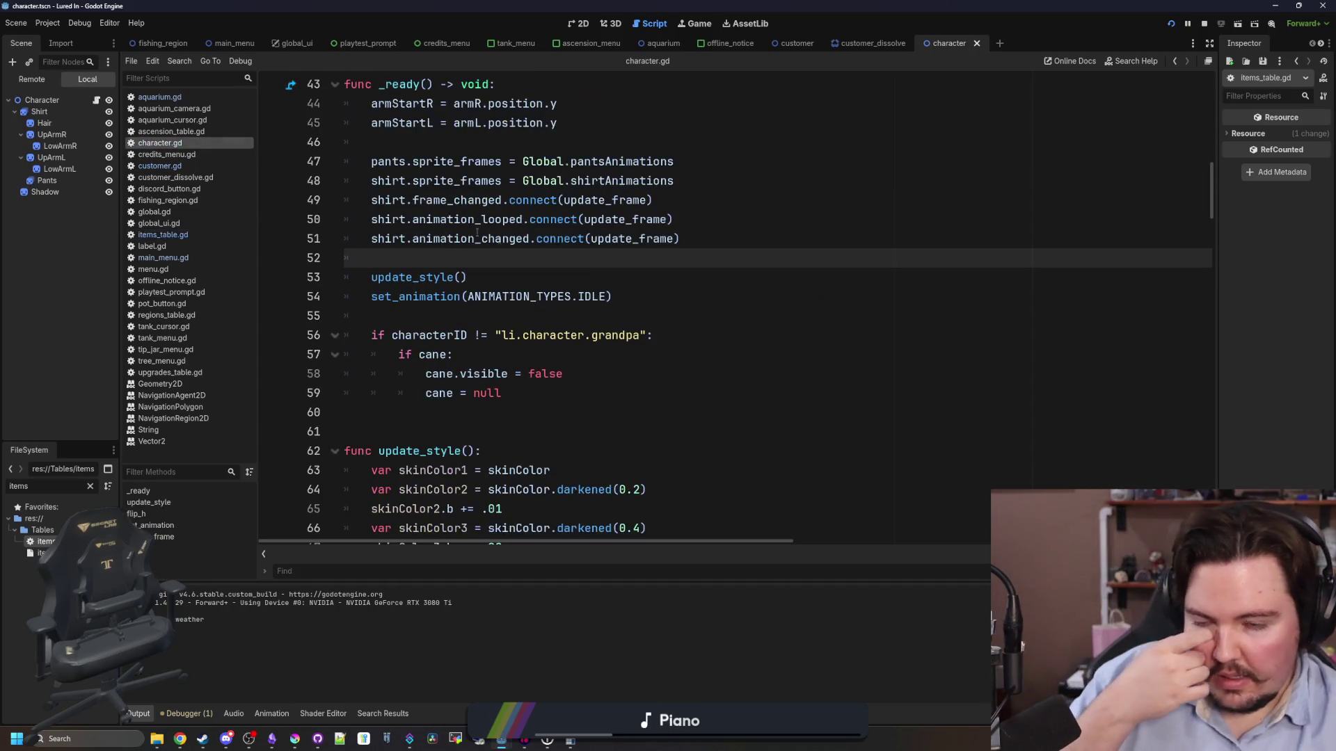
- Review character.gd's _ready function, then switch to customer.gd
click(557, 312)
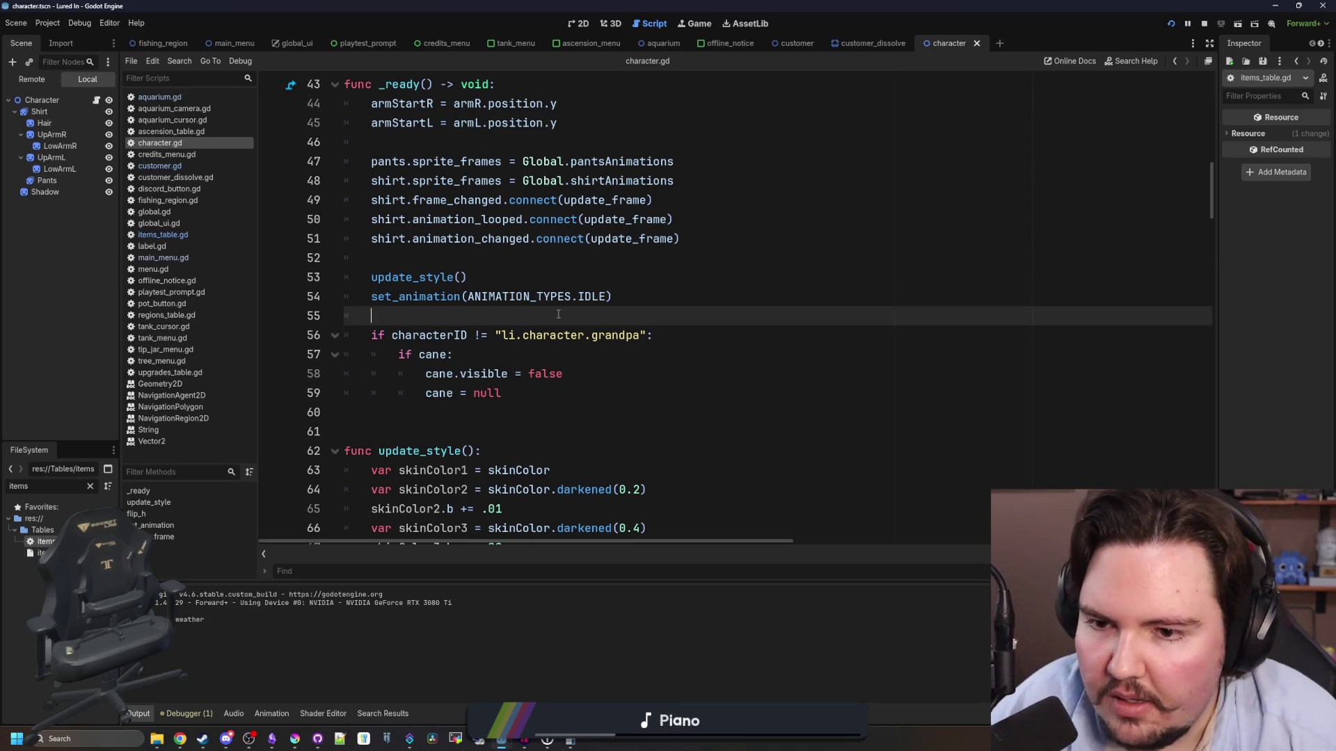
click(464, 394)
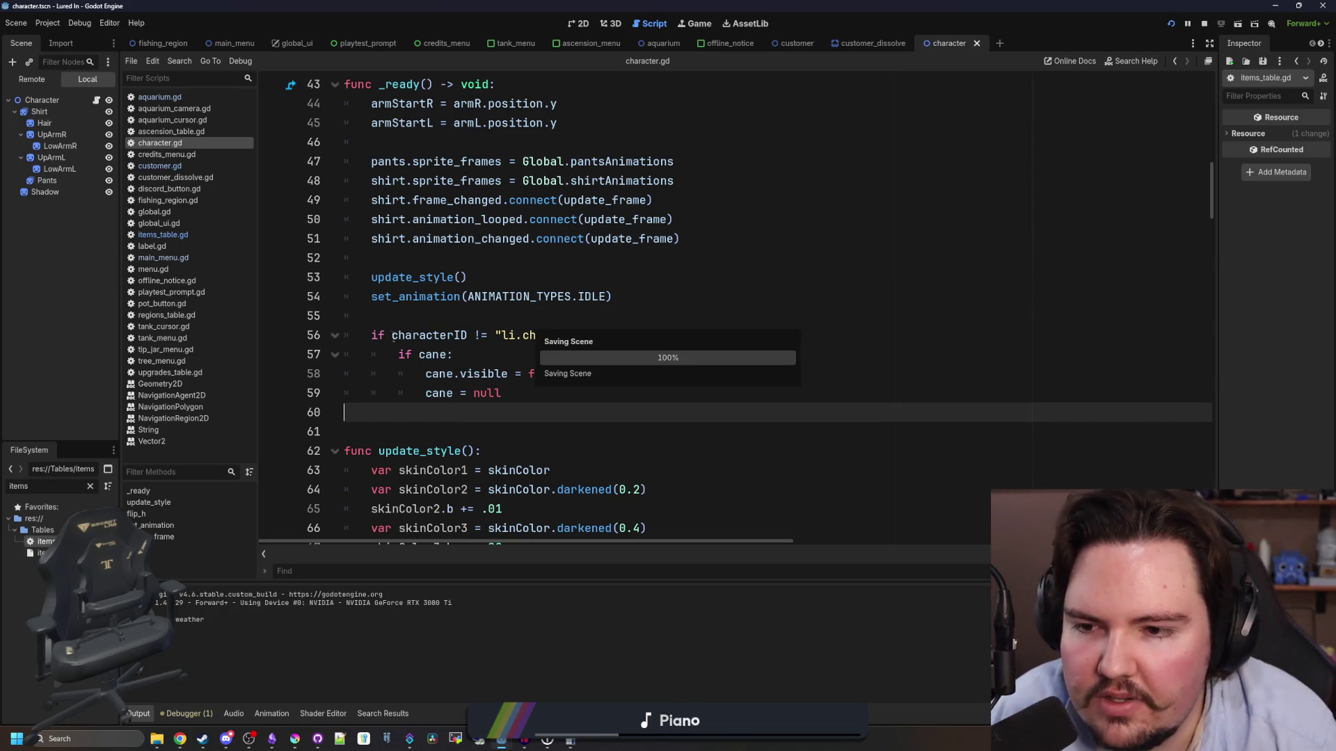
click(416, 316)
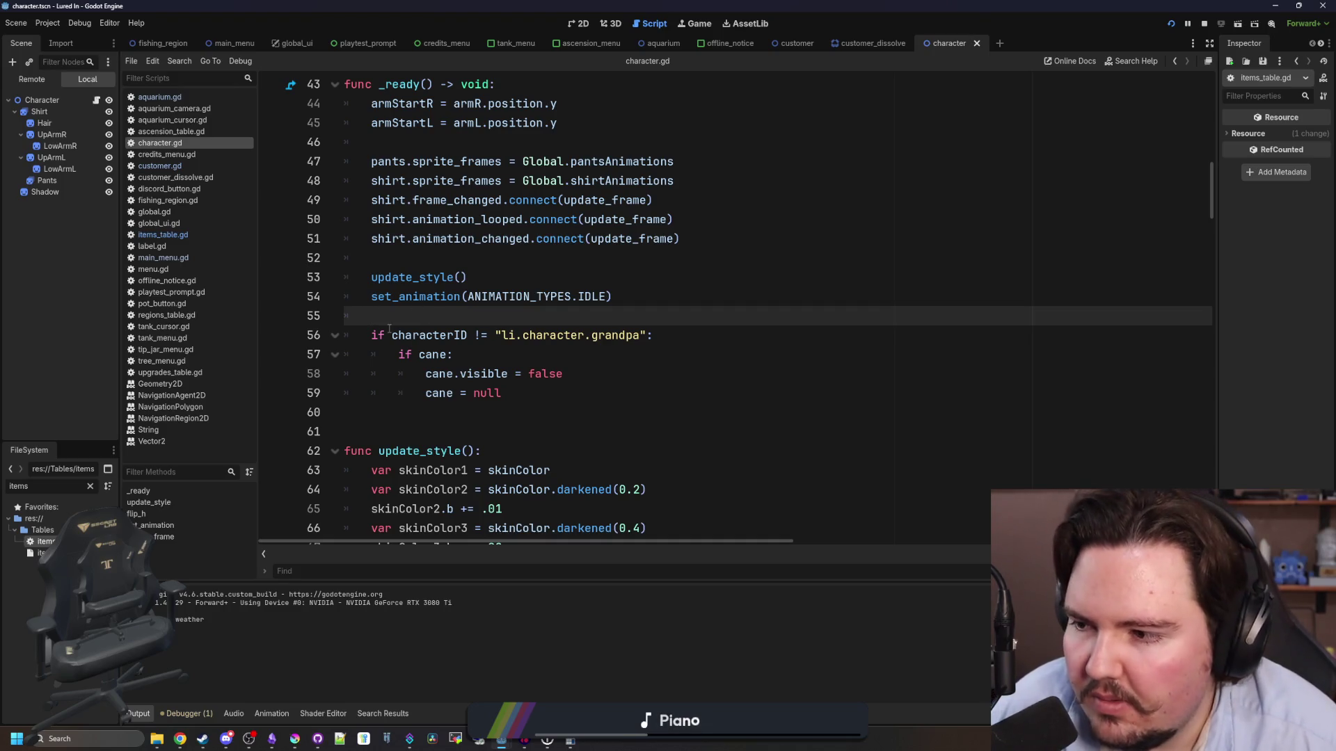
scroll(194, 182, up, 5)
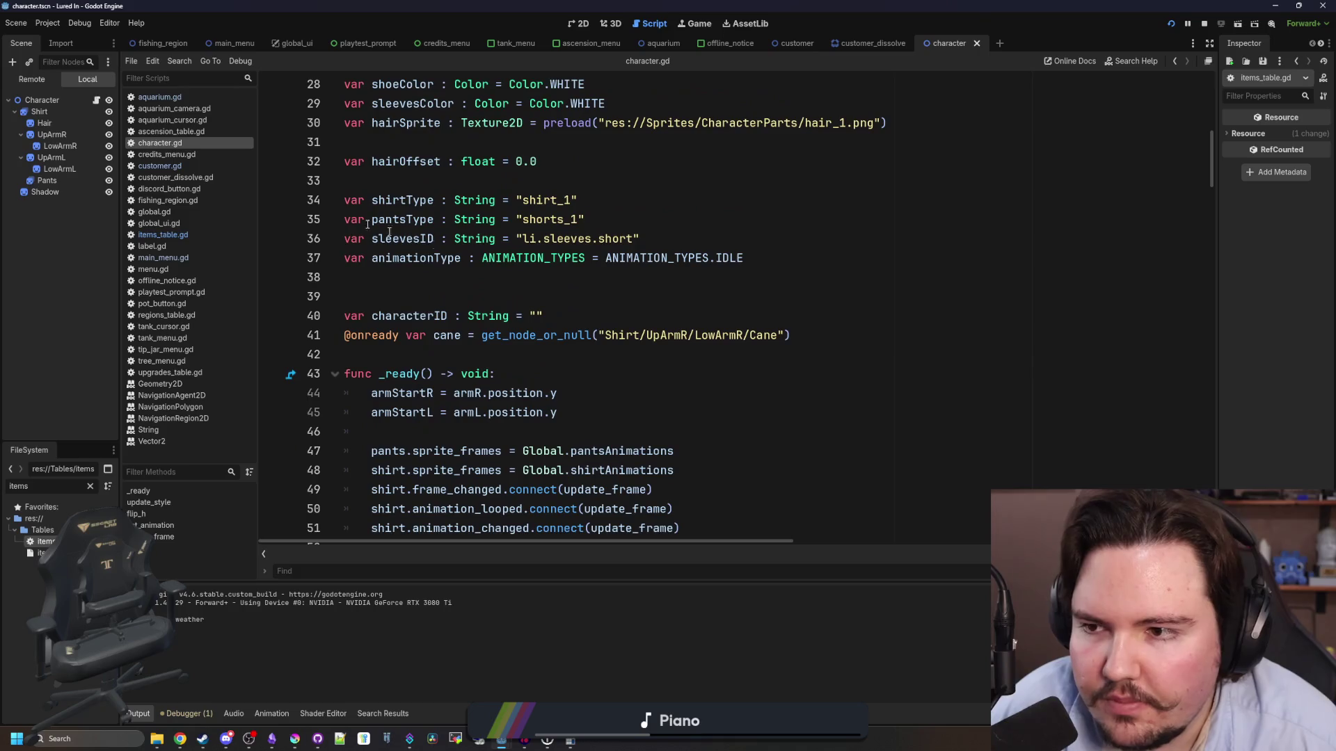
scroll(214, 191, down, 9)
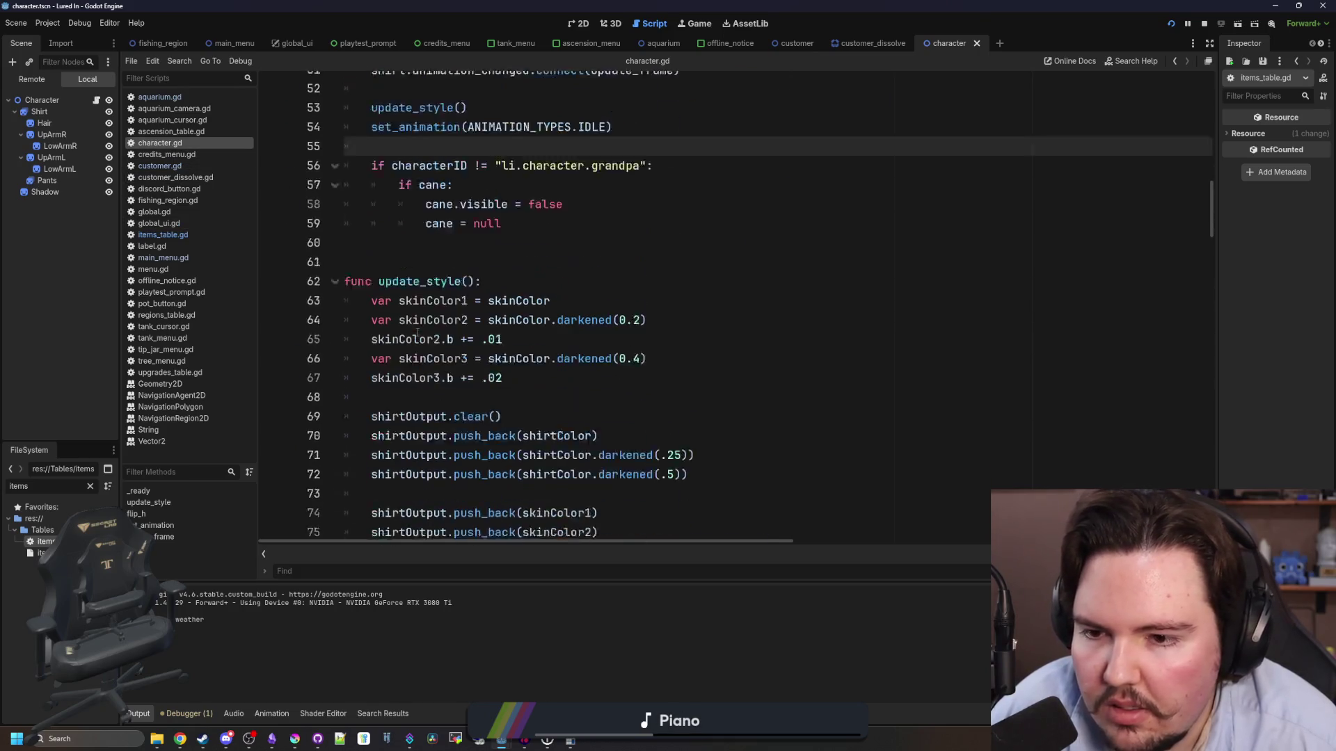
click(160, 165)
scroll(511, 335, up, 20)
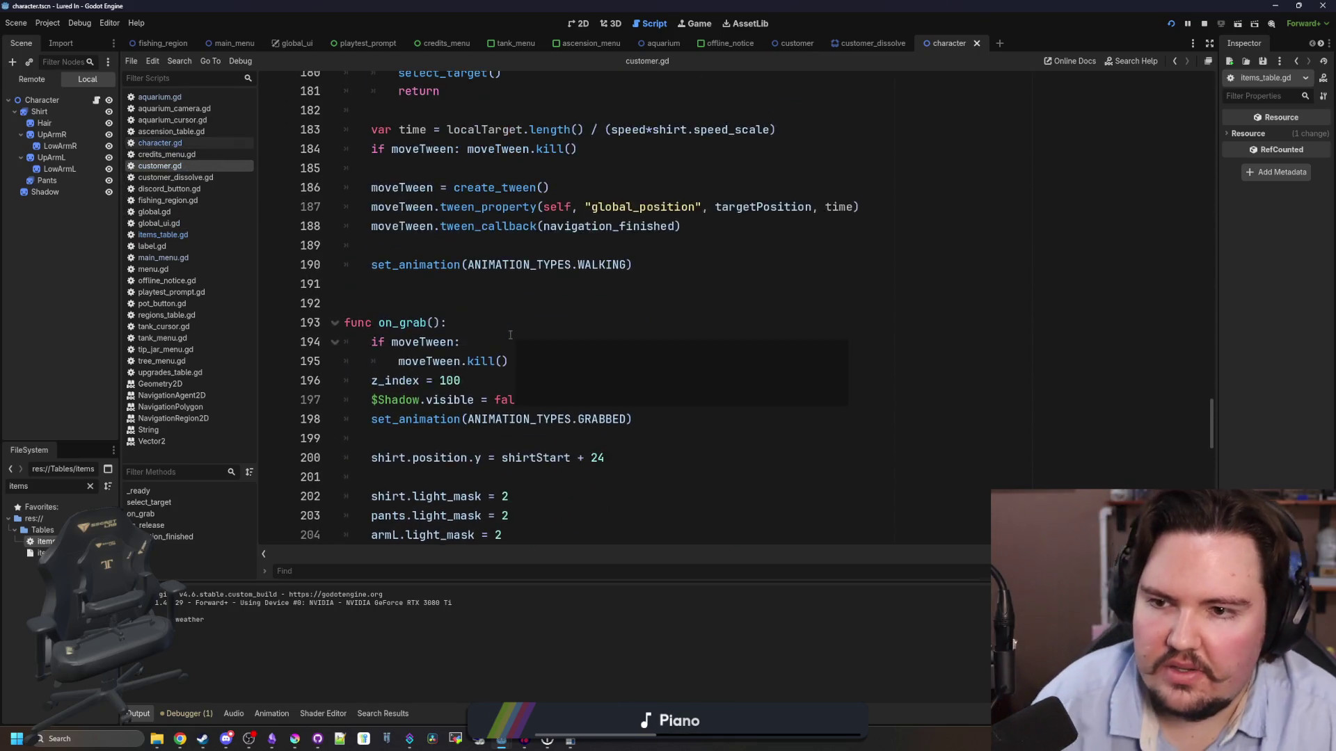
scroll(720, 374, up, 5)
- In customer.gd's _ready, change the grandpa's select_target from Vector2(0, 24) to Vector2(0, 0) and save
key(ctrl+f)
text(_ready)
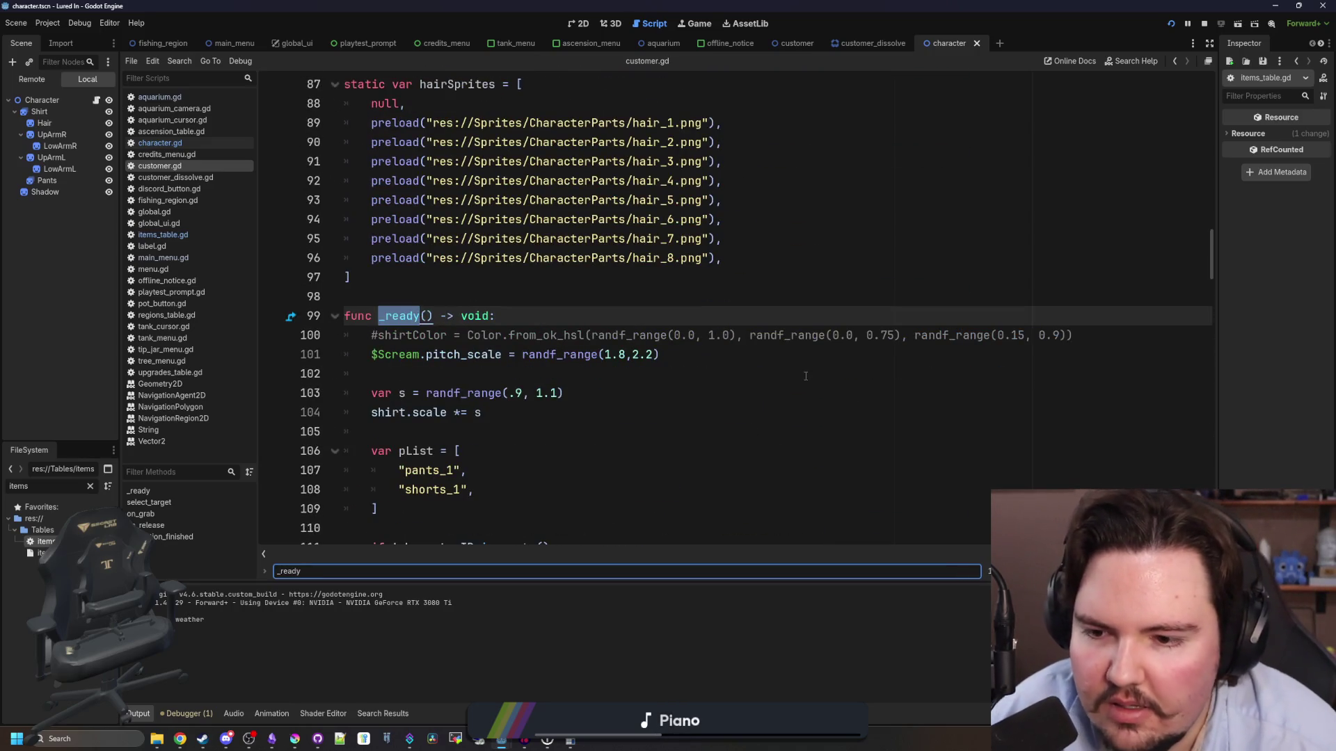
scroll(805, 375, down, 18)
scroll(744, 386, down, 2)
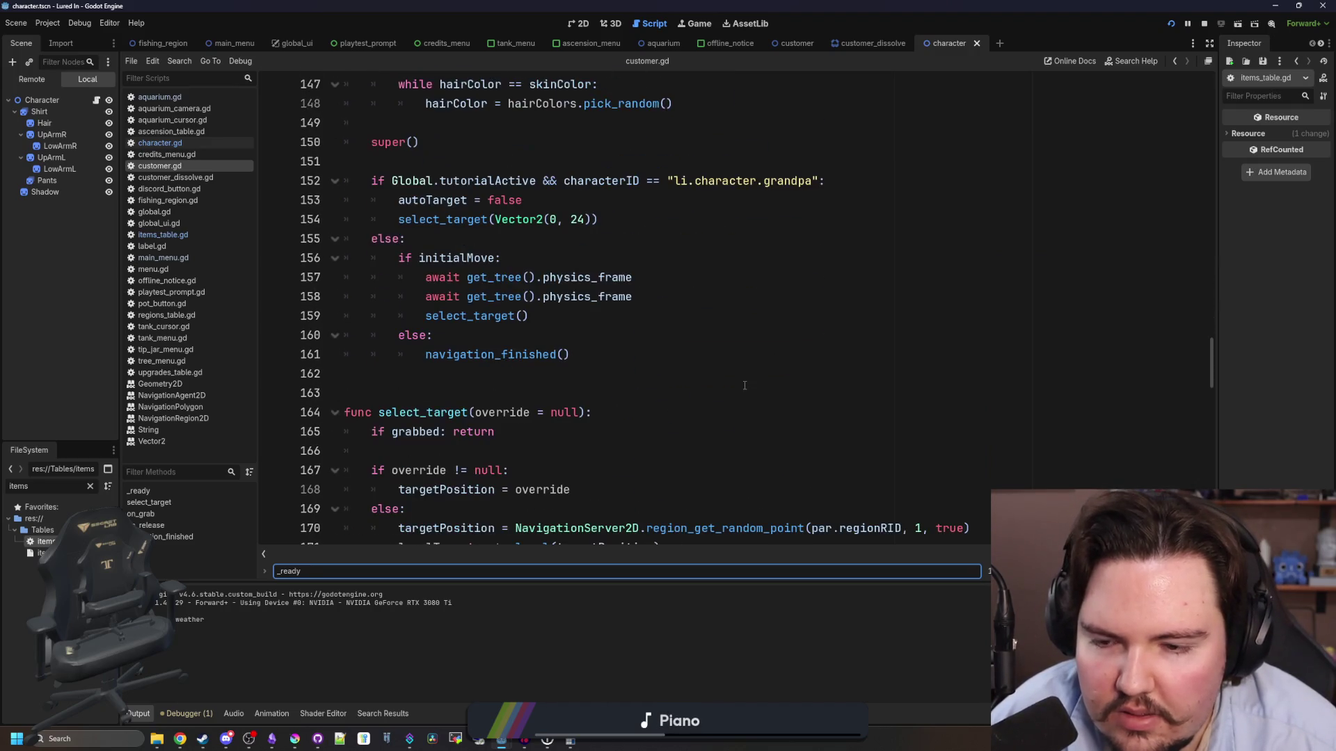
scroll(743, 386, up, 2)
click(585, 336)
key(BackSpace)
key(BackSpace)
text(0)
key(Up)
key(ctrl+s)
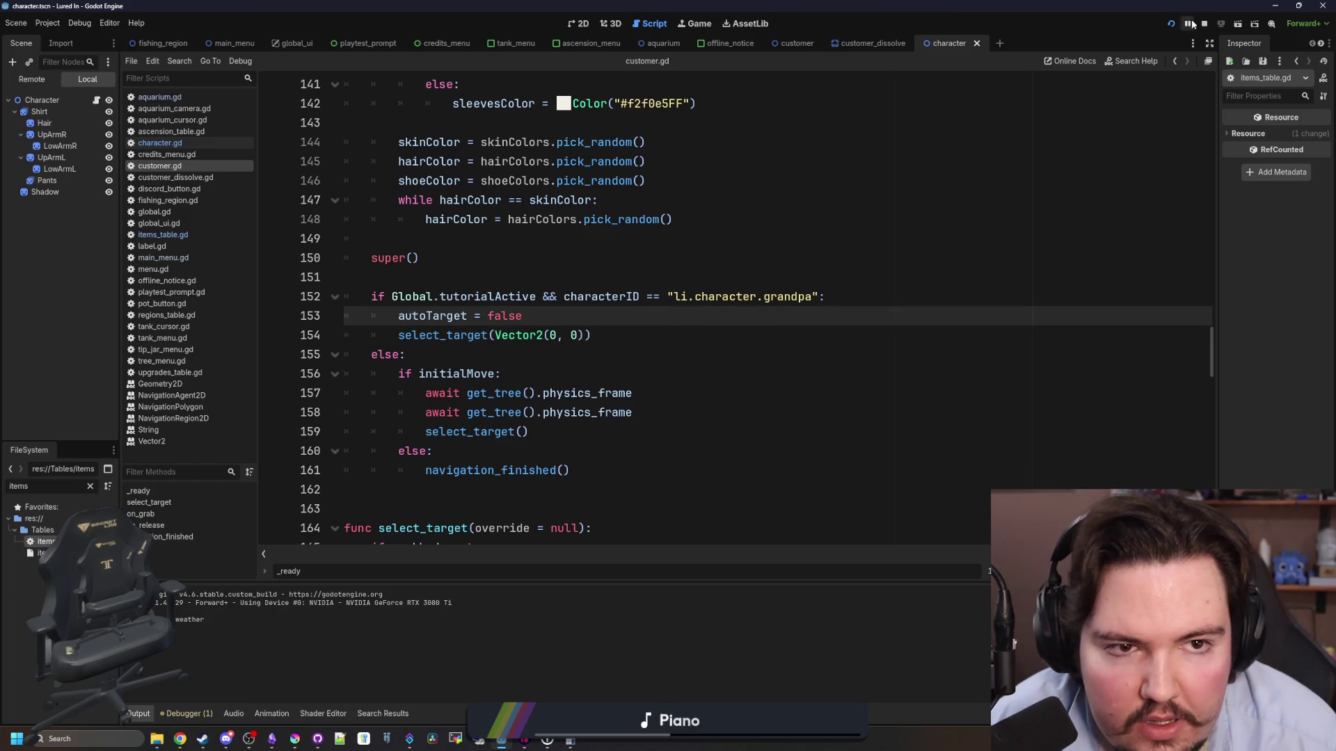
- Close the feedback popup, start the game, and dismiss the Welcome Back dialog
mouse_move(571, 741)
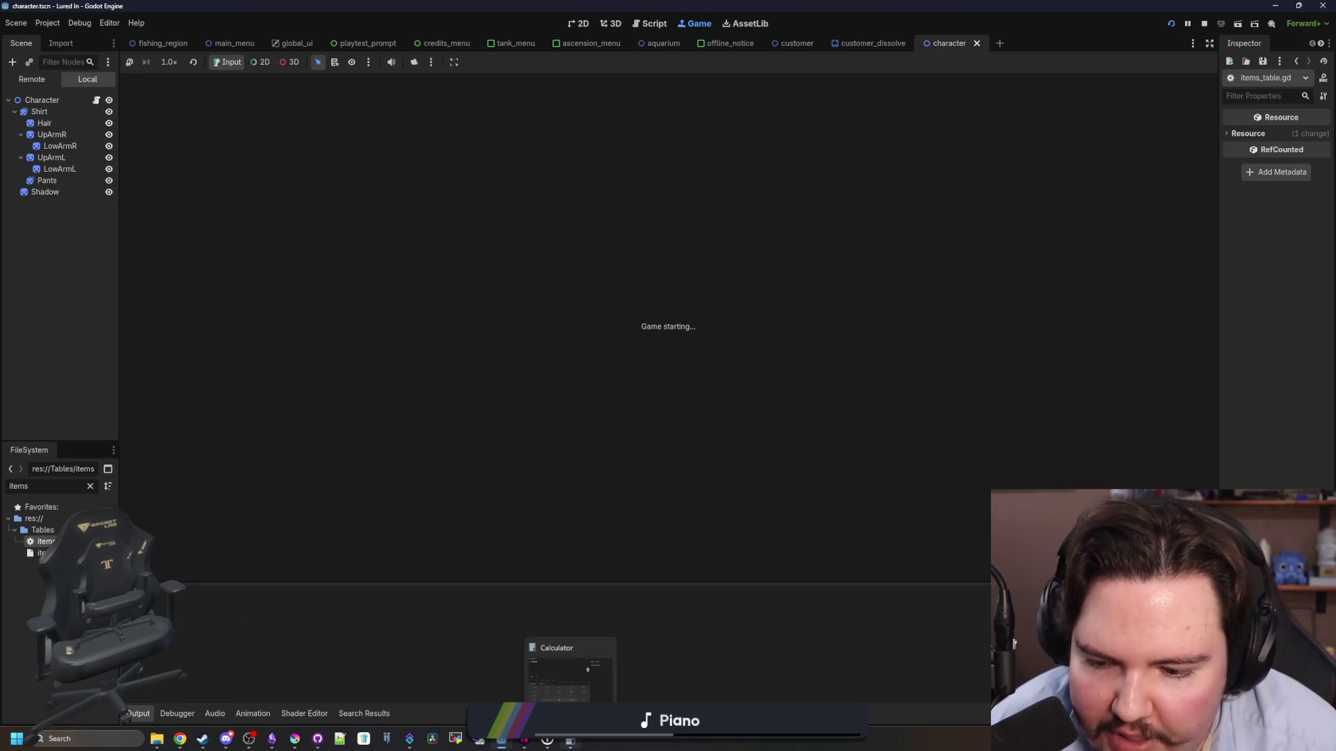
click(604, 650)
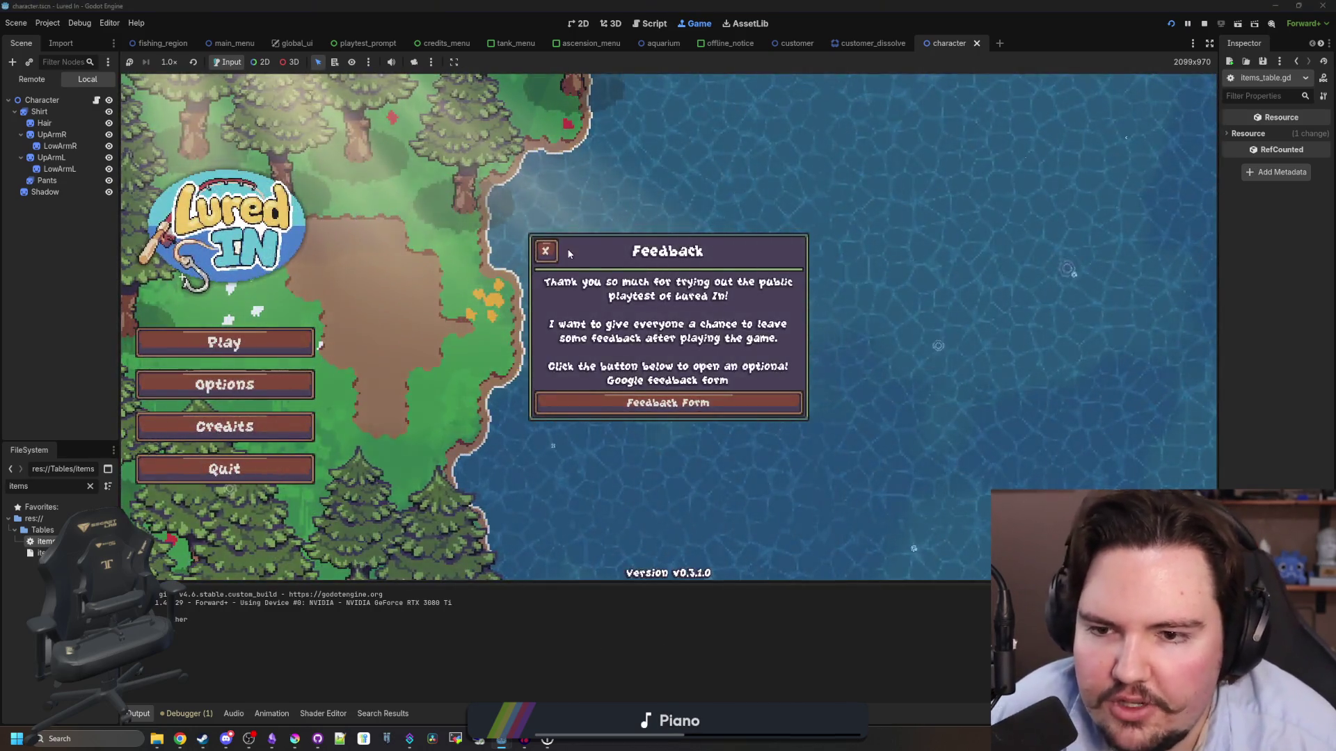
click(545, 250)
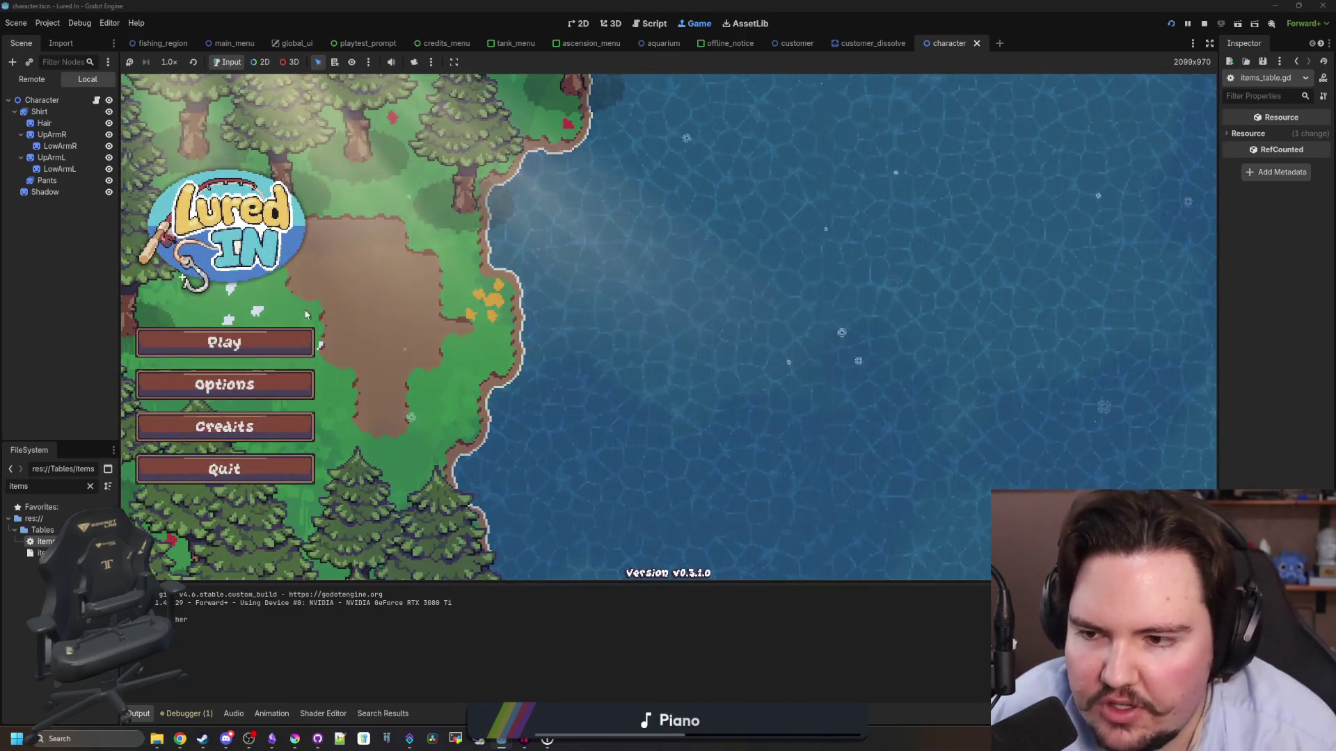
click(224, 342)
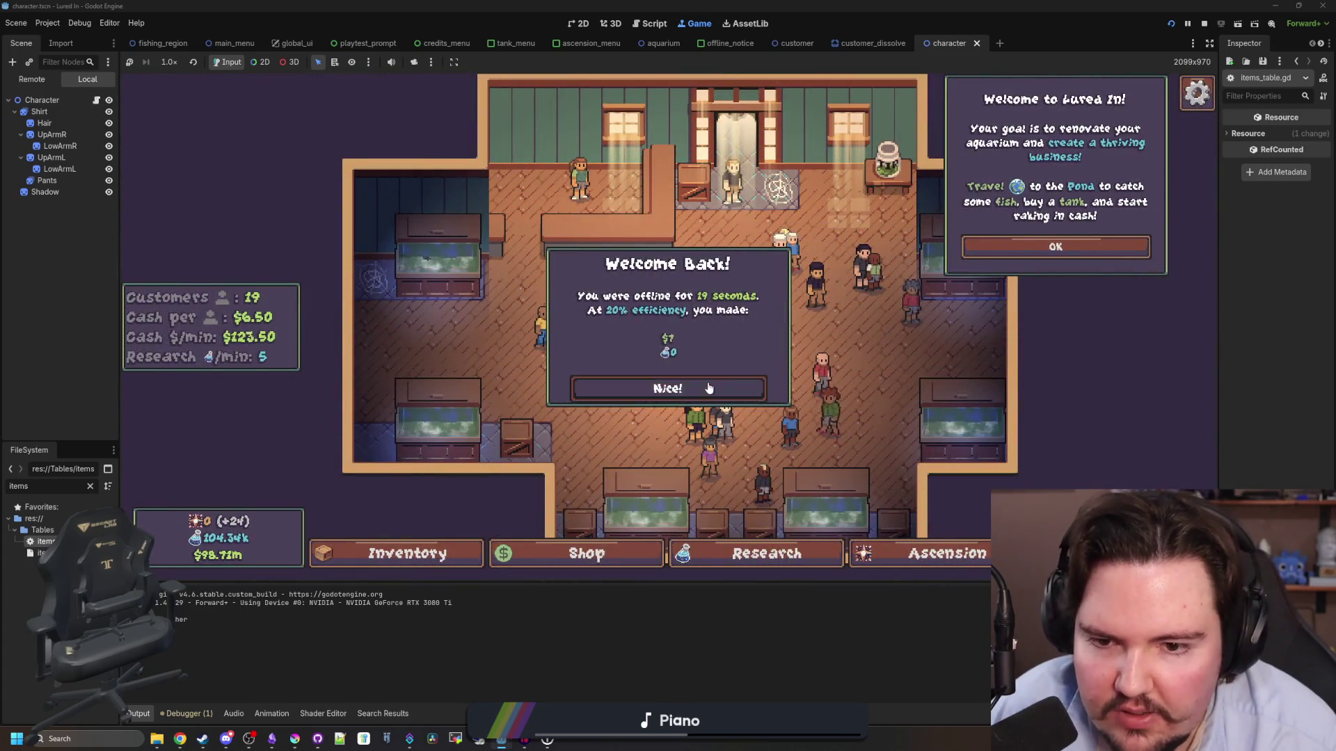
click(703, 388)
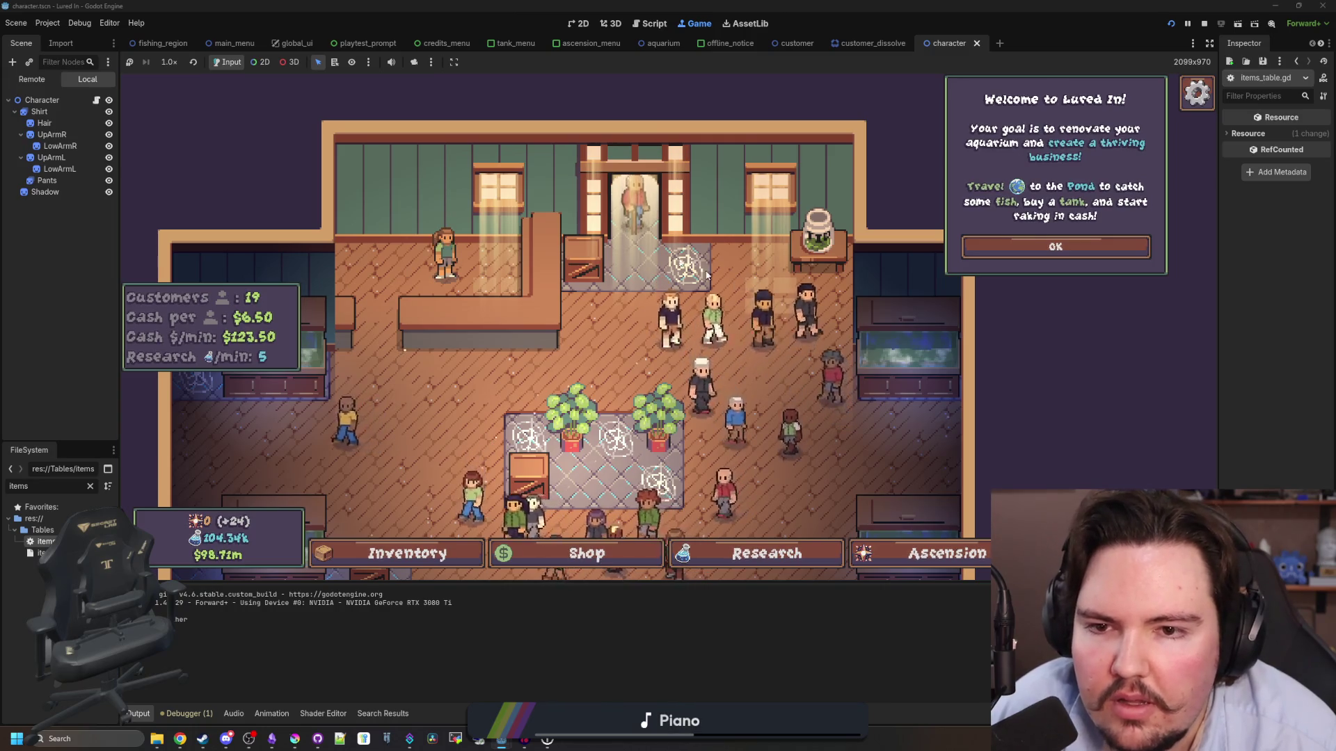
- Zoom and pan around the aquarium doorway to see where the tutorial grandpa ends up
scroll(658, 304, up, 2)
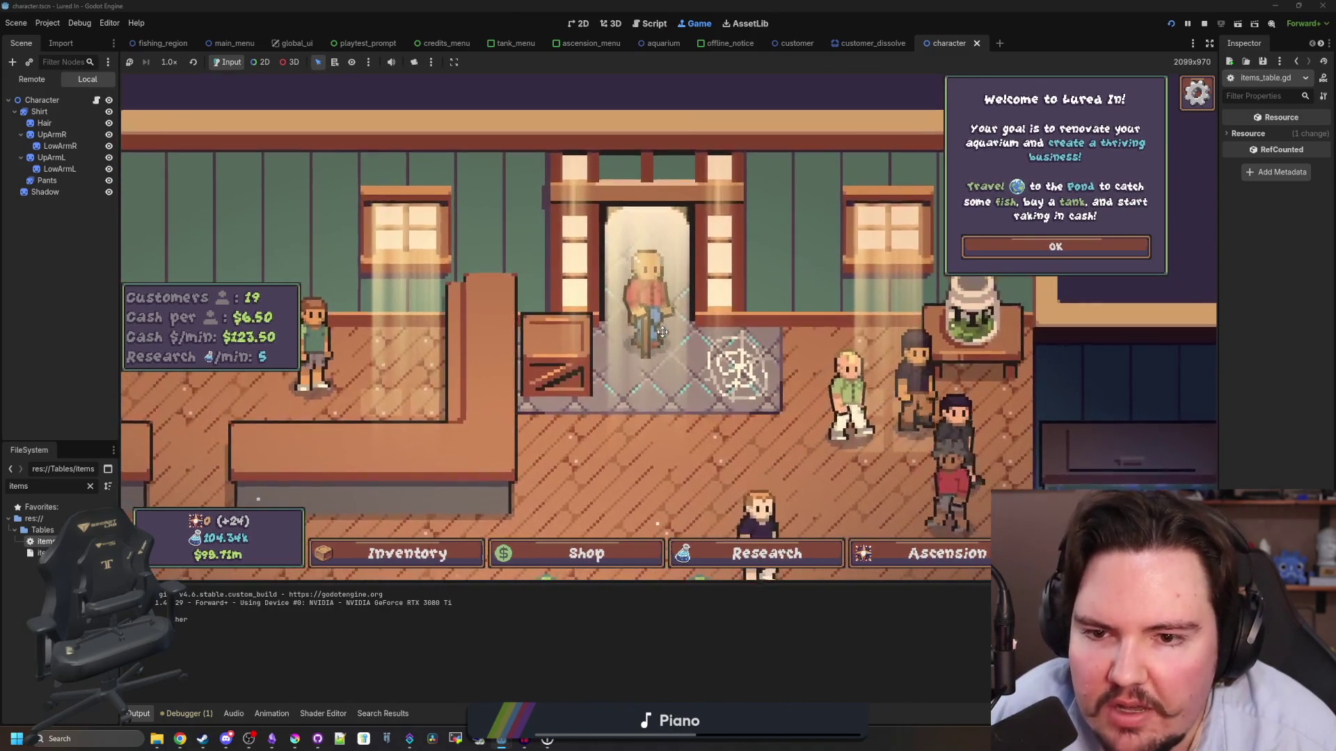
drag(657, 302, 654, 185)
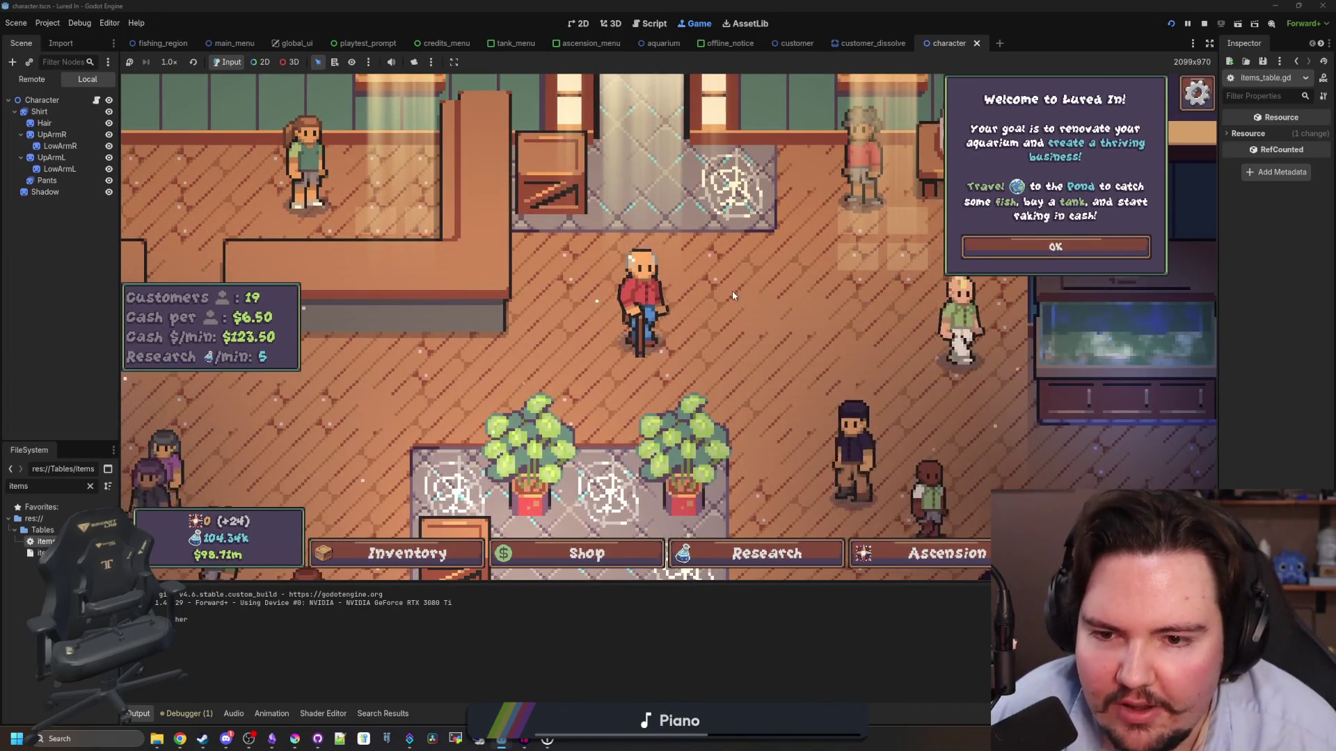
scroll(698, 323, down, 2)
scroll(699, 308, down, 5)
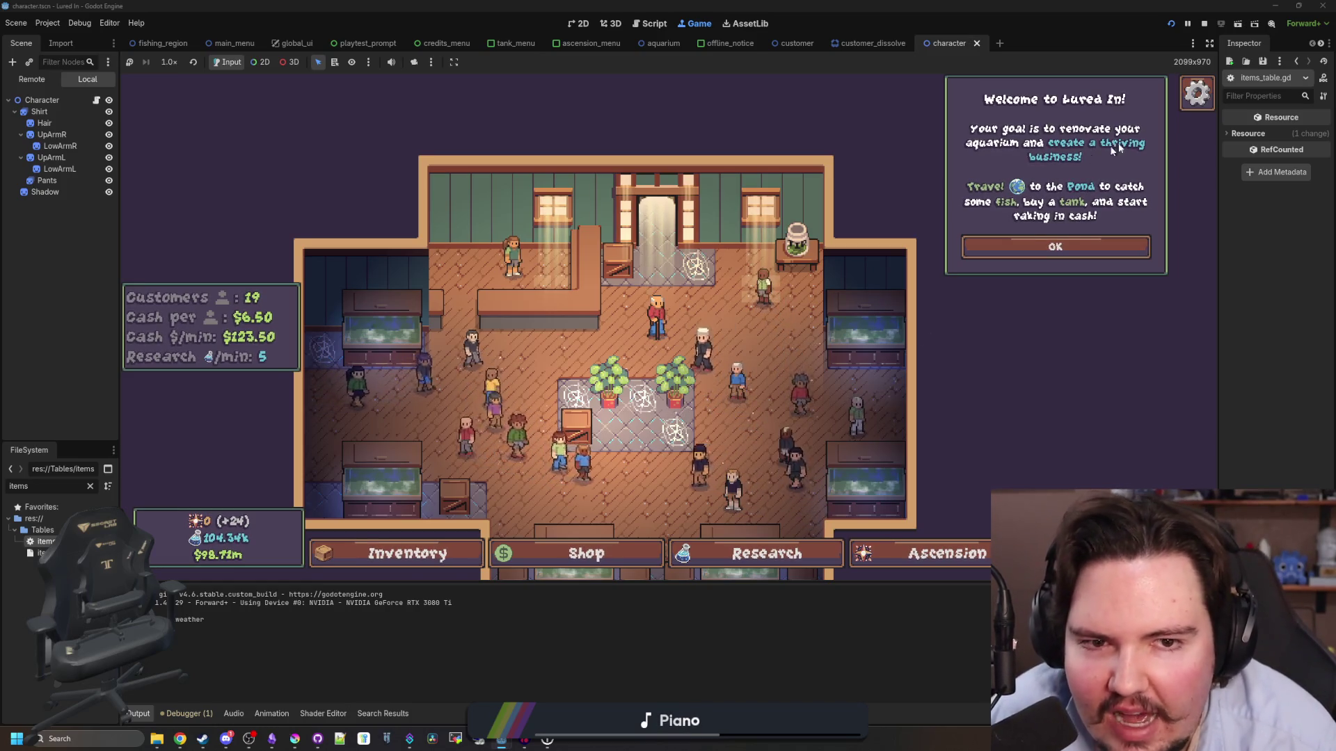
scroll(1091, 159, up, 3)
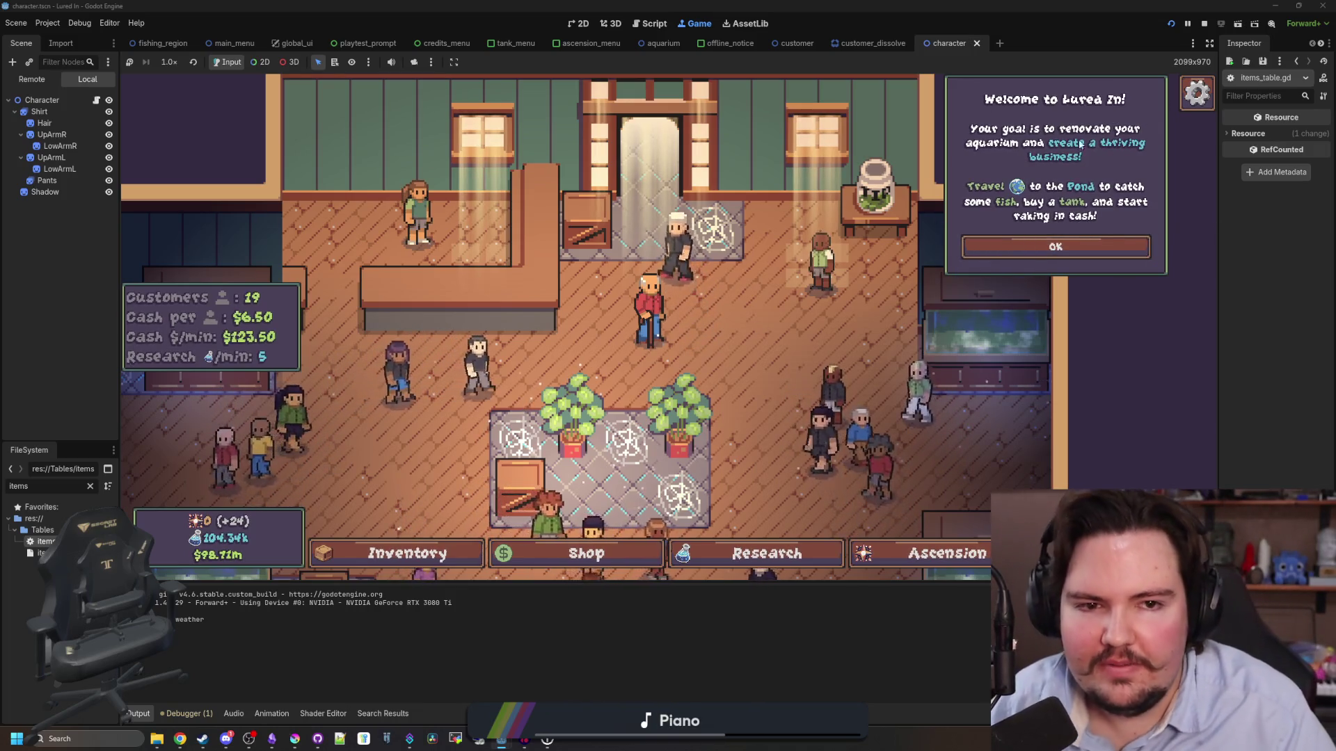
scroll(723, 353, down, 3)
scroll(679, 315, down, 2)
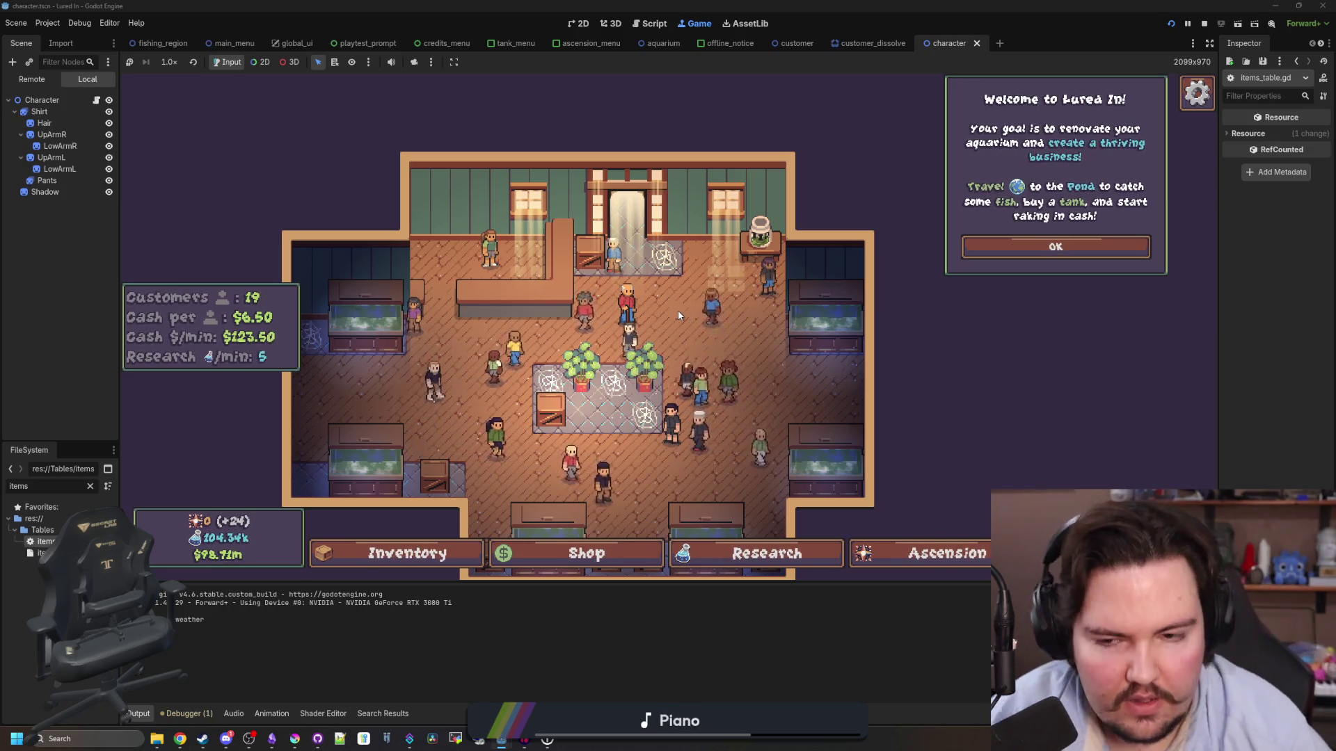
scroll(678, 311, up, 3)
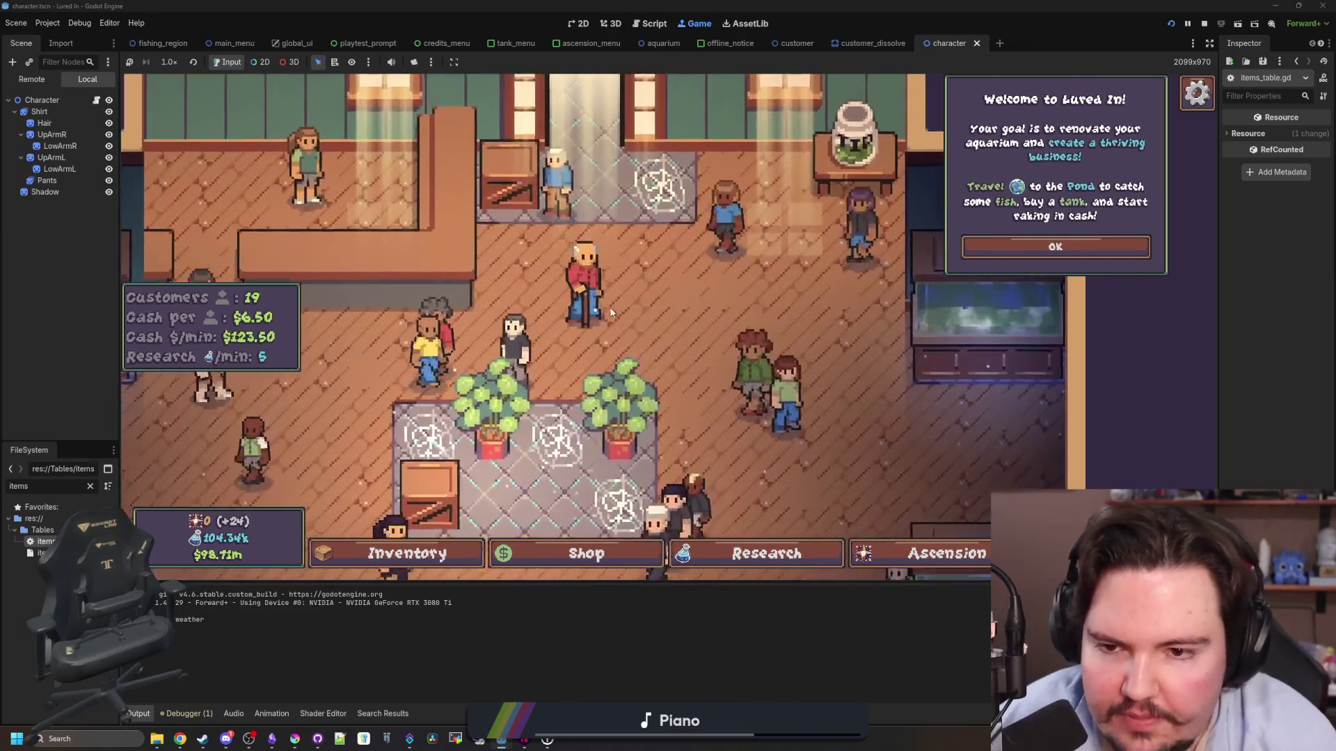
scroll(613, 313, down, 3)
- Stop the game, save, and put the caret at the end of customer.gd's grandpa condition
click(1205, 23)
key(ctrl+s)
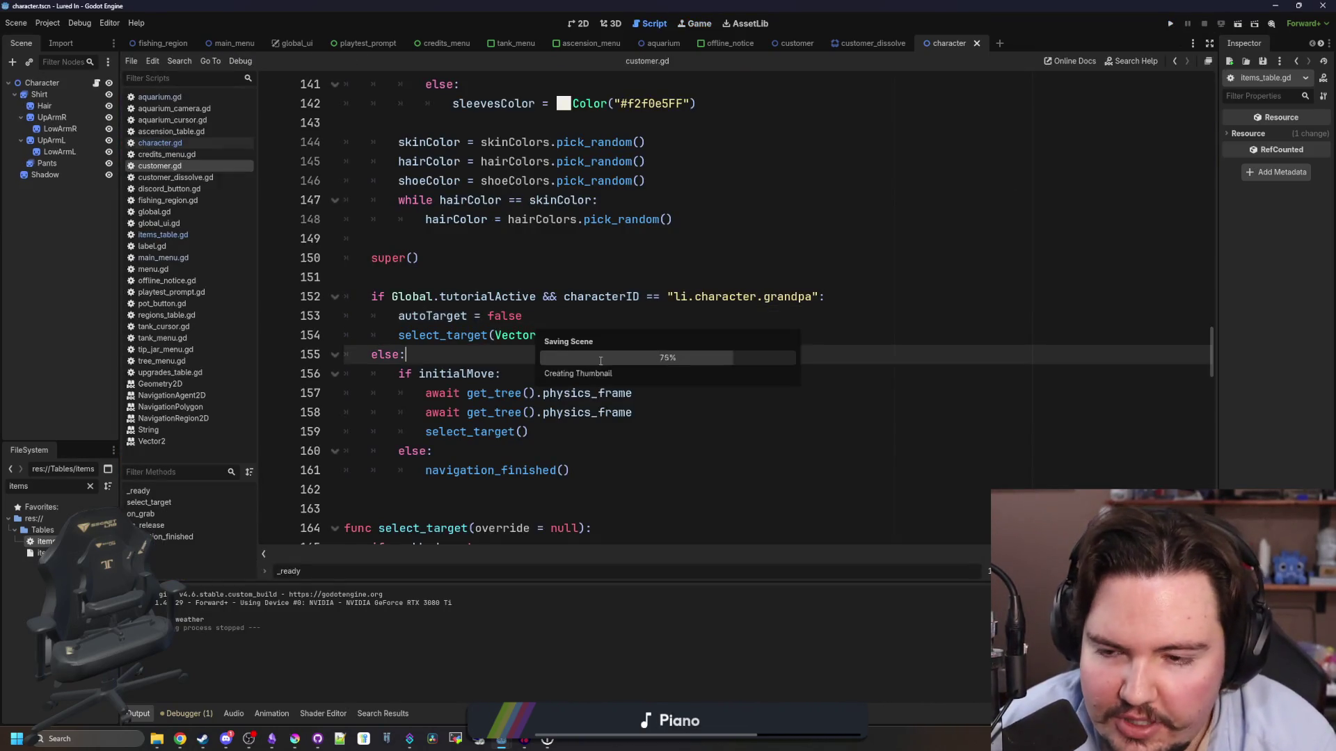
click(435, 284)
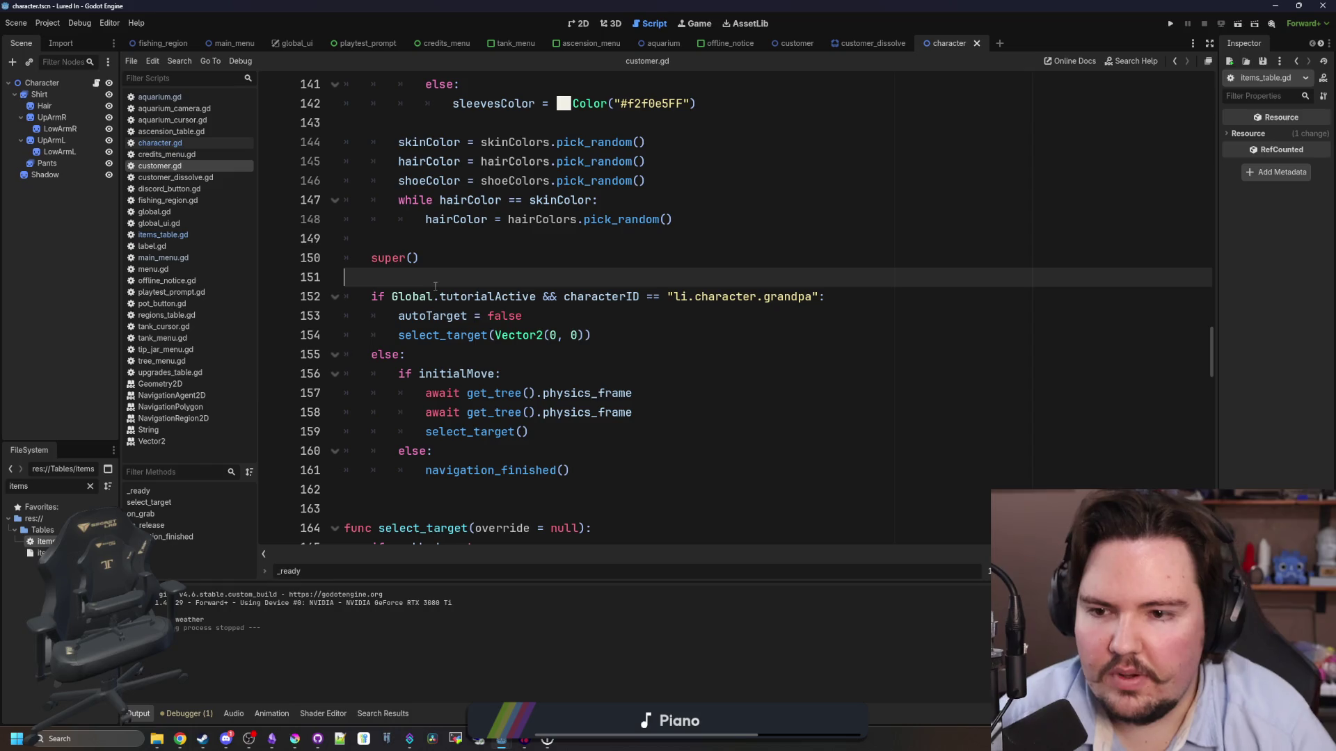
click(558, 374)
click(754, 331)
click(850, 301)
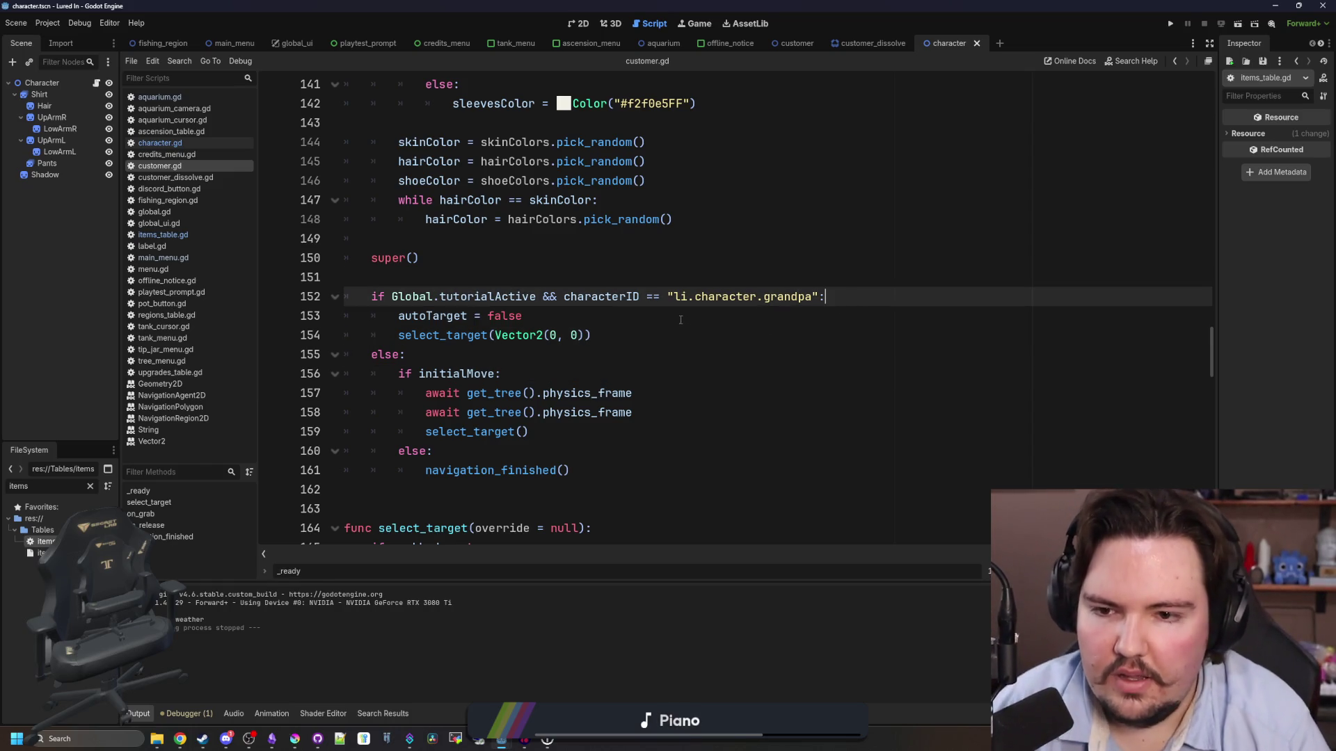
- Add Global.aquarium.camera.lerpTarget = self after select_target in the grandpa block, save, and relaunch
key(Return)
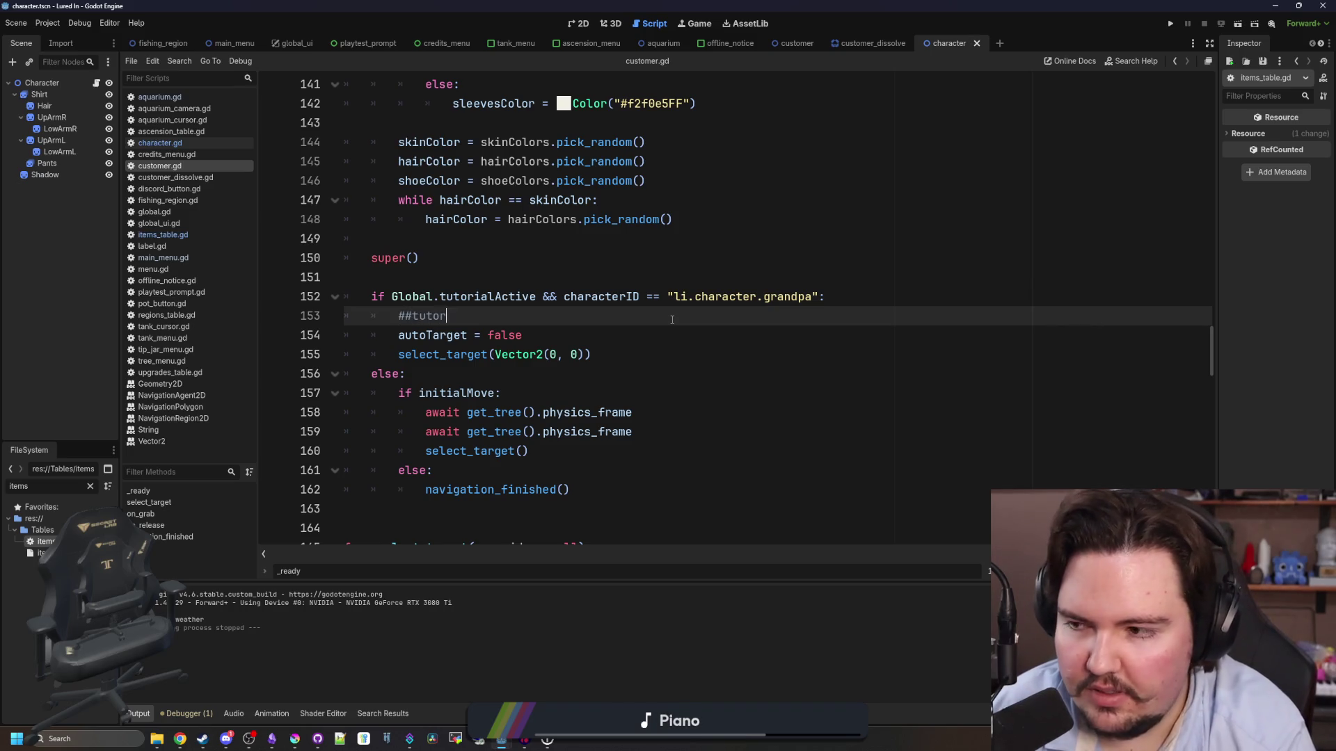
click(626, 374)
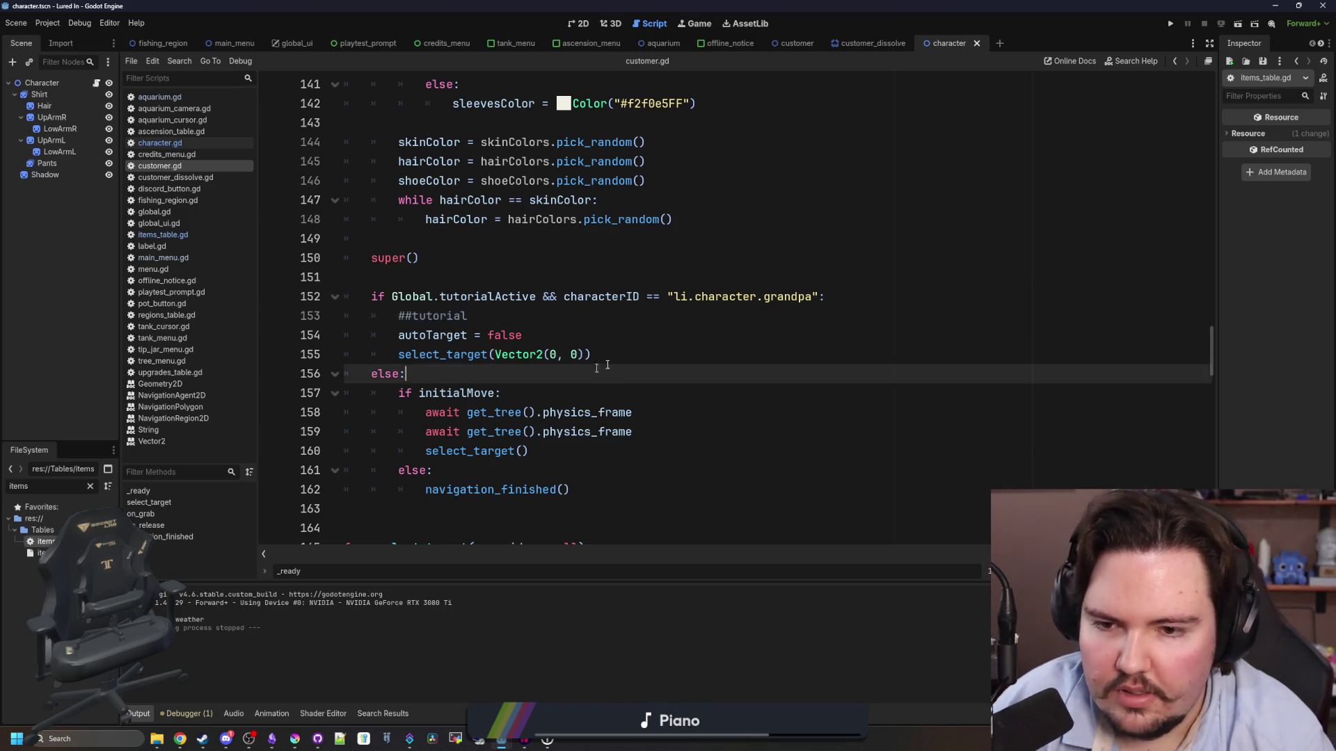
click(617, 354)
key(Return)
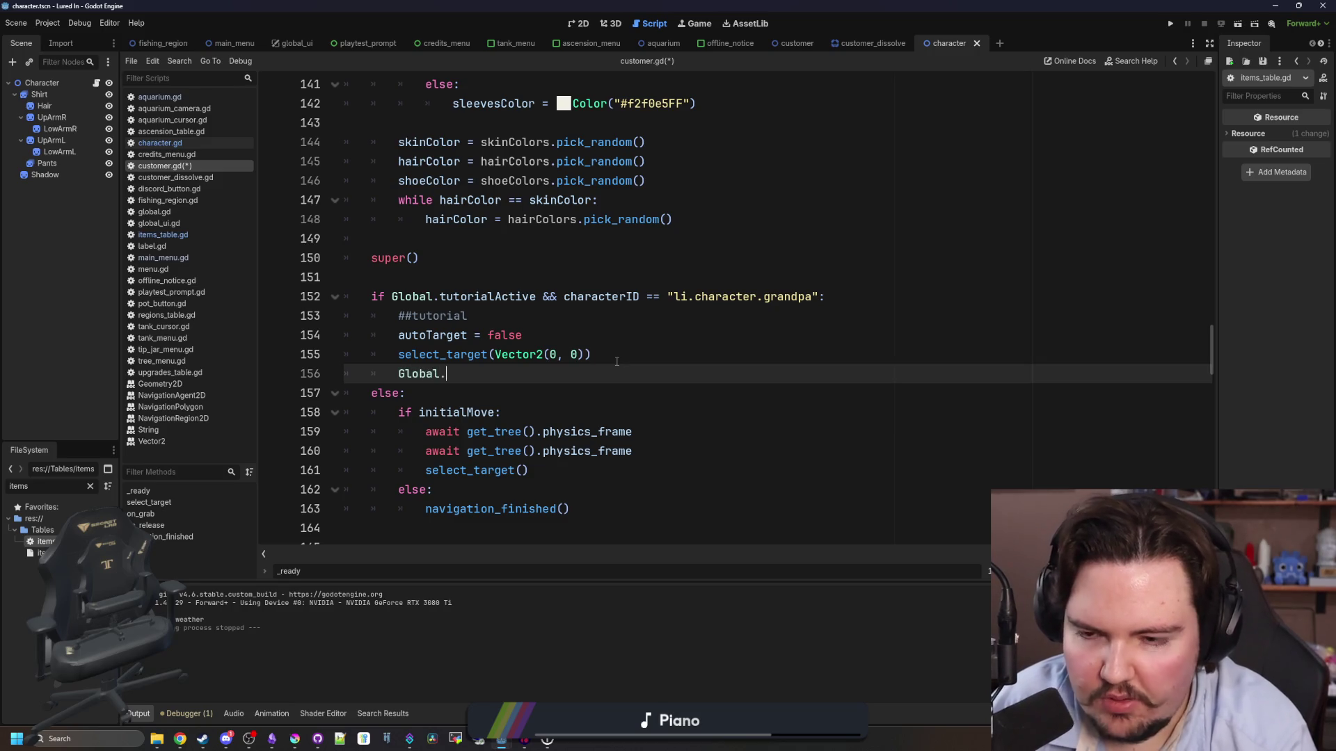
text(aquarium.camera.)
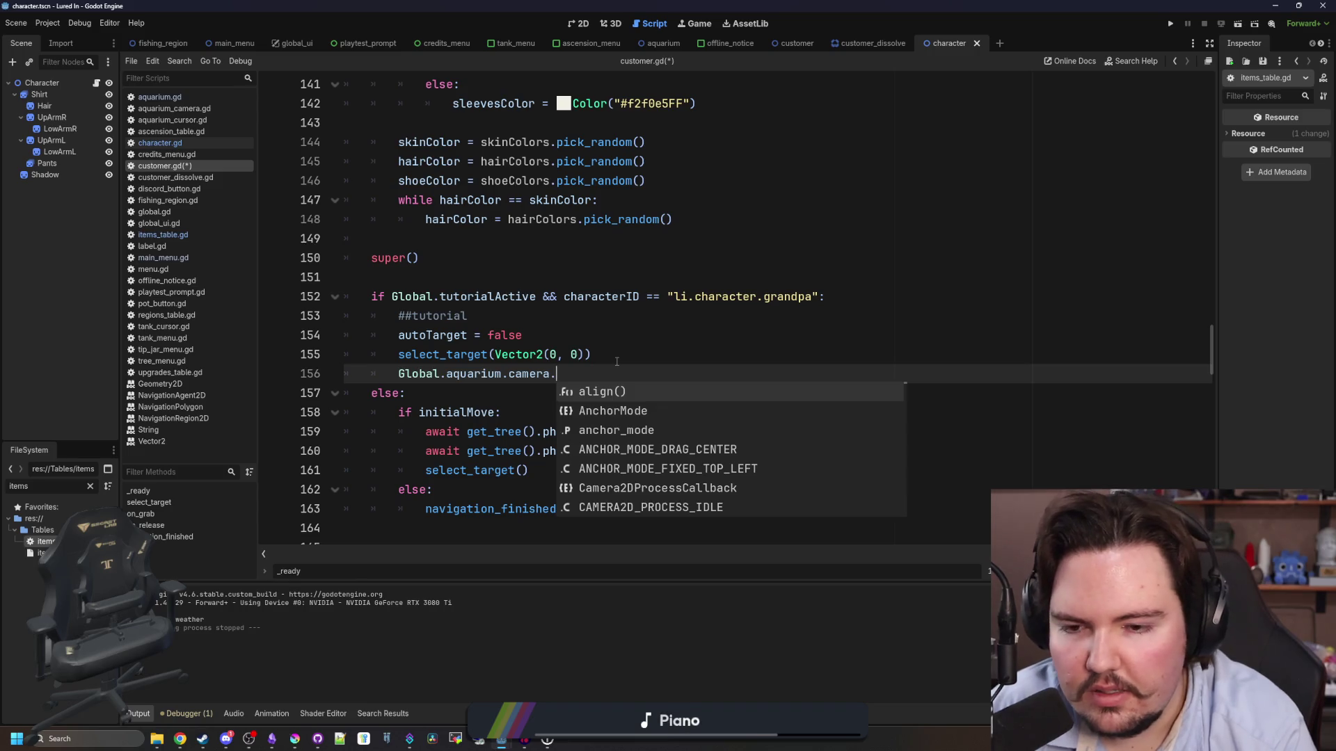
text(lerpTarget = se)
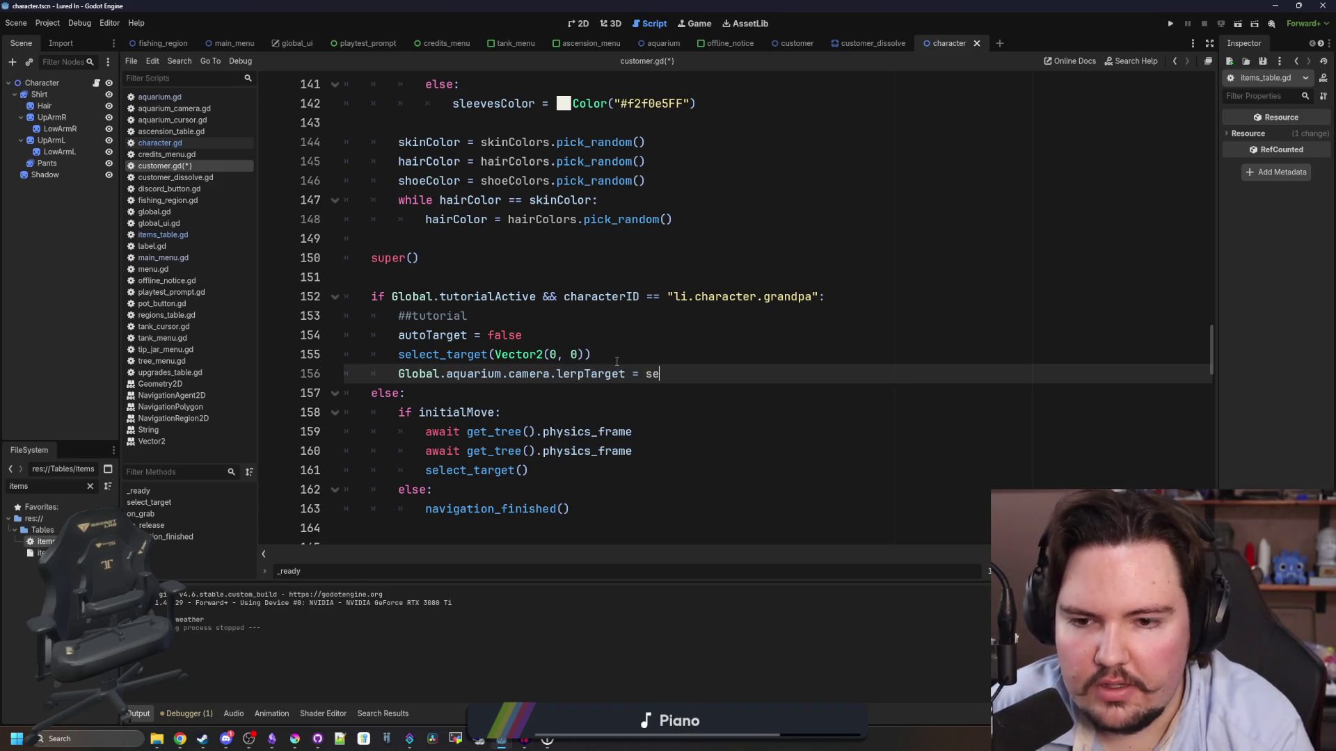
text(lf)
click(633, 343)
key(ctrl+s)
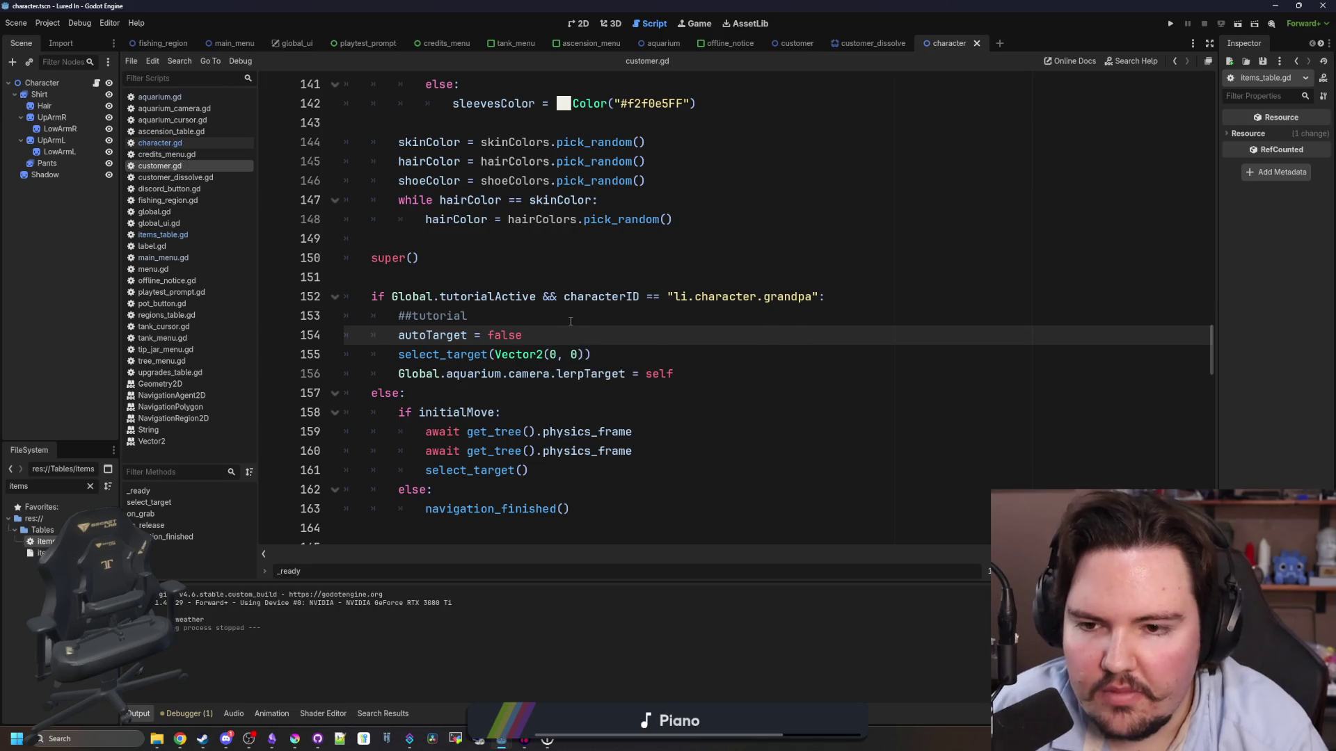
key(Up)
click(1174, 23)
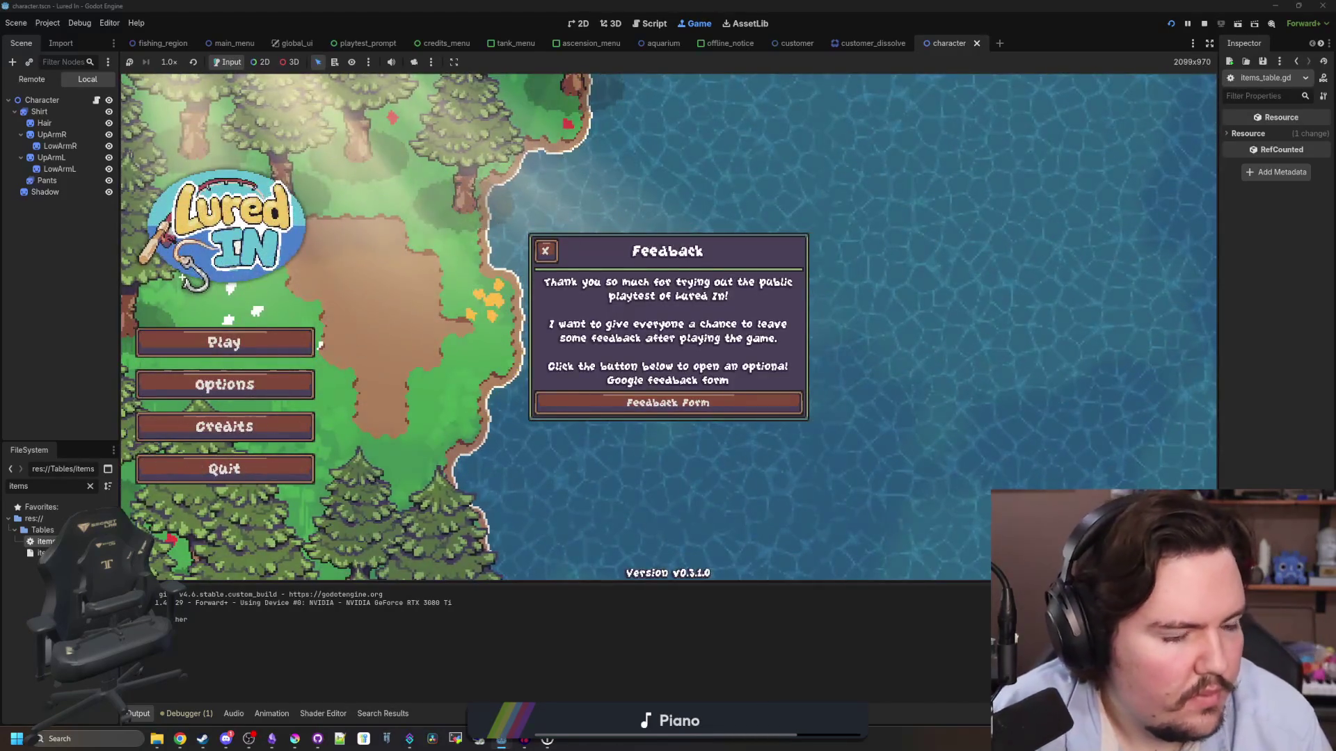
- Close the feedback popup, start the game, and zoom the aquarium view
key(super+d)
key(super+d)
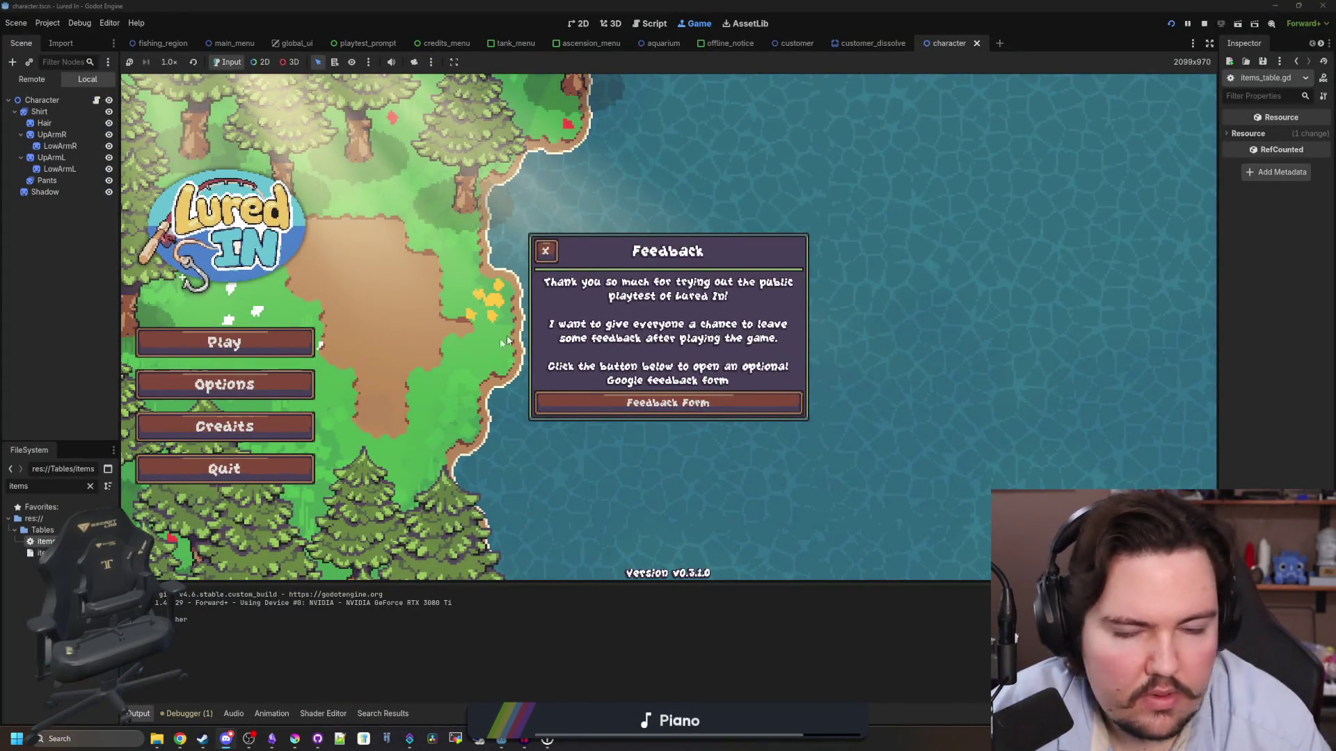
key(Escape)
click(242, 336)
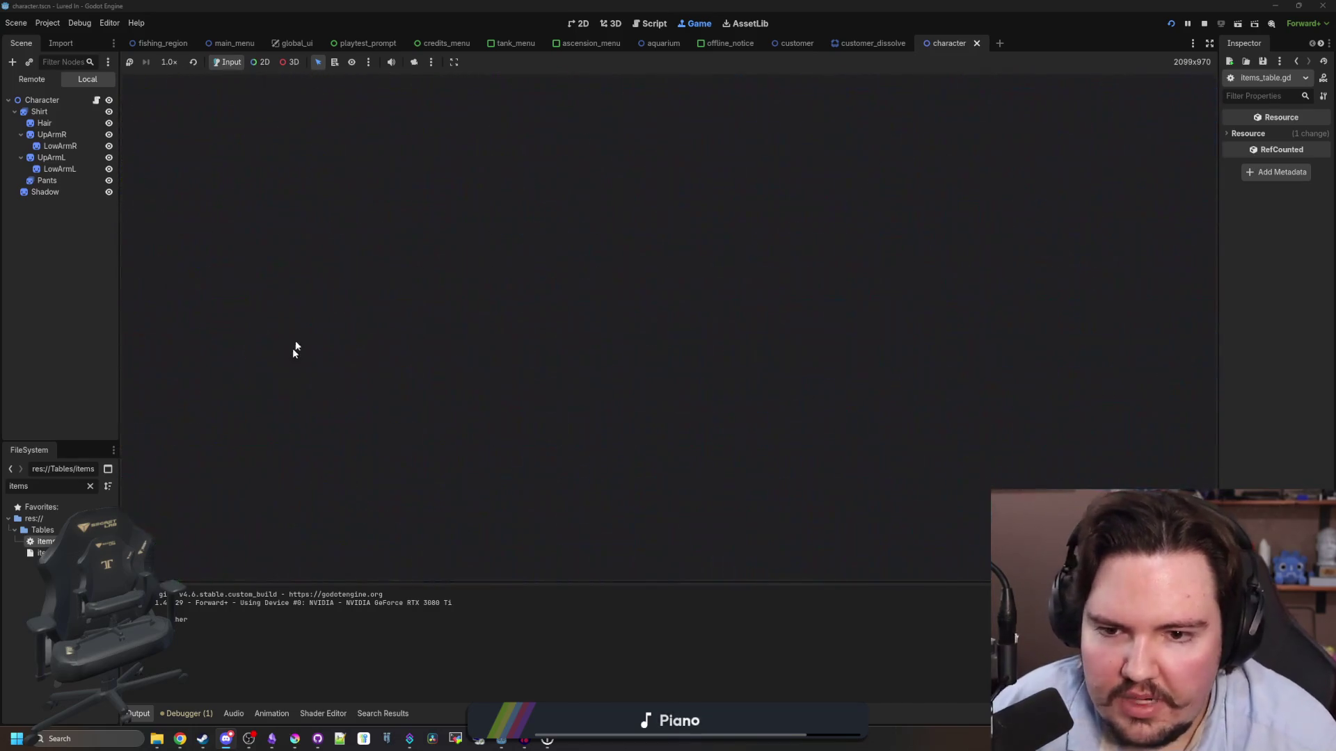
scroll(742, 448, up, 5)
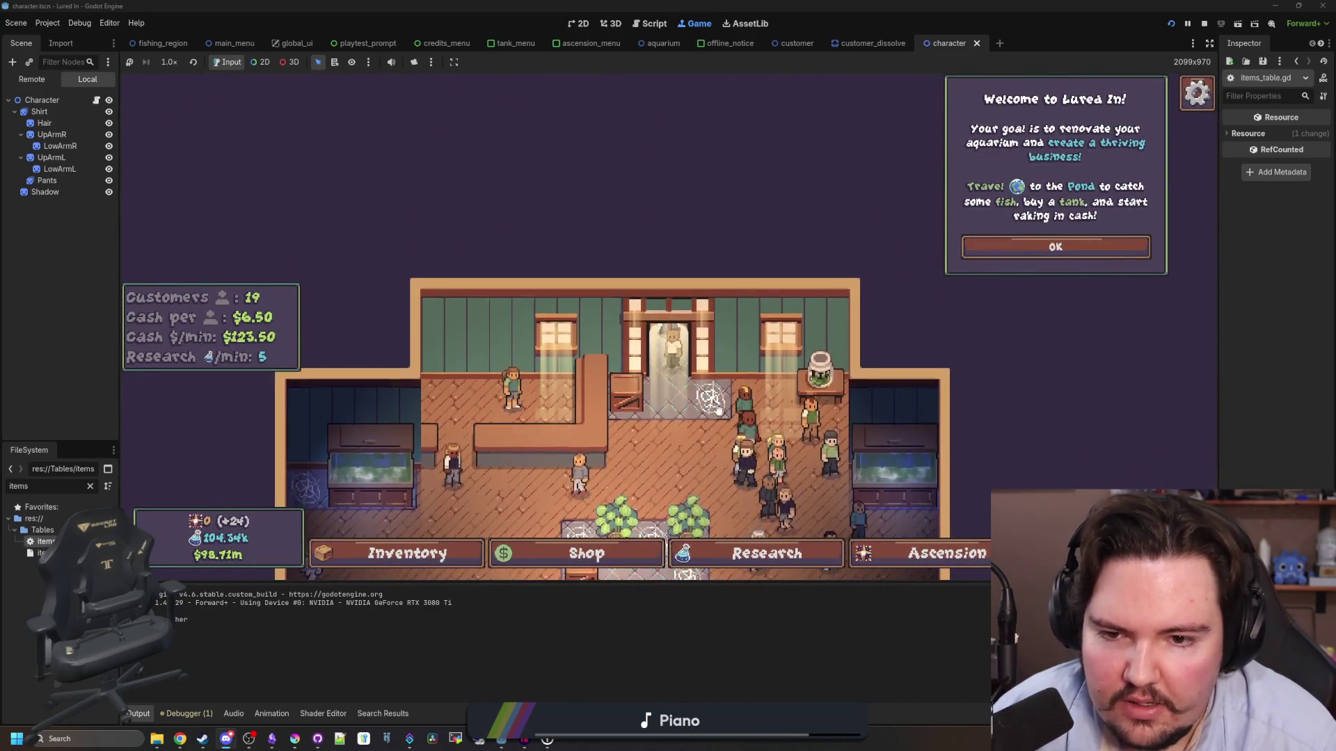
scroll(769, 432, down, 3)
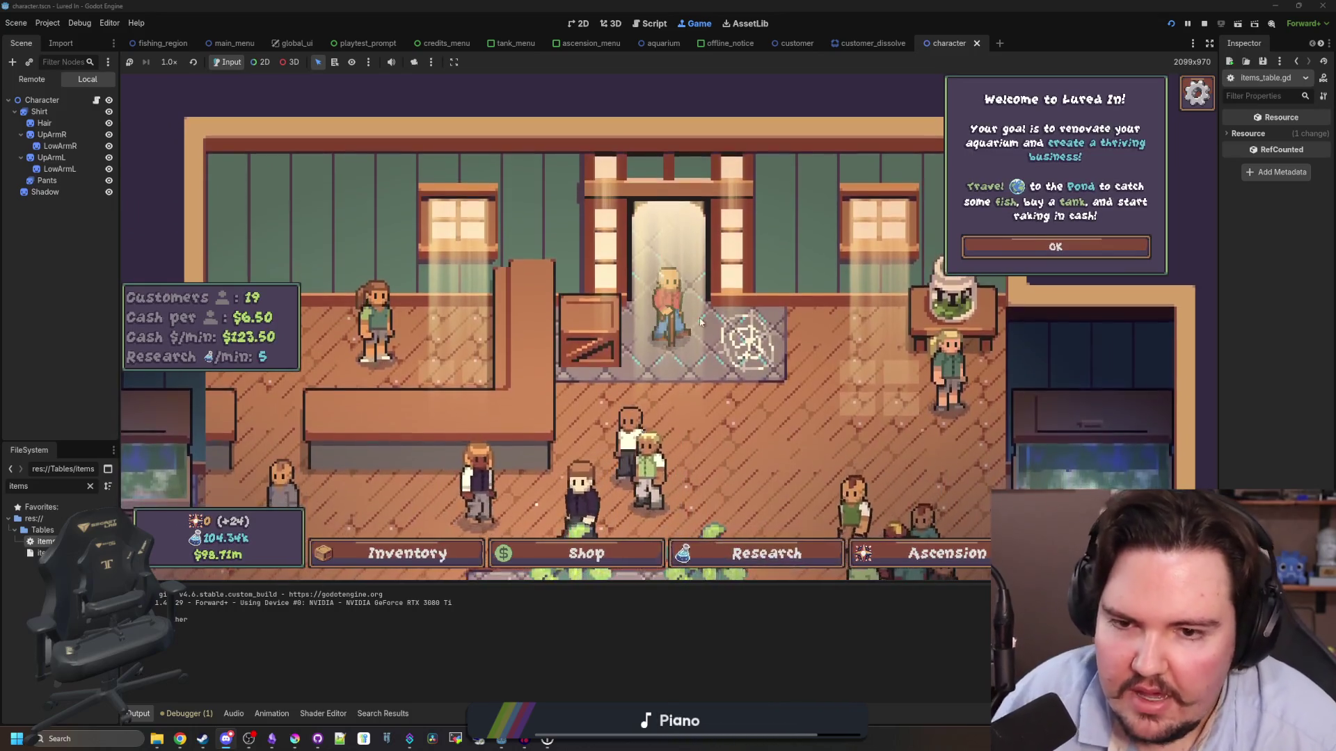
- Open and close the Inventory, drag the red-shirted customer, then return to character.gd
click(459, 563)
key(Escape)
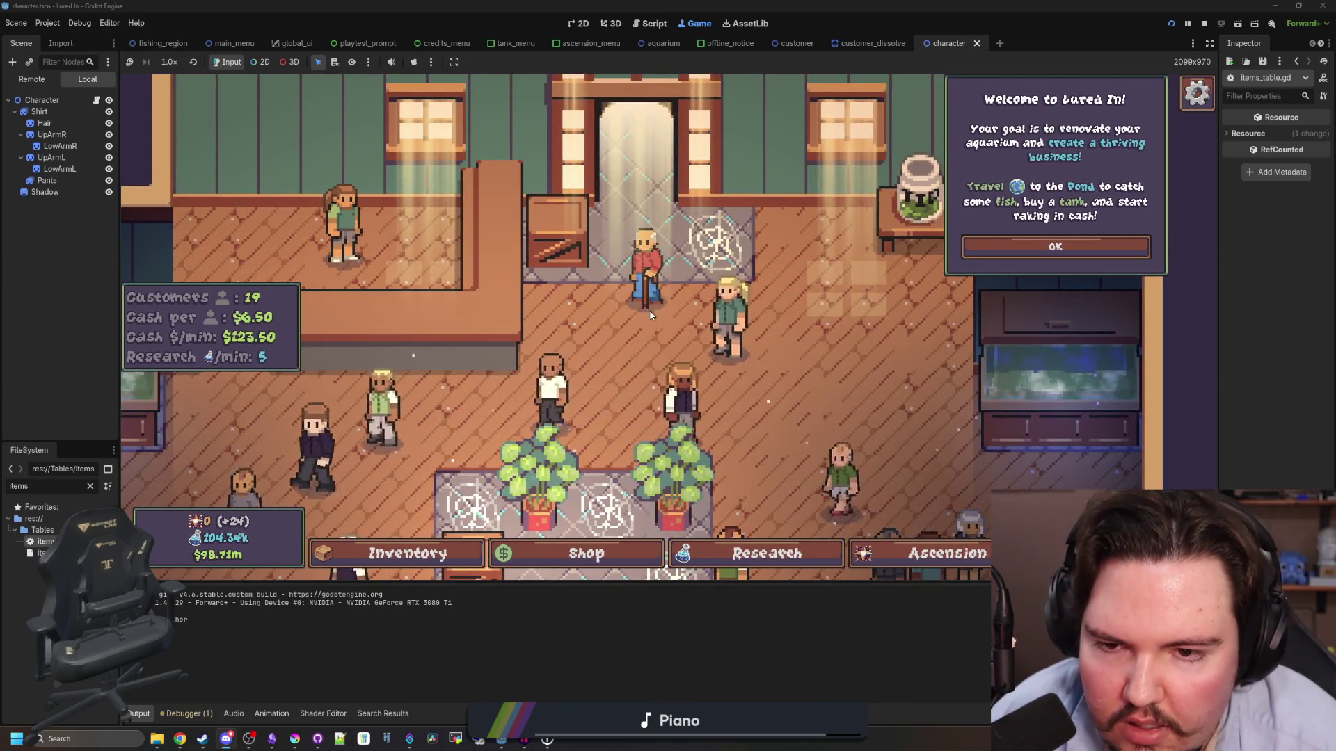
mouse_move(638, 308)
mouse_down()
mouse_move(652, 303)
mouse_move(640, 300)
mouse_move(650, 245)
mouse_move(675, 294)
mouse_move(654, 301)
mouse_move(651, 244)
mouse_up()
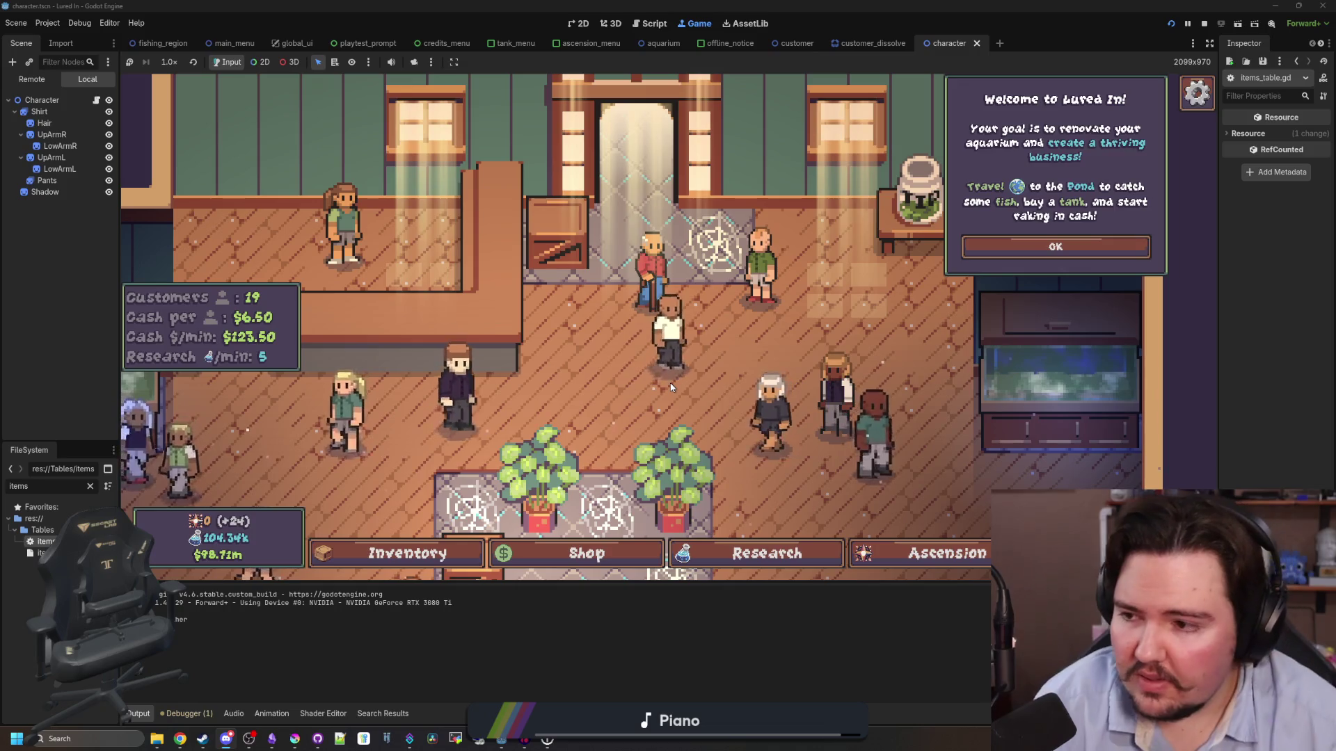
click(96, 100)
- Open customer.gd and save while reviewing the grandpa tutorial condition and ##tutorial comment
scroll(509, 370, up, 4)
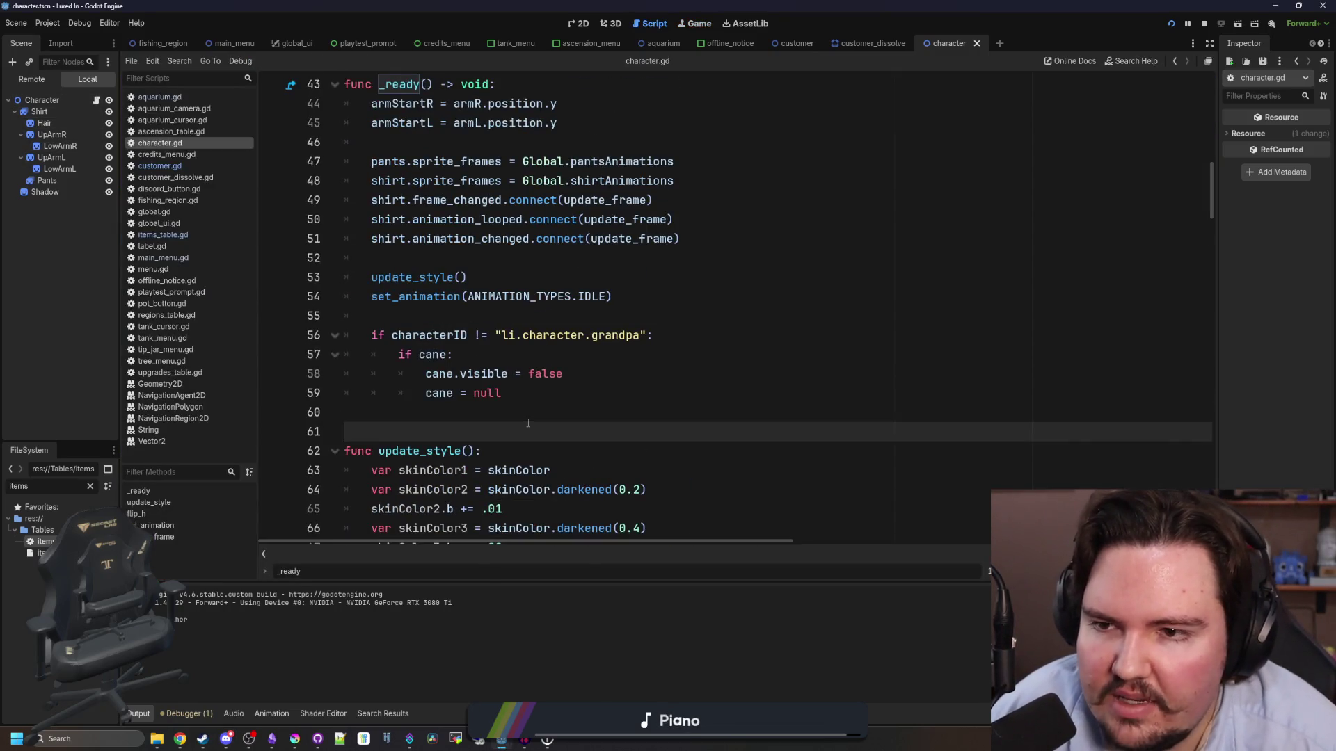
scroll(510, 371, up, 5)
click(174, 166)
click(534, 269)
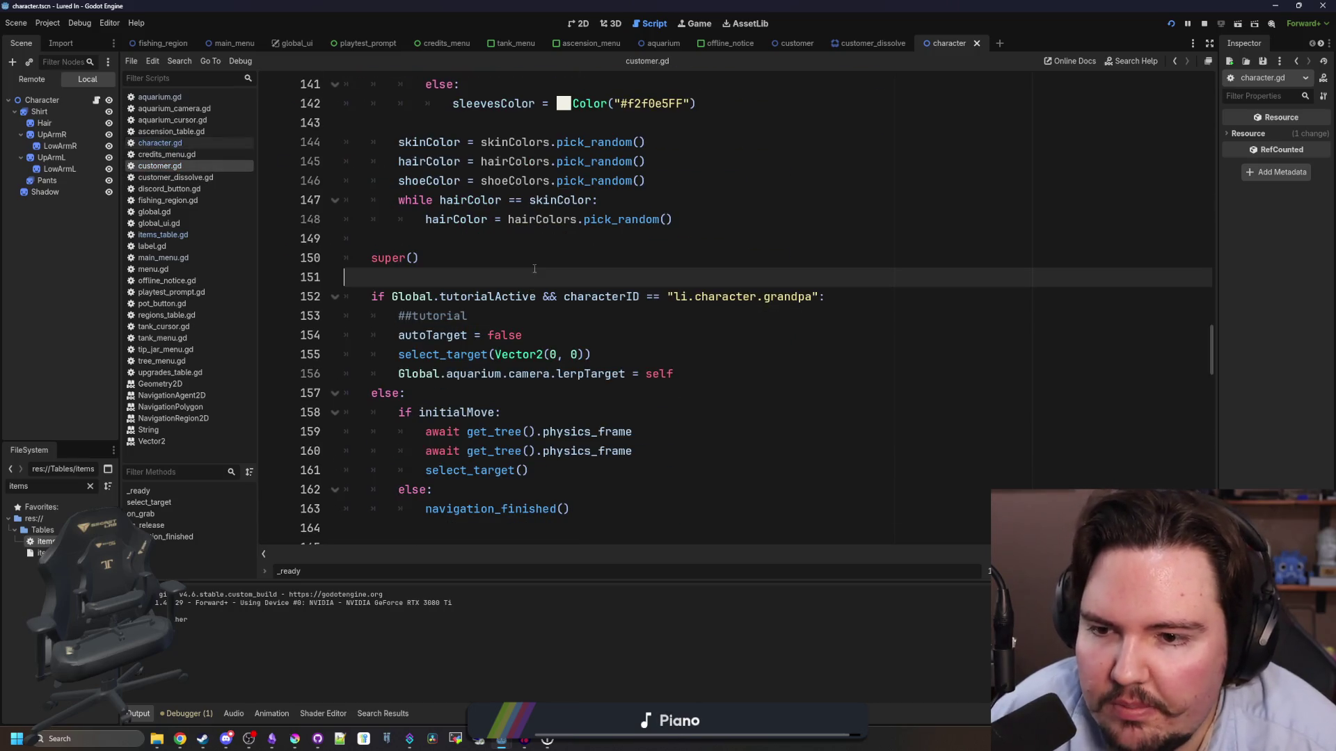
click(839, 295)
key(ctrl+s)
click(482, 316)
key(ctrl+s)
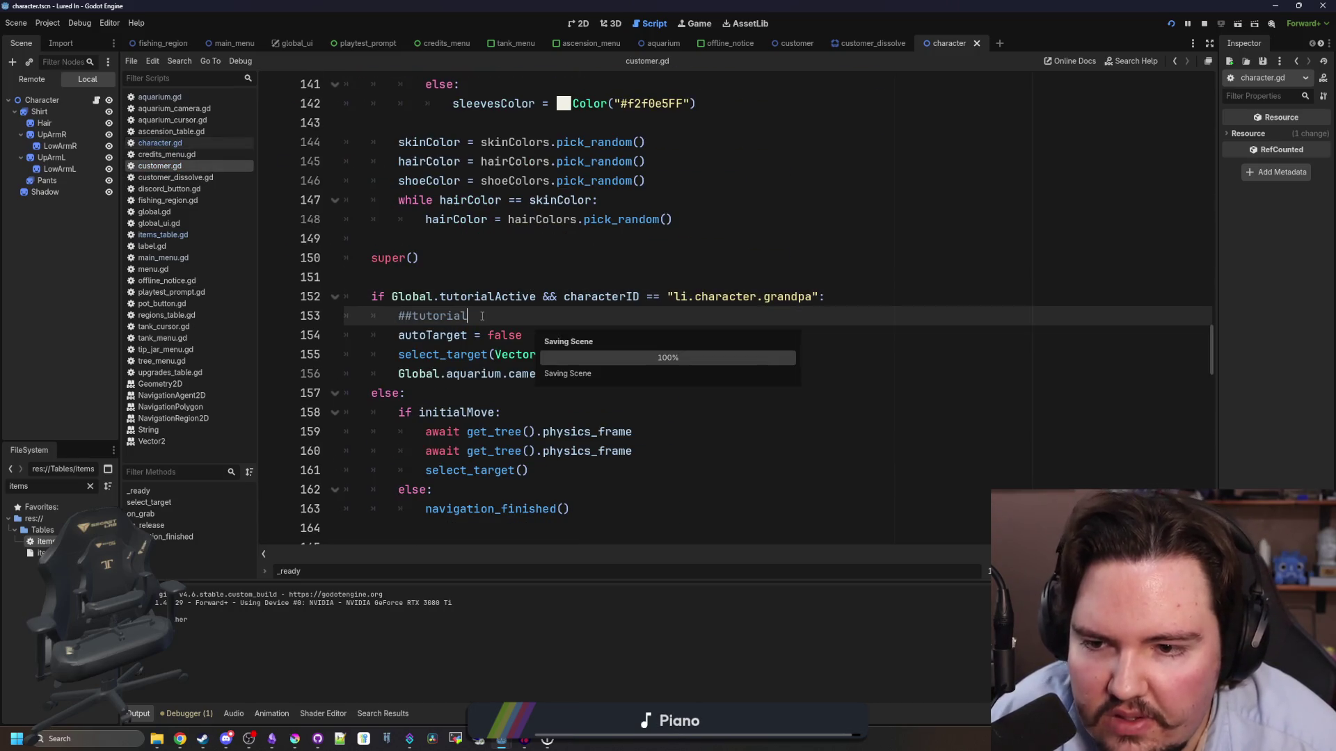
click(854, 299)
key(ctrl+s)
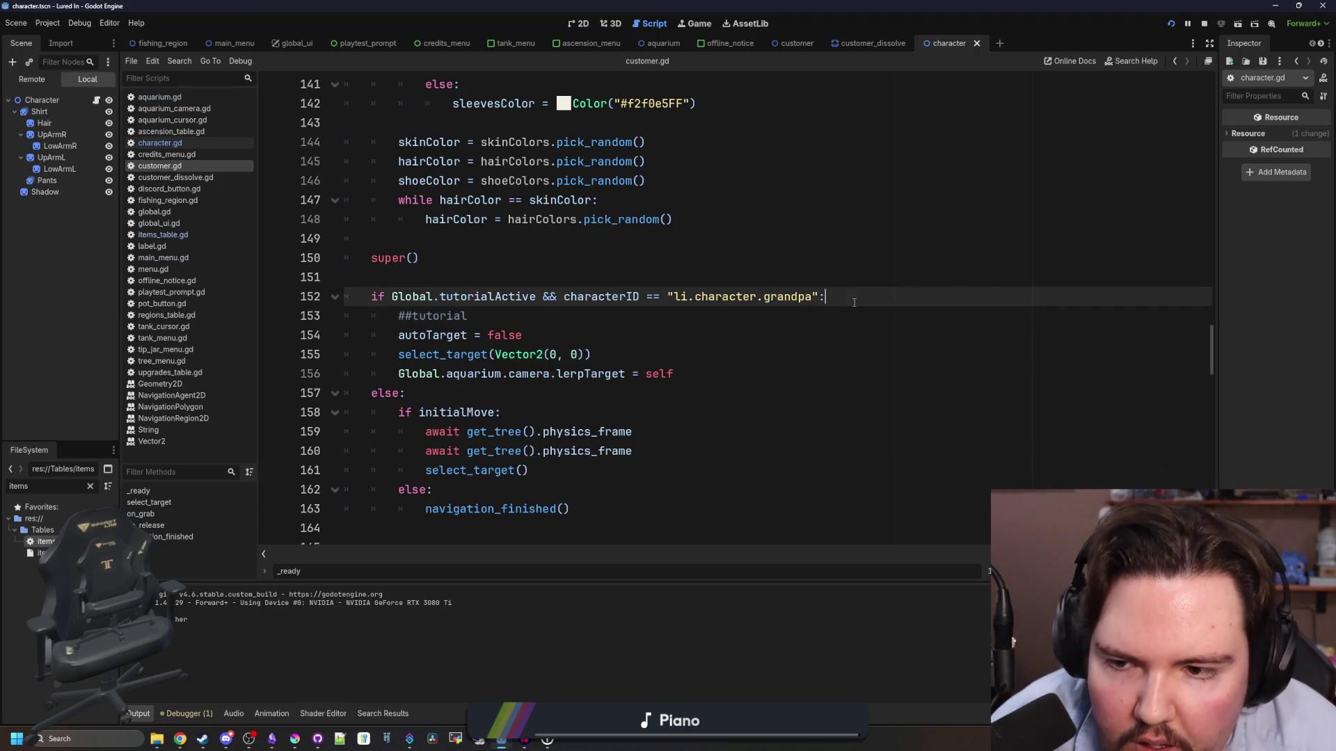
- Add line 157 after the camera-follow line, typing UIManager.activeMenu = self with autocomplete
scroll(854, 303, down, 1)
click(771, 315)
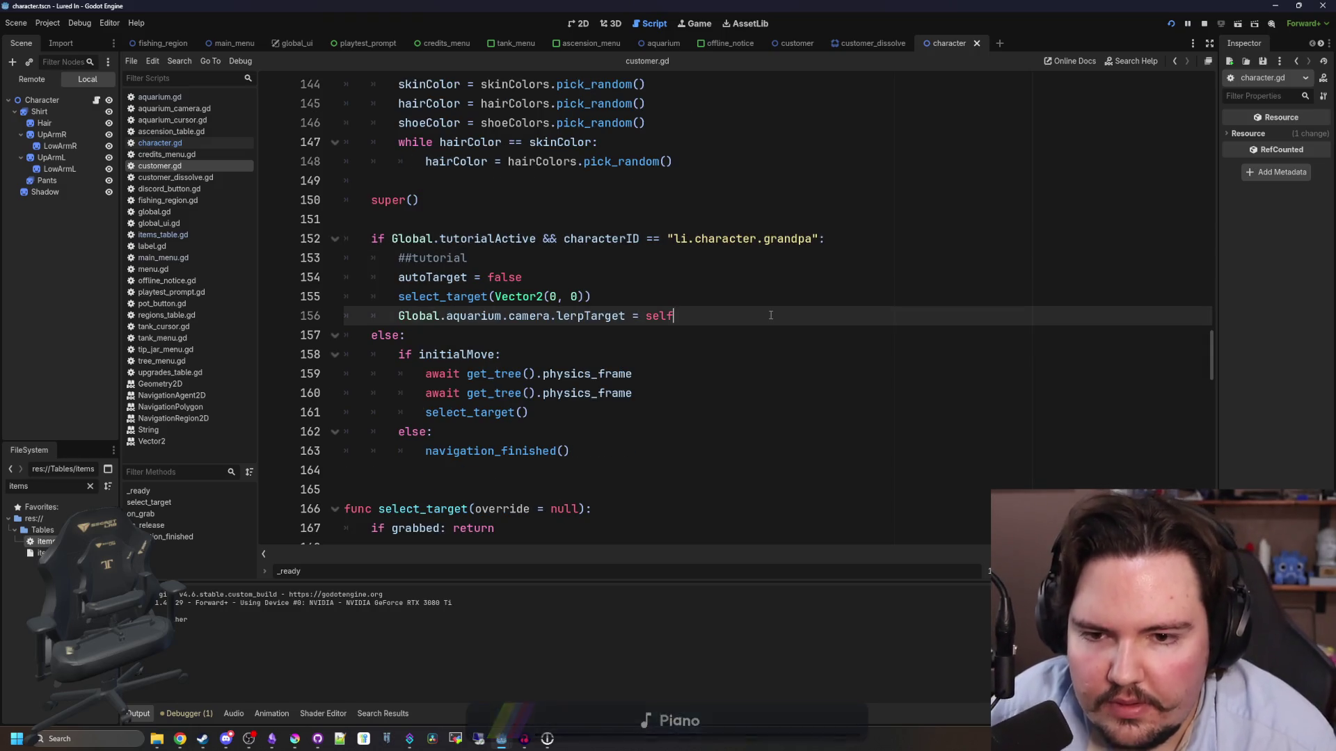
key(Return)
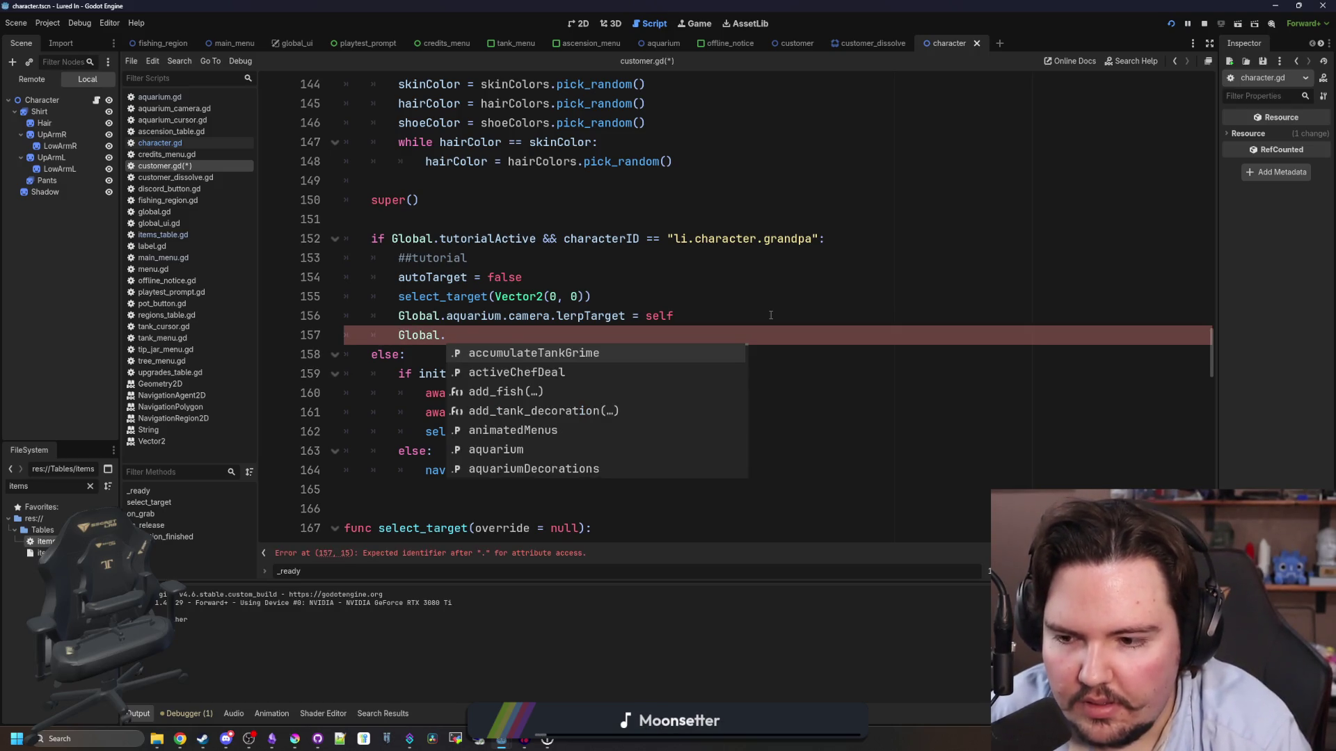
text(menuOpe = tr)
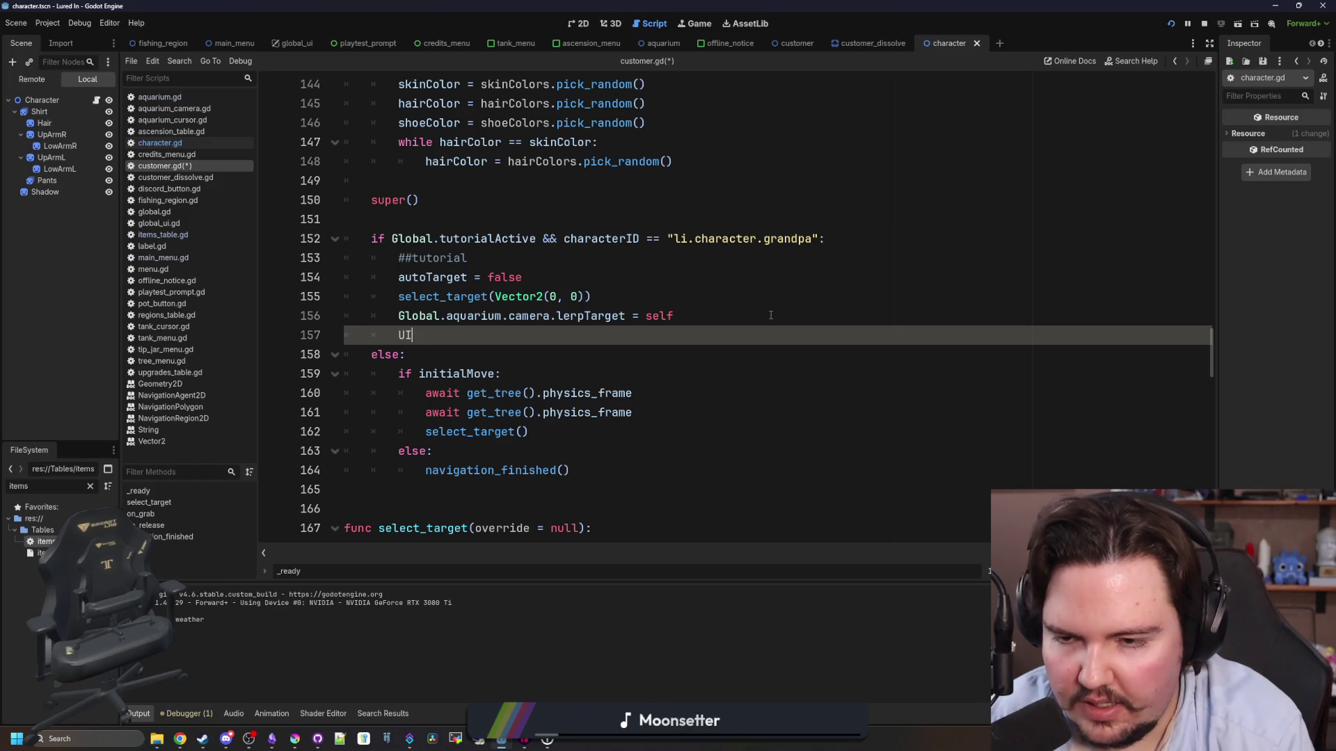
text(Manager.active)
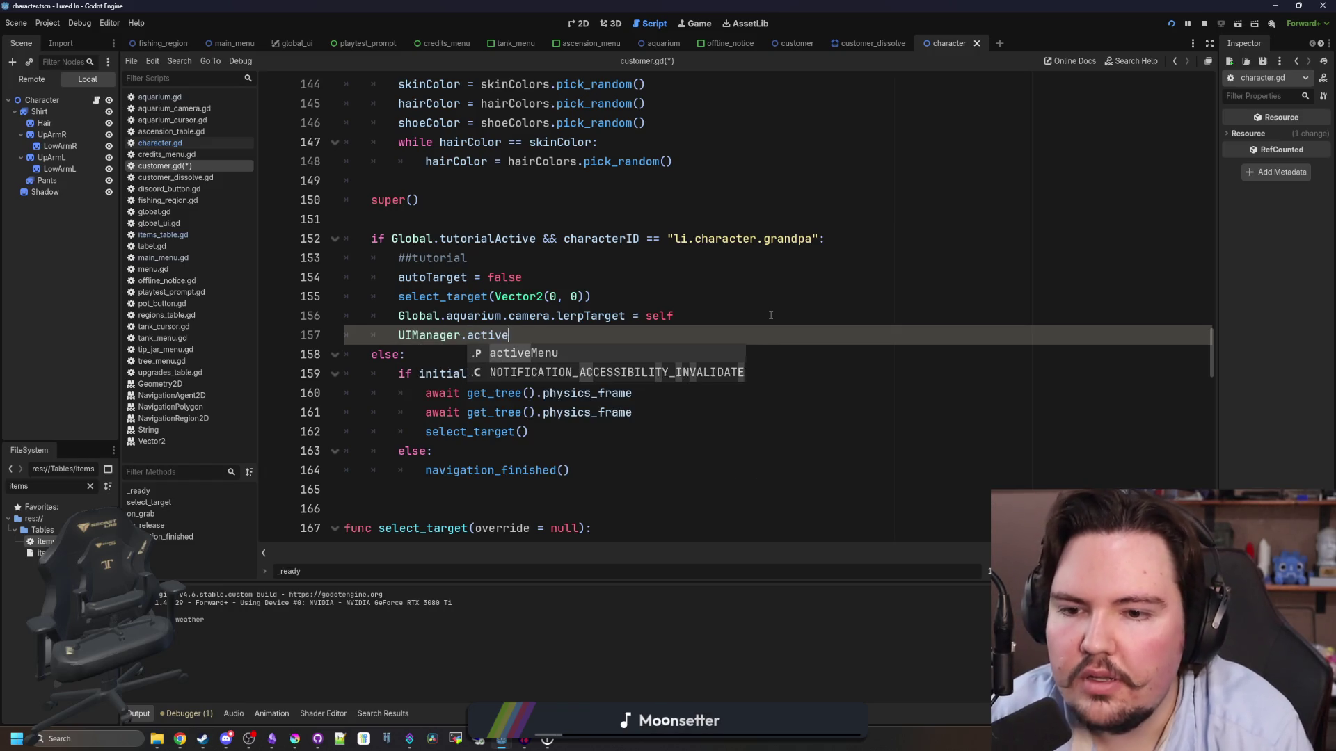
key(Return)
text(= )
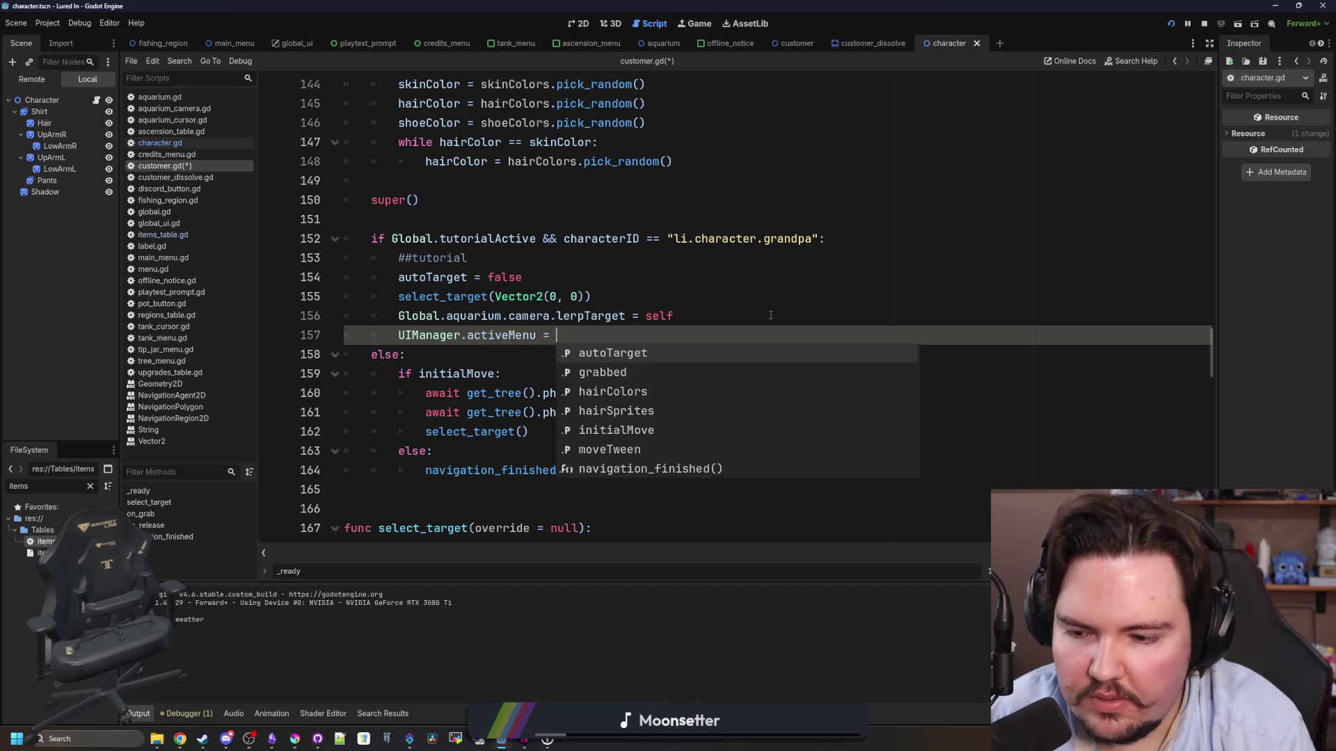
text(G)
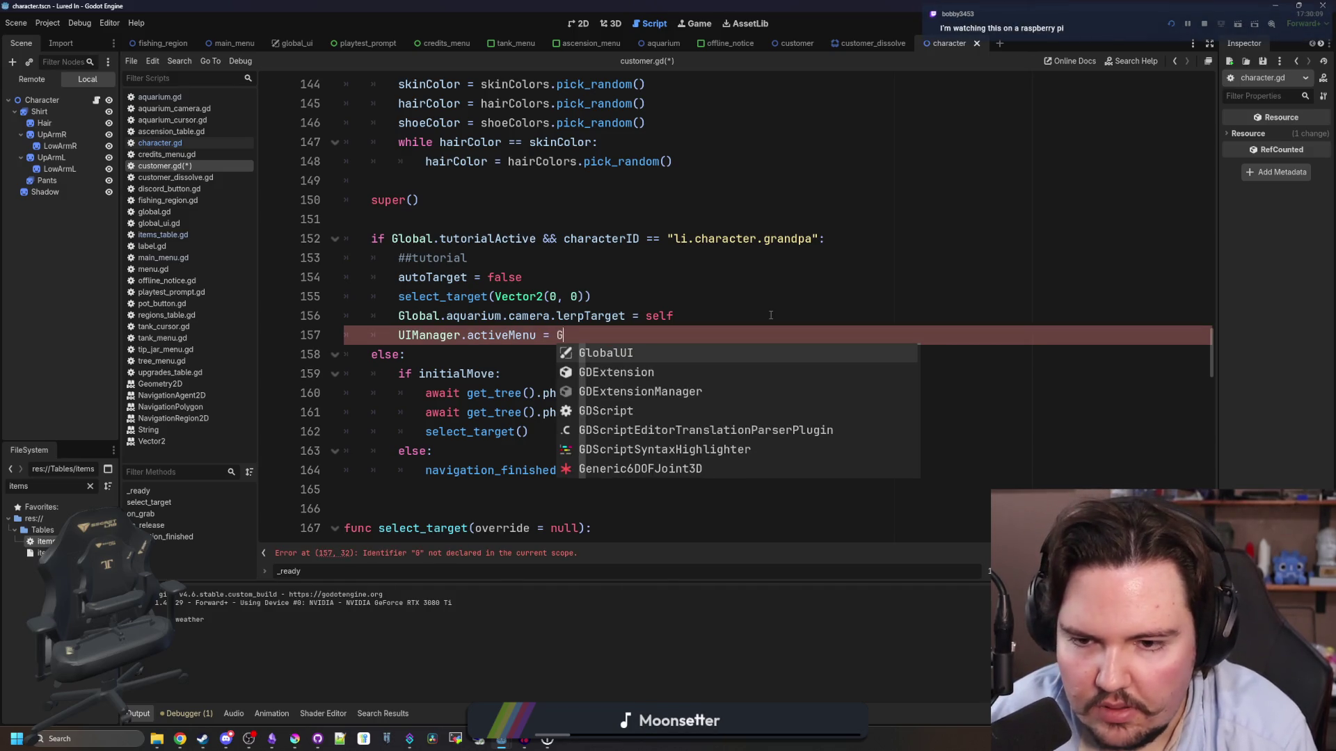
key(BackSpace)
text(Global)
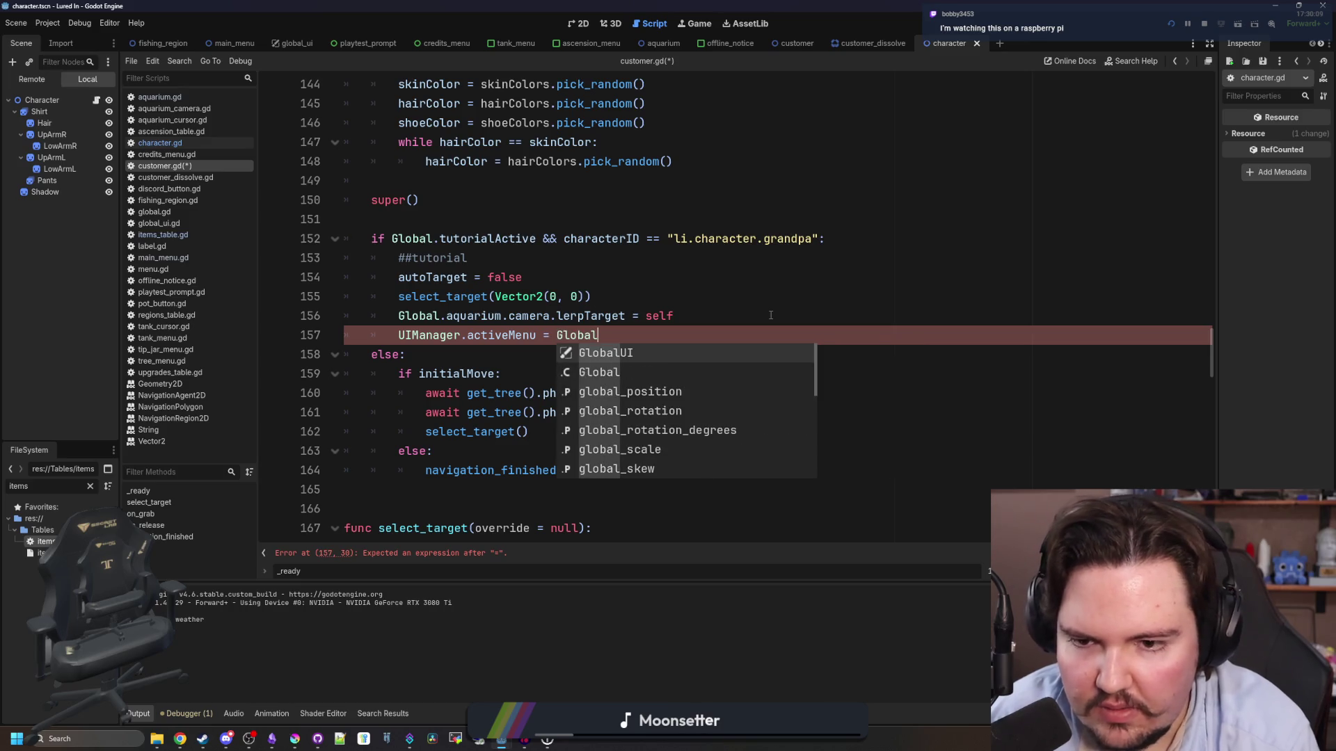
key(BackSpace)
key(BackSpace)
key(BackSpace)
text(self)
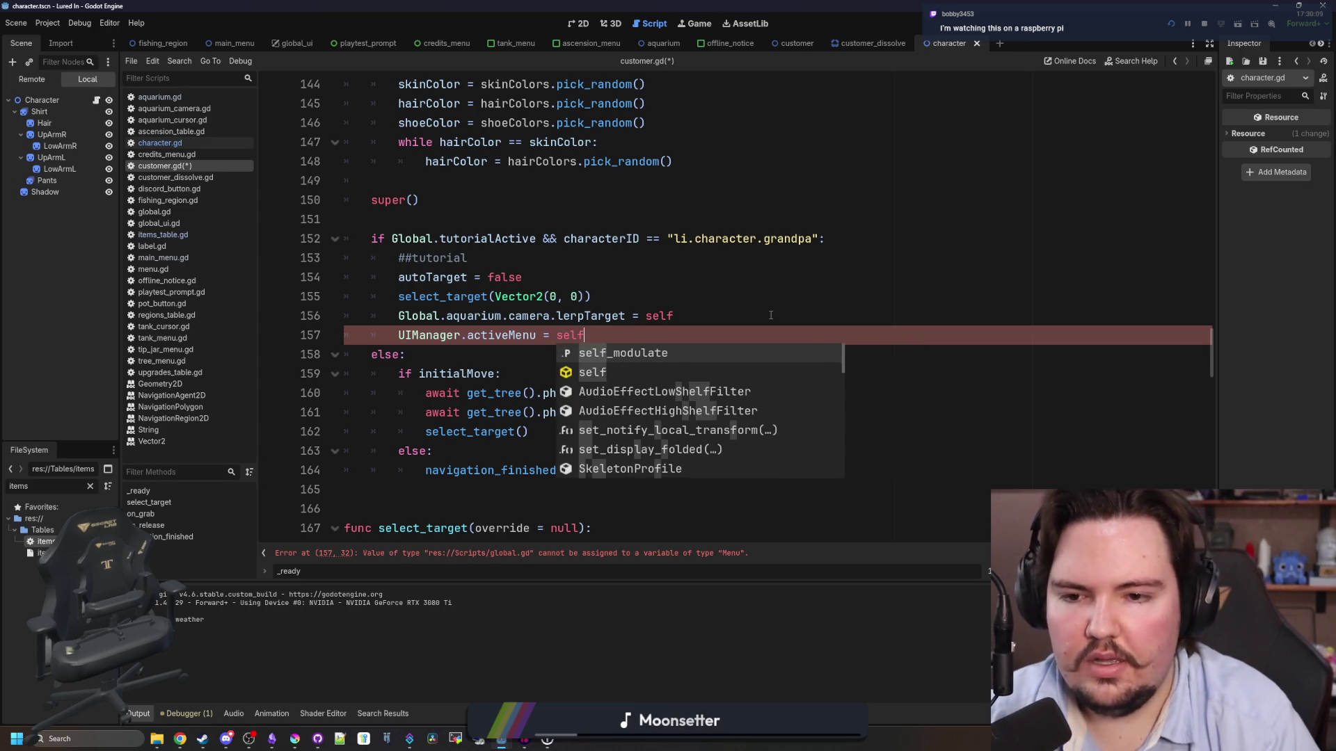
click(771, 315)
double_click(576, 331)
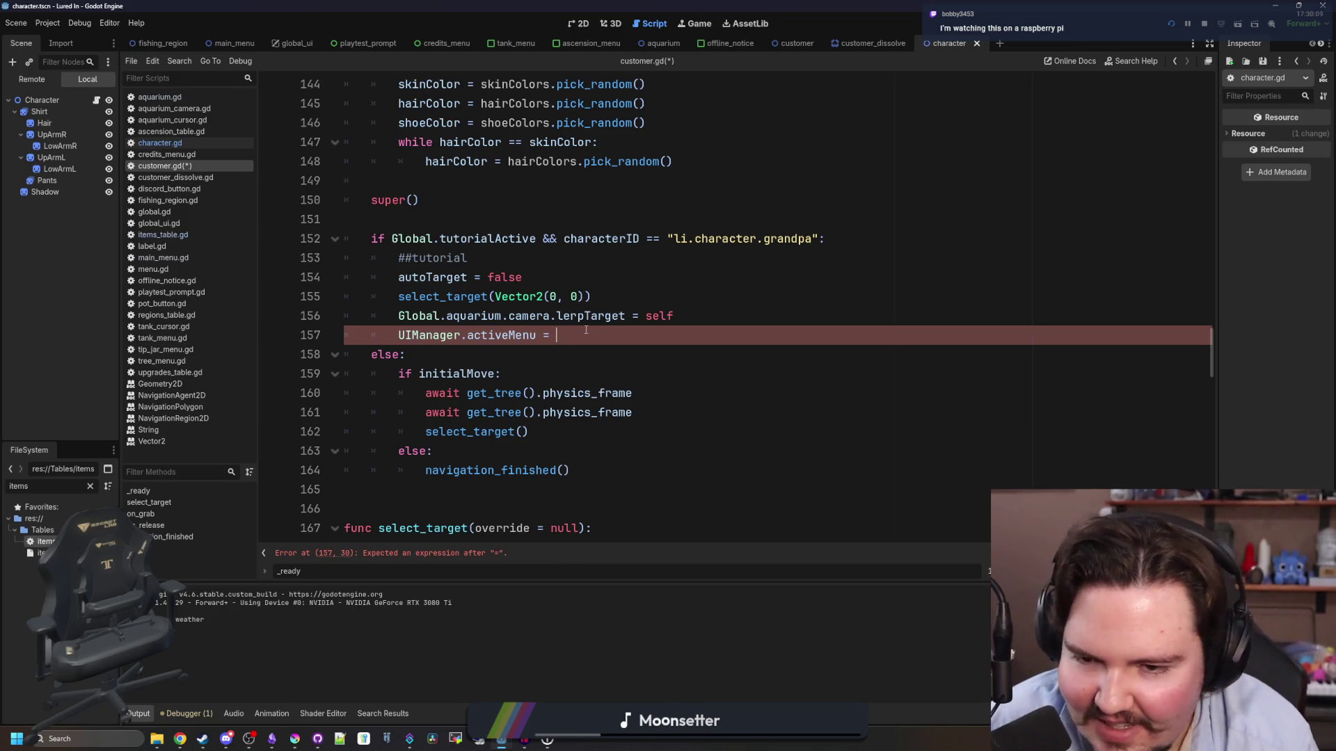
- Type Global.globalUI.p, inspect the globalUI definition in the GlobalUI script, then go back
text(Global.globalUI.p)
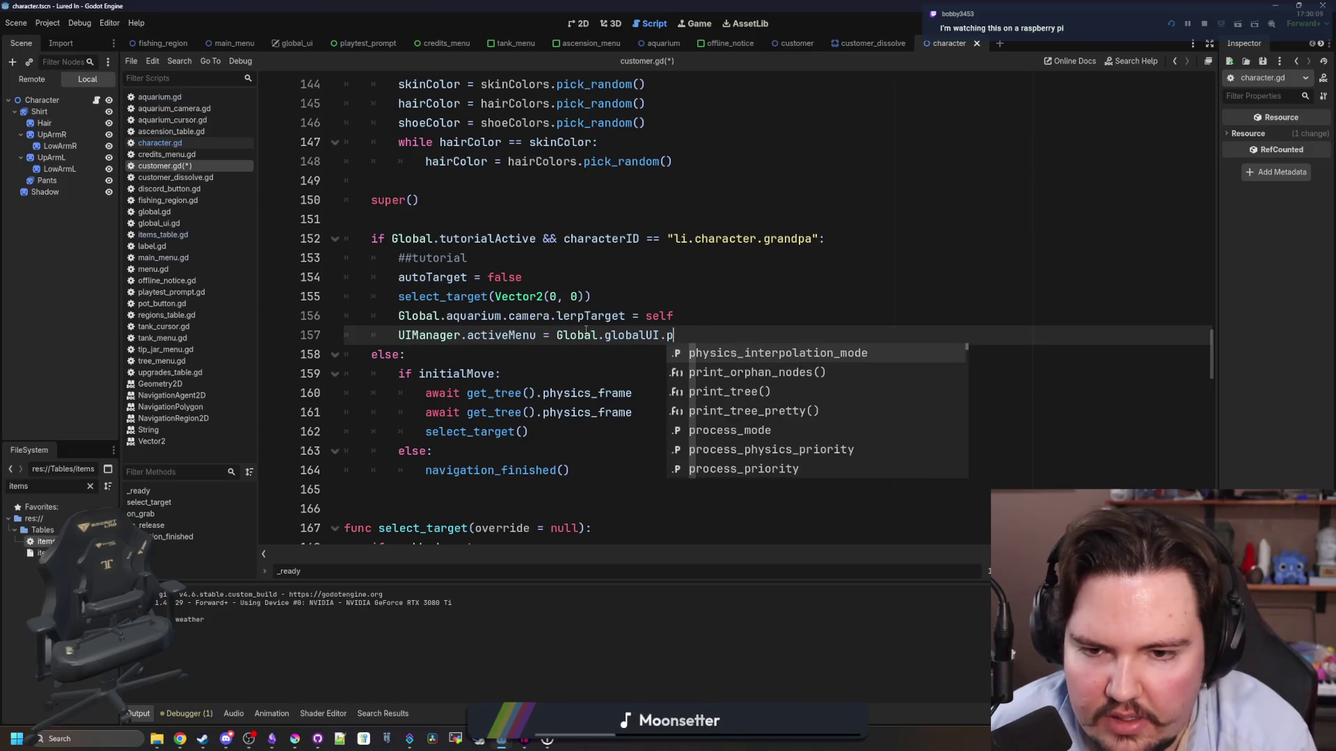
ctrl+click(628, 340)
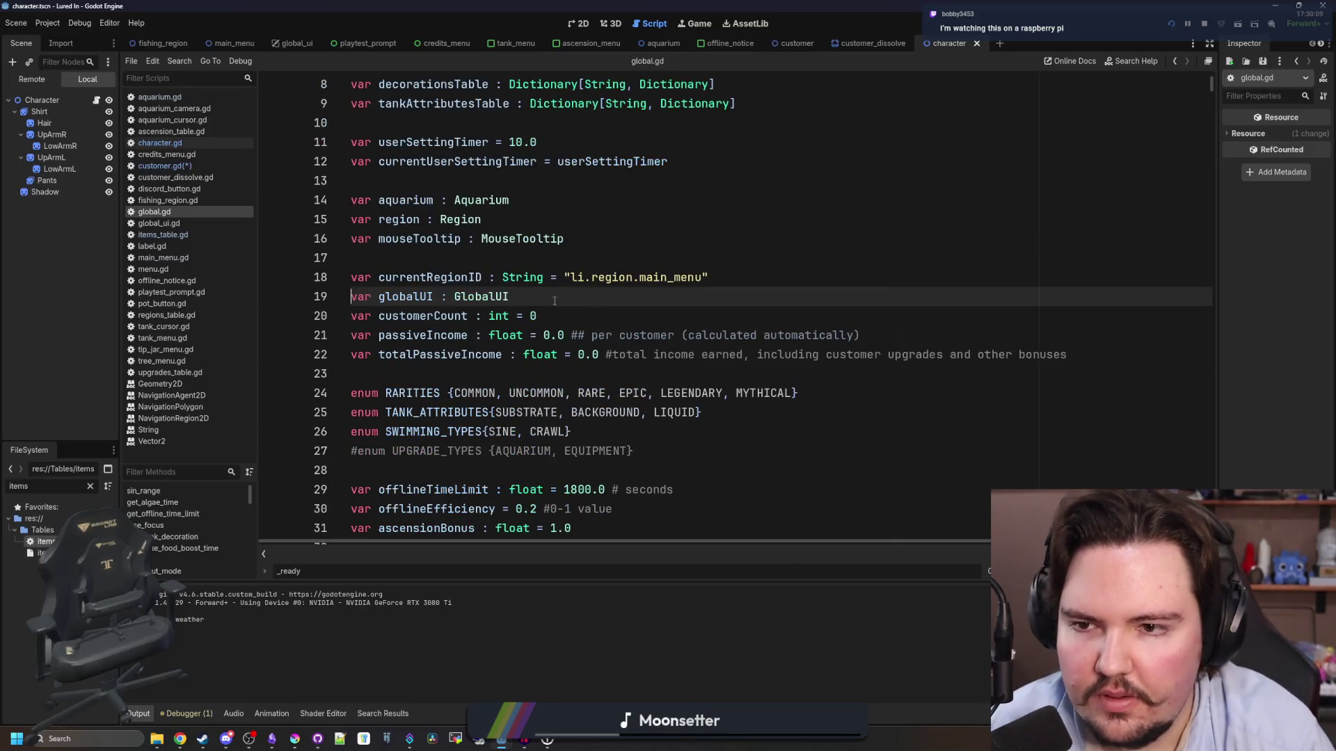
ctrl+click(475, 297)
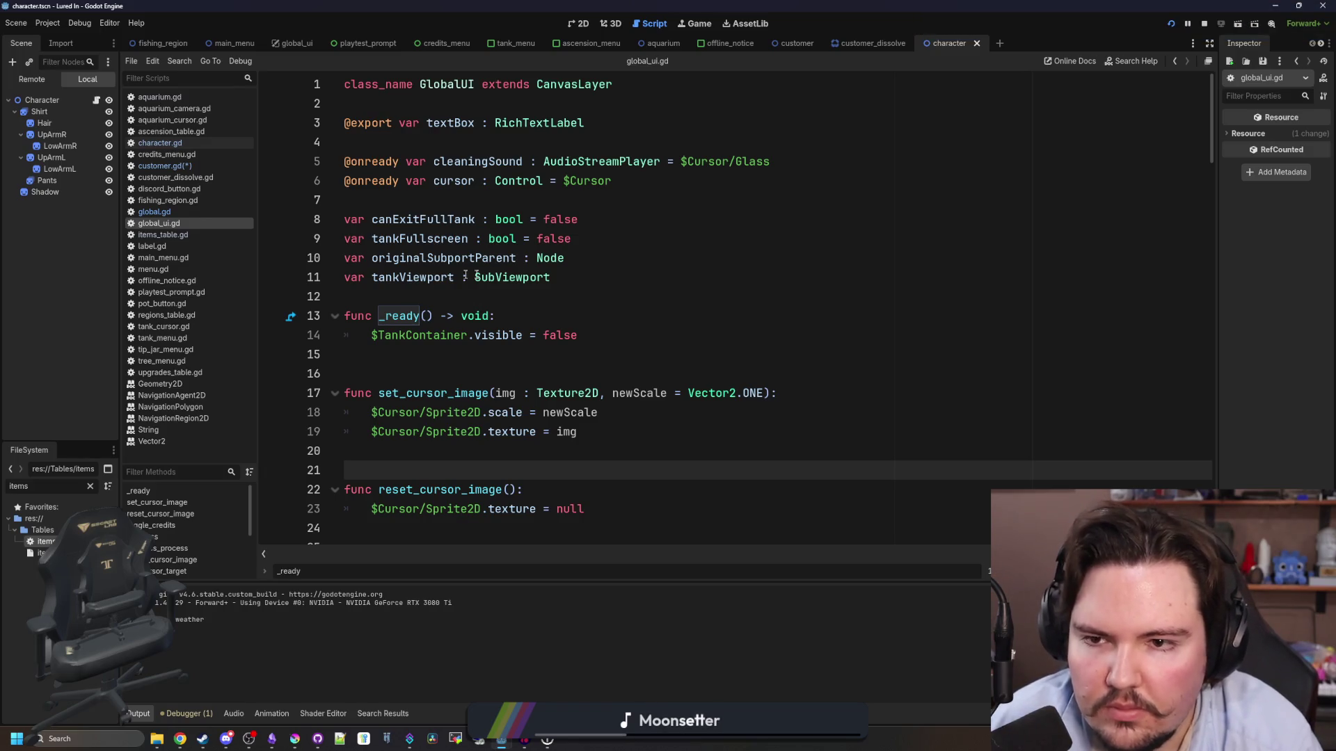
key(alt+Left)
key(alt+Left)
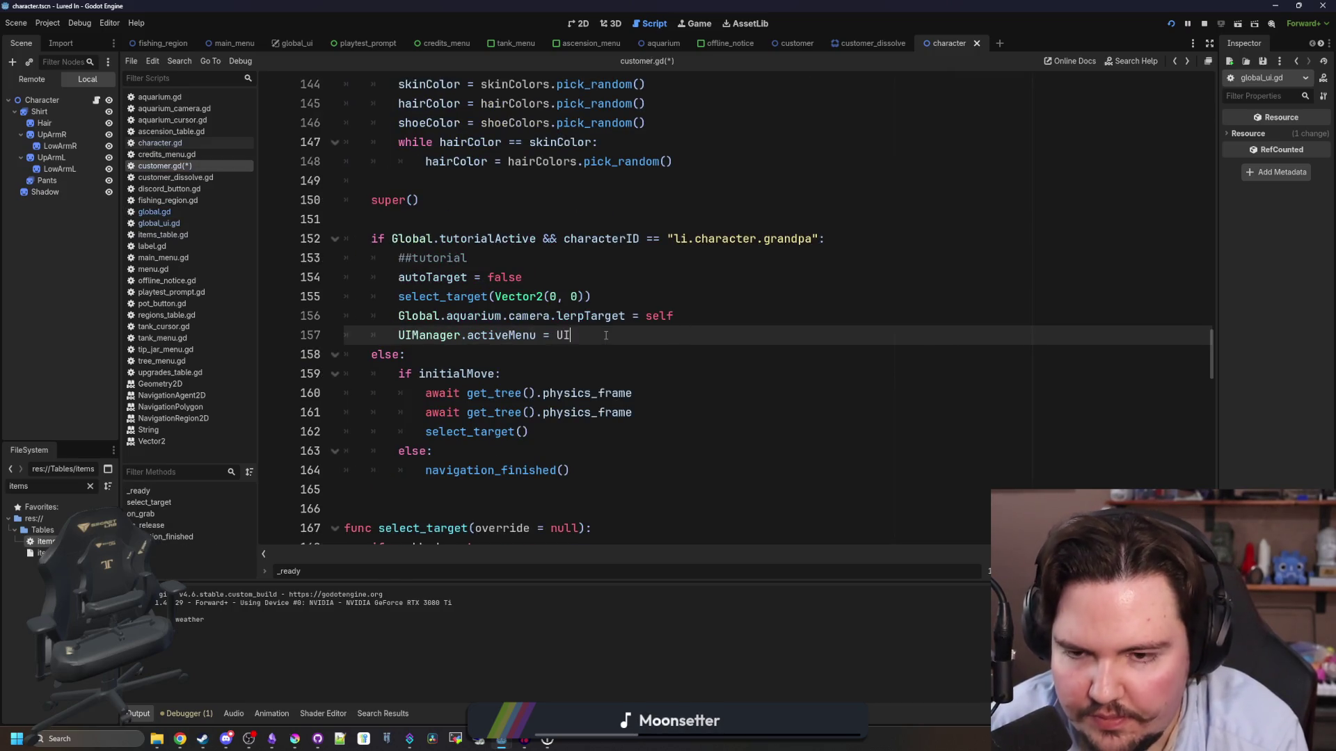
- Set line 157 to UIManager.activeMenu = UIManager.optionsMenu, save, and run the game
text(Ma)
key(Return)
text(.)
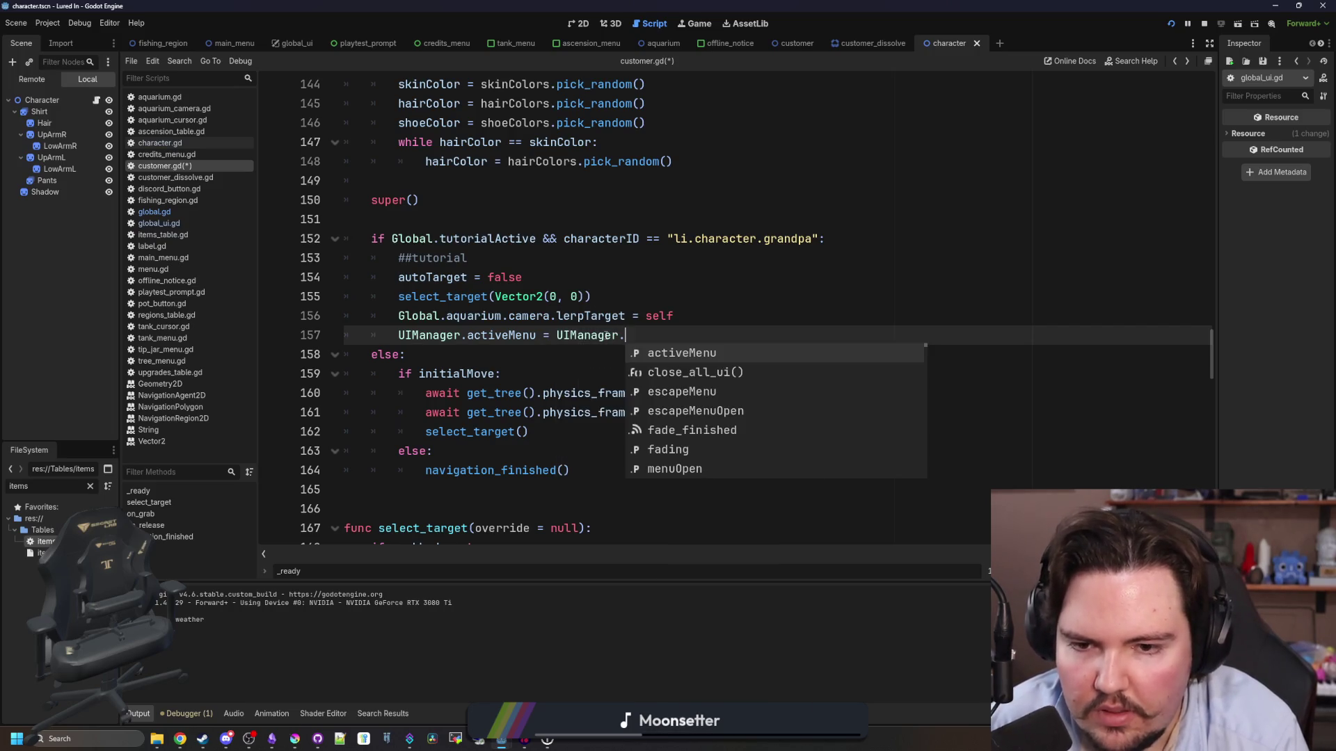
text(opt)
key(Return)
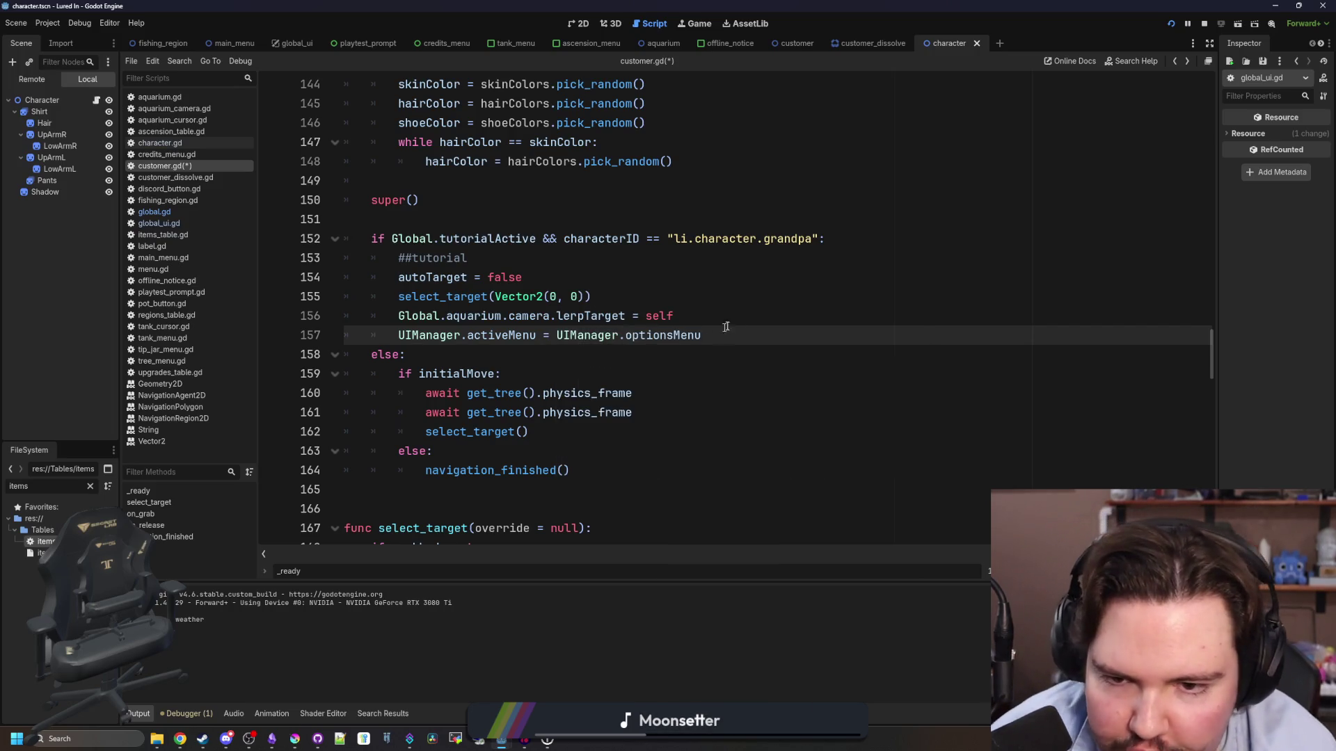
key(Up)
key(ctrl+s)
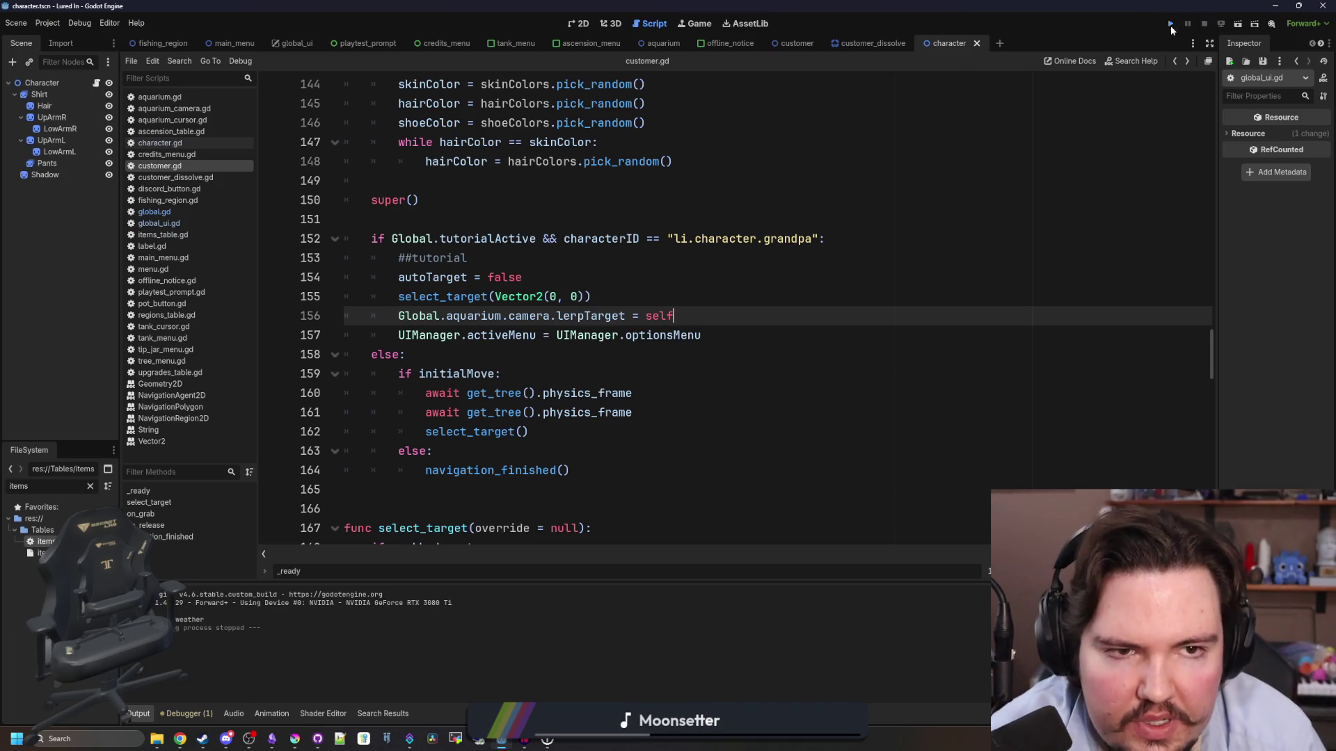
click(1171, 24)
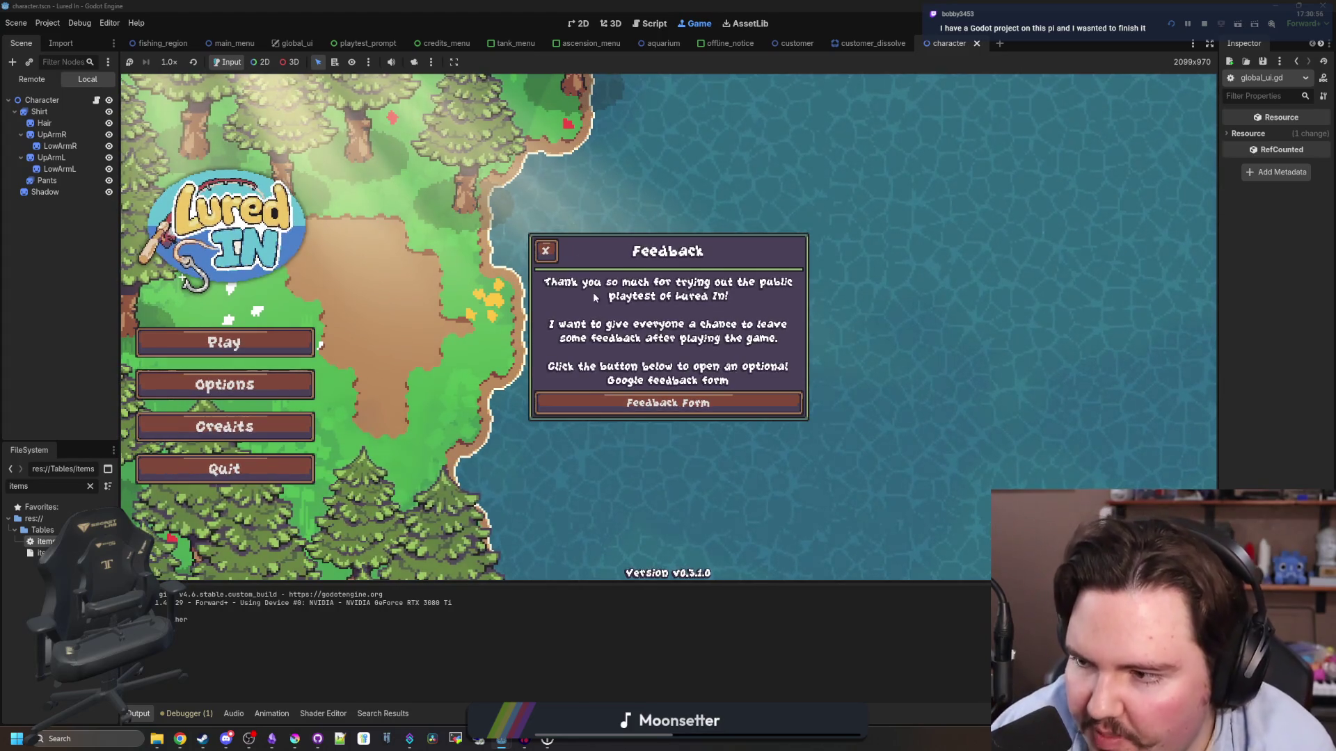
- Dismiss the feedback message, start the game, and briefly check the aquarium's shop panel
click(545, 250)
click(240, 339)
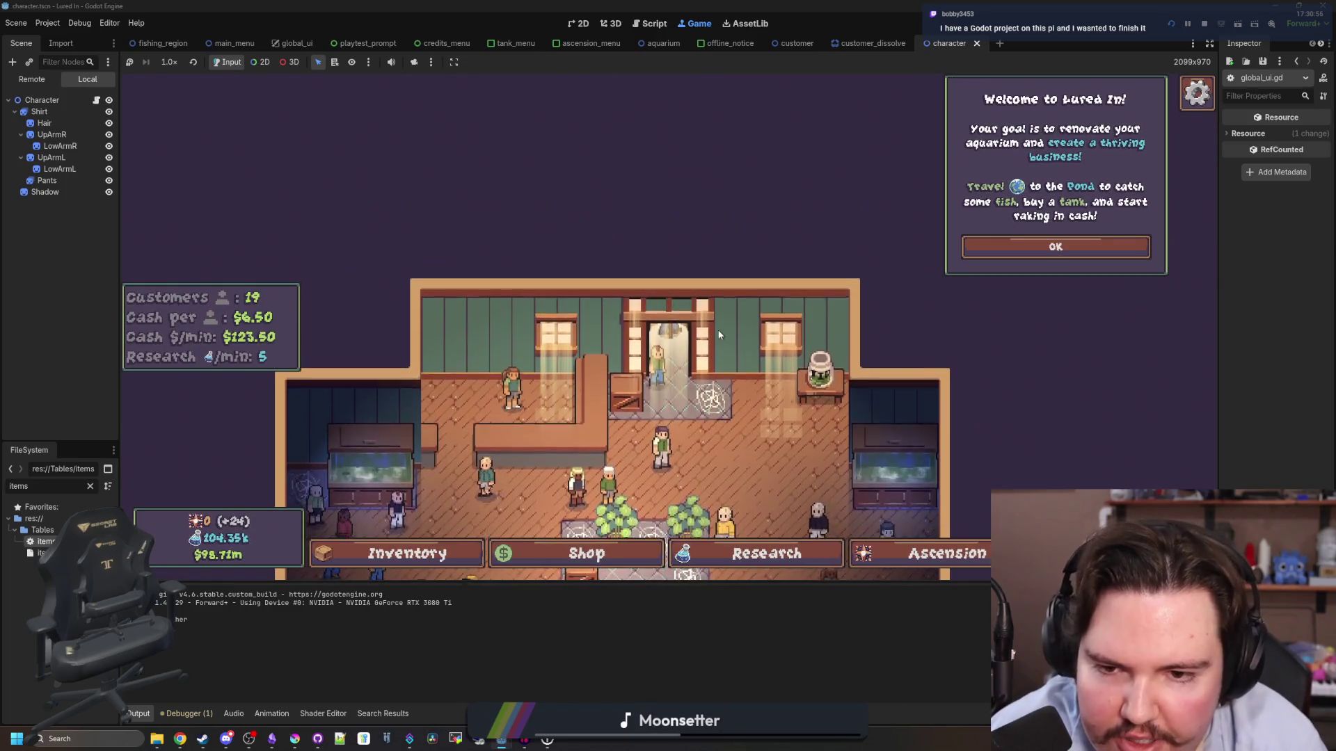
click(607, 555)
key(Escape)
scroll(729, 417, up, 3)
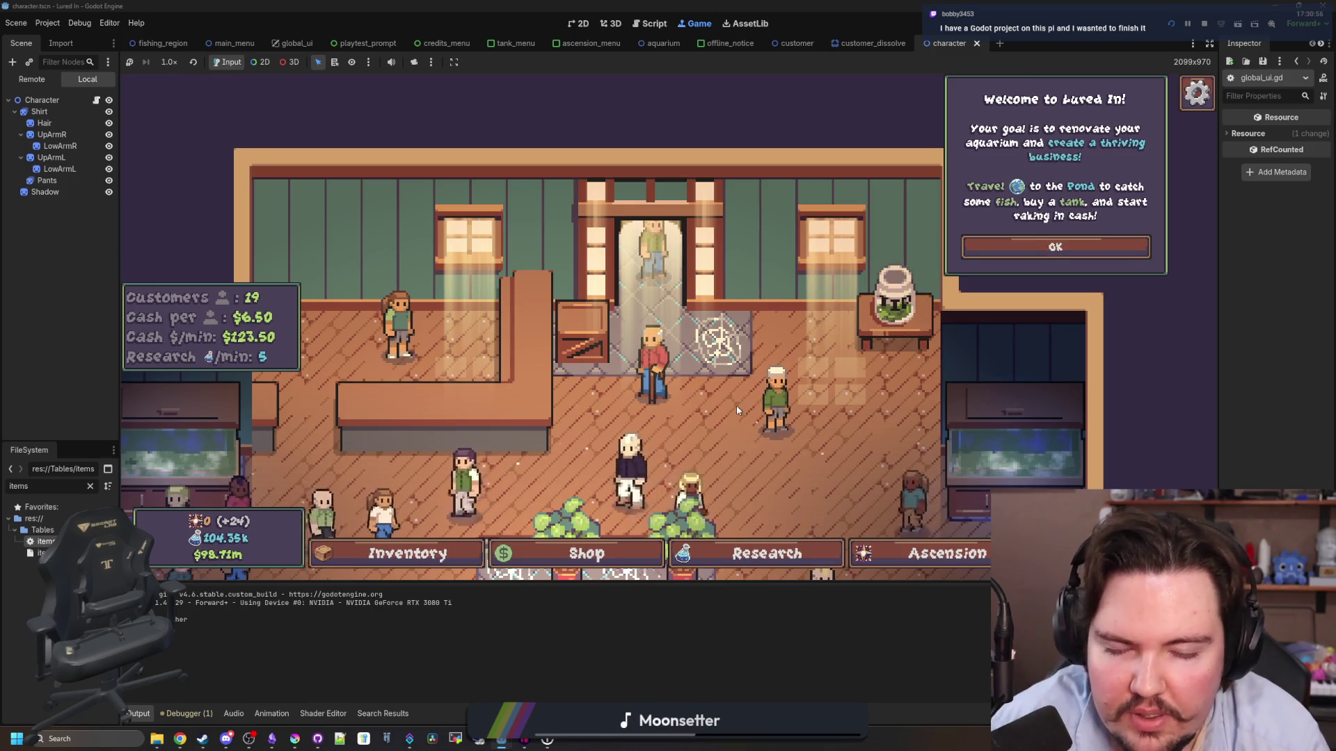
- Quit to the title screen via the pause menu and start the game again to recheck the tutorial
key(Escape)
click(668, 358)
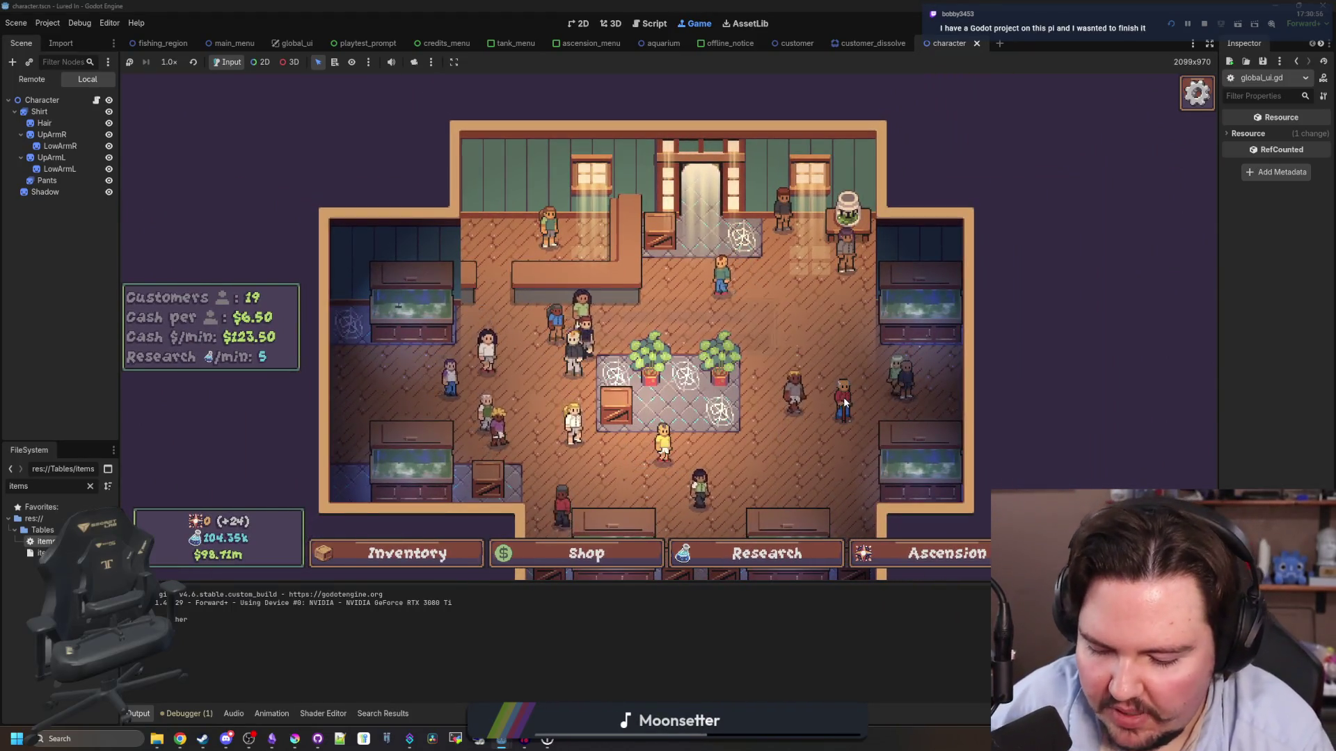
key(grave)
key(Escape)
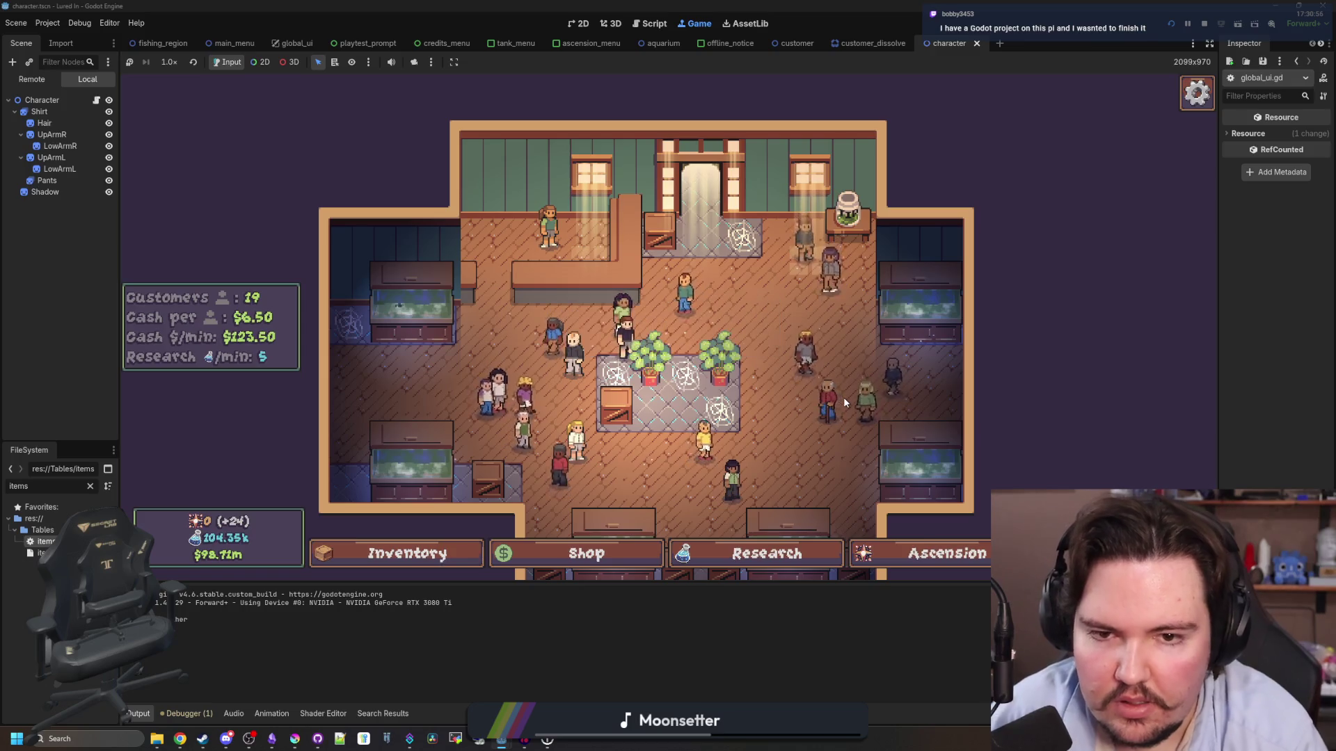
key(Escape)
click(661, 361)
click(314, 351)
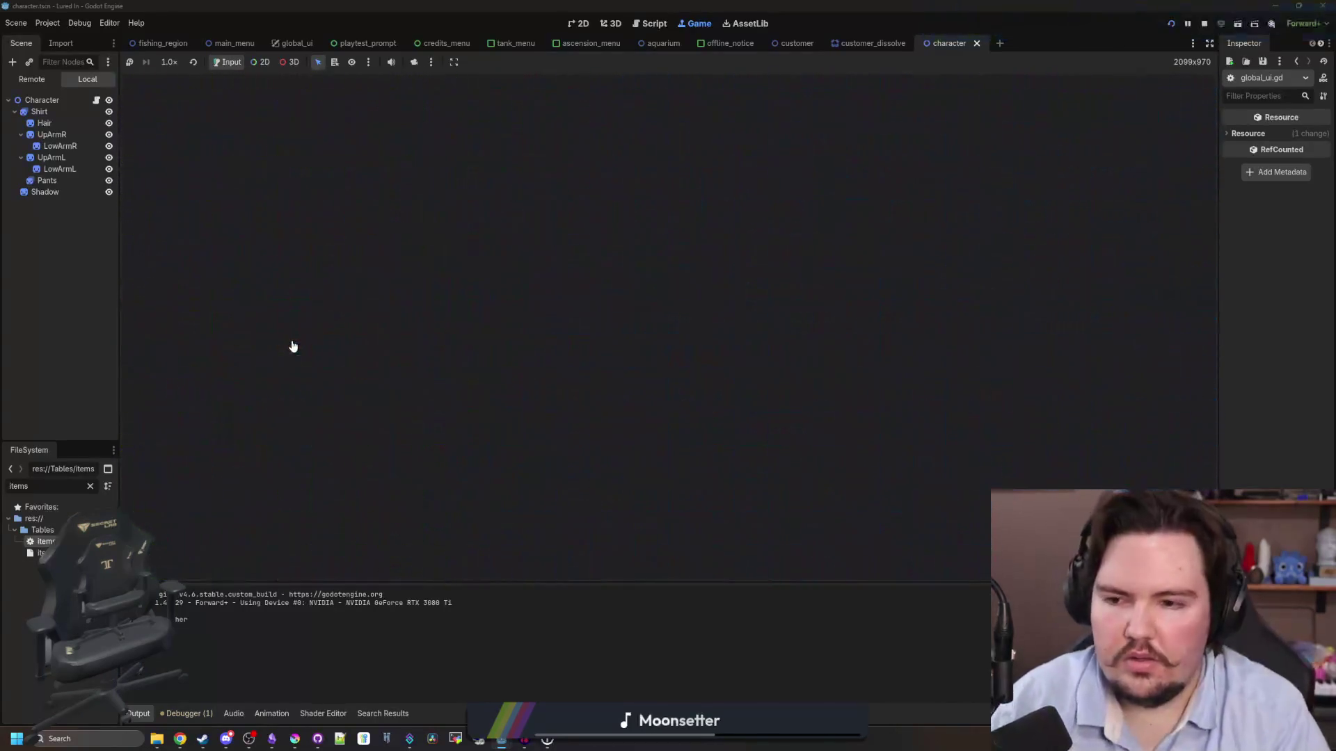
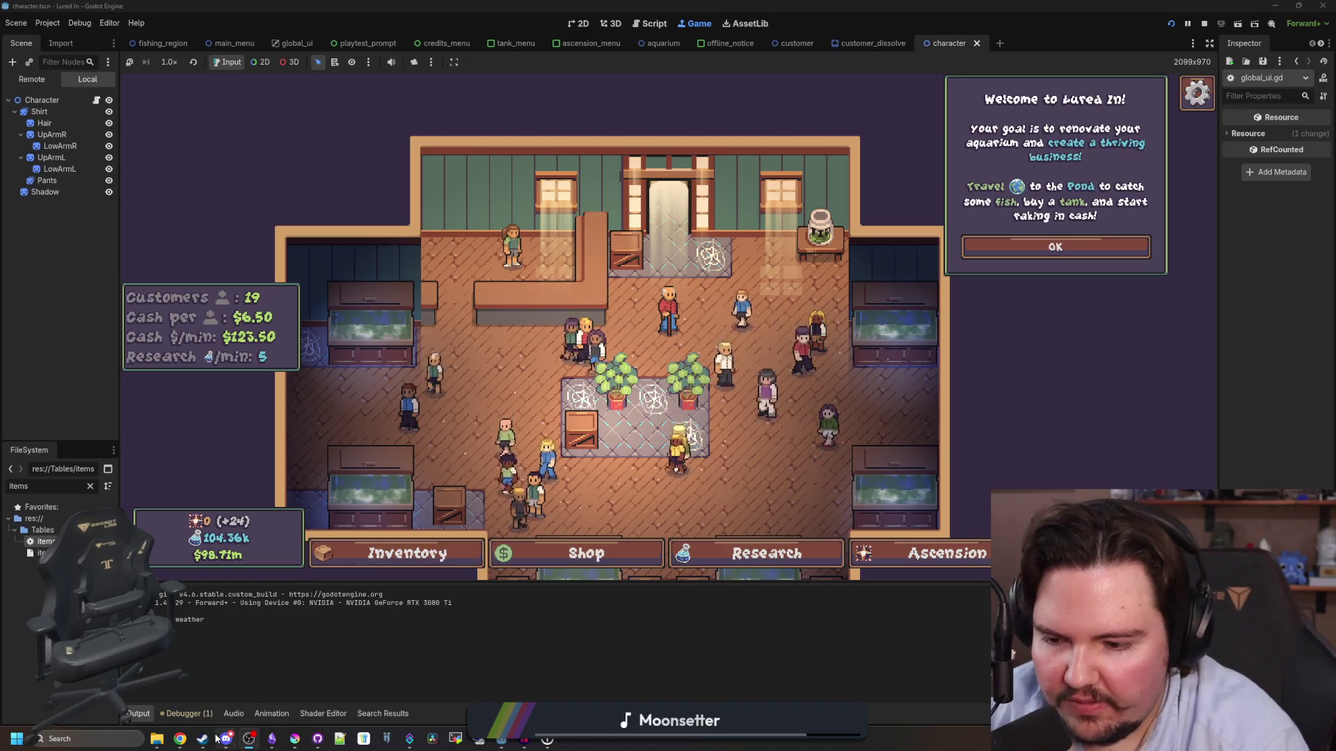
- Search the Steam library for 'peak', open the PEAK page, and open its Play It Your Way update post
mouse_move(201, 741)
click(216, 694)
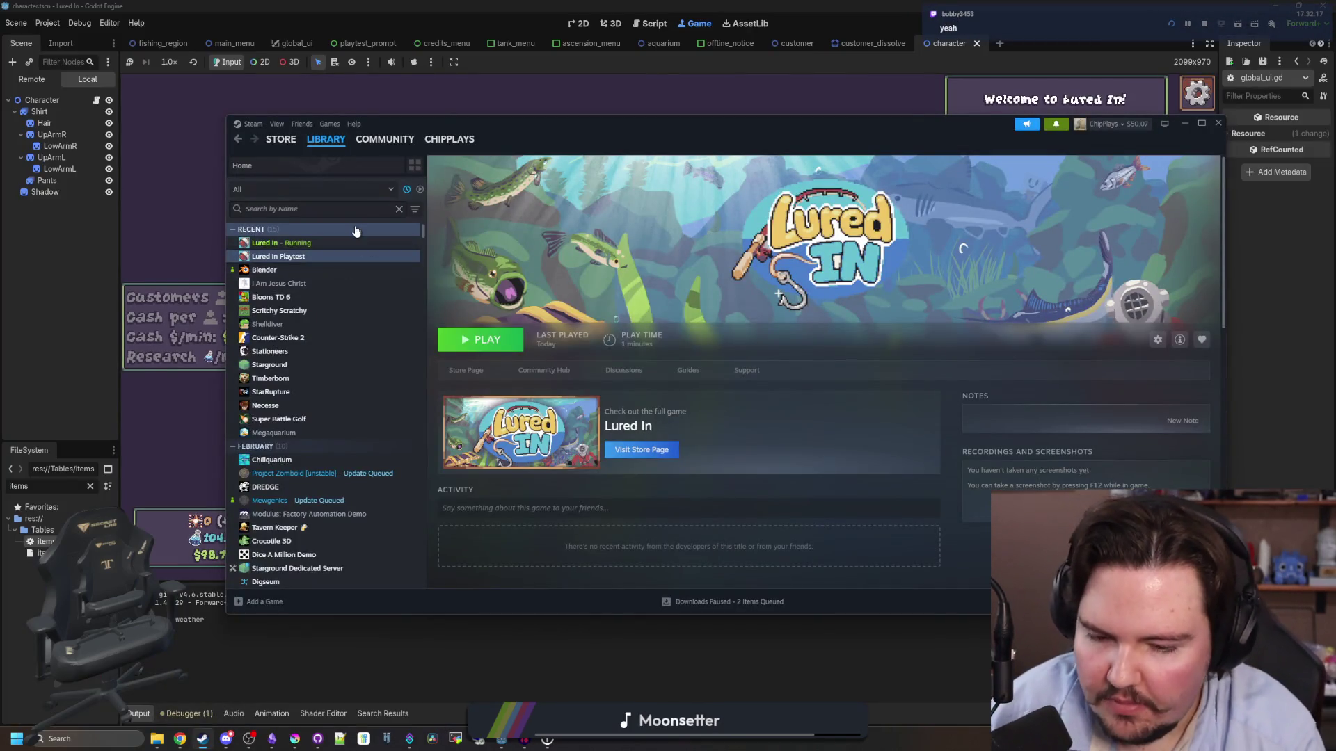
text(peak)
click(273, 245)
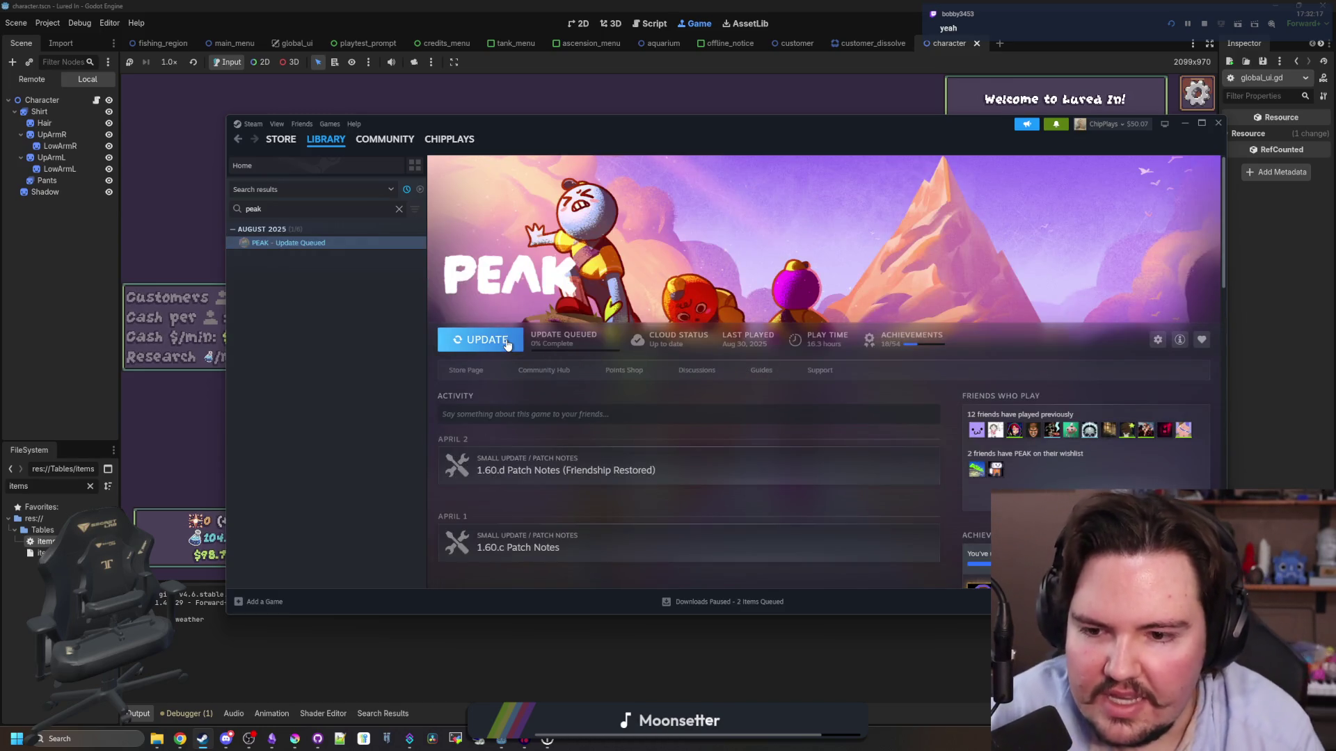
scroll(677, 314, down, 3)
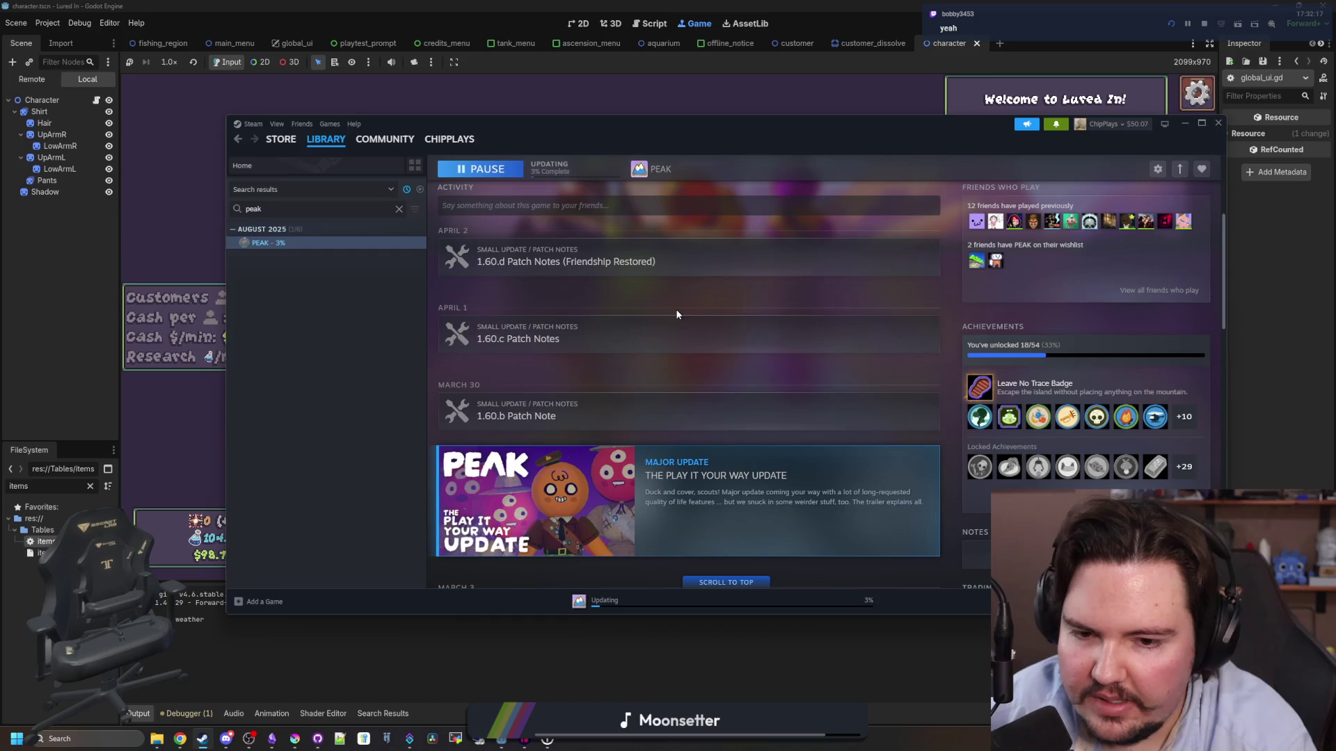
click(551, 500)
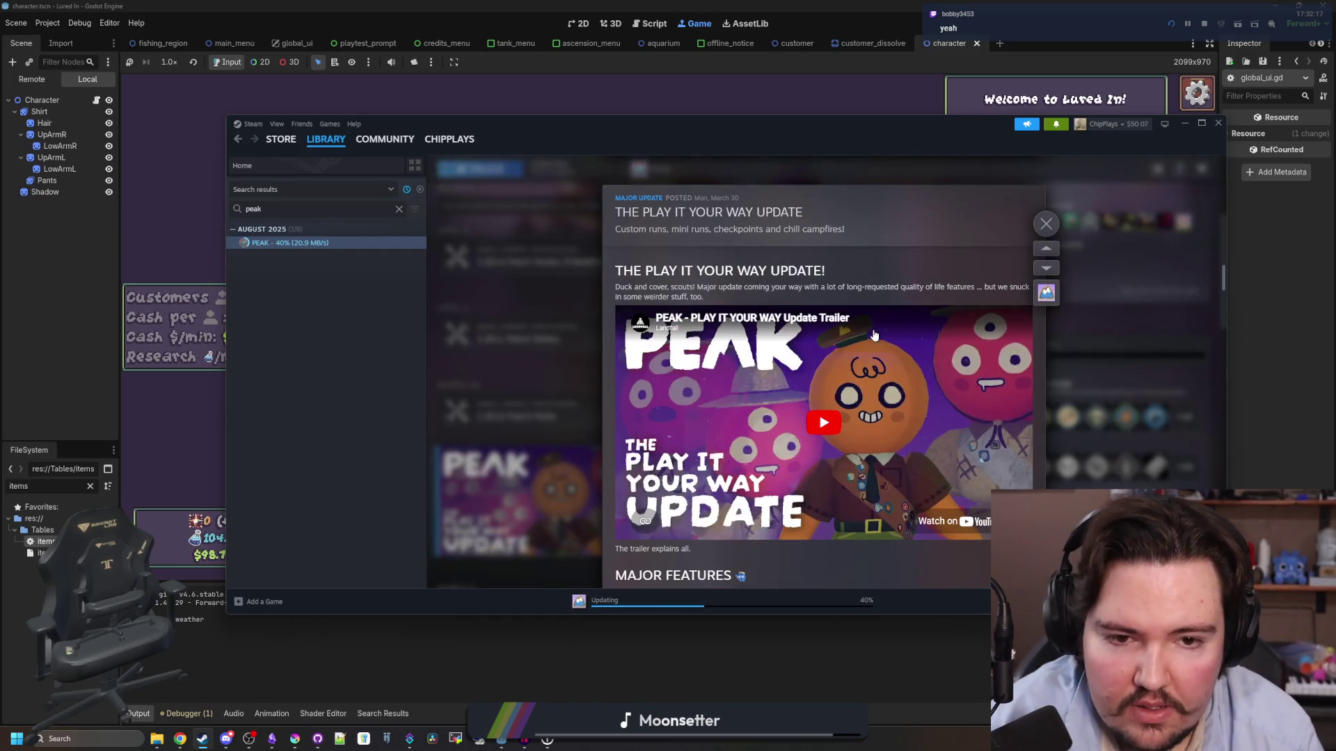
- Scroll through the Play It Your Way announcement's features and patch notes to the closing sign-off
scroll(756, 386, down, 5)
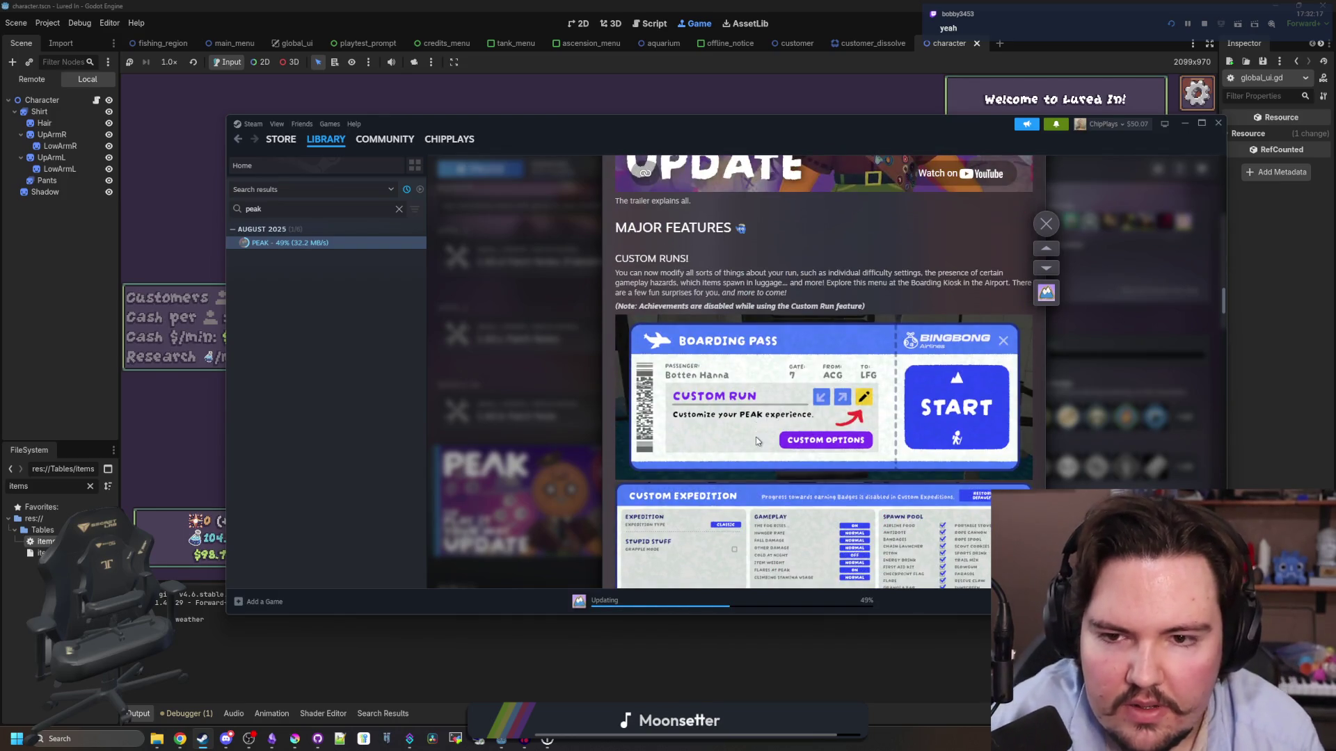
scroll(757, 437, down, 2)
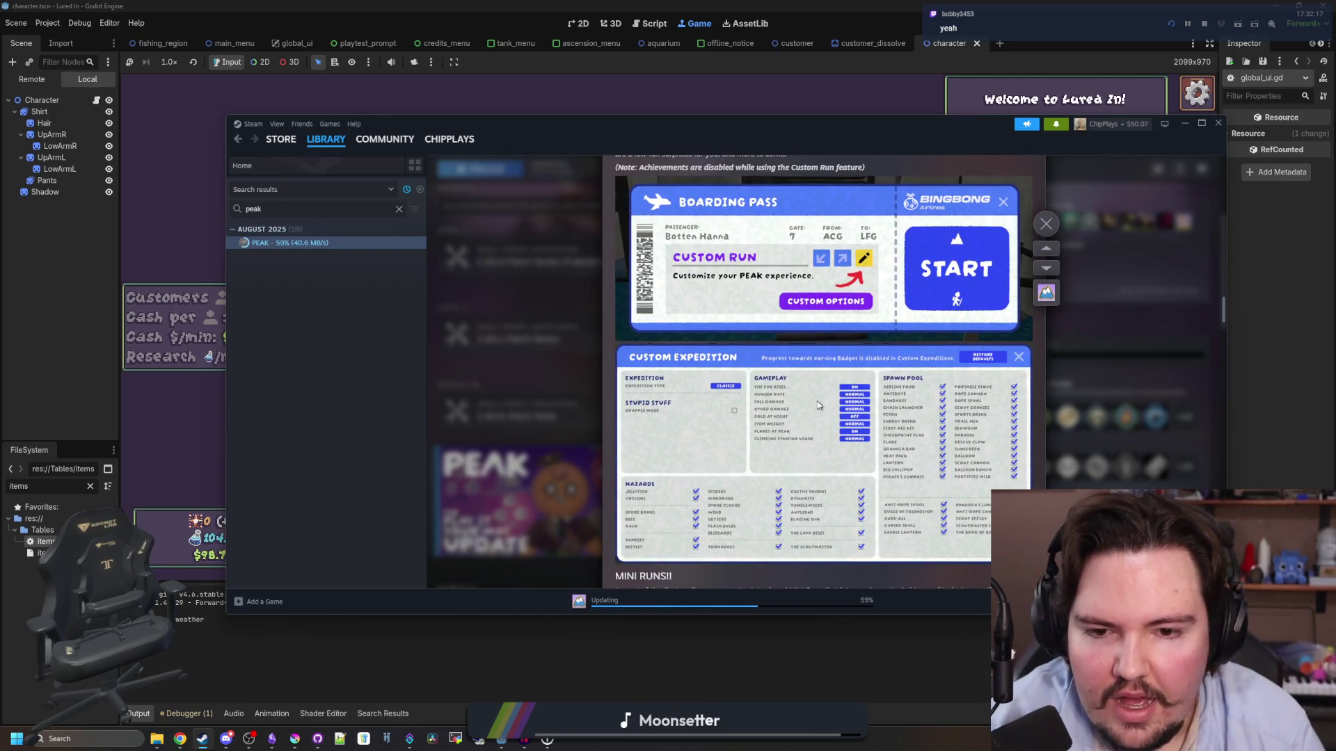
scroll(881, 349, down, 5)
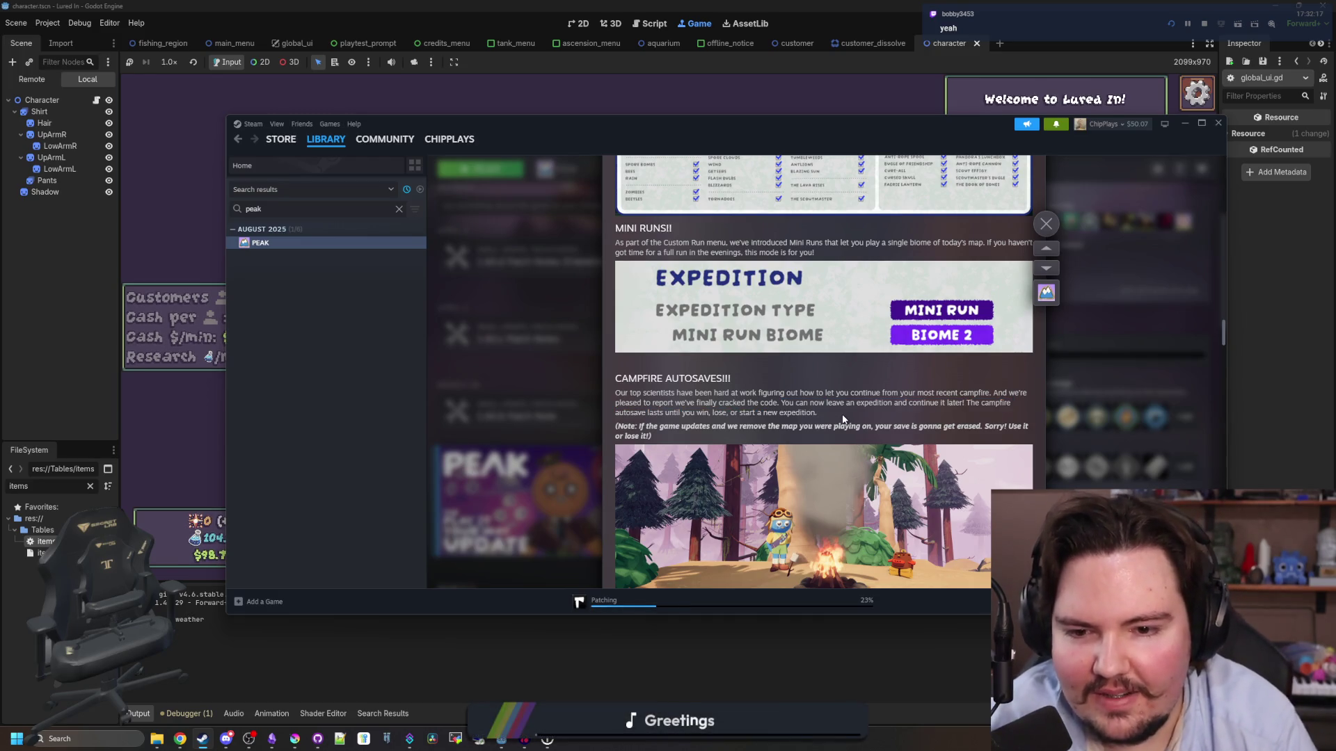
scroll(843, 419, down, 3)
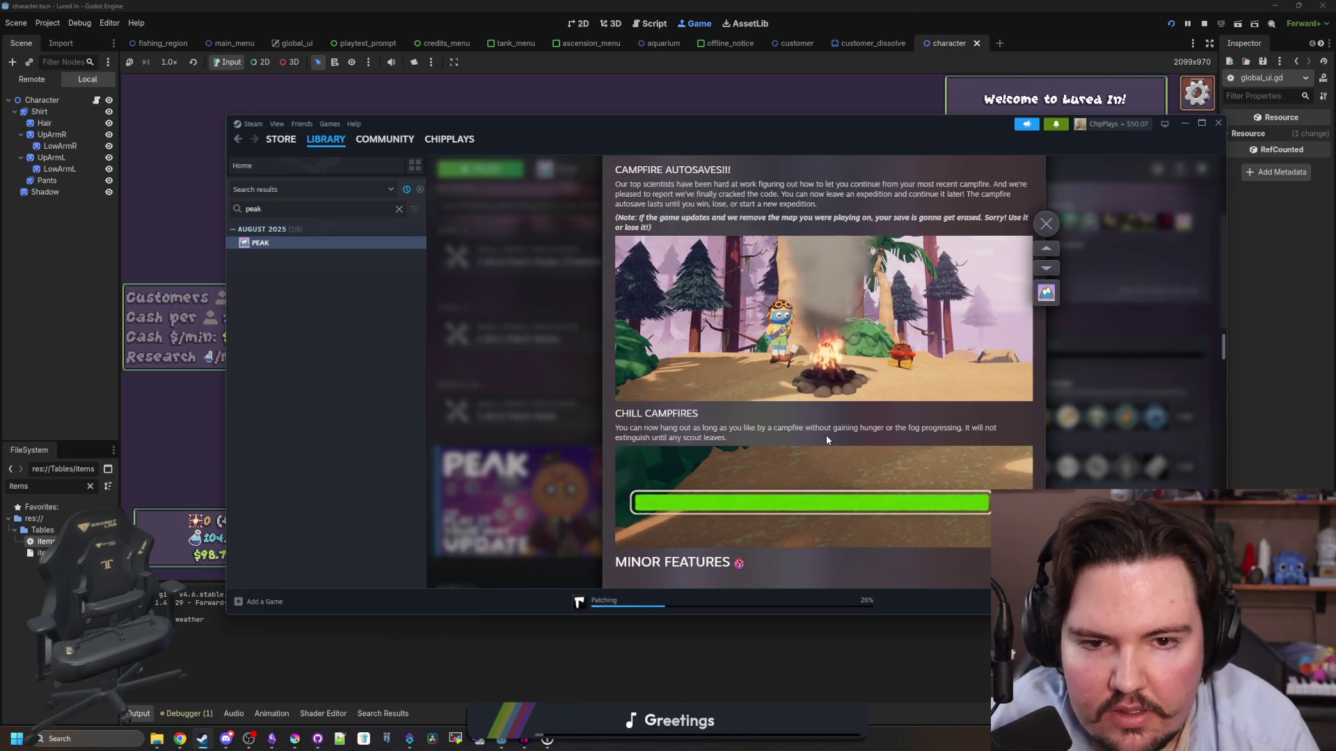
scroll(827, 440, down, 1)
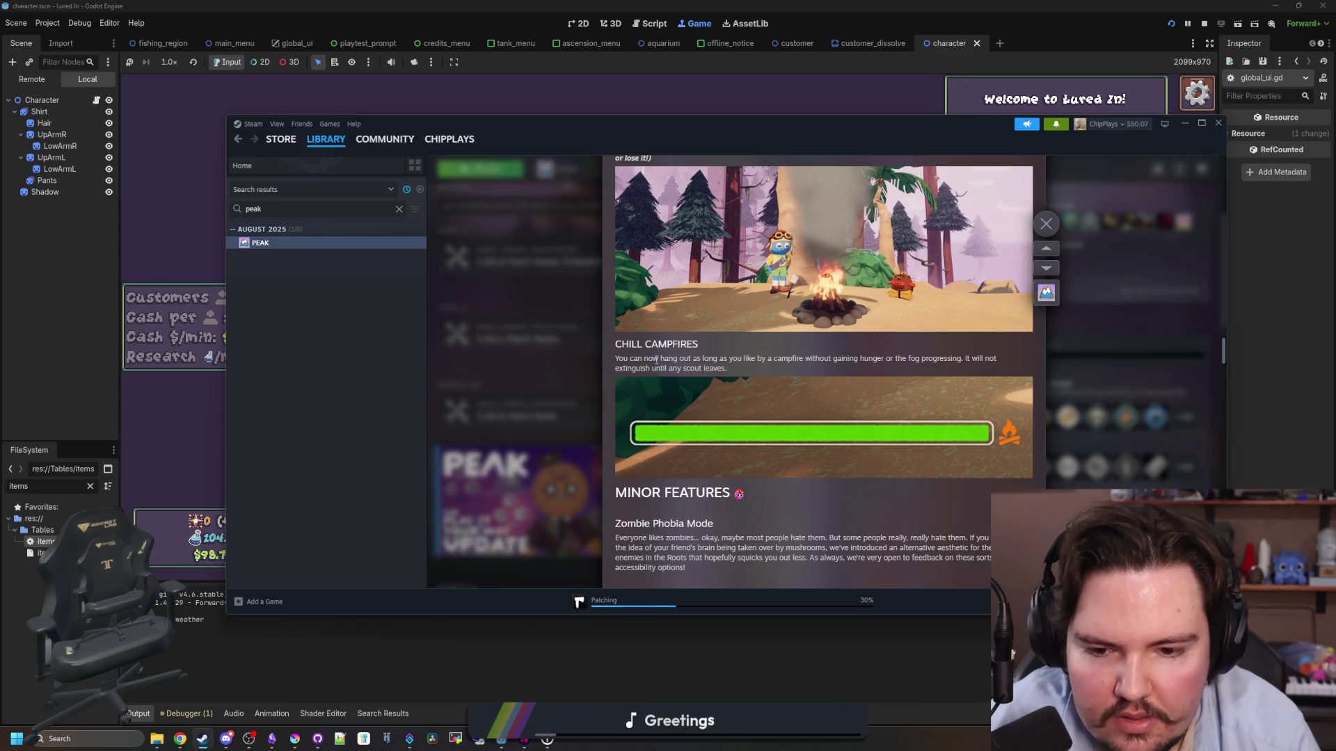
scroll(656, 360, down, 3)
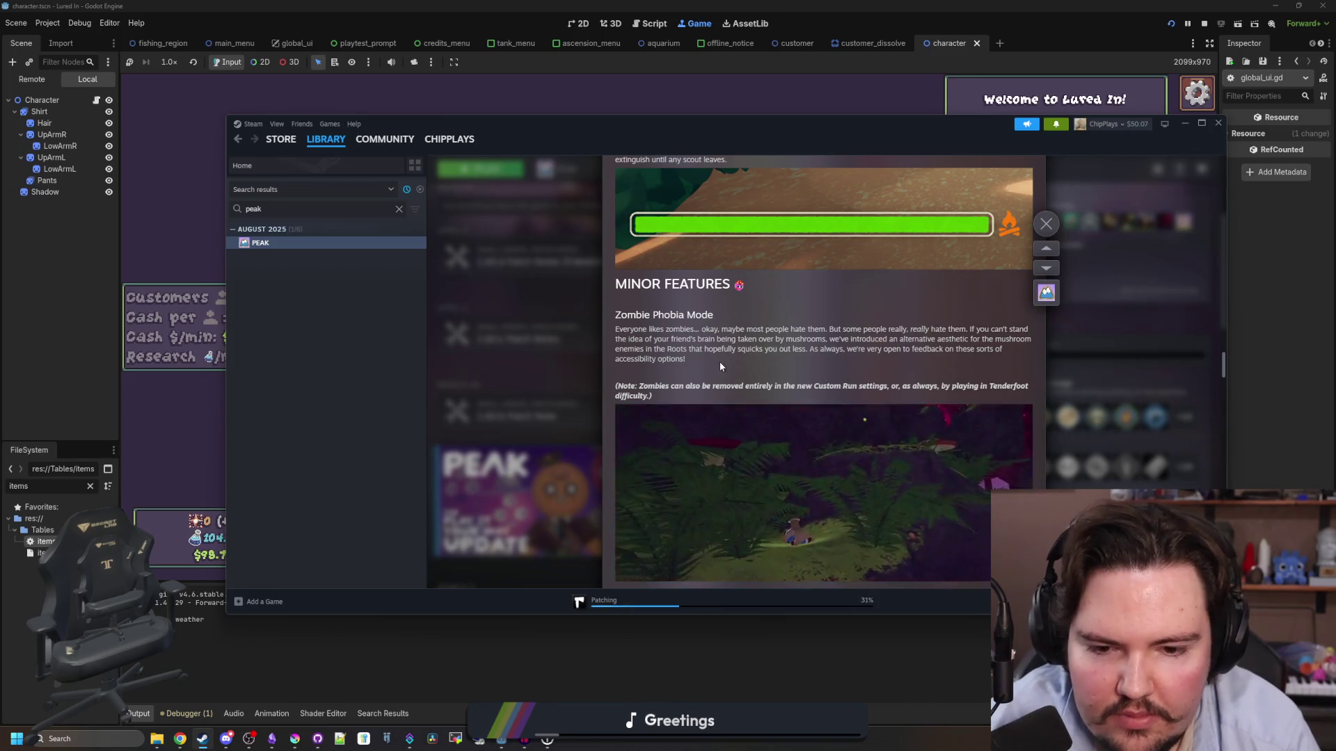
scroll(800, 507, down, 1)
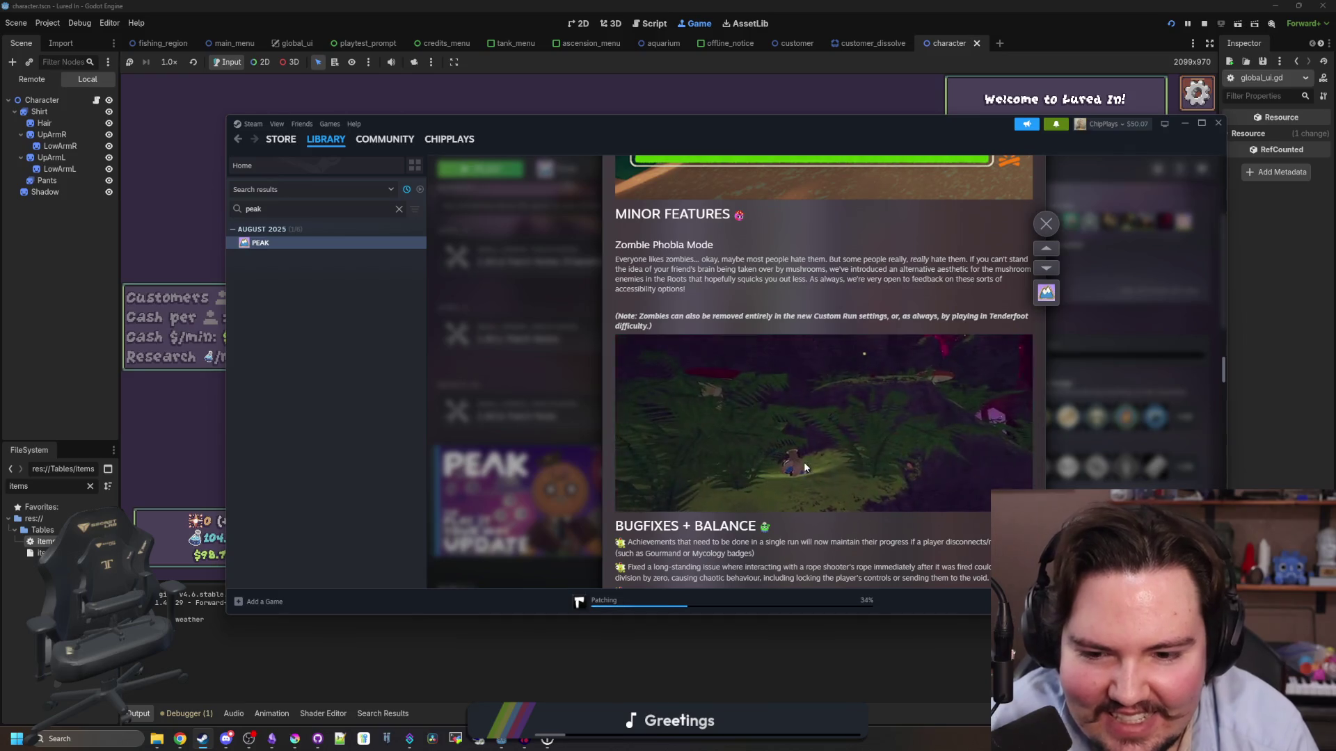
scroll(804, 462, down, 3)
scroll(723, 414, down, 2)
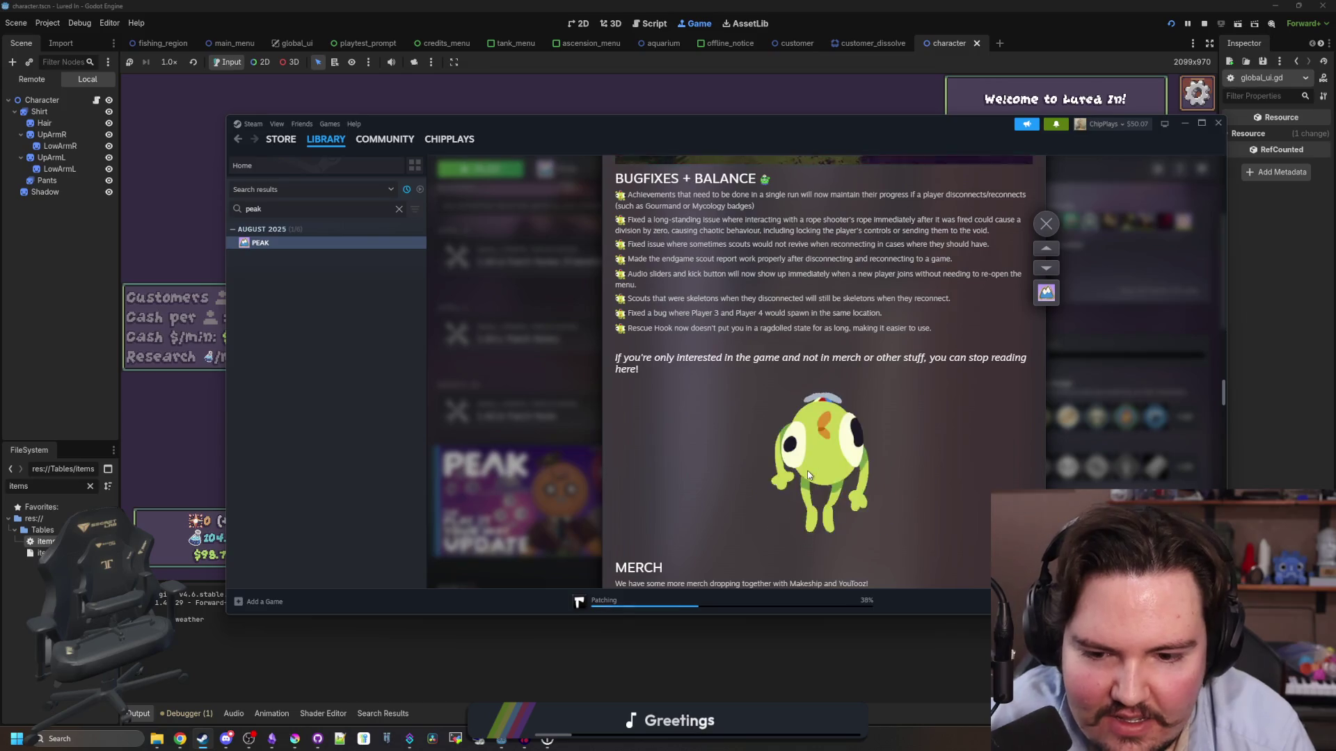
scroll(807, 470, down, 7)
scroll(807, 471, down, 15)
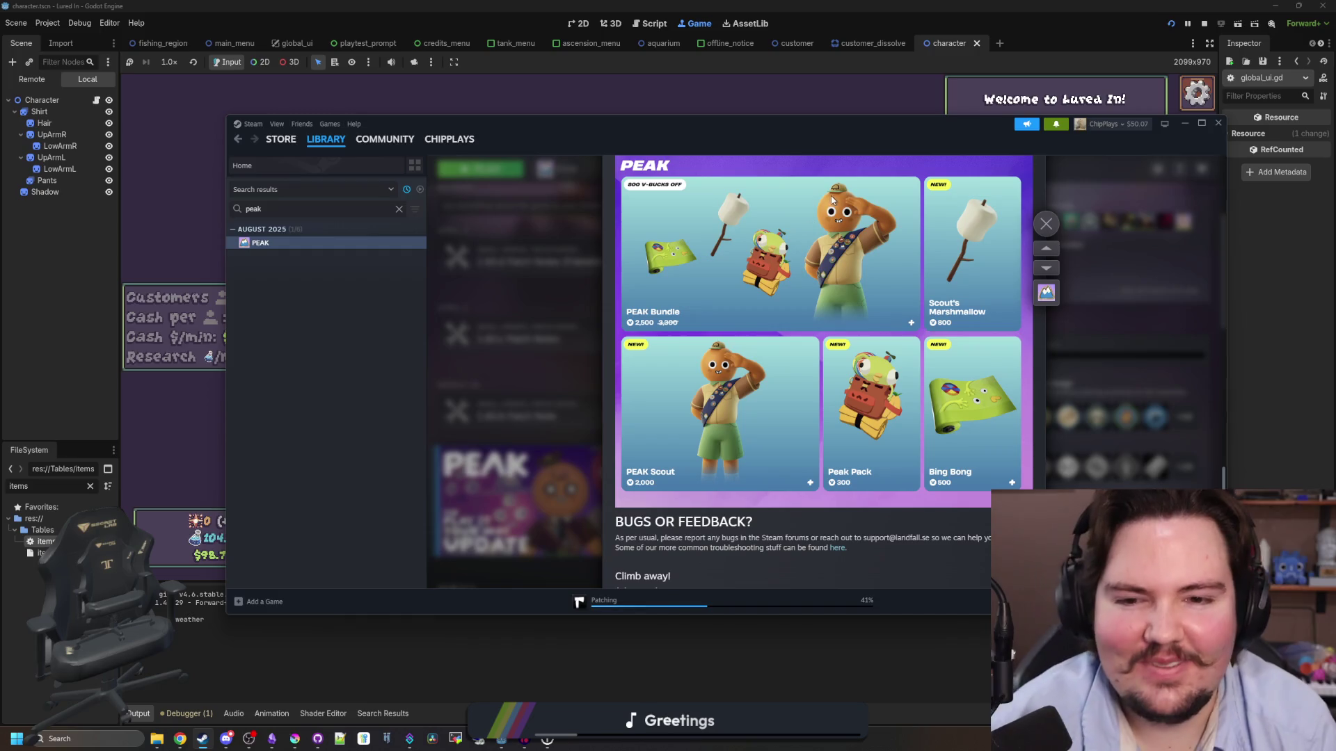
scroll(791, 471, down, 1)
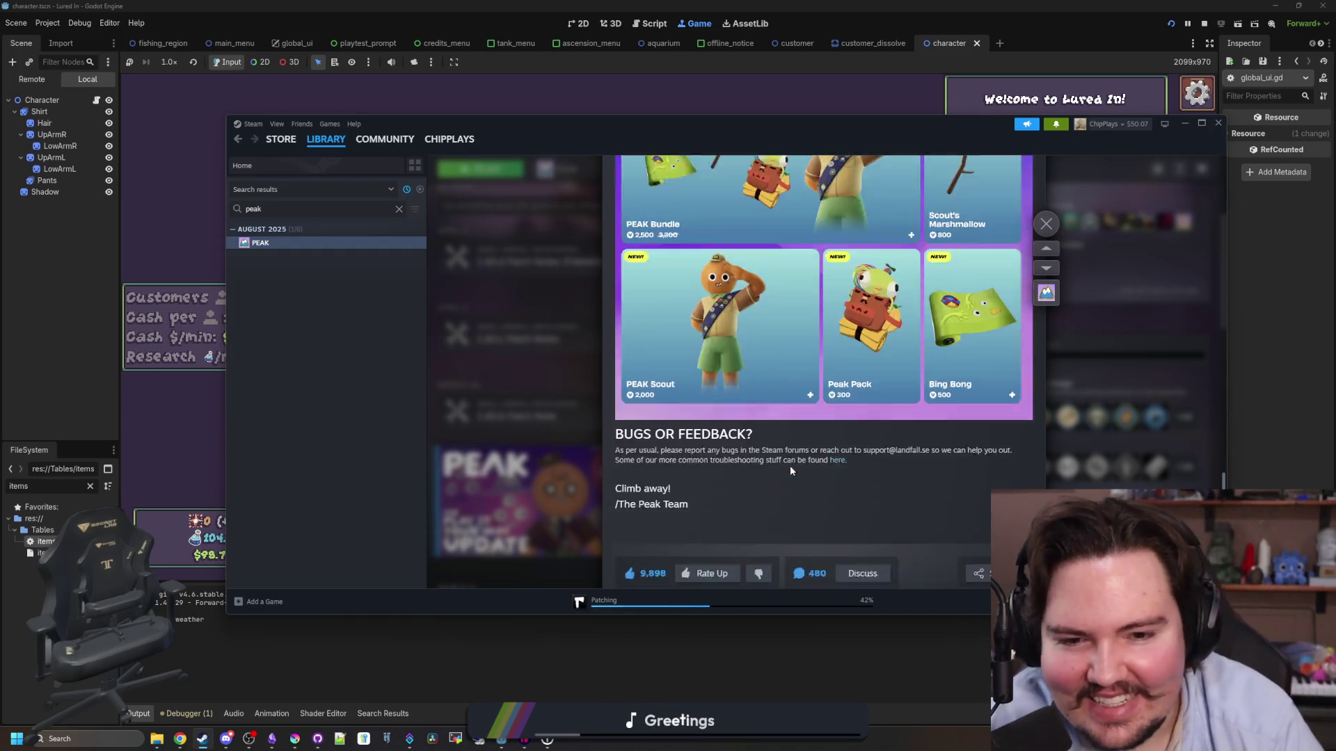
scroll(791, 471, down, 10)
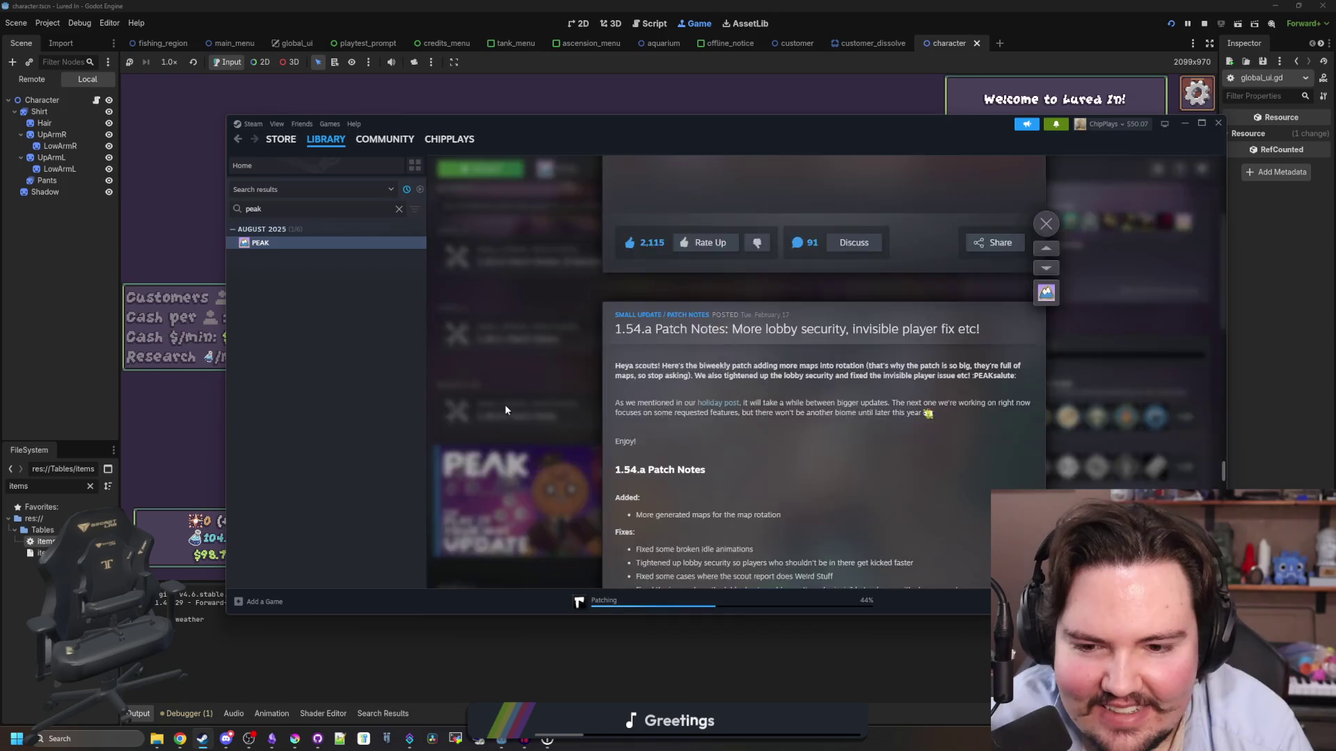
- Close the update announcement and scroll through PEAK's activity feed of older posts
click(506, 410)
scroll(683, 445, down, 10)
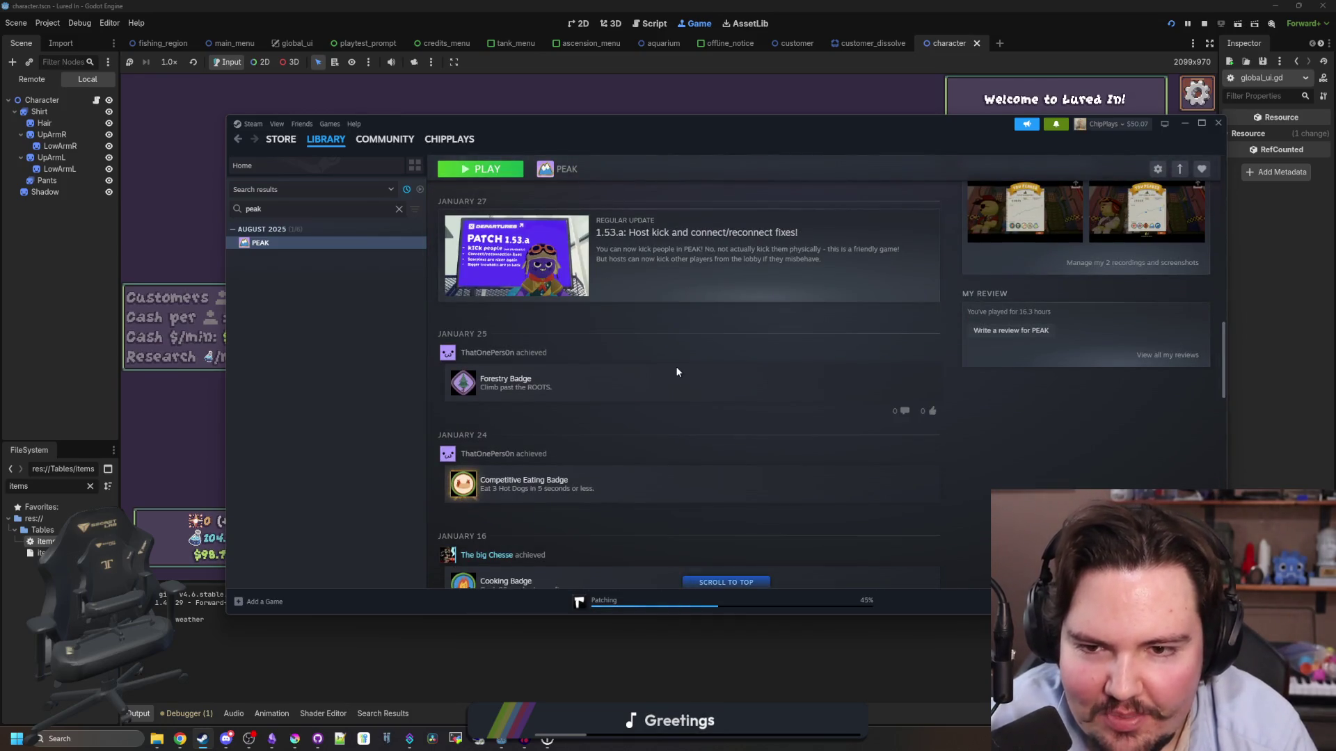
scroll(677, 371, down, 5)
scroll(676, 372, up, 4)
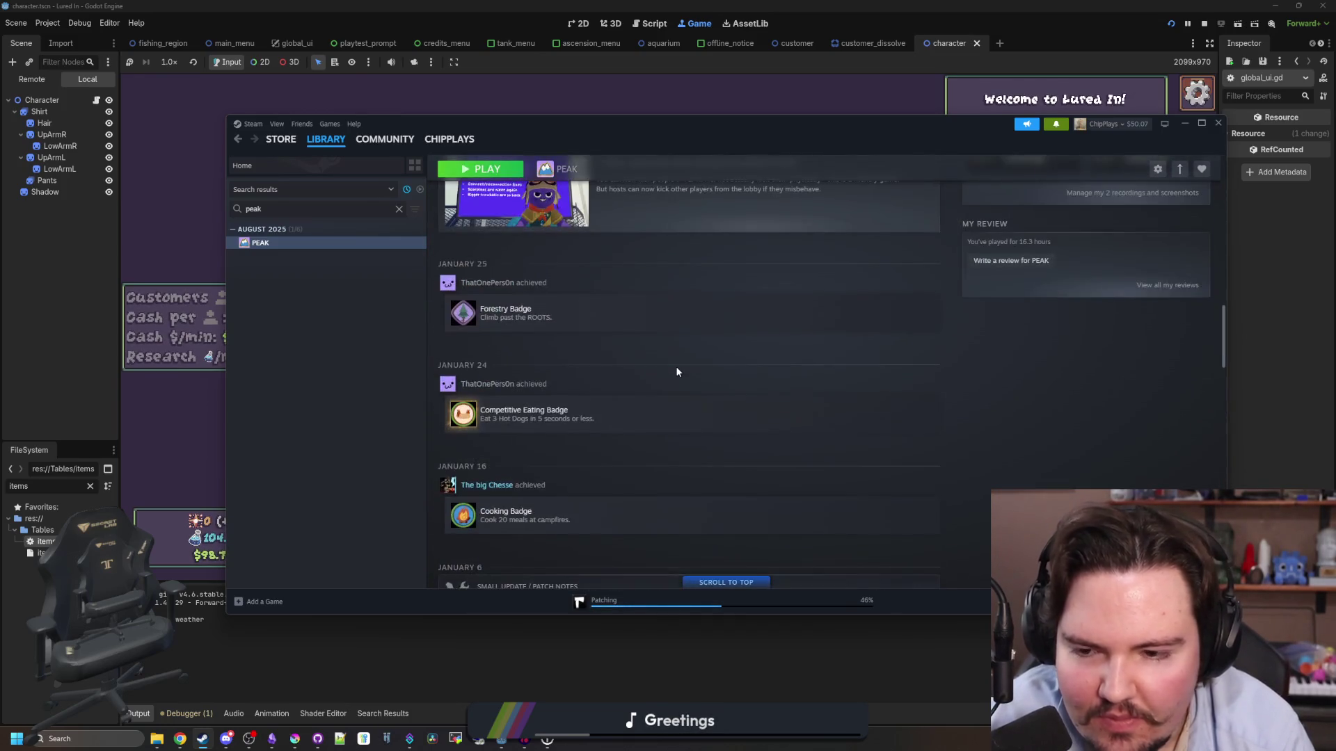
scroll(469, 436, down, 10)
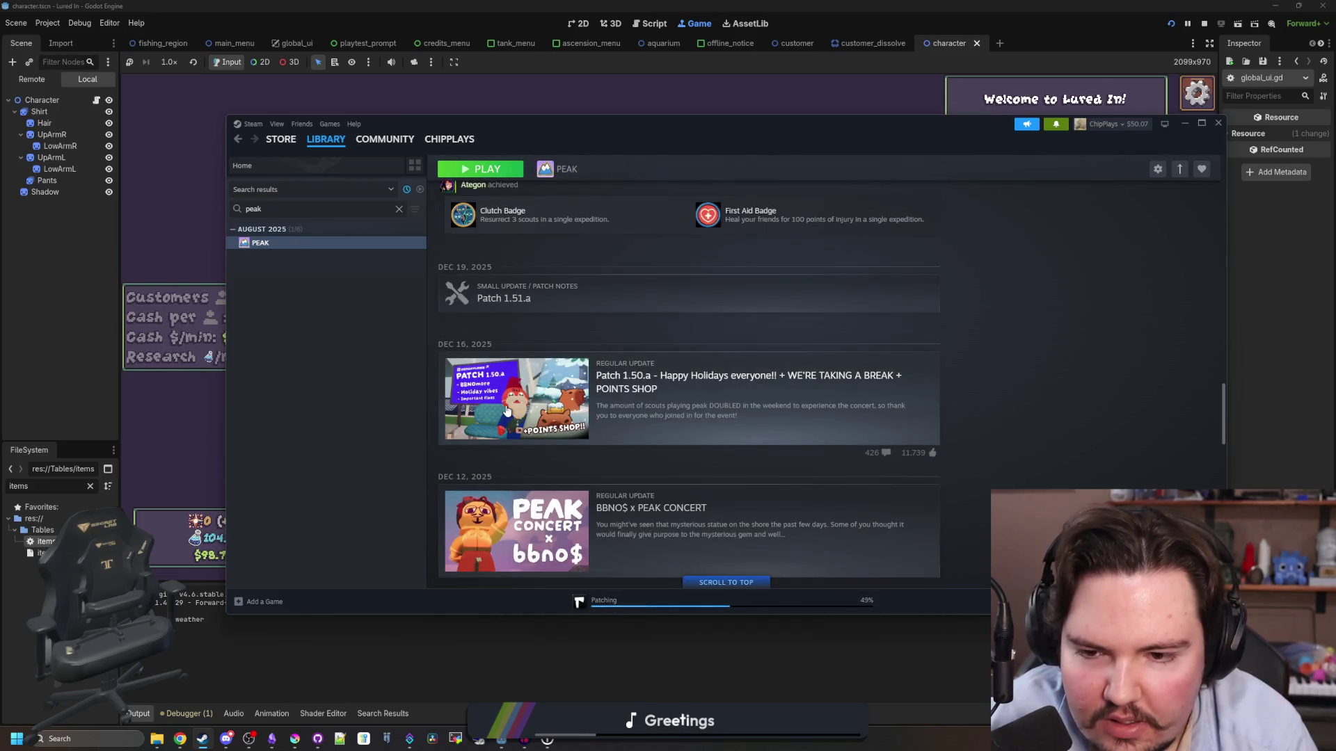
scroll(506, 410, down, 2)
scroll(524, 405, down, 3)
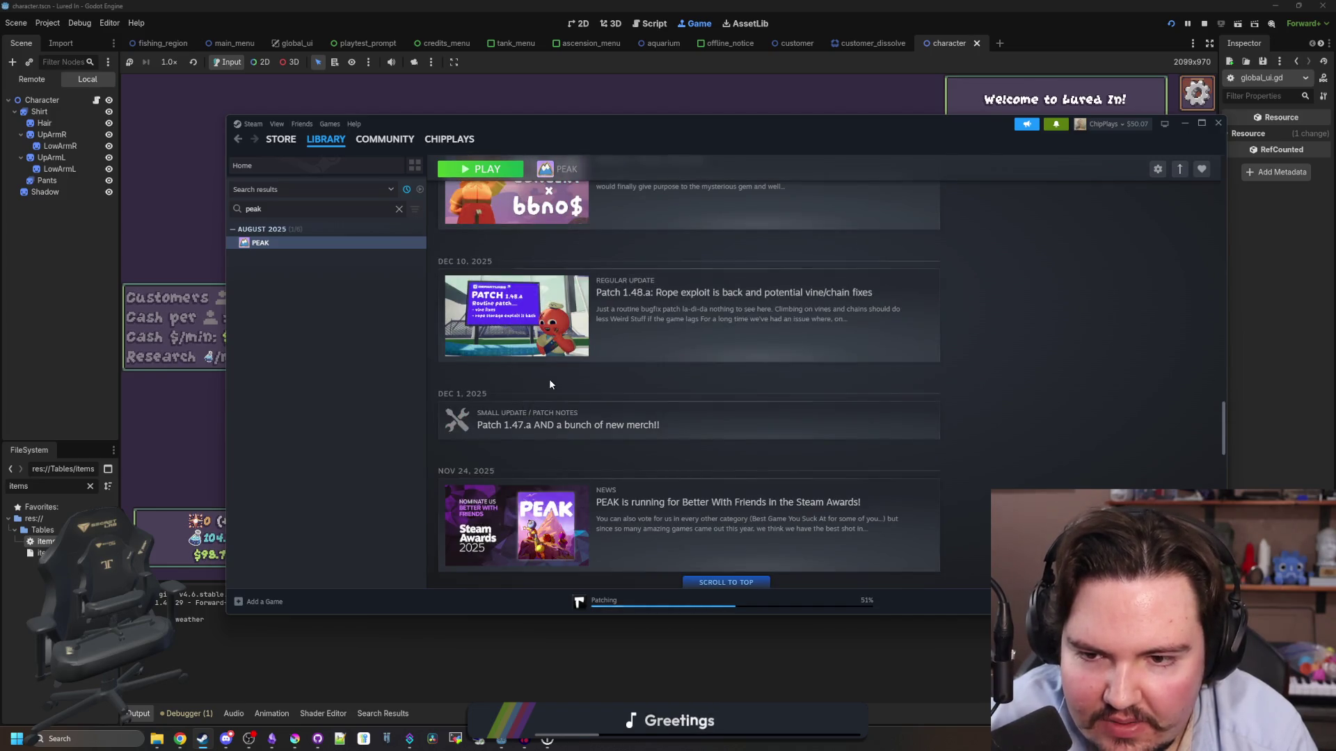
scroll(551, 380, up, 1)
scroll(553, 379, down, 8)
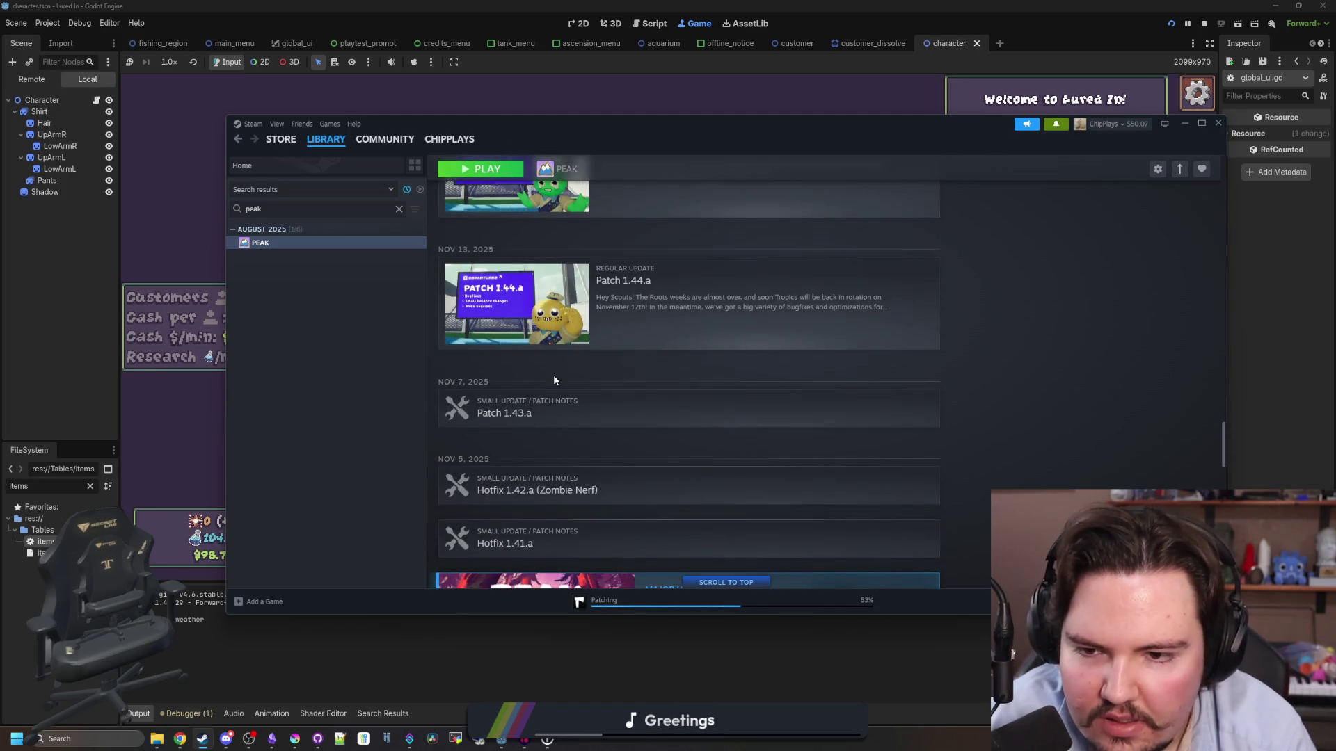
scroll(554, 380, down, 5)
- Read the older Roots update post, close it, and return to the running Lured In game
click(555, 292)
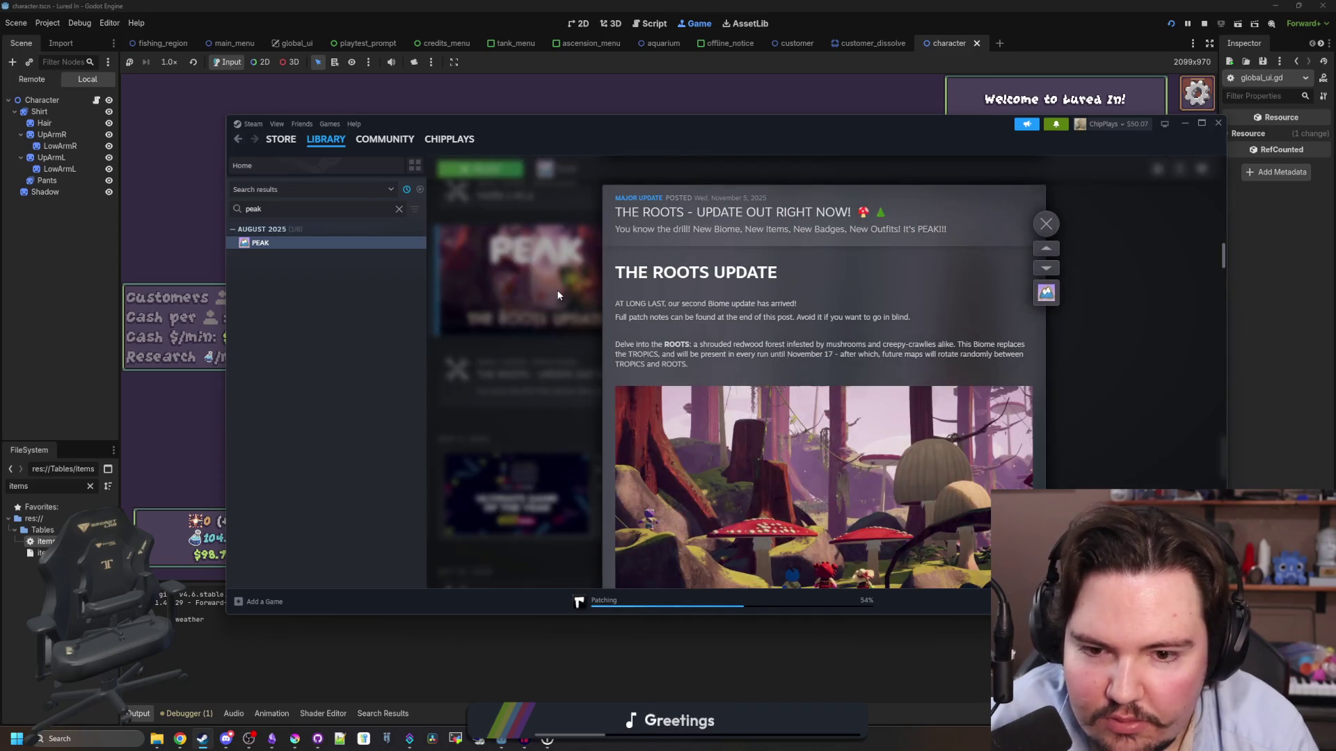
scroll(930, 455, down, 3)
scroll(961, 396, down, 10)
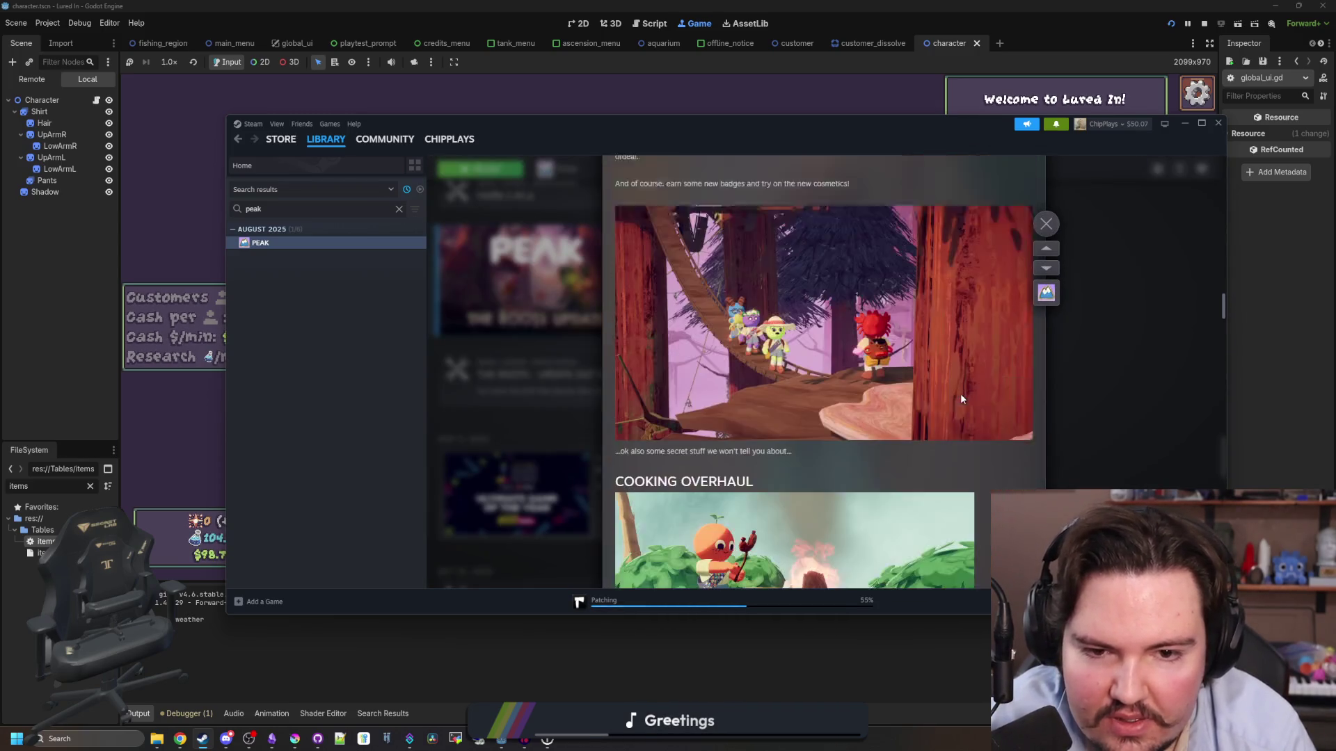
scroll(960, 394, down, 10)
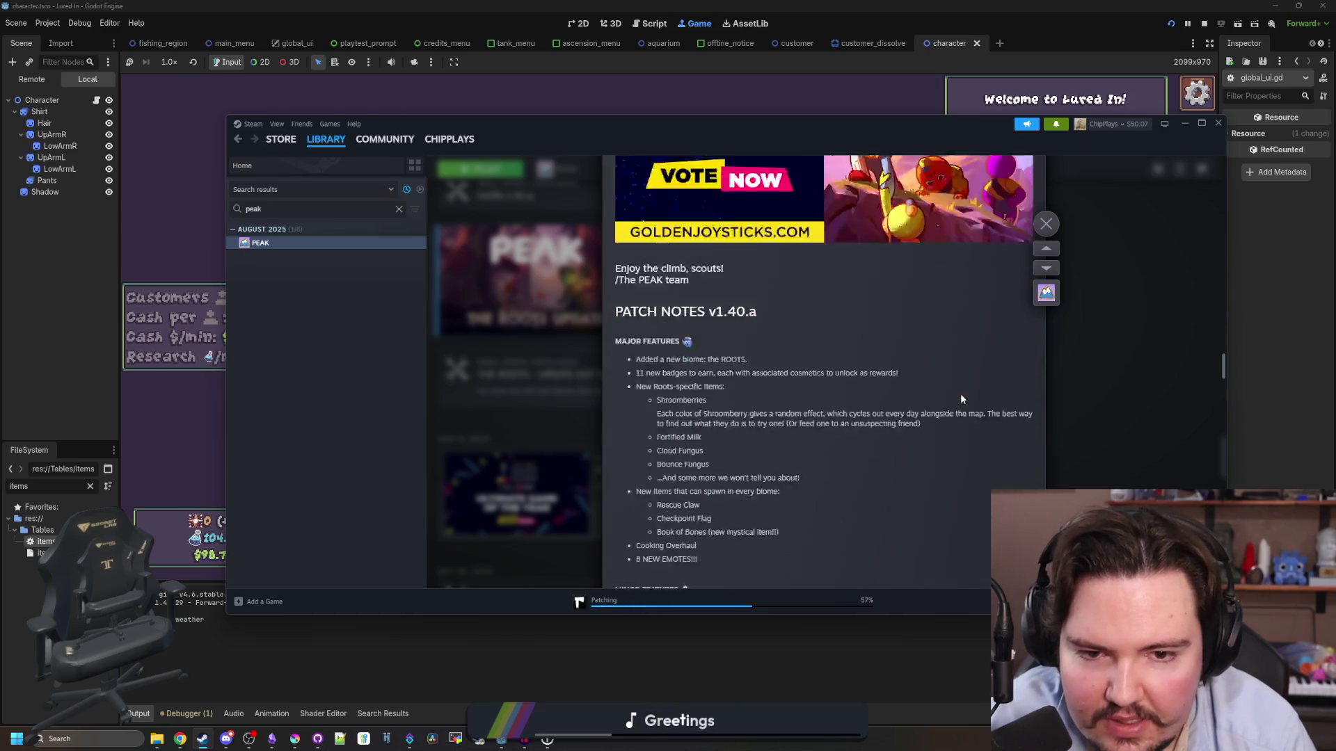
click(1096, 377)
scroll(461, 361, up, 10)
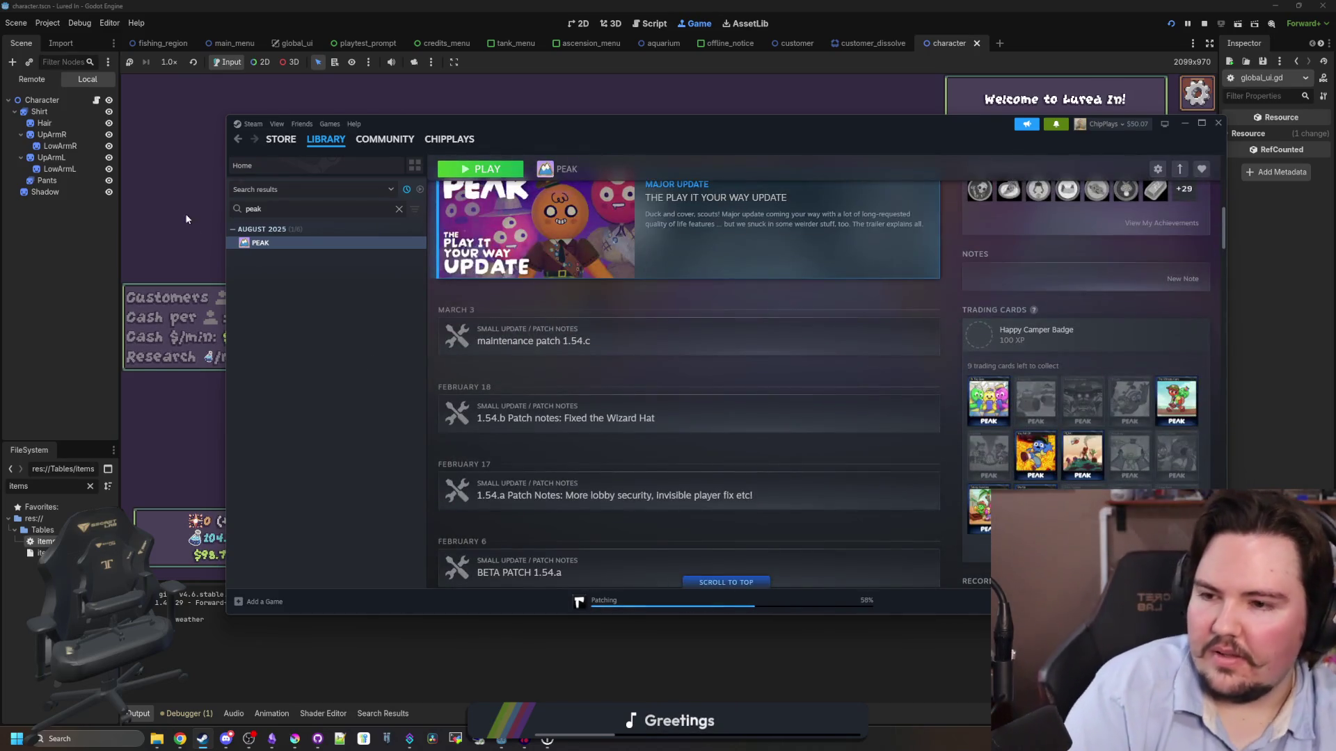
click(187, 222)
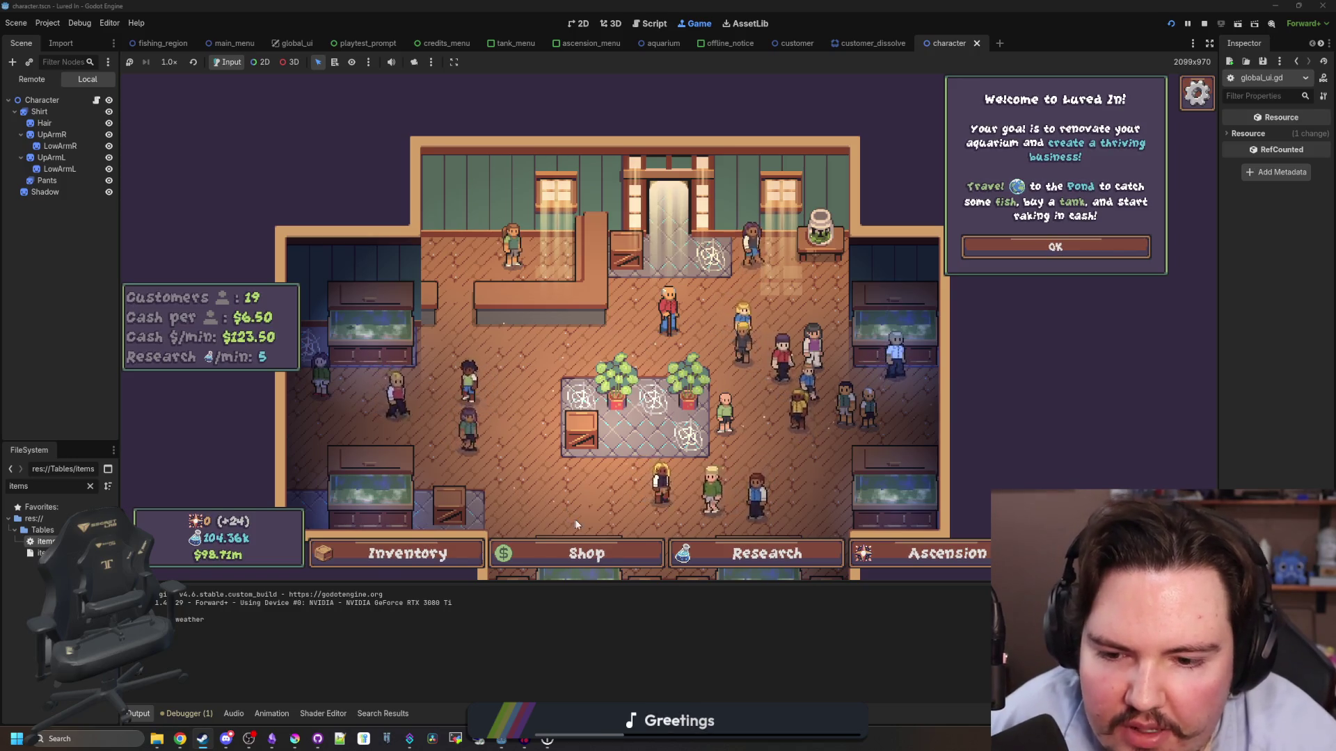
- Open and close the Shop panel, then quit the game to the desktop from the Escape Menu
click(577, 551)
click(578, 551)
scroll(622, 365, up, 4)
scroll(623, 365, down, 5)
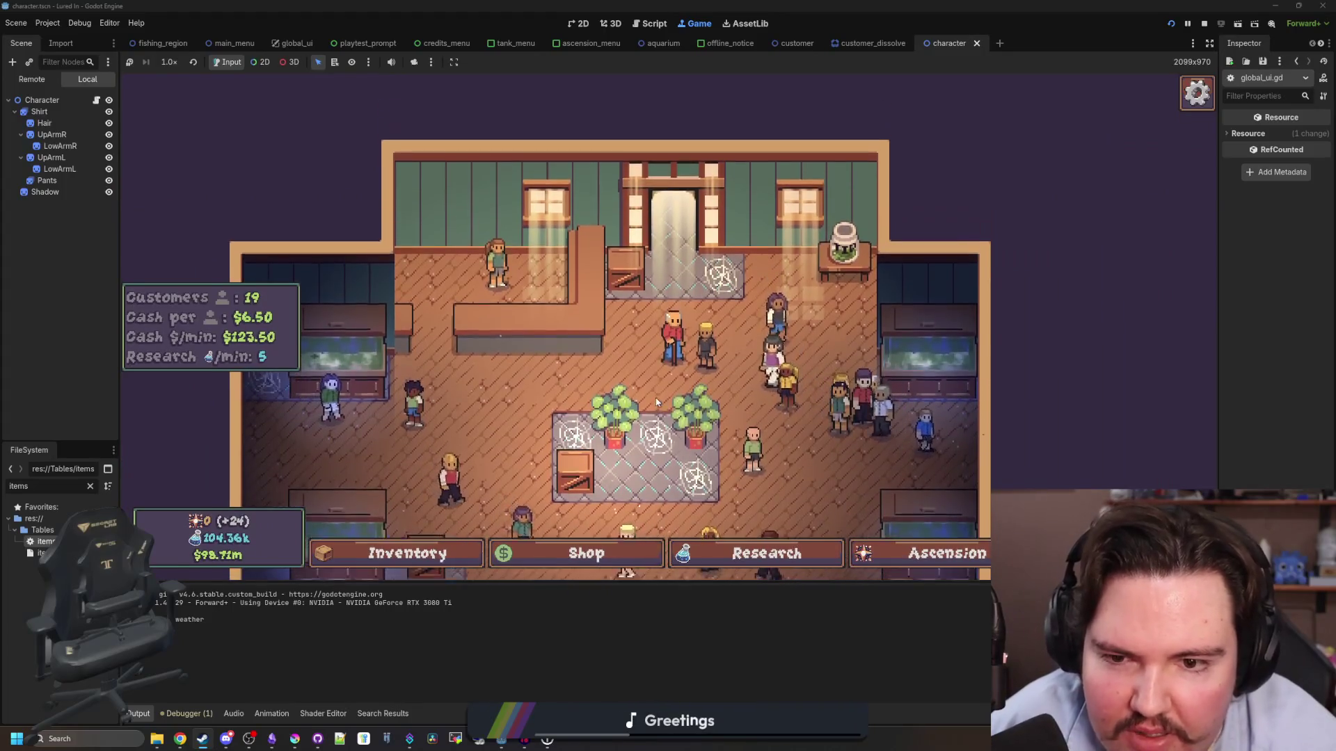
scroll(657, 402, up, 3)
key(Escape)
click(763, 398)
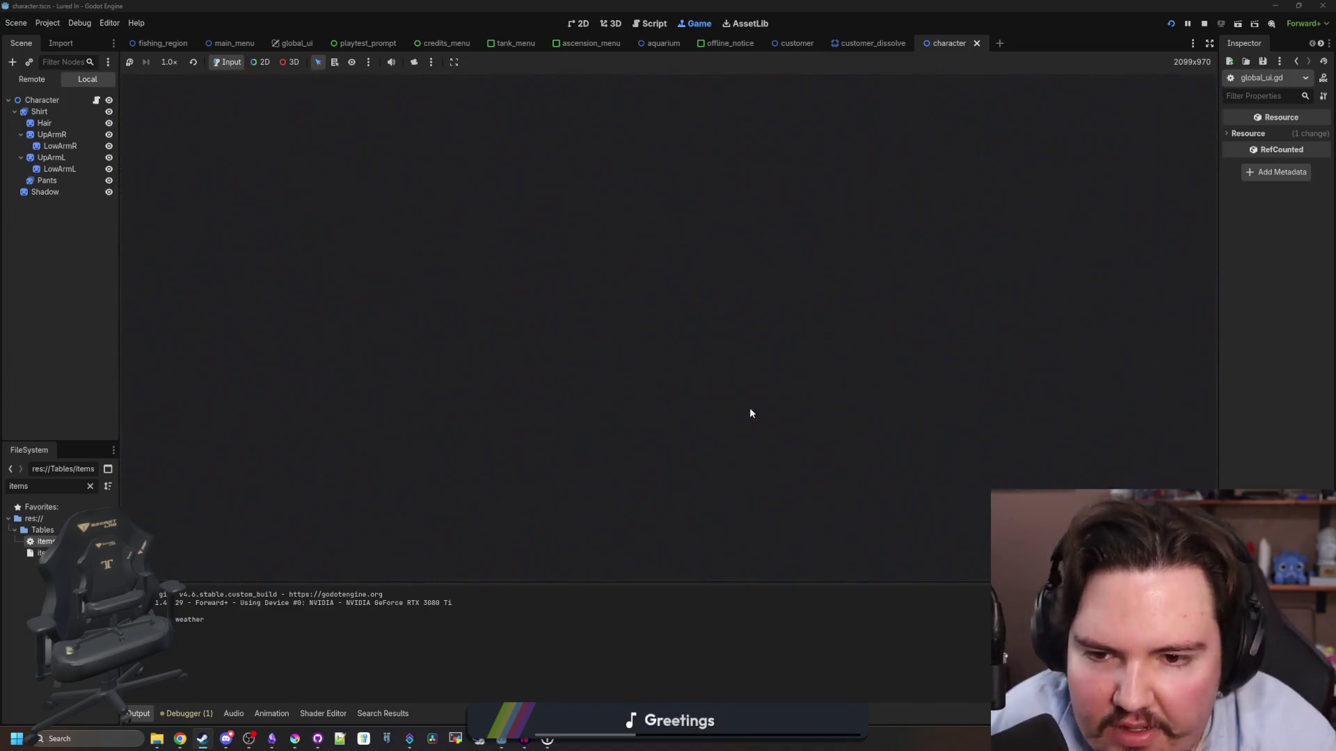
- Run the 'tutorial' secret command, return to the main menu, and reopen the command menu
key(grave)
text(tutorial)
key(Return)
key(Escape)
key(Escape)
key(Escape)
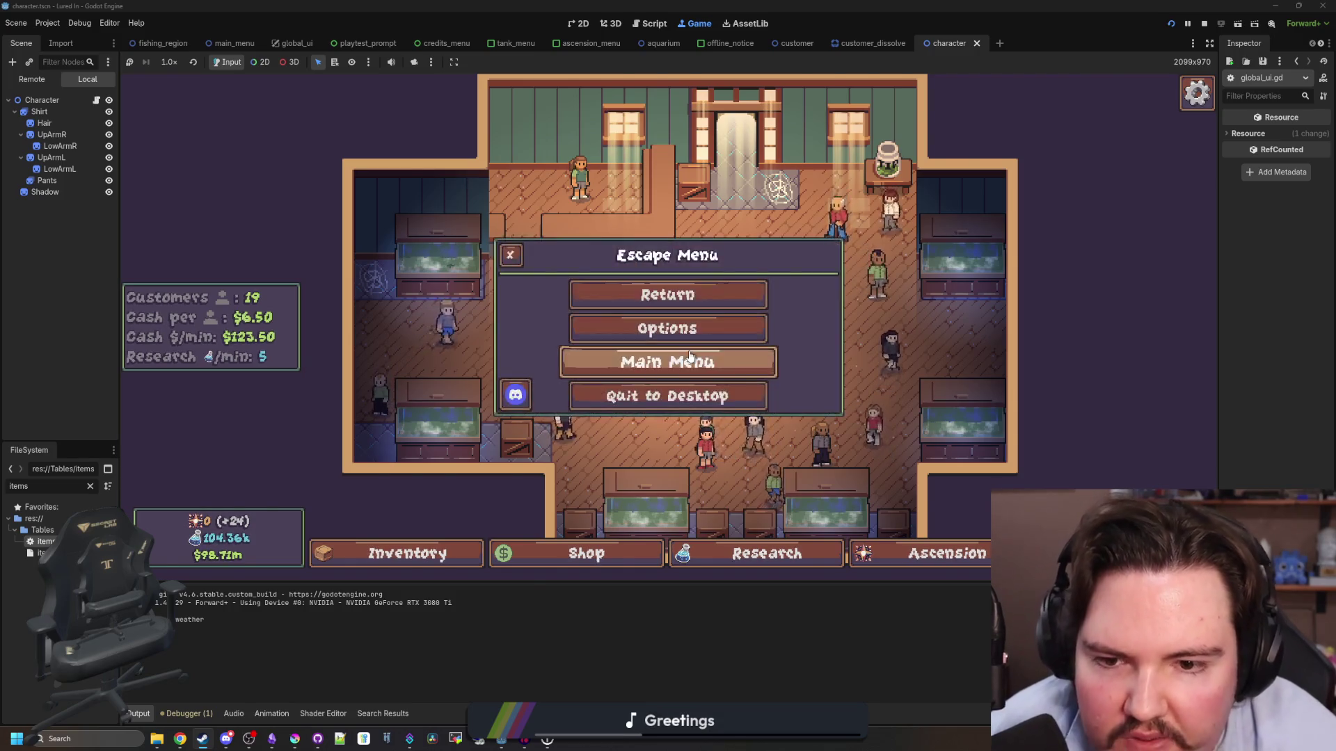
click(689, 360)
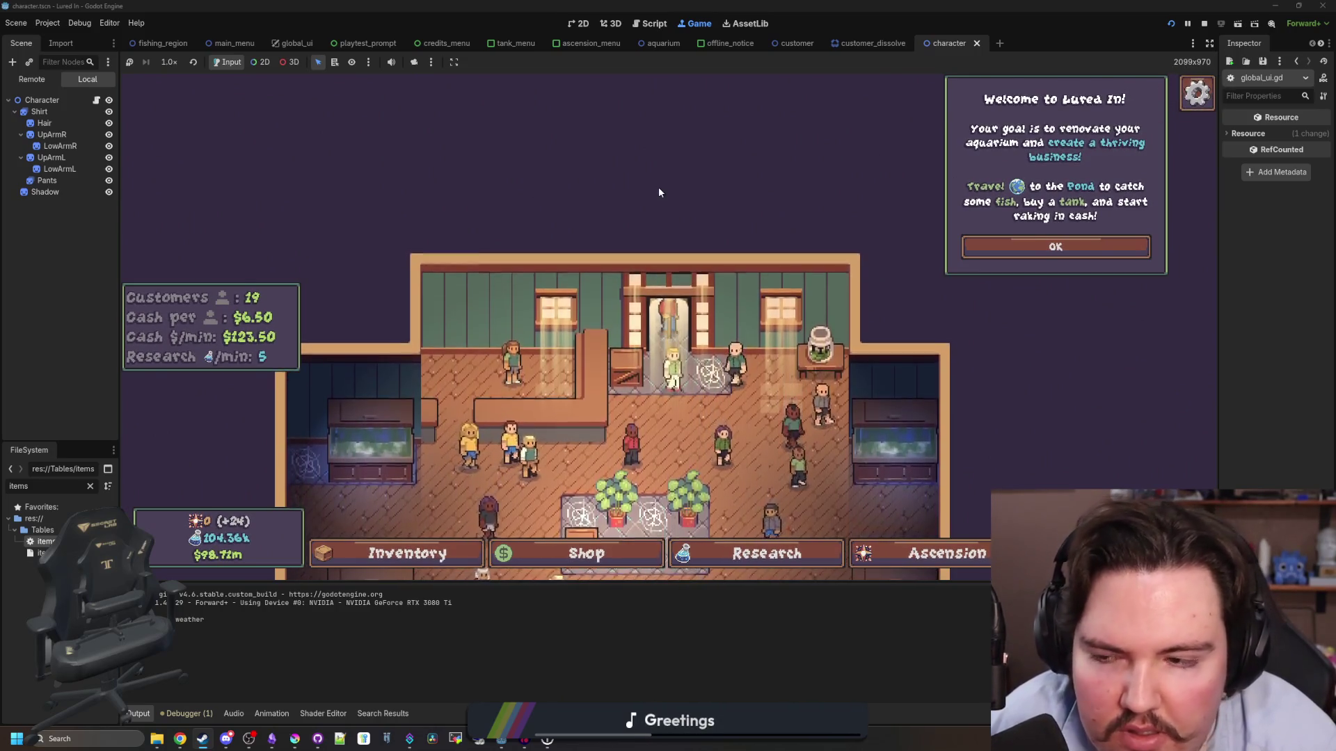
key(grave)
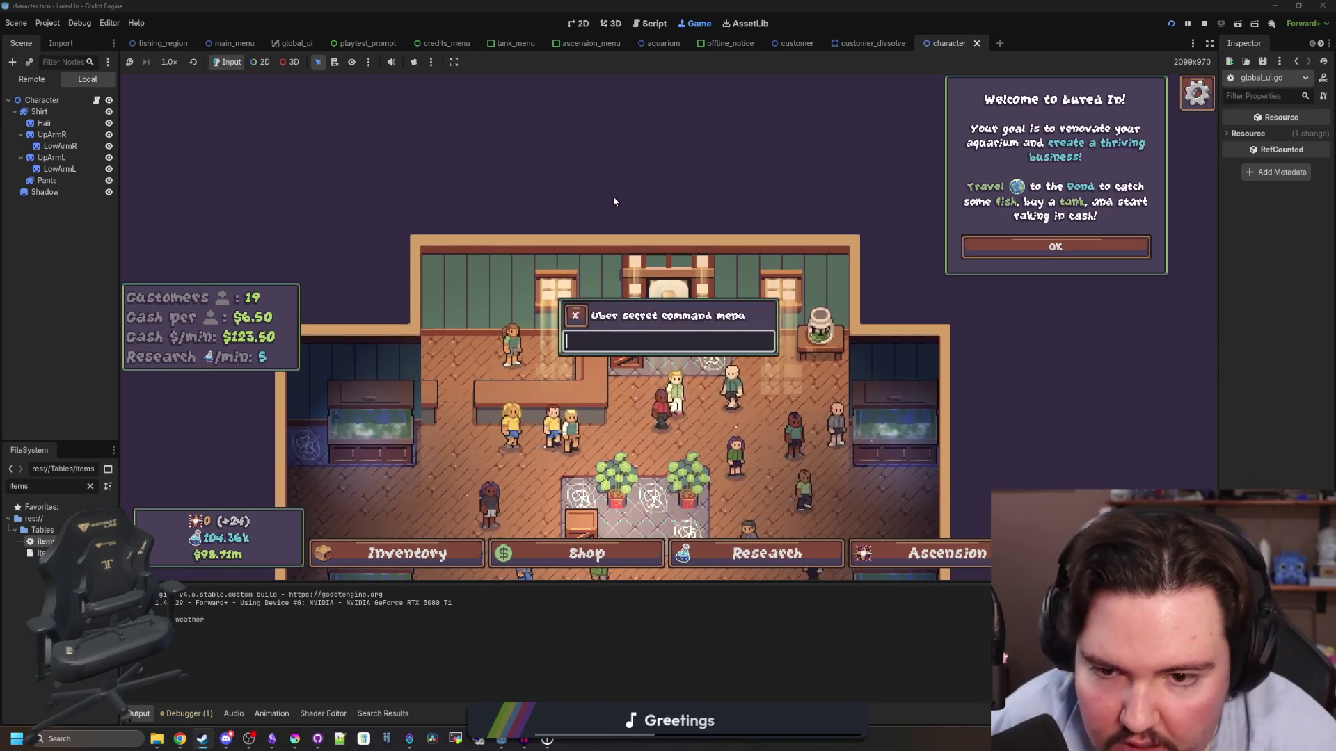
- Close the command menu, zoom around the aquarium, drag a customer, and dismiss the welcome message
scroll(698, 320, up, 5)
key(grave)
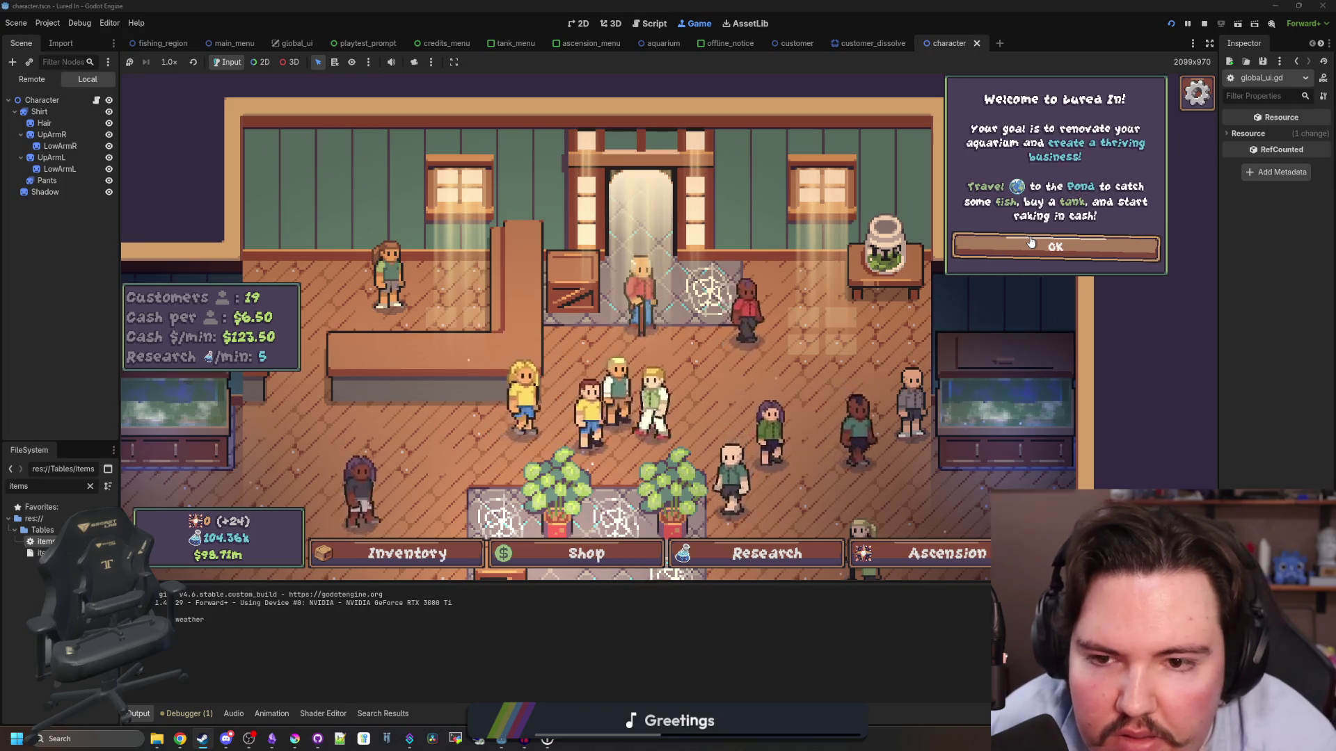
scroll(675, 306, down, 4)
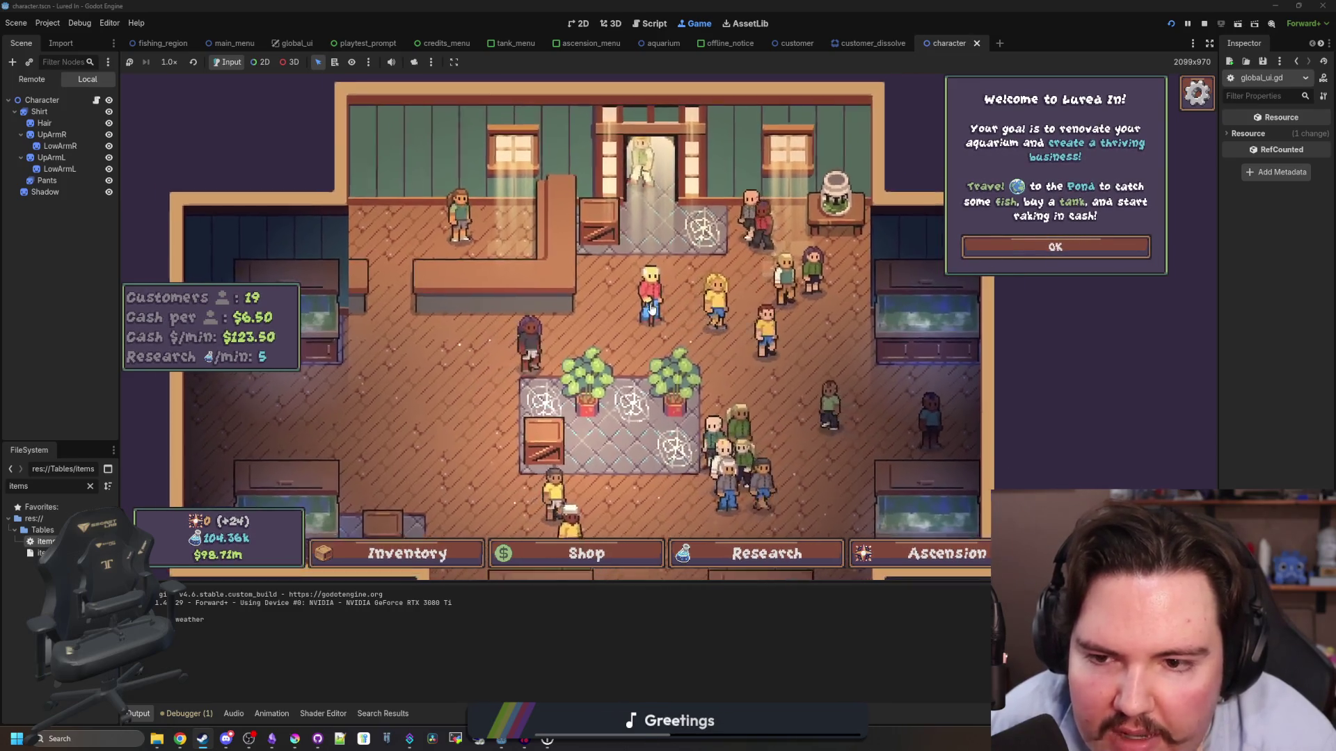
scroll(651, 311, up, 3)
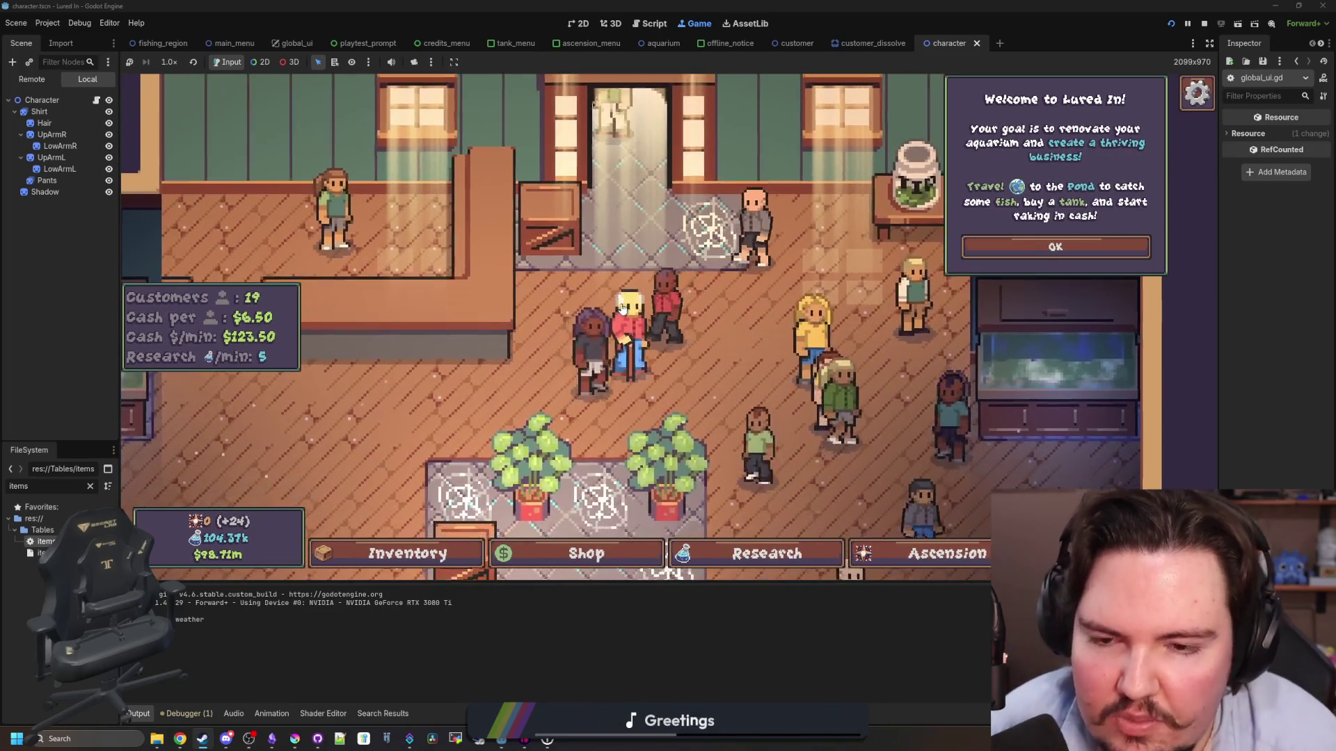
scroll(623, 320, up, 3)
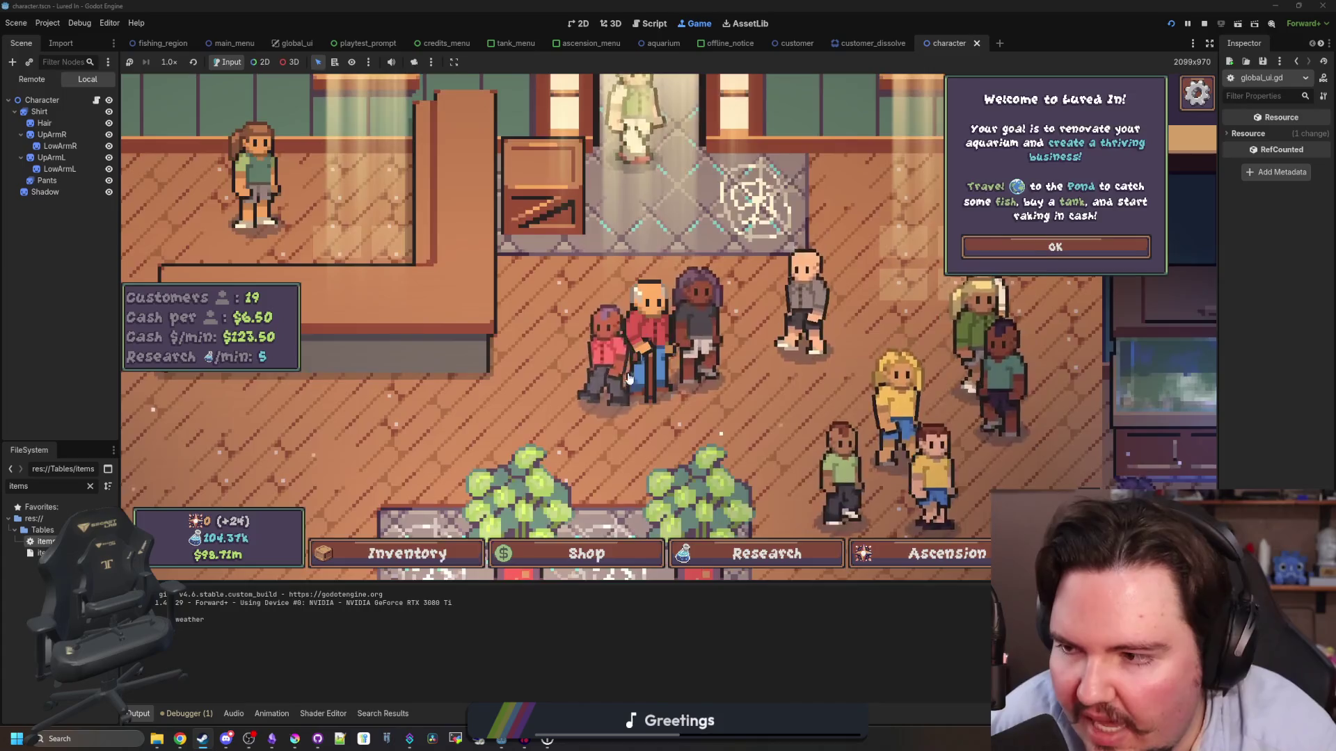
scroll(624, 374, down, 5)
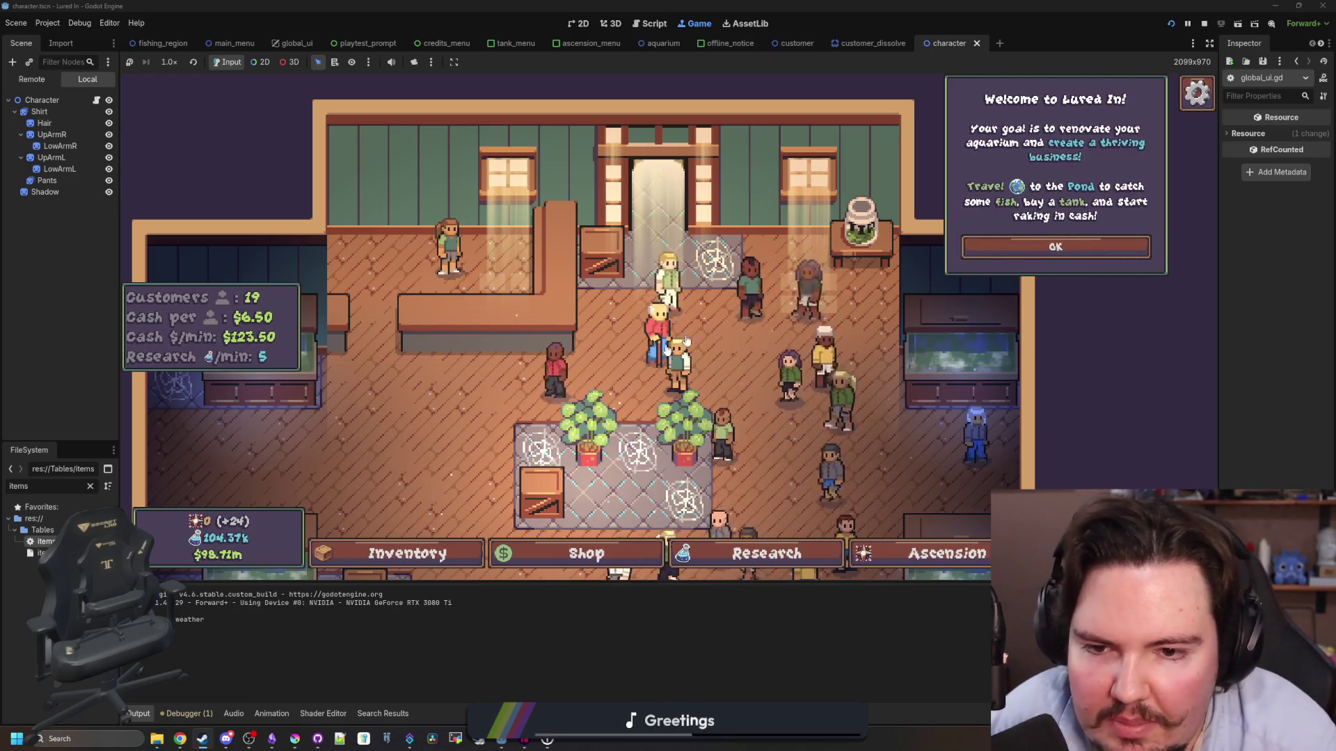
scroll(709, 261, up, 3)
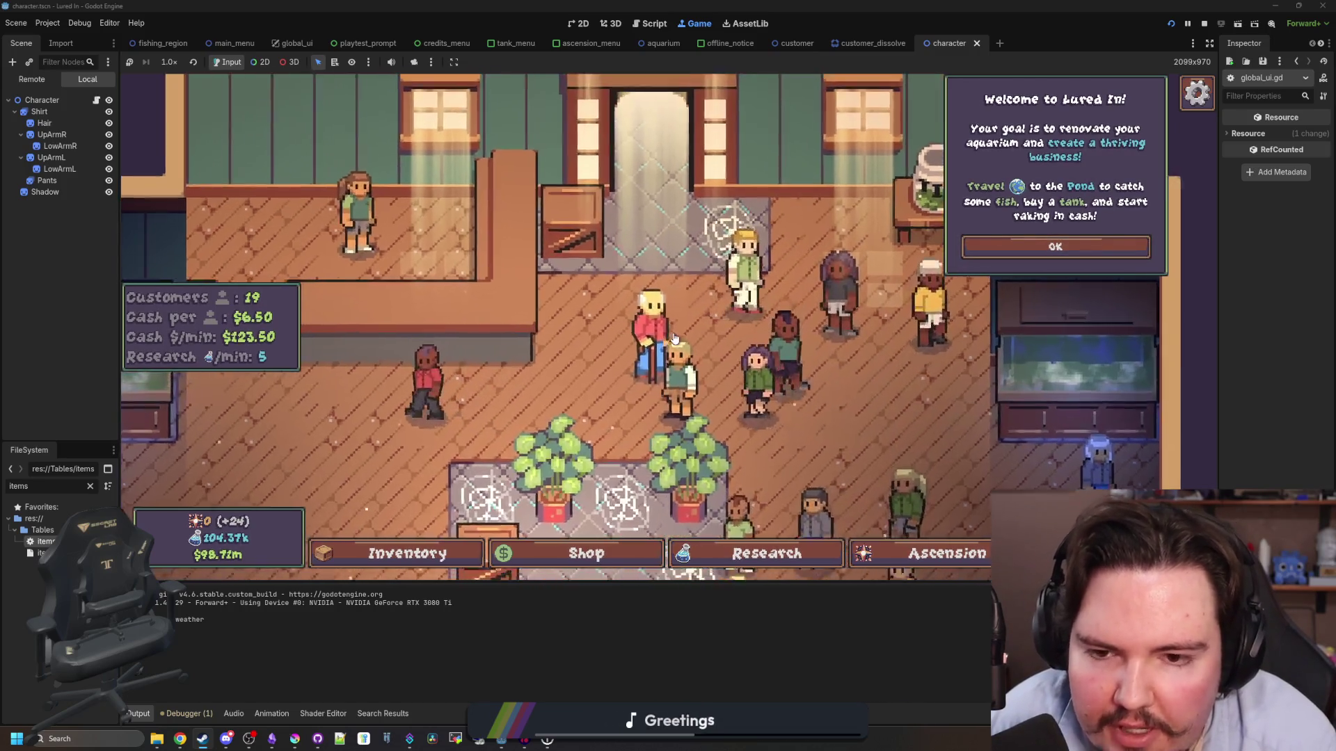
scroll(703, 265, down, 3)
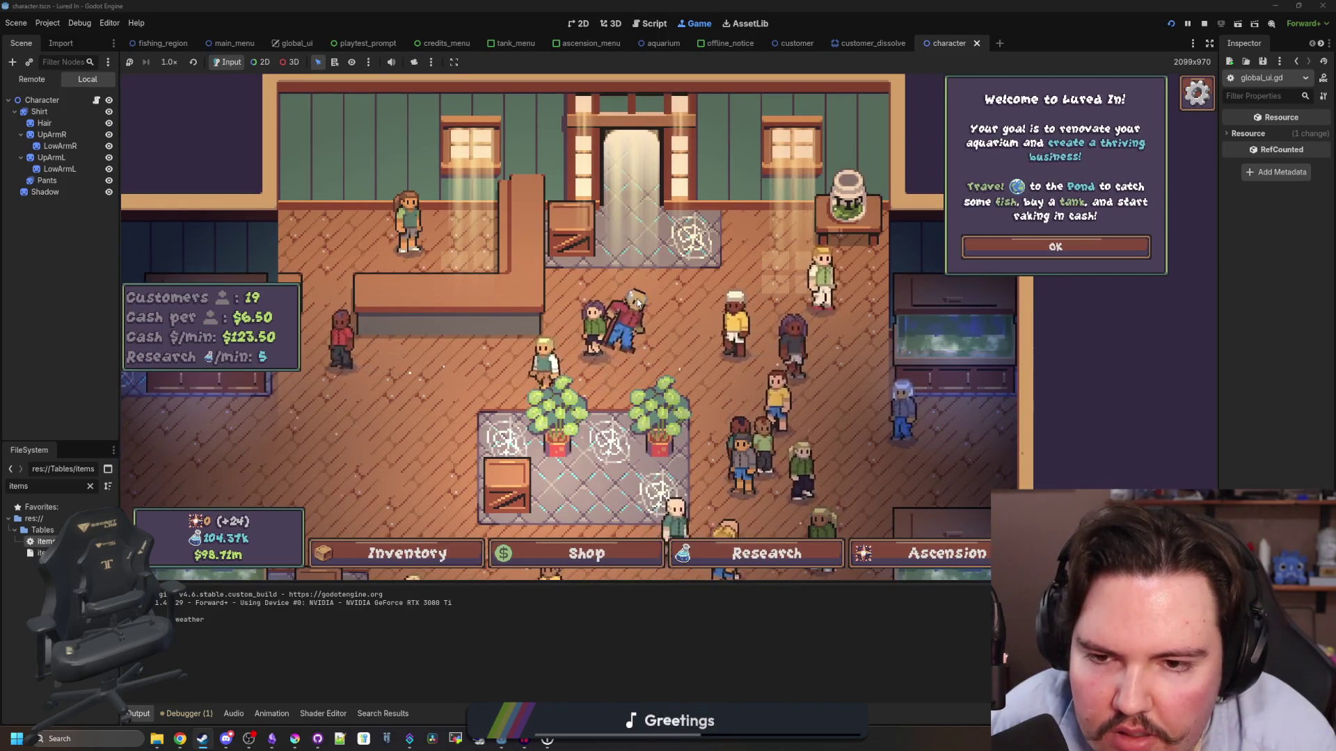
mouse_move(633, 306)
mouse_down()
mouse_move(633, 352)
mouse_move(637, 317)
mouse_up()
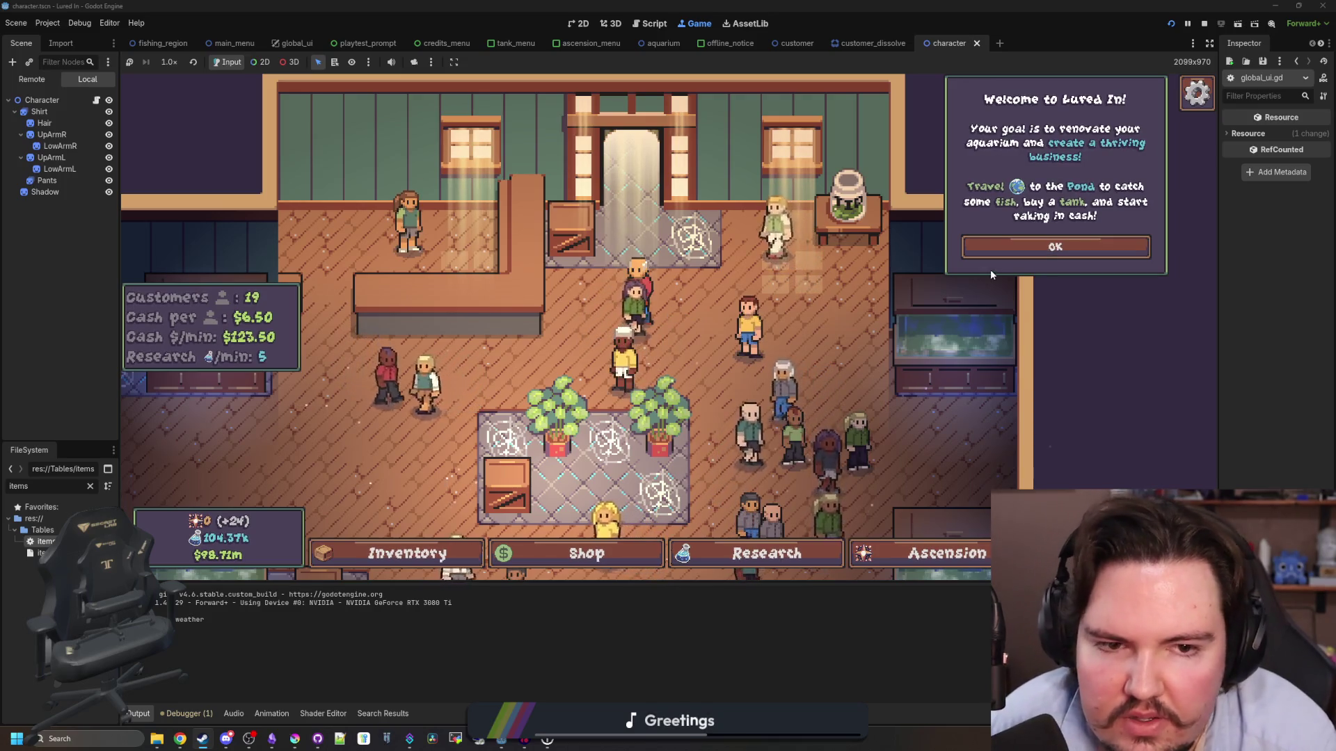
click(1051, 247)
- Stop the game, save the scene, and select the ##tutorial comment in customer.gd
click(1204, 23)
key(ctrl+s)
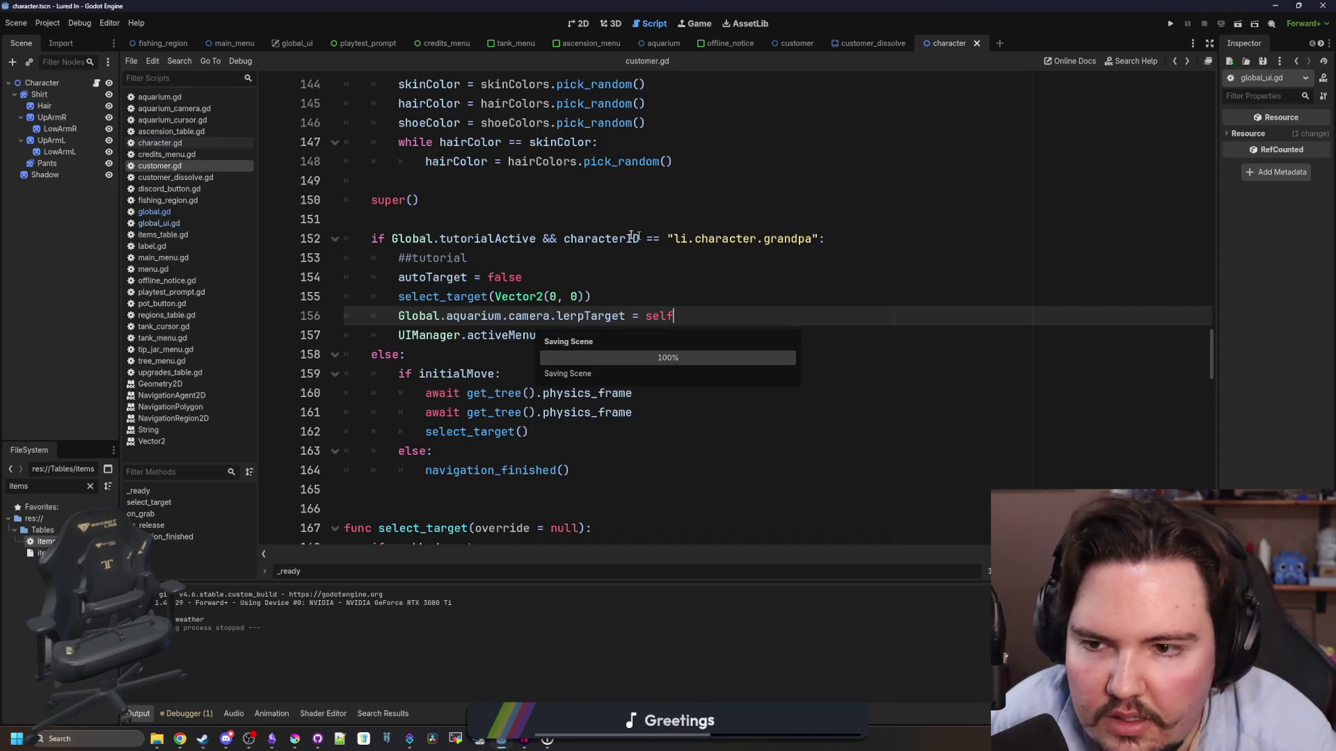
drag(468, 258, 325, 259)
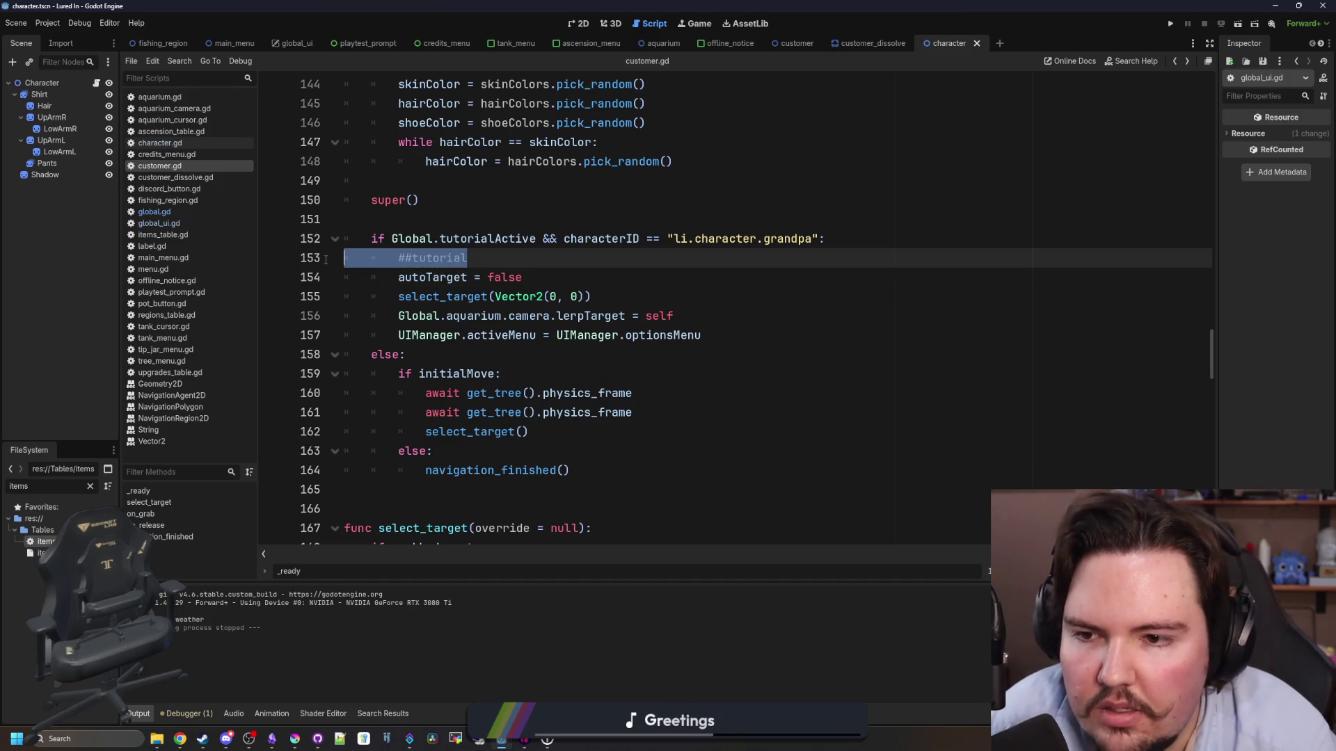
- Delete the camera lerpTarget and options-menu lines from the grandpa tutorial block
click(576, 216)
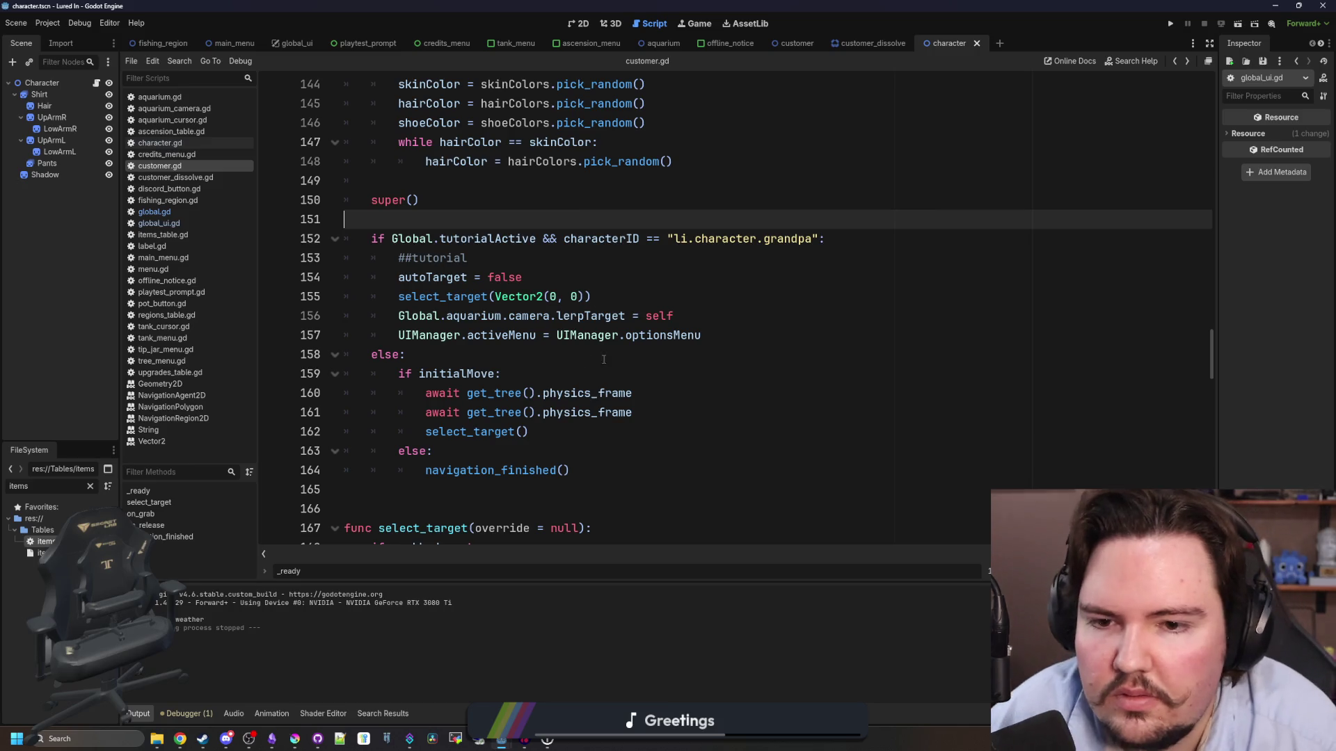
click(716, 316)
drag(527, 312, 390, 296)
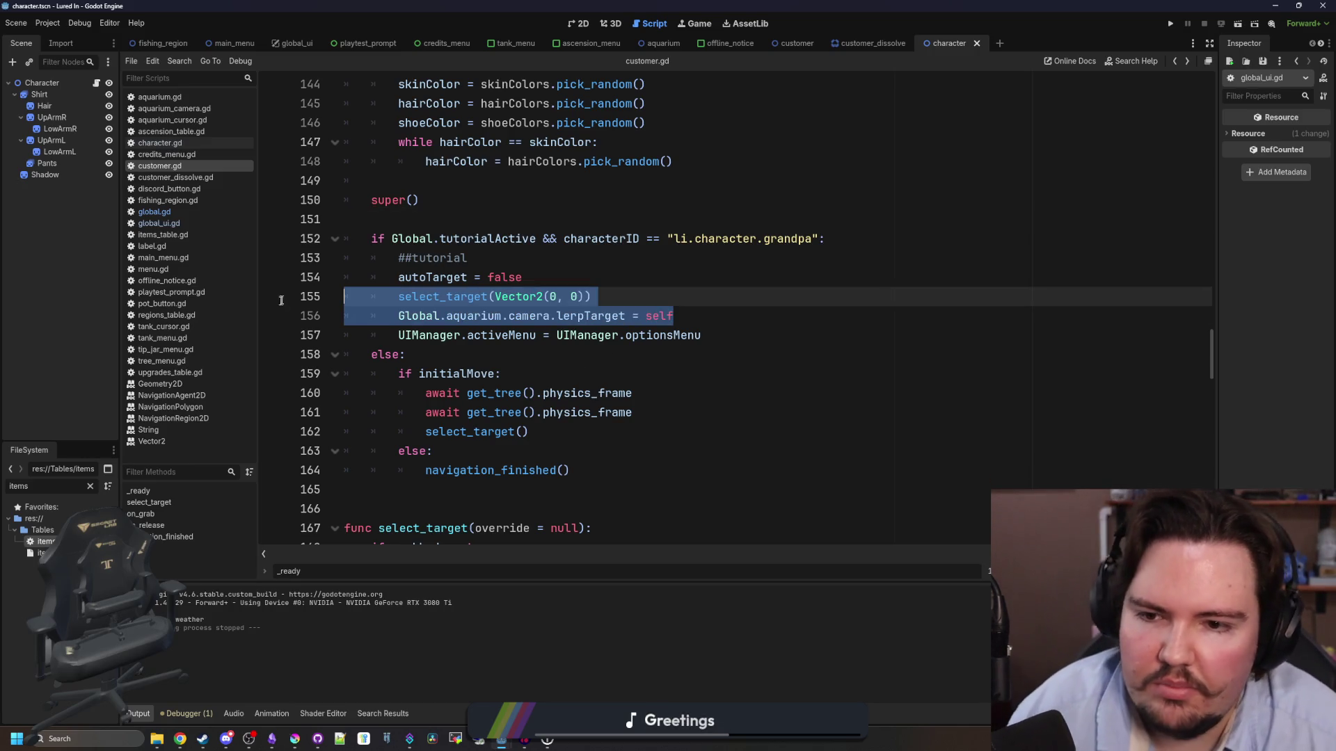
click(630, 335)
drag(729, 335, 375, 314)
key(BackSpace)
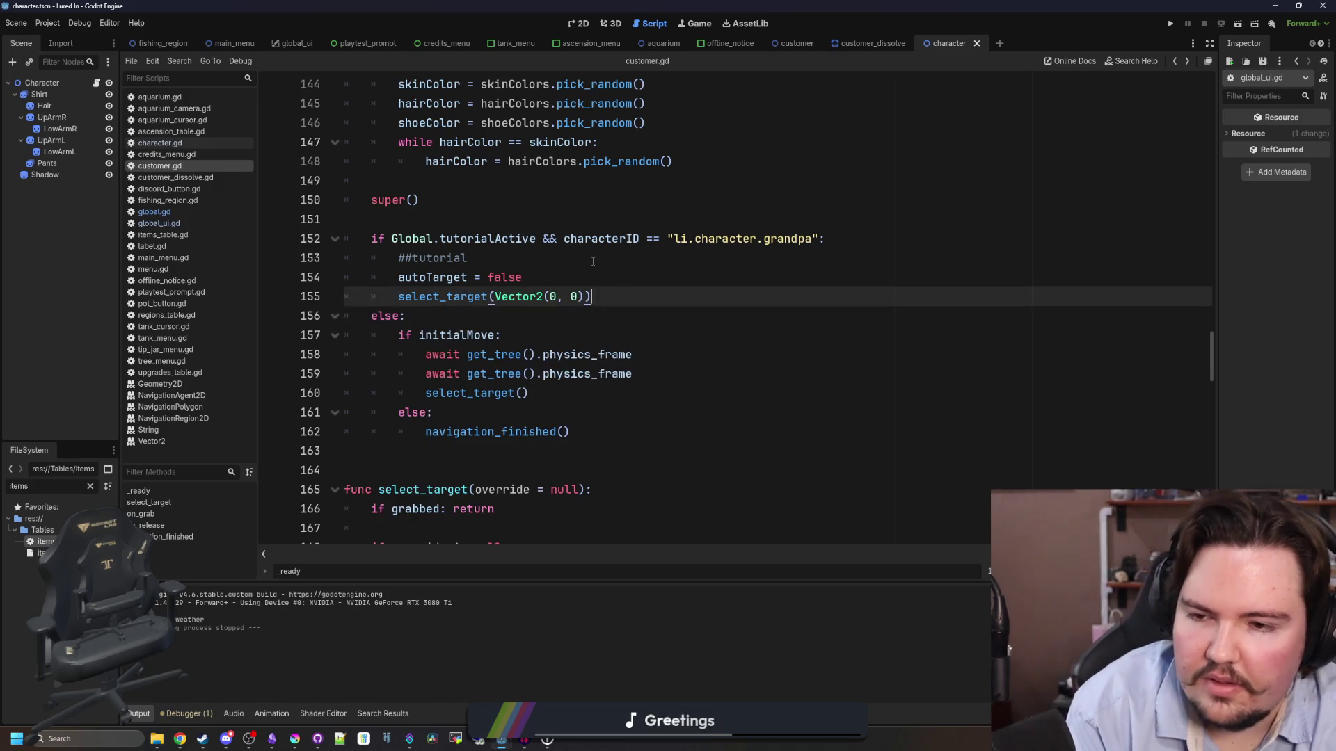
- Check the remaining tutorial block lines and clear the 'items' FileSystem filter
click(523, 236)
click(581, 227)
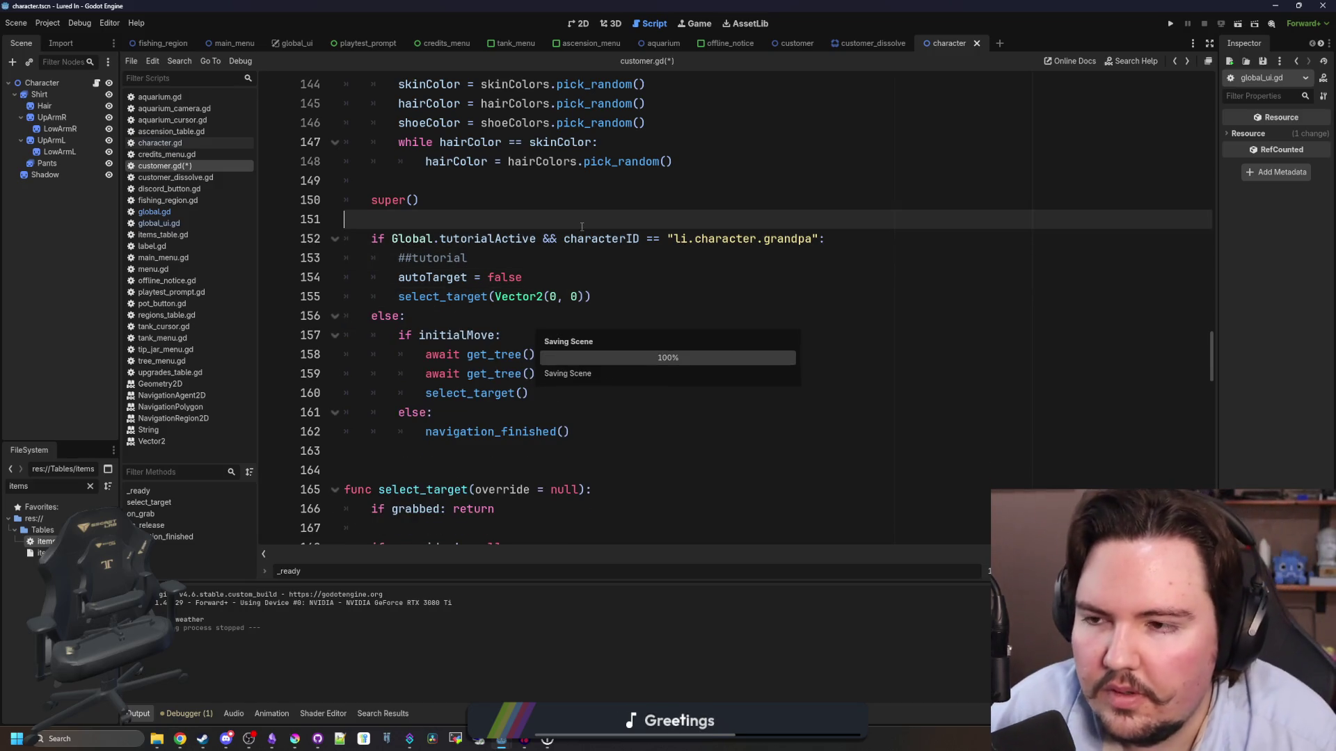
click(514, 277)
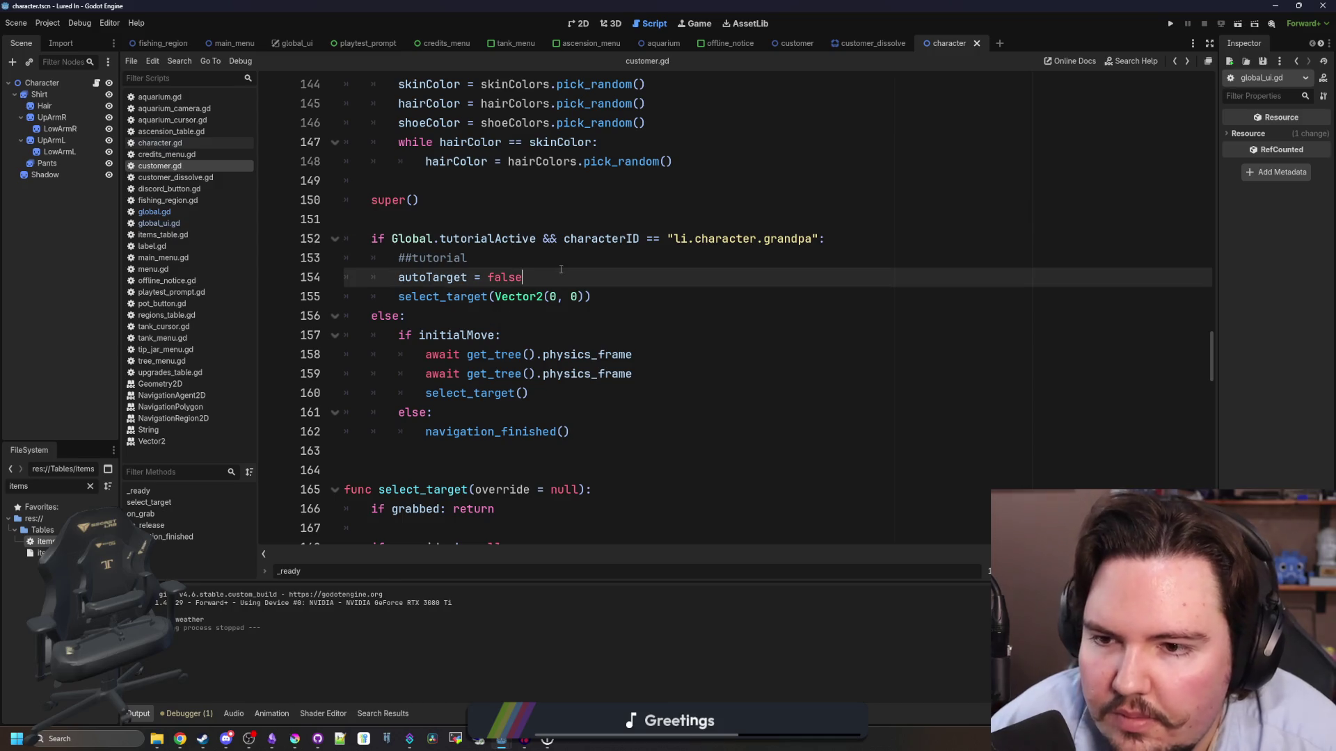
click(515, 263)
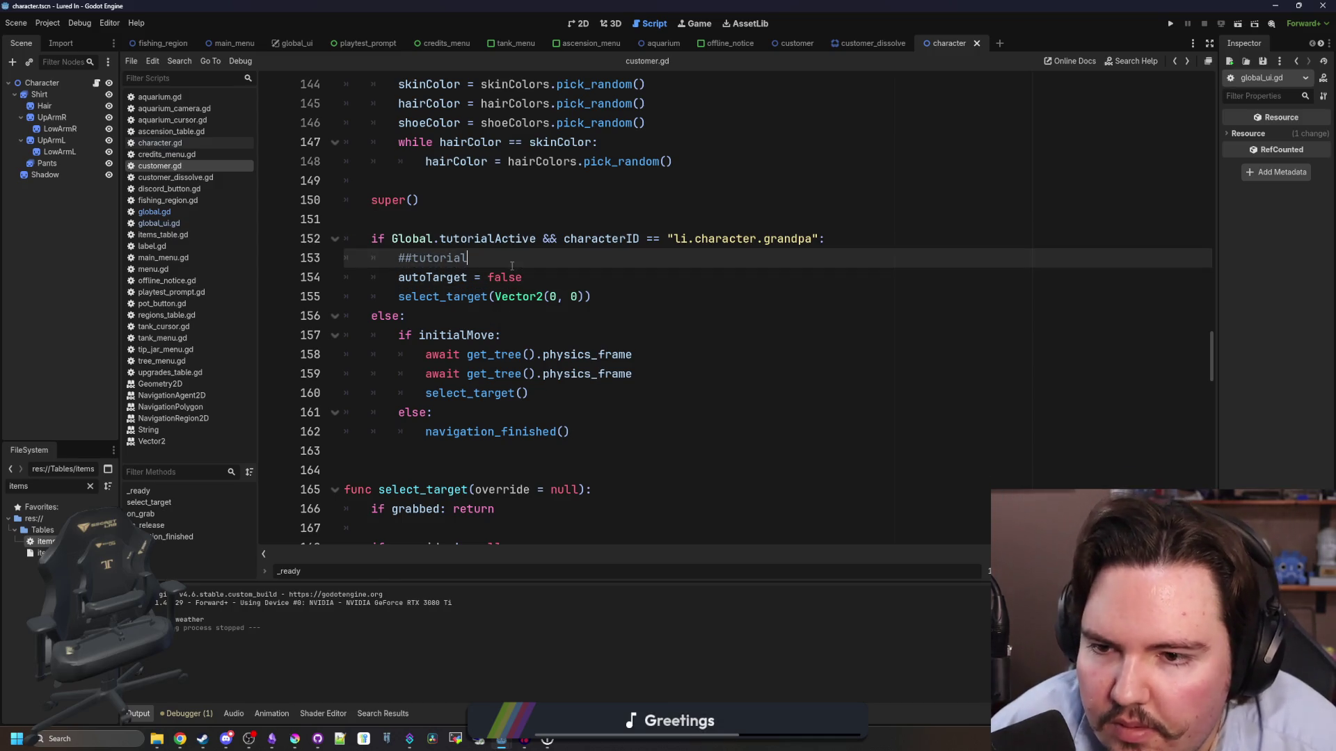
click(91, 486)
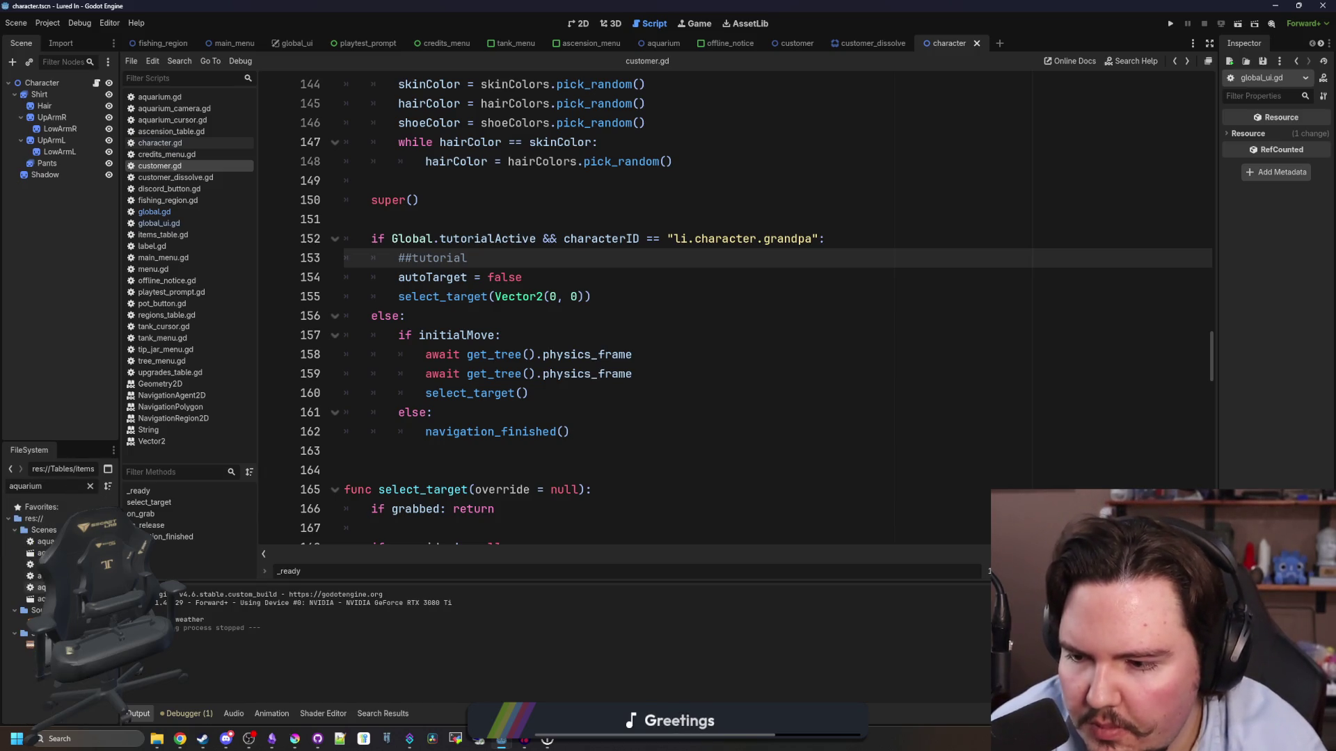
- Widen the side panels, open aquarium_cursor.gd, and browse down to line 73
drag(119, 558, 176, 557)
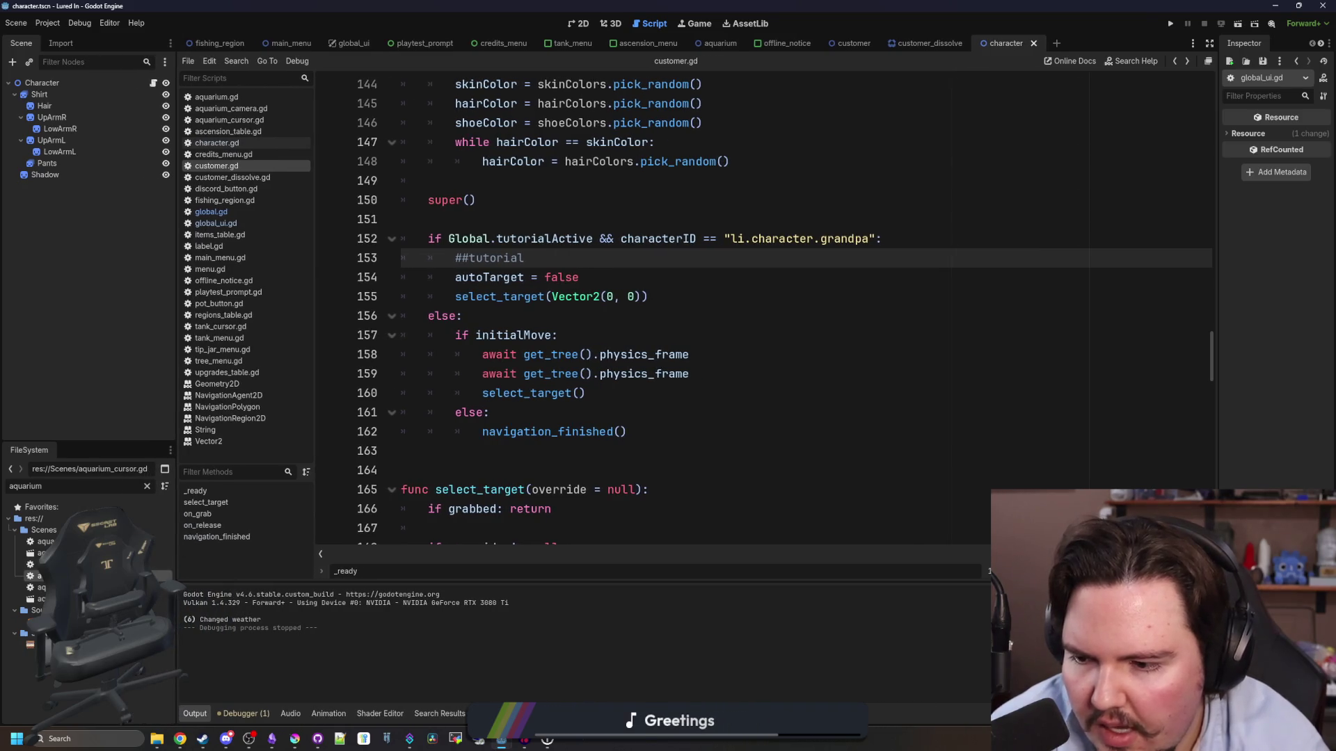
click(229, 120)
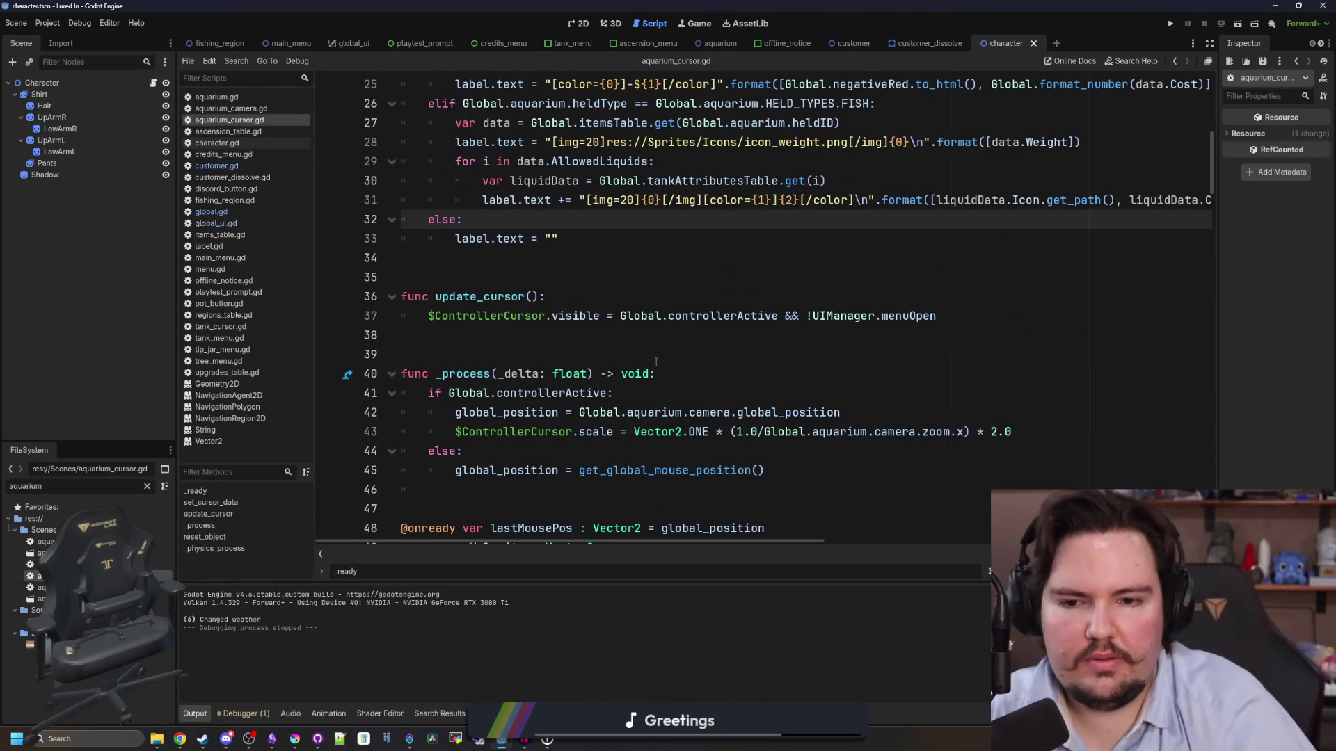
scroll(591, 258, down, 4)
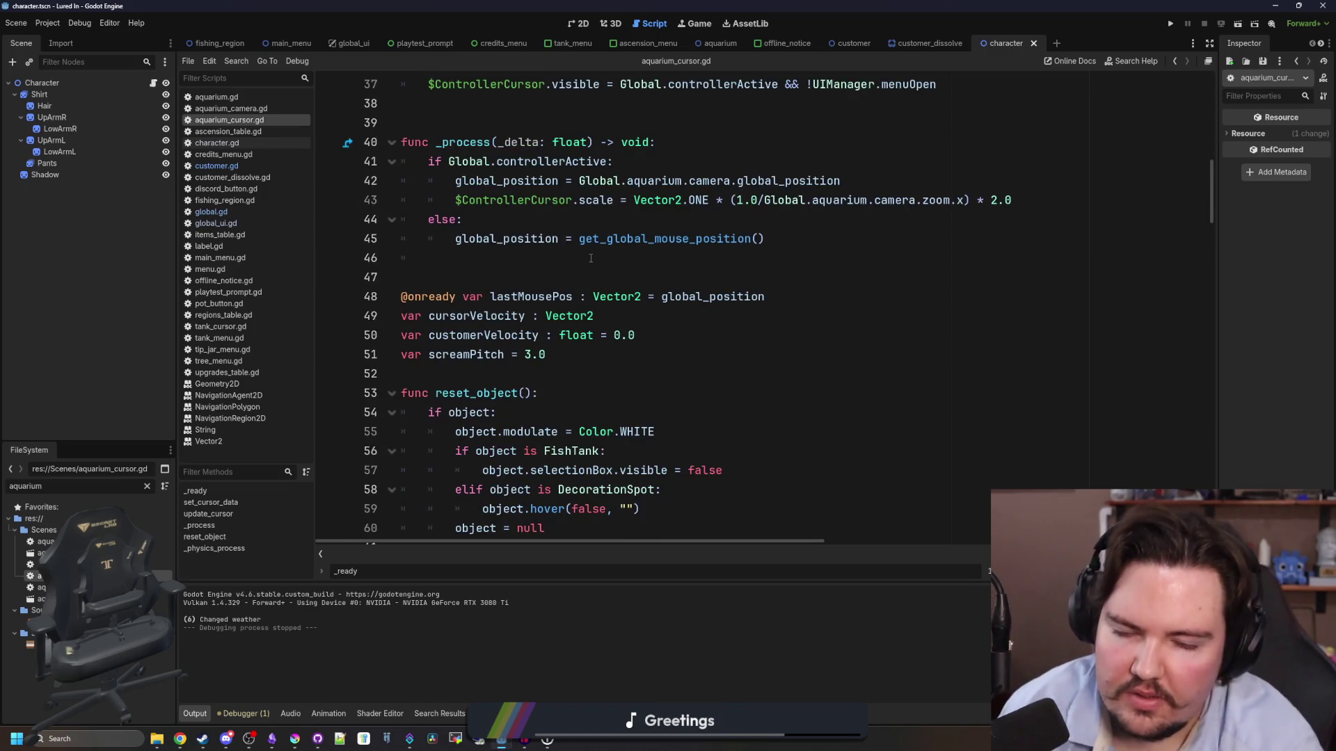
scroll(590, 258, down, 8)
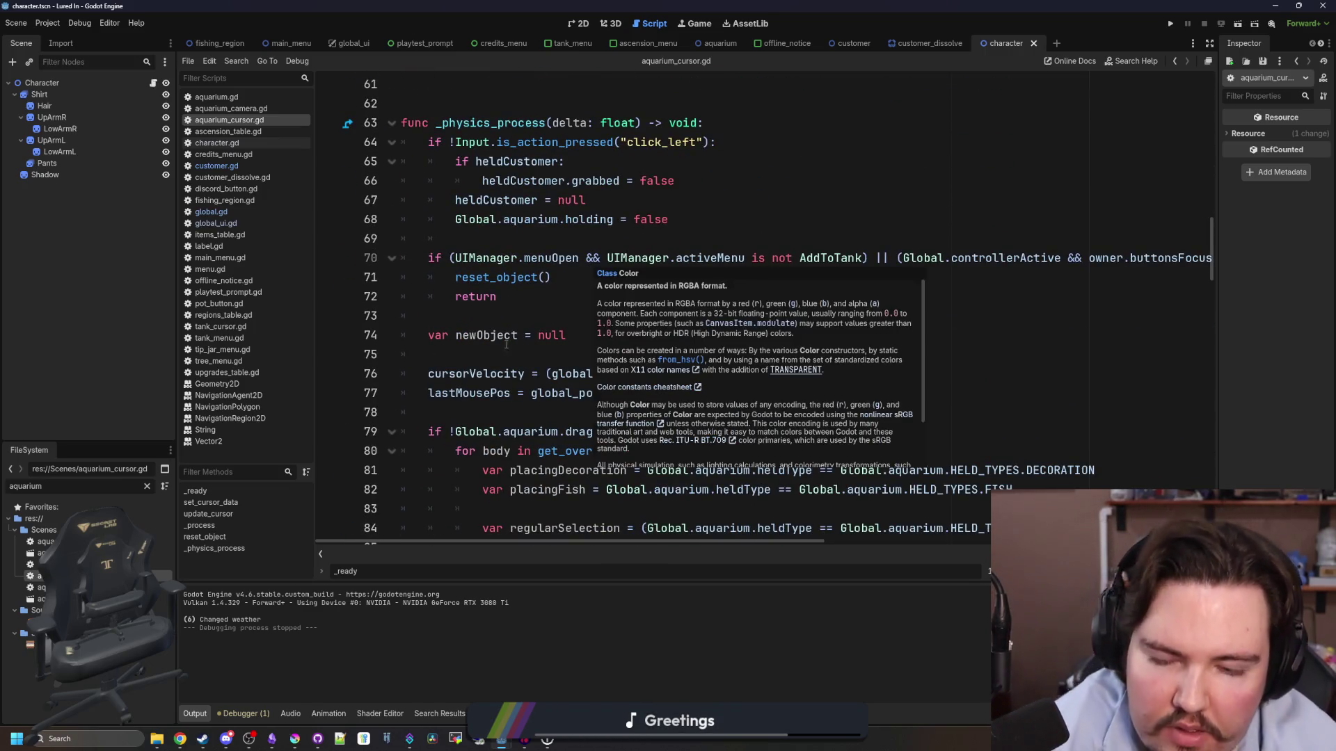
click(485, 313)
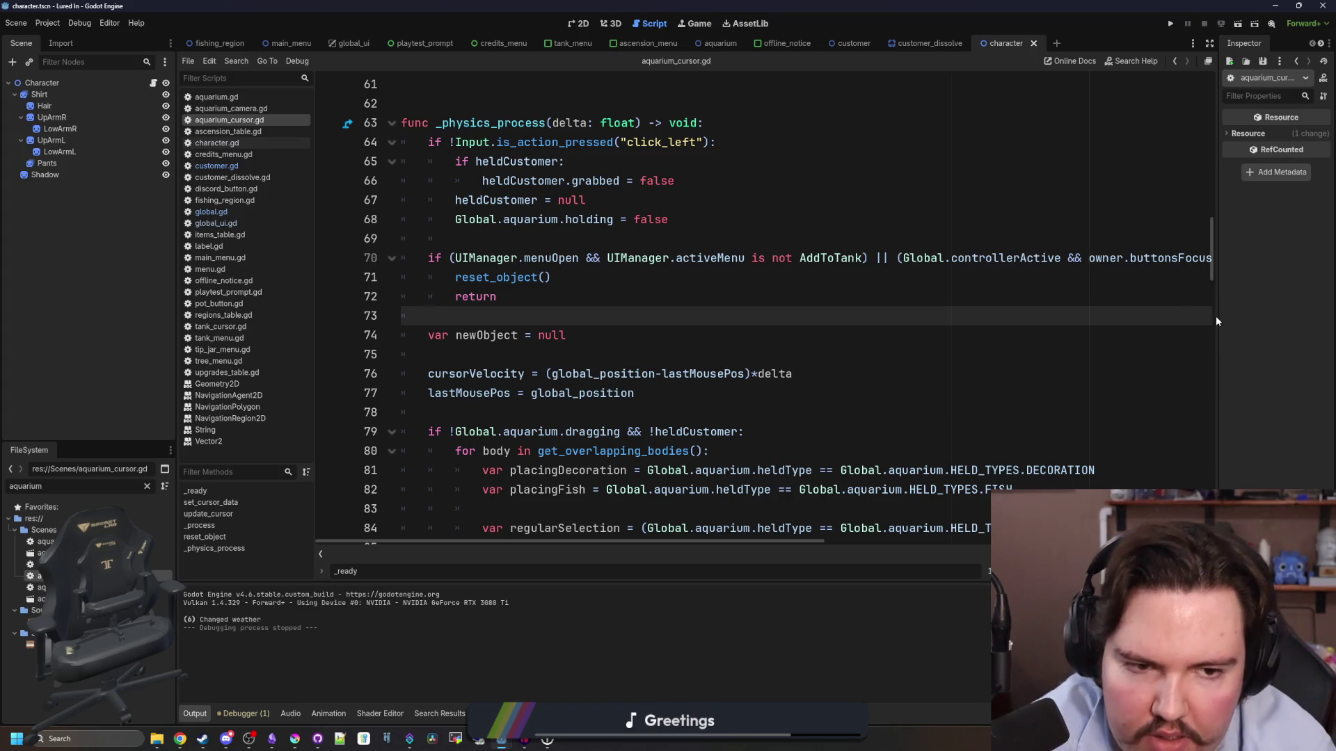
click(521, 304)
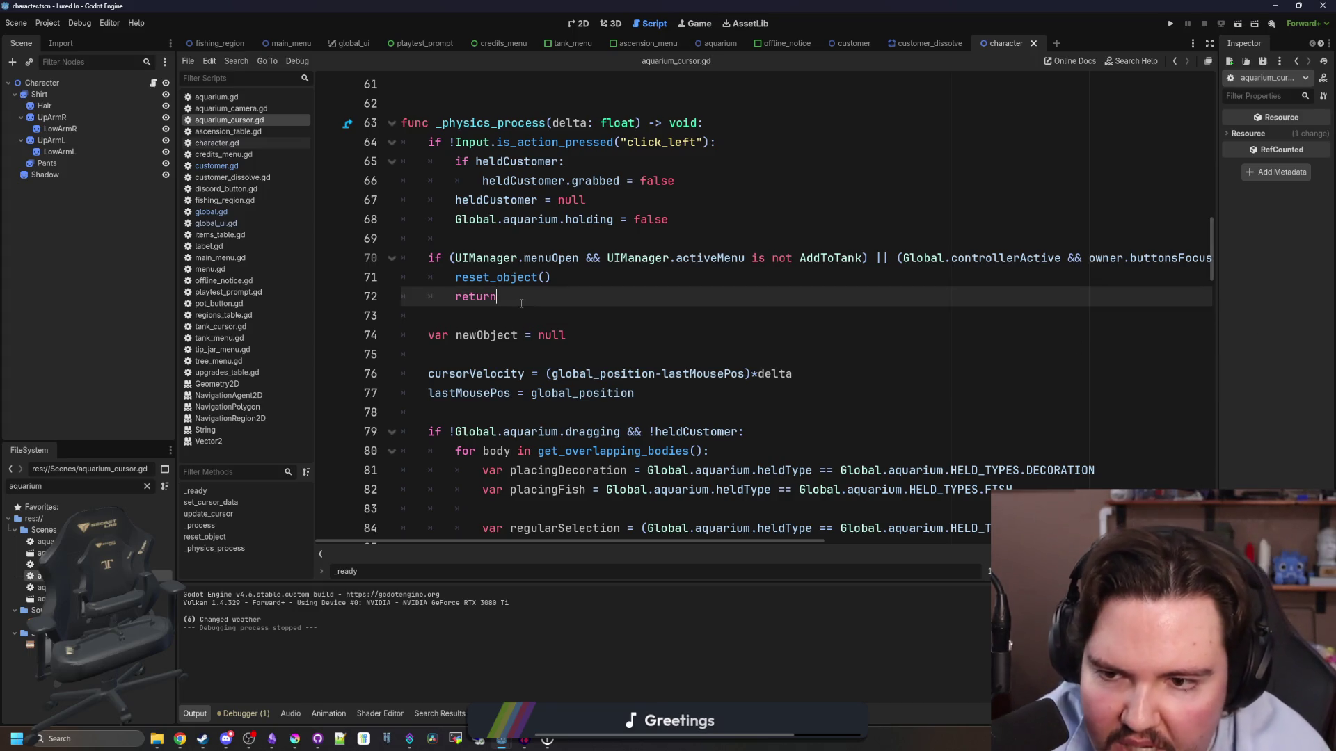
click(506, 315)
- Find the 'elif object is Customer:' grab branch near line 158 and place the caret after the check
scroll(496, 310, down, 5)
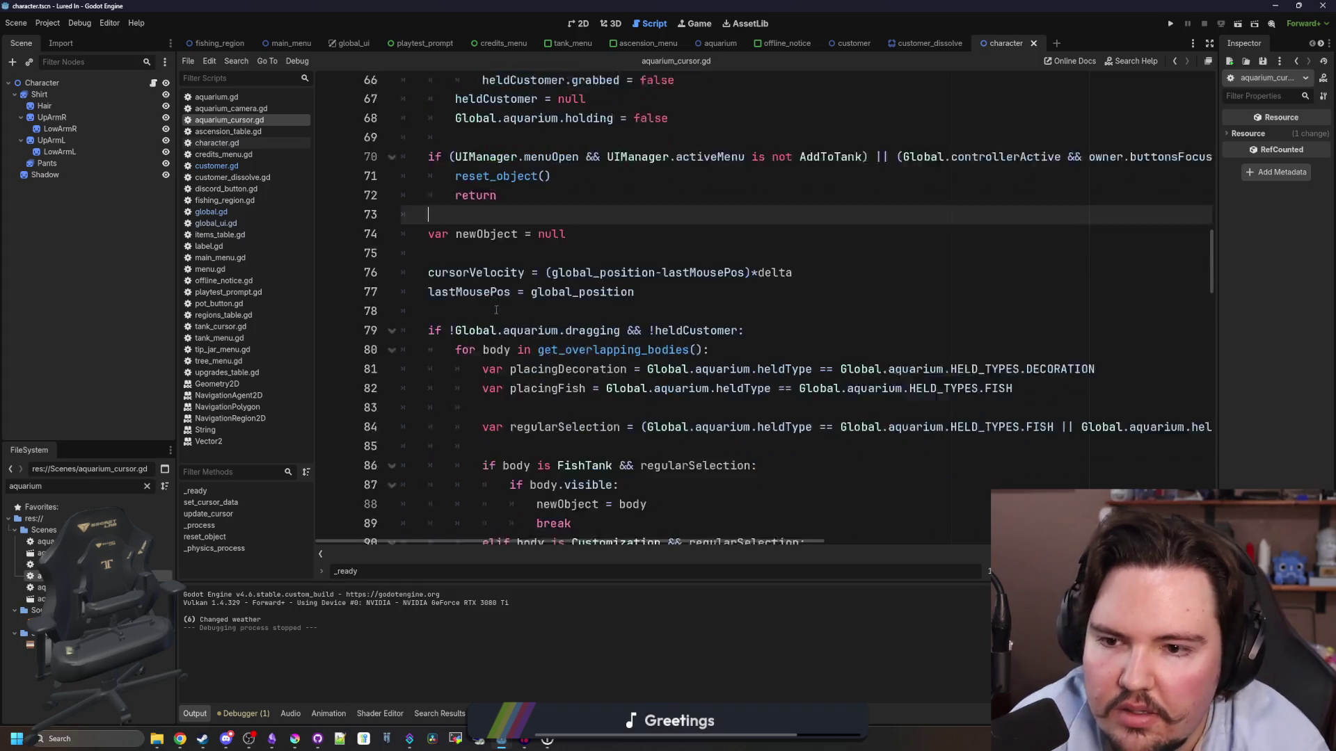
scroll(734, 294, down, 6)
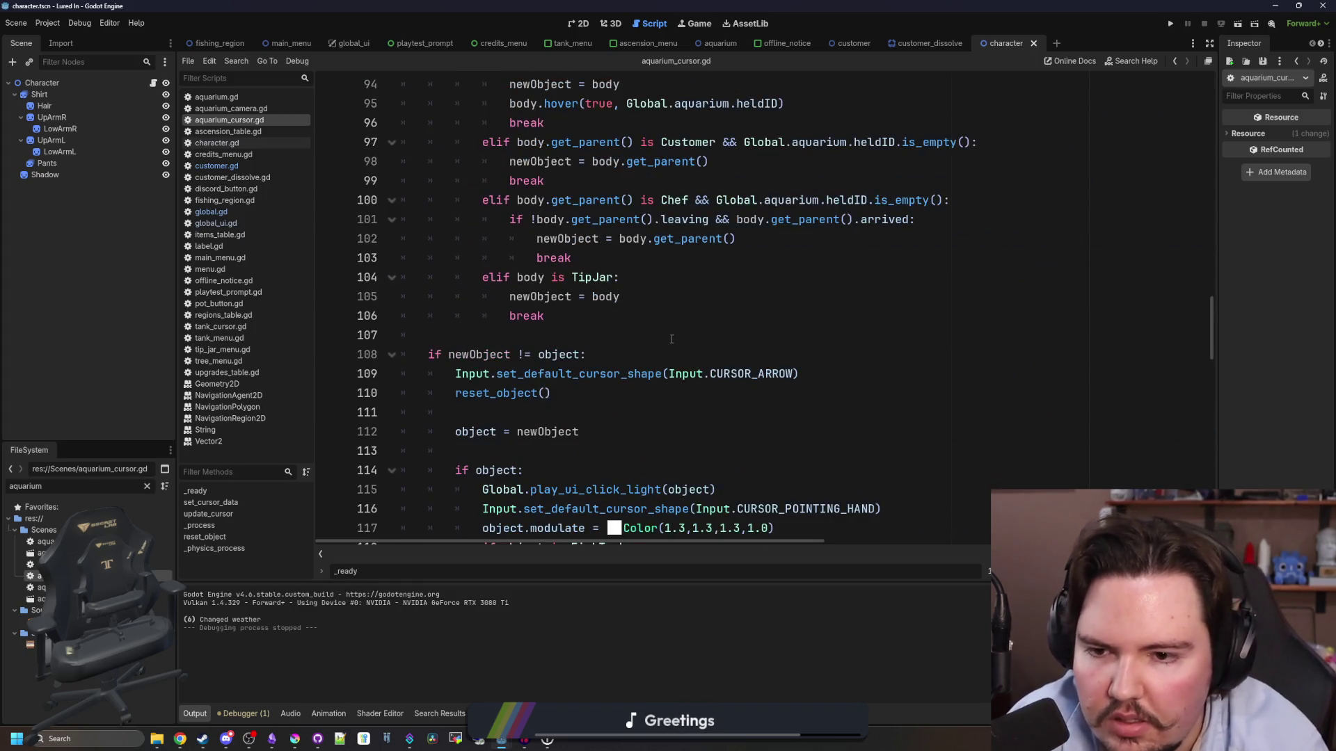
scroll(656, 358, down, 4)
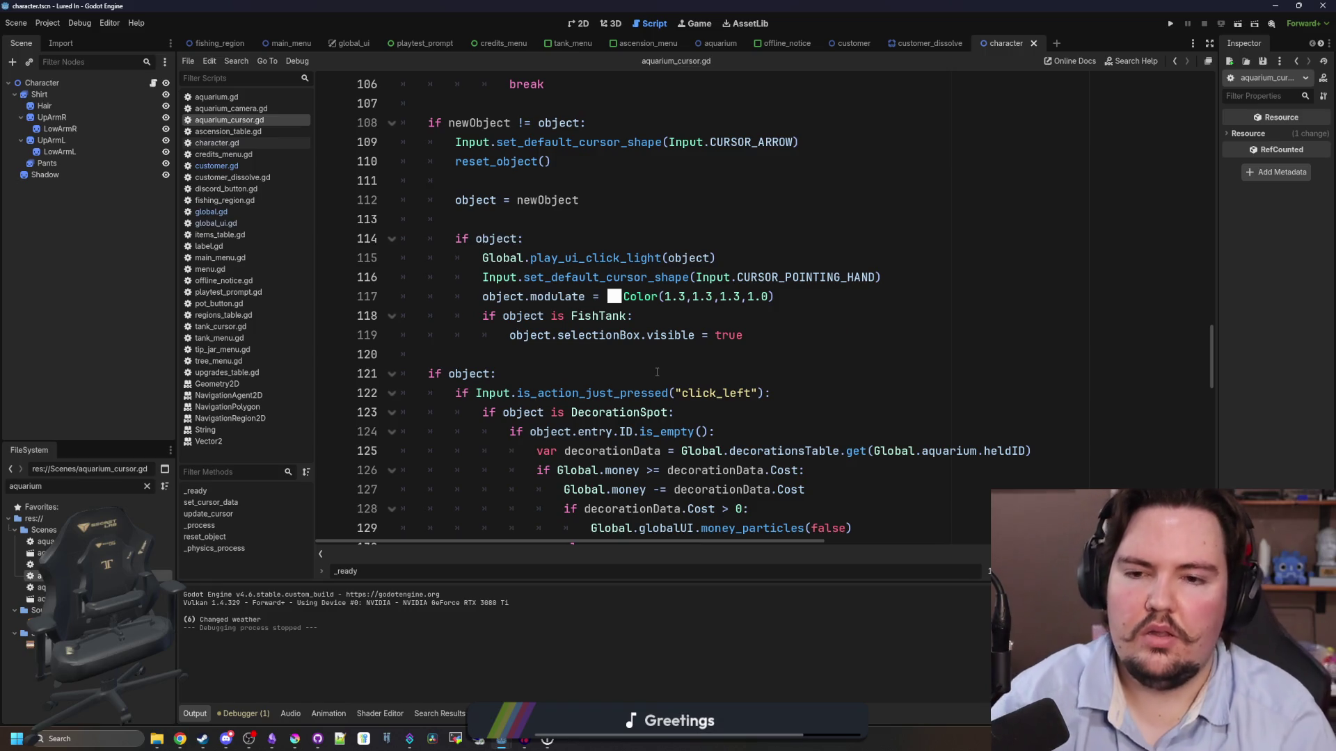
click(563, 226)
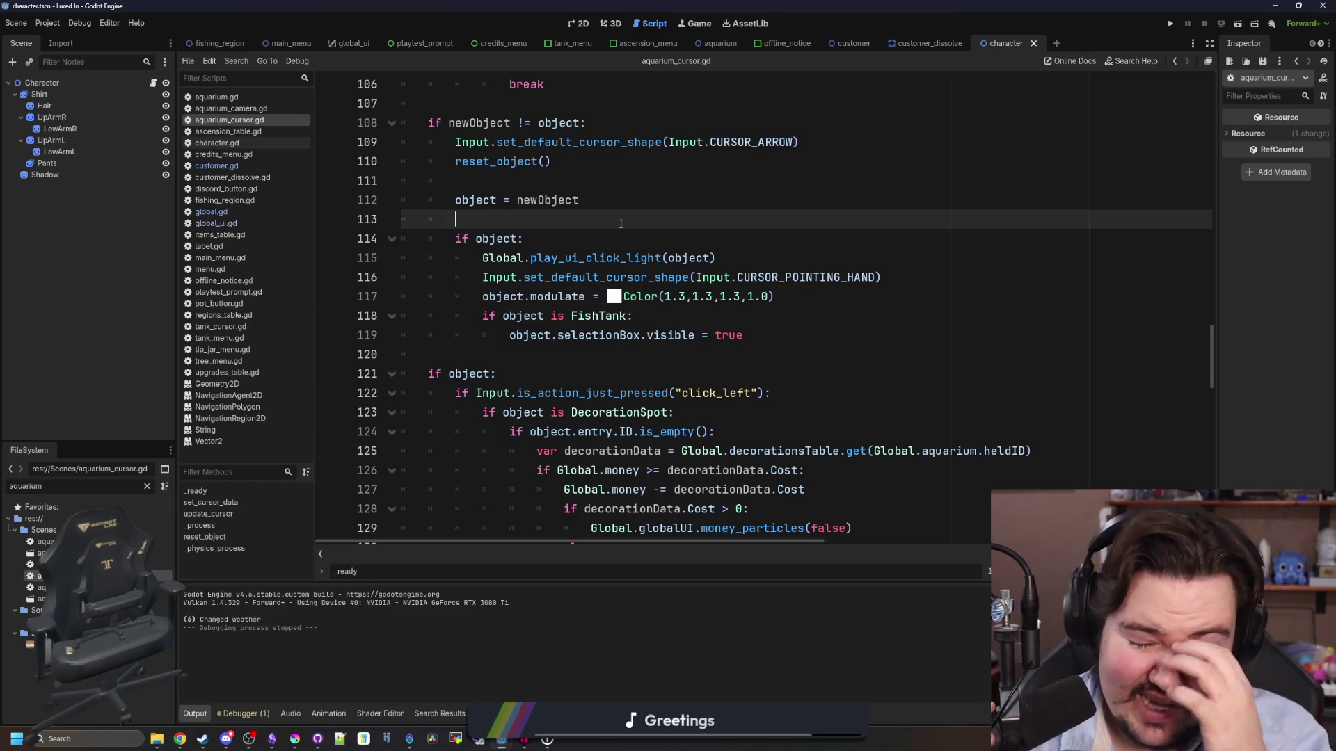
scroll(621, 223, down, 13)
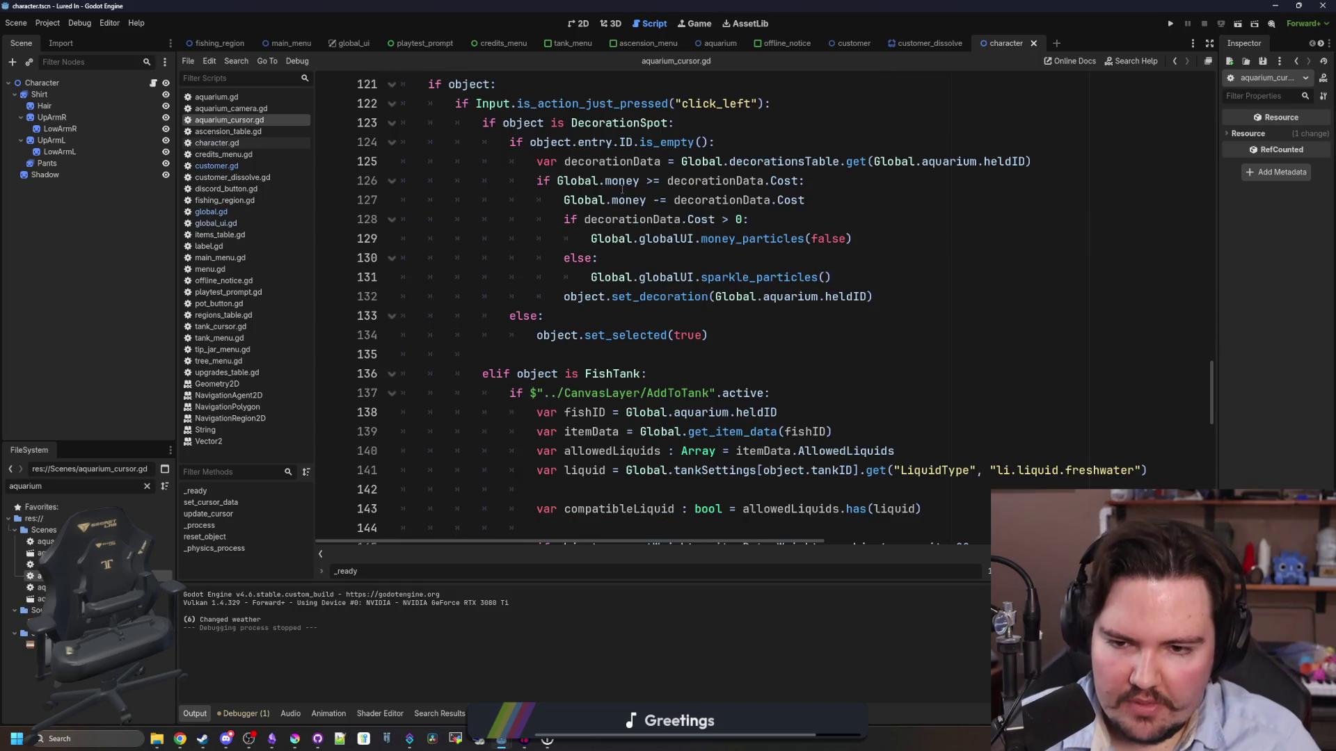
scroll(687, 302, down, 3)
scroll(688, 295, up, 2)
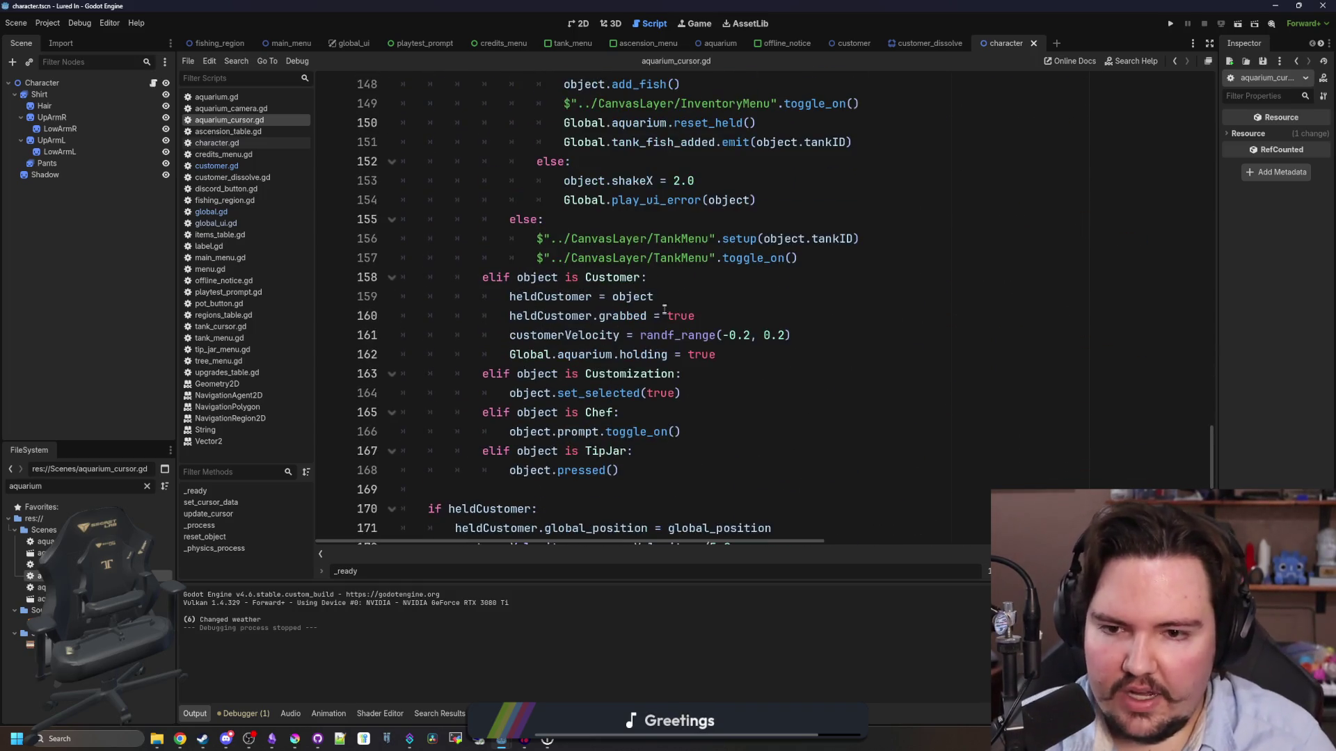
click(693, 281)
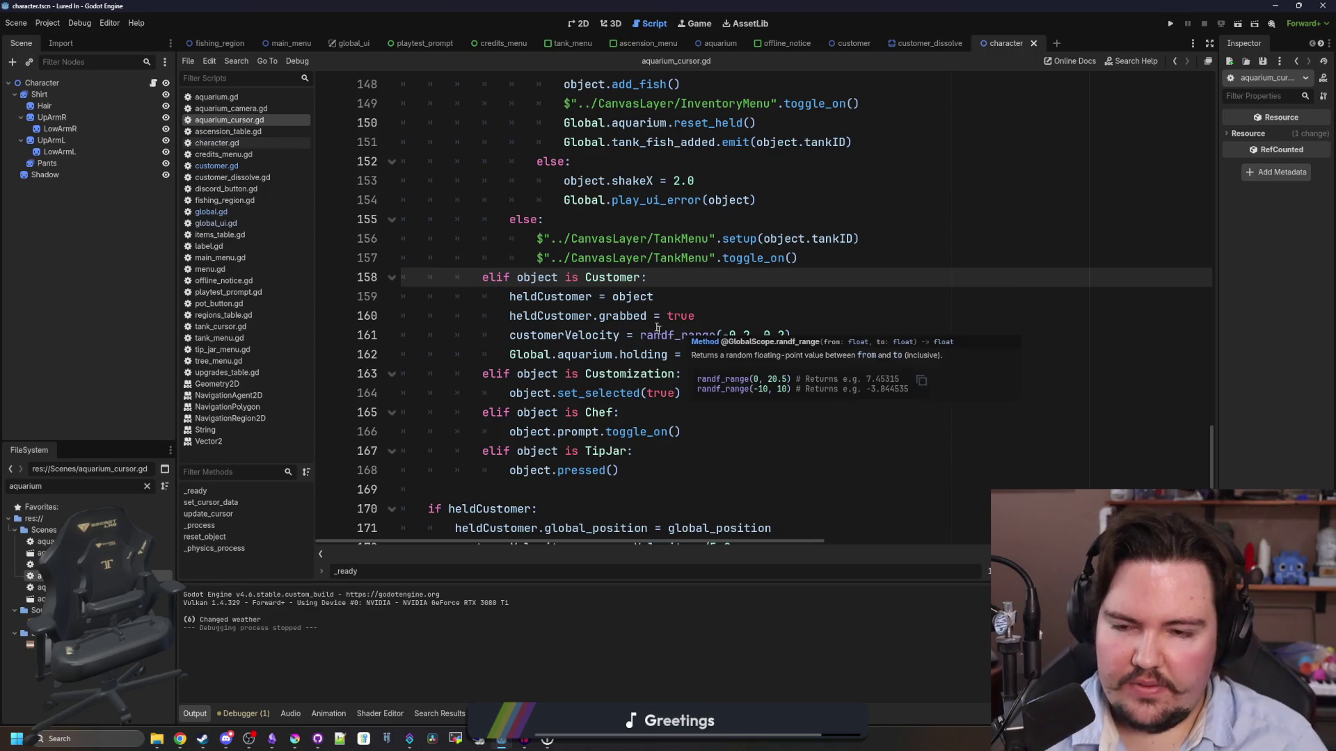
click(531, 297)
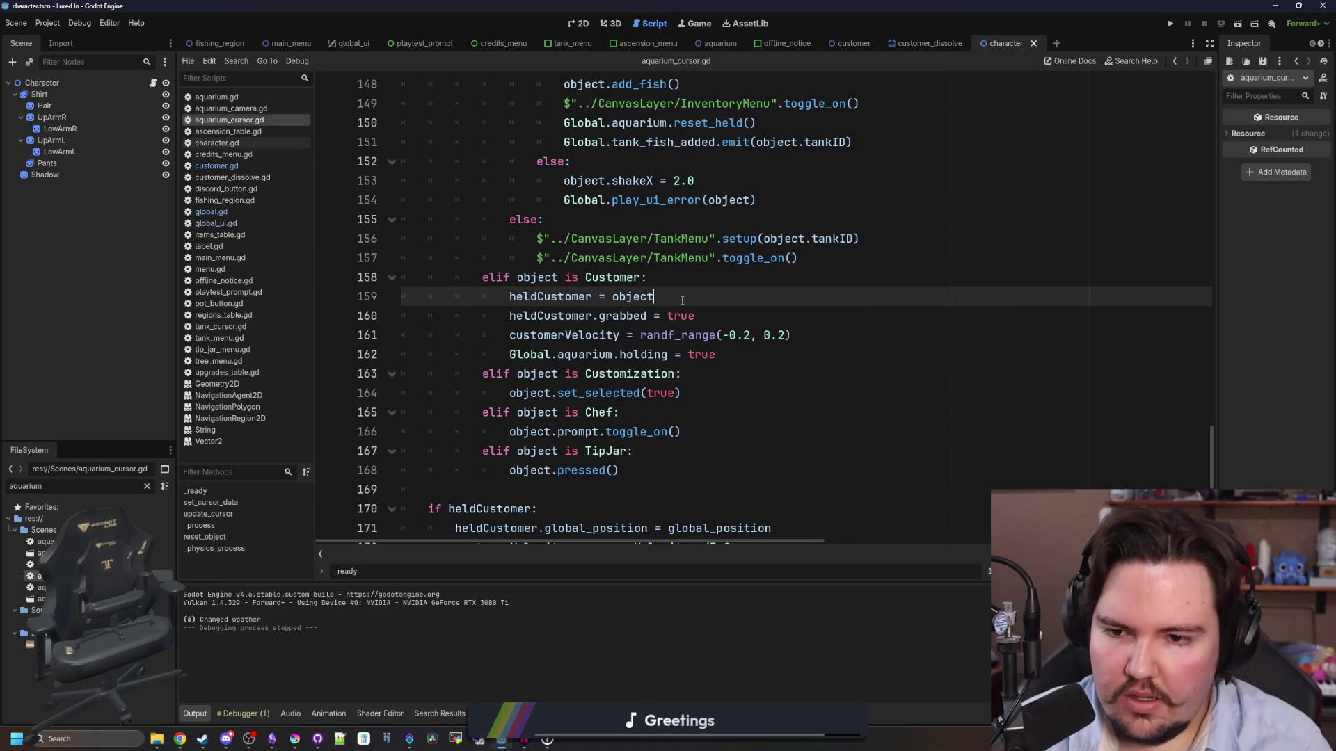
click(702, 277)
- Add an 'if Global.tutorialActive' grandpa check that passes, with the four grab lines indented under else
key(Return)
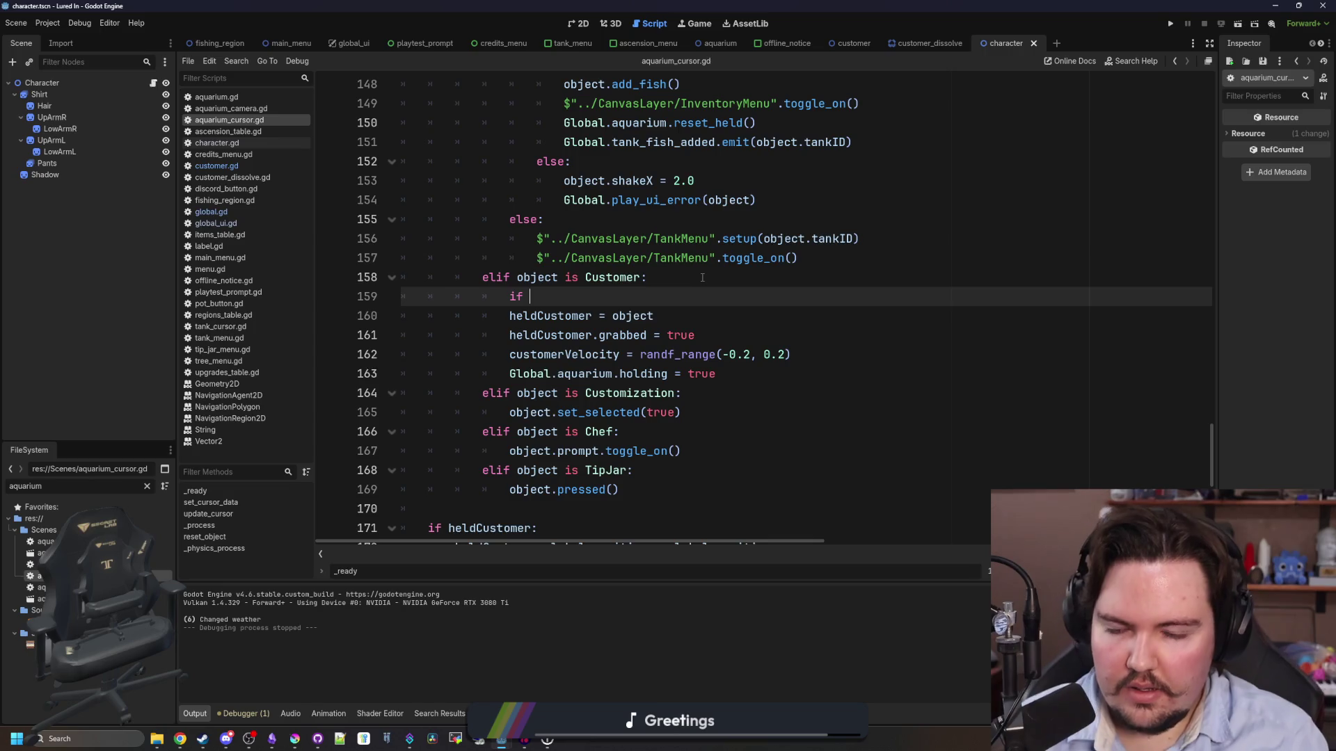
key(BackSpace)
key(BackSpace)
key(BackSpace)
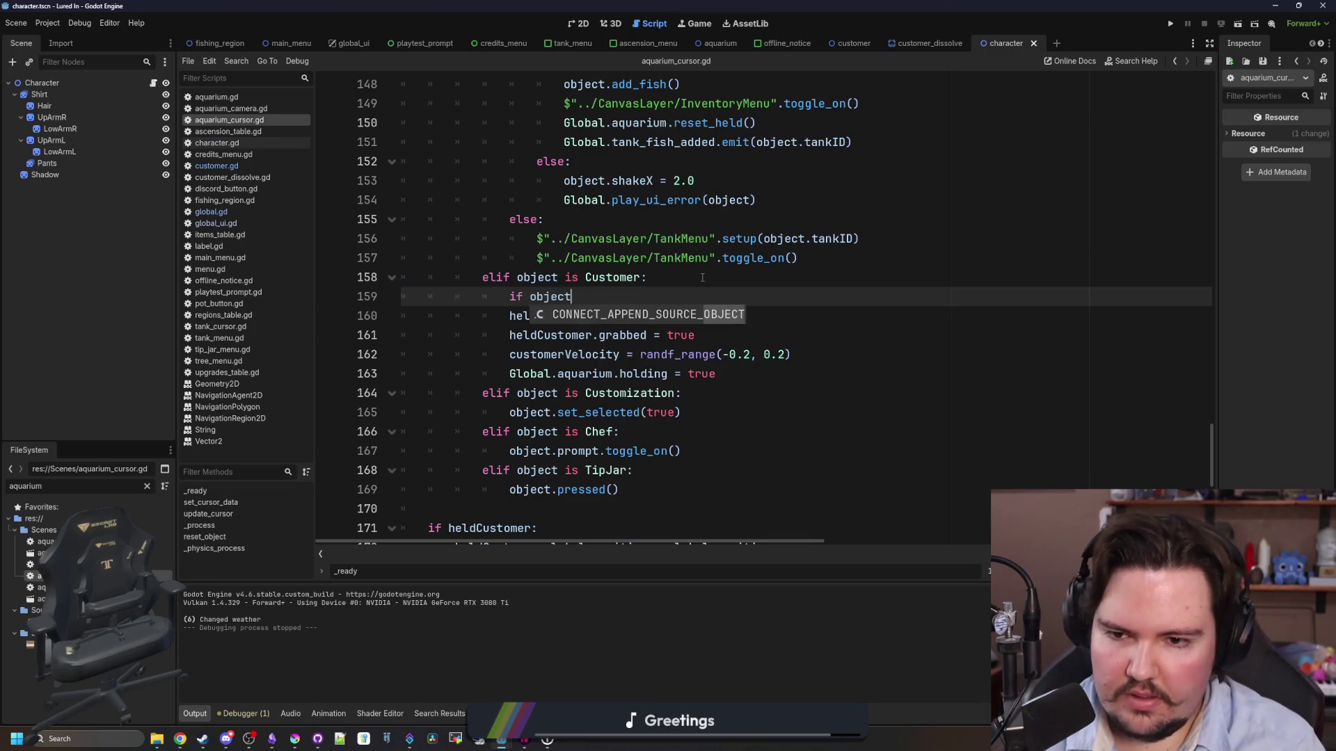
text(Global.tutorialActive &&)
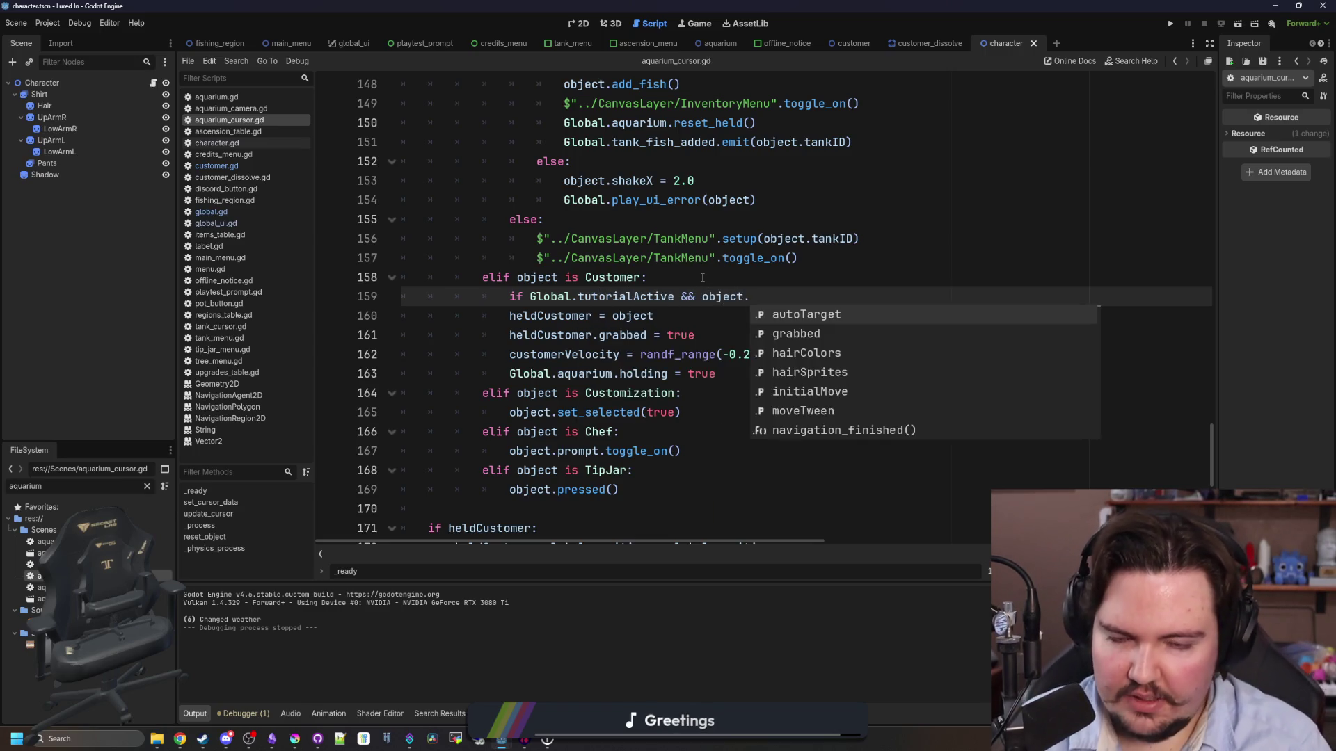
text(charfa)
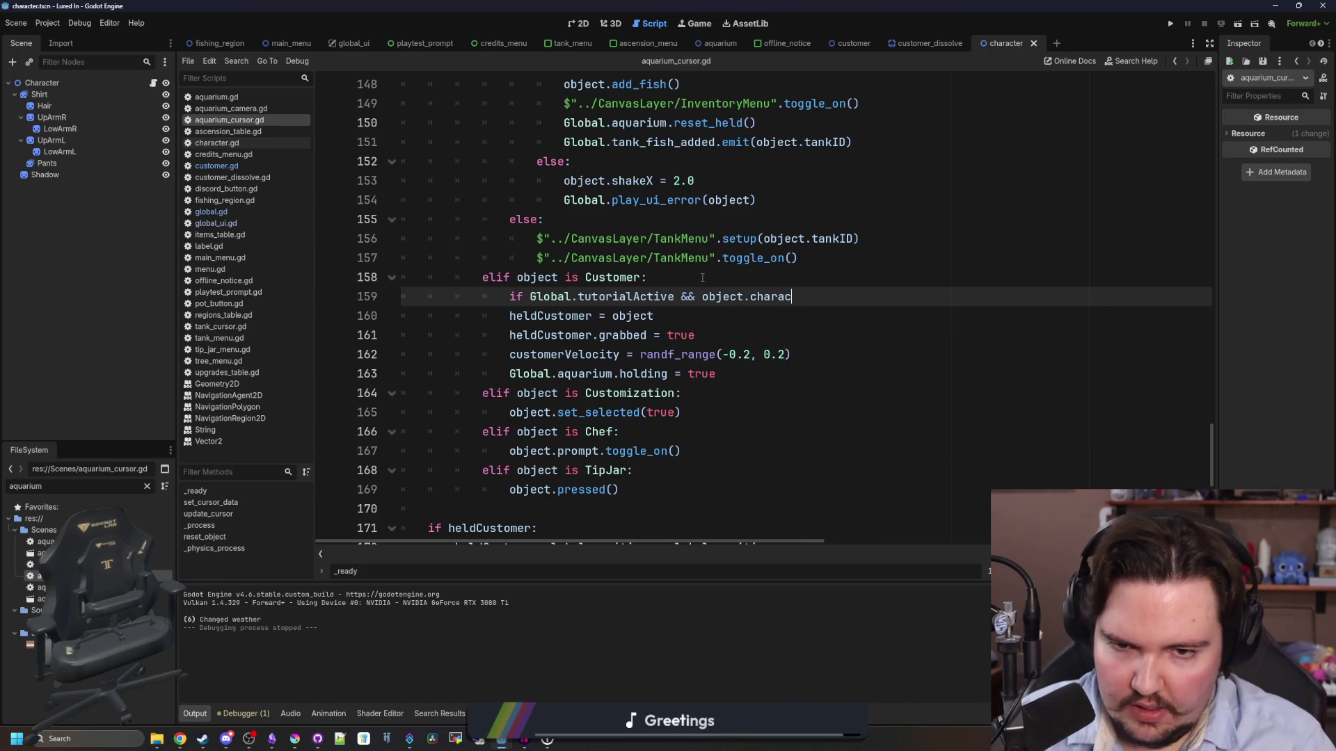
text(= "li.character.grandpa)
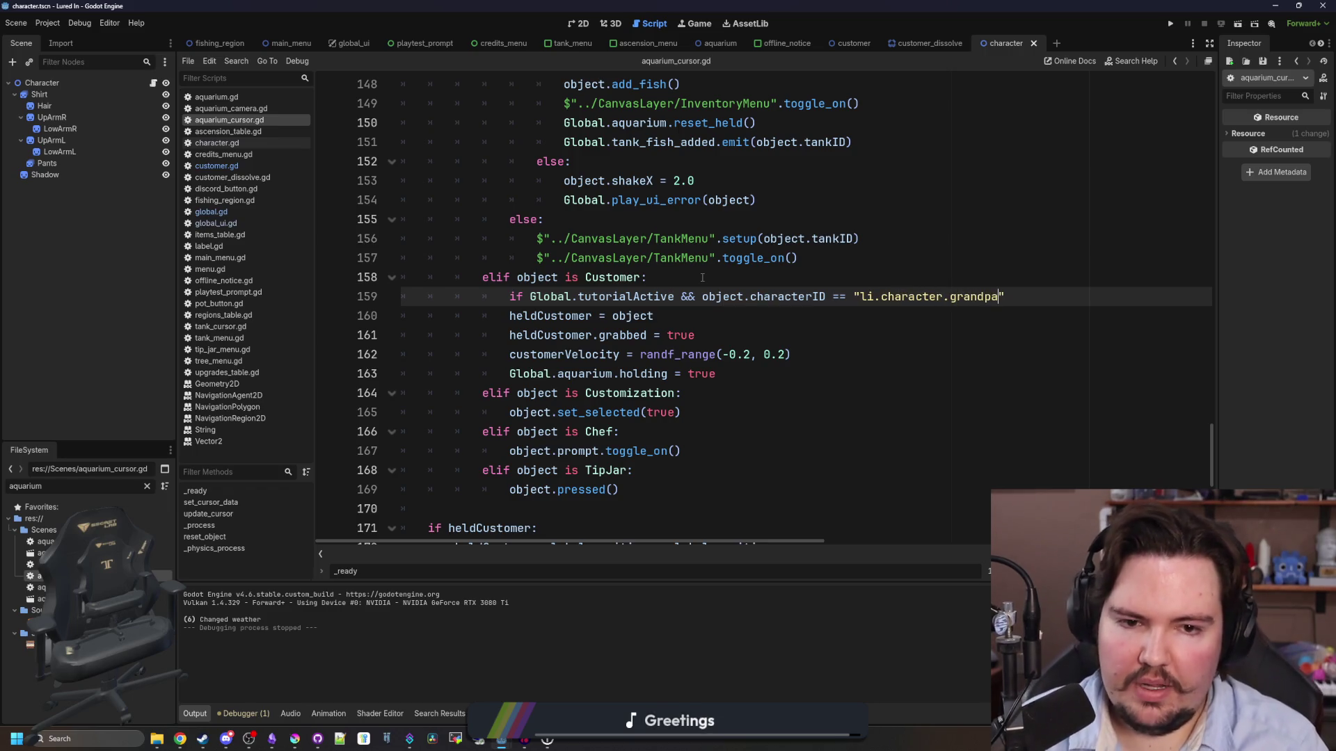
key(Return)
key(Return)
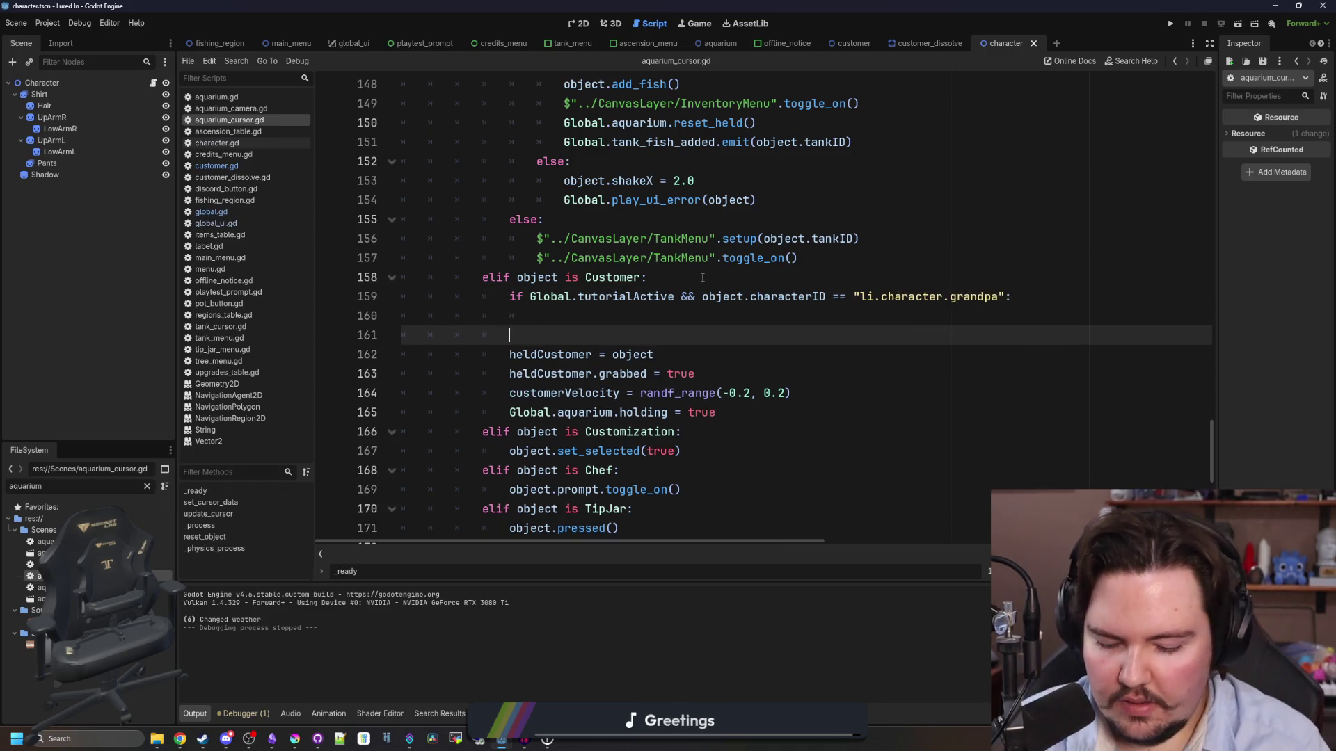
mouse_move(743, 421)
mouse_down()
mouse_move(501, 391)
mouse_move(487, 353)
mouse_up()
key(Tab)
click(619, 353)
click(636, 320)
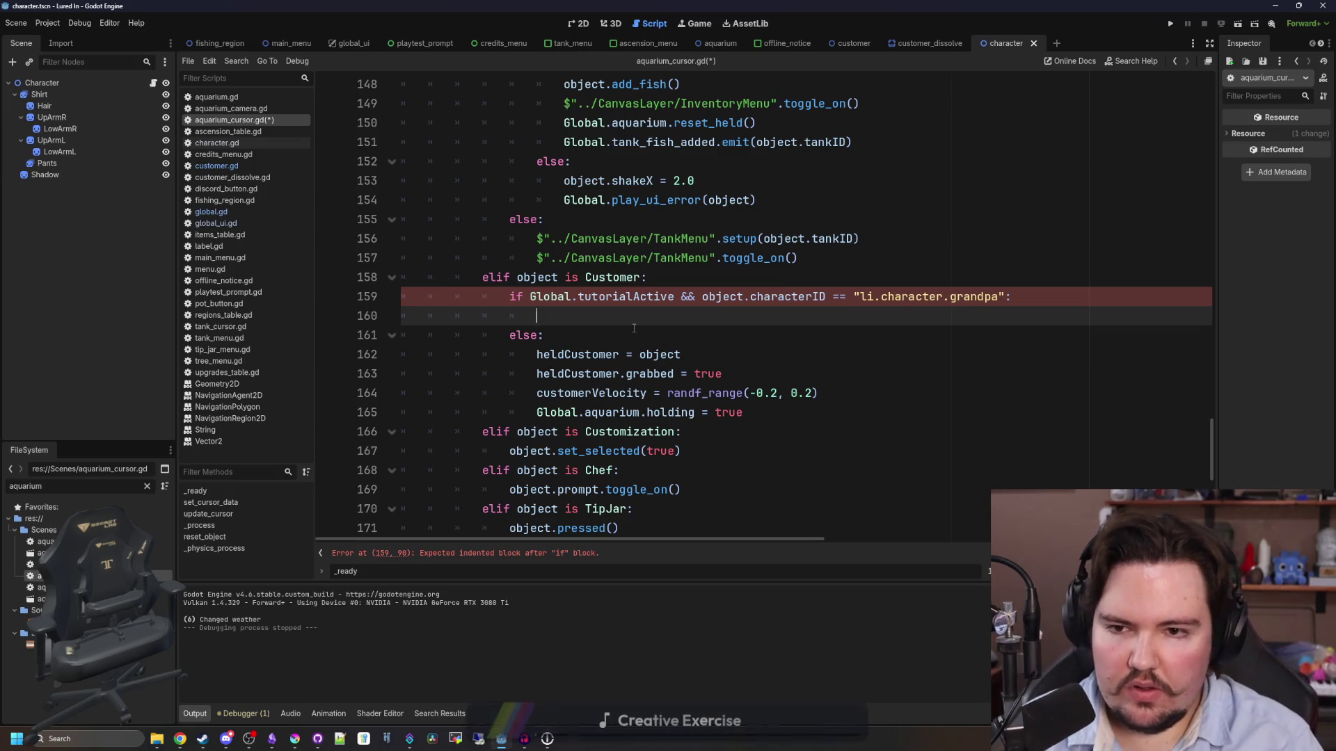
- Save aquarium_cursor.gd and run the project to test the grab guard
scroll(633, 328, up, 1)
scroll(634, 328, down, 4)
scroll(627, 327, up, 9)
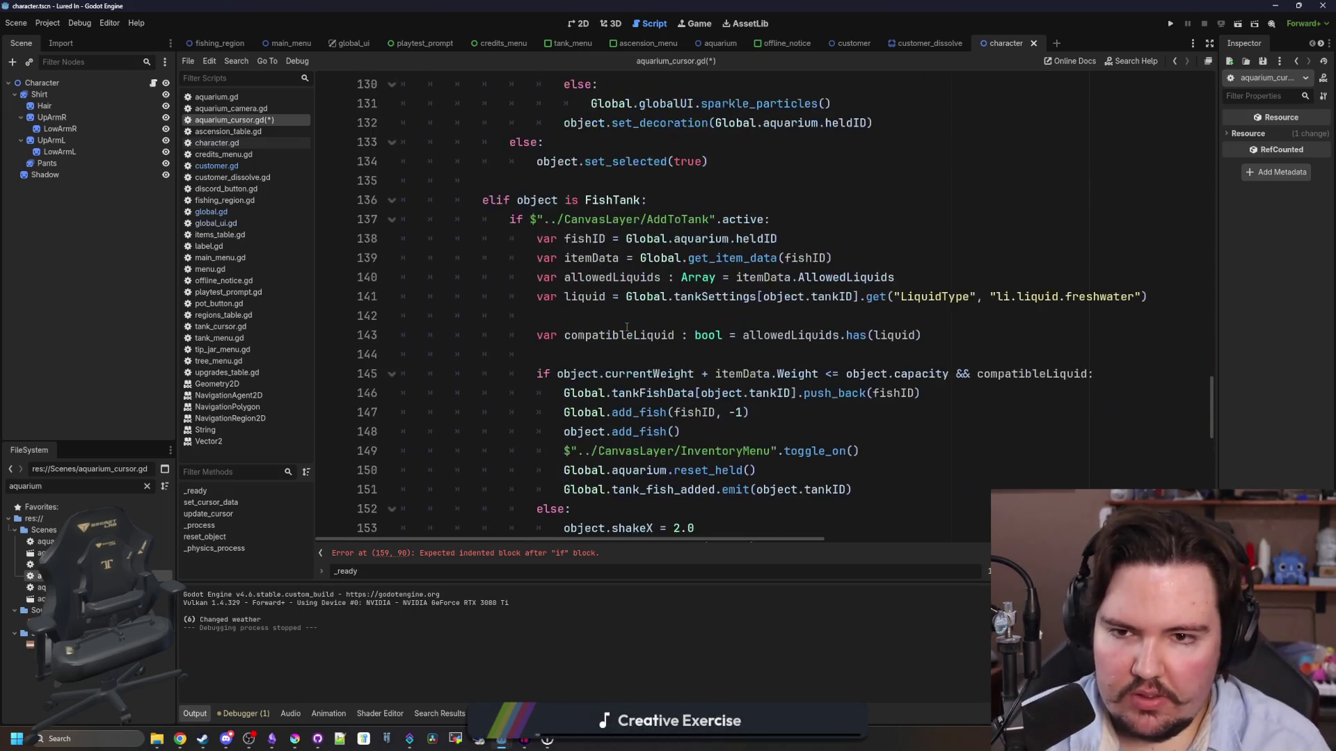
scroll(626, 327, down, 6)
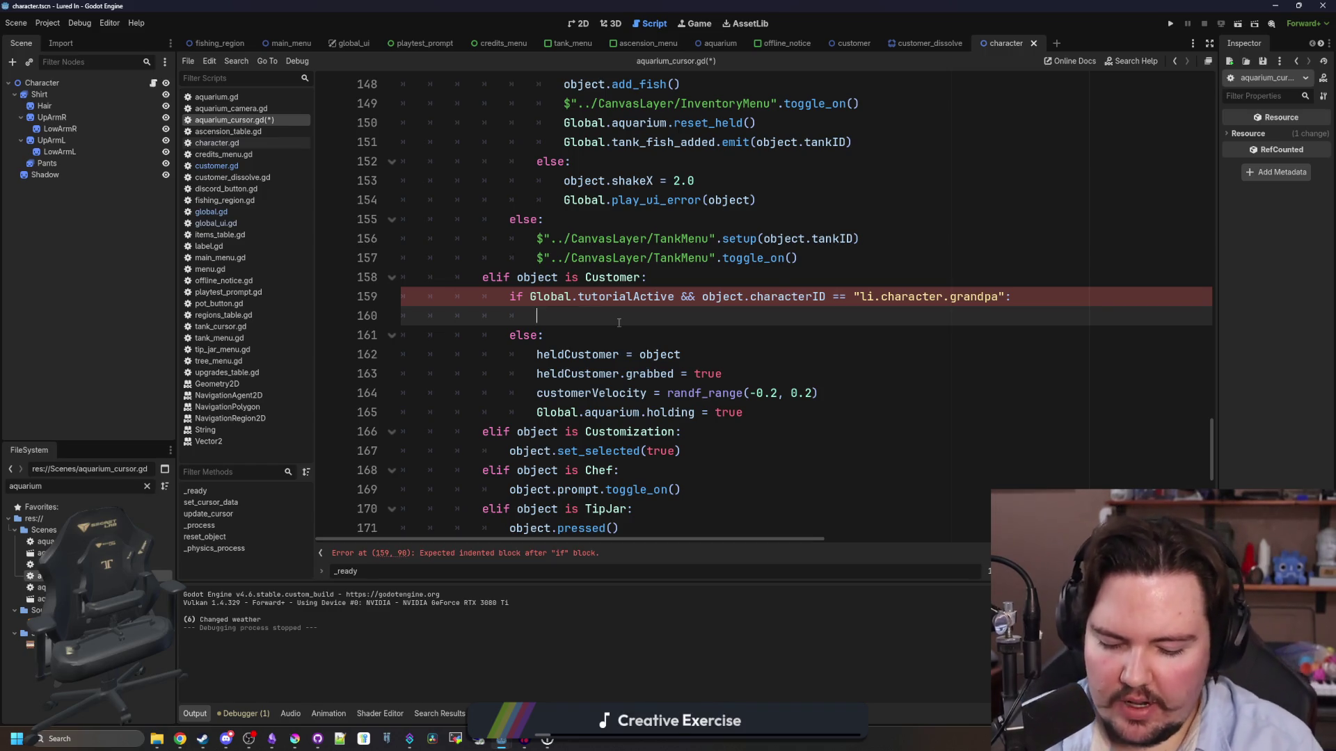
key(ctrl+s)
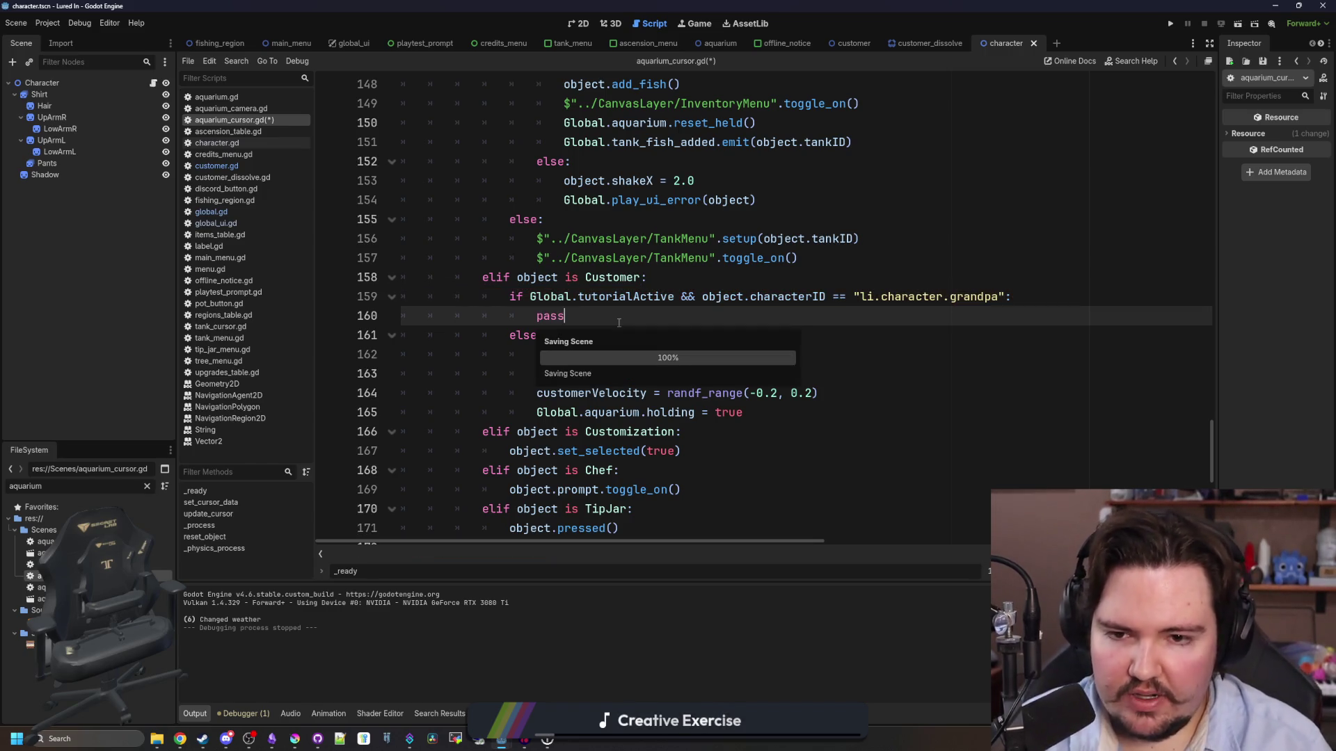
click(1168, 28)
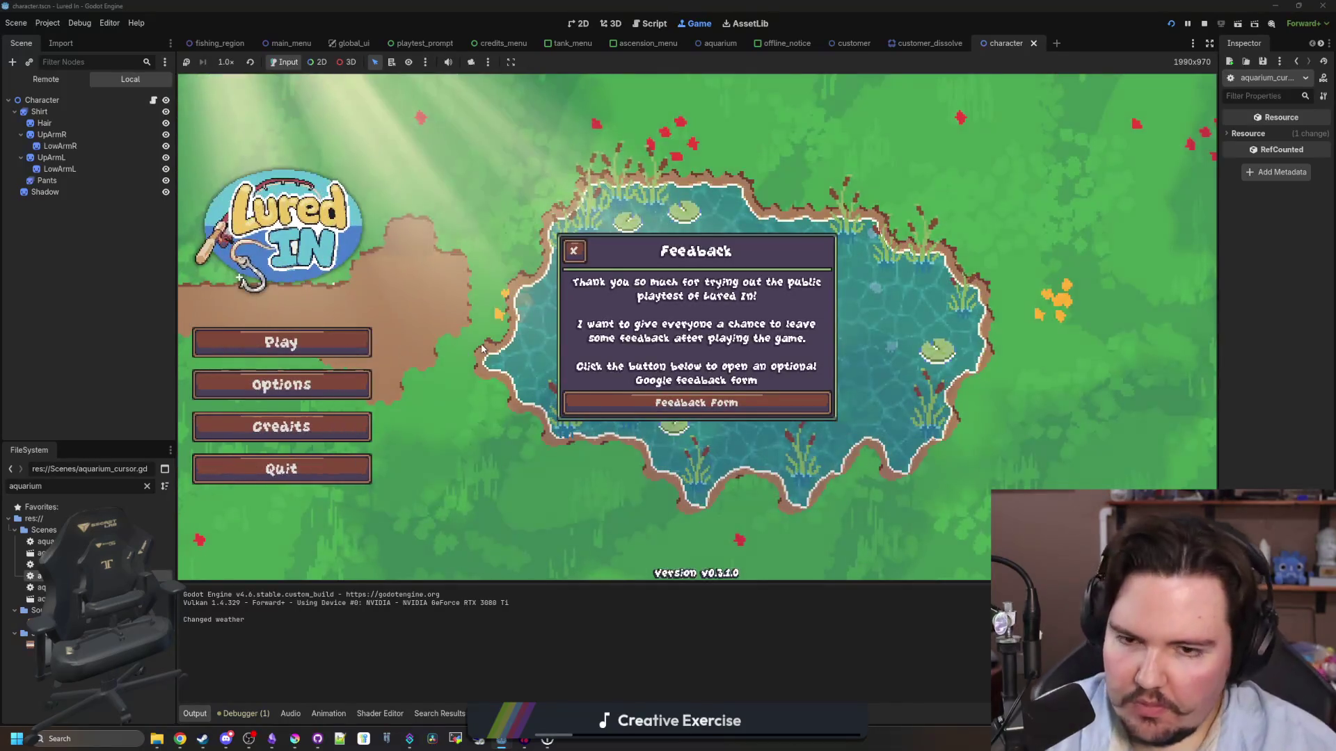
- Close the feedback popup, start playing, dismiss Welcome Back, and open aquarium.gd
click(232, 358)
click(232, 357)
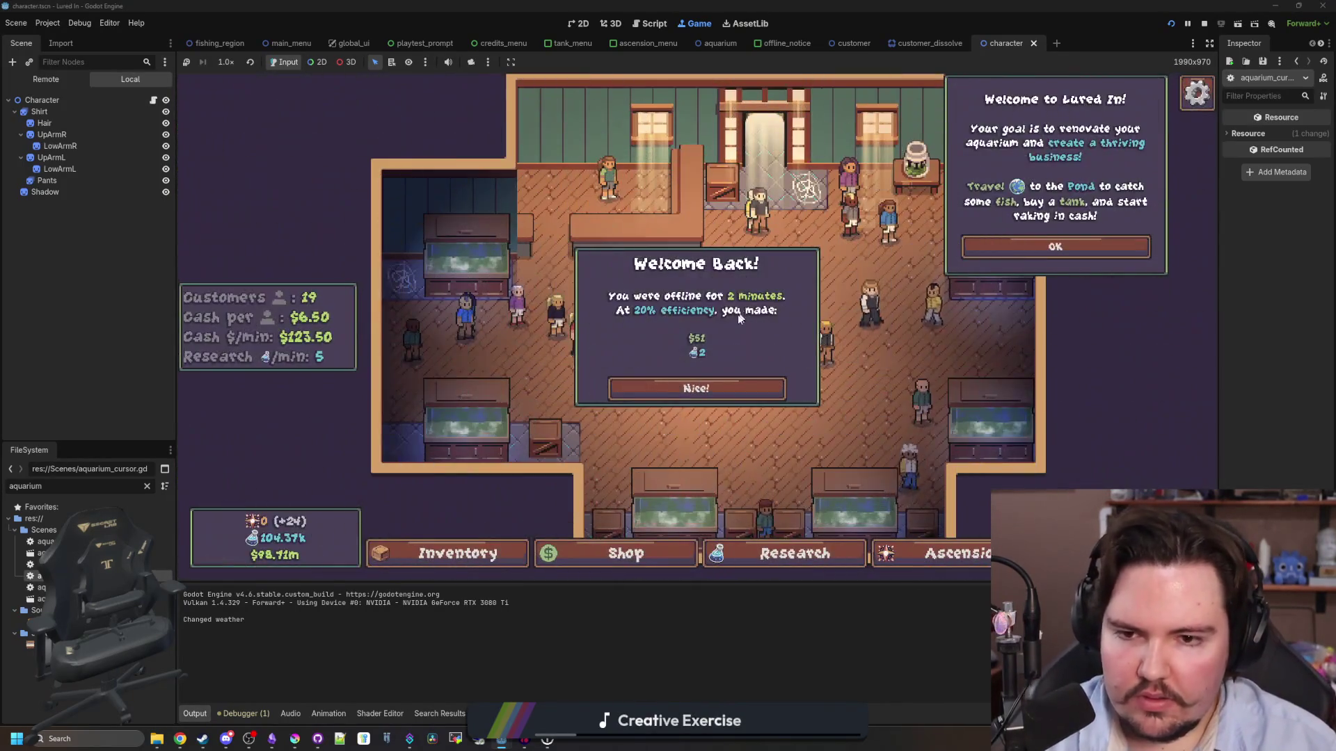
click(705, 389)
click(762, 333)
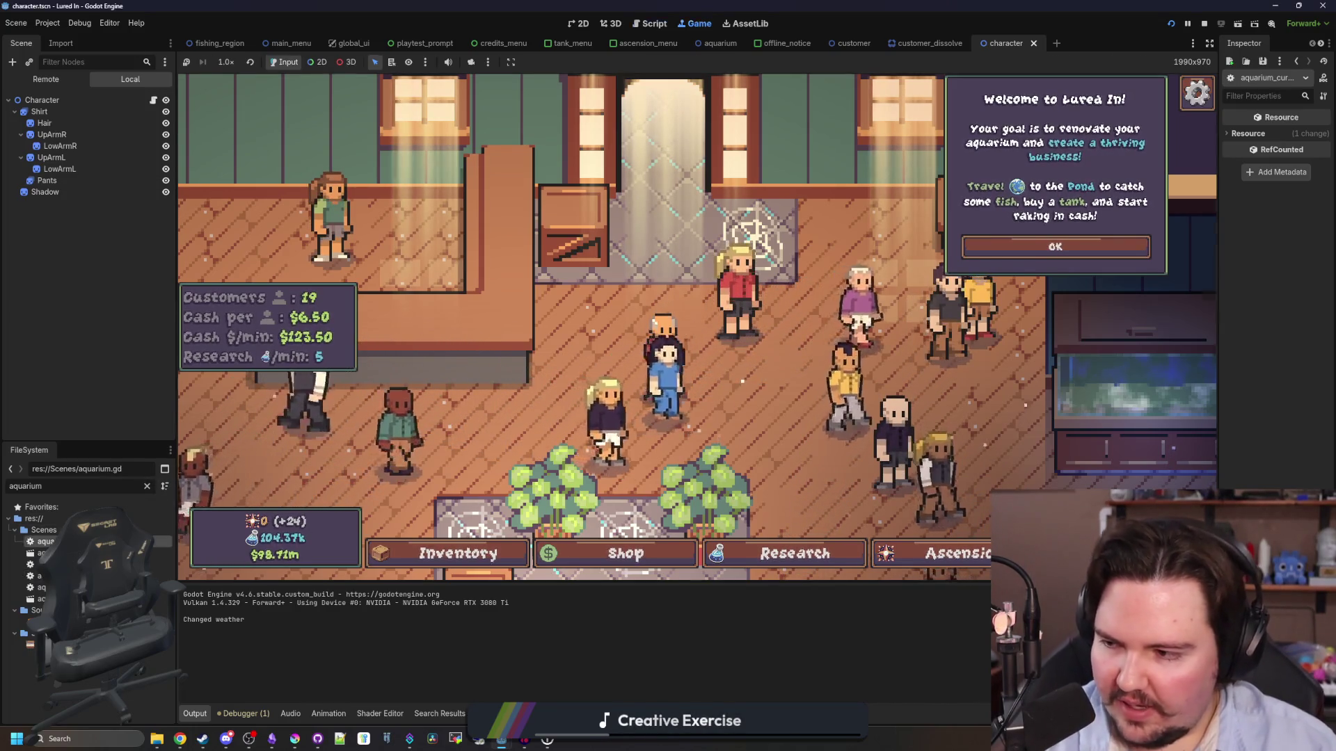
double_click(45, 541)
- Change the grandpa's tutorial spawn on line 111 from Vector2(0,-116) to Vector2(0,-32) and relaunch
click(723, 359)
click(750, 334)
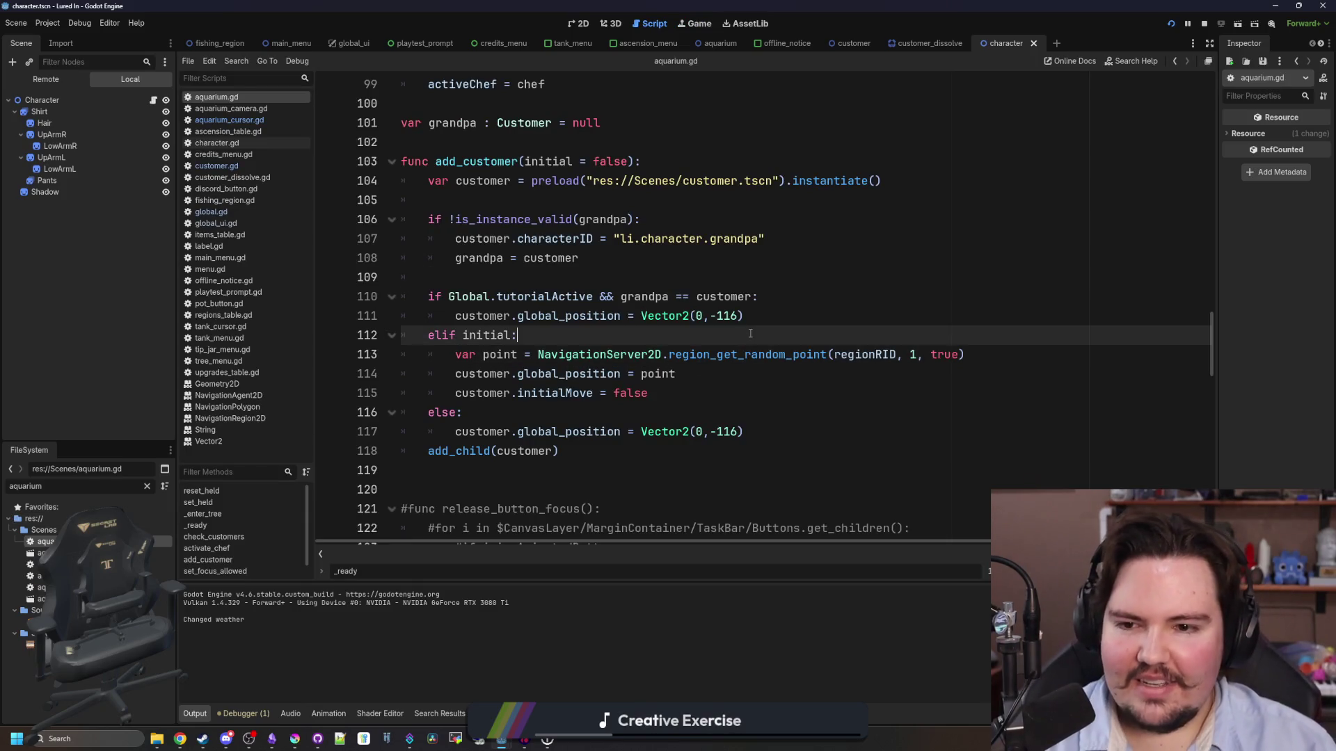
click(784, 309)
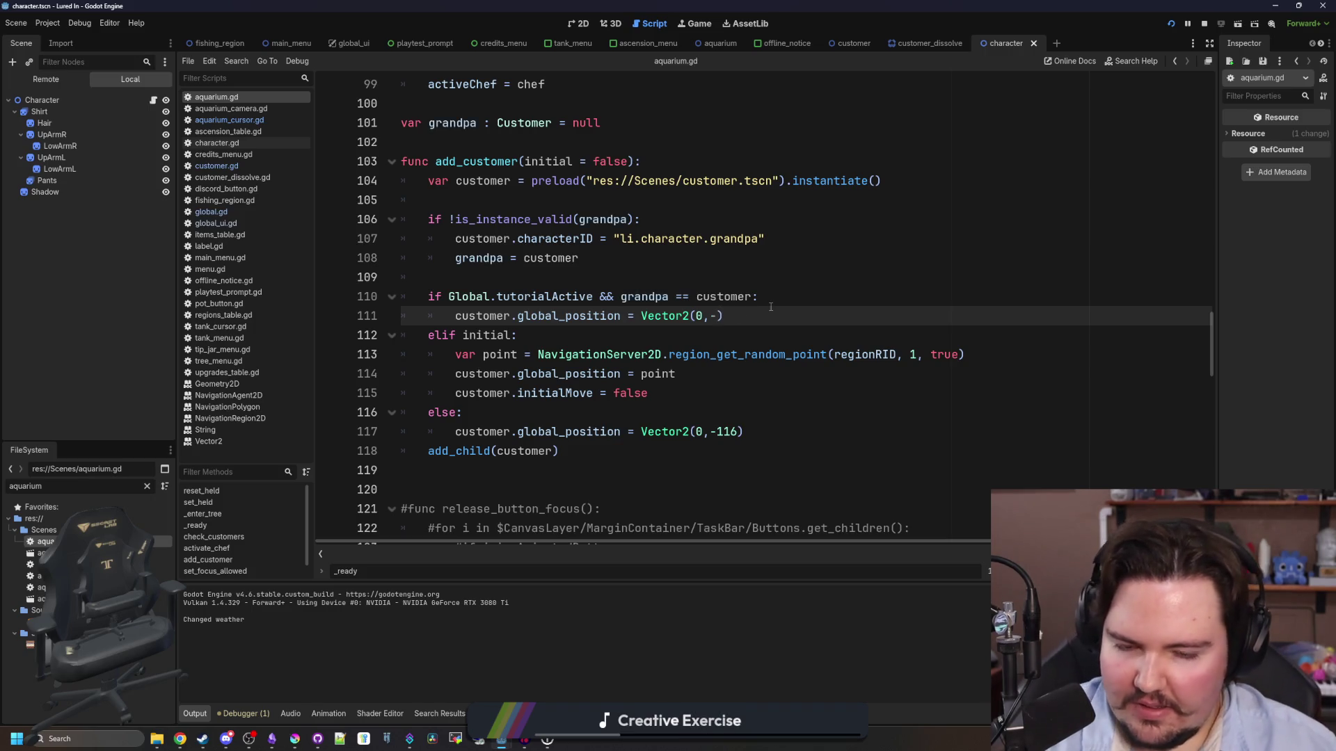
text(32)
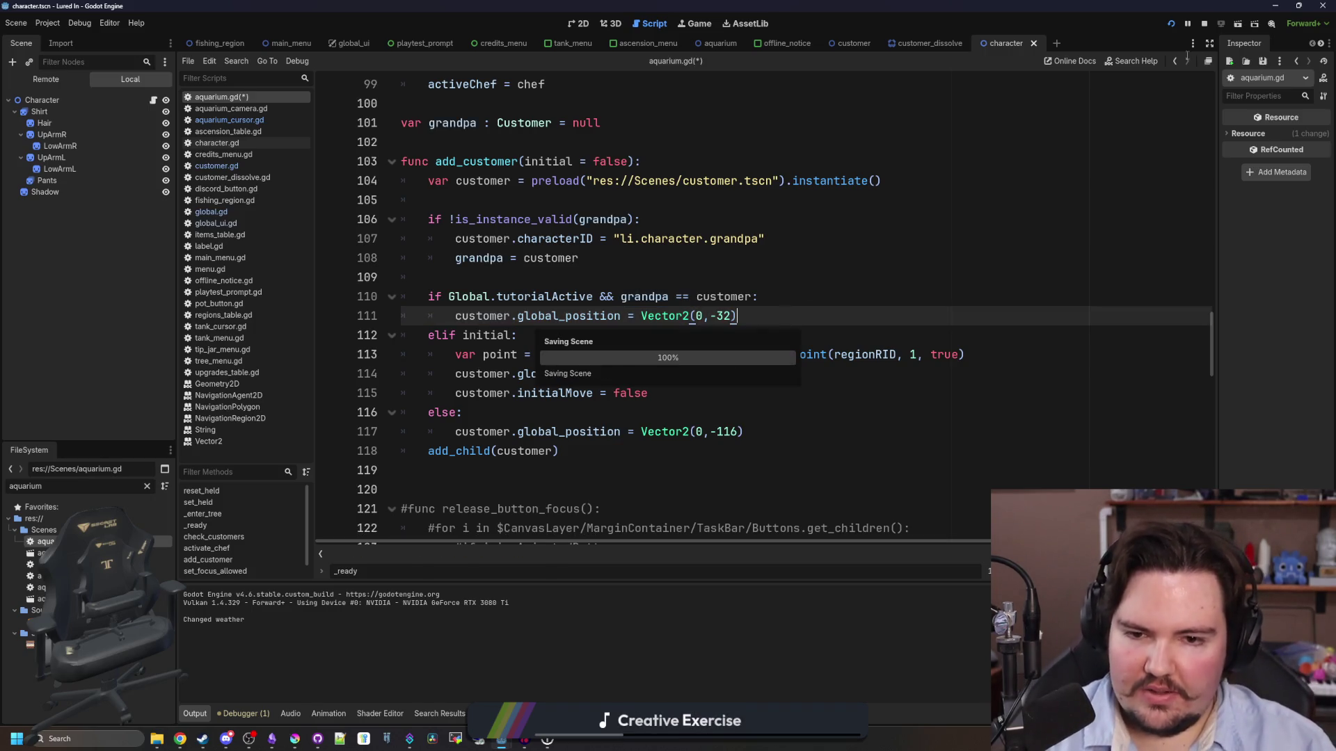
click(1200, 26)
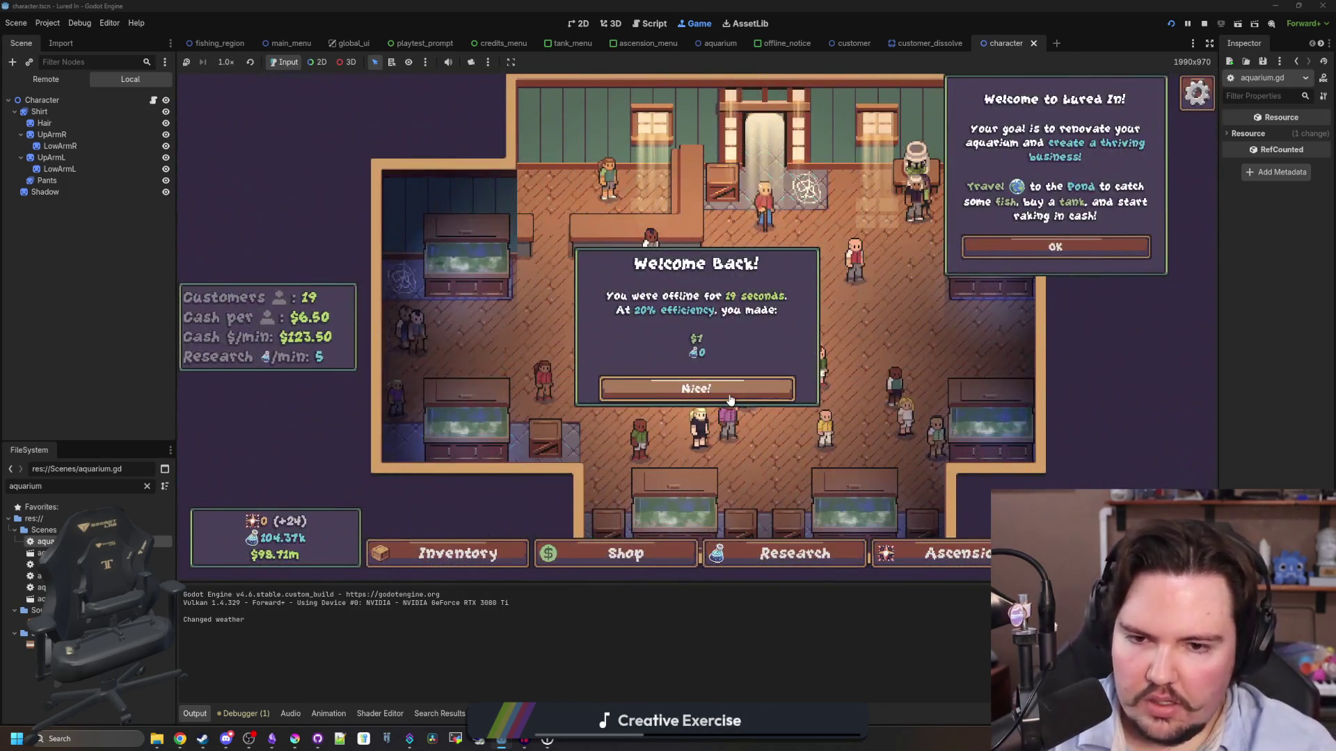
- Dismiss the Welcome Back message, then pan and zoom around the aquarium's customers
click(748, 388)
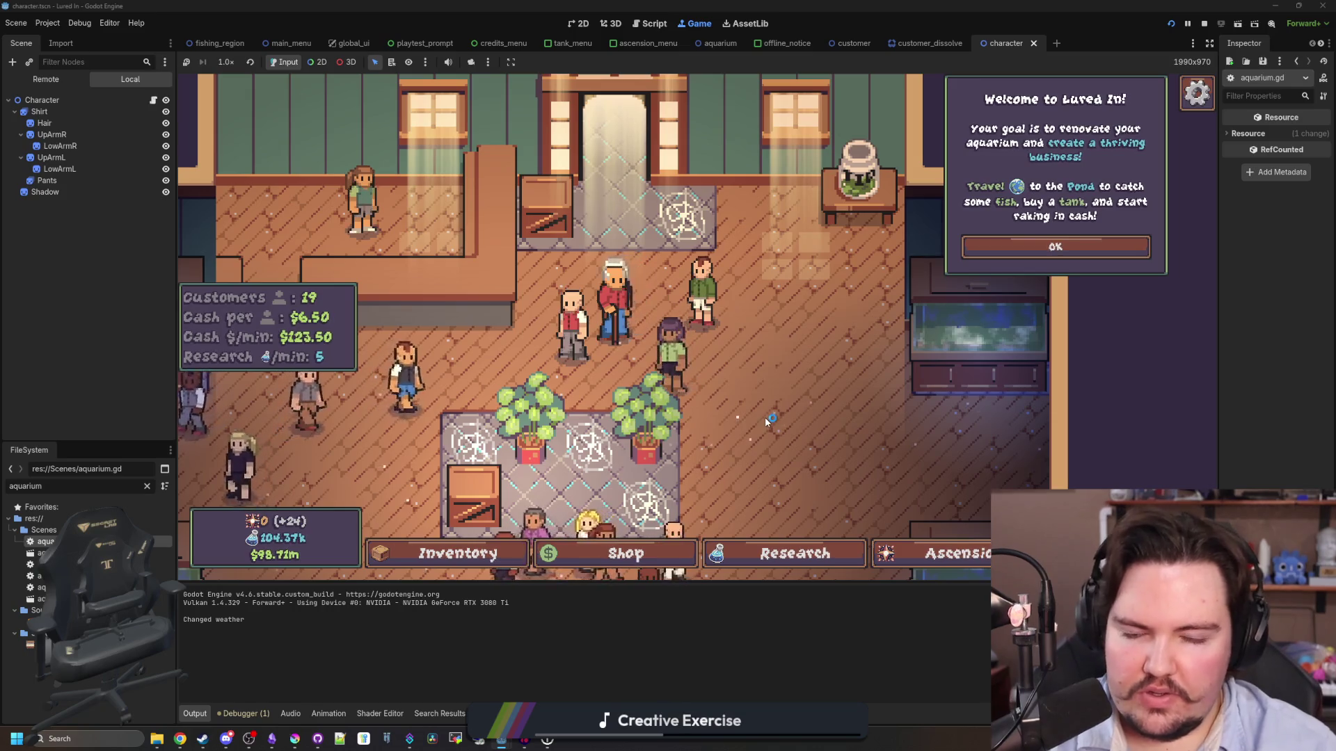
drag(771, 417, 828, 444)
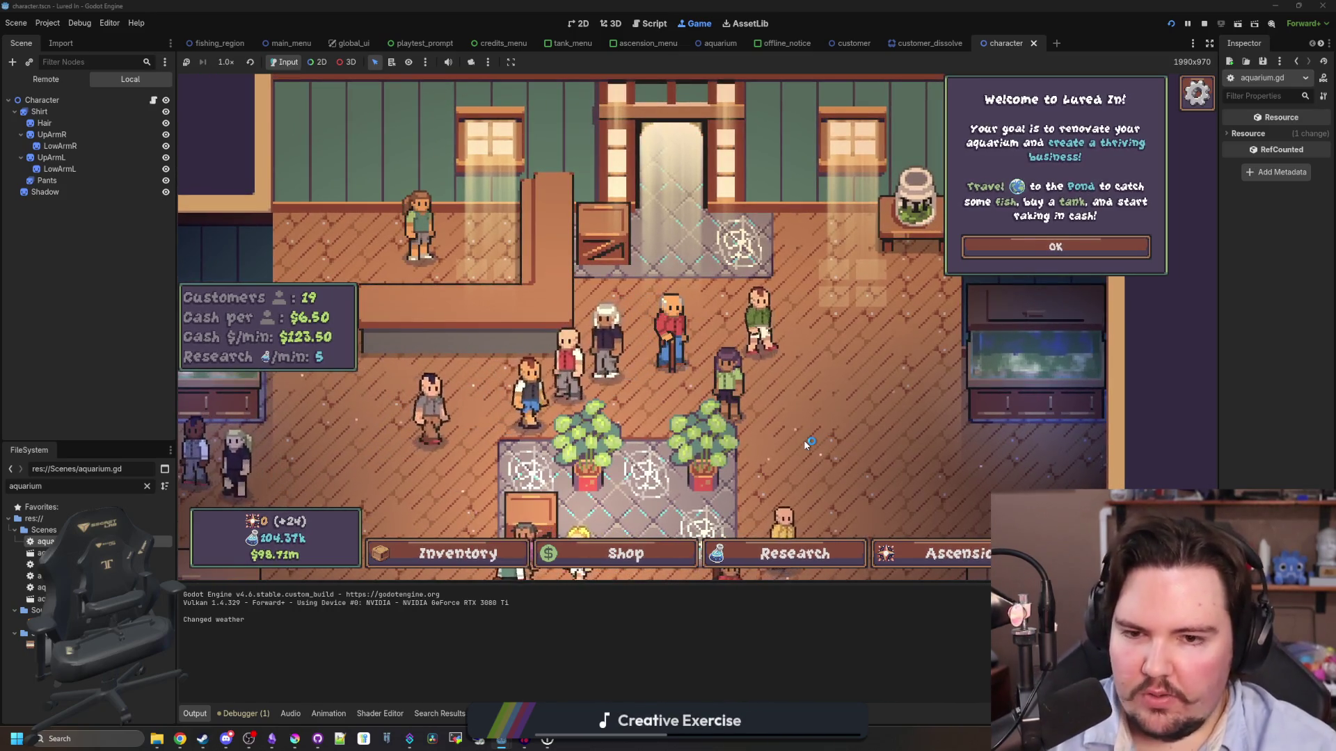
scroll(763, 301, up, 3)
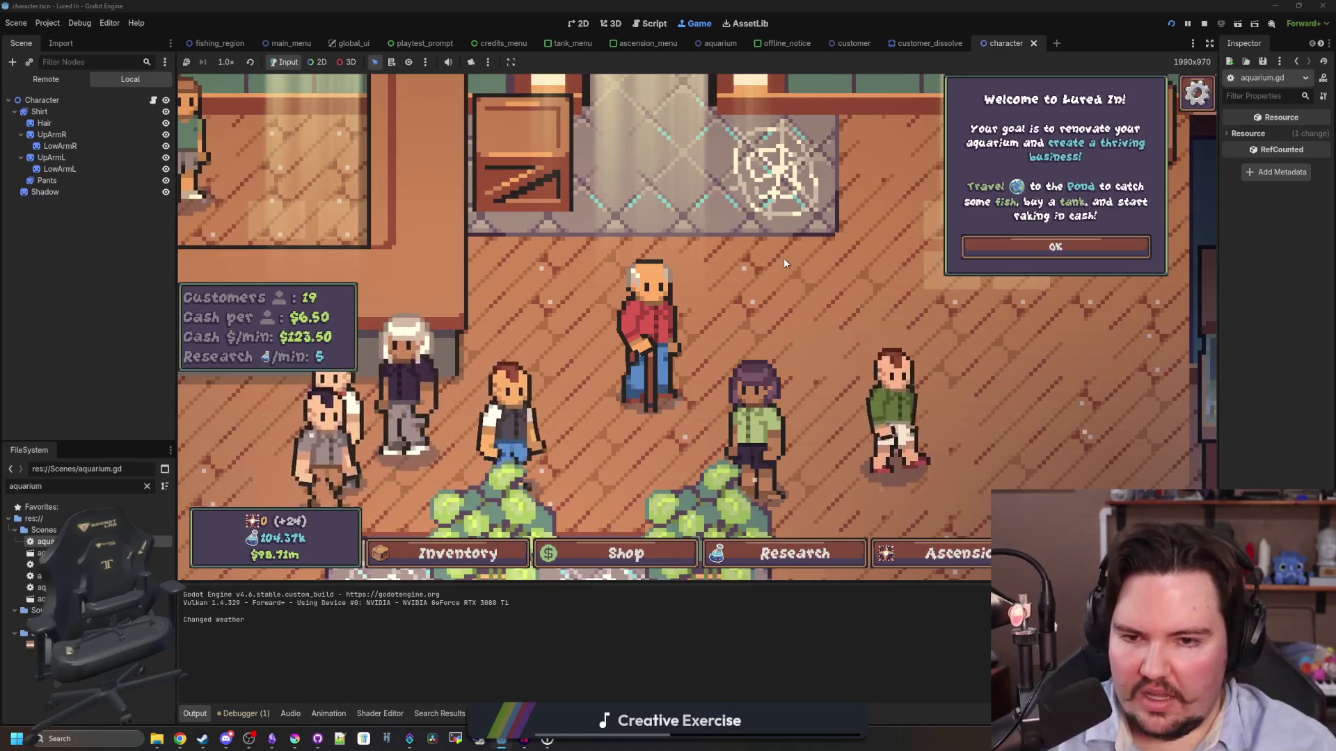
scroll(723, 351, down, 1)
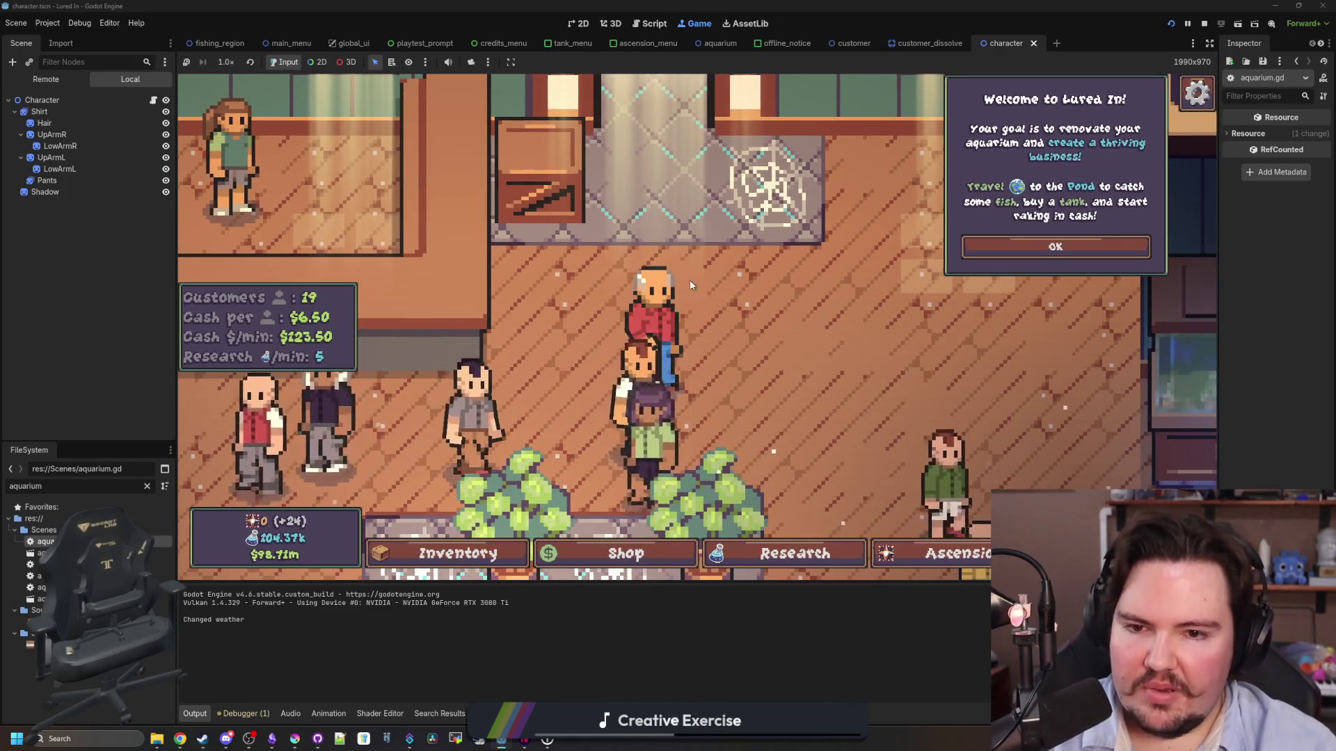
scroll(668, 299, down, 3)
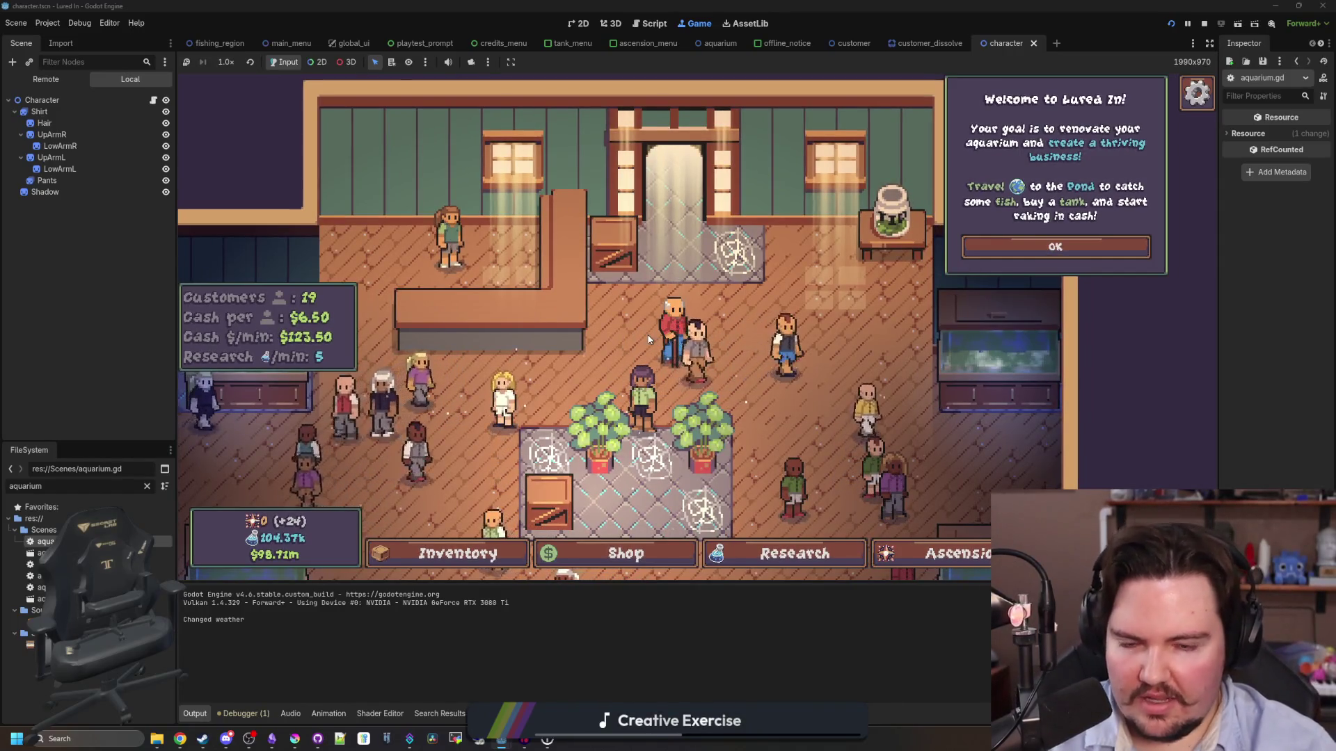
scroll(663, 341, up, 1)
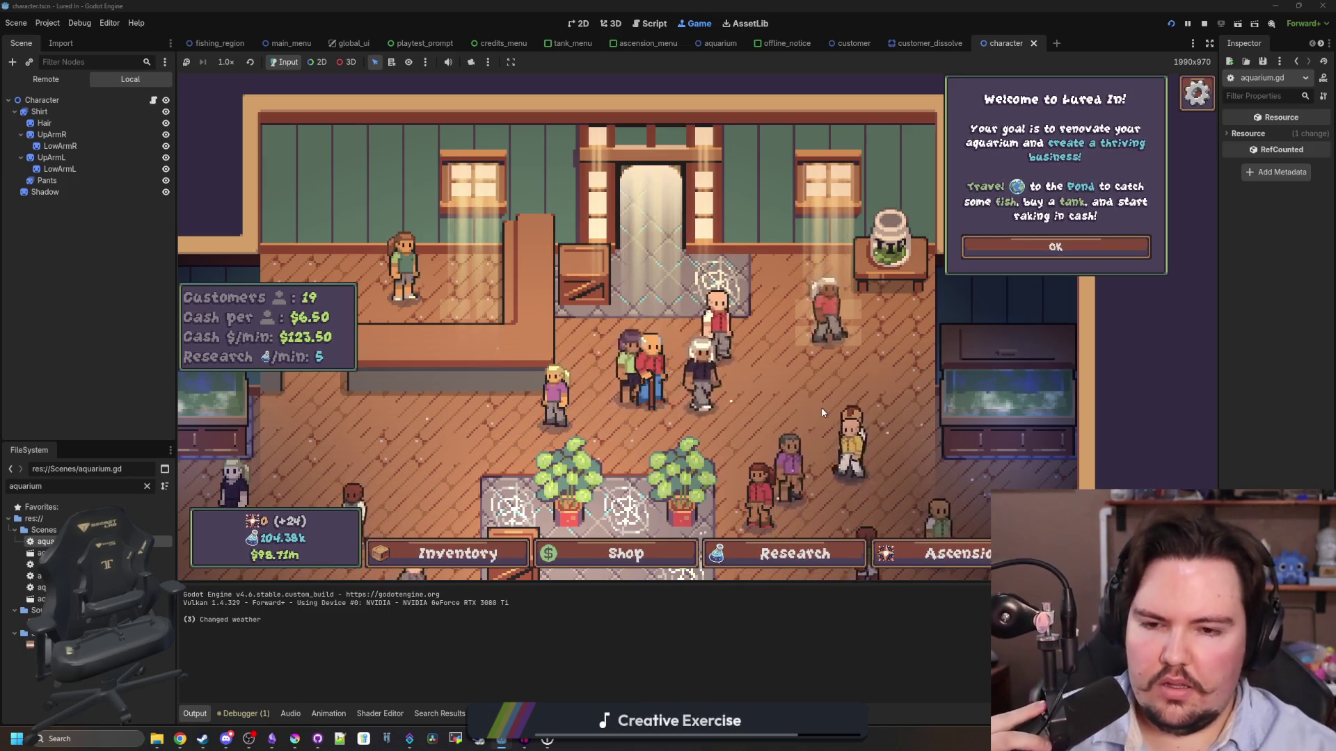
drag(654, 393, 647, 341)
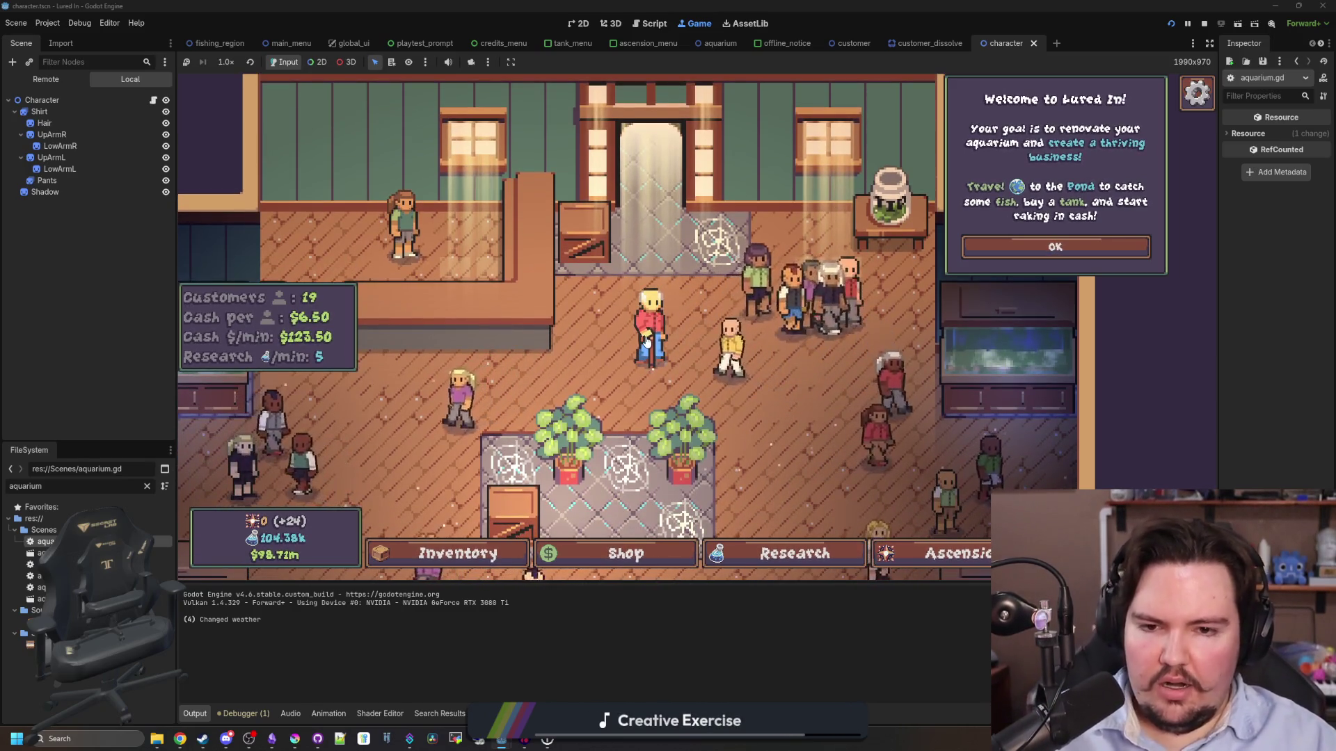
scroll(695, 355, down, 3)
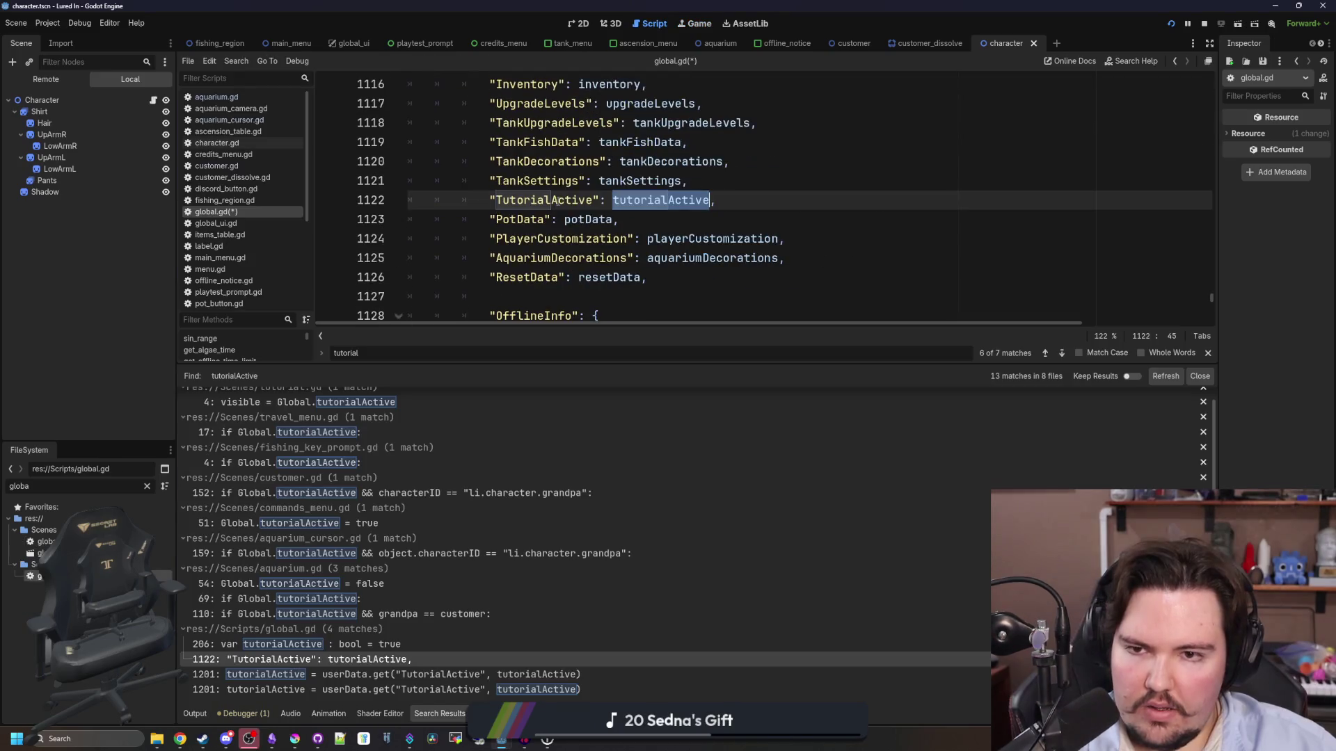
- Change global.gd's save entry to "TutorialStage": tutorialStage and save the script
double_click(529, 200)
text(Tutoria)
text(lStage)
double_click(647, 199)
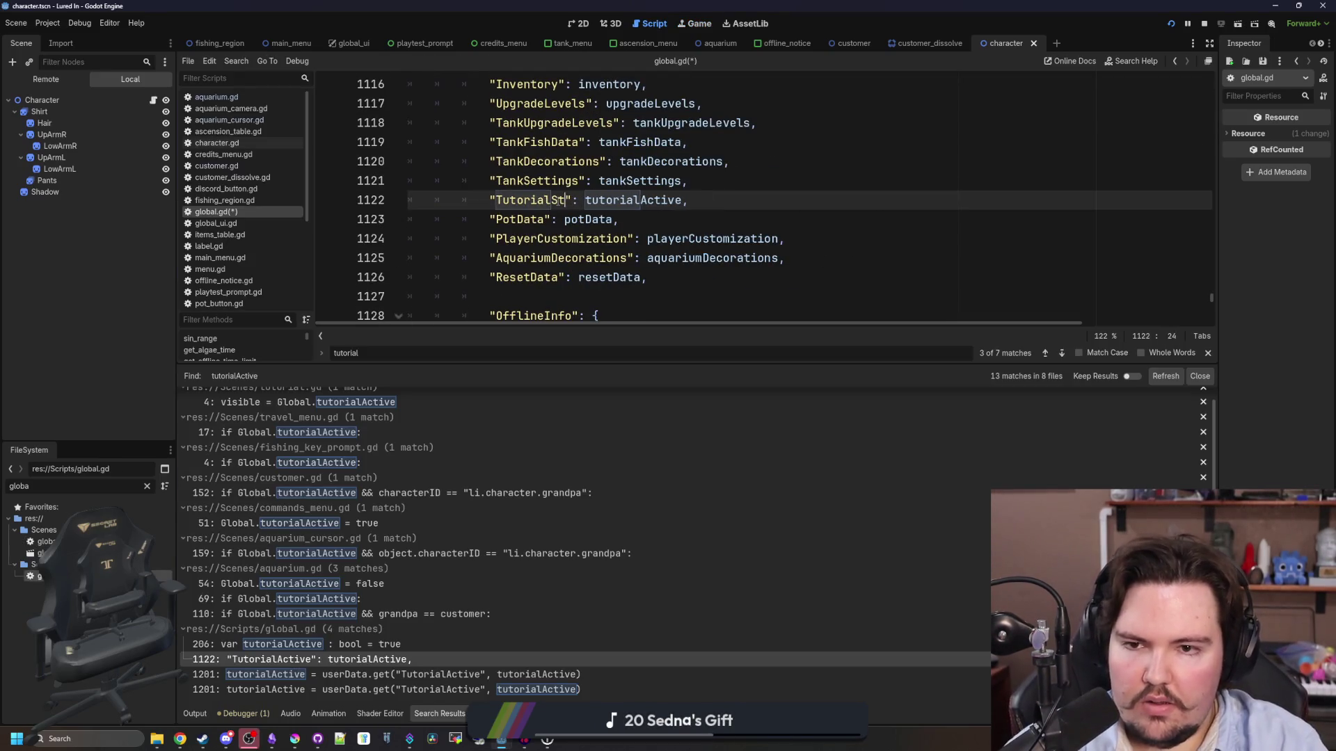
text(T)
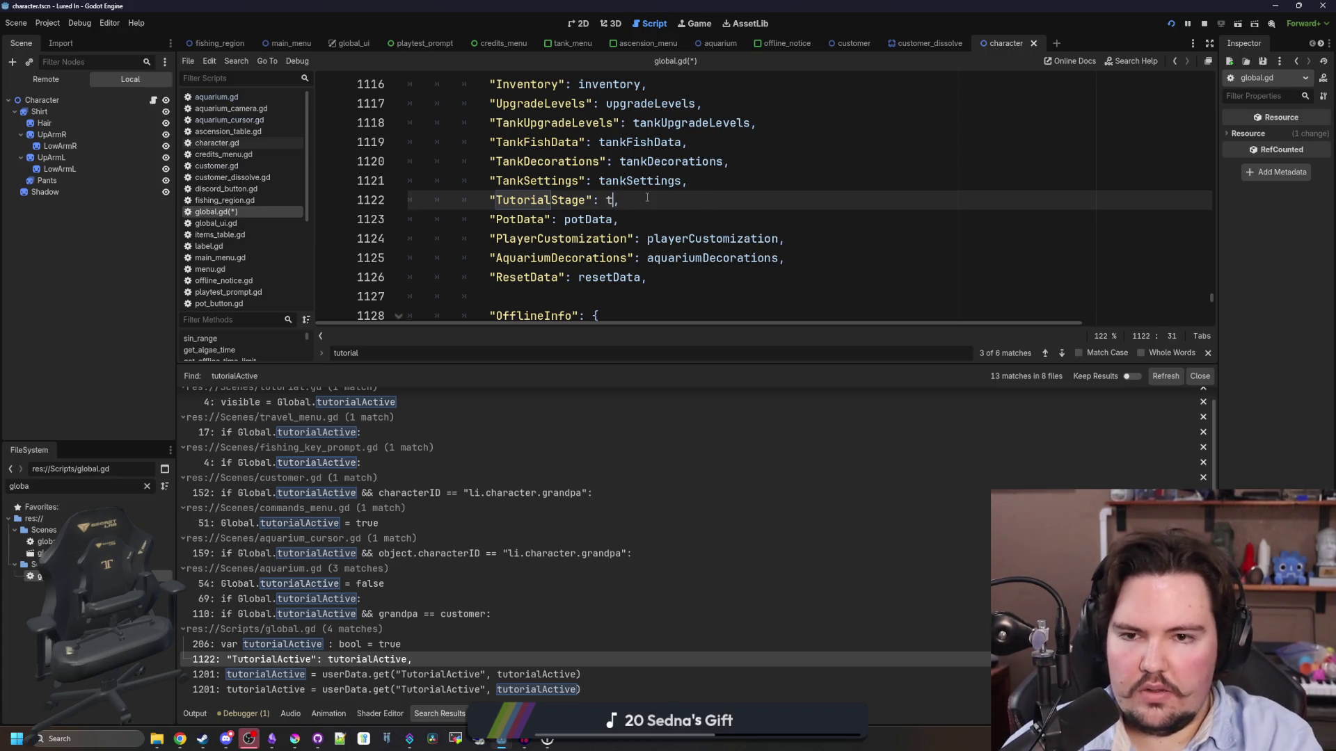
text(utorialS)
key(Return)
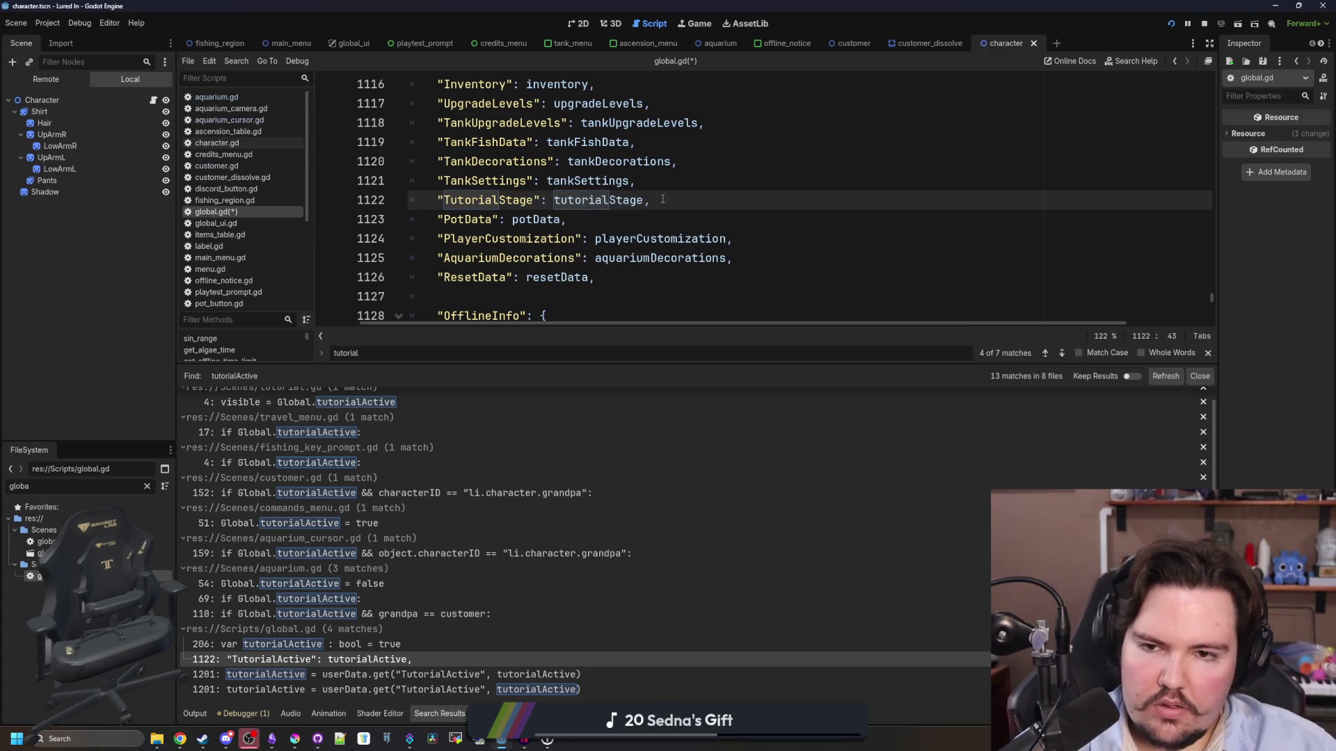
click(672, 199)
key(ctrl+s)
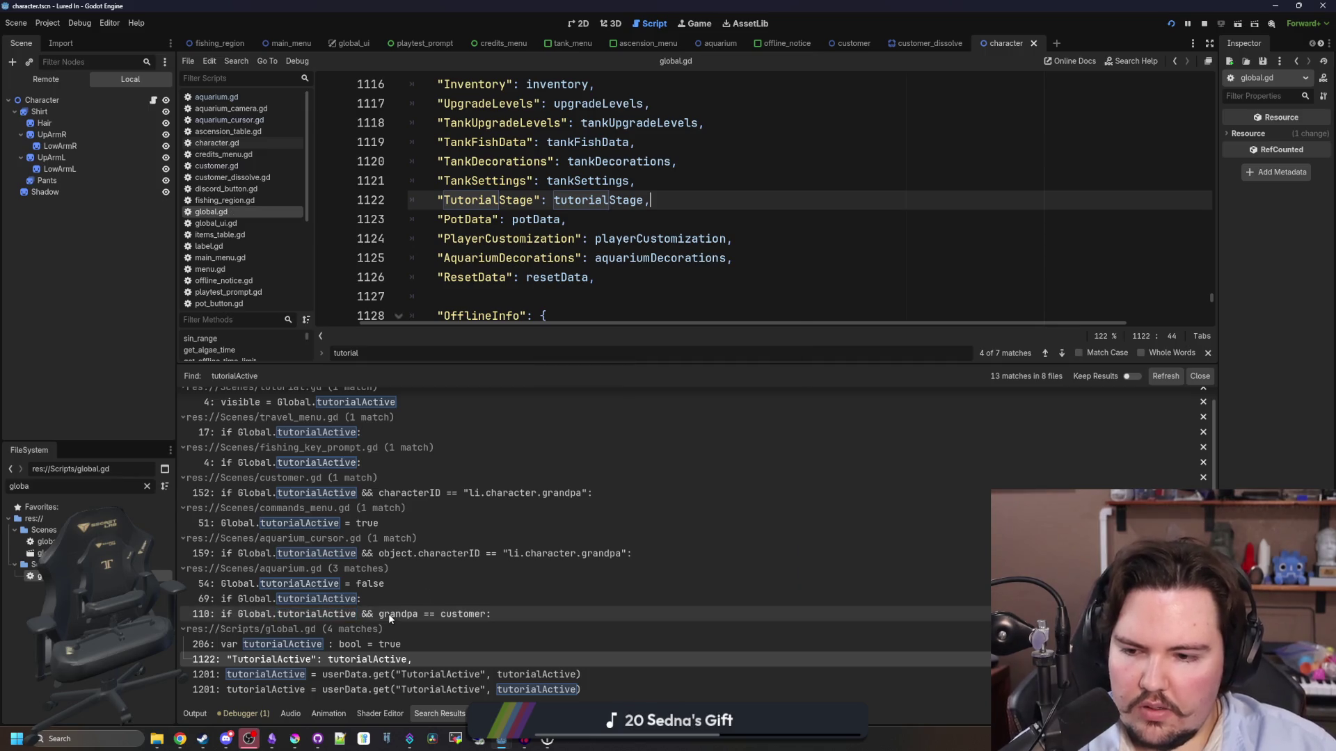
- Change aquarium.gd line 110's grandpa spawn condition to tutorialStage < 4
click(390, 613)
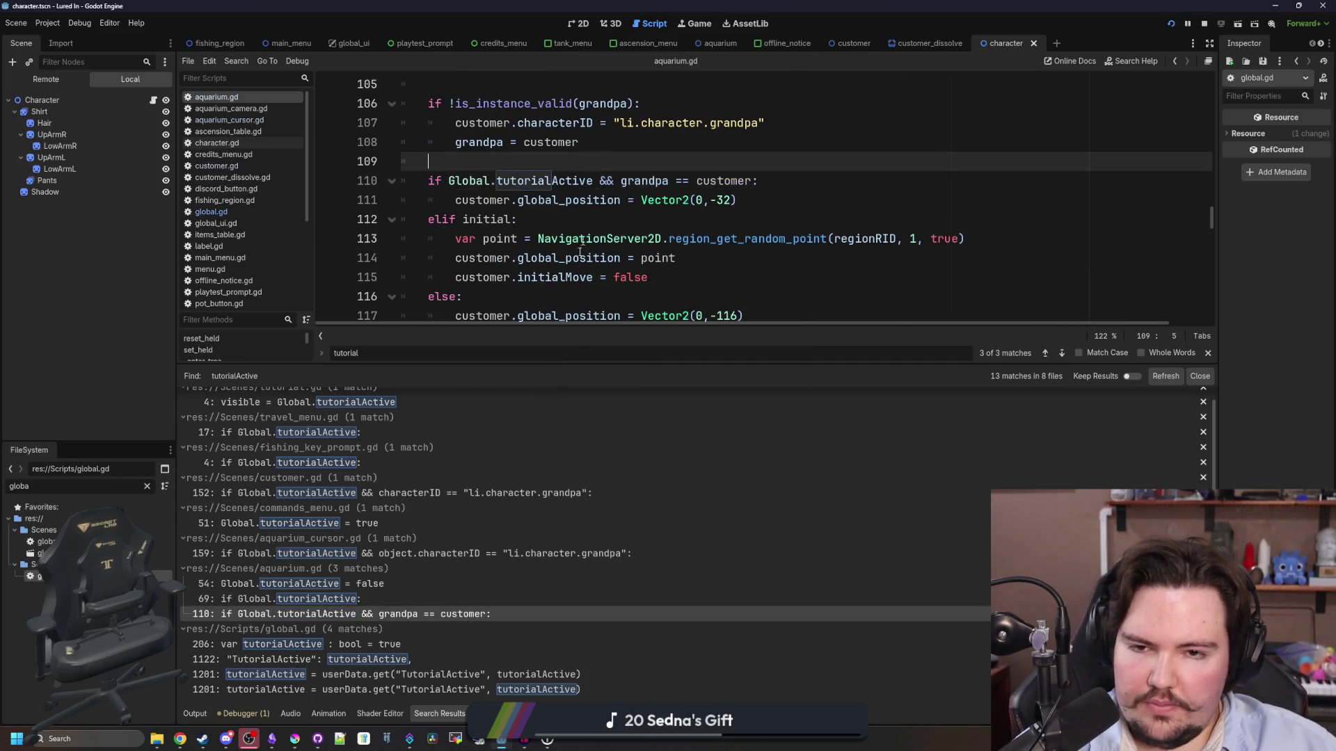
scroll(567, 267, up, 1)
text(tutorialStage)
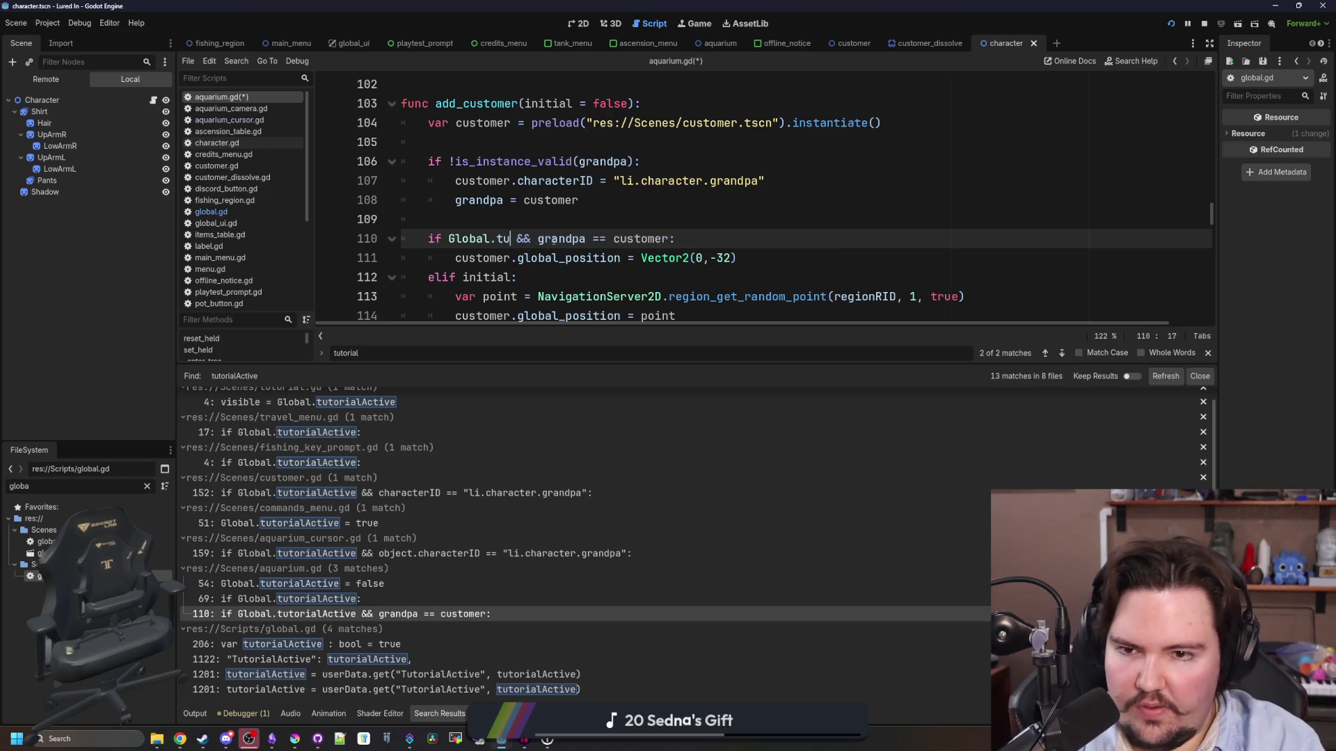
text( == 0)
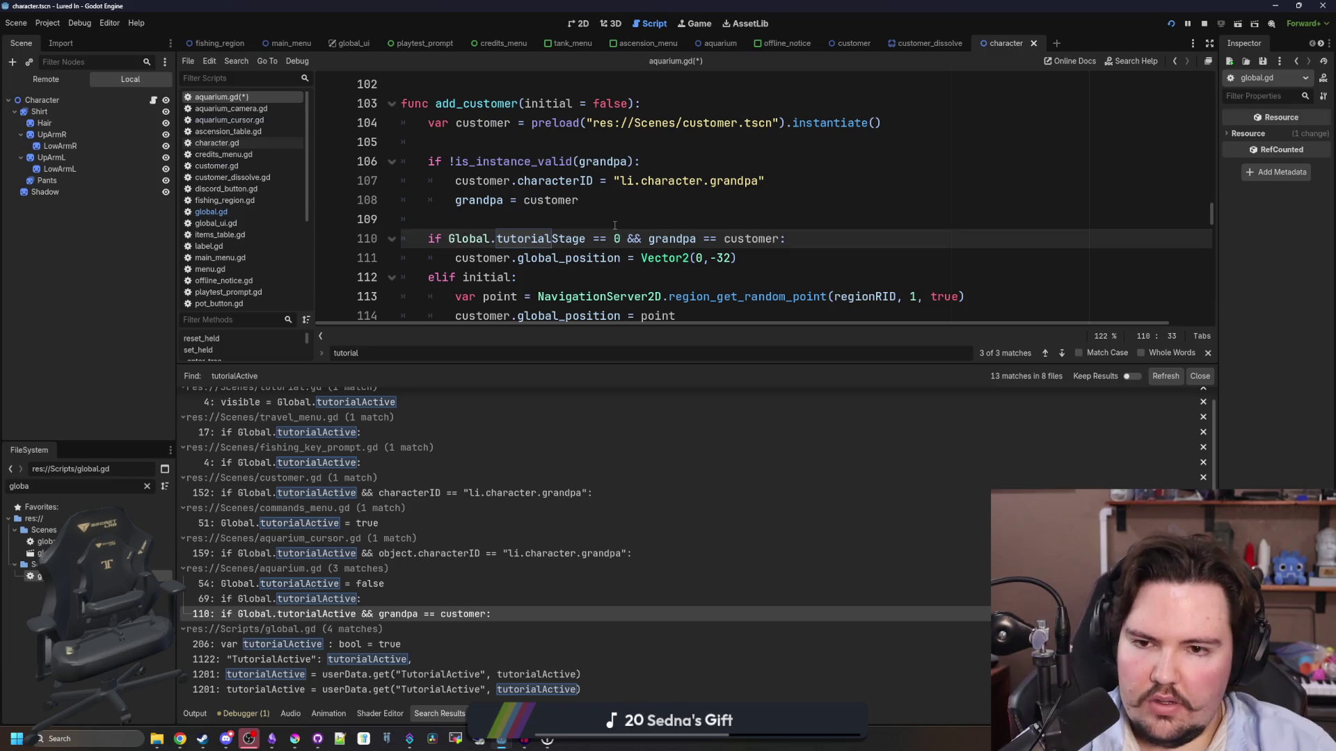
key(BackSpace)
key(BackSpace)
key(BackSpace)
text(< )
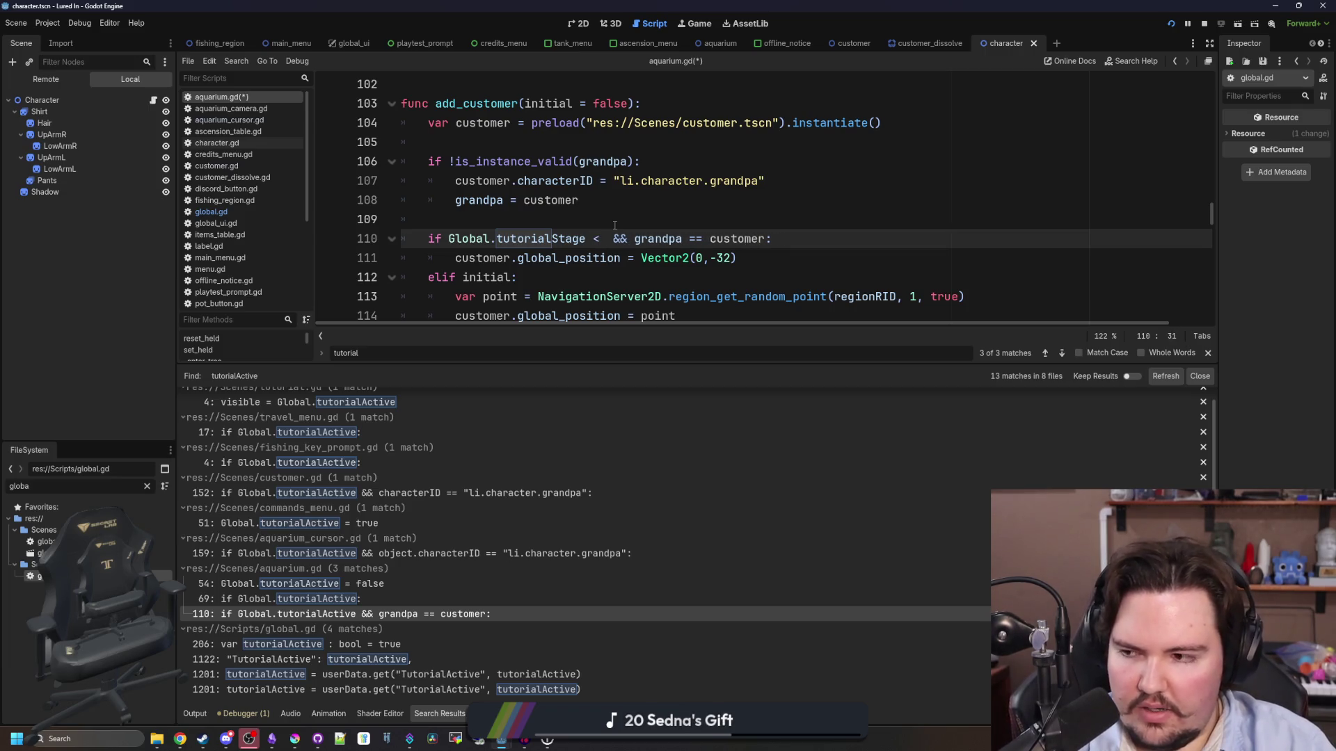
text(4)
drag(613, 237, 495, 237)
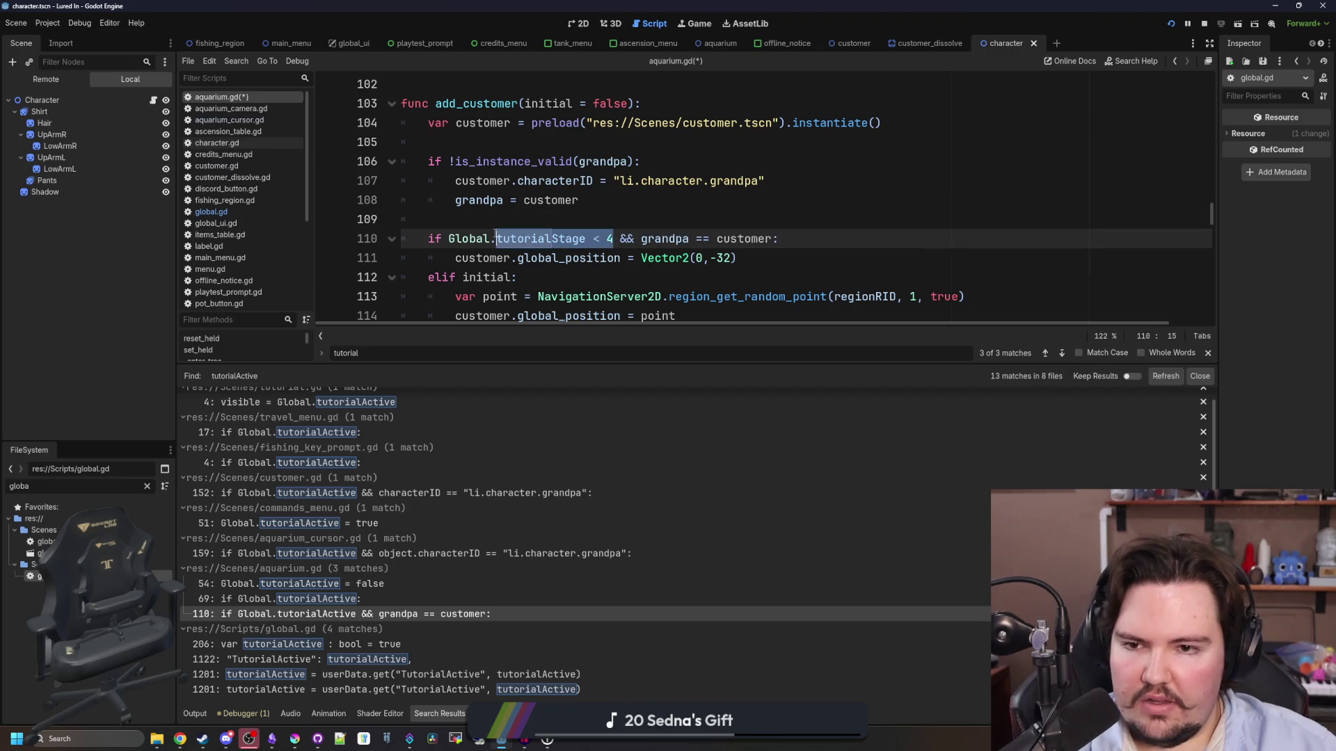
- Inspect the tutorialActive check on line 69 and enlarge the code area over the search results
click(332, 599)
scroll(833, 223, up, 2)
scroll(558, 228, up, 1)
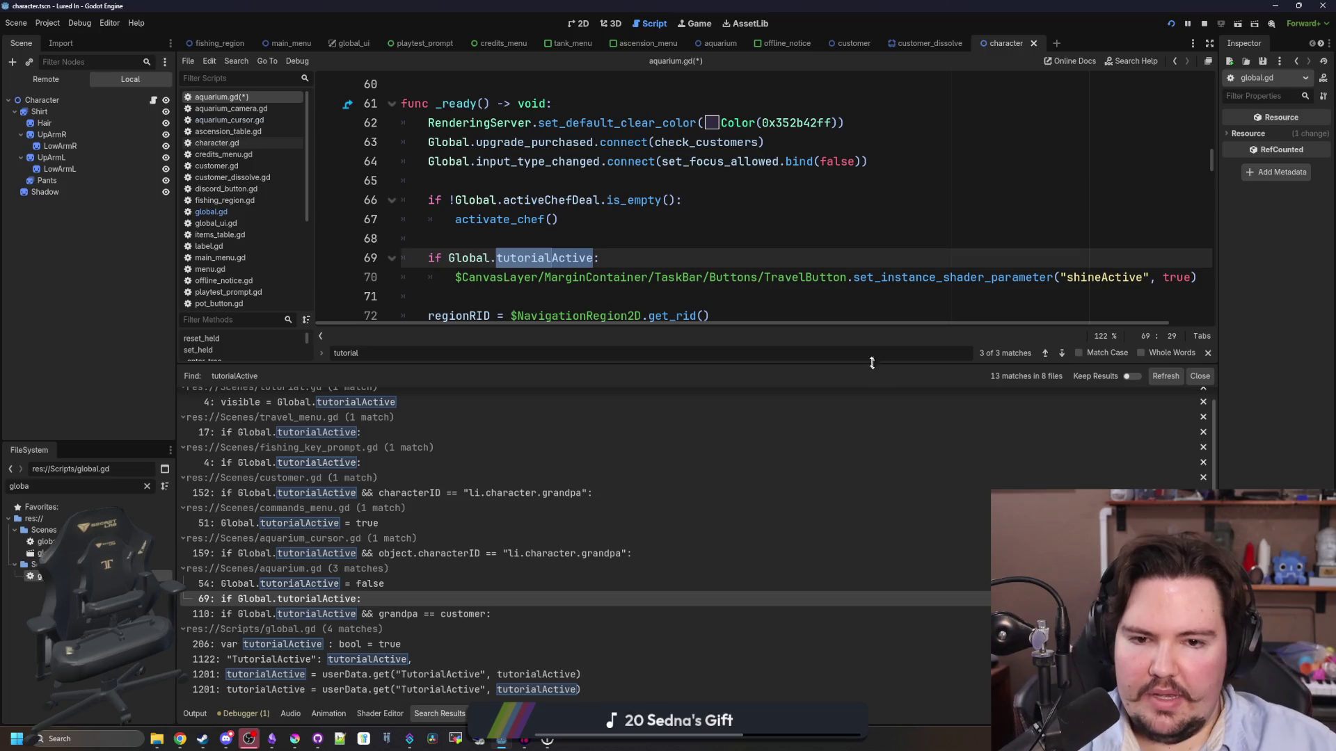
drag(848, 367, 862, 503)
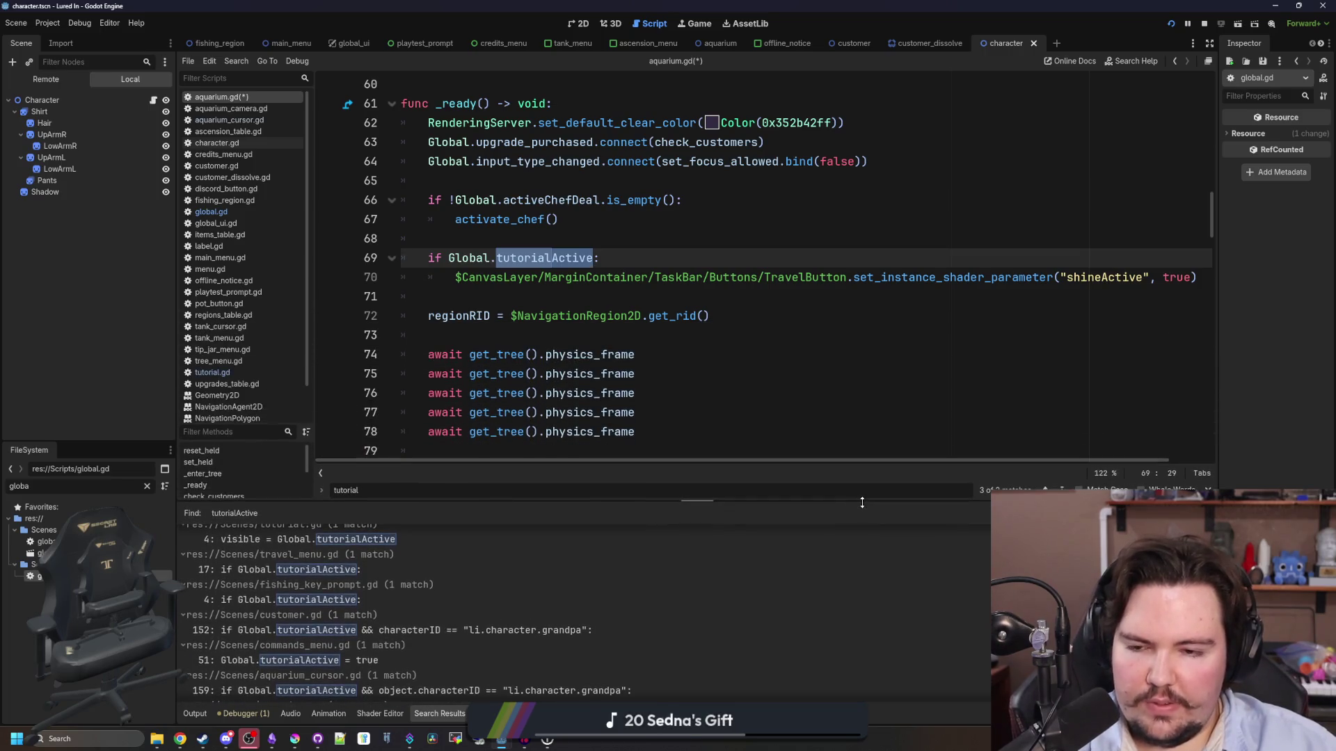
click(253, 213)
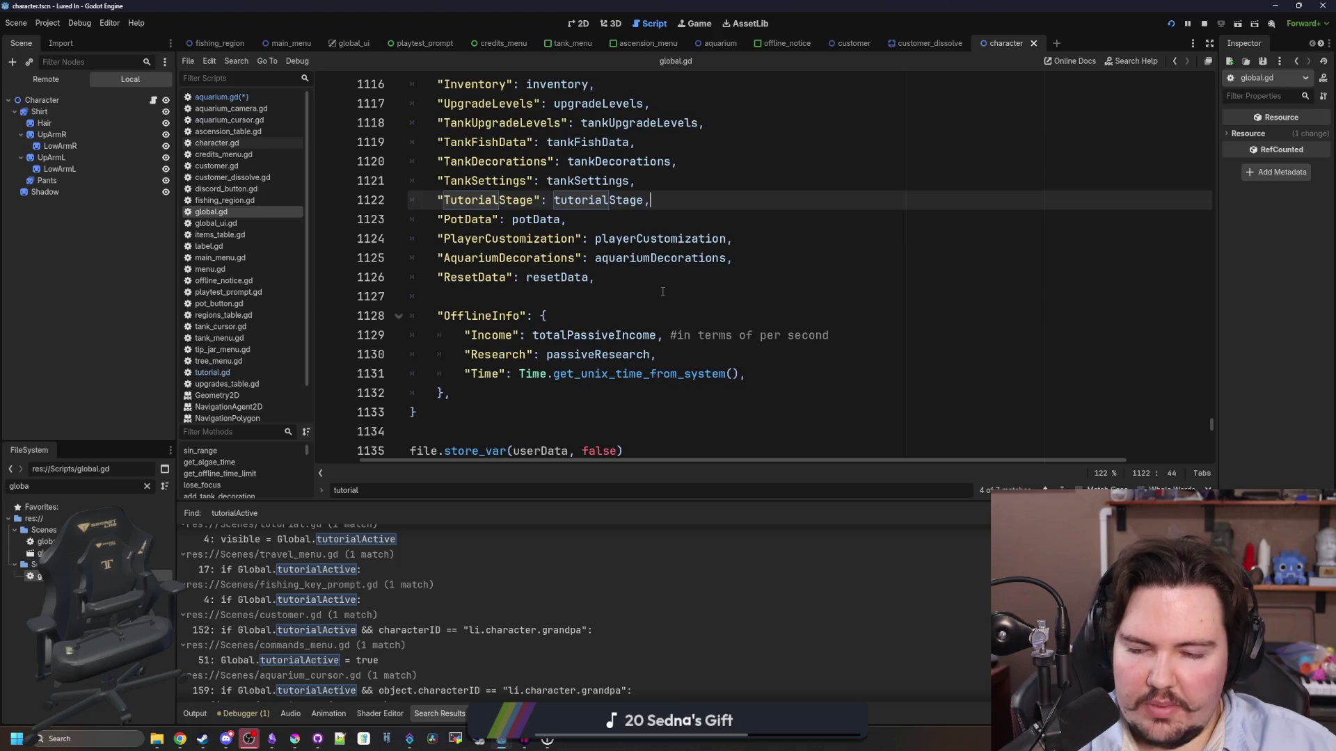
- Search global.gd for the tutorialStage variable declaration
scroll(662, 292, down, 3)
scroll(766, 285, up, 12)
click(882, 278)
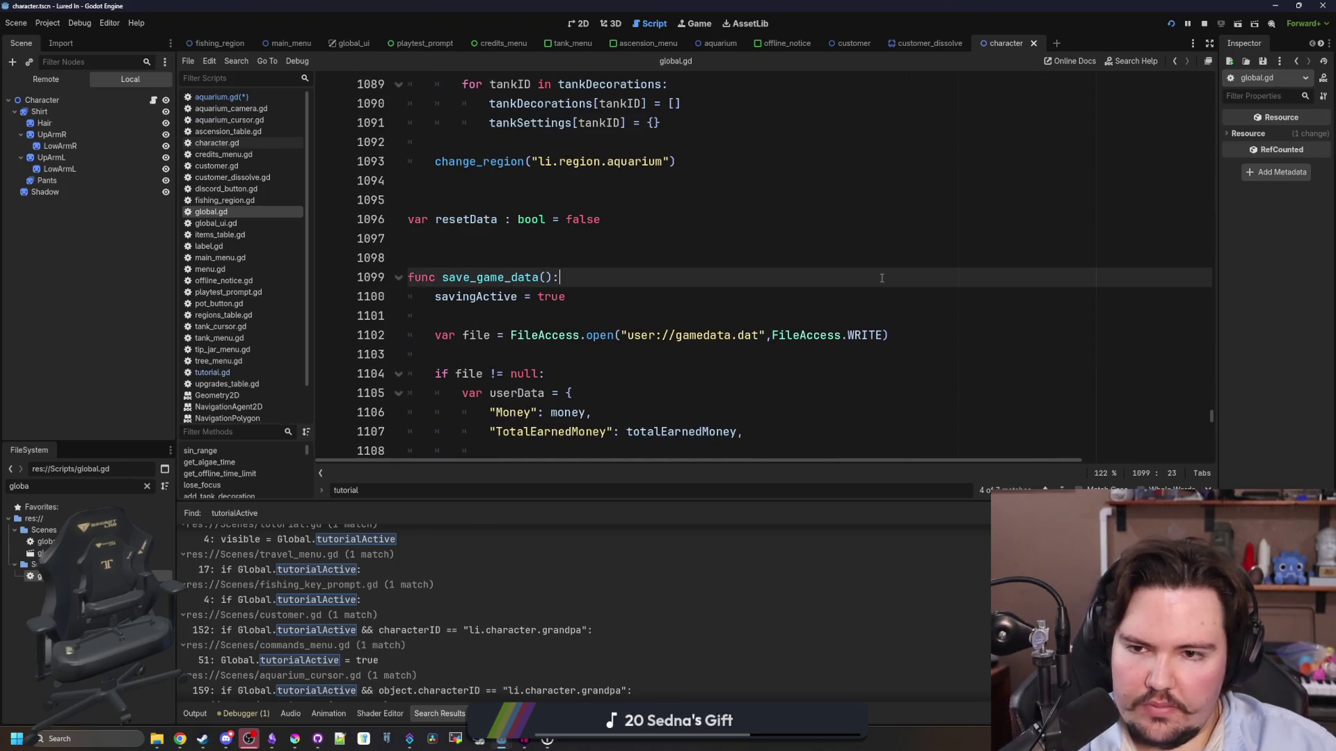
key(ctrl+f)
text(tutorialSta)
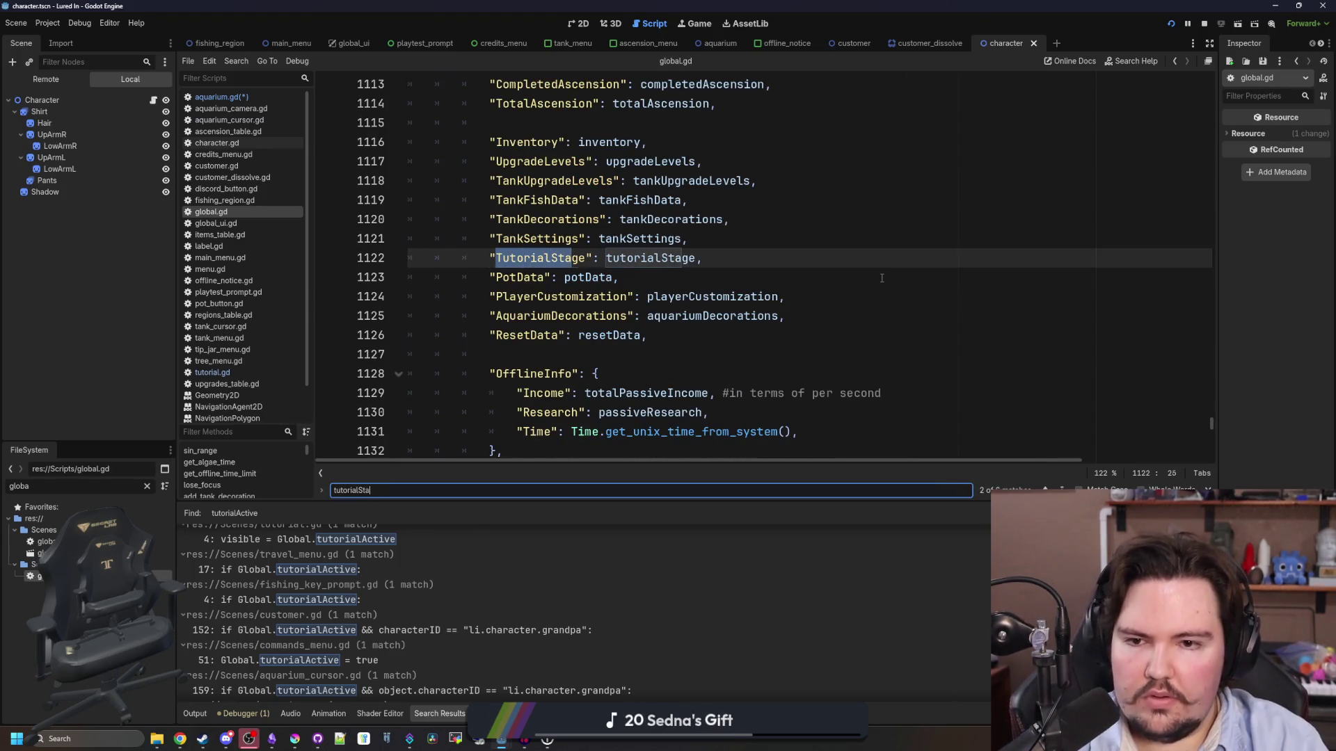
text(ge)
key(Return)
key(Return)
key(Return)
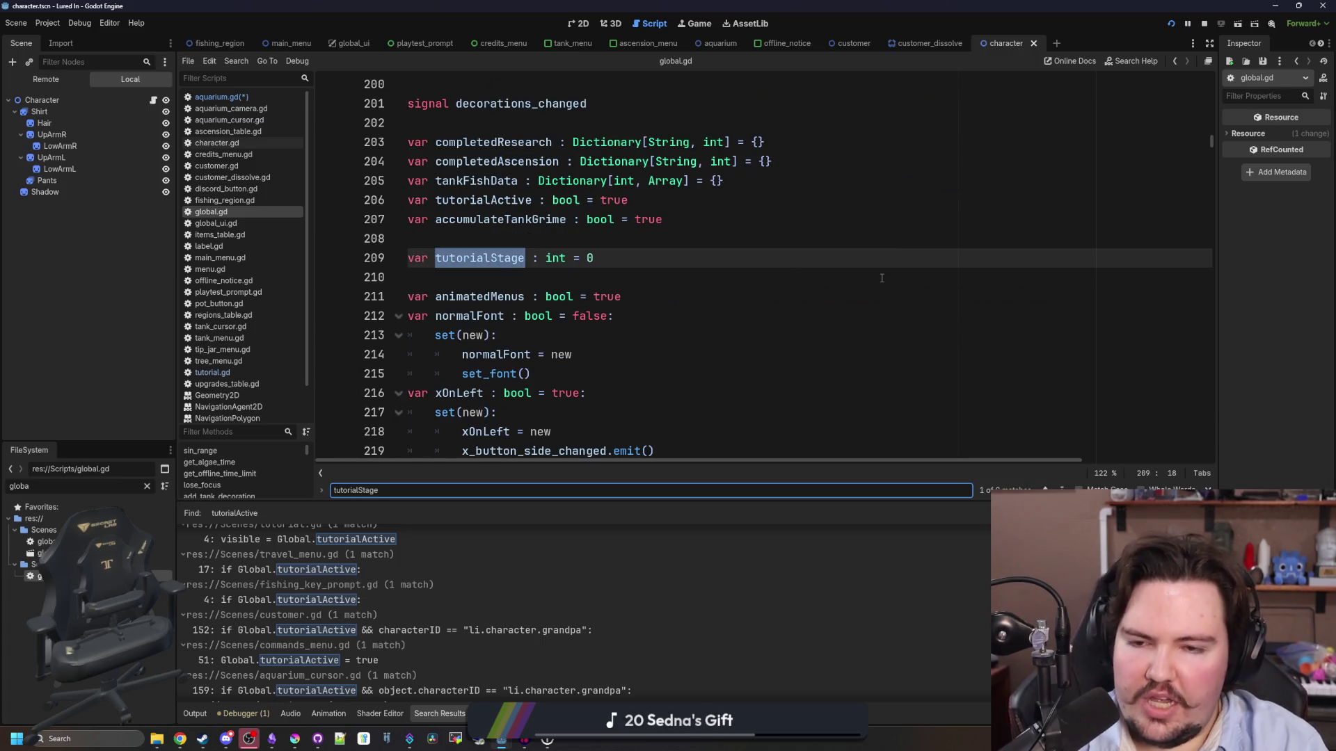
- Declare a tutorial_stage_changed signal below the tutorialStage variable
click(636, 261)
key(Return)
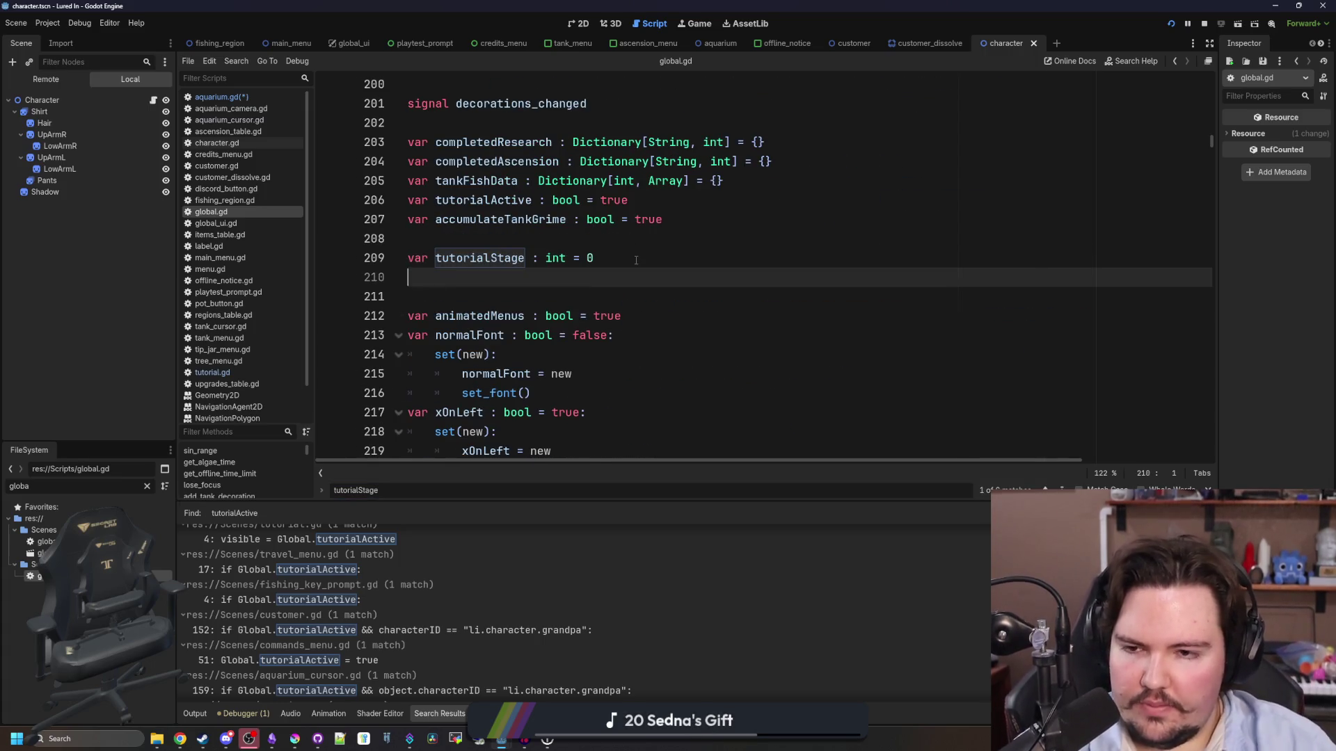
text(signal tutorial_stage_changed()
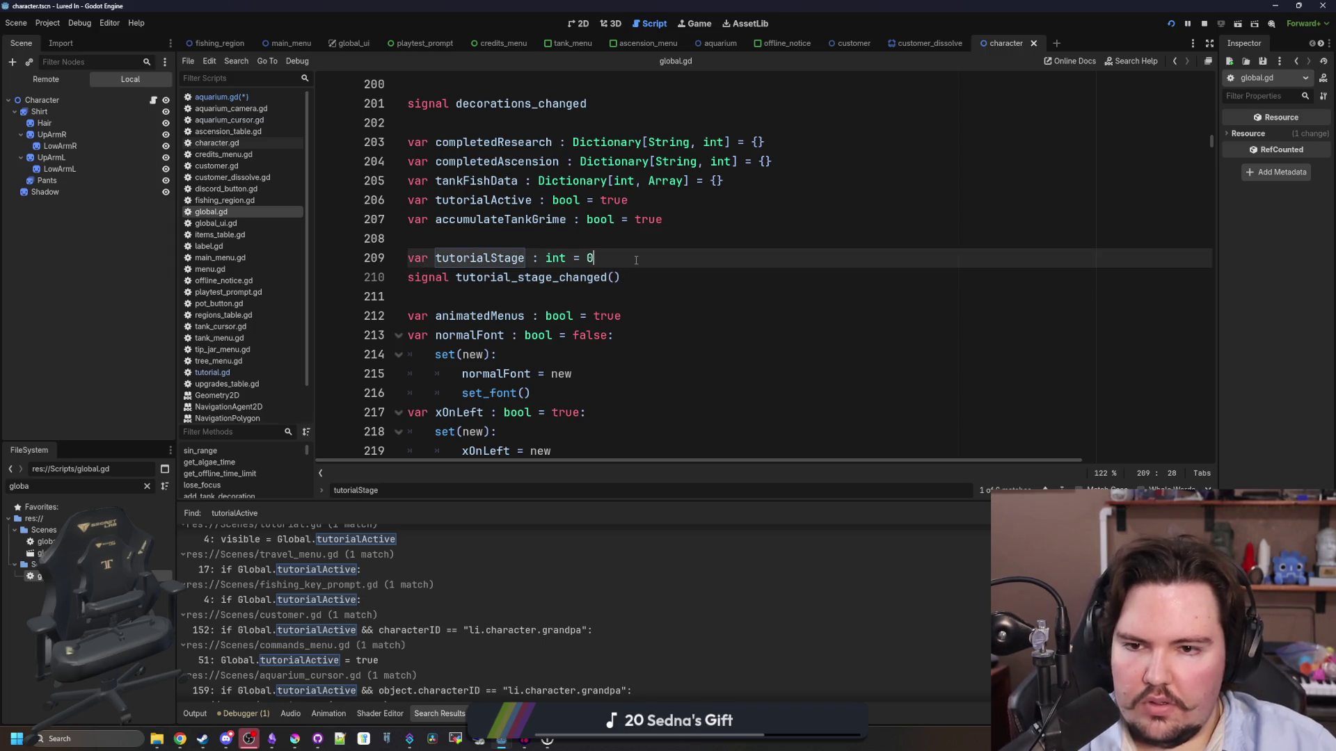
key(ctrl+shift+Return)
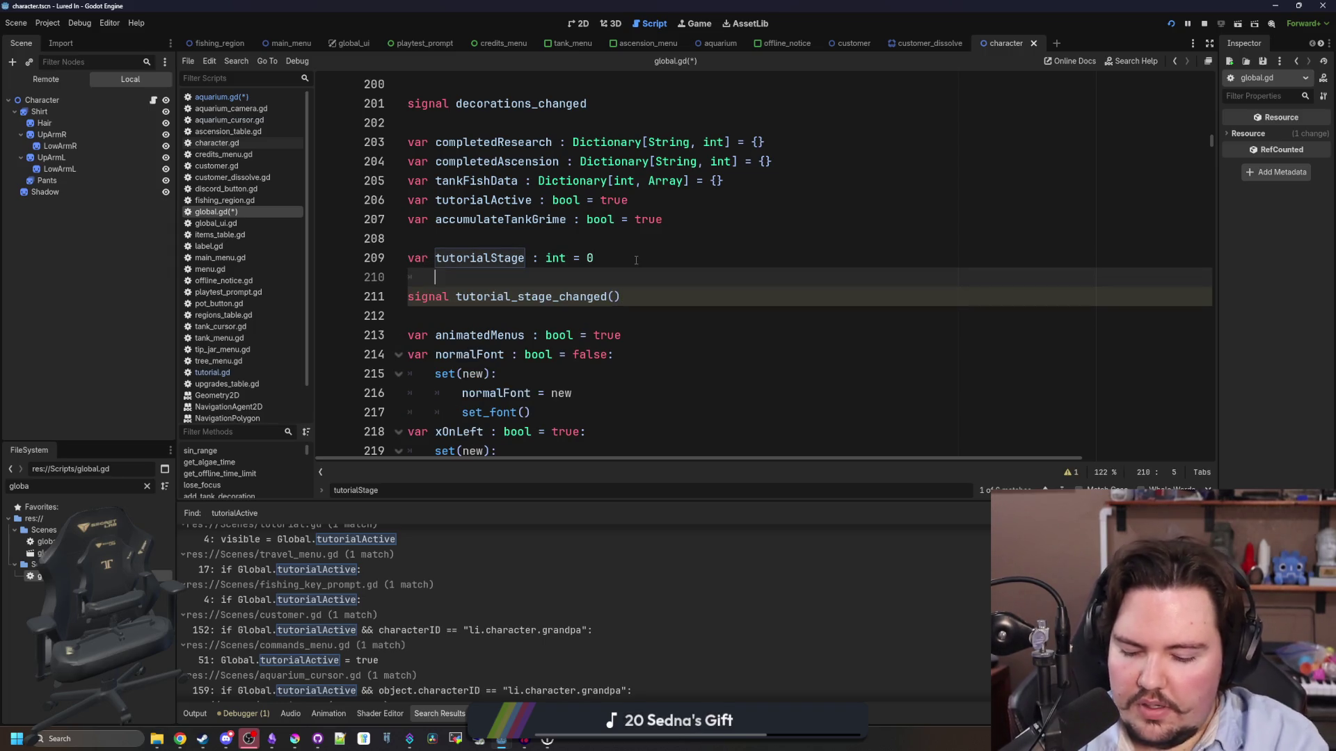
key(BackSpace)
key(BackSpace)
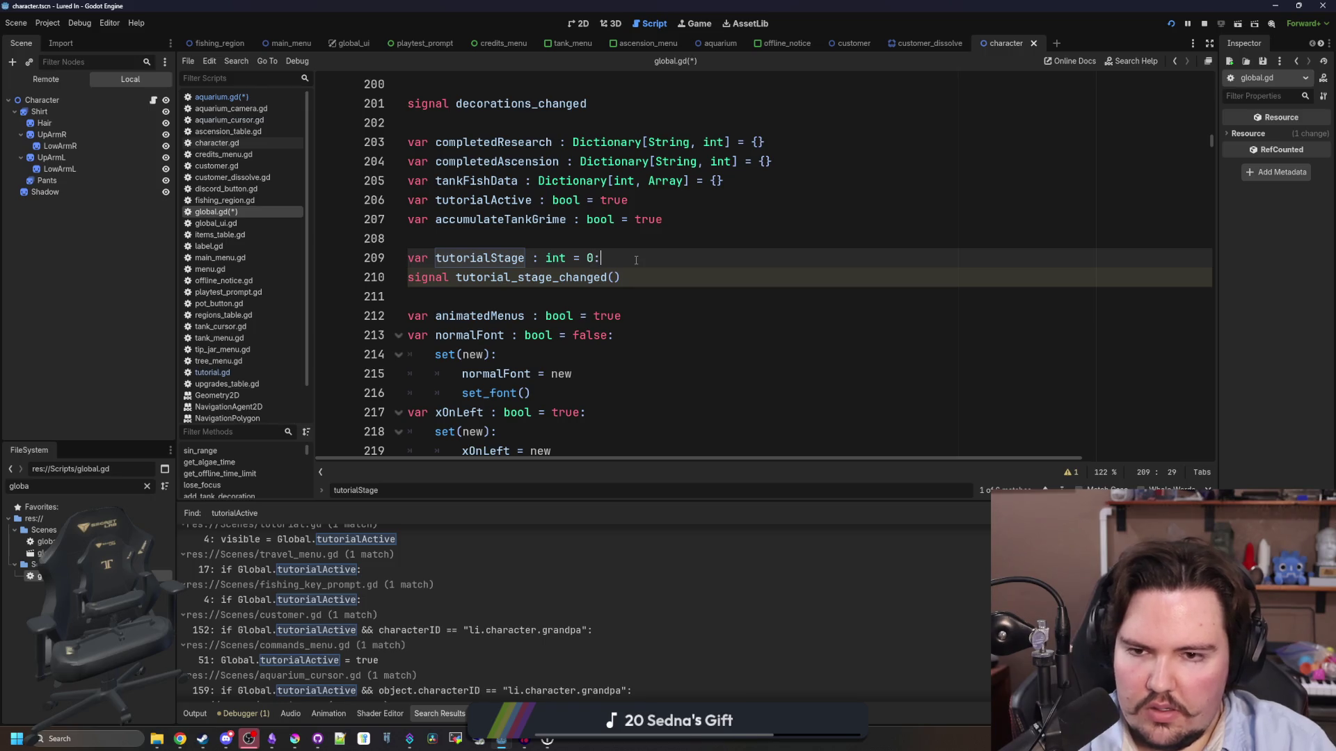
- Add a set(val) setter that assigns tutorialStage and calls tutorial_stage_changed.emit()
key(Return)
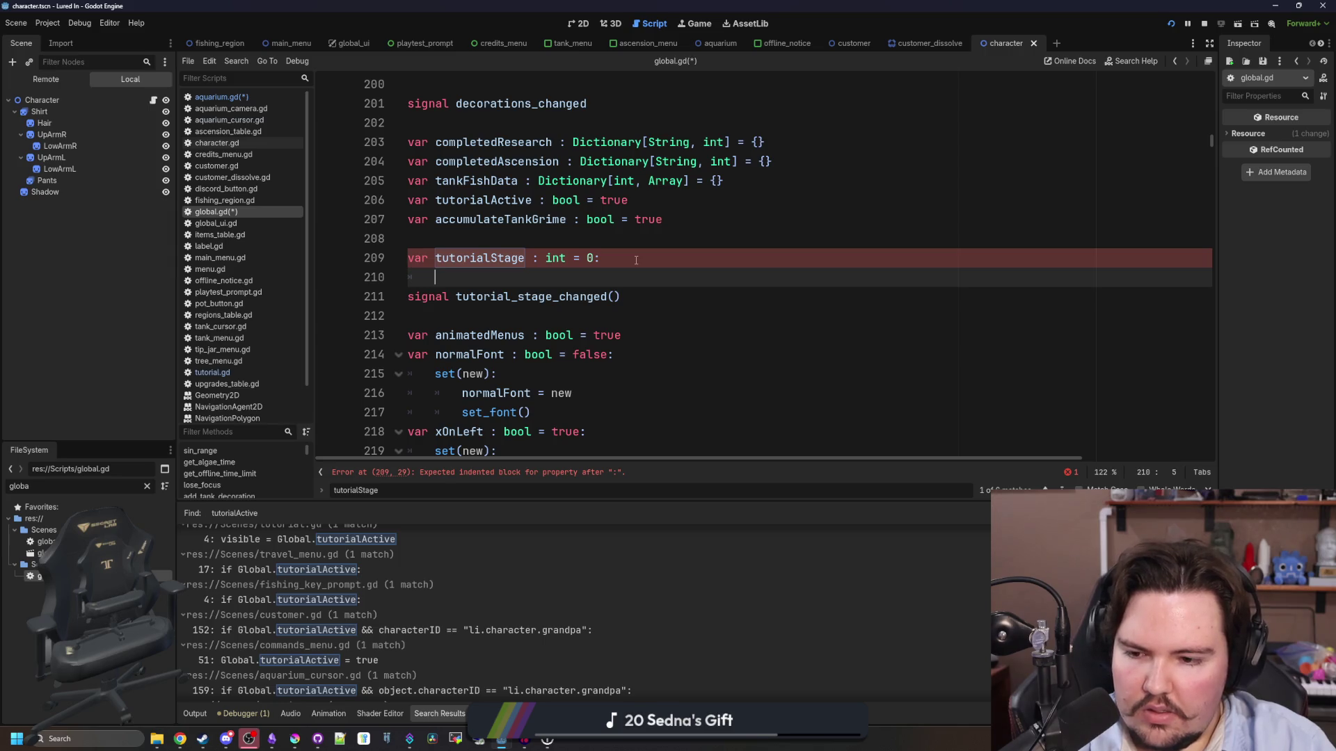
key(Left)
text(val)
key(End)
text(:)
key(Return)
text(tutorial)
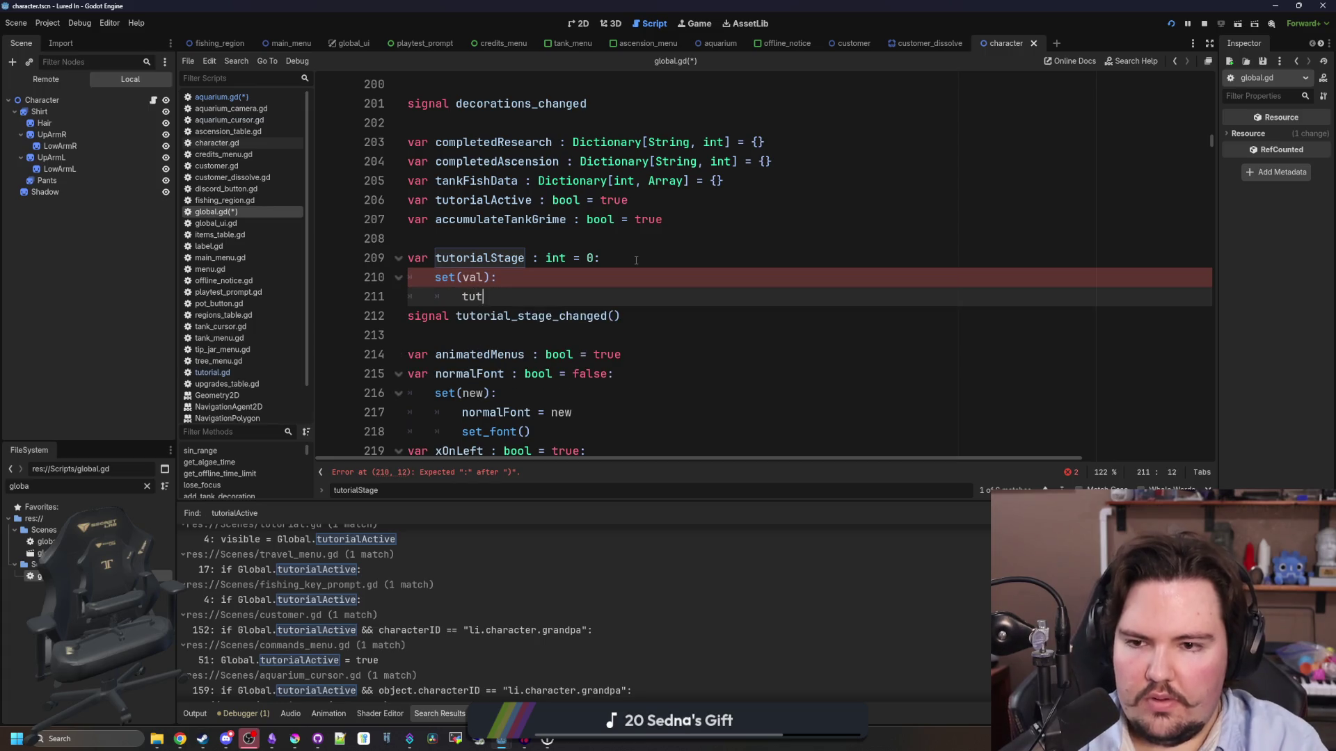
text(Stage = val)
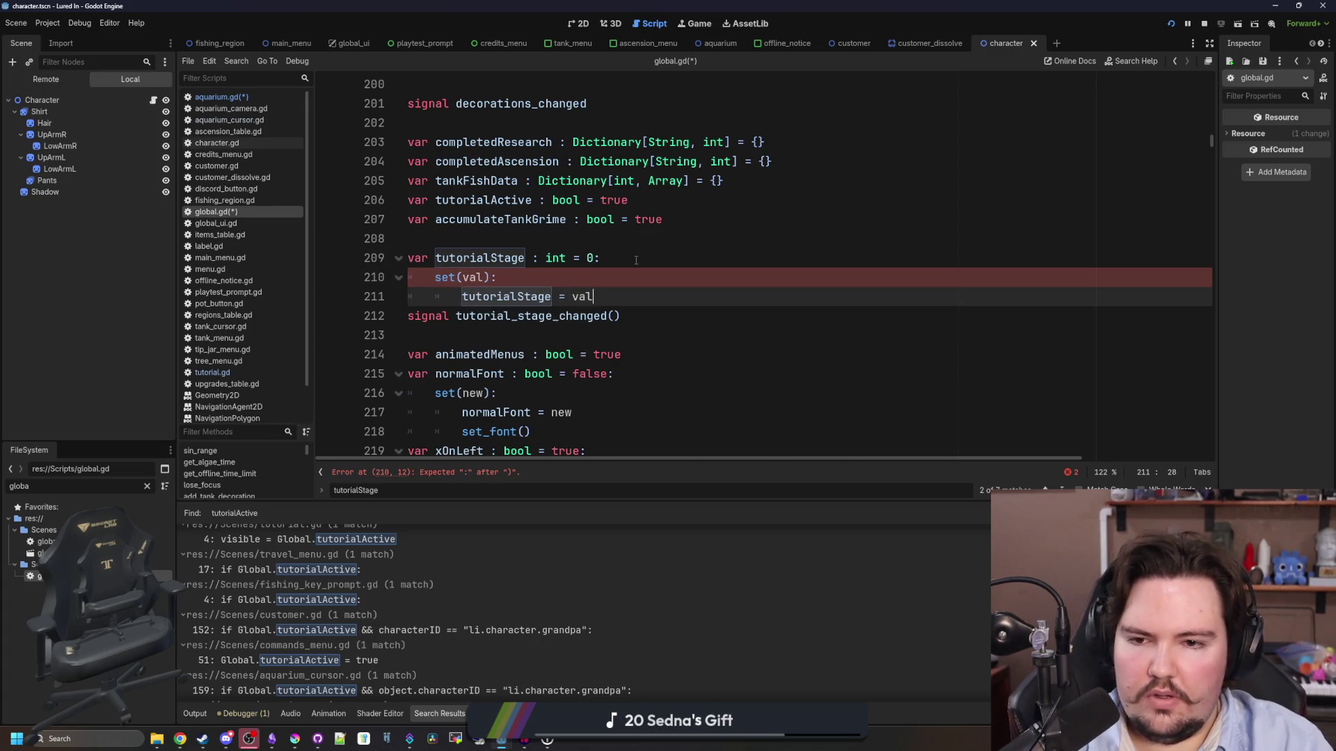
key(Return)
text(tutorial_st)
key(Return)
text(emit()
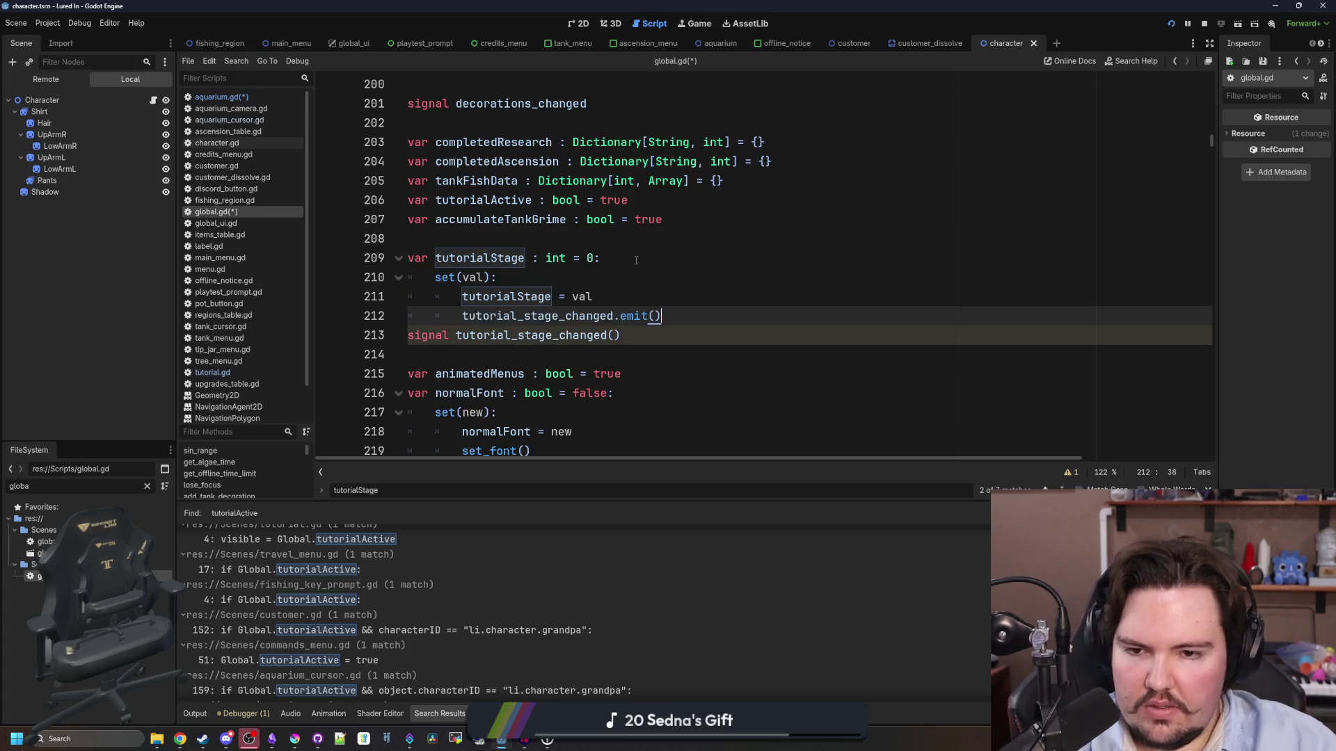
- Remove the stray parentheses from the signal declaration and save global.gd
key(Down)
key(BackSpace)
key(BackSpace)
click(636, 259)
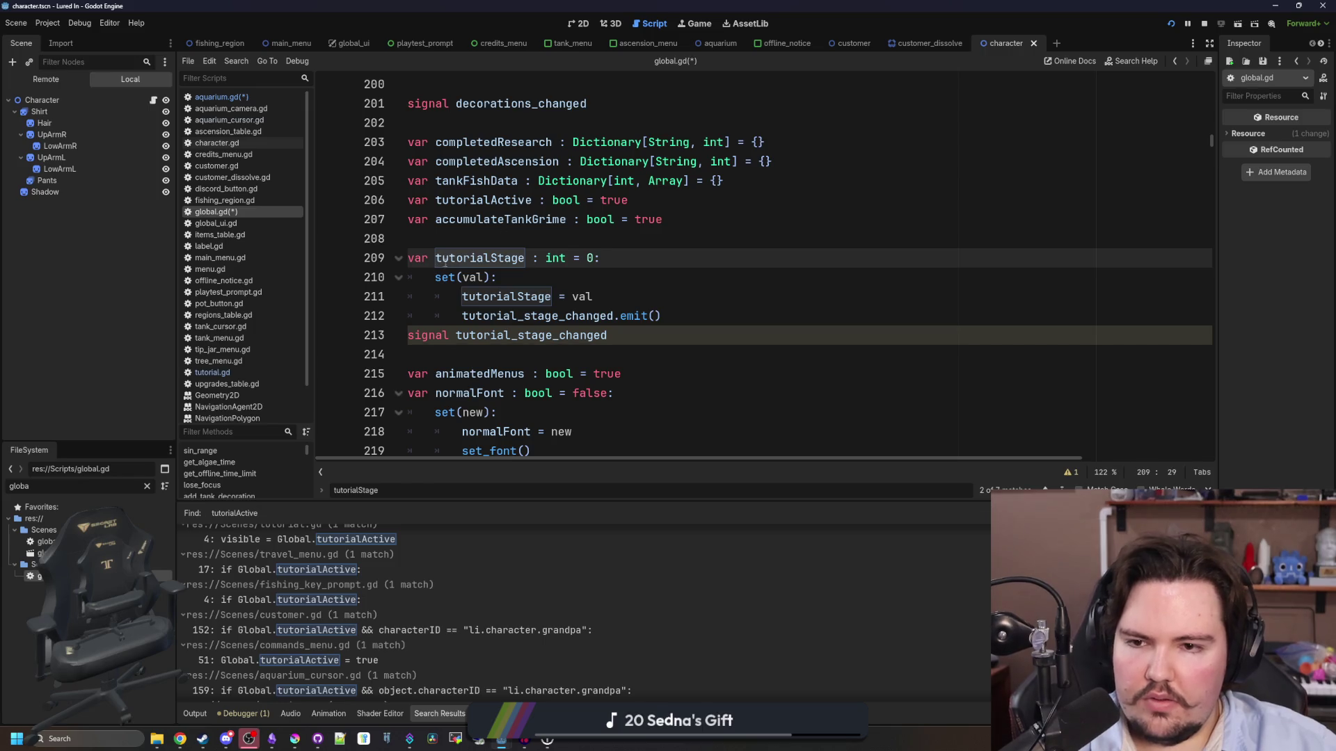
click(475, 242)
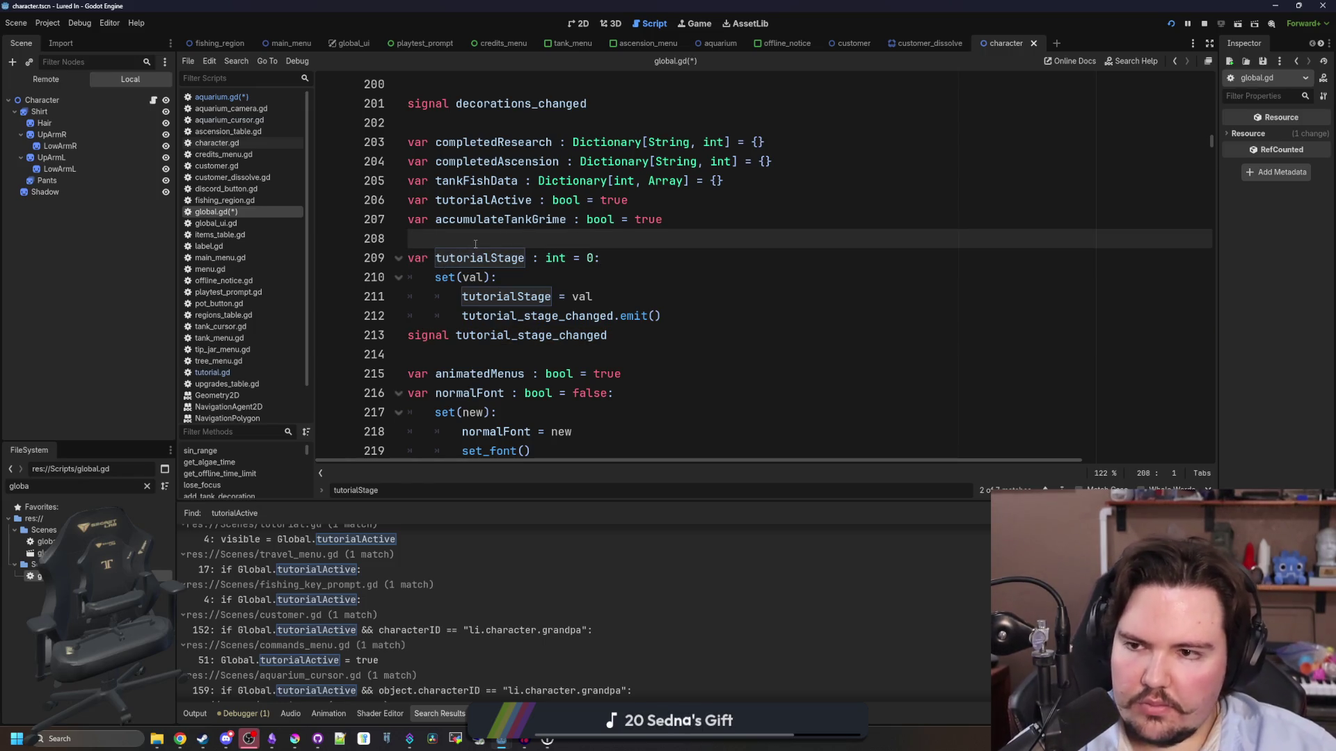
key(ctrl+s)
- Replace tutorialActive with tutorialStage in fishing_key_prompt.gd's line 4 condition and save
click(366, 599)
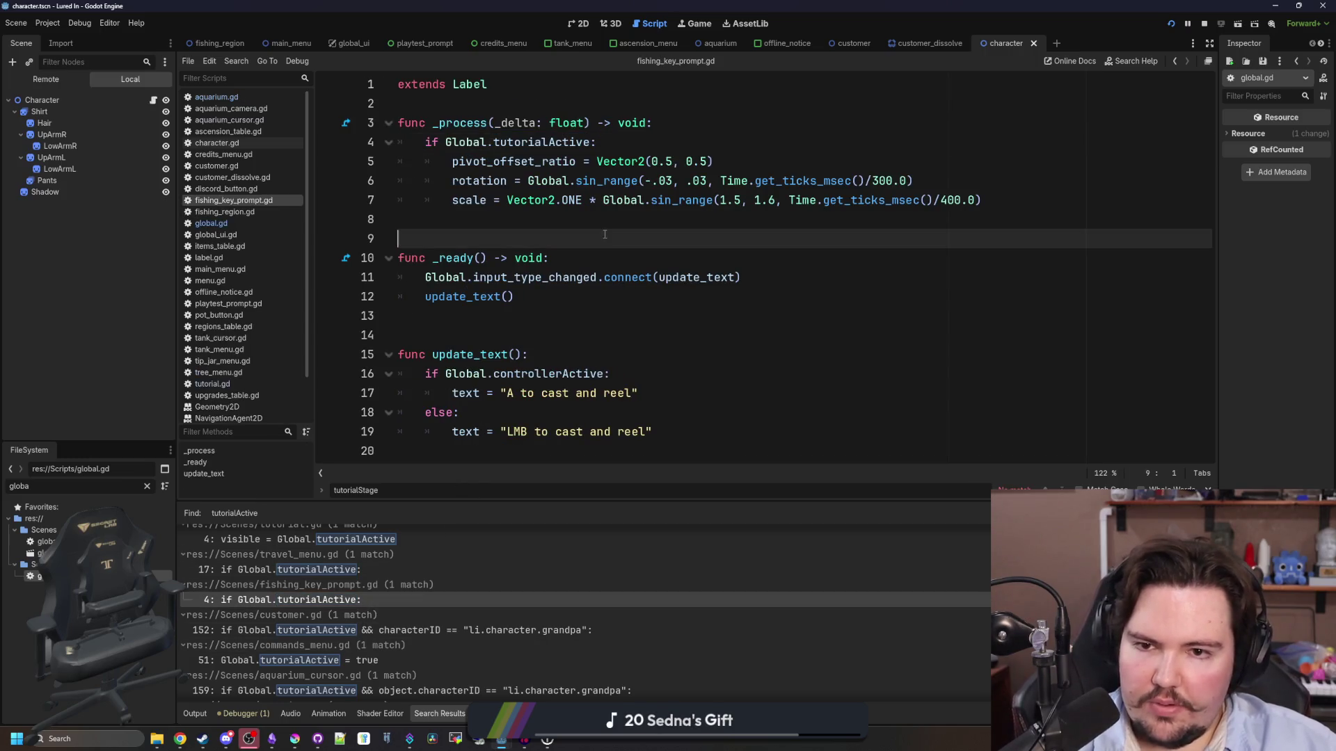
mouse_move(533, 142)
text(tuto)
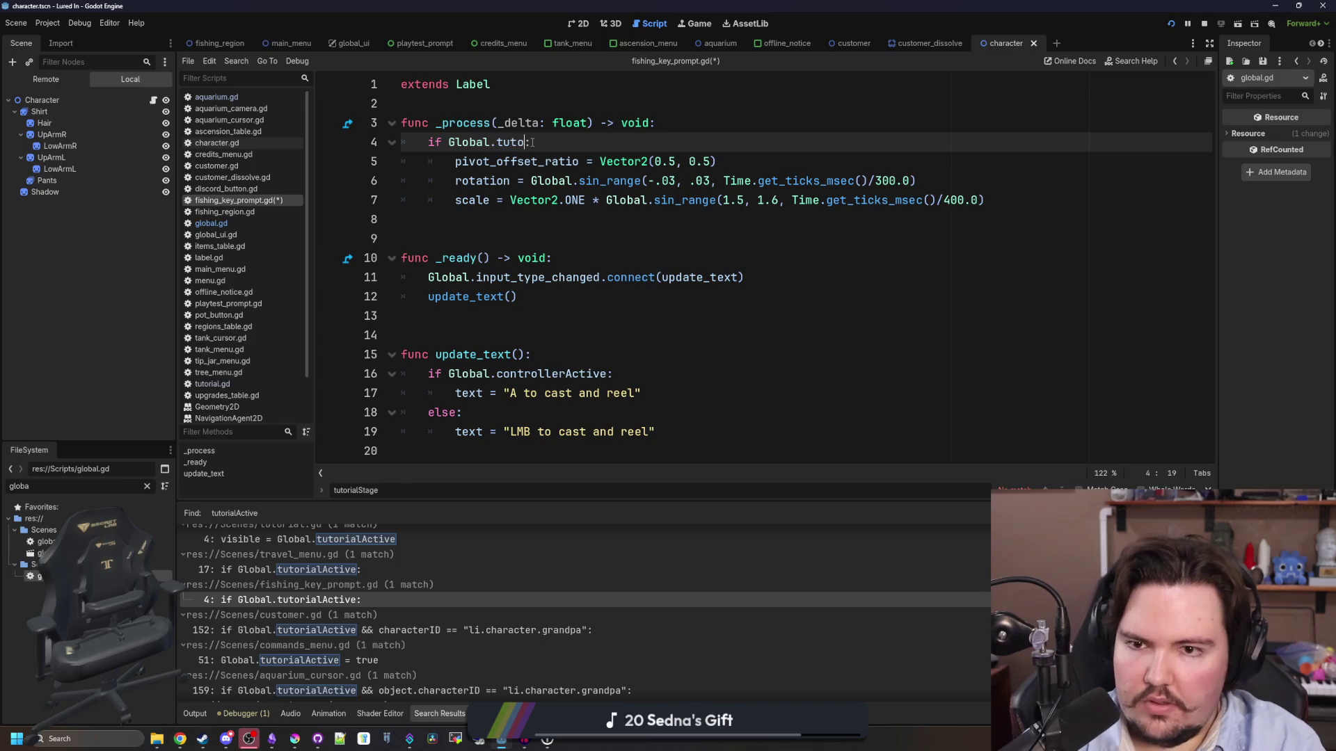
key(Down)
key(Return)
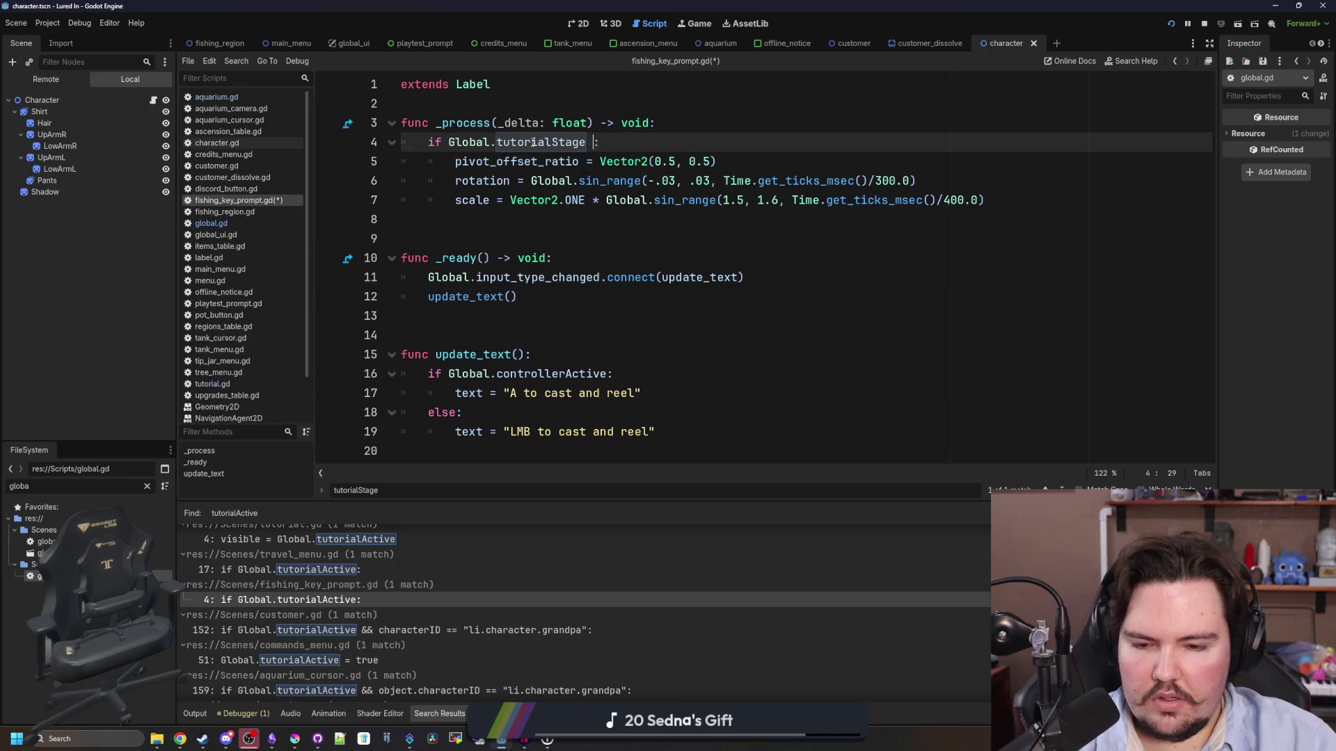
key(ctrl+s)
- Review the Global.tutorialStage condition on line 4 of fishing_key_prompt.gd
click(594, 210)
click(586, 141)
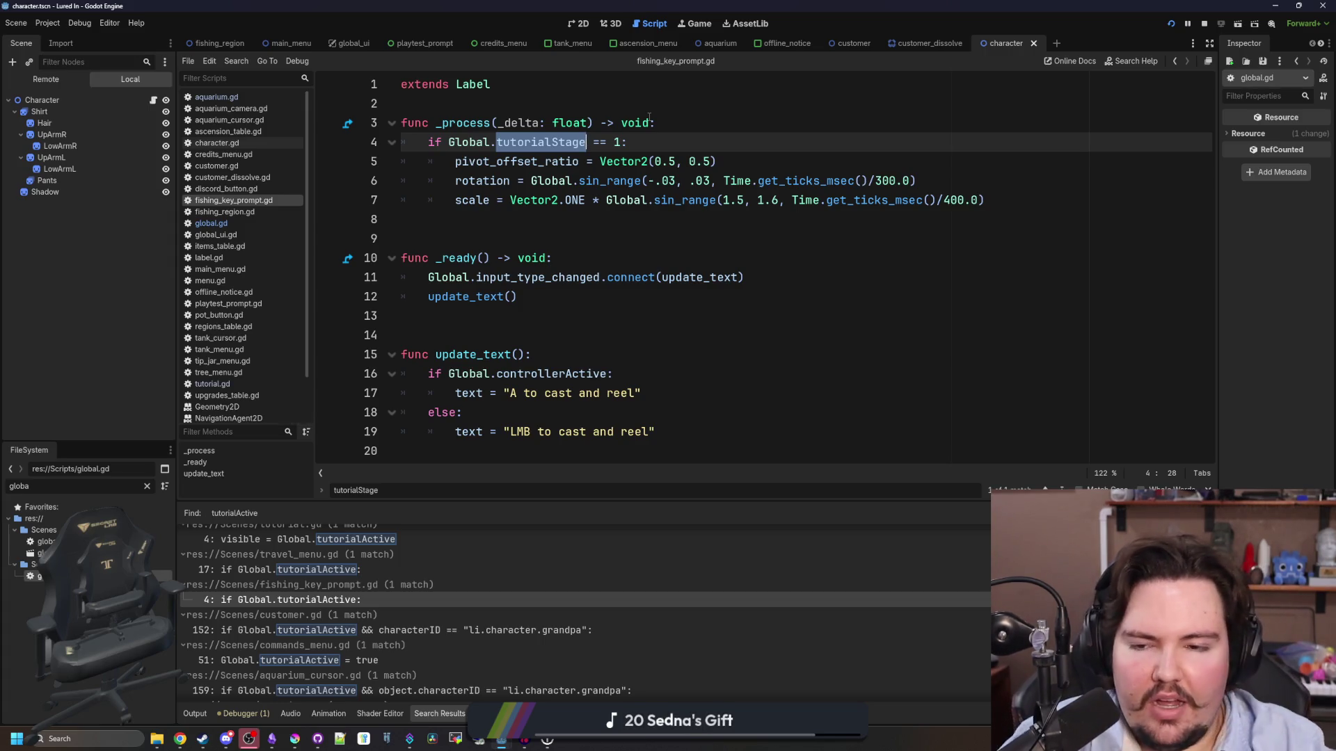
click(728, 148)
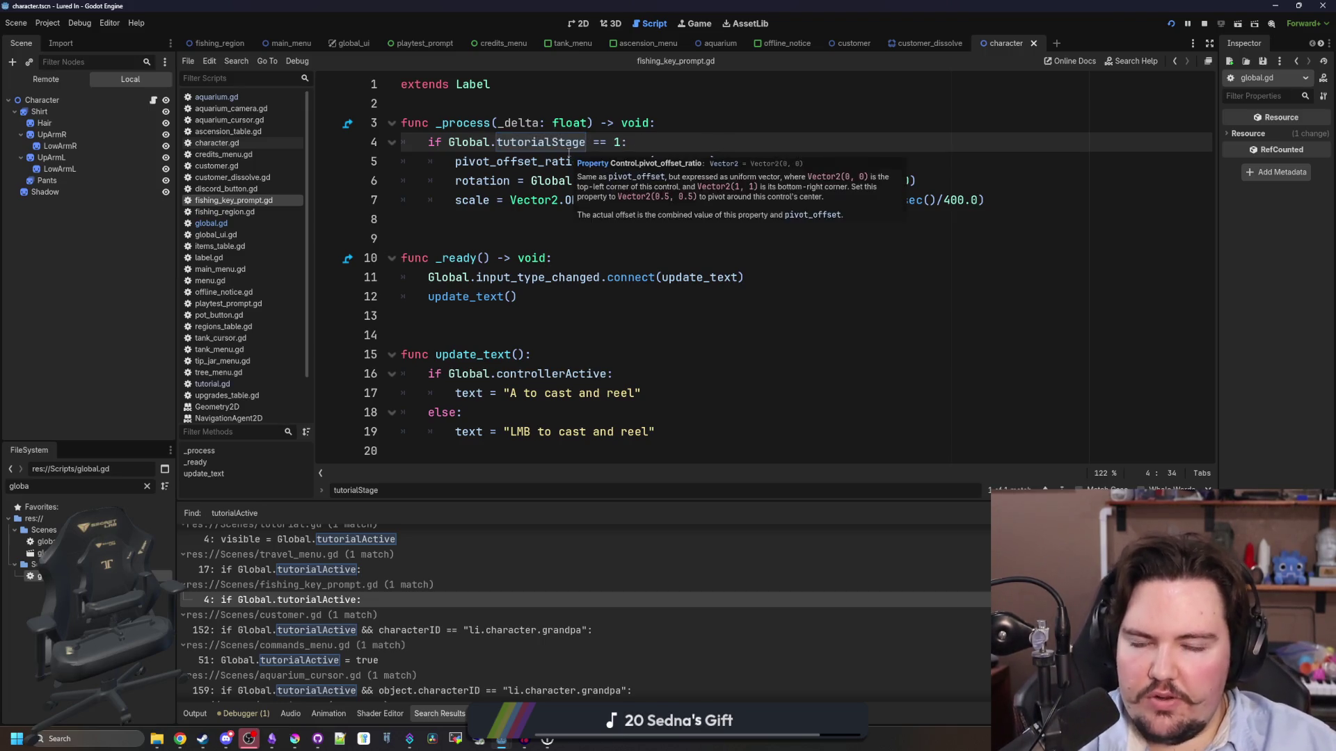
click(586, 143)
key(End)
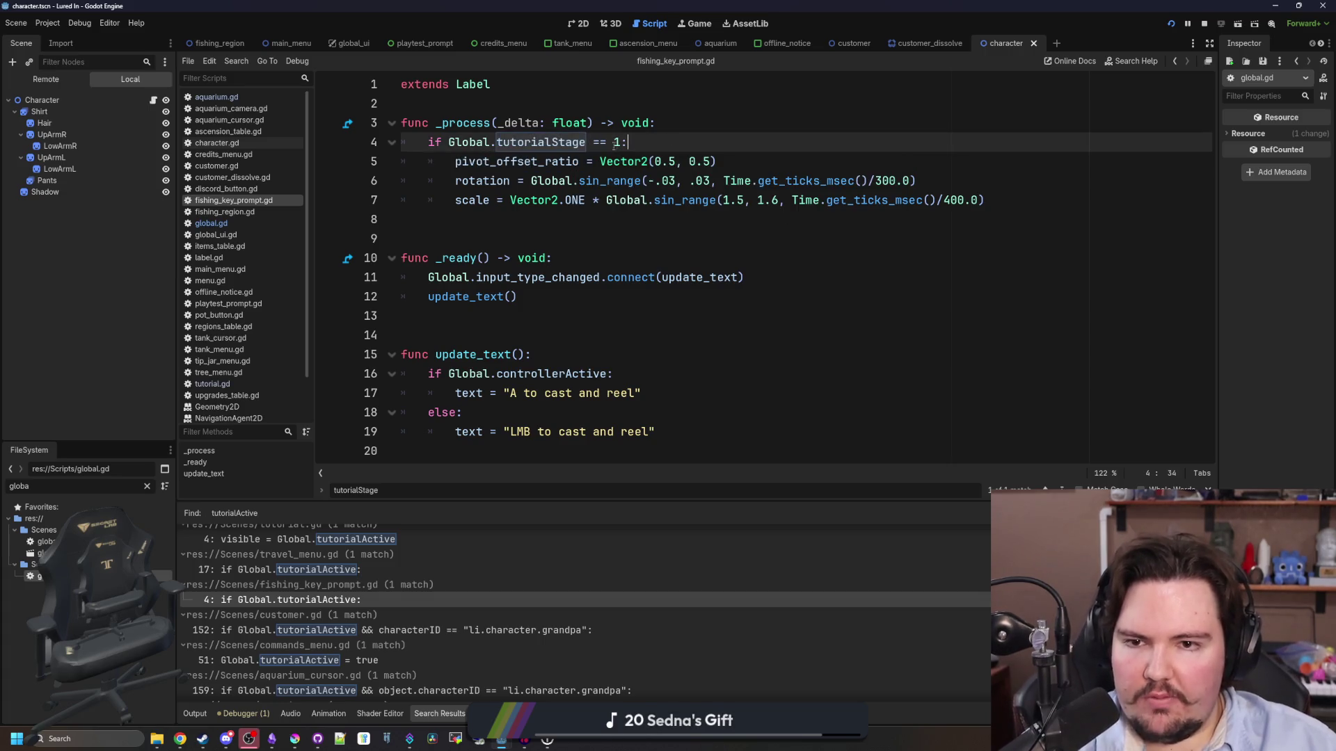
drag(587, 143, 448, 143)
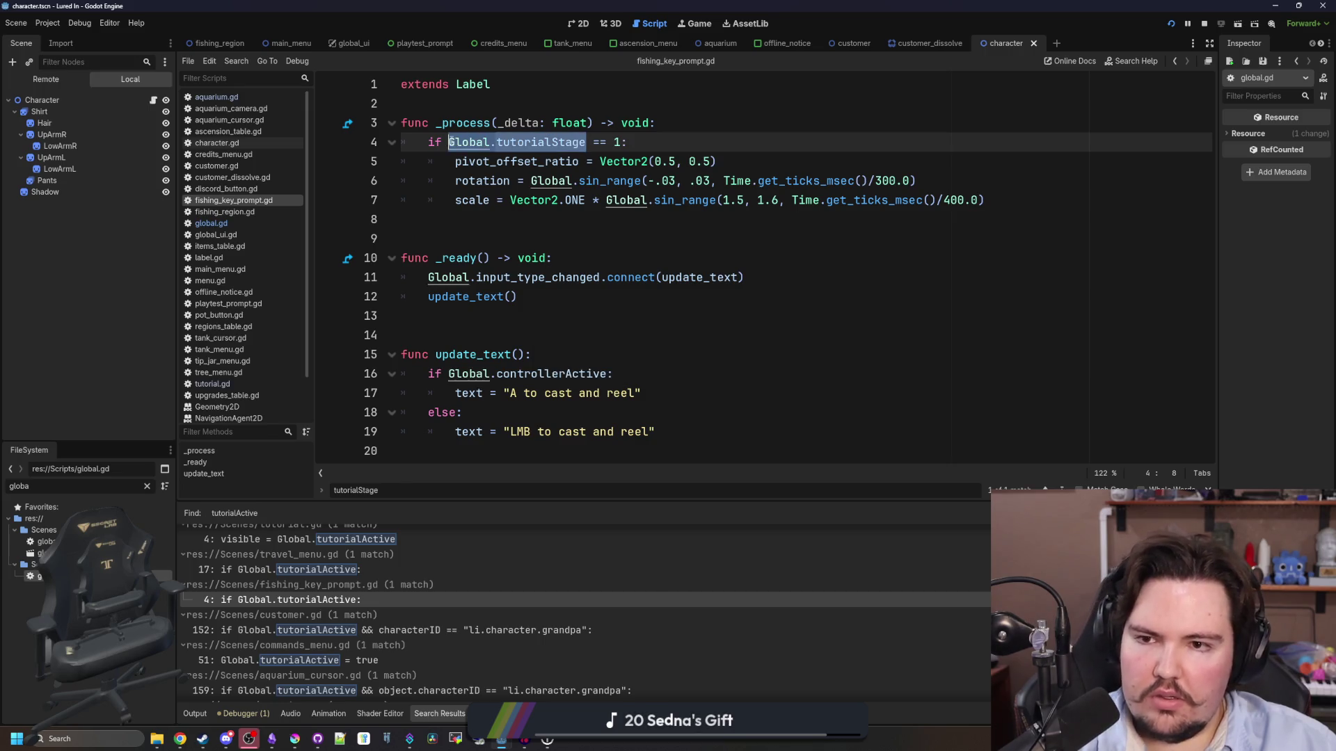
click(473, 219)
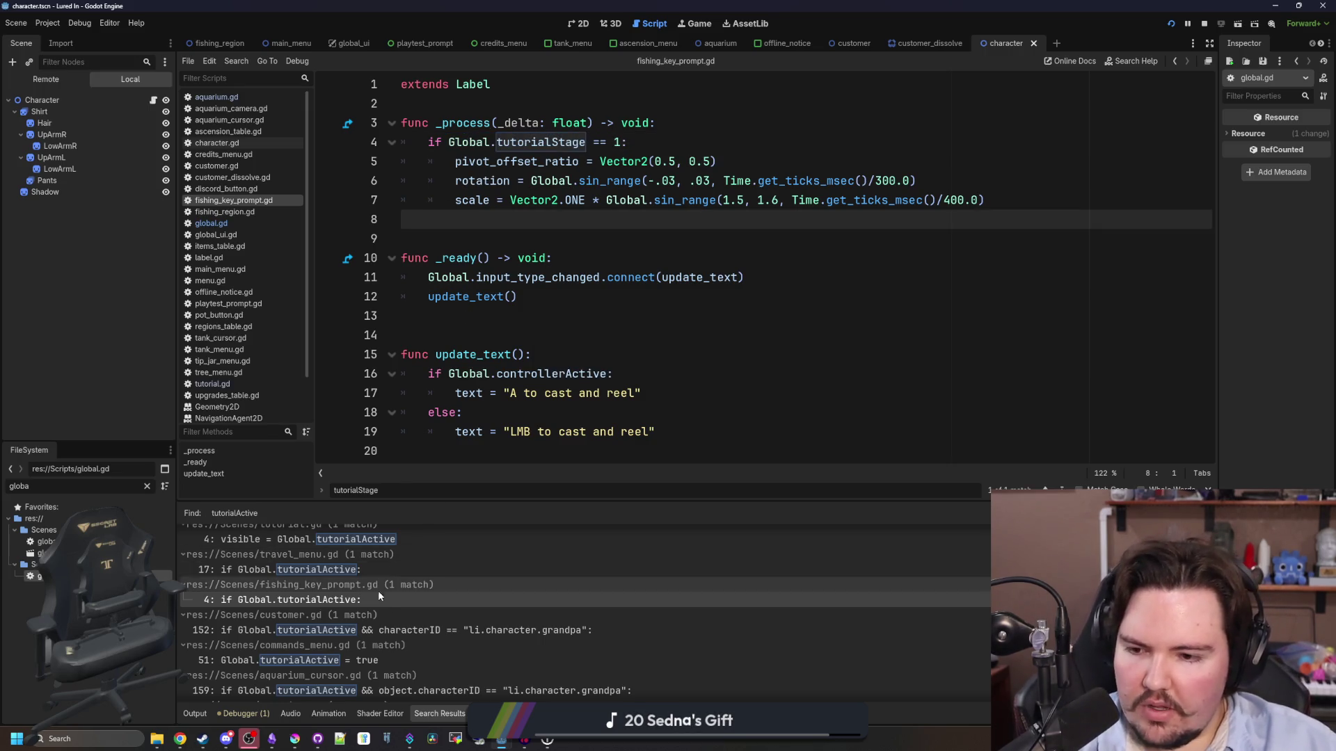
- Change customer.gd line 152's grandpa check to tutorialStage < 4 and save
click(479, 629)
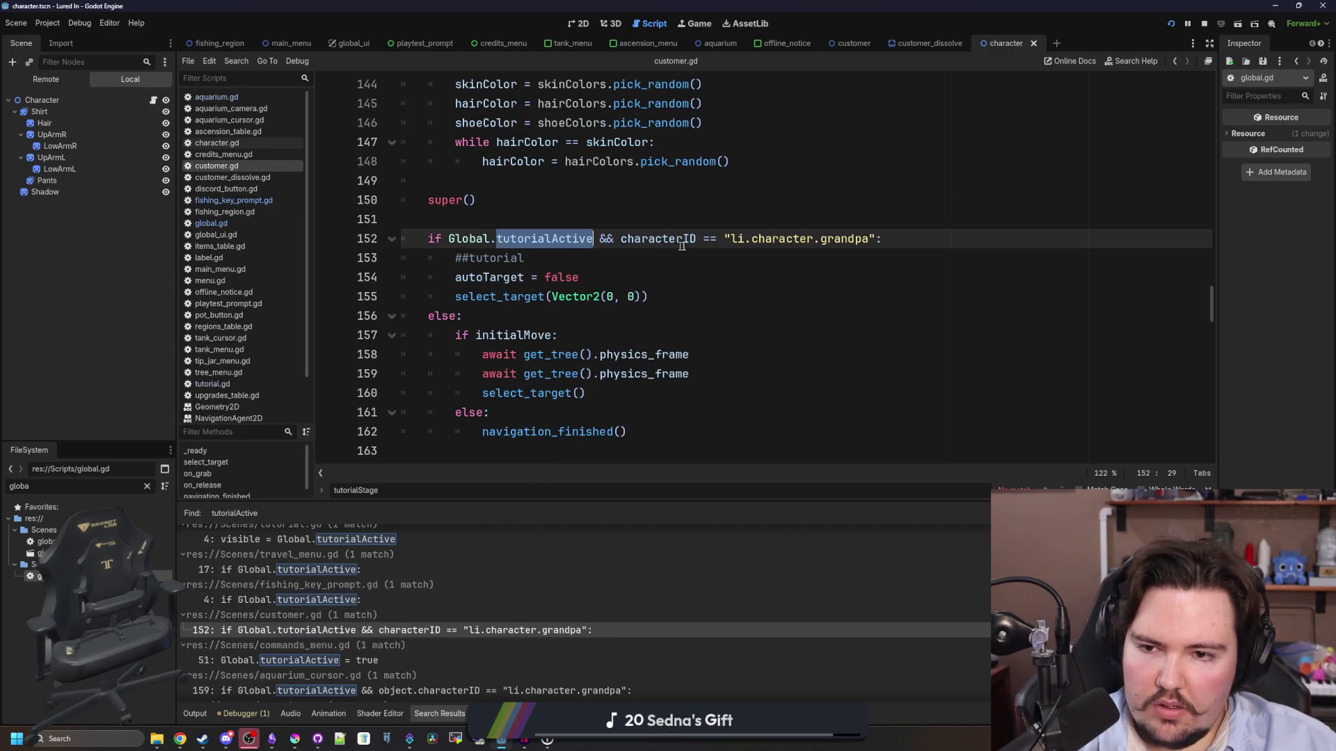
scroll(745, 298, up, 1)
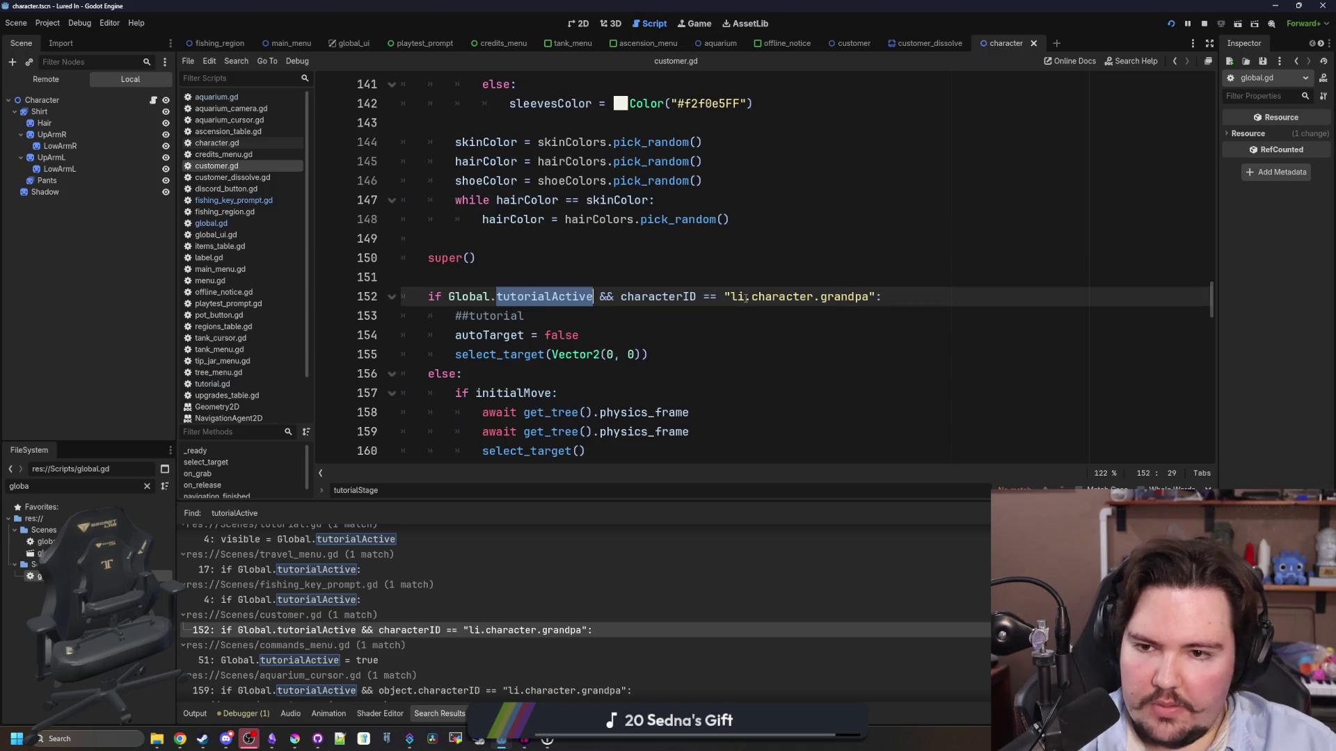
text(tutoria)
text(lStage )
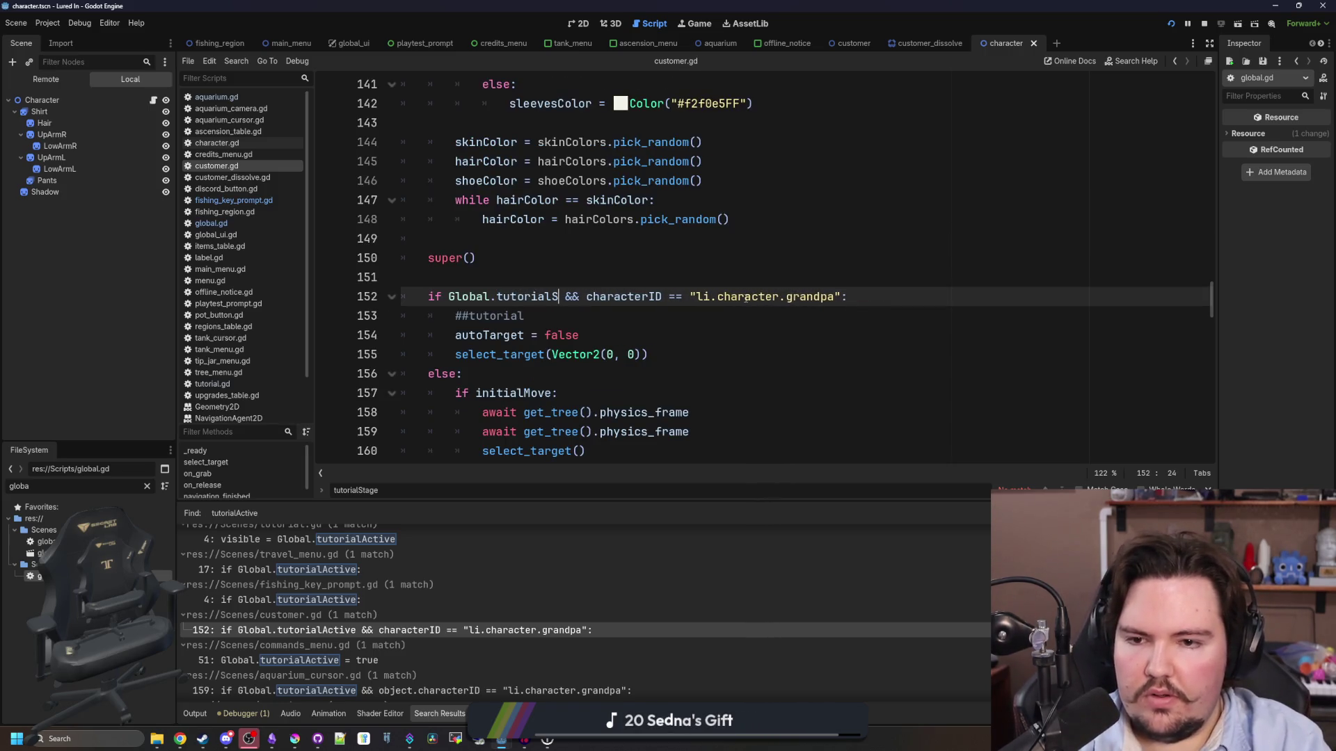
text(> 0)
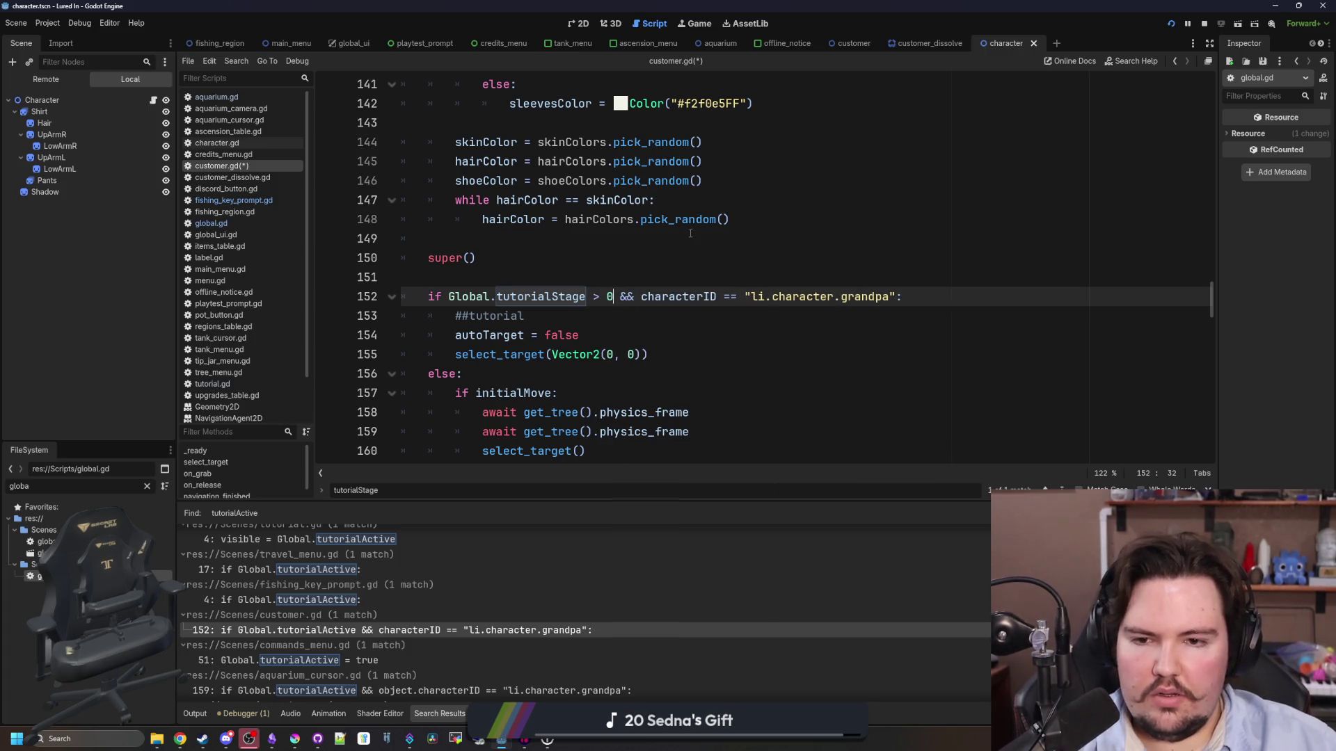
key(BackSpace)
key(BackSpace)
key(BackSpace)
text(< 4)
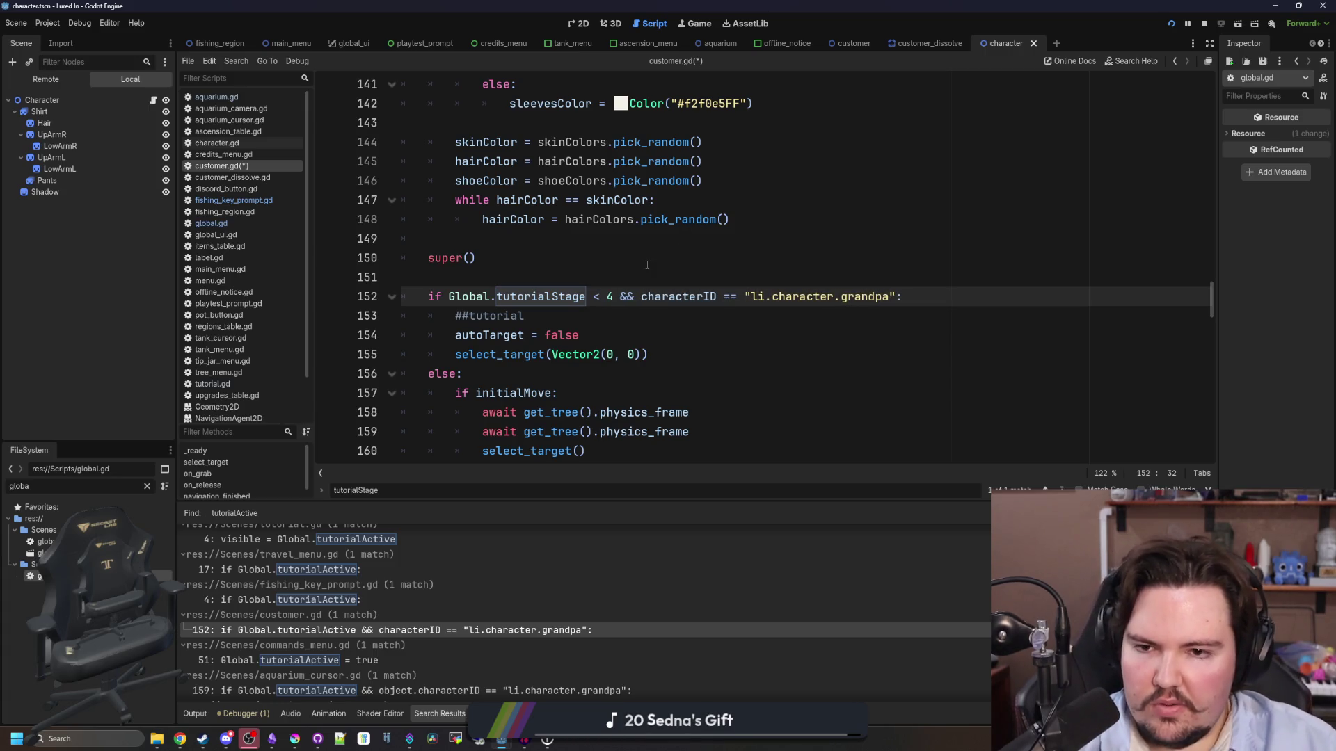
click(686, 259)
key(ctrl+s)
- Open tutorial.gd's tutorialActive line and comment out the _ready function
click(702, 310)
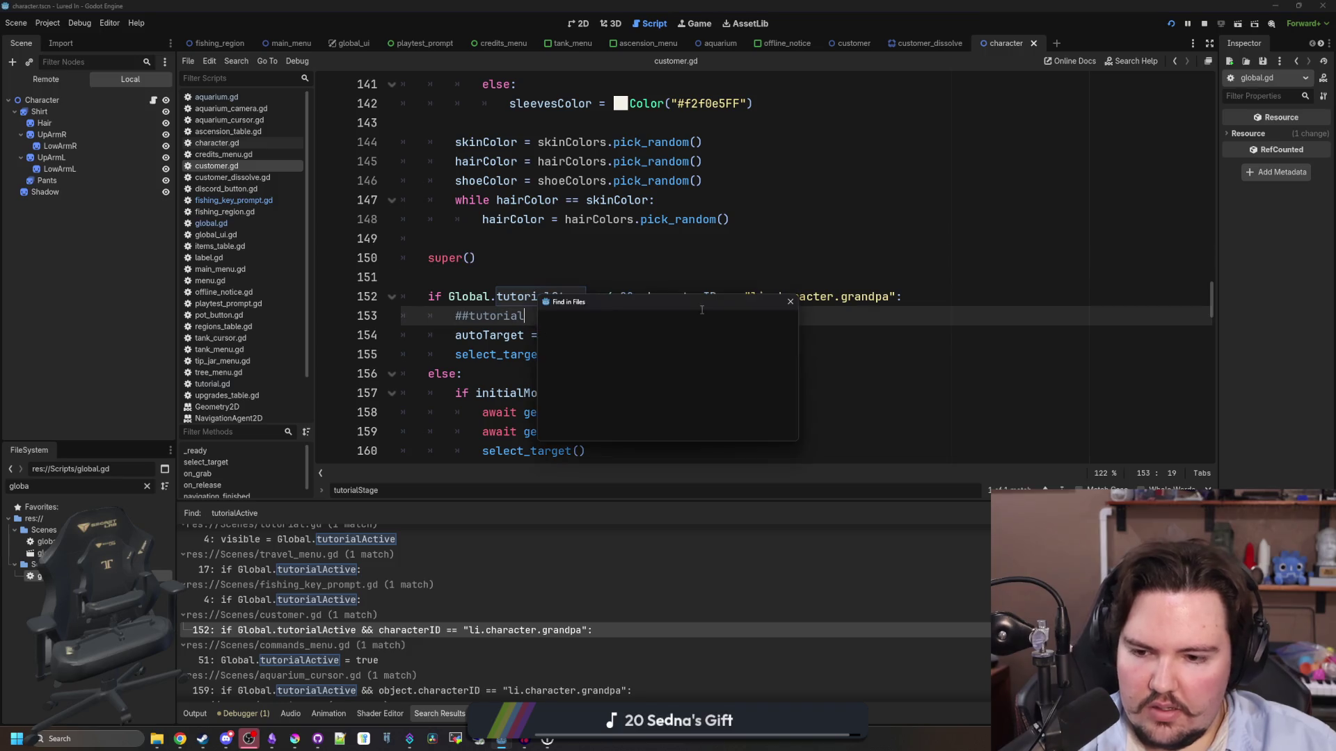
click(365, 554)
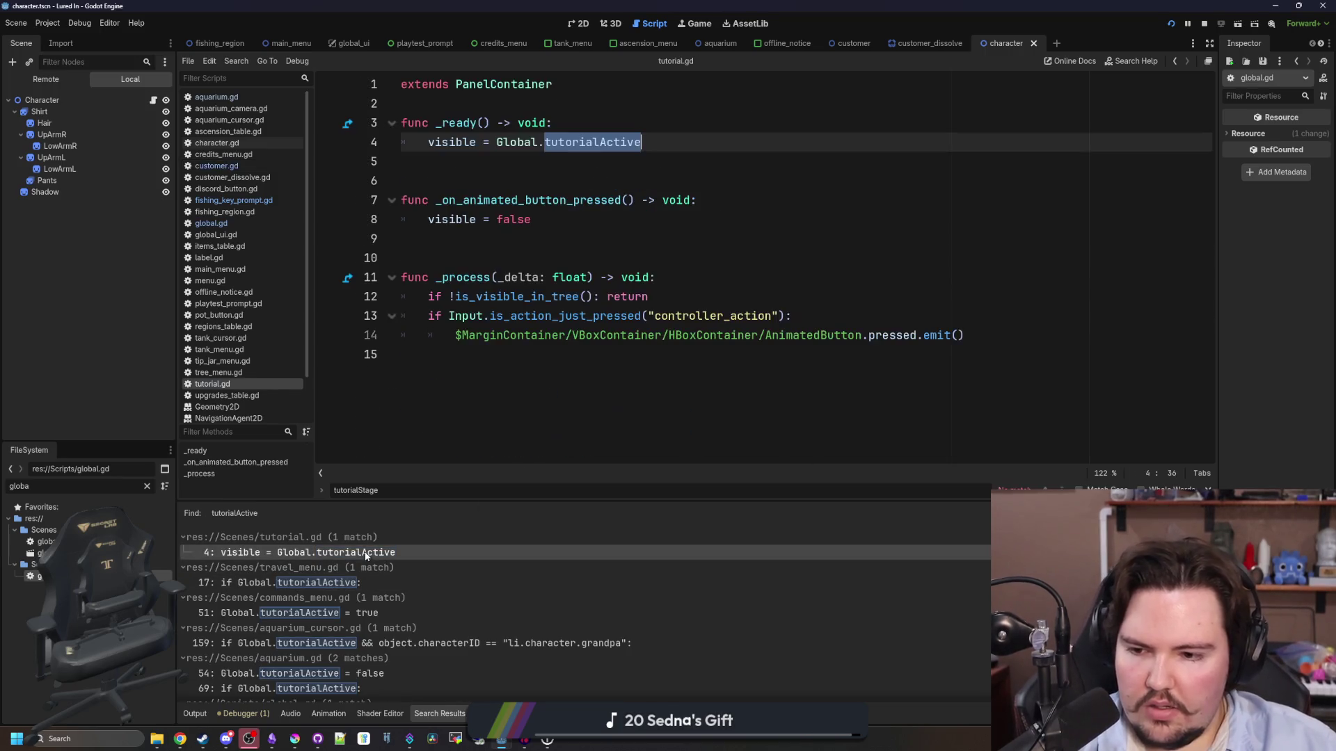
click(580, 174)
click(424, 145)
key(ctrl+k)
click(429, 117)
key(ctrl+k)
click(429, 106)
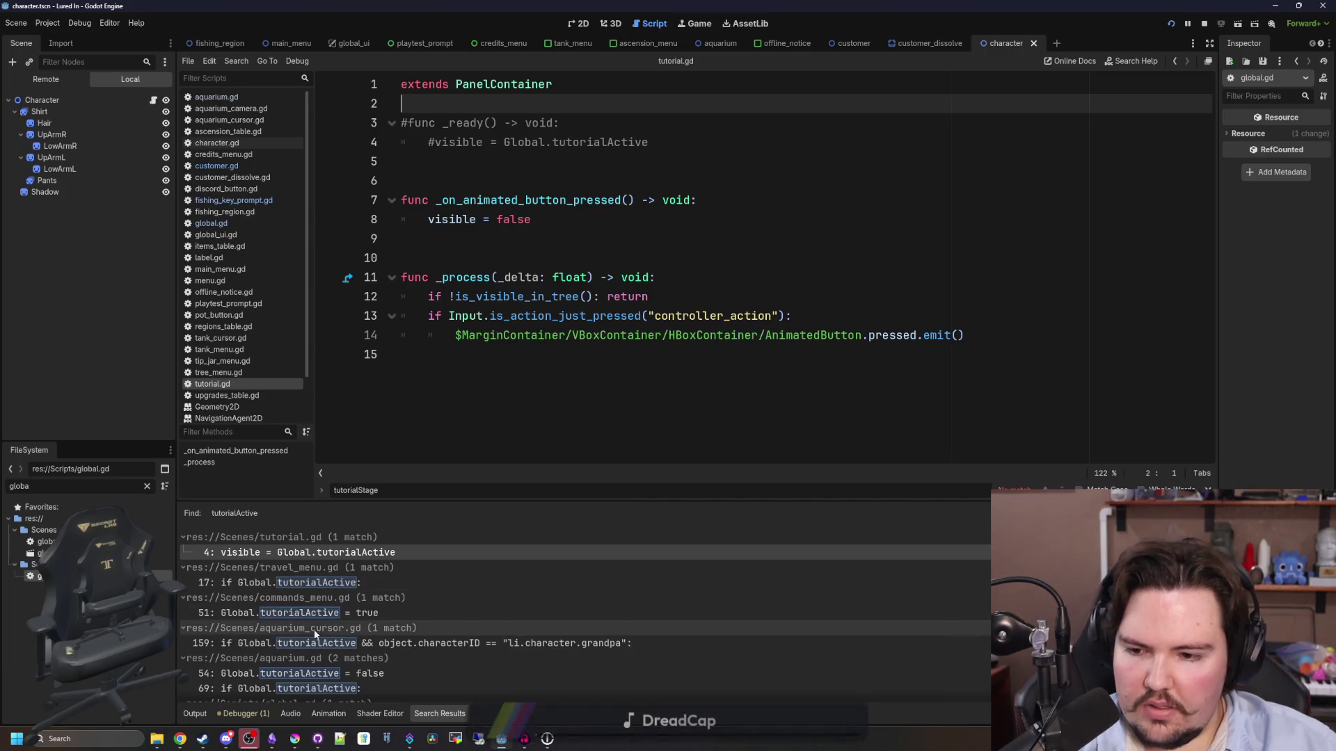
- Uncomment _ready, set visible = false with tutorialActive commented out, and save tutorial.gd
click(403, 122)
key(ctrl+k)
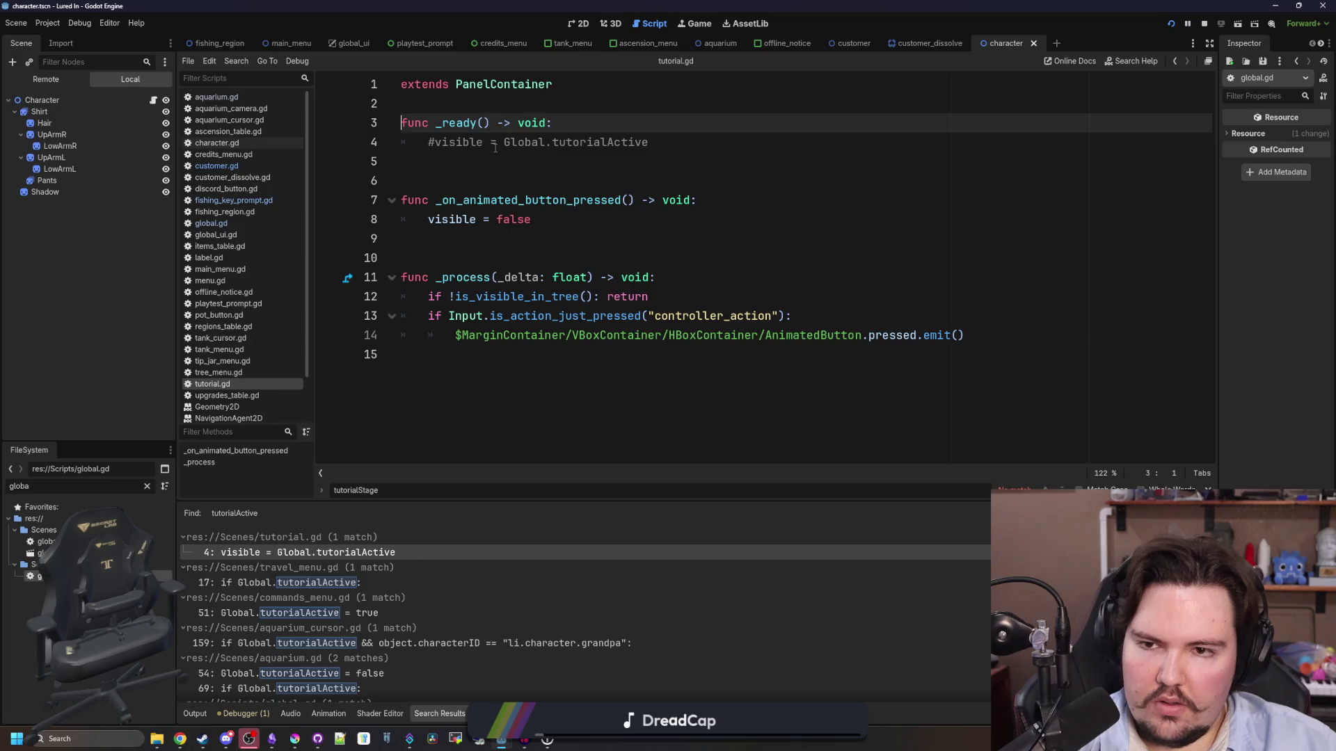
click(428, 142)
key(ctrl+k)
text(false#)
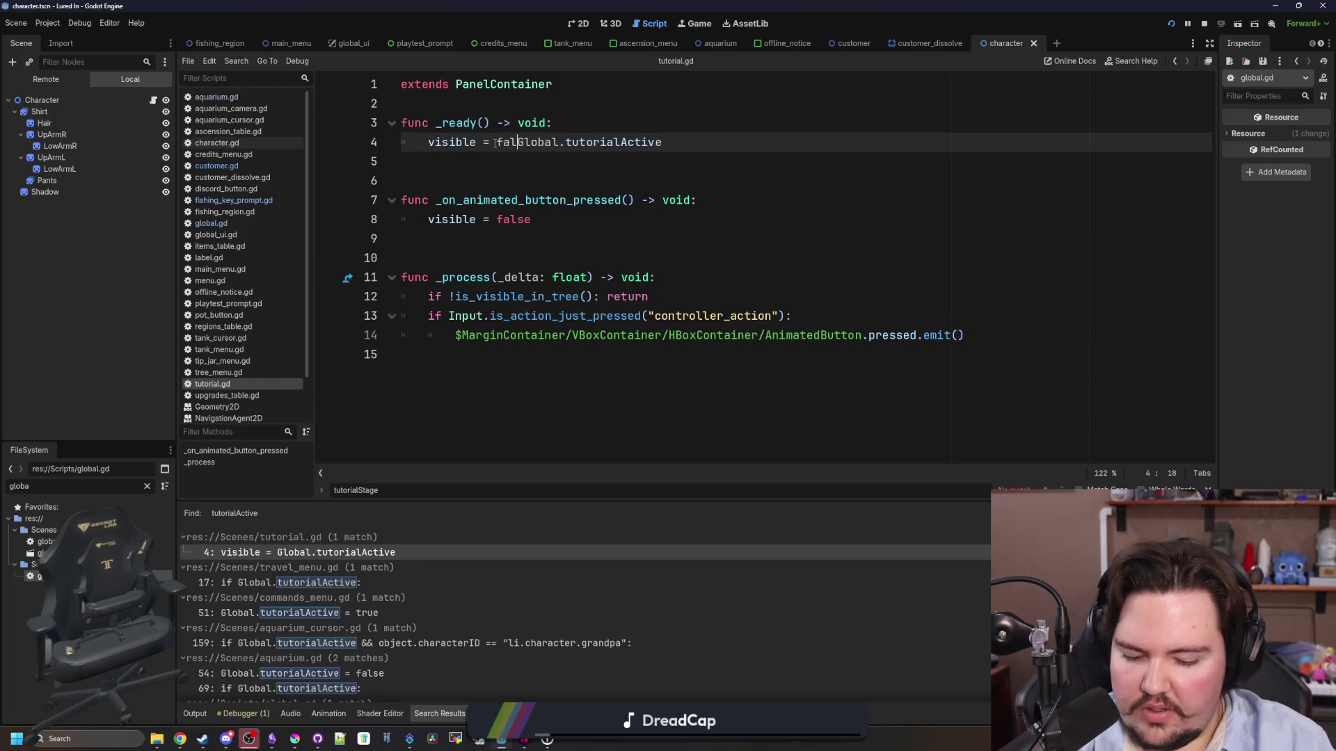
key(Down)
key(ctrl+s)
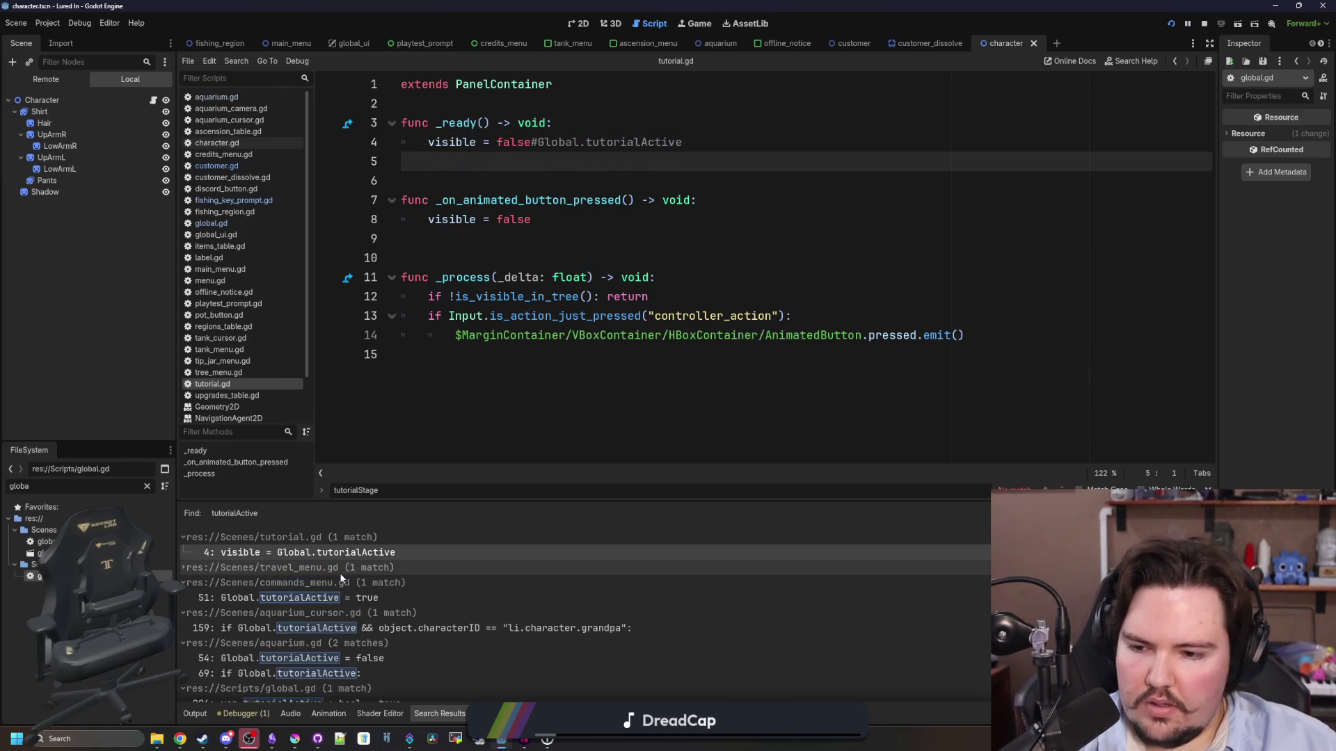
click(320, 578)
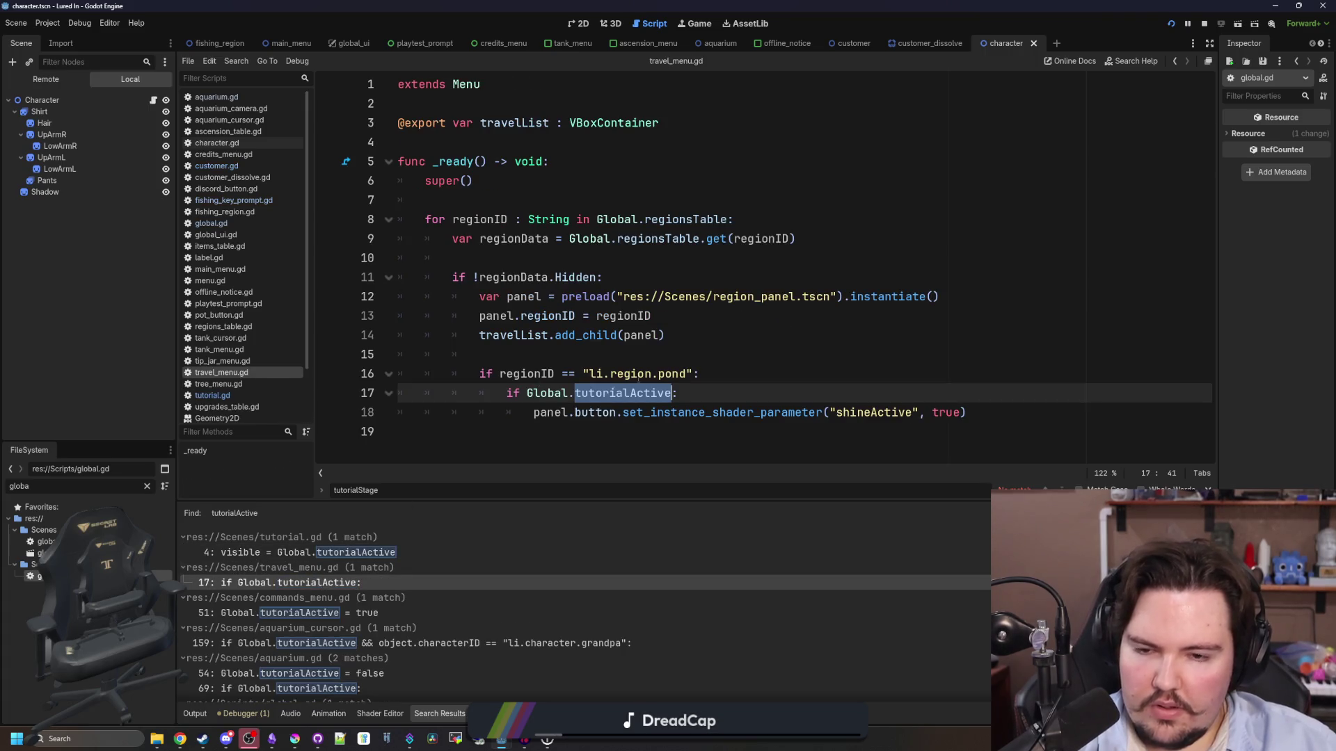
- Change line 17's condition to tutorialStage == 1 and add blank lines after super()
click(674, 355)
double_click(627, 393)
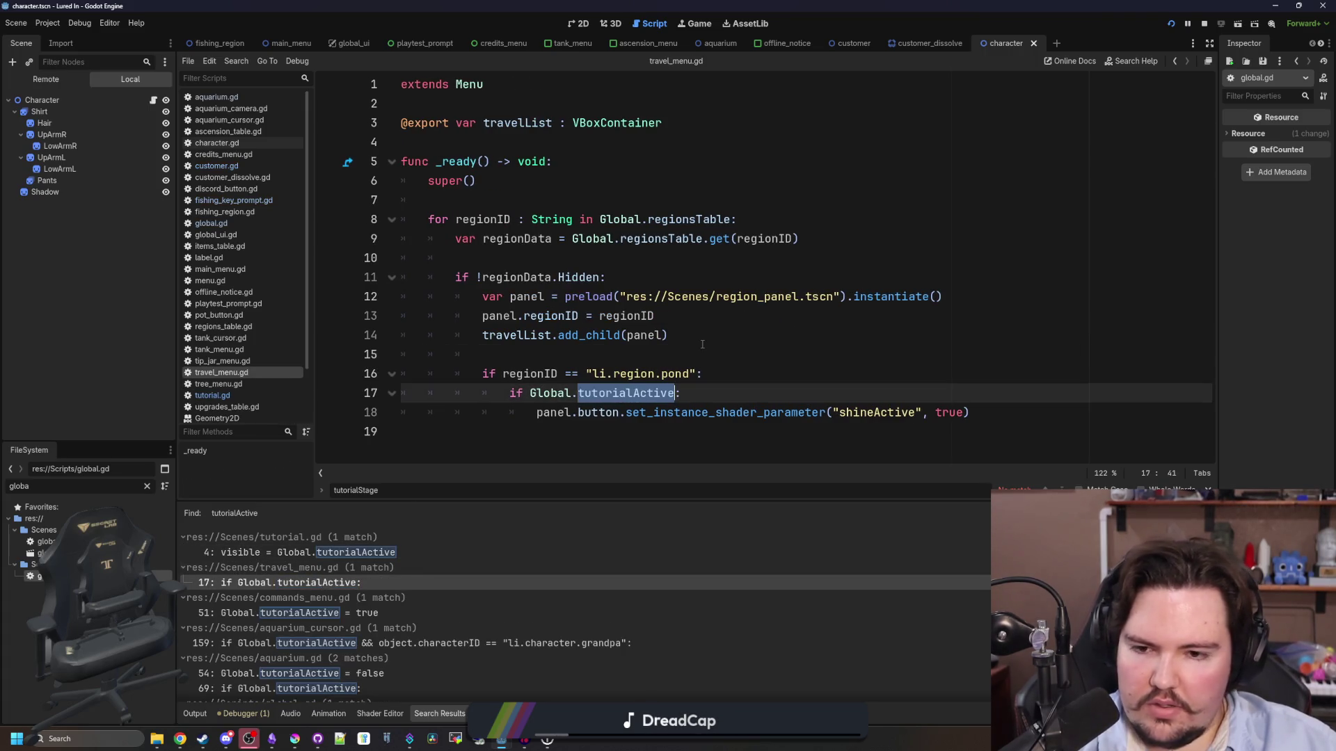
text(tutorialSta)
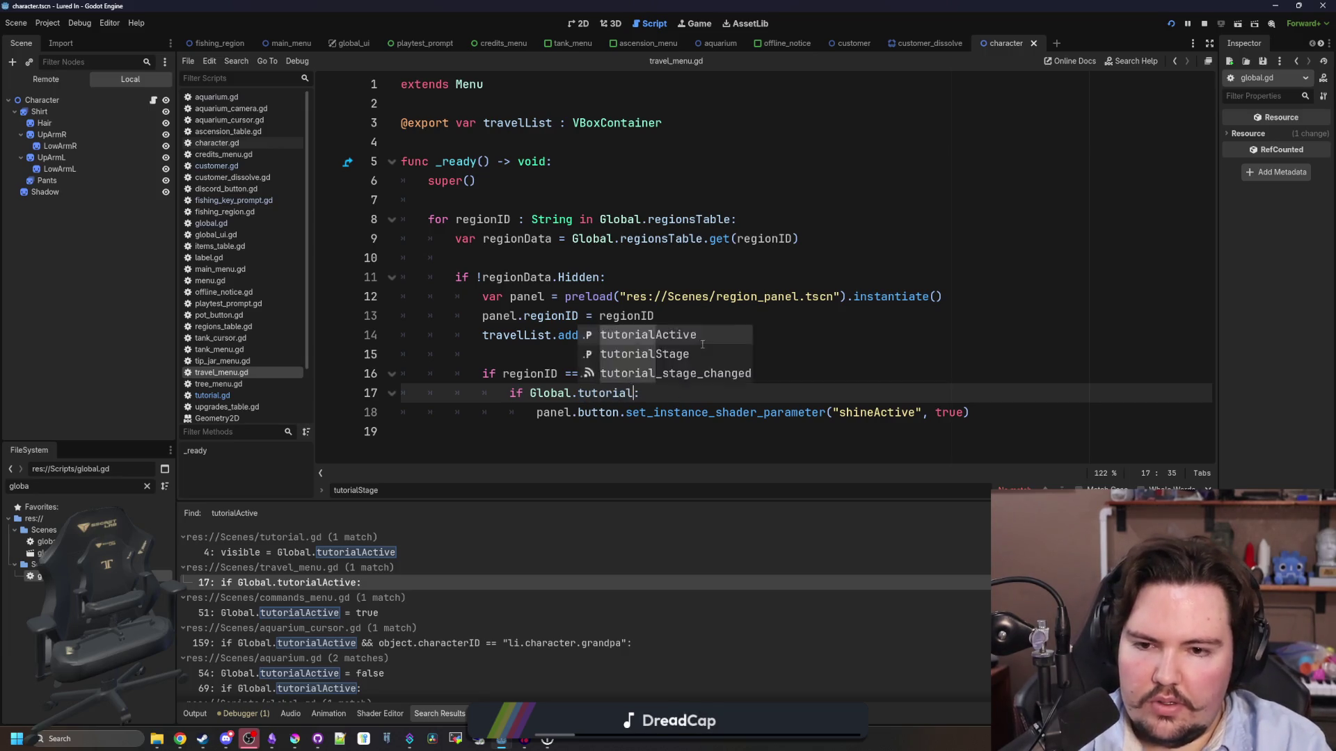
key(Return)
text(== 1)
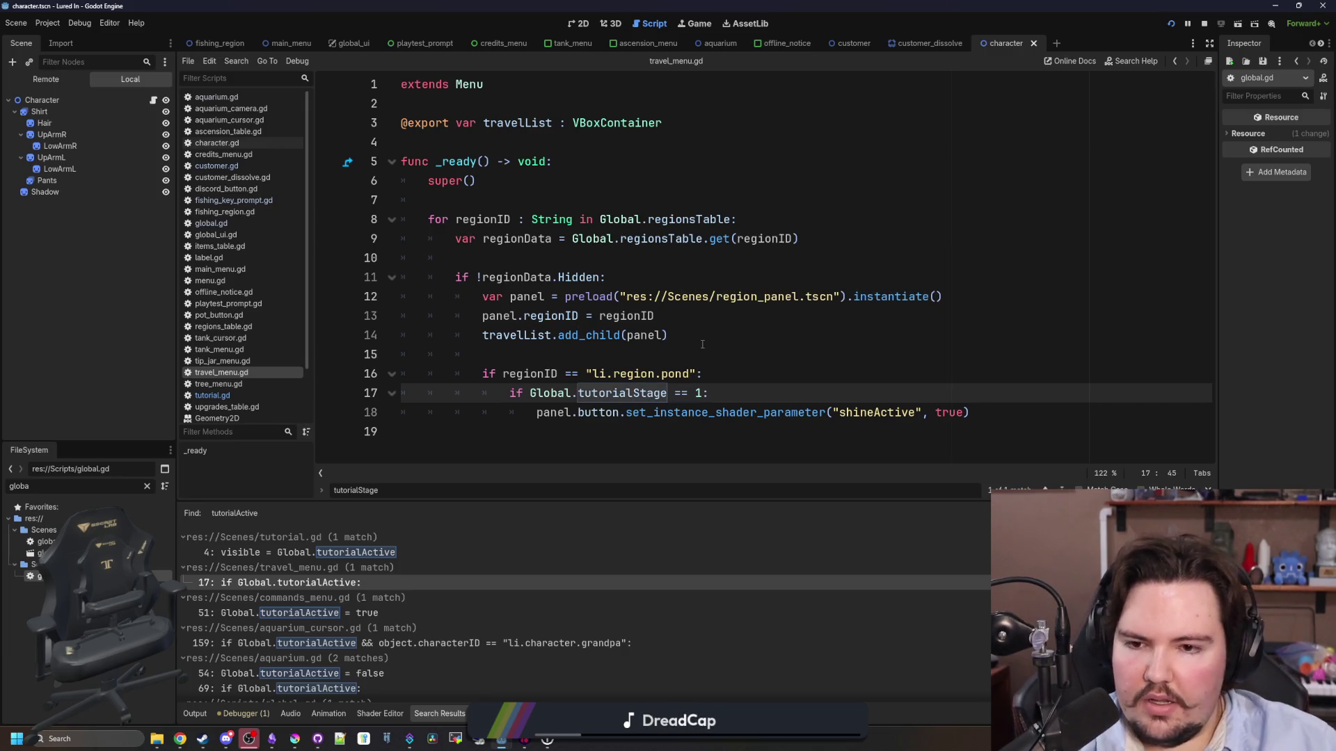
click(702, 346)
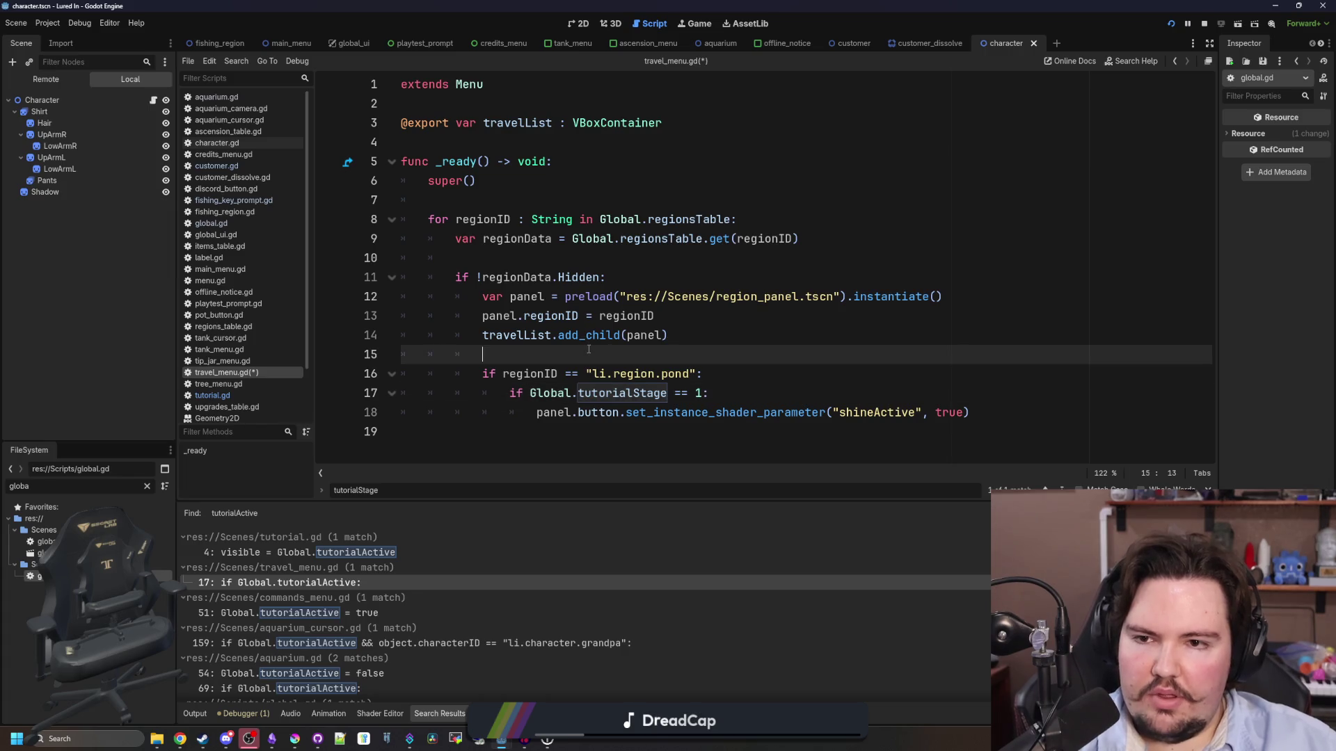
click(479, 202)
key(Return)
key(Return)
key(Up)
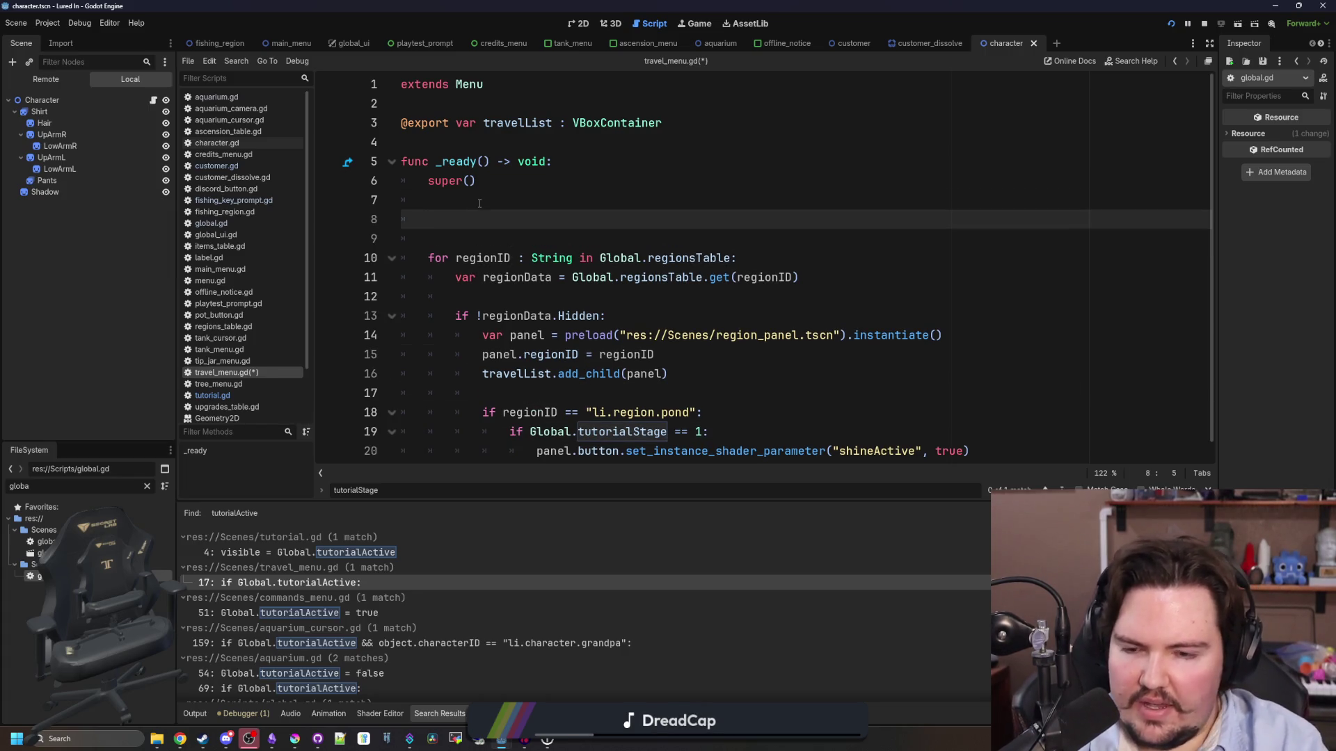
scroll(765, 362, down, 1)
click(772, 370)
- In the pond branch, connect Global.tutorial_stage_changed to shine
mouse_move(973, 433)
mouse_down()
mouse_move(993, 434)
mouse_move(311, 372)
mouse_move(288, 387)
mouse_up()
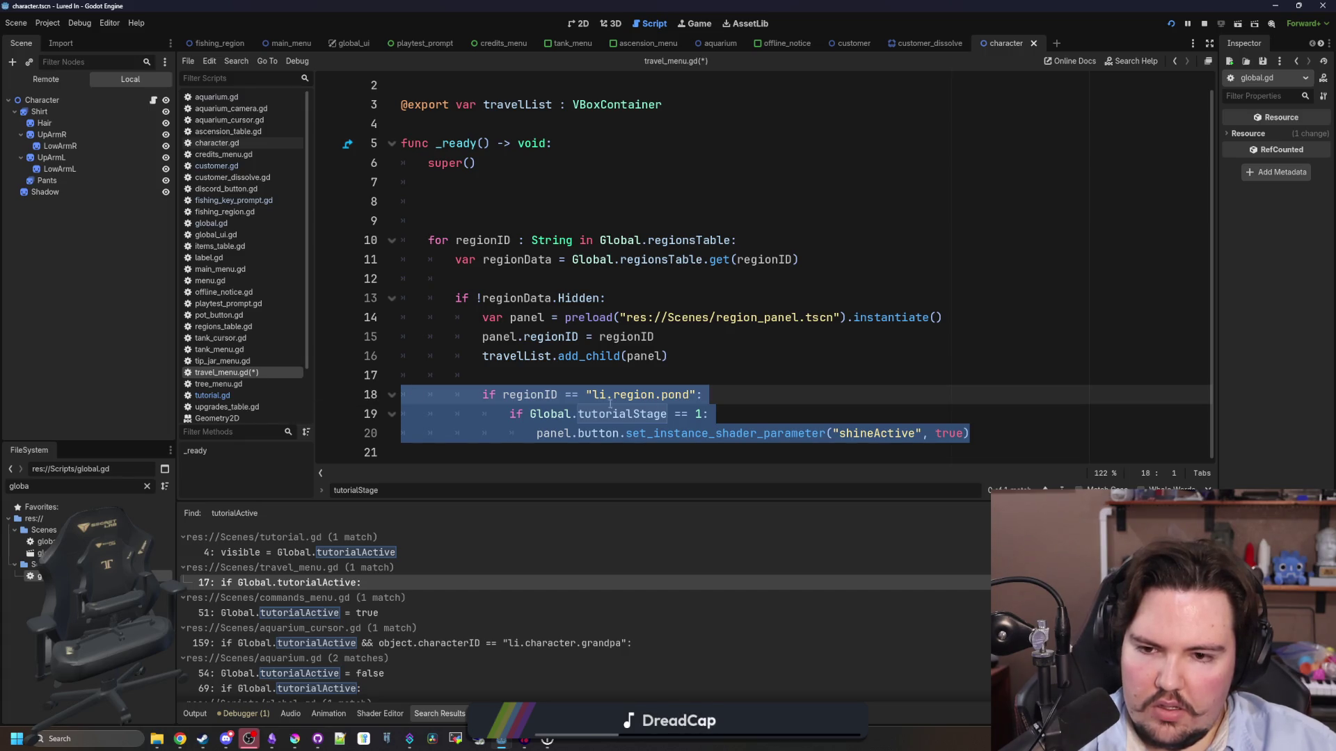
click(741, 404)
key(Return)
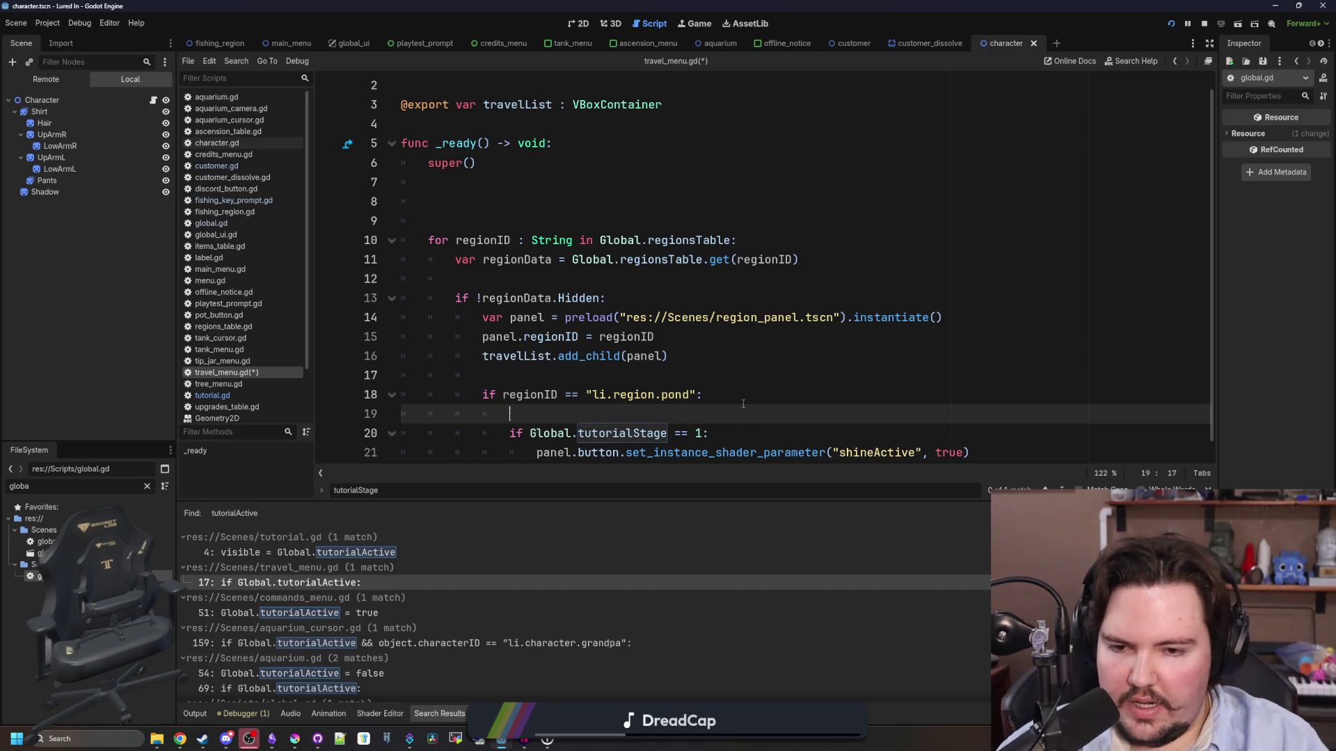
text(Global.tutorial)
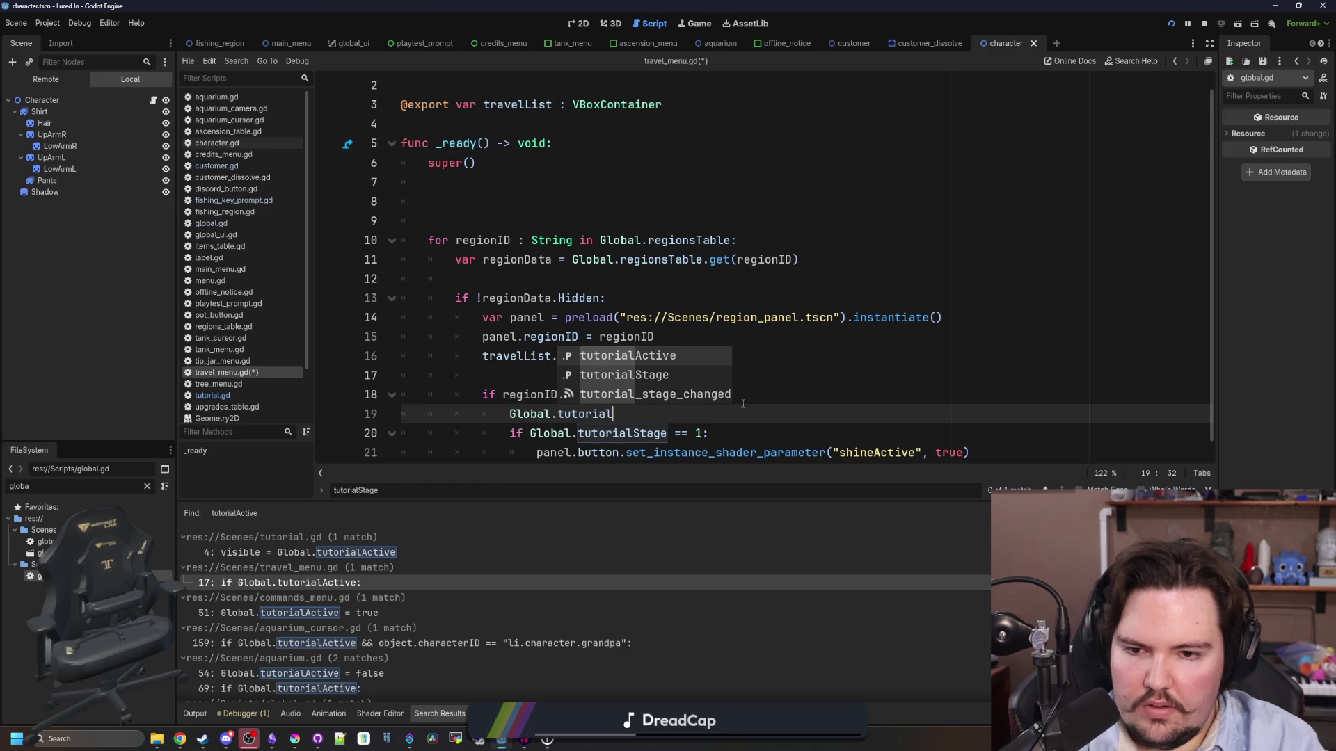
key(Down)
key(Down)
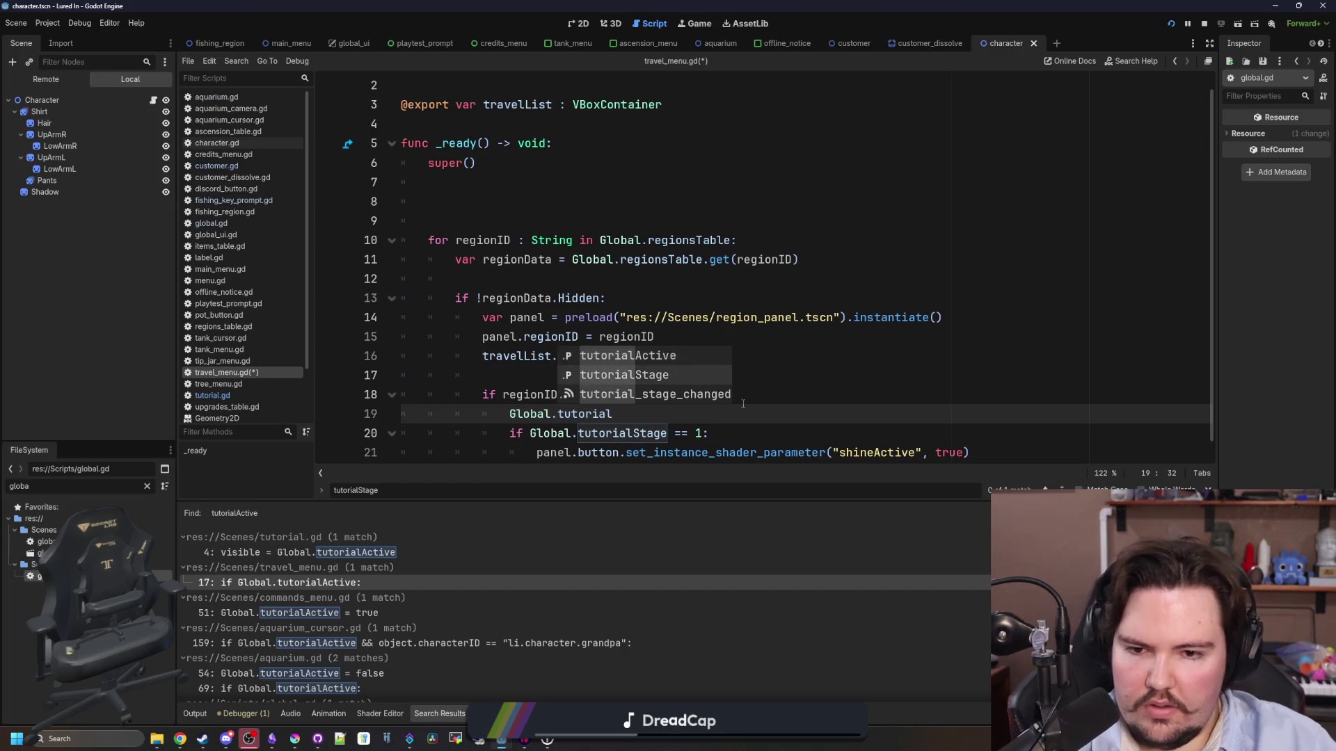
key(Return)
text(t()
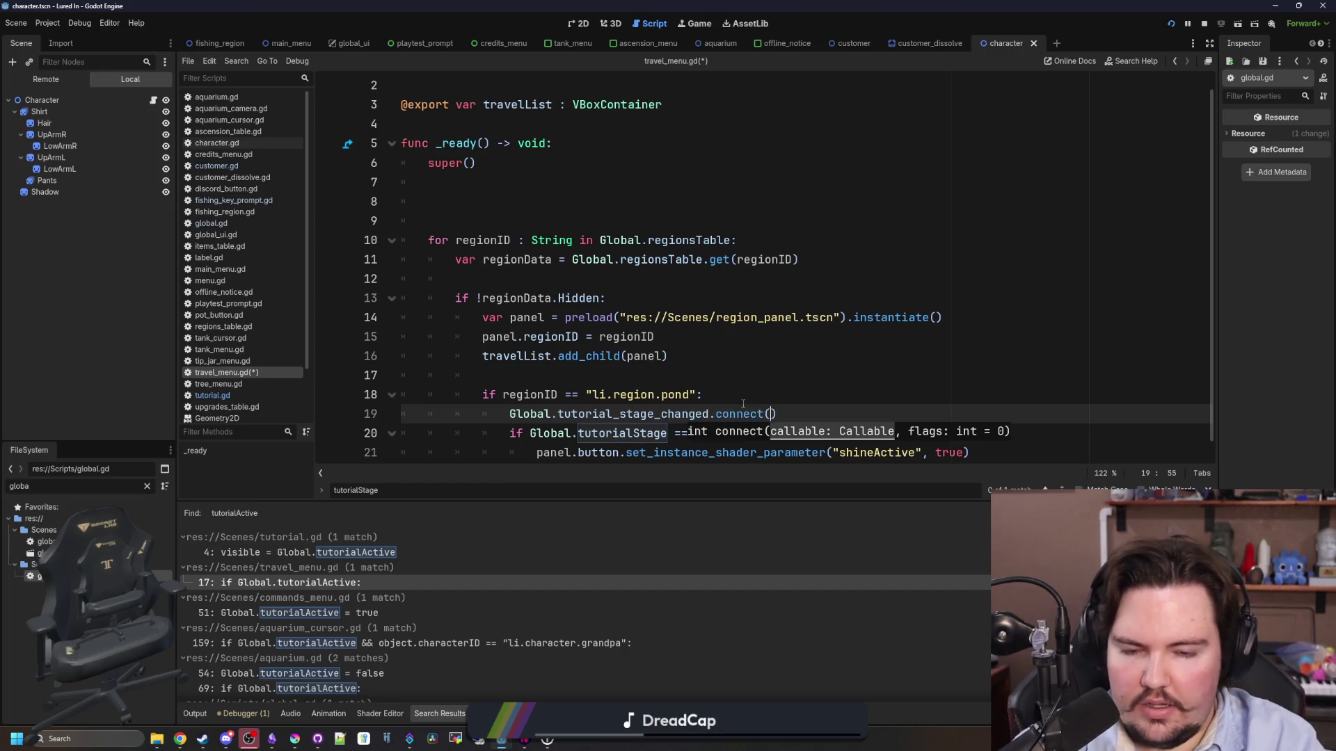
text(shine)
- Add a func shine() and move the tutorialStage check block into it
scroll(673, 436, down, 1)
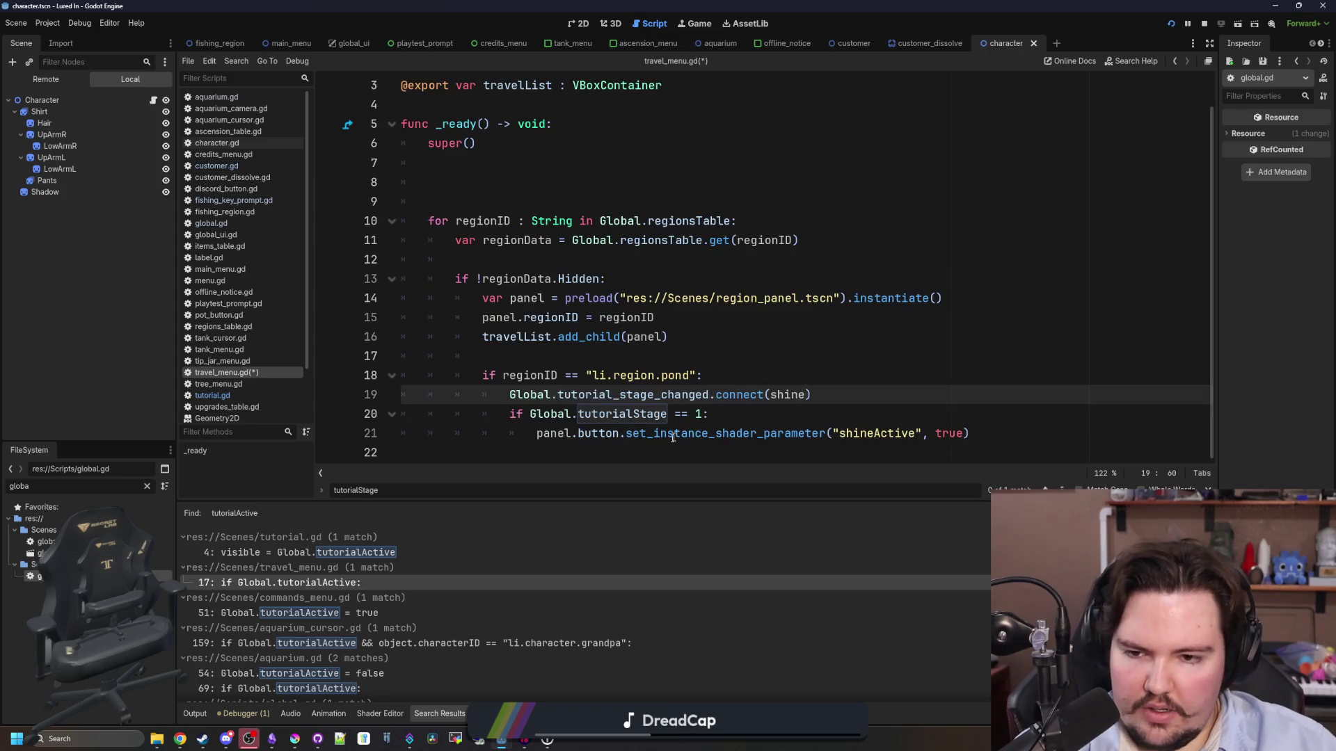
click(503, 455)
key(Return)
text(func shine():)
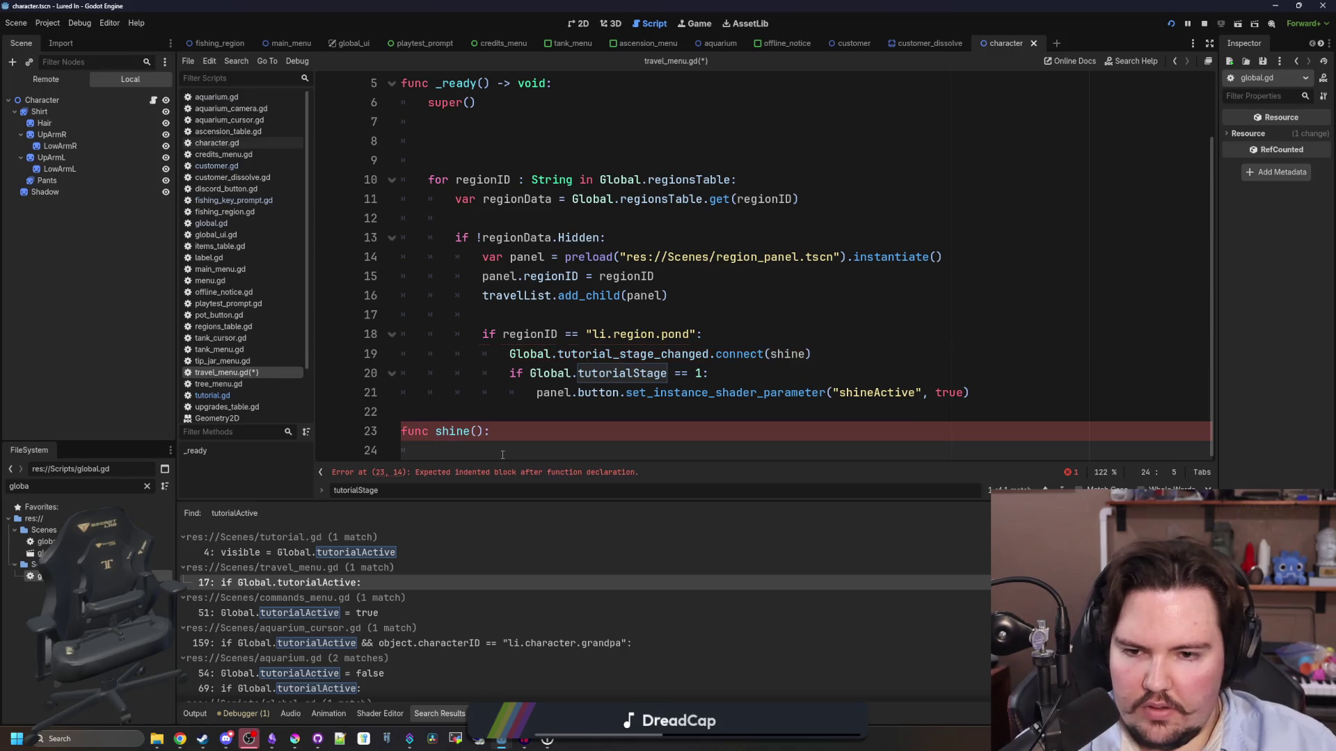
mouse_move(974, 392)
mouse_down()
mouse_move(473, 334)
mouse_move(329, 373)
mouse_up()
key(ctrl+c)
key(BackSpace)
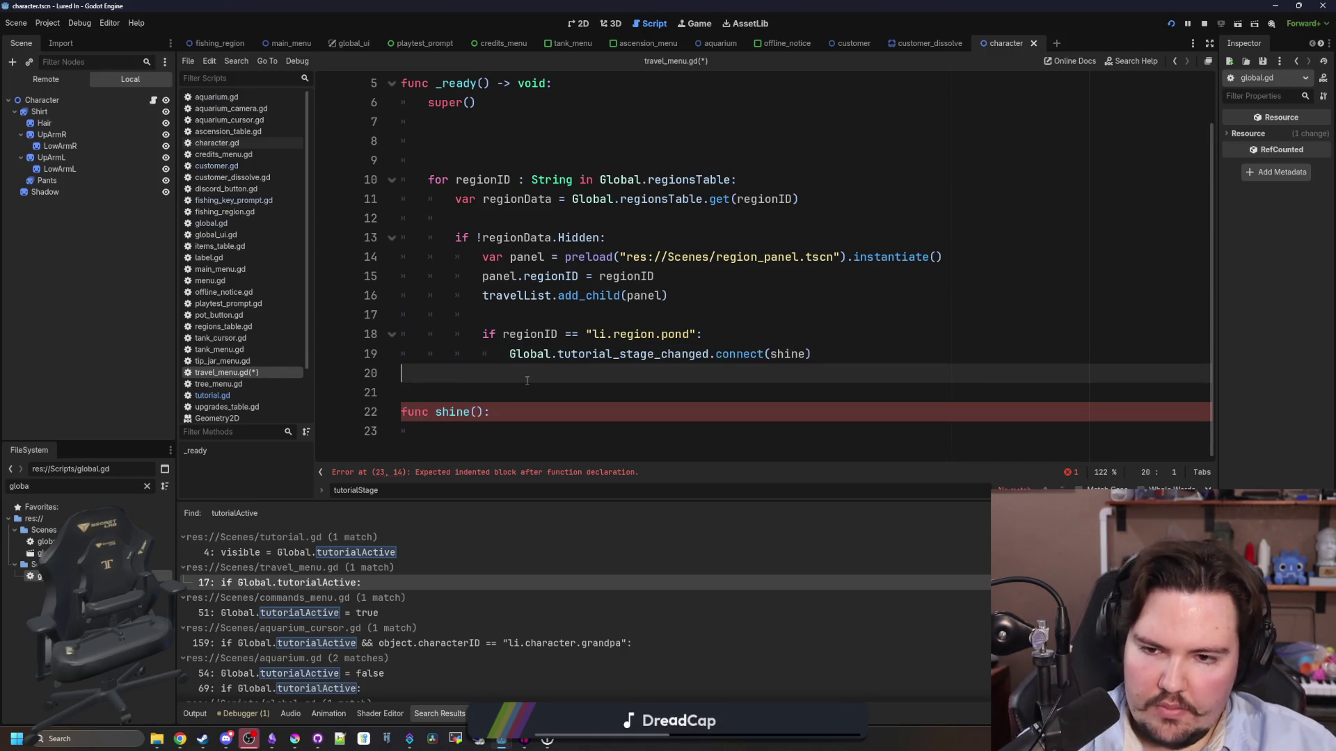
key(BackSpace)
key(ctrl+z)
click(480, 432)
key(ctrl+v)
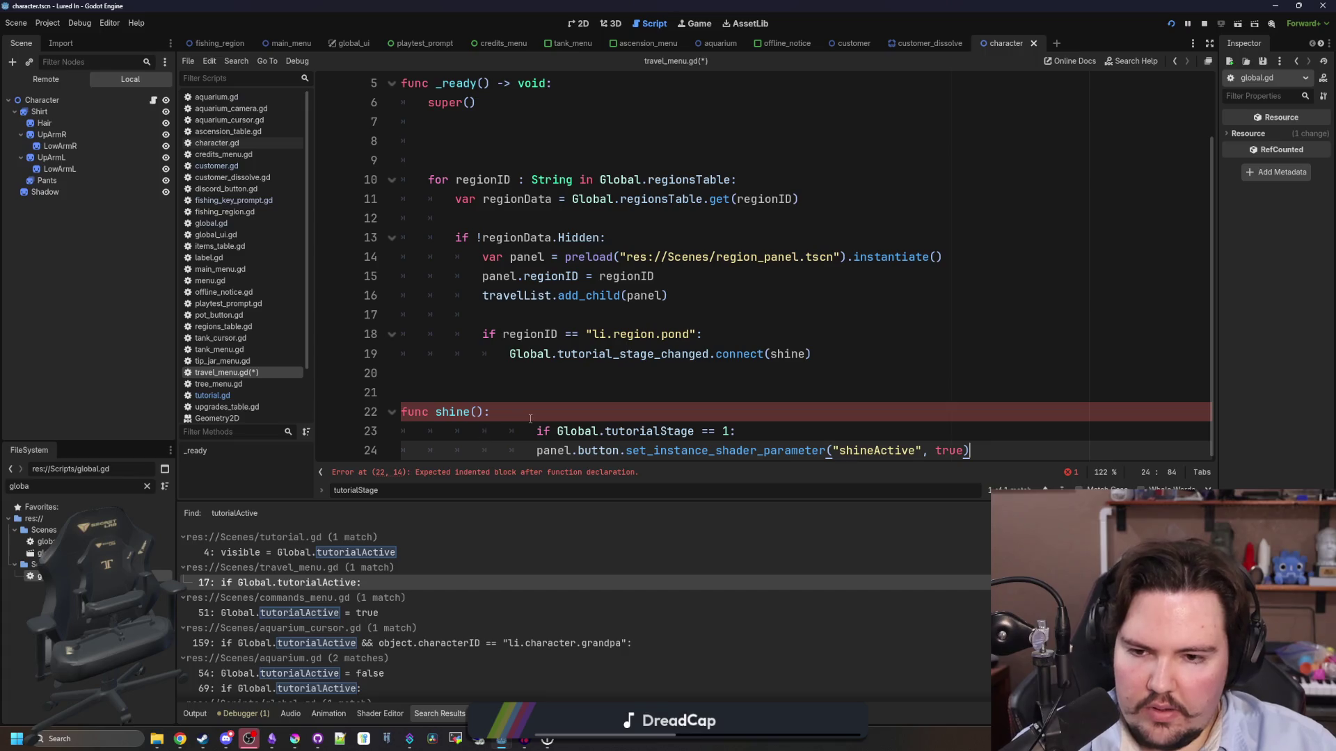
- Unindent the pasted lines so they sit one level inside shine()
drag(969, 450, 286, 429)
key(shift+Tab)
key(shift+Tab)
key(shift+Tab)
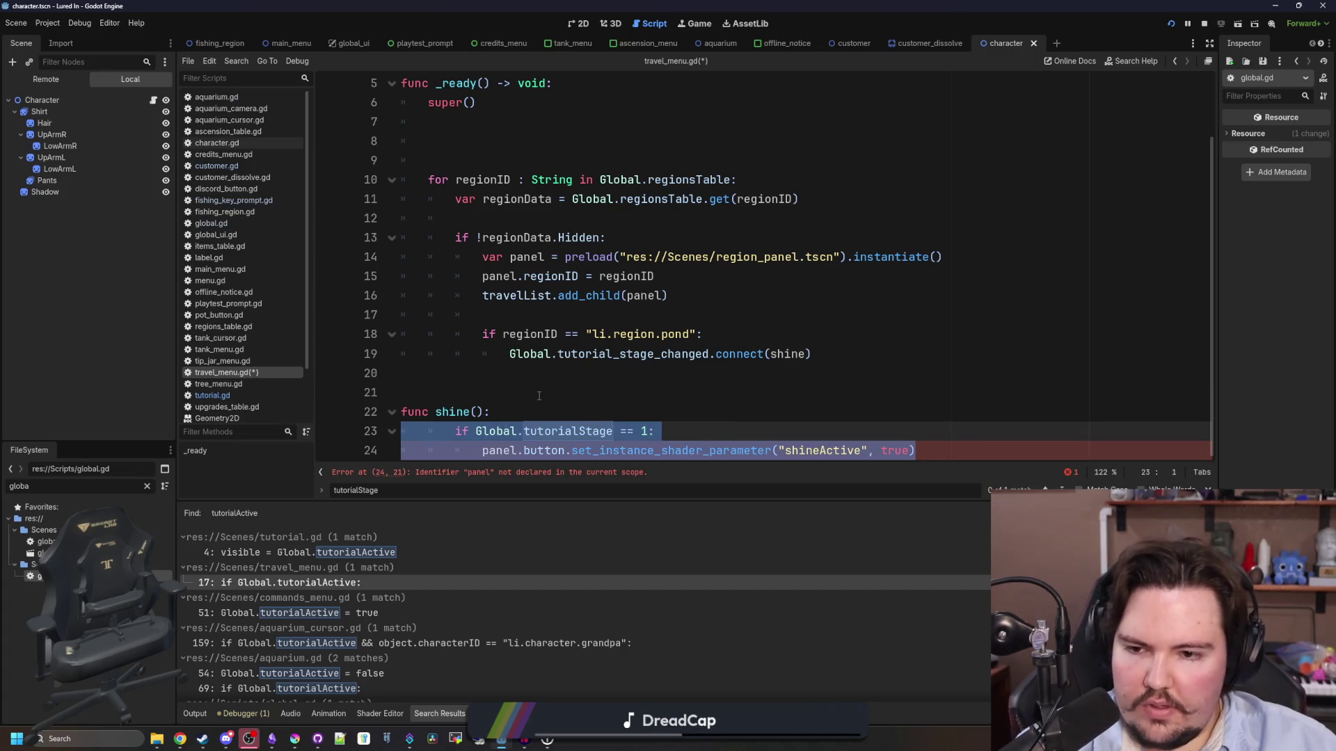
key(Up)
key(Up)
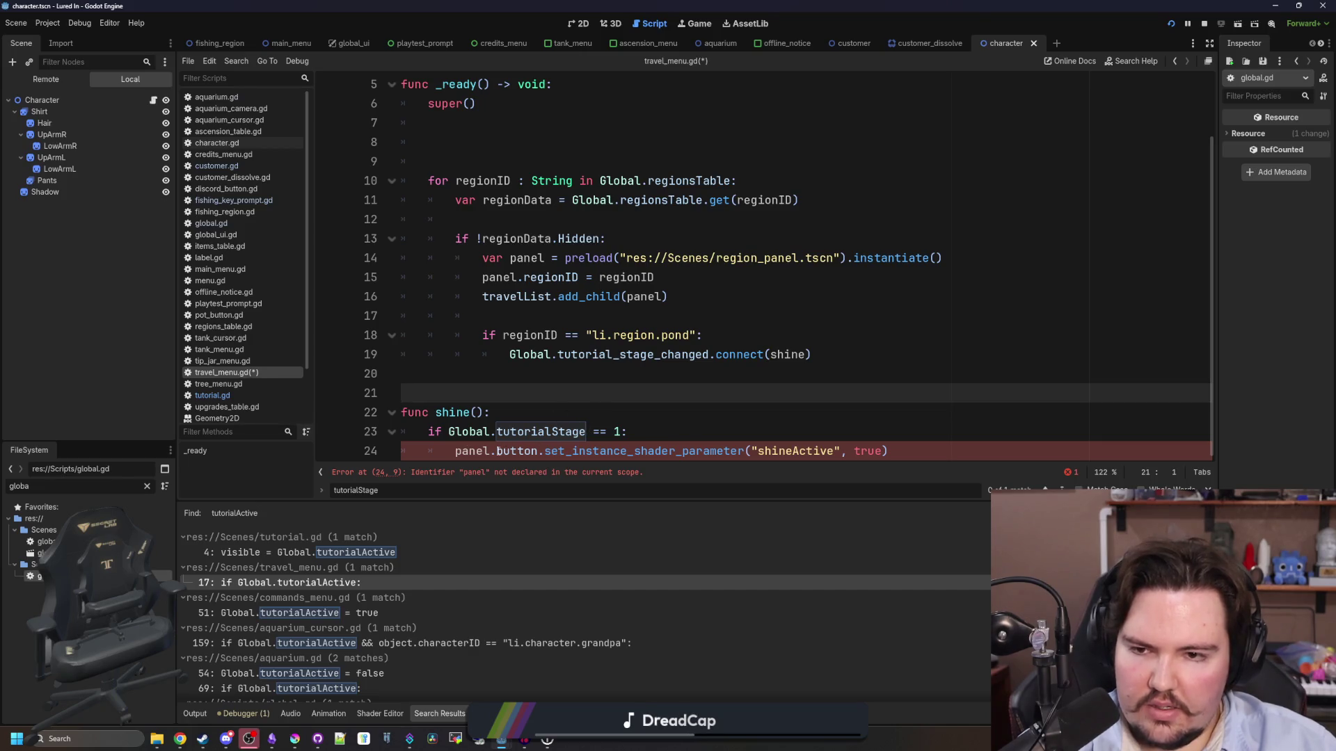
scroll(493, 450, up, 2)
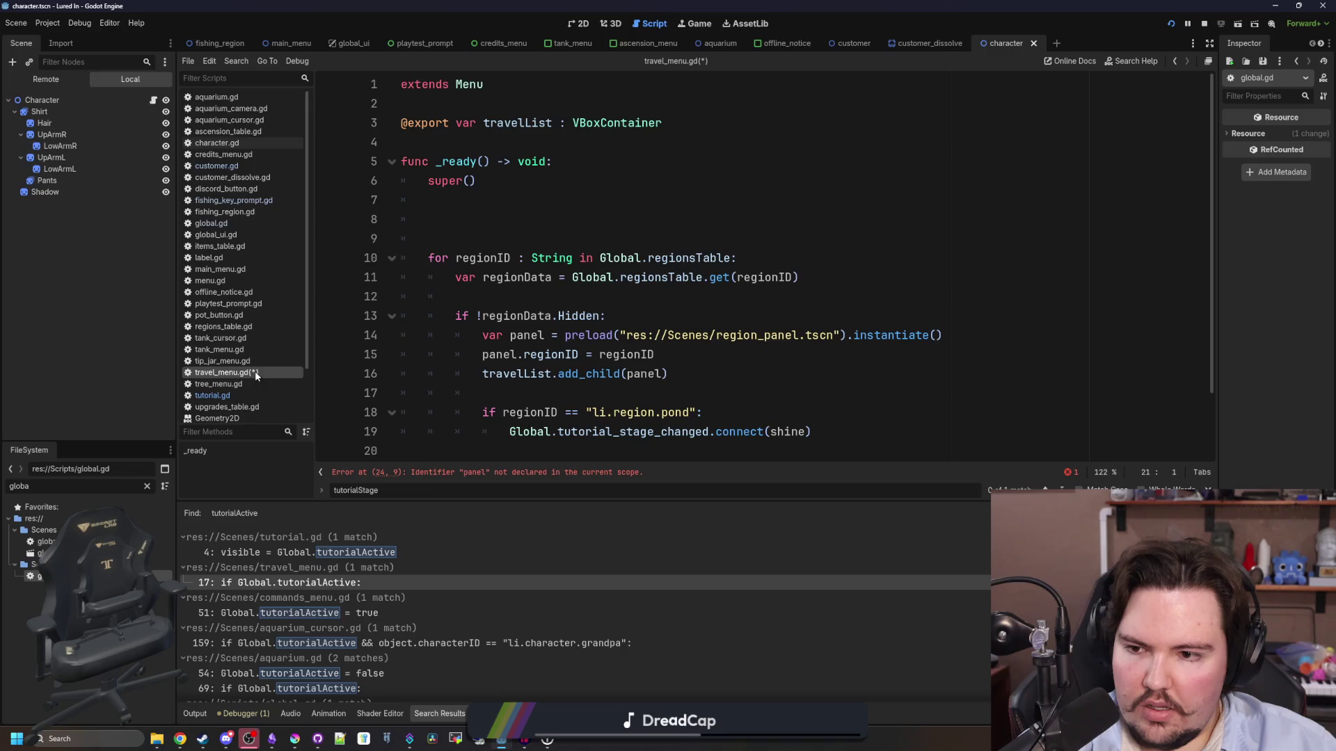
scroll(576, 364, down, 2)
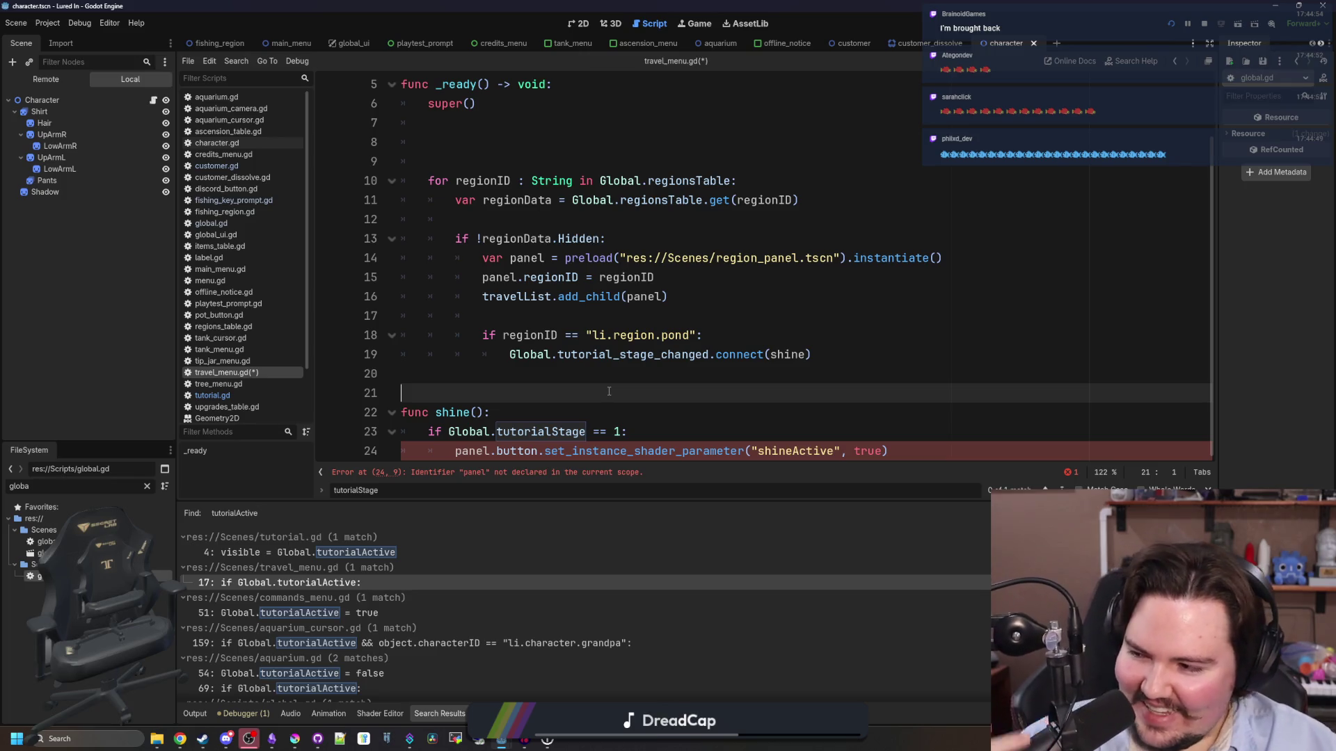
click(629, 373)
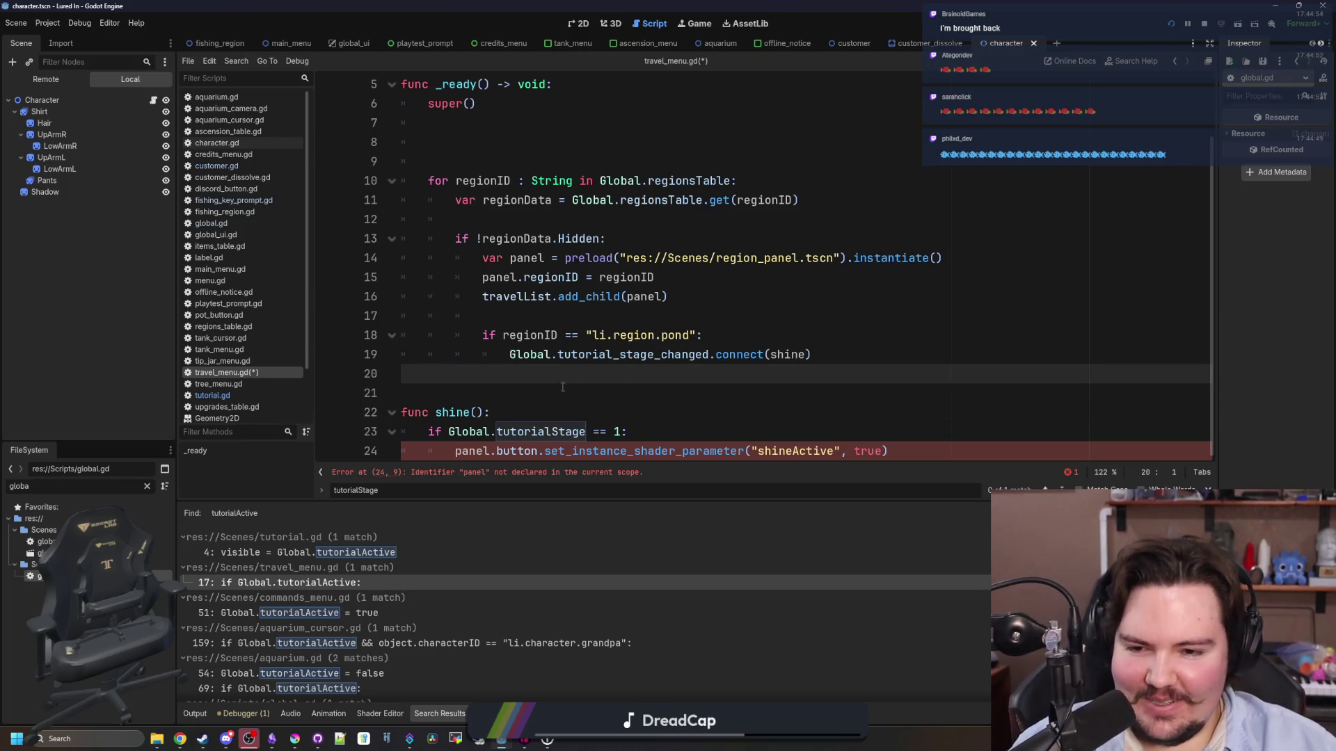
key(Down)
key(Up)
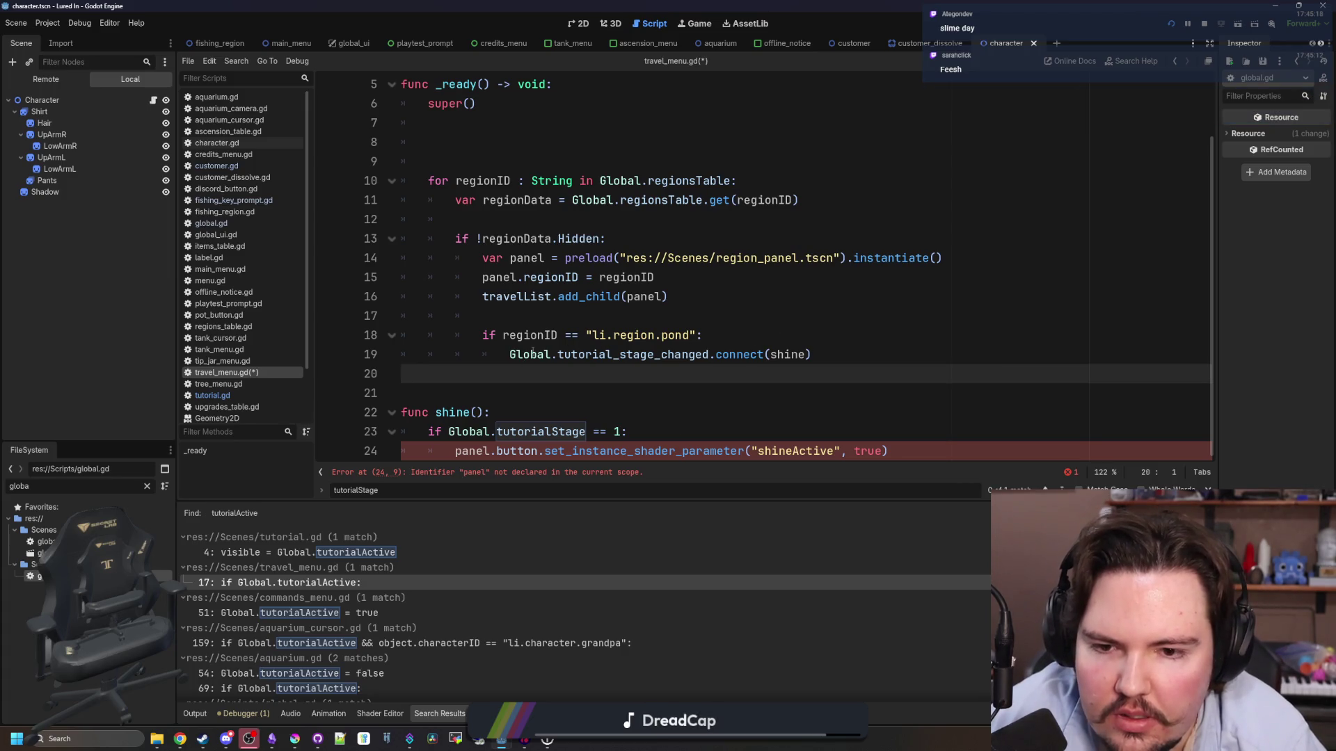
drag(531, 354, 799, 354)
click(835, 355)
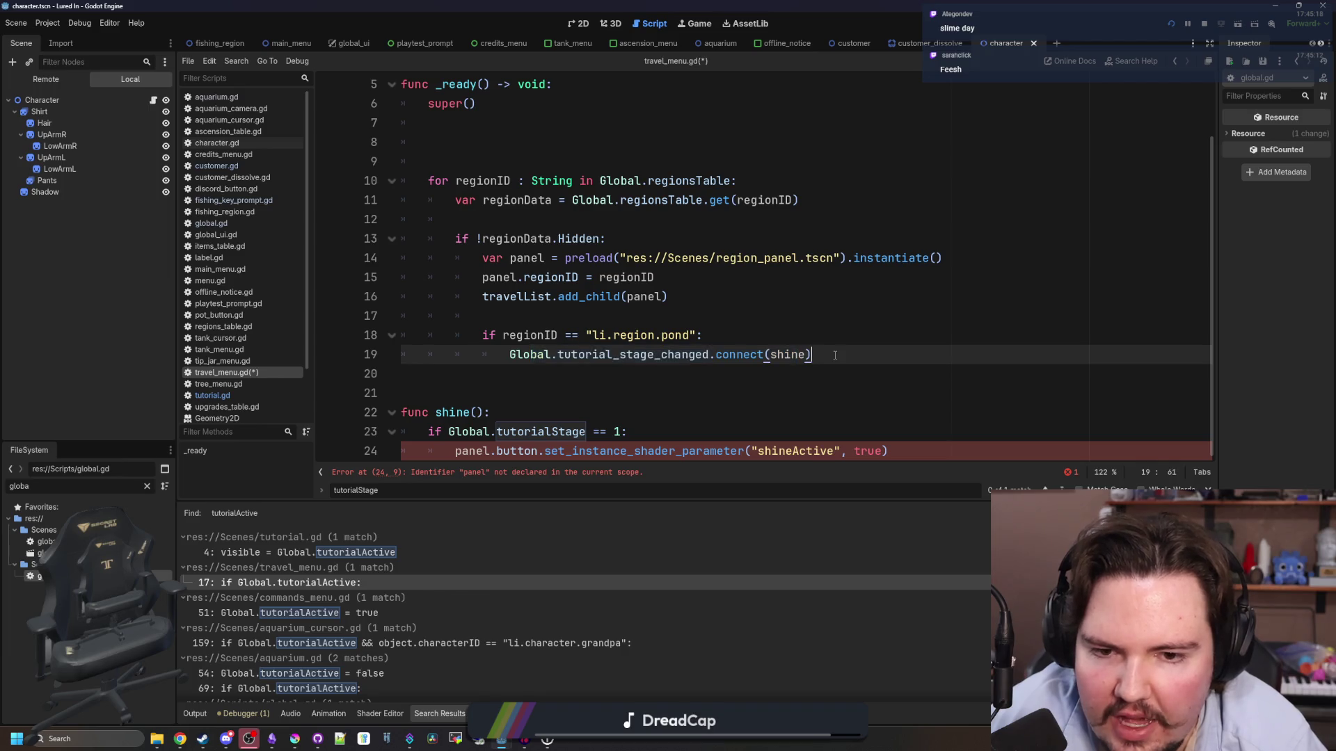
click(783, 343)
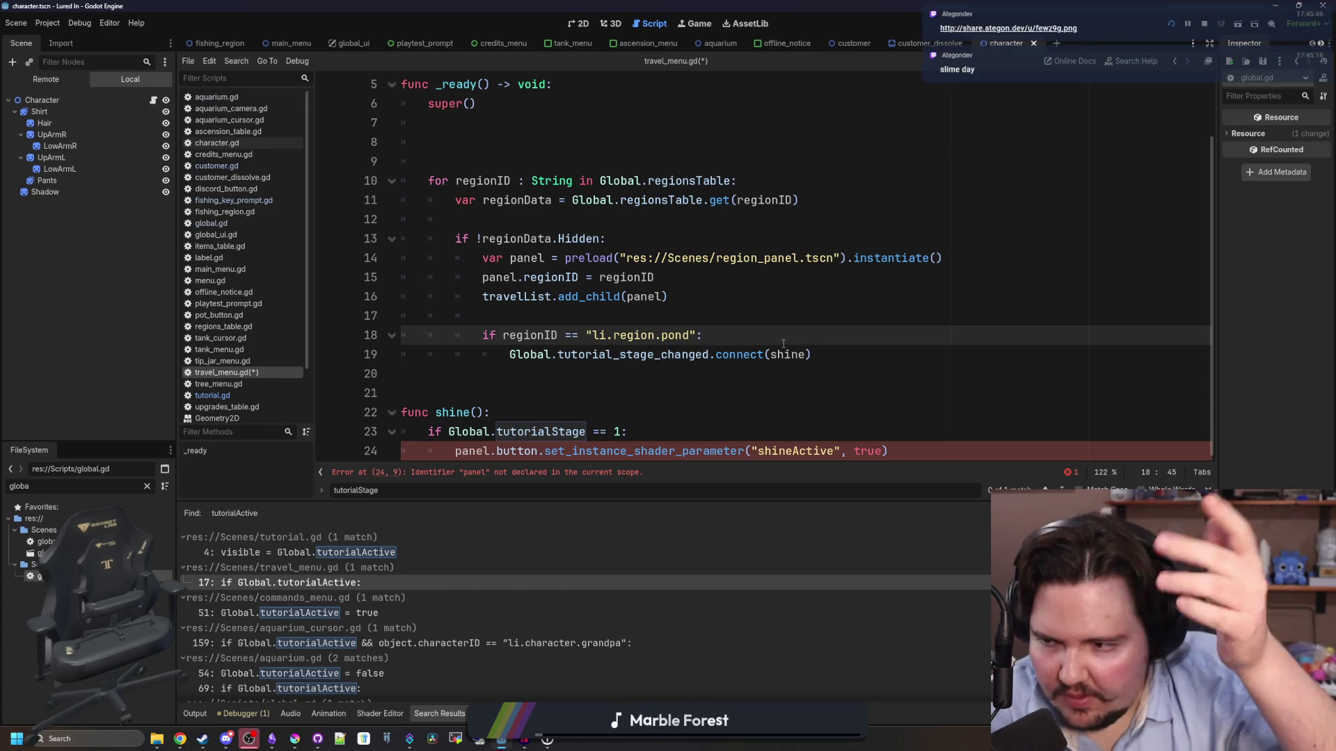
key(F5)
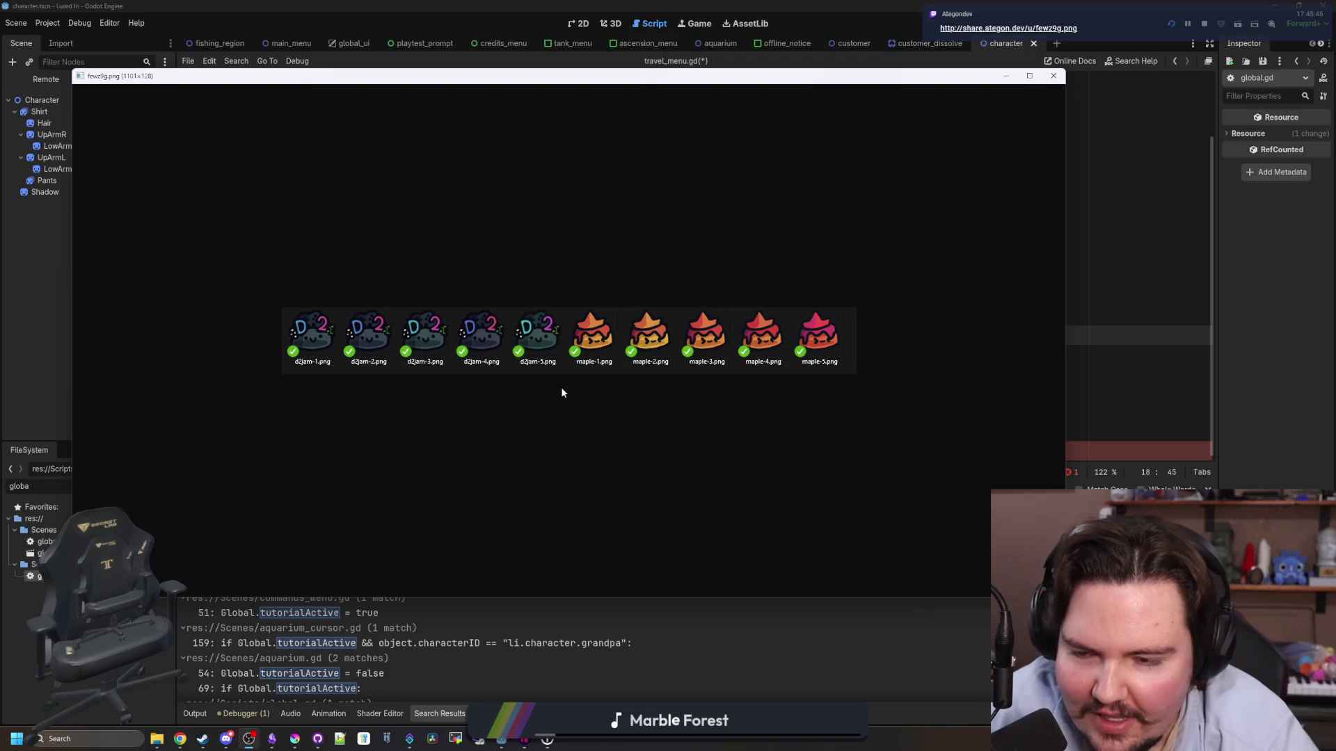
- Close the d2jam and maple badge picture and return to shine() in travel_menu.gd
click(1053, 76)
click(598, 375)
click(842, 410)
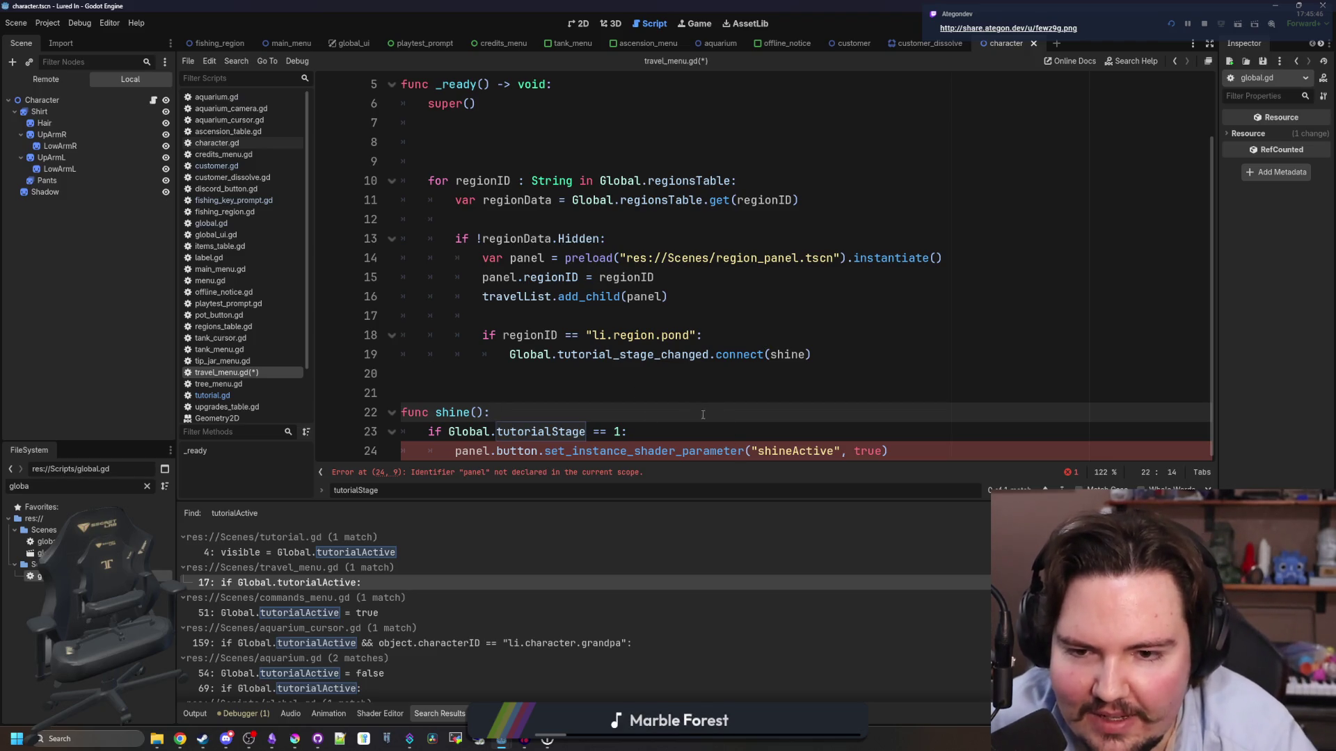
- Delete the shine code, undo back to the original tutorialActive check, and save travel_menu.gd
mouse_move(889, 450)
mouse_down()
mouse_move(499, 407)
mouse_move(379, 412)
mouse_move(343, 328)
mouse_up()
key(BackSpace)
key(BackSpace)
key(BackSpace)
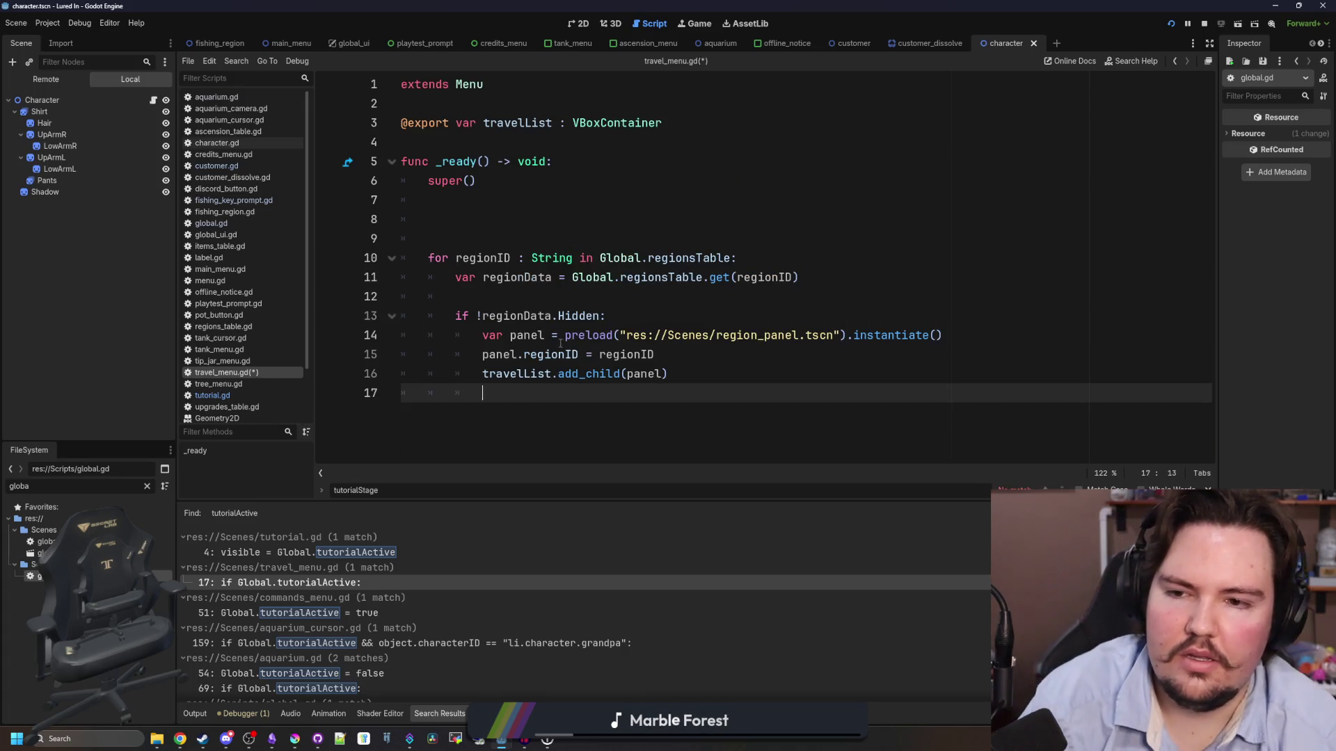
click(453, 233)
key(BackSpace)
key(BackSpace)
key(BackSpace)
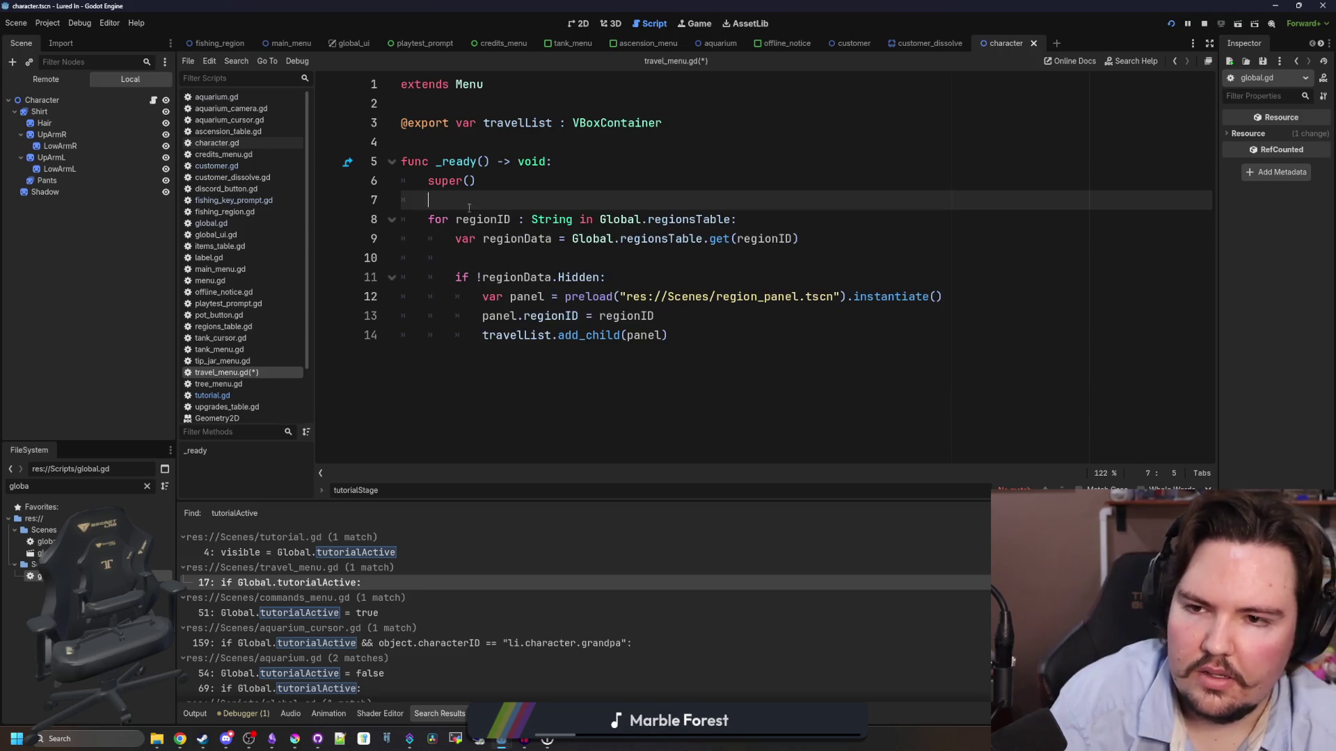
key(ctrl+z)
key(ctrl+z)
key(ctrl+z)
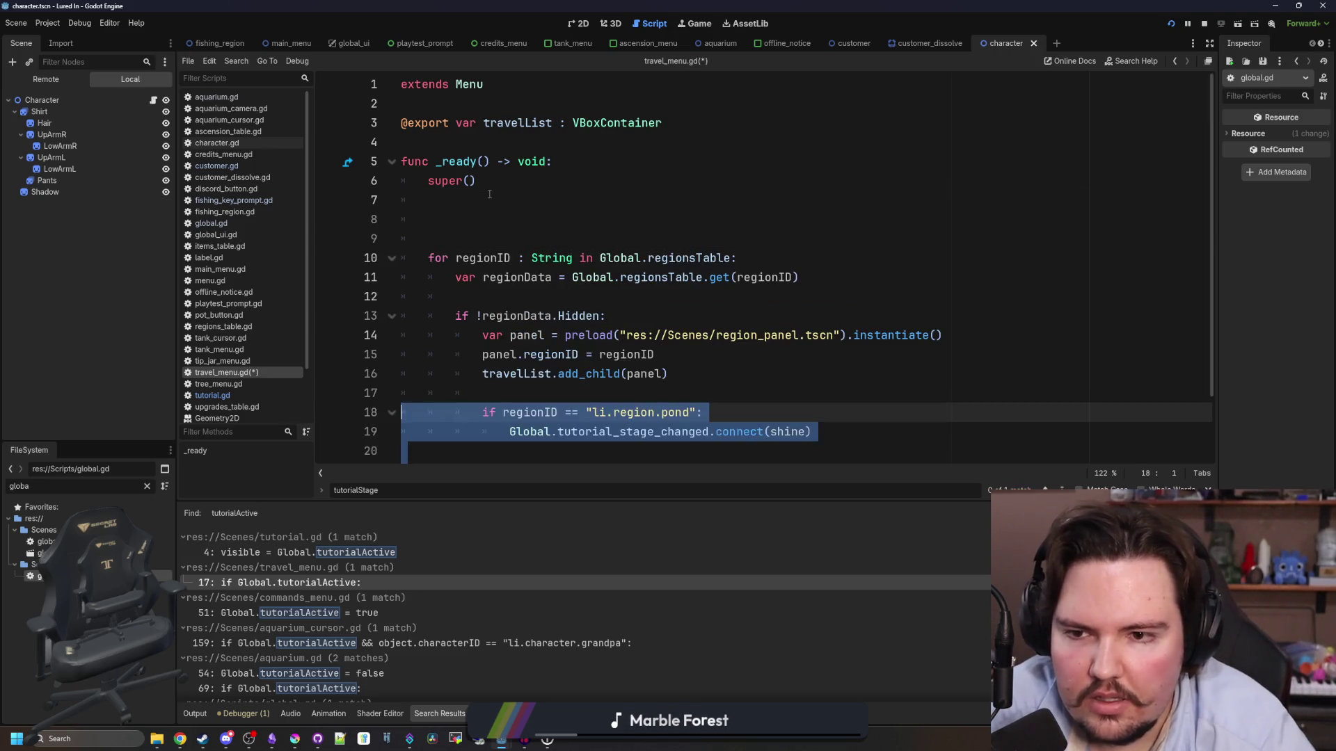
key(ctrl+z)
key(ctrl+z)
key(ctrl+z)
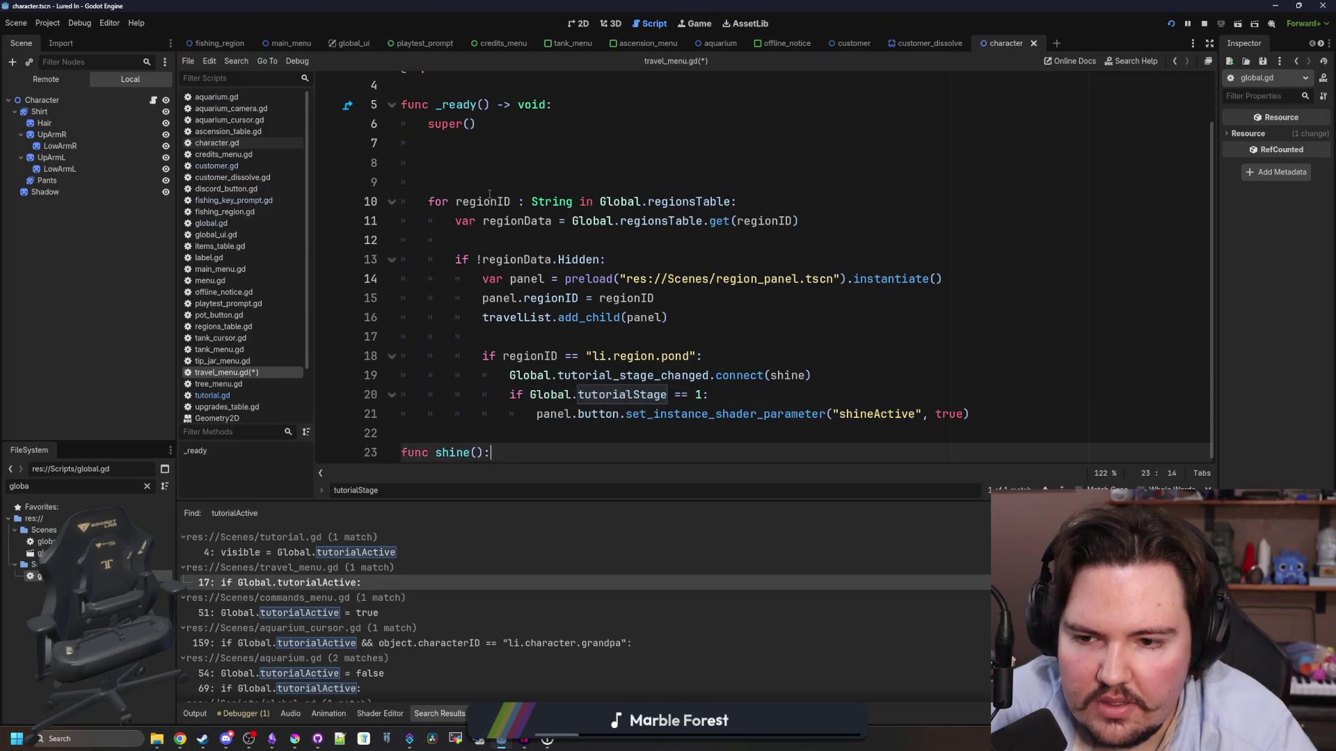
key(ctrl+z)
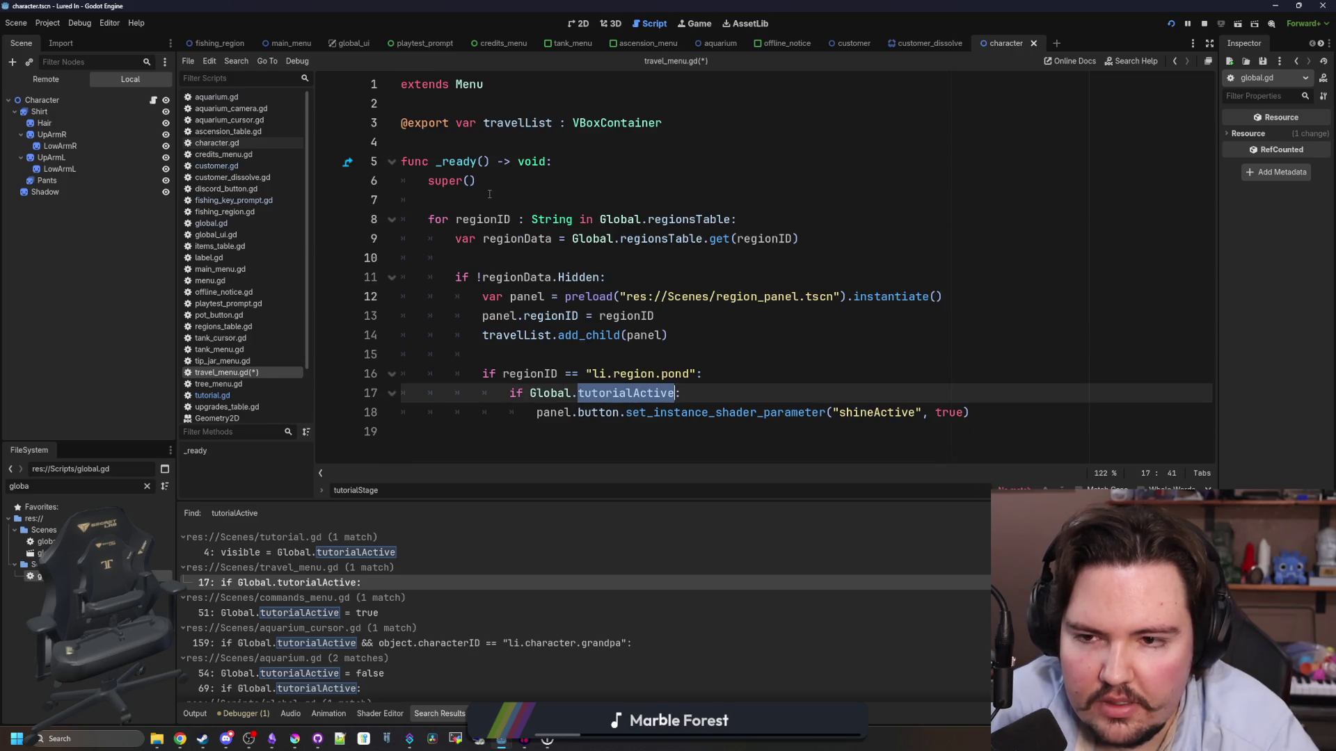
key(ctrl+s)
- Delete the pond tutorial block on lines 16-18
mouse_move(971, 413)
mouse_down()
mouse_move(313, 355)
mouse_move(297, 368)
mouse_up()
key(ctrl+c)
key(BackSpace)
key(BackSpace)
key(BackSpace)
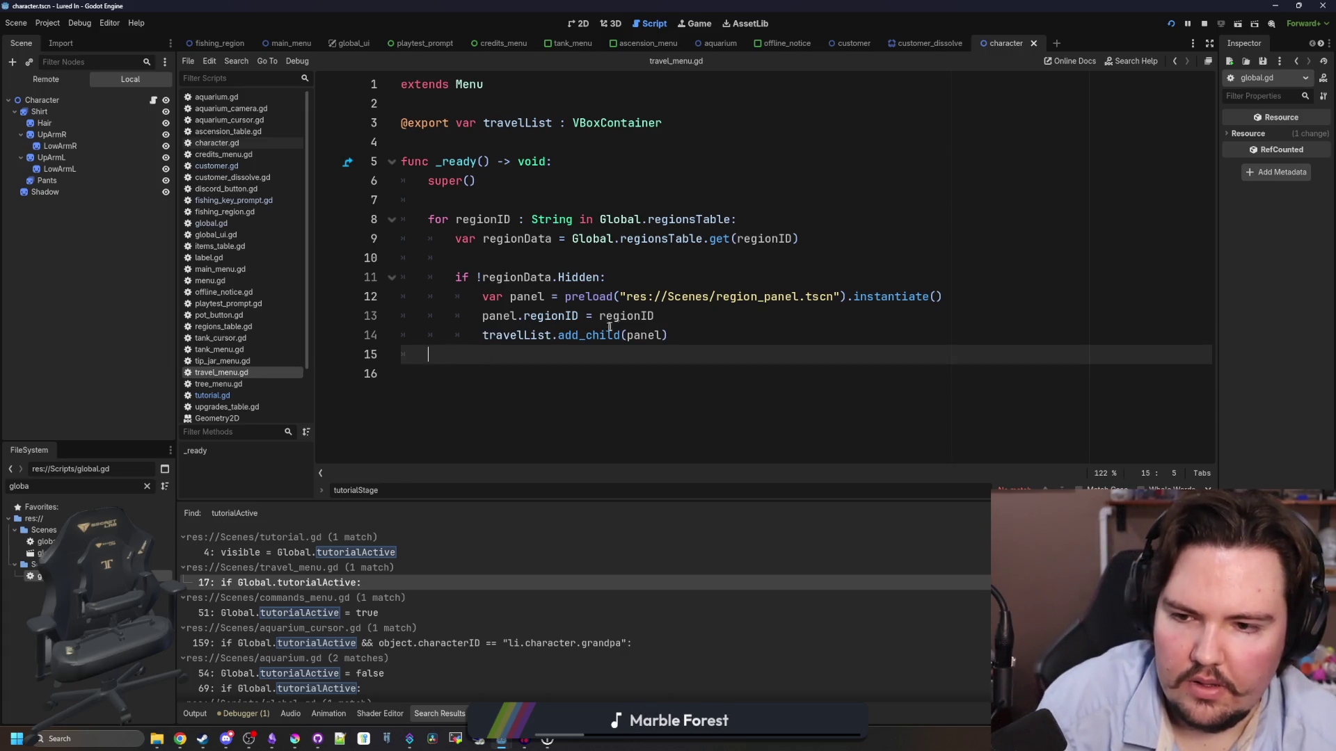
click(834, 301)
- Open region_panel.gd and paste the pond shine if-block into _ready
ctrl+click(834, 296)
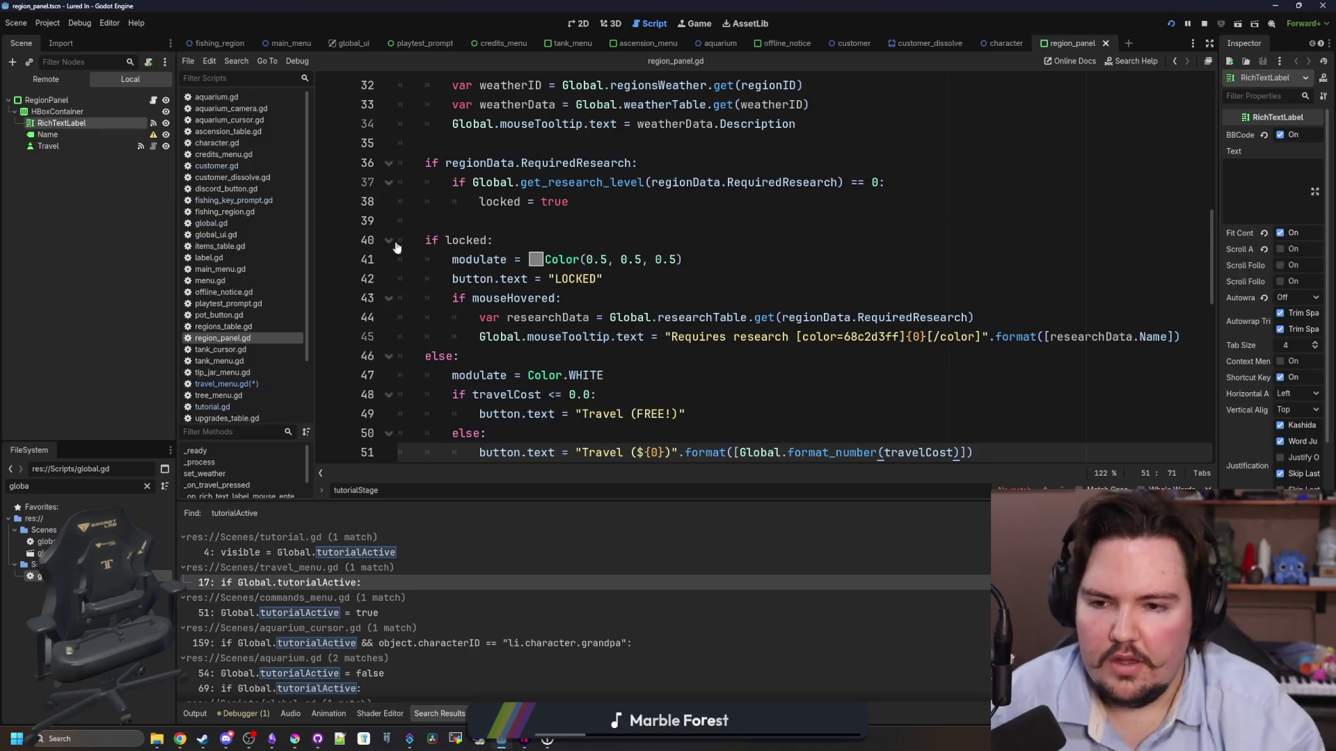
scroll(539, 300, up, 4)
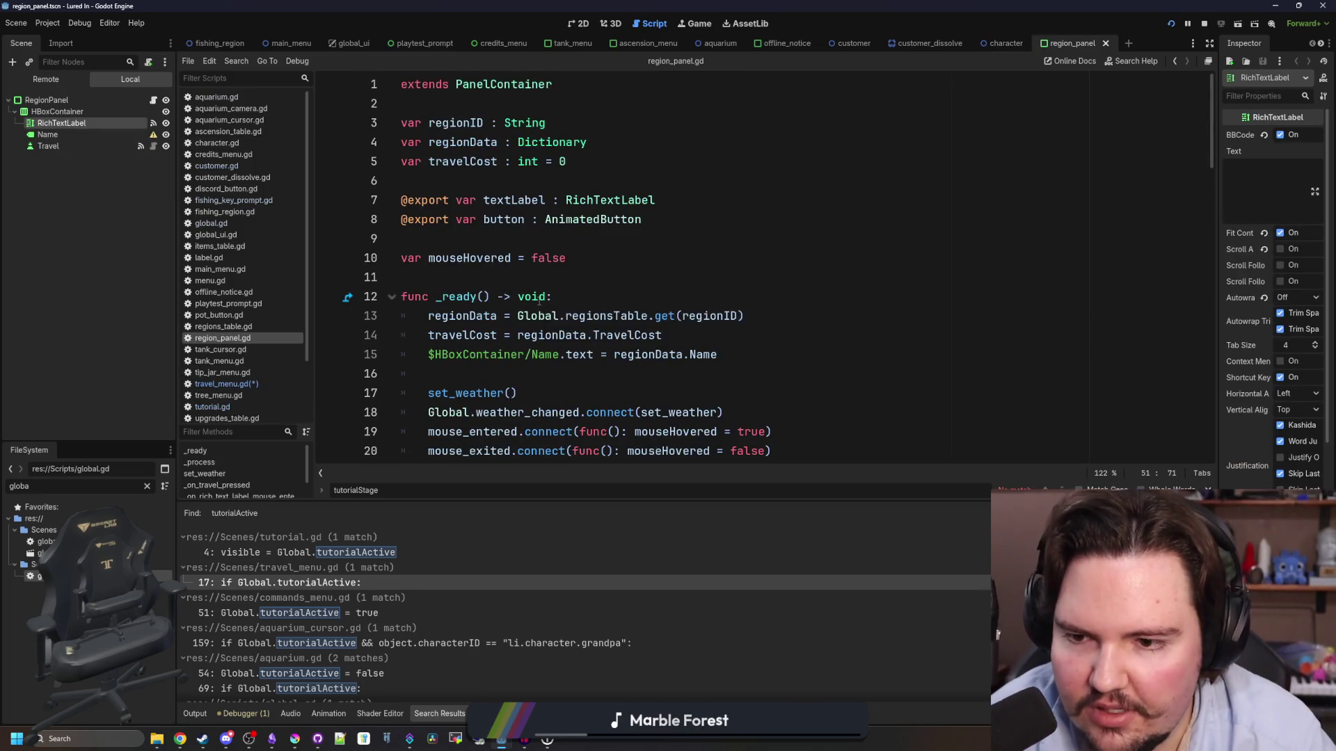
scroll(539, 301, down, 5)
click(524, 201)
scroll(563, 215, up, 2)
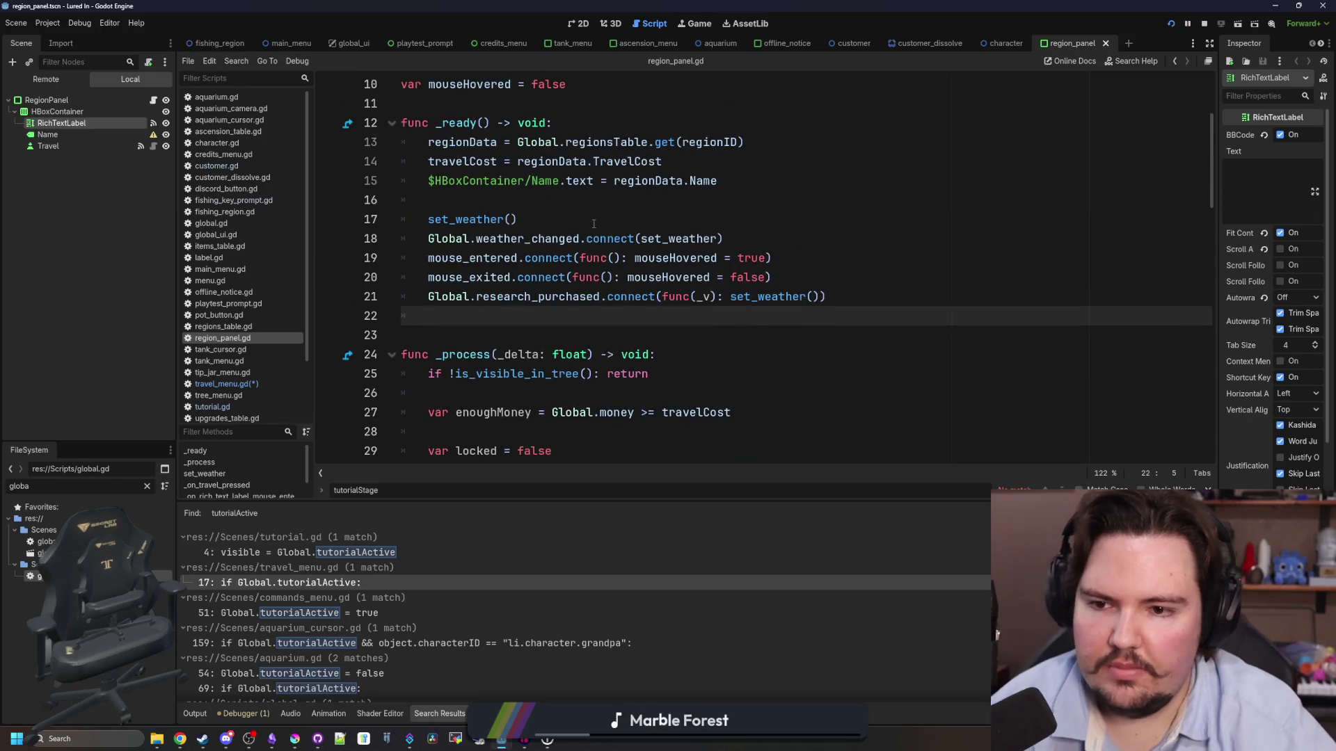
click(423, 336)
key(ctrl+v)
- Add a new function header 'func set_shine():' below _ready
scroll(423, 339, down, 1)
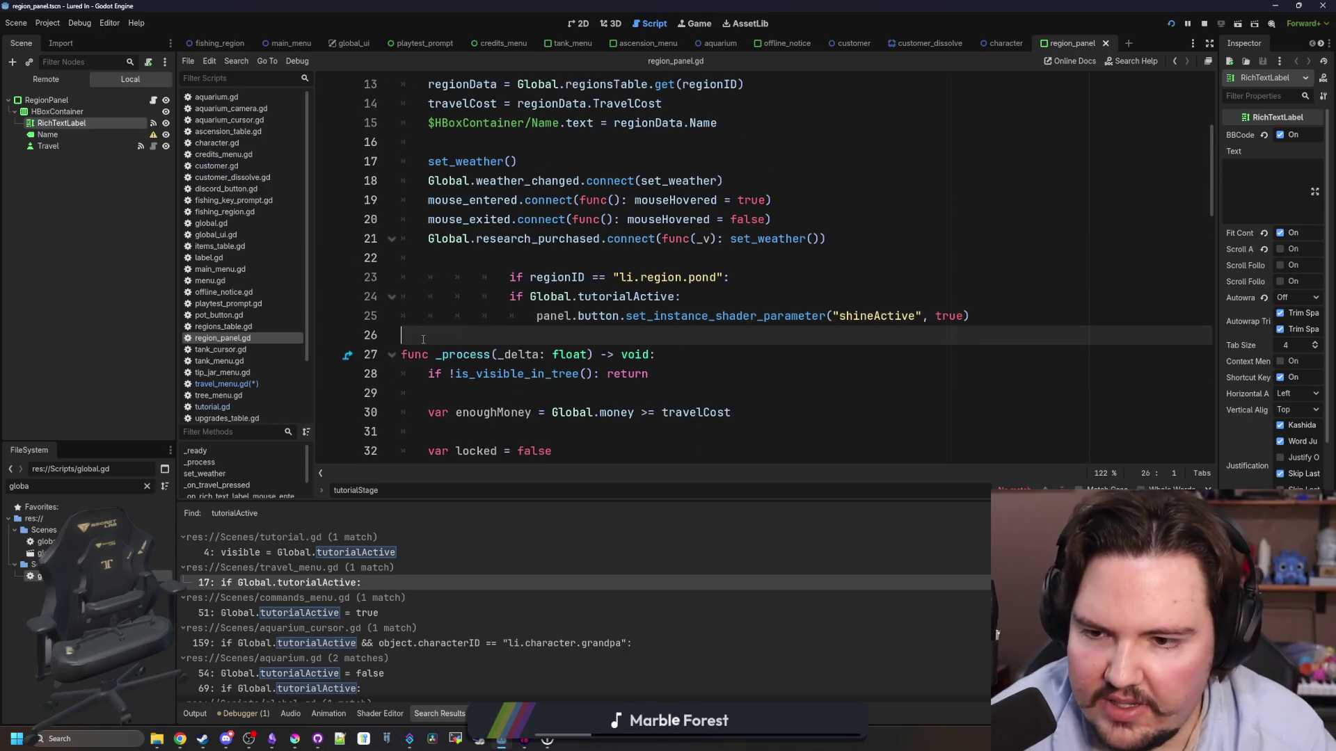
key(Return)
key(Return)
key(Up)
text(func set_shine():)
key(Return)
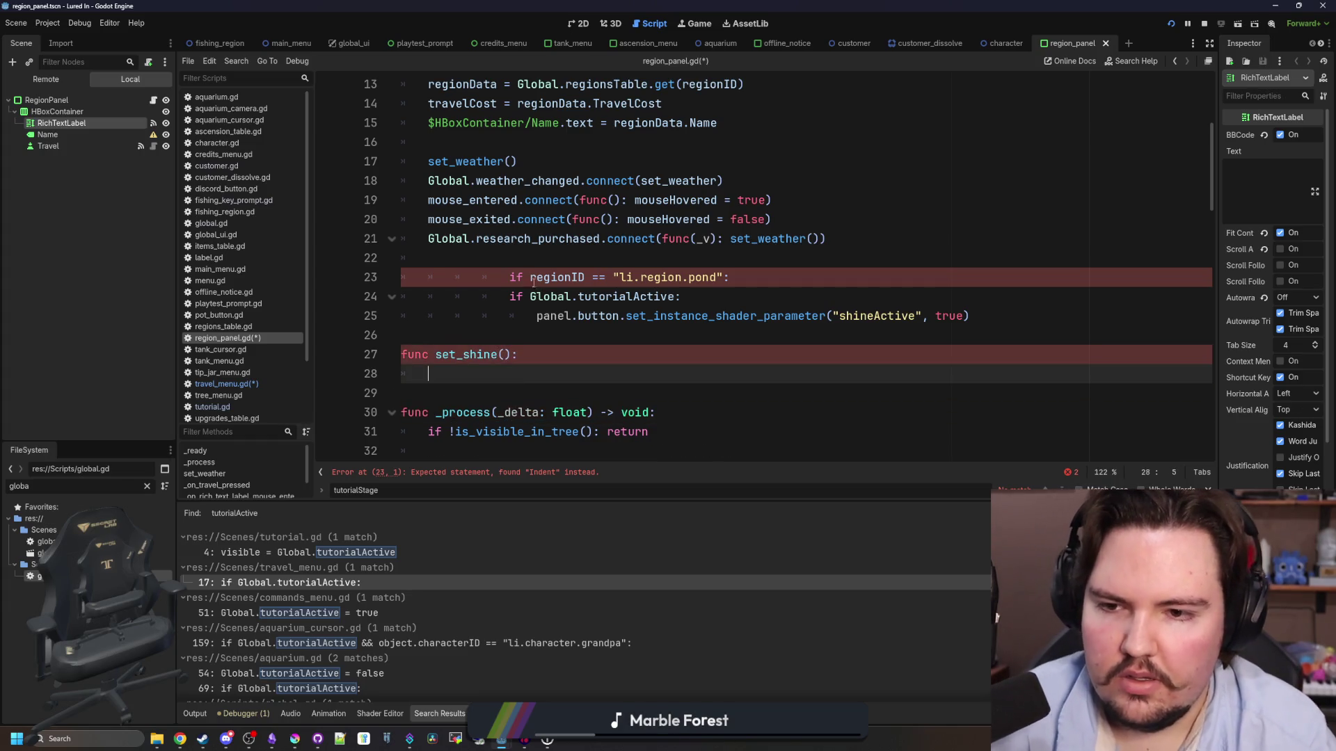
- Unindent the pasted pond block (lines 23–25) one level
click(535, 282)
drag(970, 316, 428, 277)
key(shift+Tab)
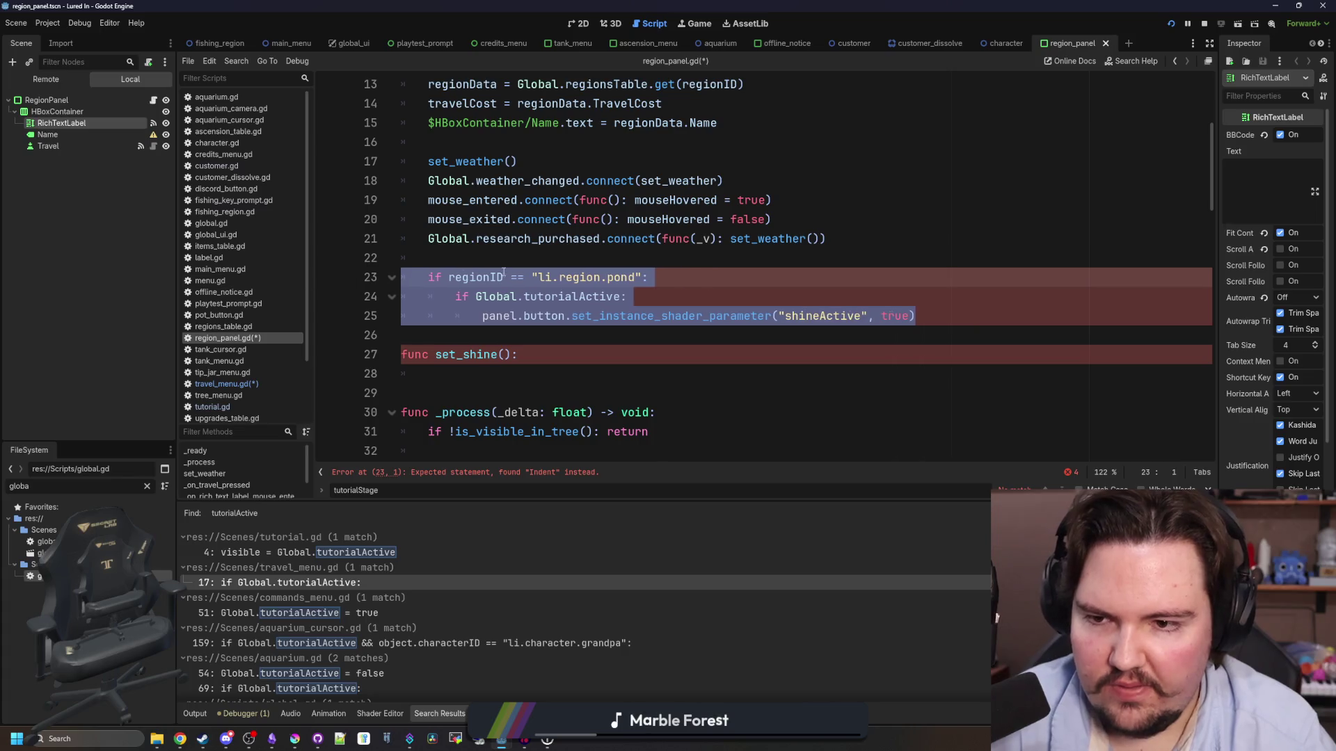
scroll(503, 274, up, 4)
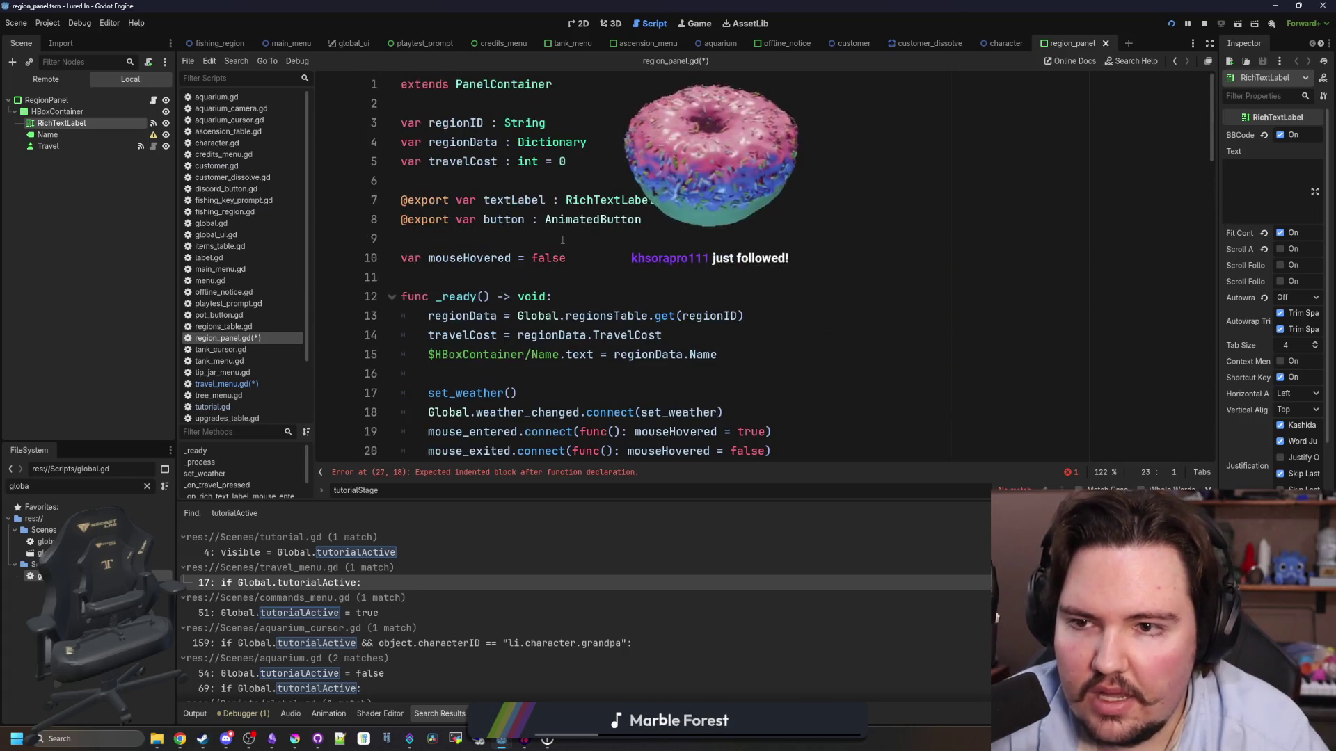
scroll(562, 240, down, 4)
- Move the shader parameter call from line 25 into the set_shine body
click(641, 300)
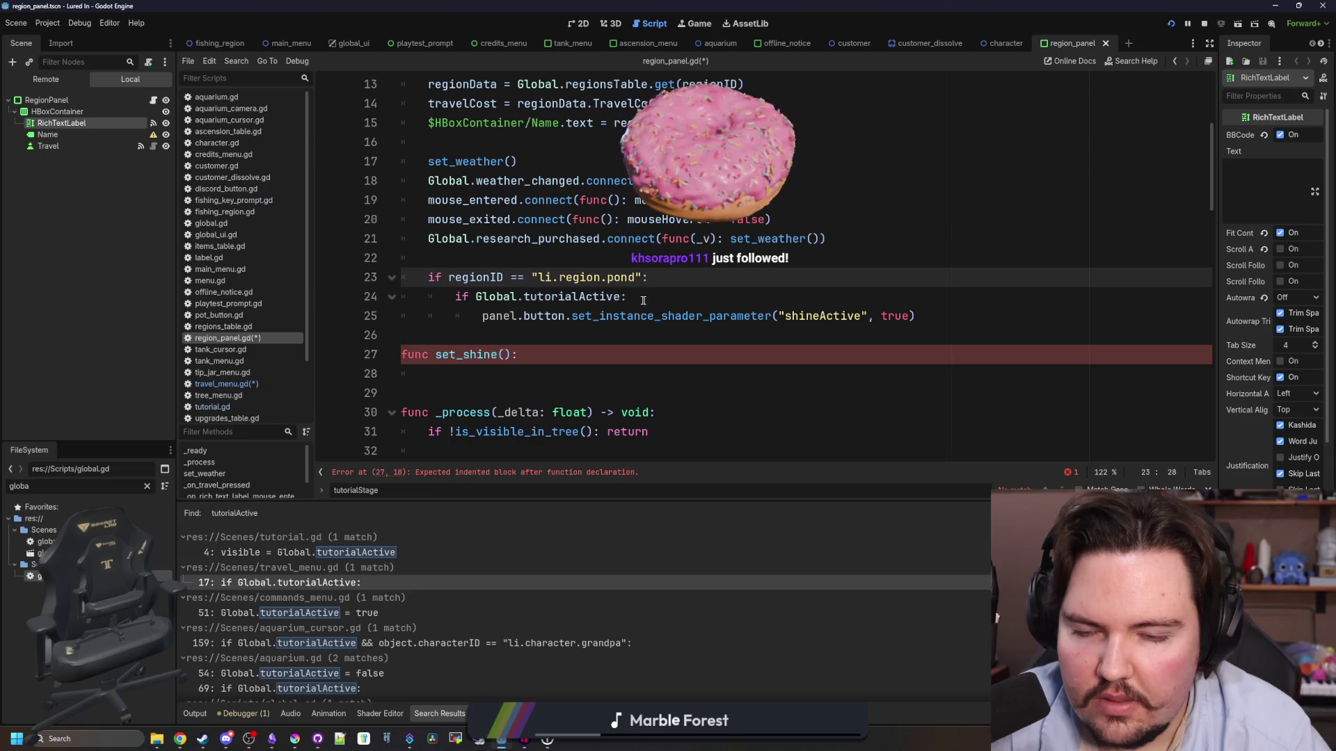
click(641, 300)
drag(641, 300, 484, 310)
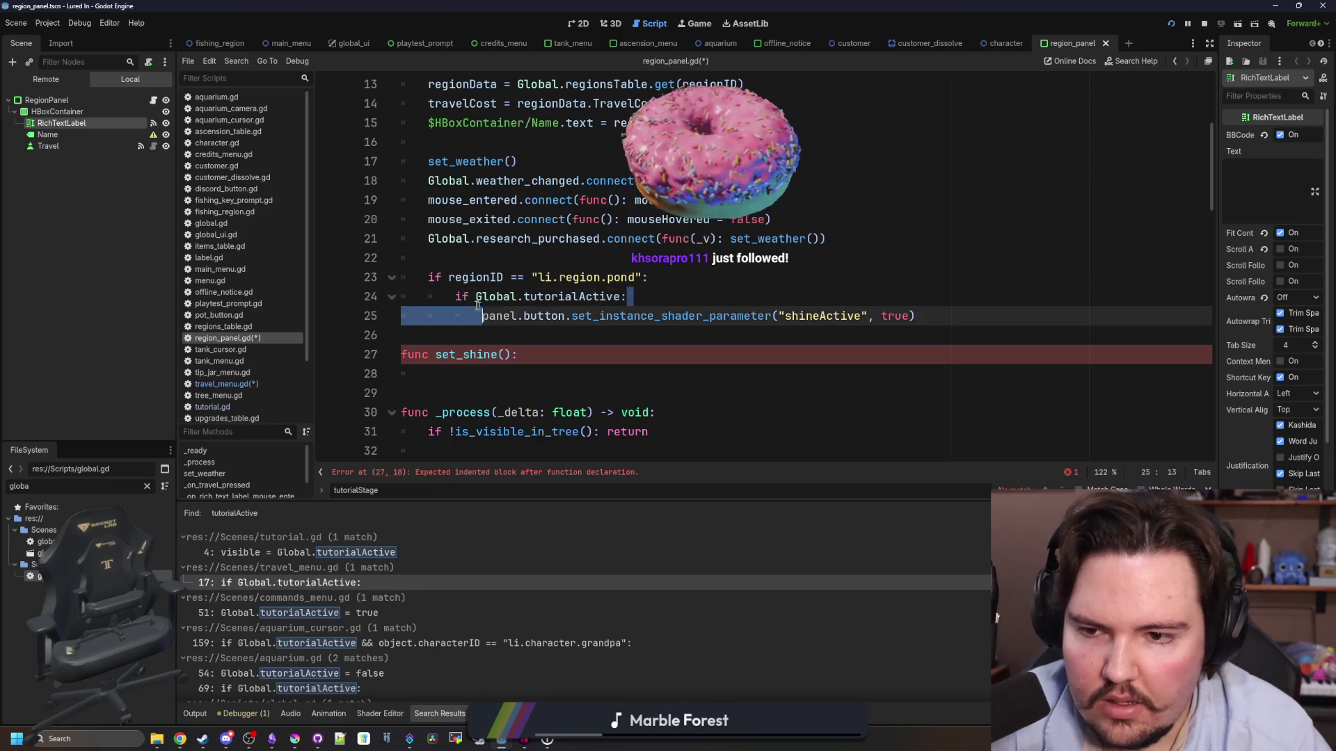
drag(916, 316, 482, 316)
key(ctrl+x)
click(451, 374)
key(ctrl+v)
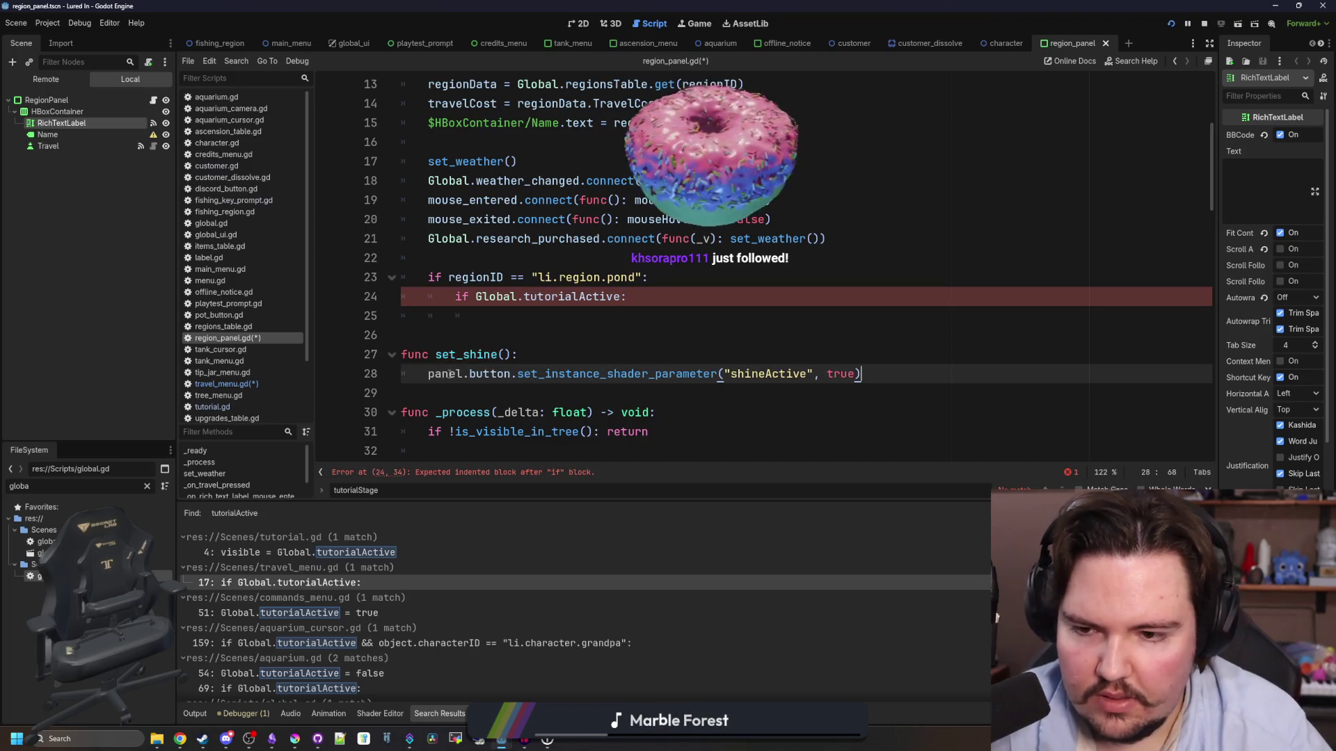
- Remove the 'panel.' prefix from the shader call in set_shine and add a blank line after it
double_click(451, 374)
key(shift+Right)
key(BackSpace)
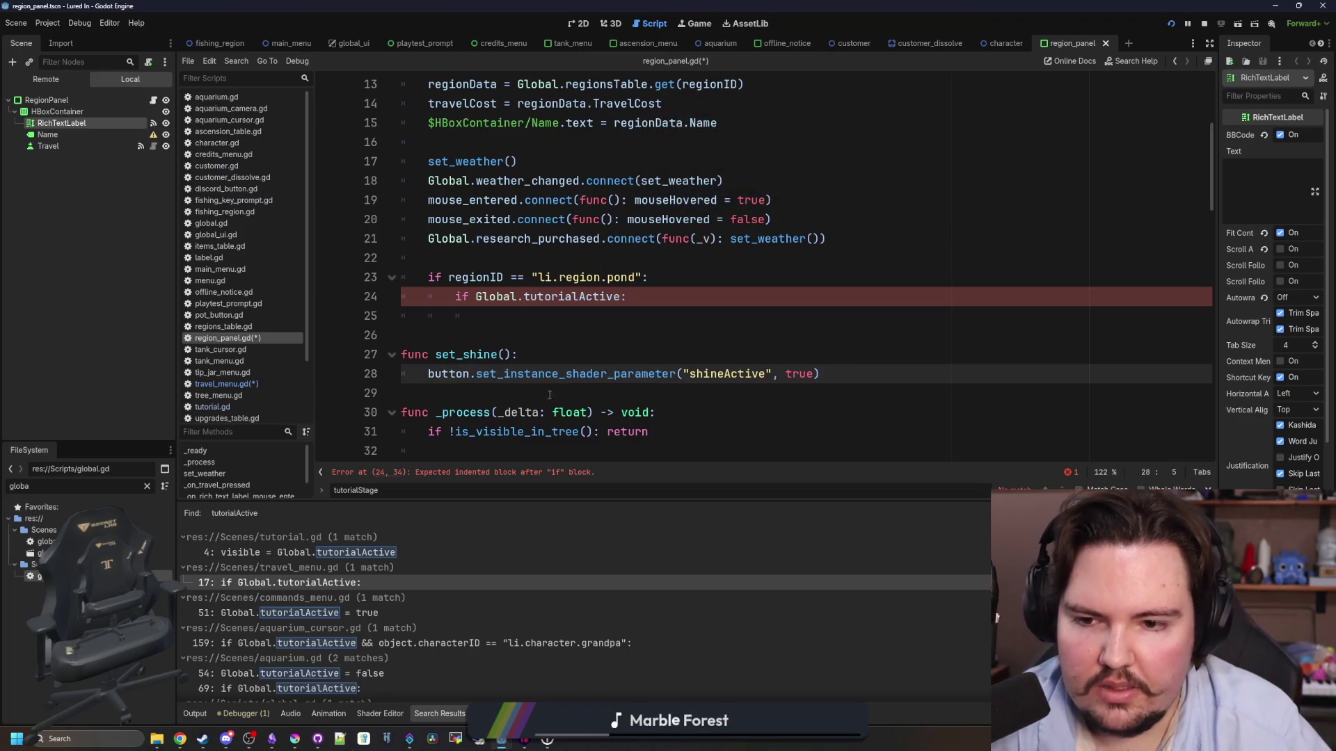
click(553, 395)
key(Return)
- Replace the tutorialActive check with 'Global.tutorial_stage_changed.connect(set_shine)'
drag(626, 296, 452, 295)
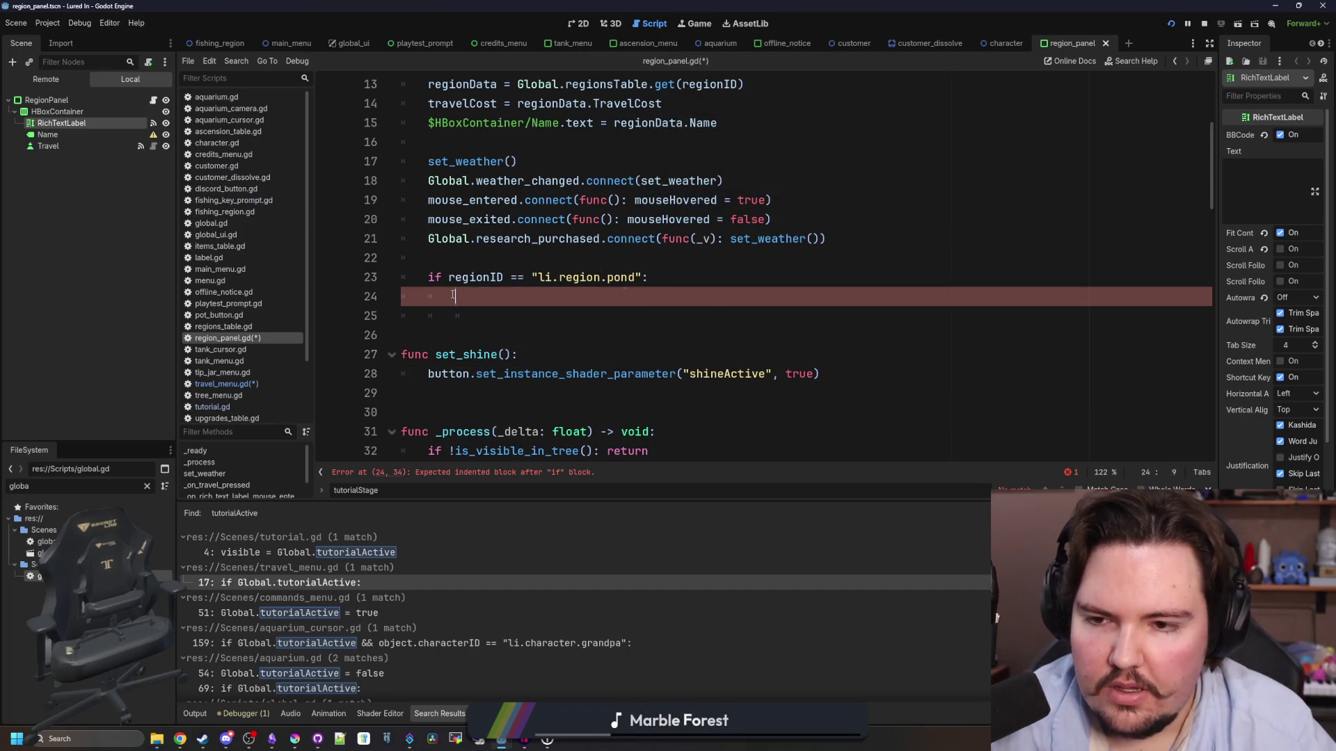
key(BackSpace)
text(Global.tutorial_)
key(Return)
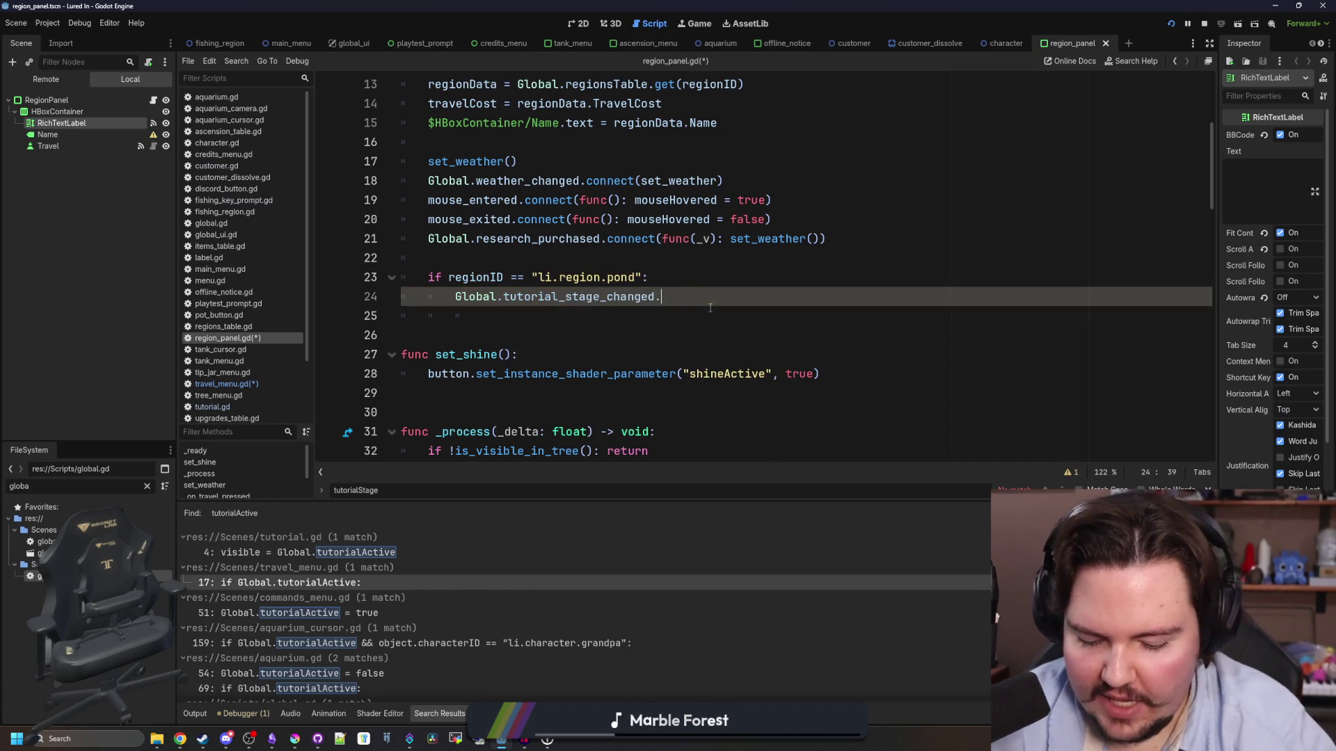
text(.connect(set_shine)
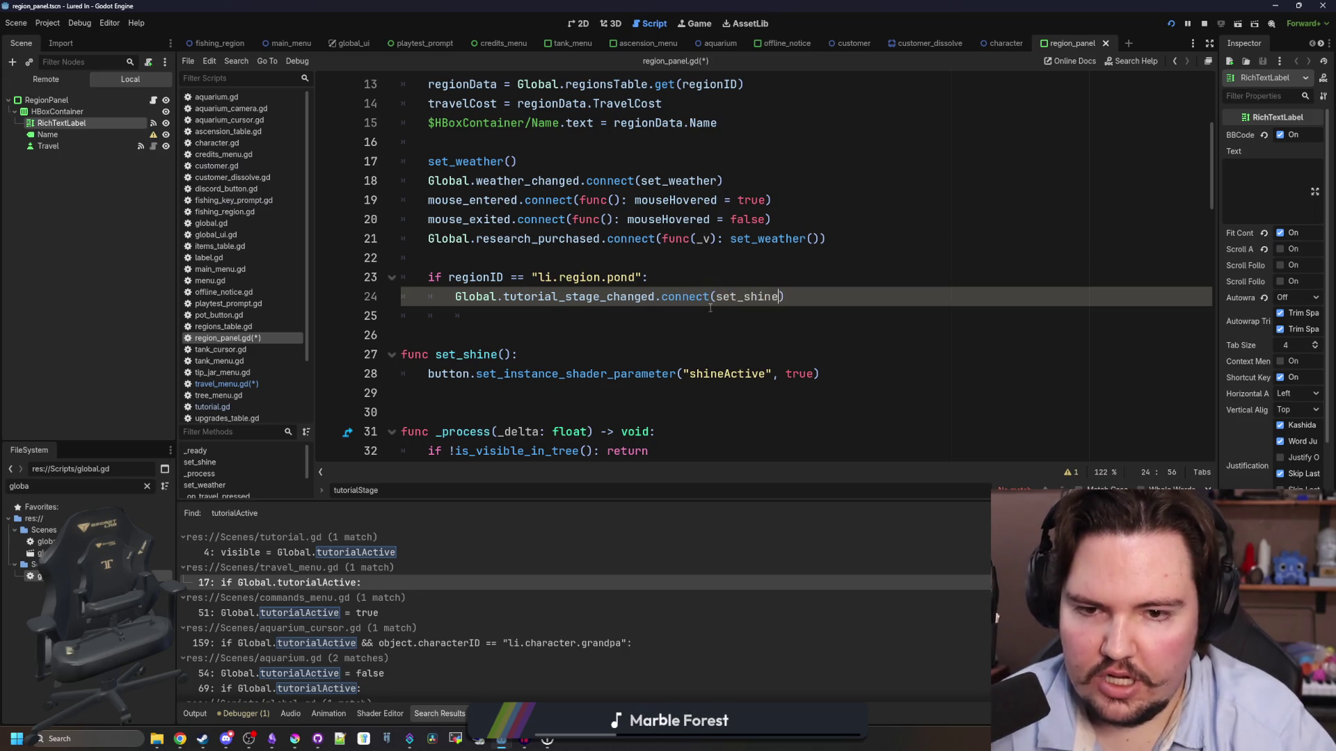
- Wrap the shader line in set_shine under 'if Global.tutorialStage == 1:'
click(560, 356)
key(Return)
text(if Global.)
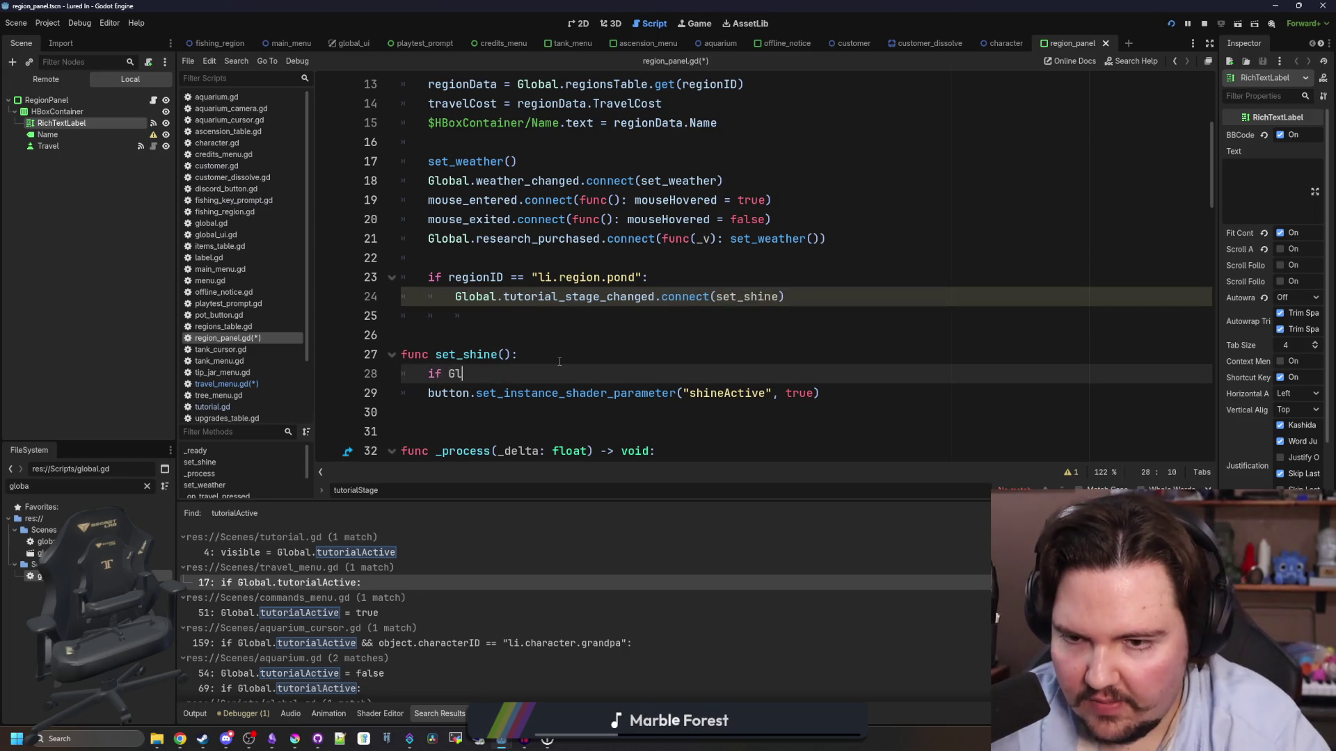
text(tutoria)
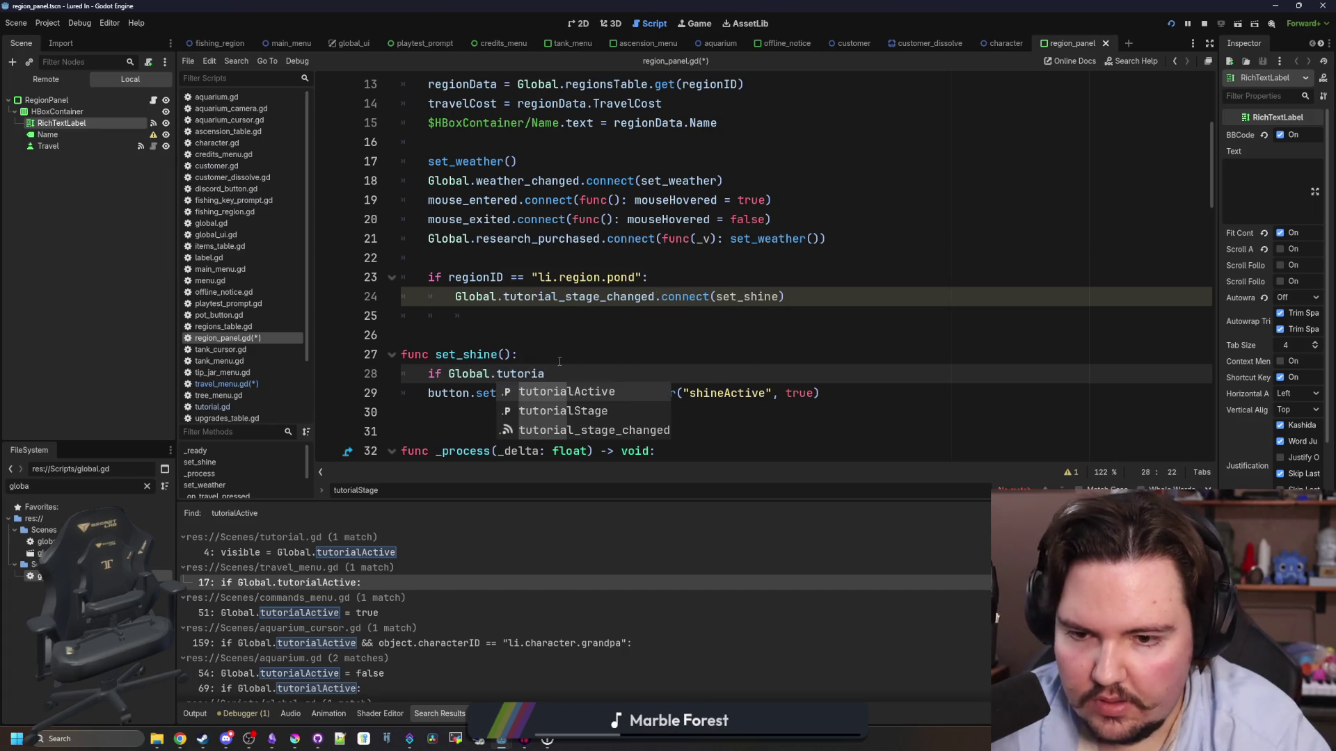
key(Down)
key(Return)
text(== 1:)
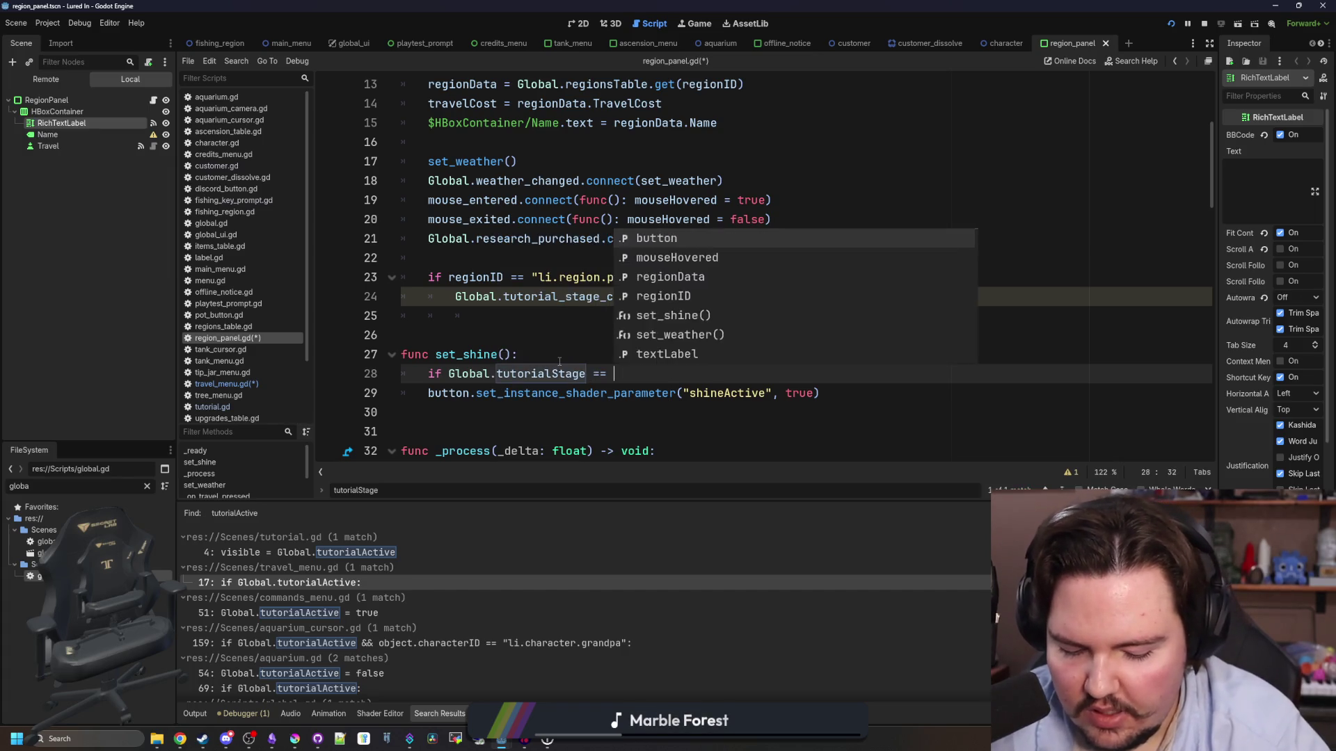
click(428, 393)
key(Tab)
- Save the scripts and reload the running game
click(510, 334)
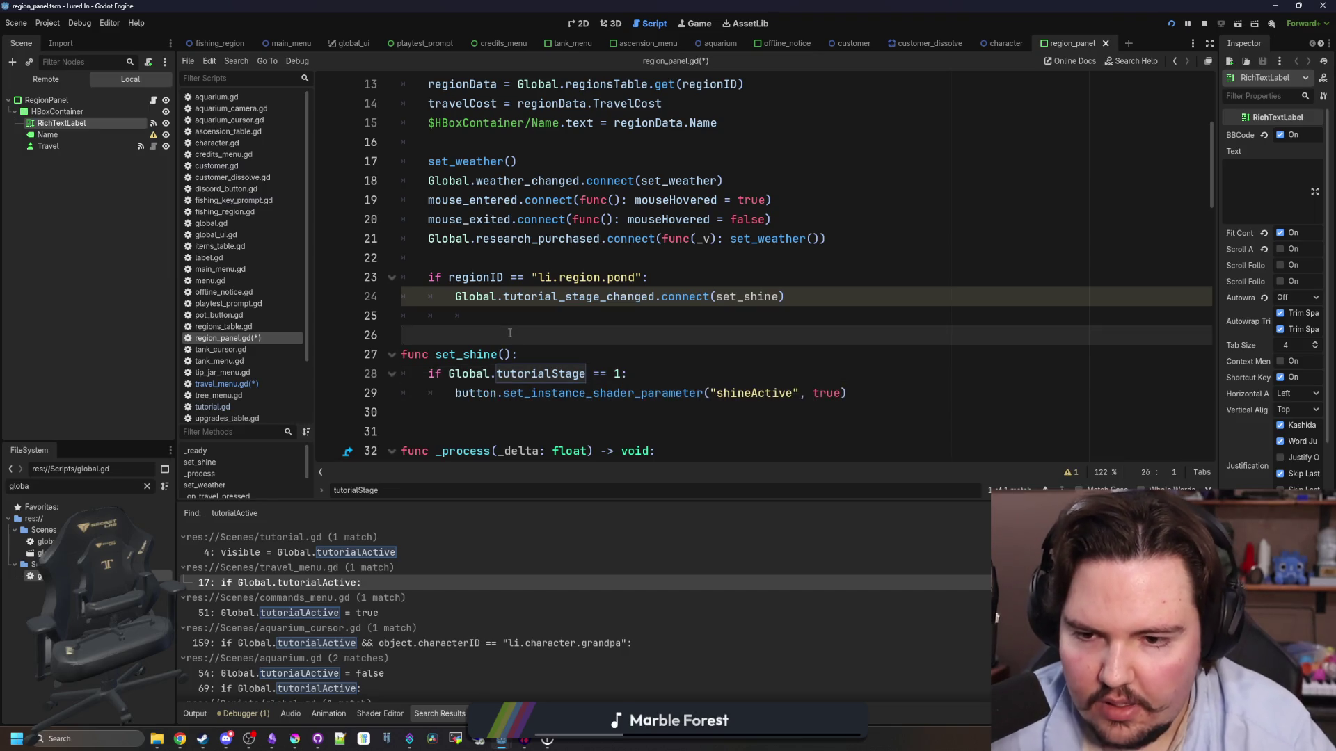
click(540, 319)
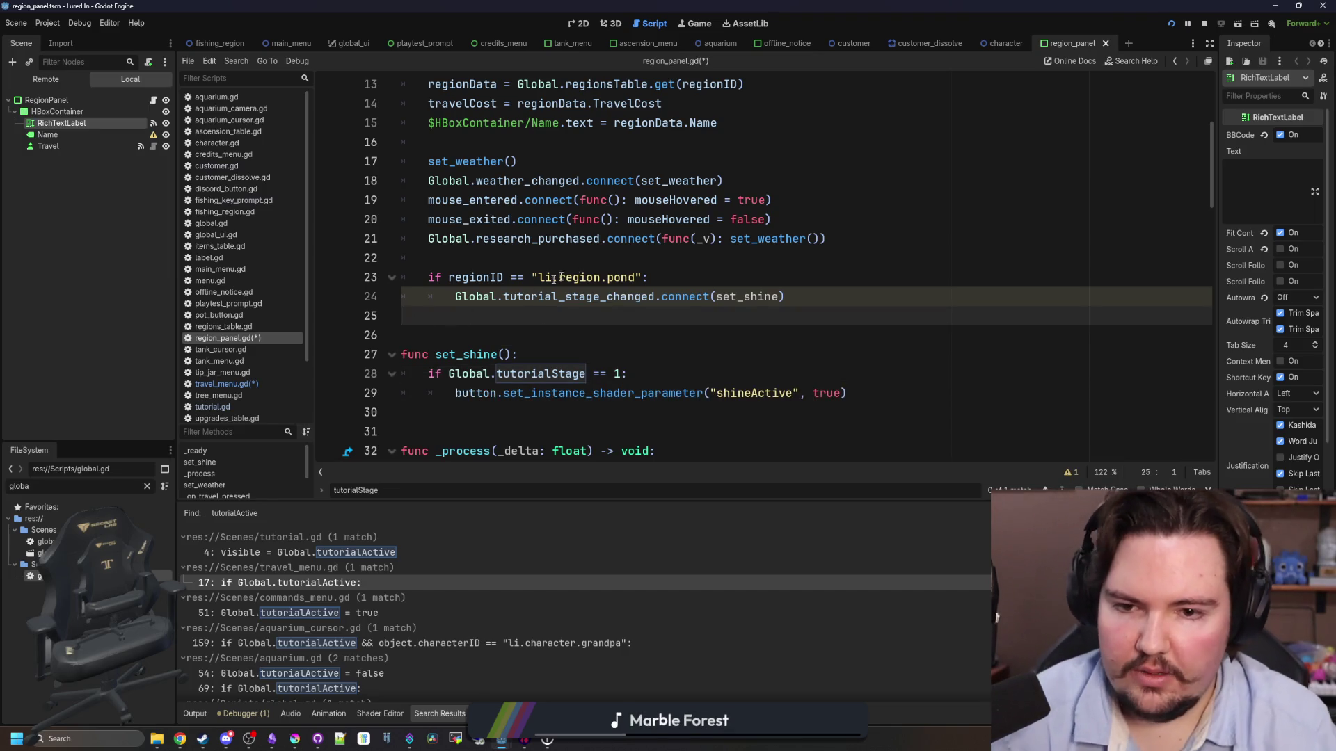
click(582, 263)
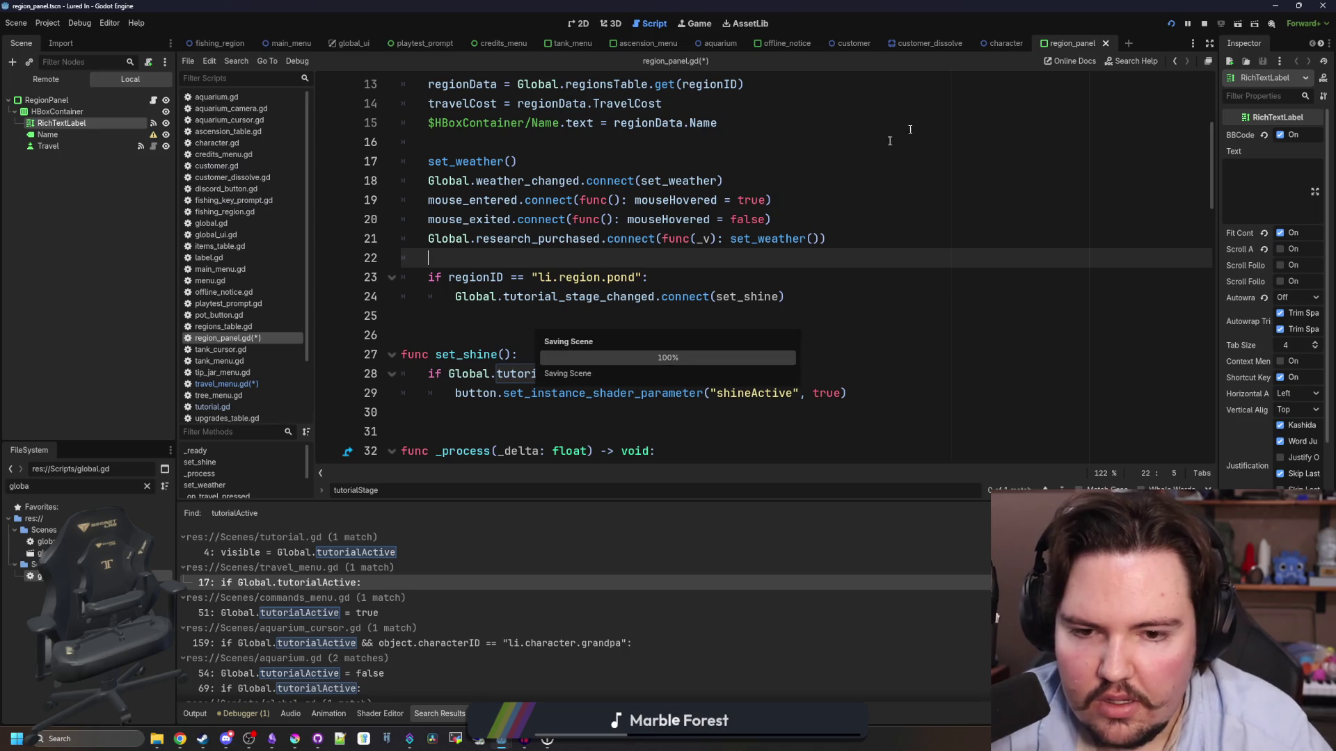
click(1172, 26)
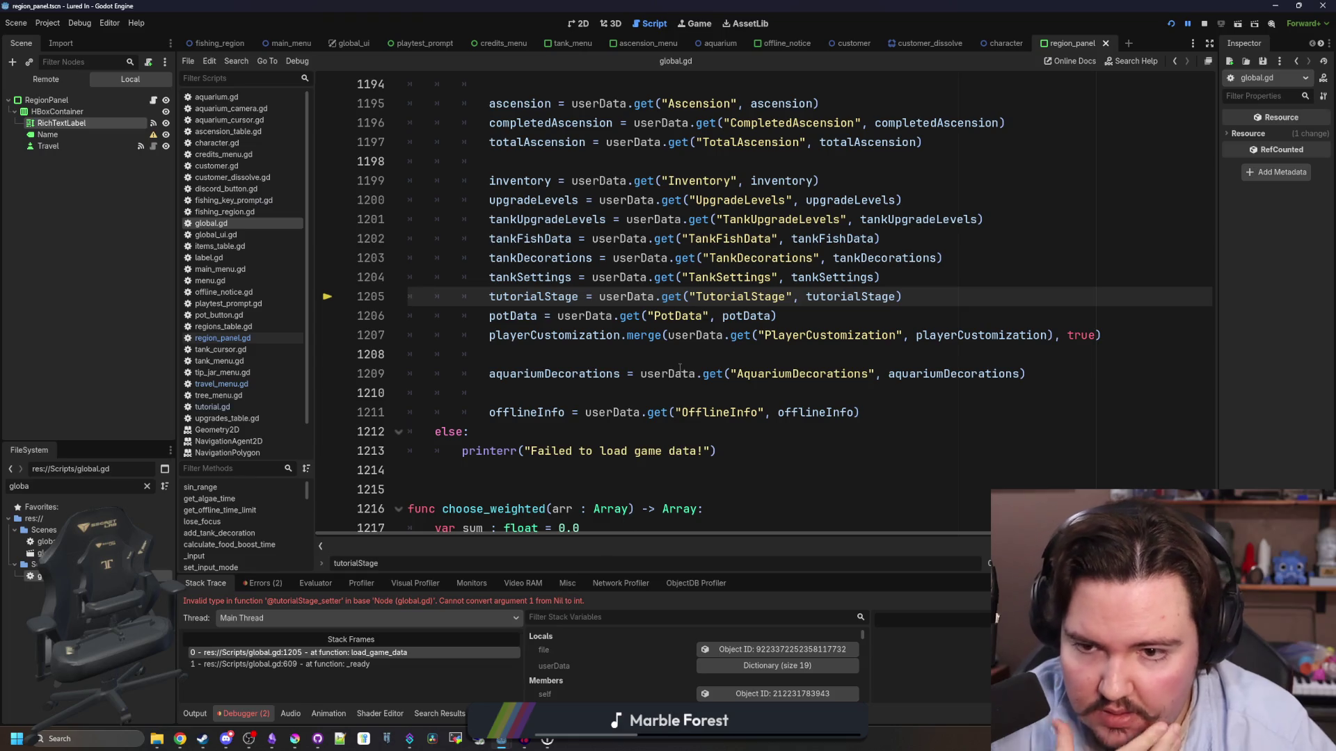
- Inspect the tutorialStage declaration and the _ready and load_game_data stack frames
click(696, 355)
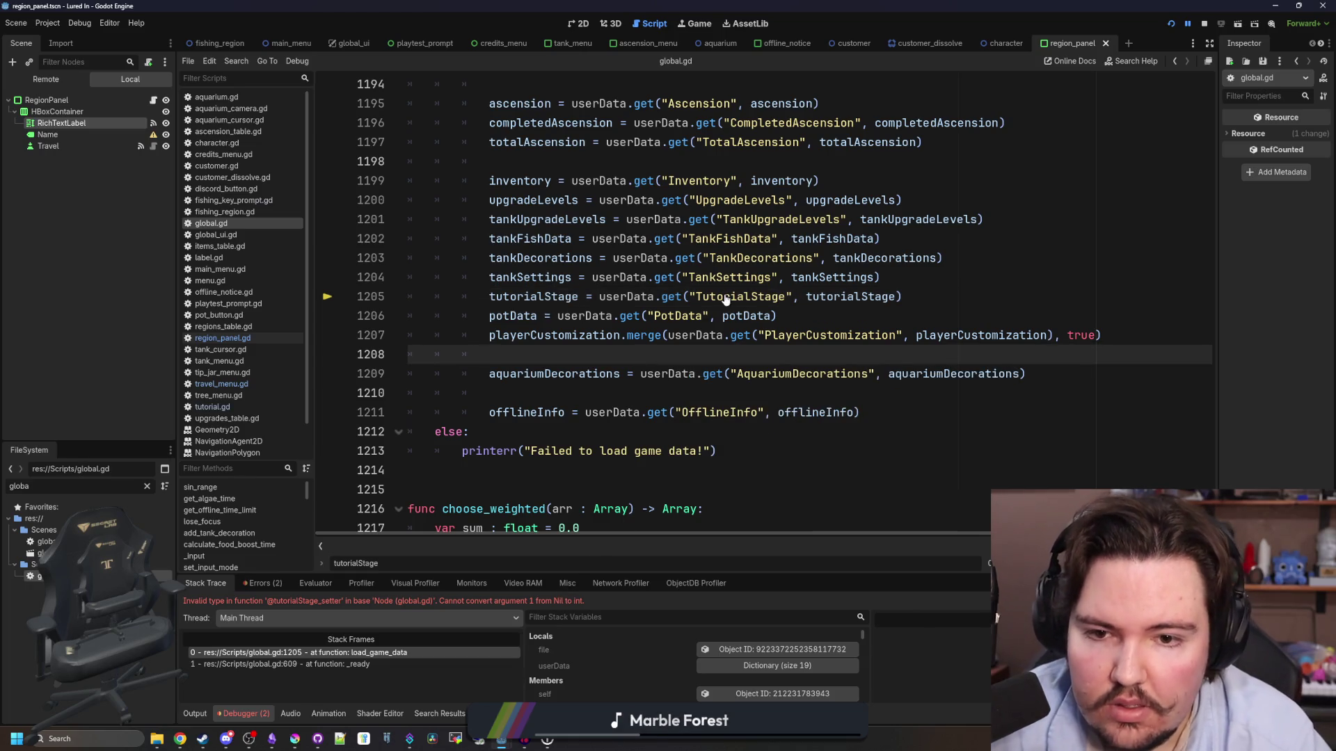
ctrl+click(839, 299)
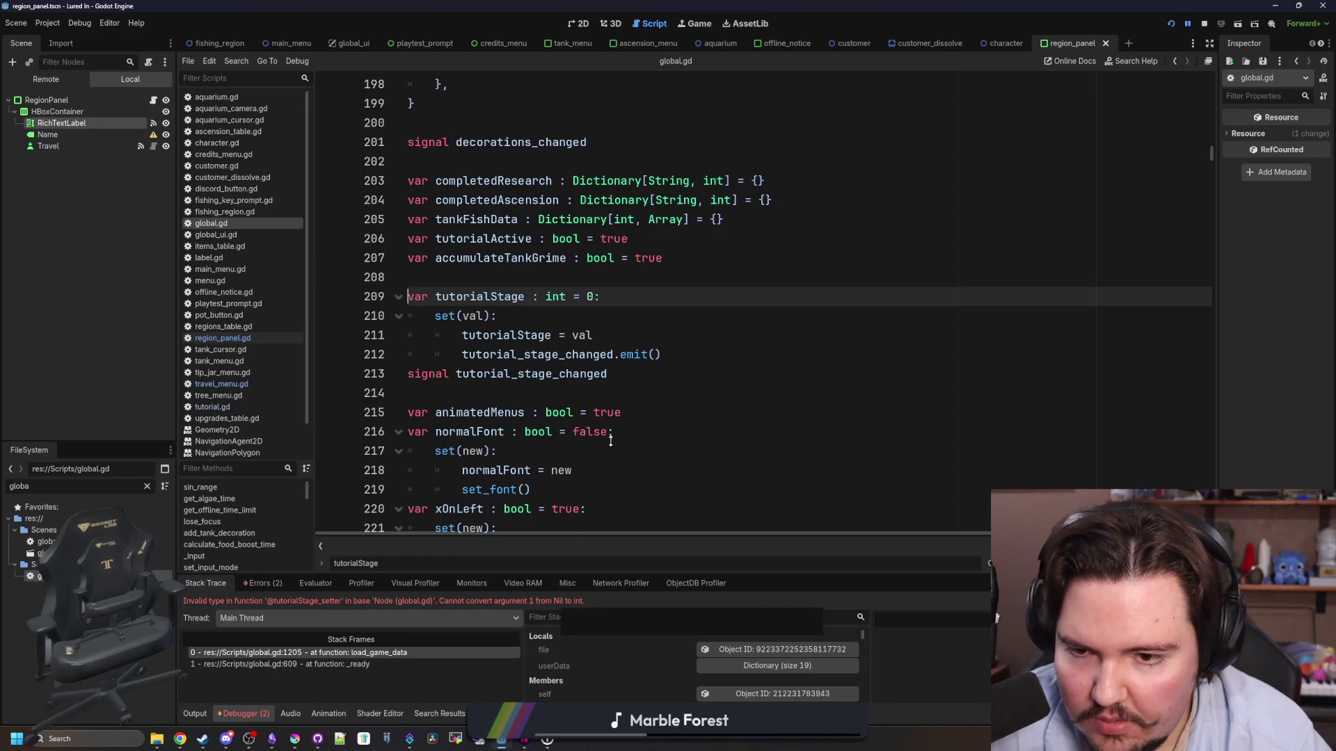
click(452, 664)
click(393, 652)
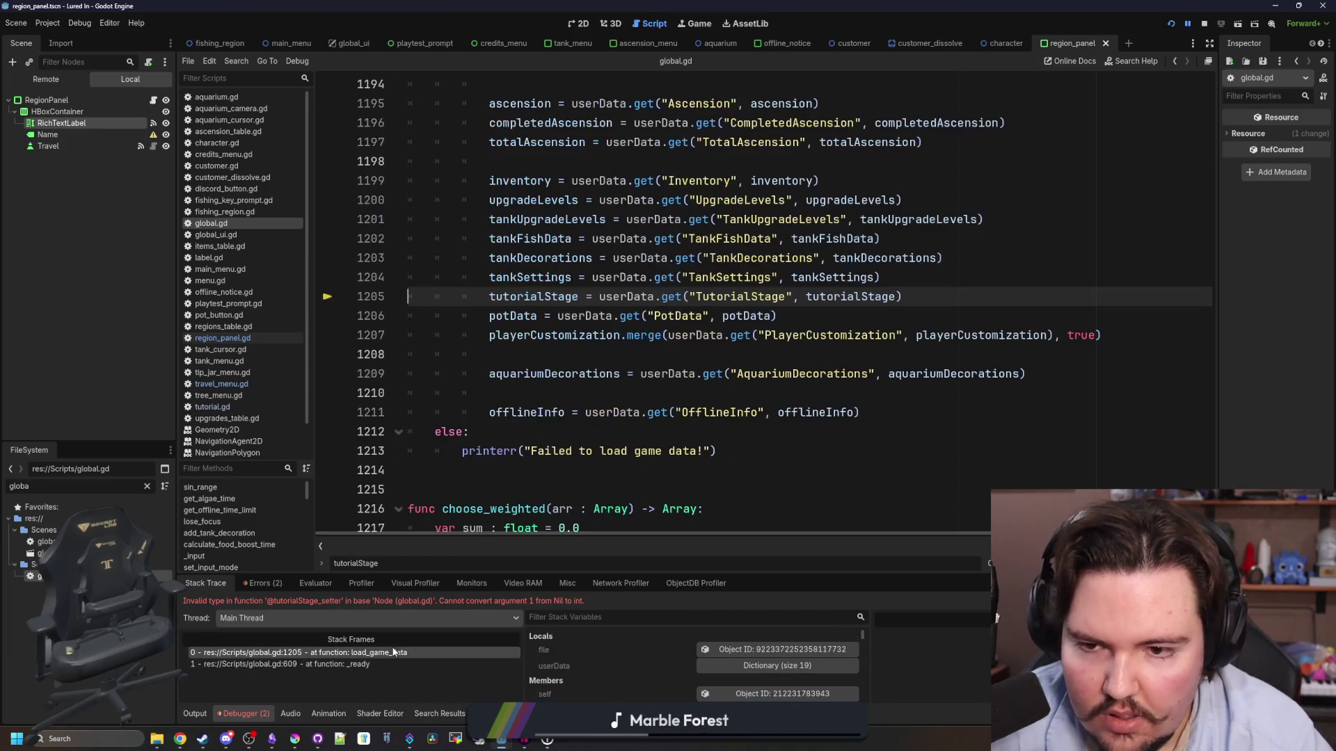
- Comment out line 1205 loading TutorialStage, save global.gd, and restart the game
click(633, 355)
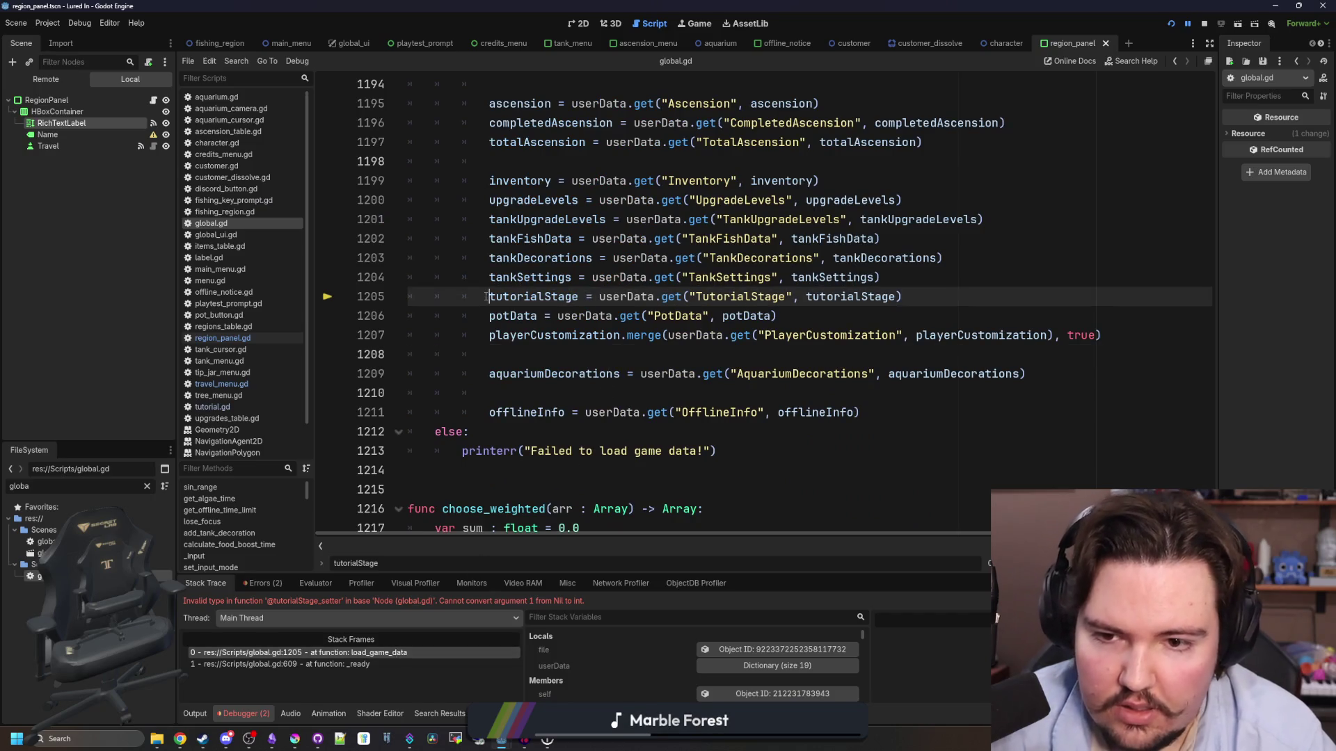
click(633, 297)
key(ctrl+k)
click(633, 354)
key(ctrl+s)
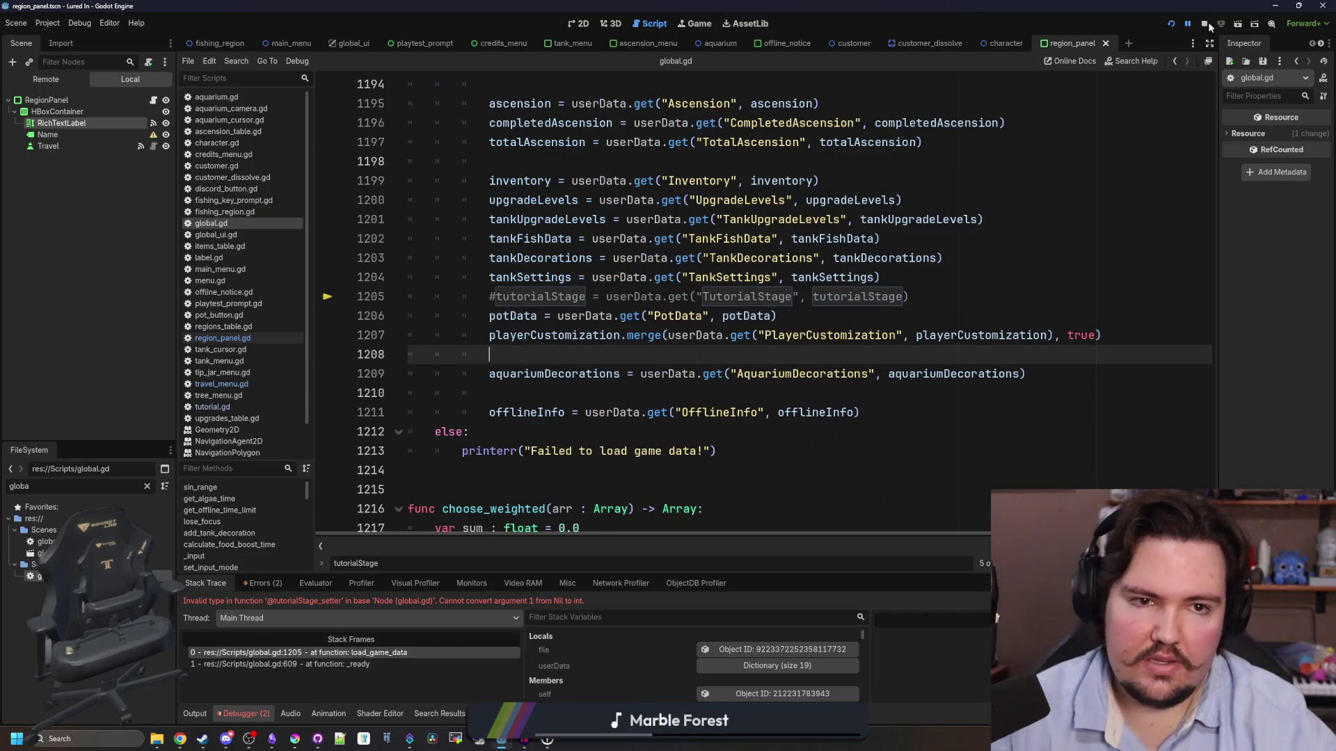
click(1174, 22)
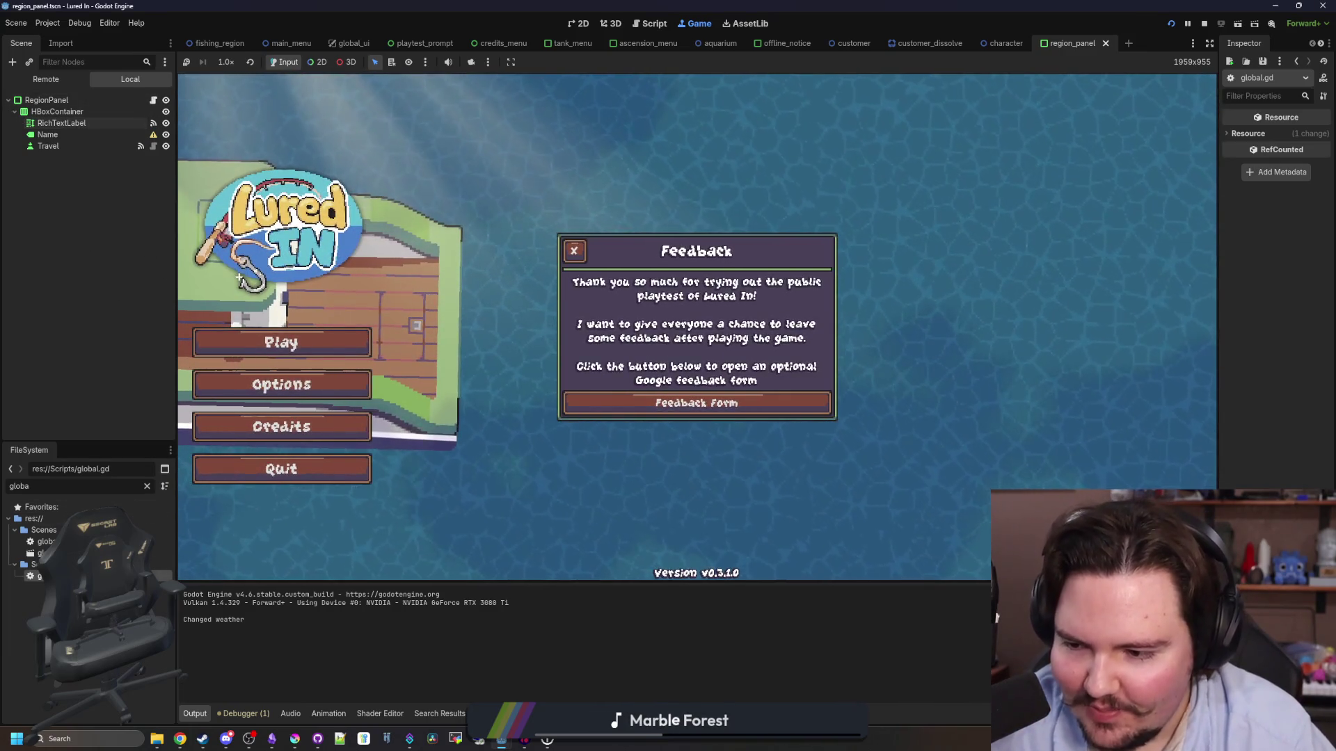
- Uncomment the TutorialStage loading line 1205 in global.gd and save
key(ctrl+F3)
click(496, 298)
key(BackSpace)
click(705, 352)
key(ctrl+s)
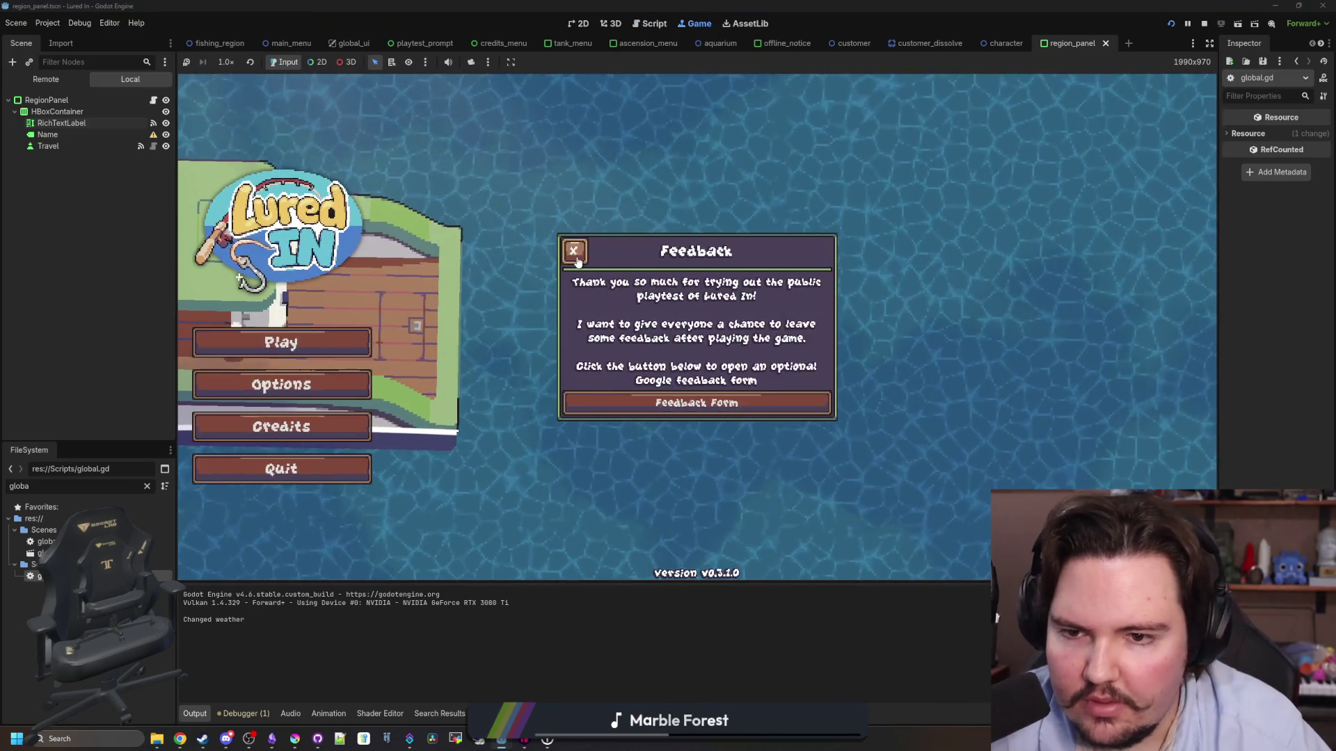
- Playtest: start play, dismiss Welcome Back, open and close the Travel Menu, then stop and save
click(285, 333)
click(285, 332)
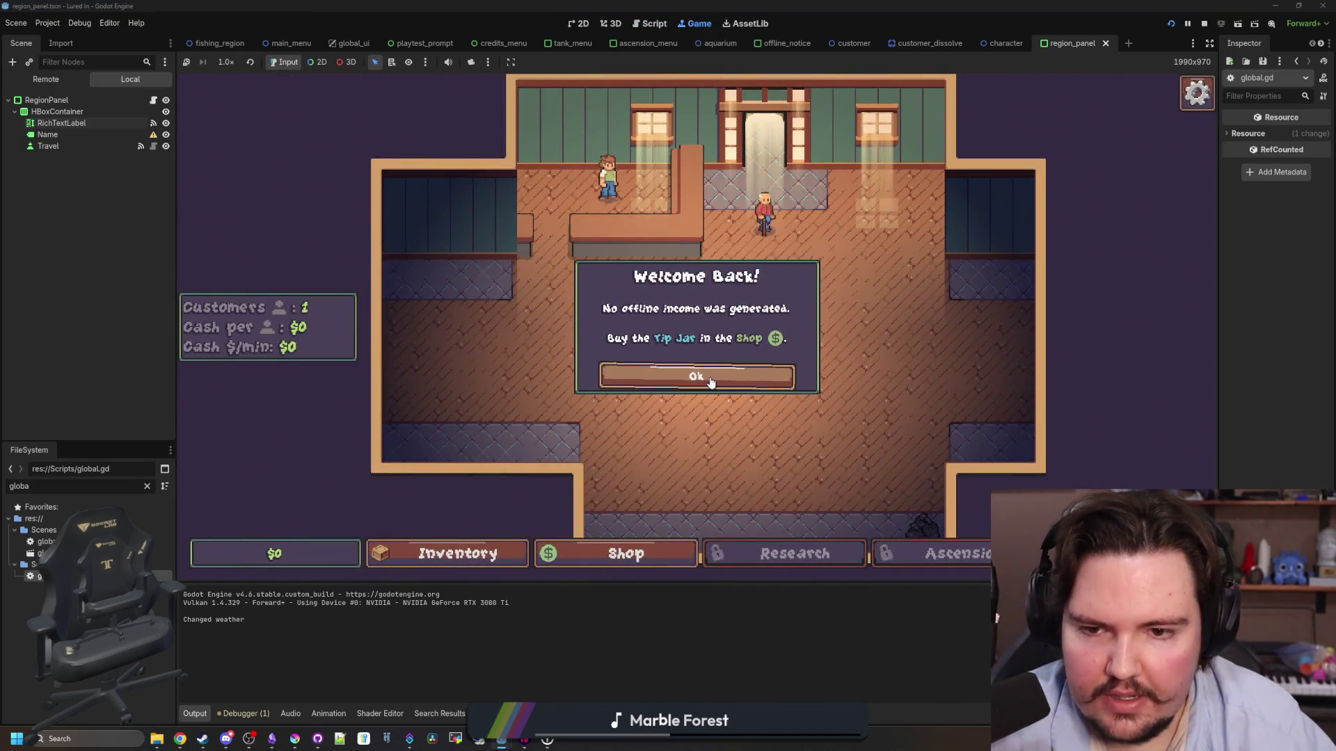
click(710, 382)
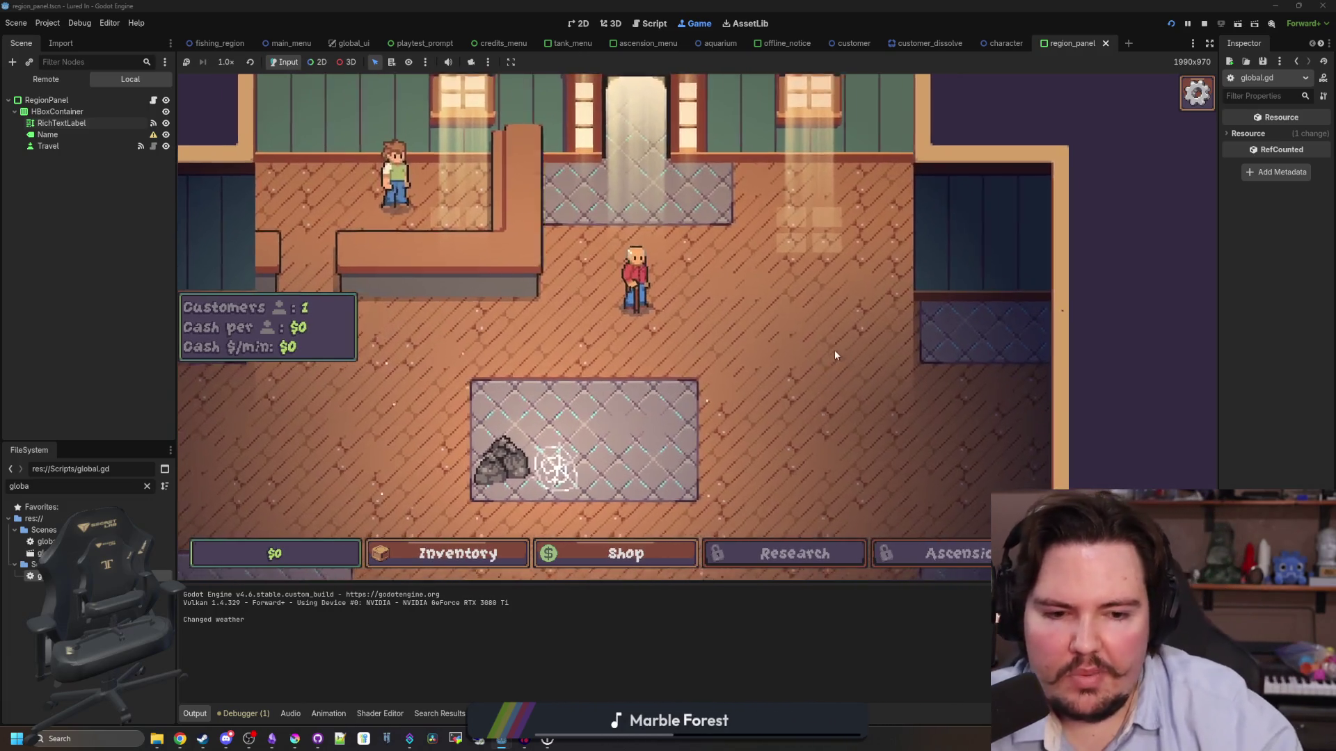
click(644, 125)
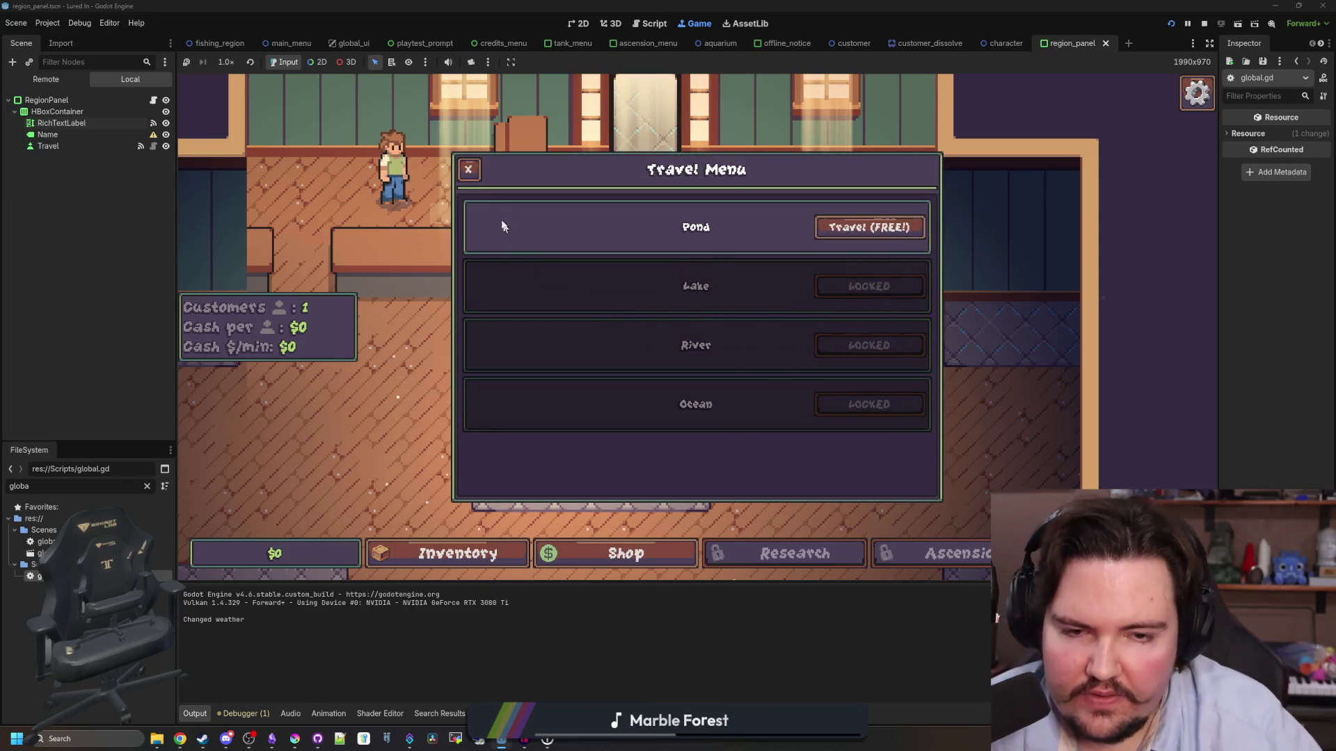
click(468, 170)
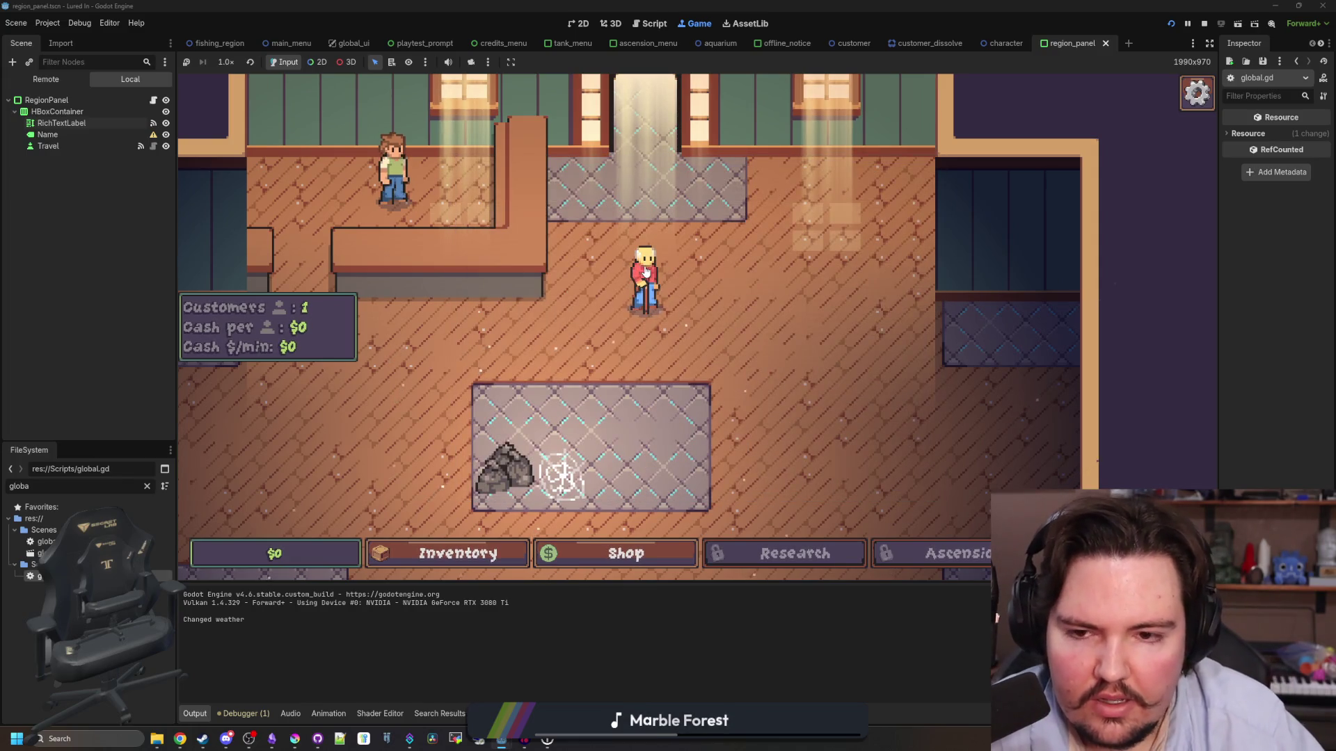
click(1204, 25)
key(ctrl+s)
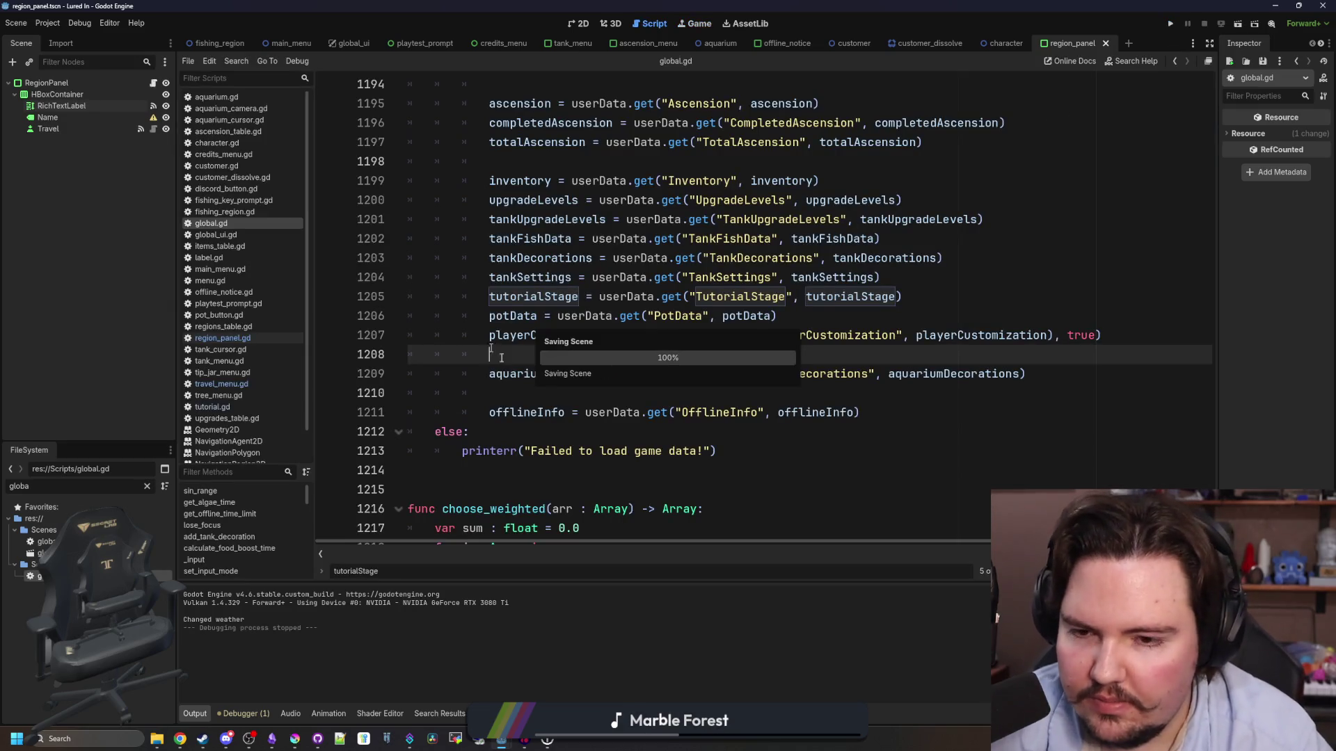
- Filter the FileSystem listing by 'travel', then clear it and filter by 'aquar'
triple_click(481, 295)
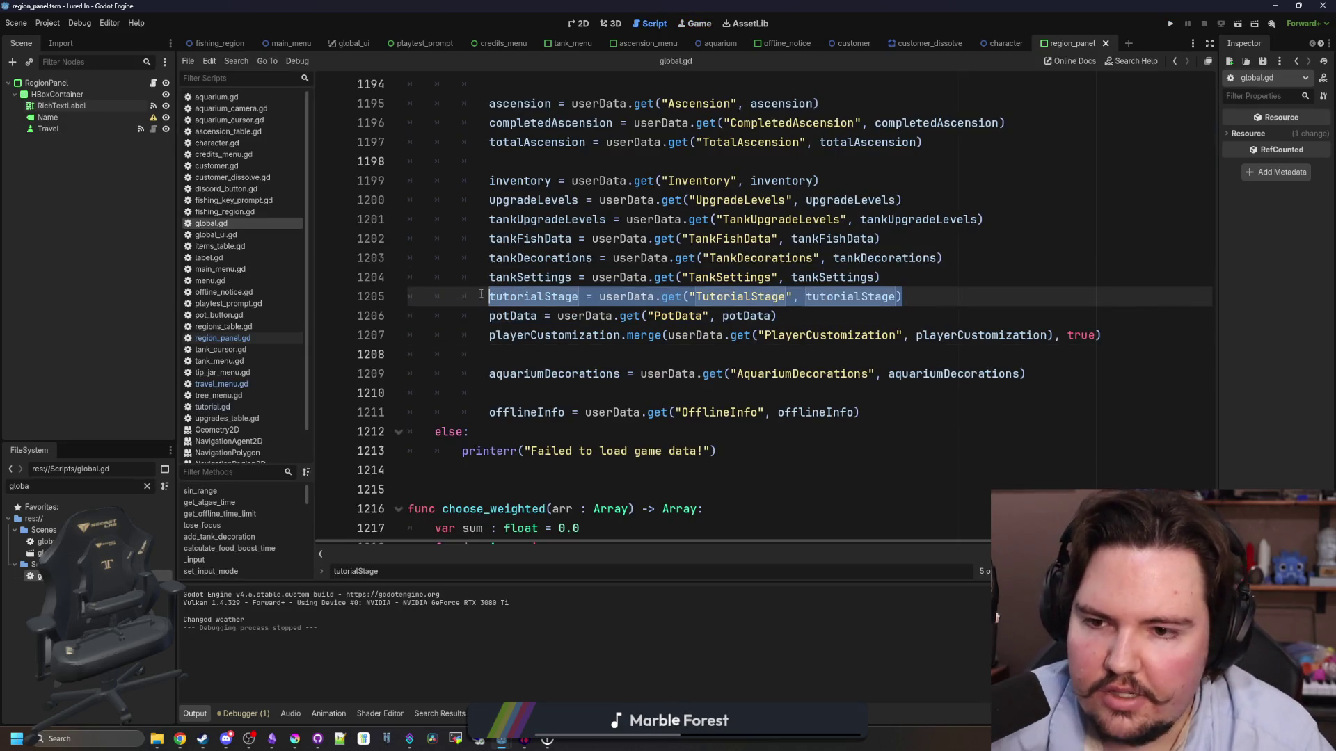
click(527, 351)
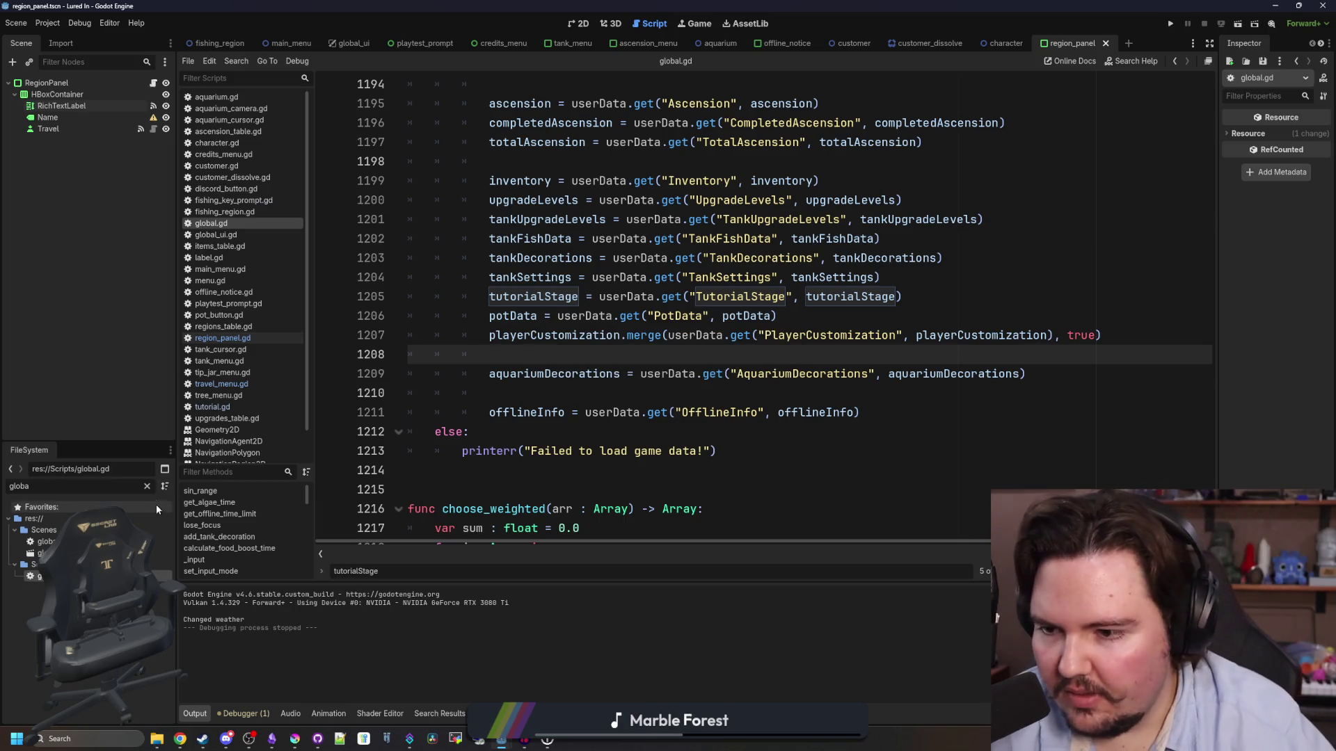
click(147, 487)
text(travel)
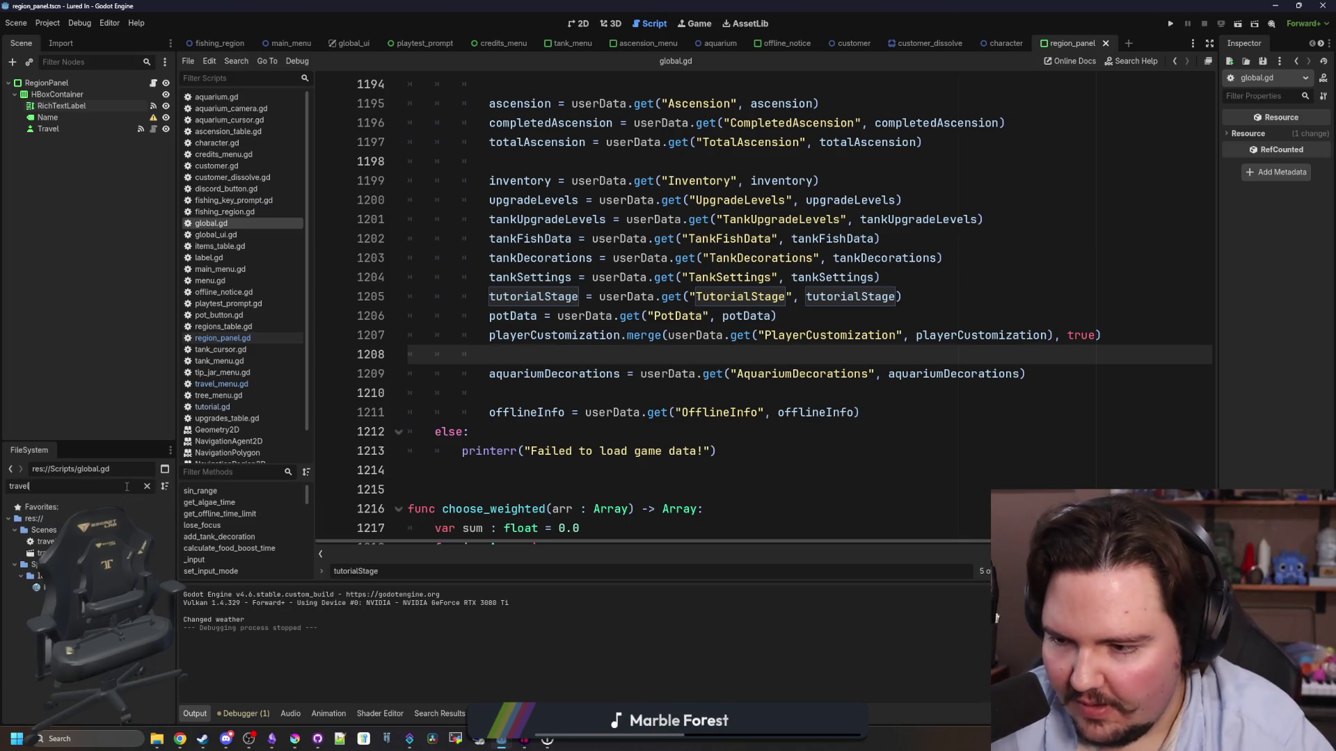
click(147, 487)
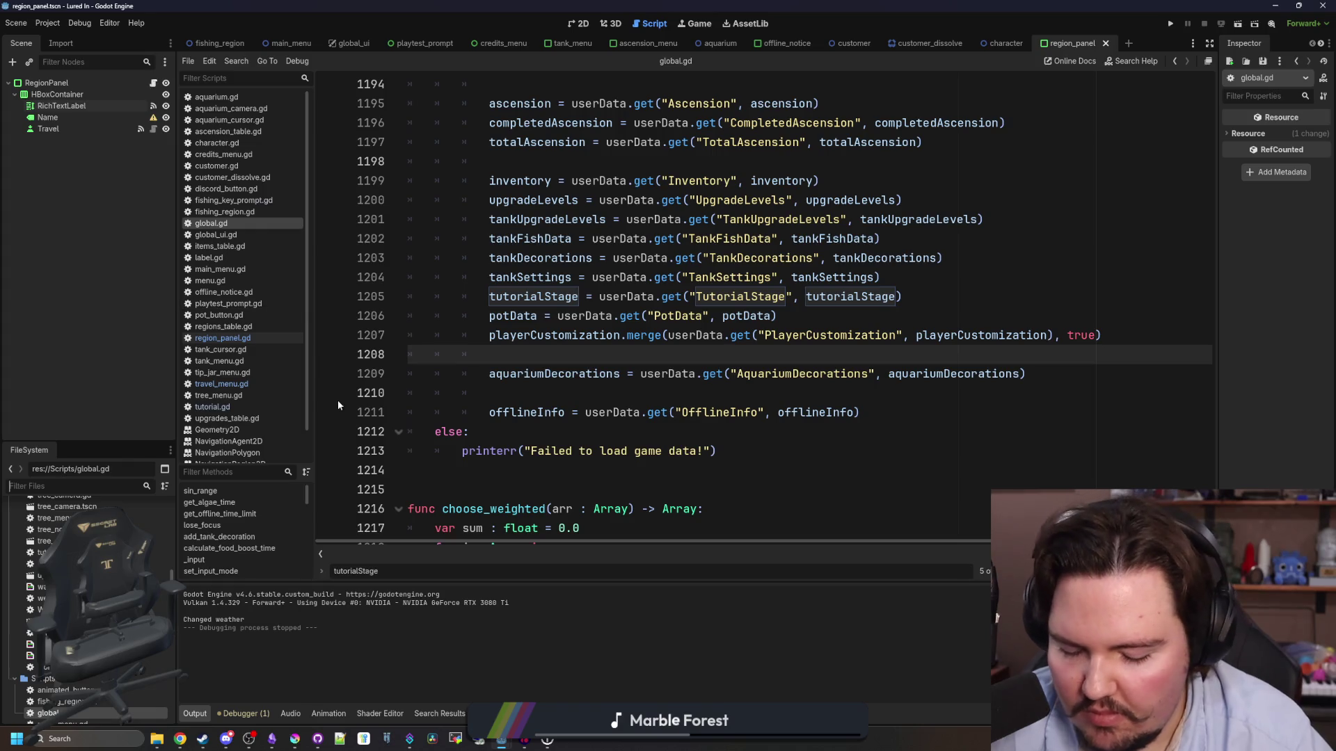
text(aquar)
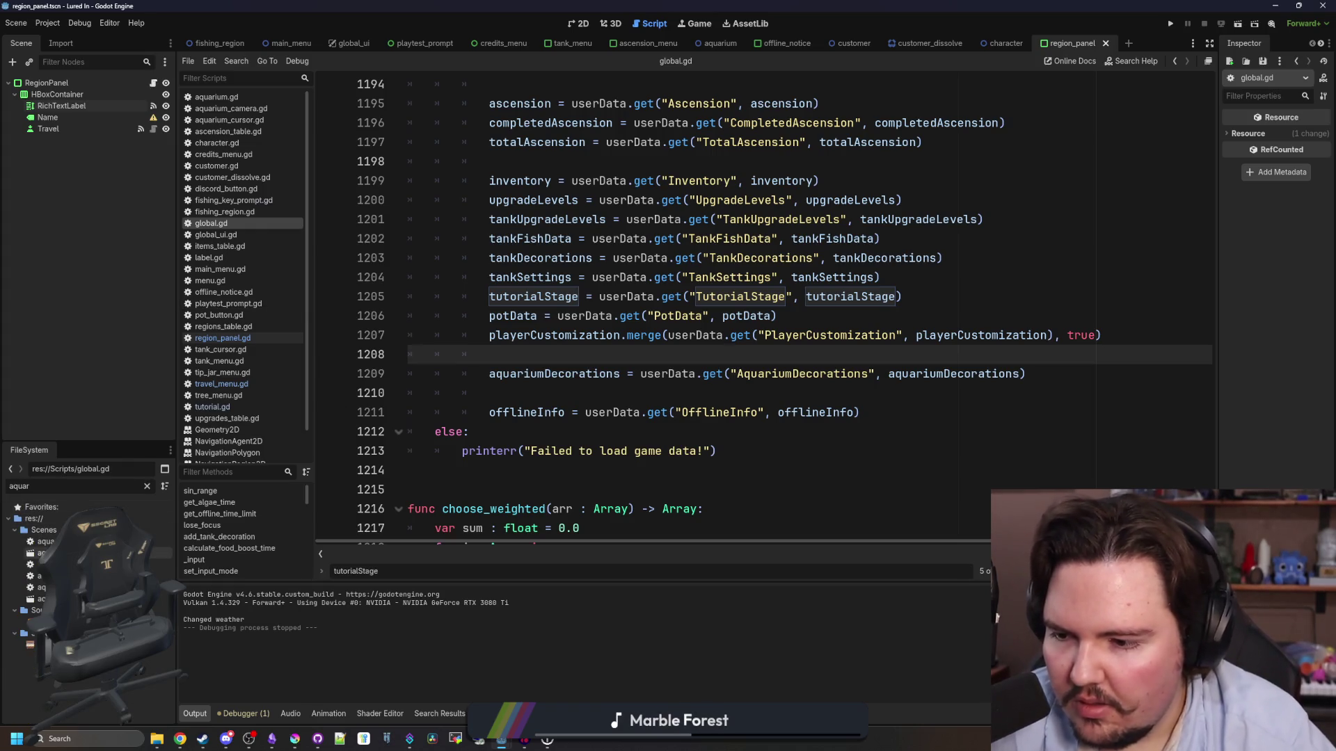